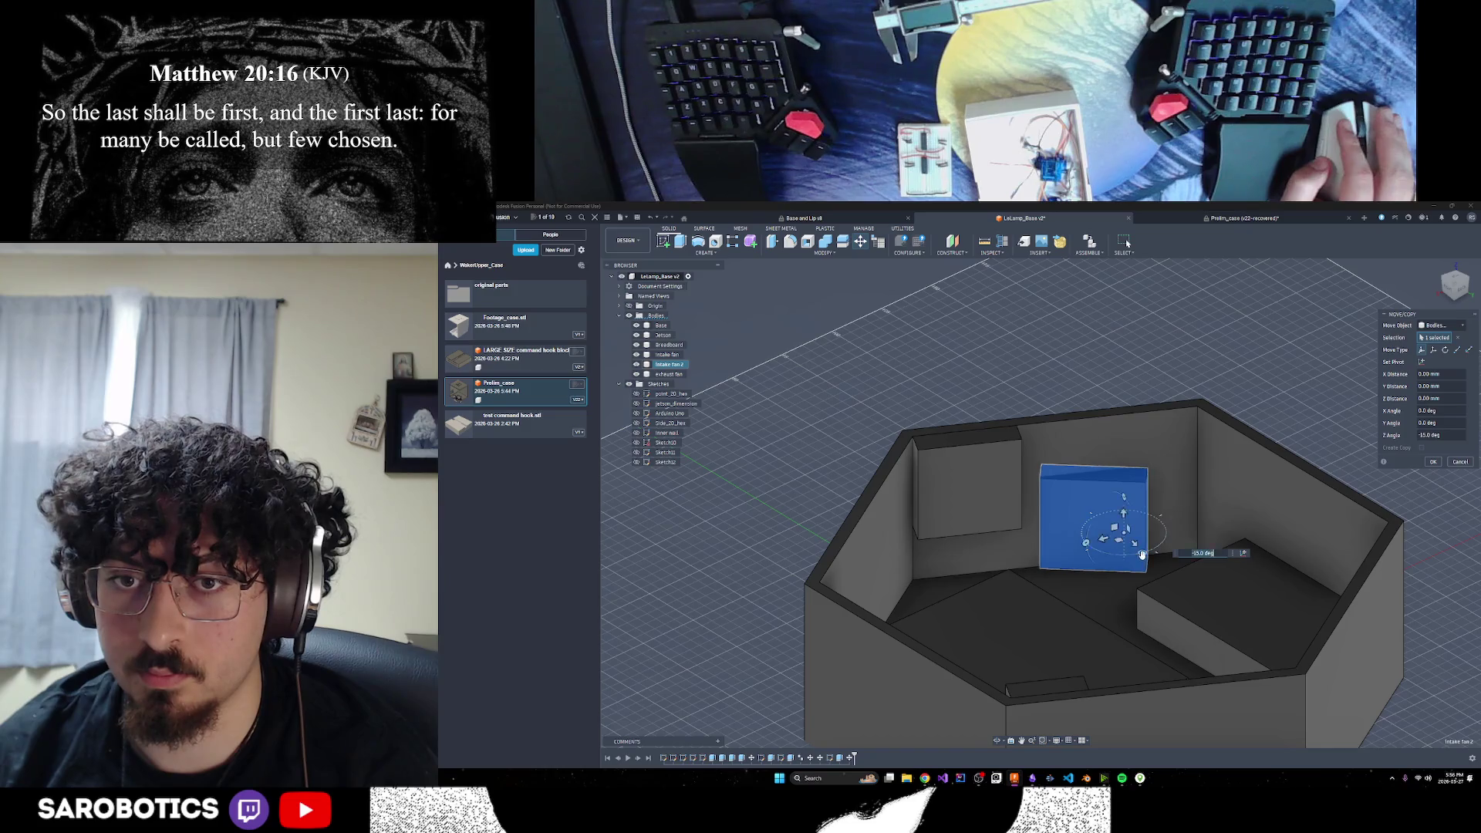
Slide the intake fan block 10 mm along X against the angled wall and confirm the move
{"action": "left_click", "coordinate": [996, 742]}
{"action": "left_click_drag", "start_coordinate": [1057, 532], "coordinate": [1063, 634]}
{"action": "key", "text": "Escape"}
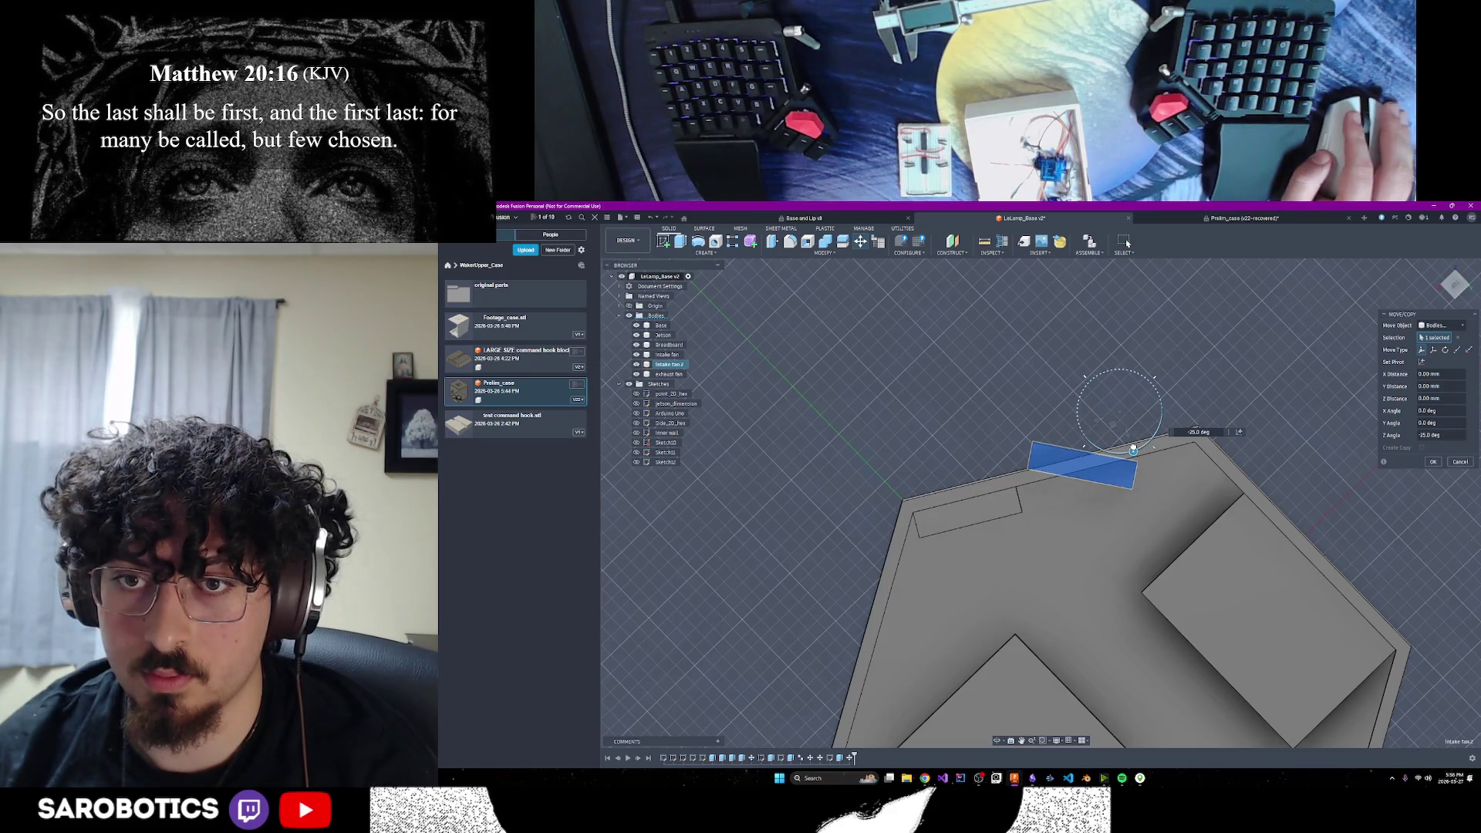
{"action": "mouse_move", "coordinate": [1098, 420]}
{"action": "left_mouse_down"}
{"action": "mouse_move", "coordinate": [1112, 414]}
{"action": "mouse_move", "coordinate": [1071, 426]}
{"action": "mouse_move", "coordinate": [1124, 451]}
{"action": "left_mouse_up"}
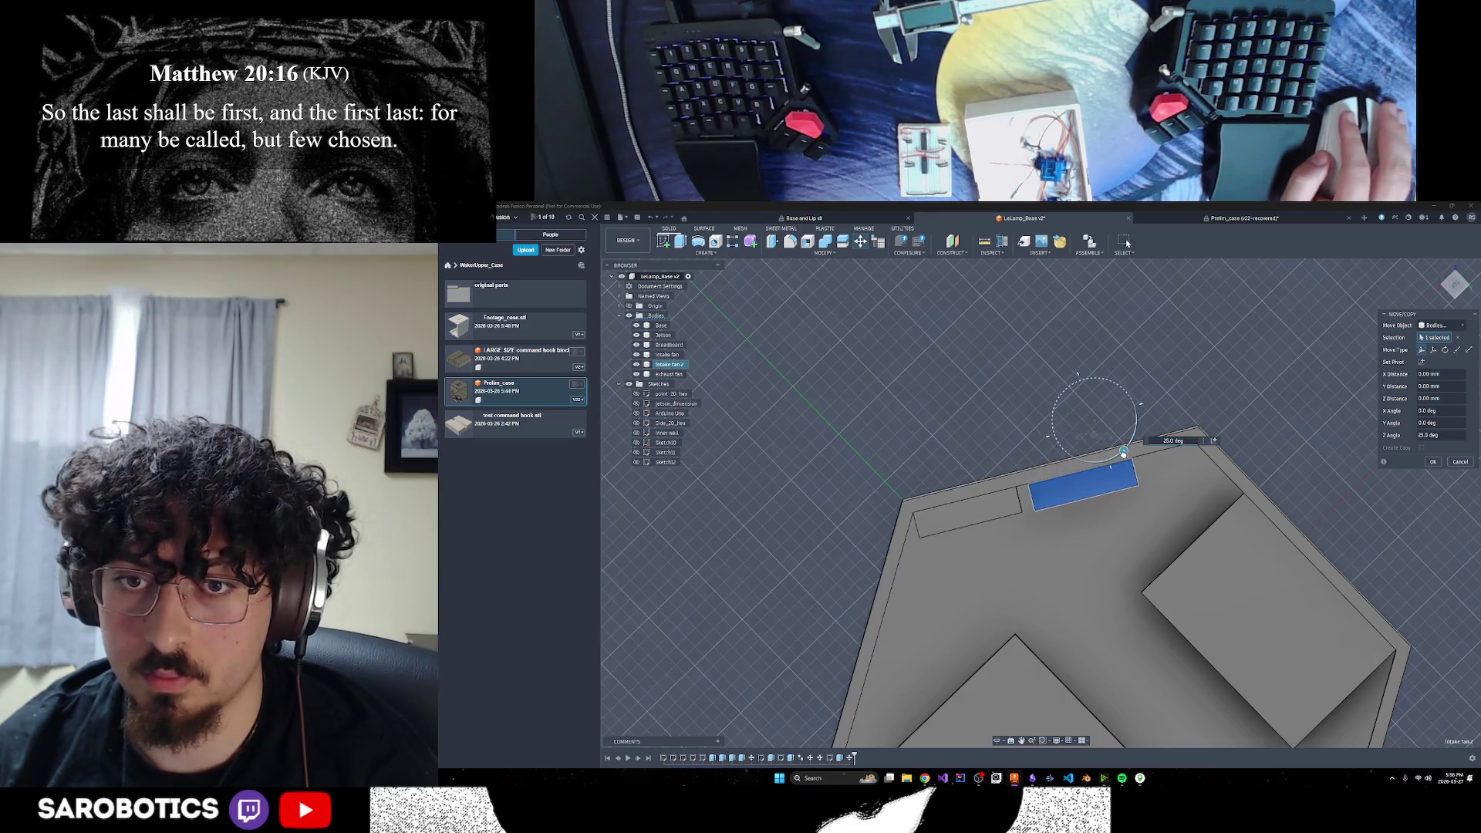
{"action": "mouse_move", "coordinate": [1019, 708]}
{"action": "middle_mouse_down", "text": "shift"}
{"action": "mouse_move", "coordinate": [1001, 589]}
{"action": "mouse_move", "coordinate": [1034, 609]}
{"action": "mouse_move", "coordinate": [1072, 606]}
{"action": "mouse_move", "coordinate": [1063, 596]}
{"action": "middle_mouse_up", "text": "shift"}
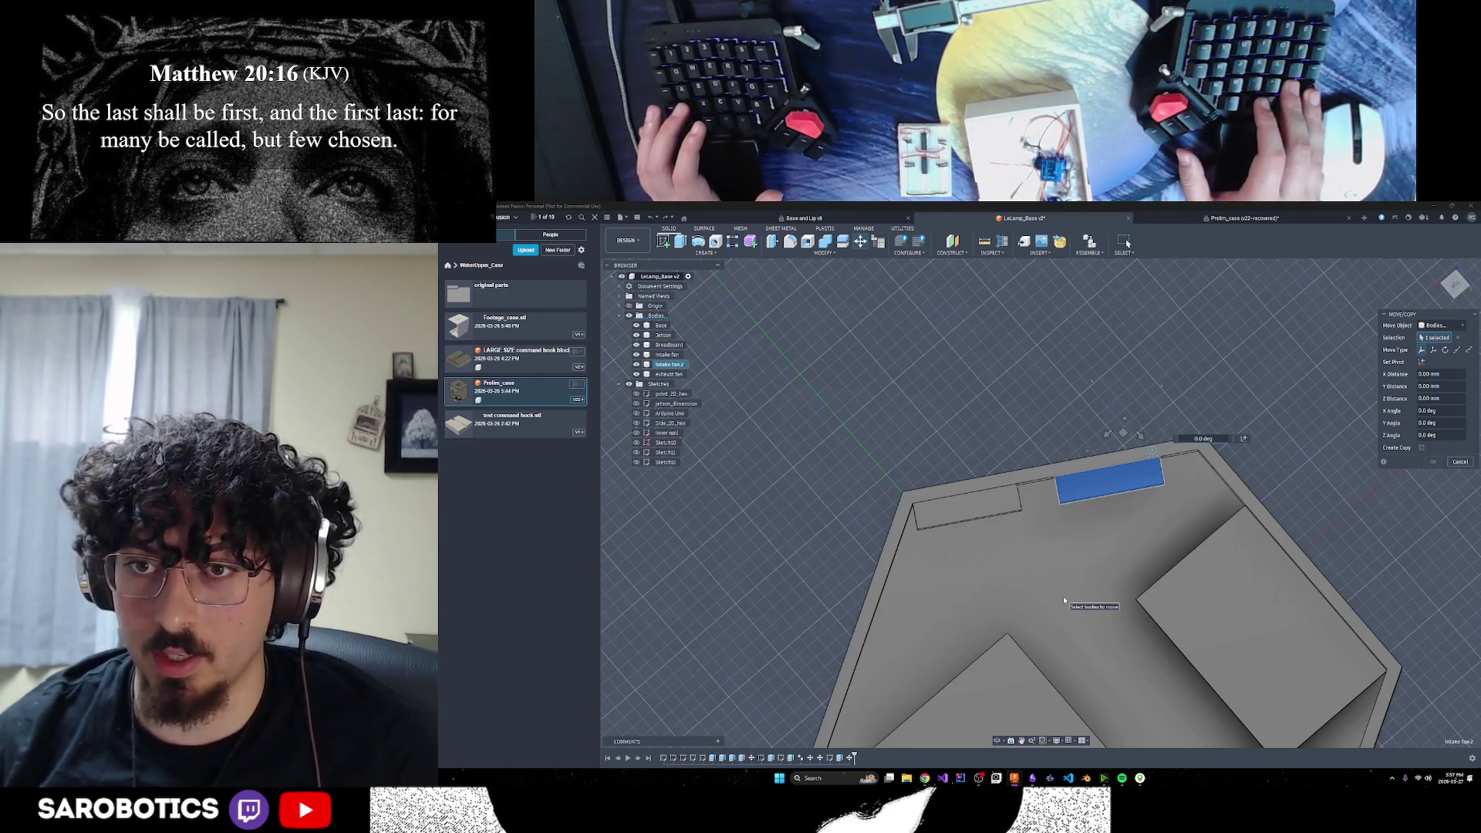
{"action": "left_click", "coordinate": [1271, 464]}
Deselect the fan block and orbit to view the case's outer walls at an angle
{"action": "key", "text": "Escape"}
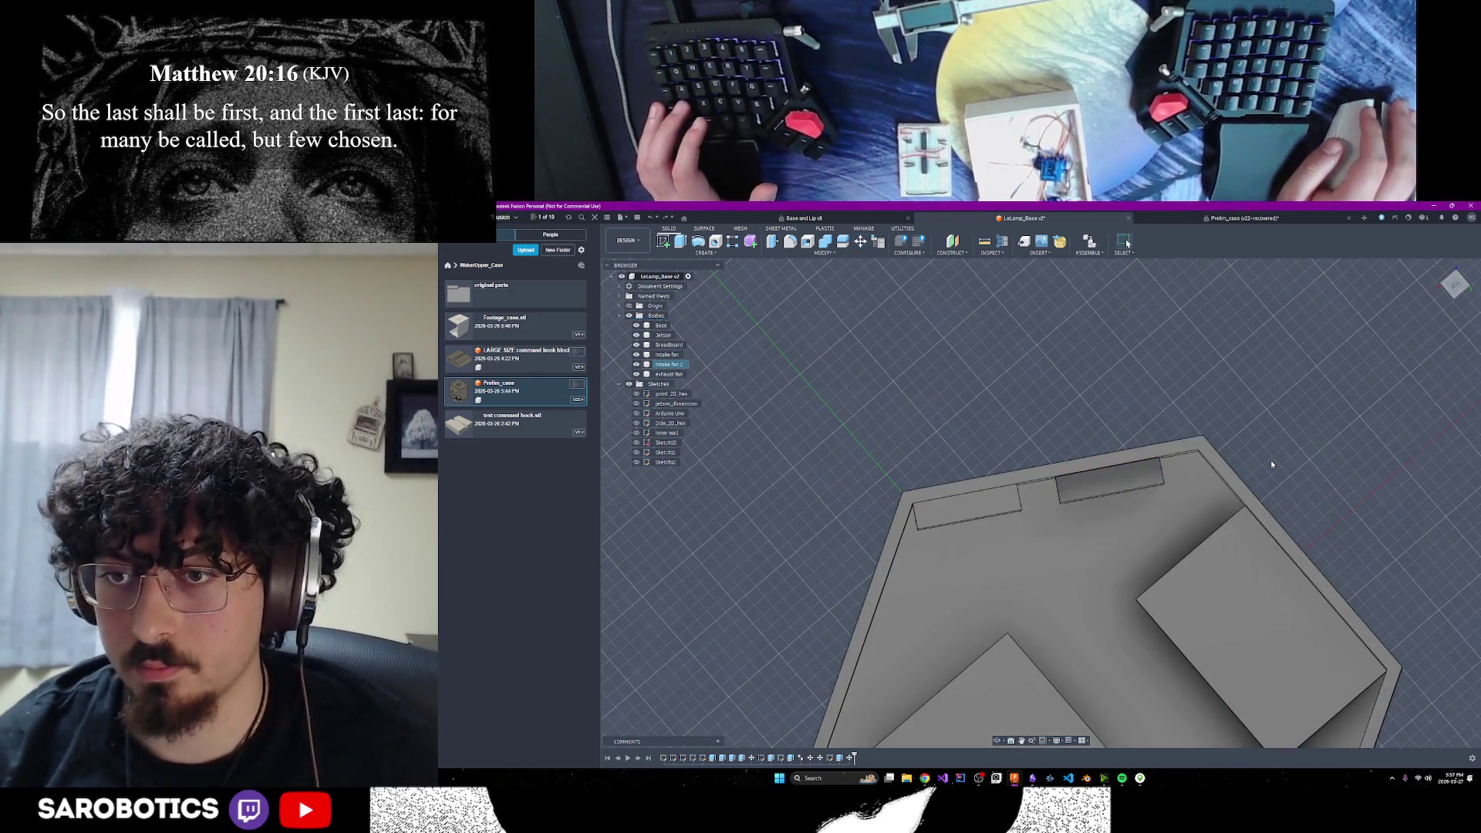
{"action": "mouse_move", "coordinate": [1071, 608]}
{"action": "middle_mouse_down", "text": "shift"}
{"action": "mouse_move", "coordinate": [1072, 494]}
{"action": "mouse_move", "coordinate": [1058, 540]}
{"action": "mouse_move", "coordinate": [1032, 516]}
{"action": "middle_mouse_up", "text": "shift"}
{"action": "right_click", "coordinate": [1031, 516]}
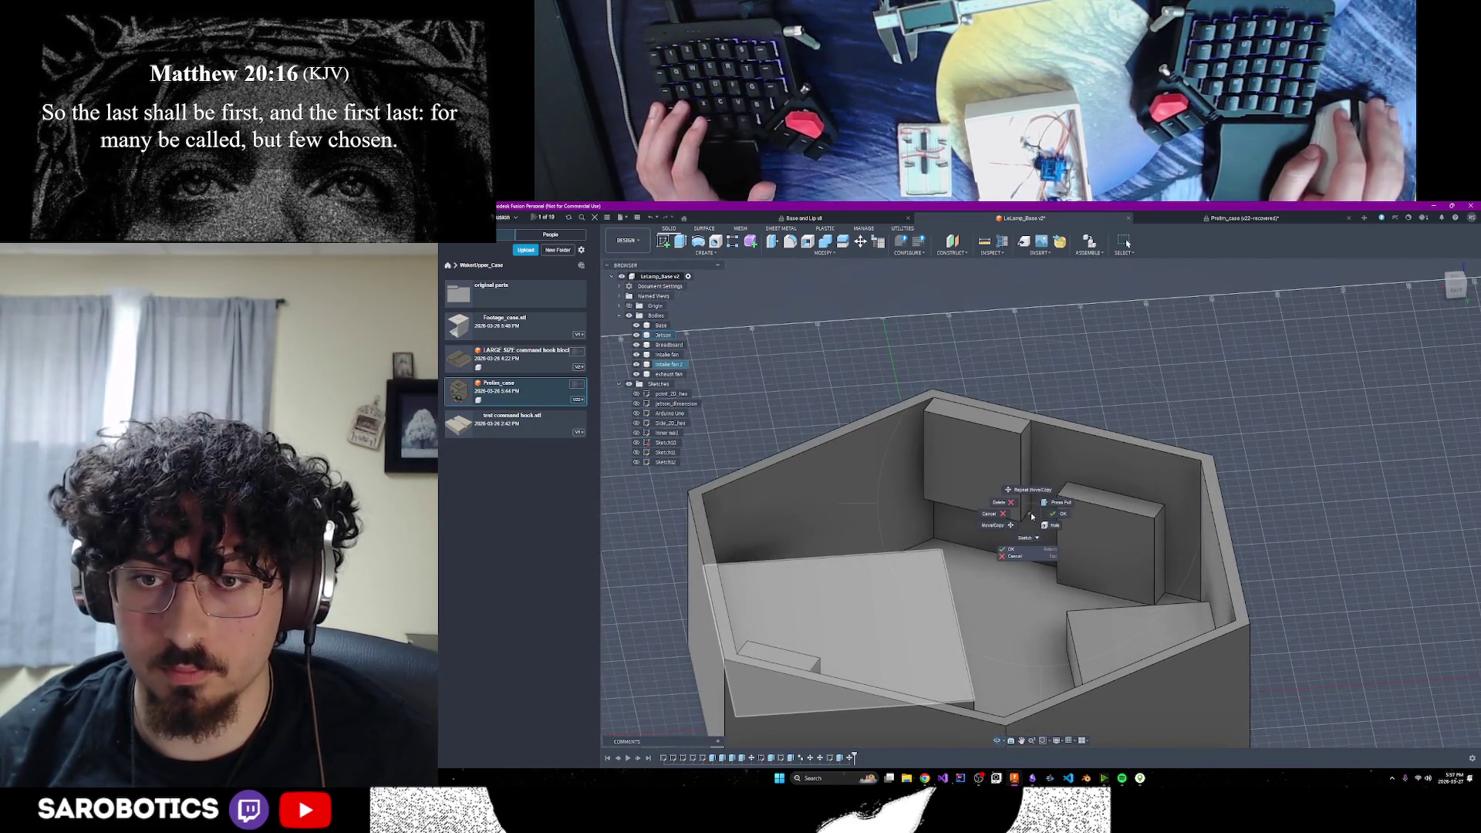
{"action": "left_click", "coordinate": [1031, 515]}
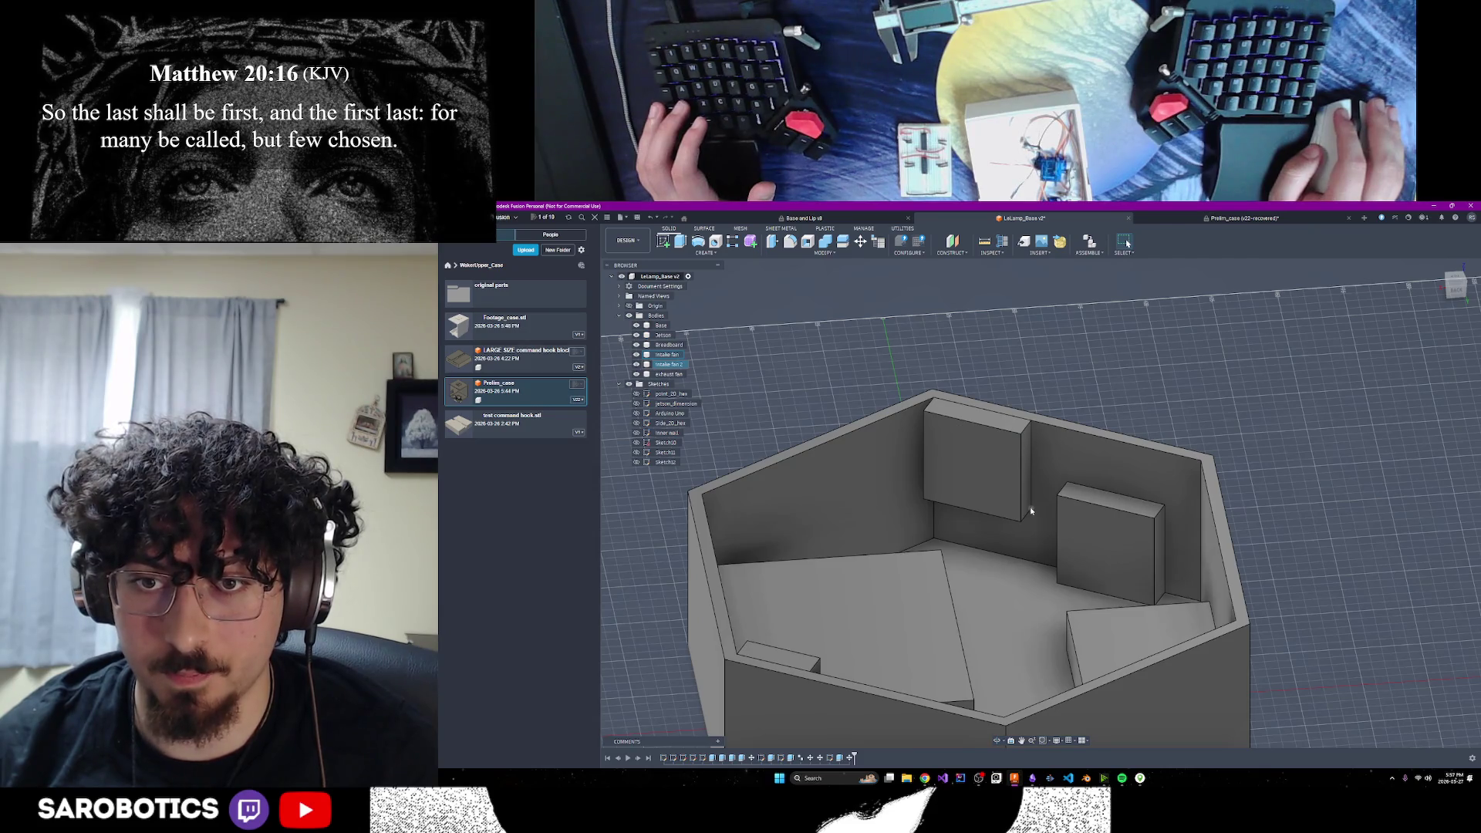
{"action": "middle_click_drag", "start_coordinate": [1034, 511], "coordinate": [1003, 494], "text": "shift"}
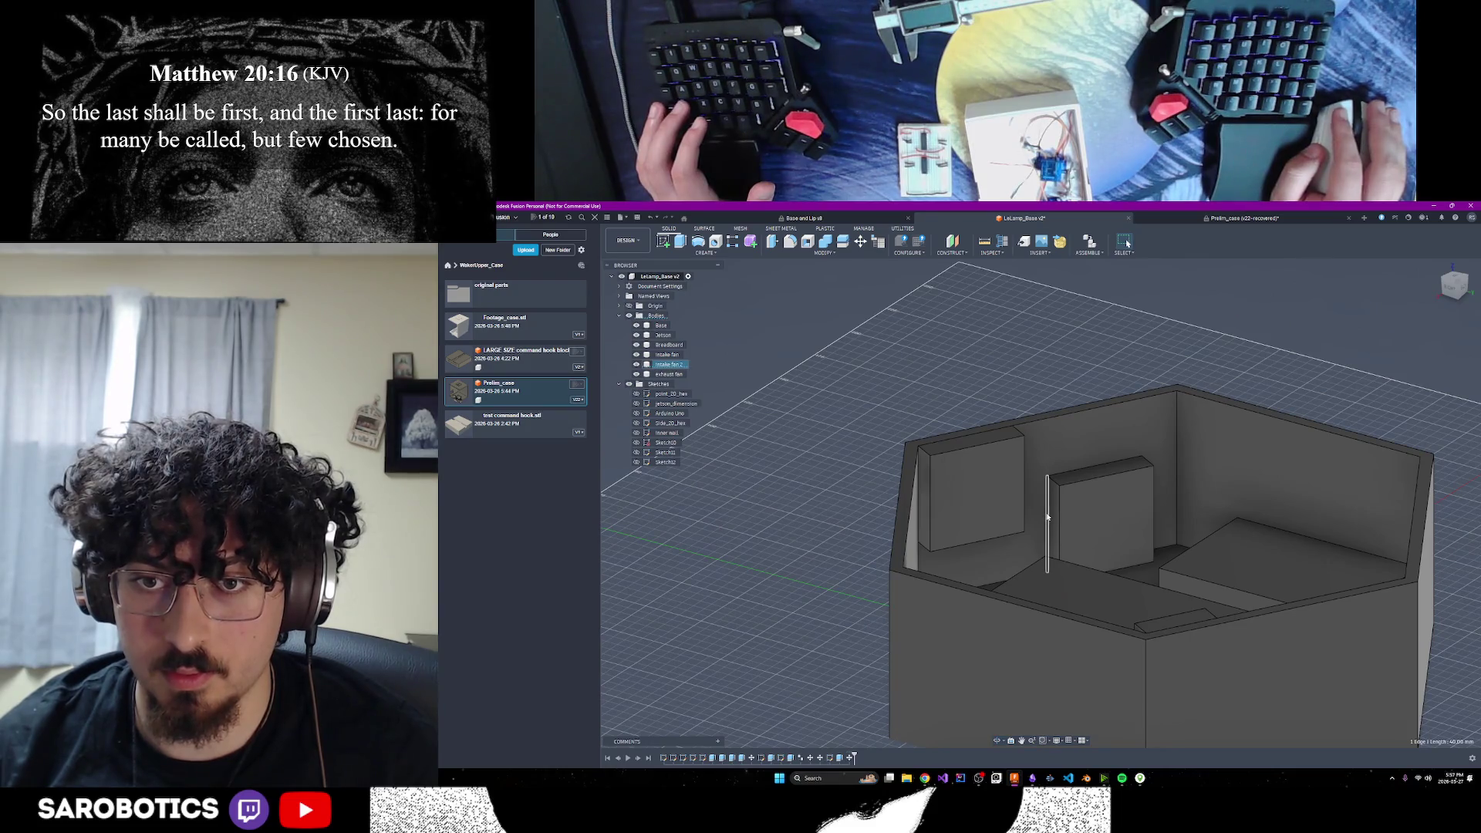
Move Intake fan 2 point-to-point from its corner onto the taller grey block's corner
{"action": "left_click", "coordinate": [863, 243]}
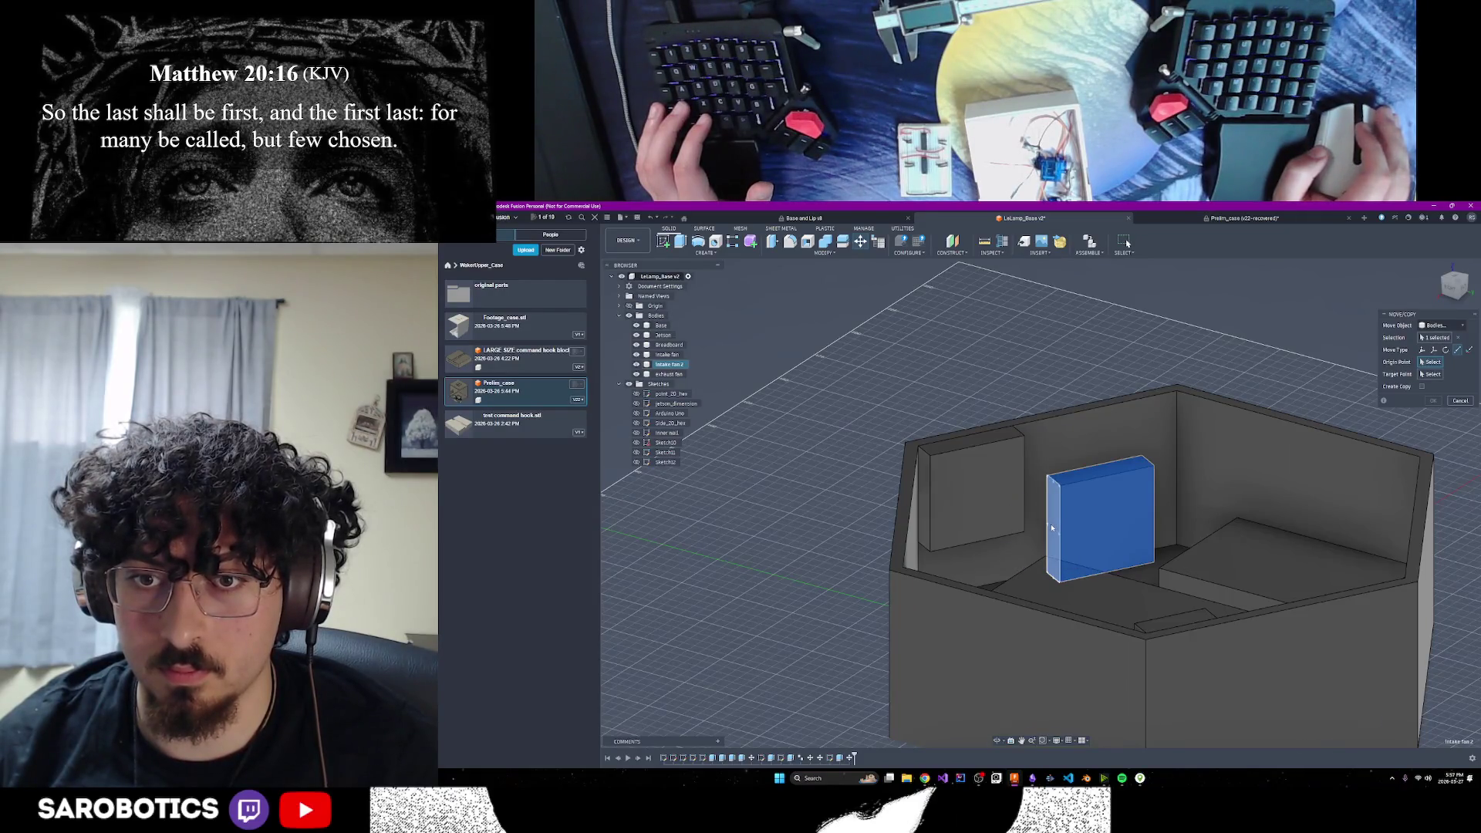
{"action": "scroll", "coordinate": [1052, 528], "scroll_direction": "up", "scroll_amount": 6}
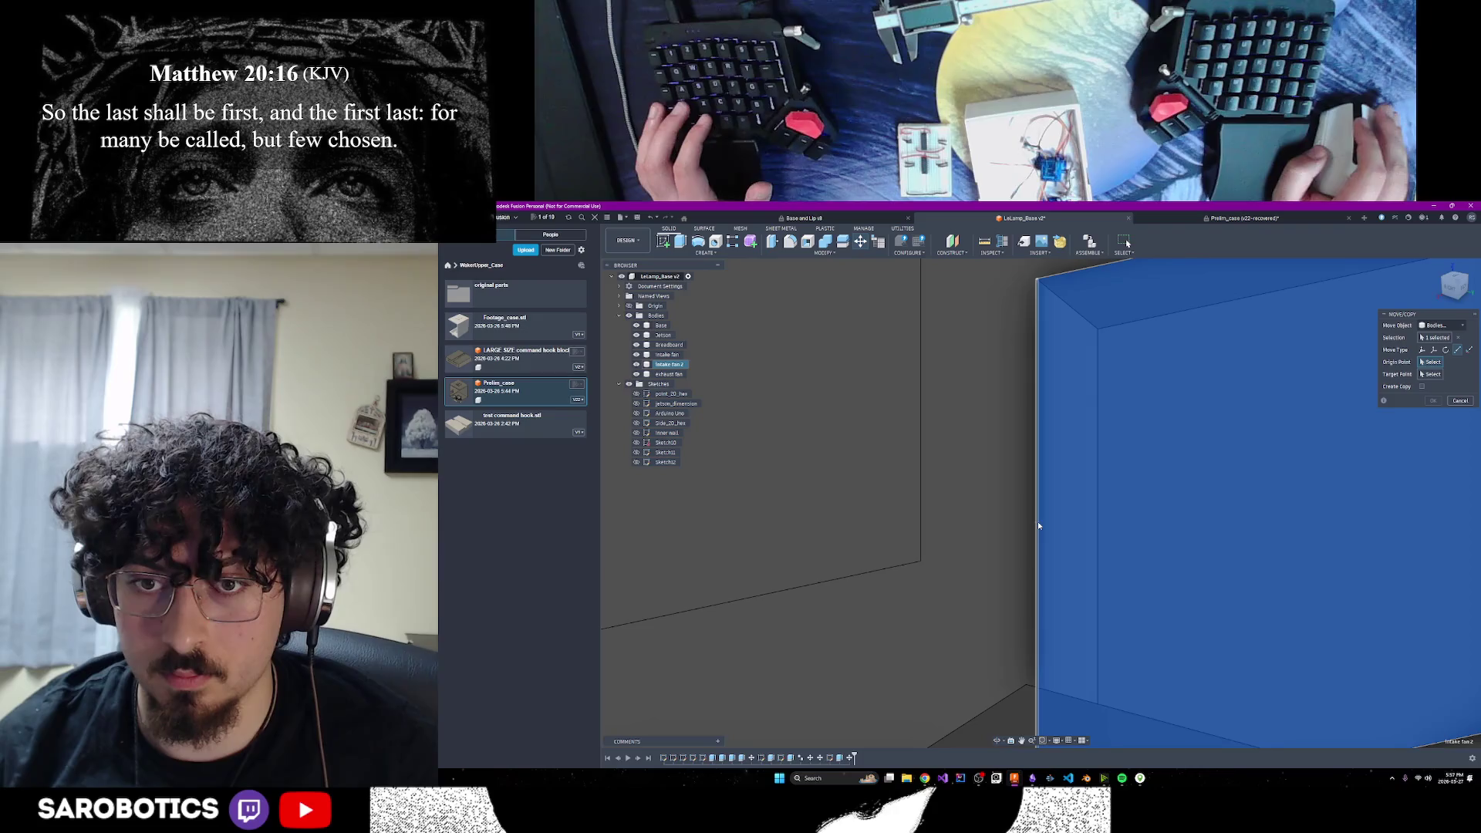
{"action": "left_click", "coordinate": [1040, 527]}
{"action": "scroll", "coordinate": [1040, 527], "scroll_direction": "down", "scroll_amount": 5}
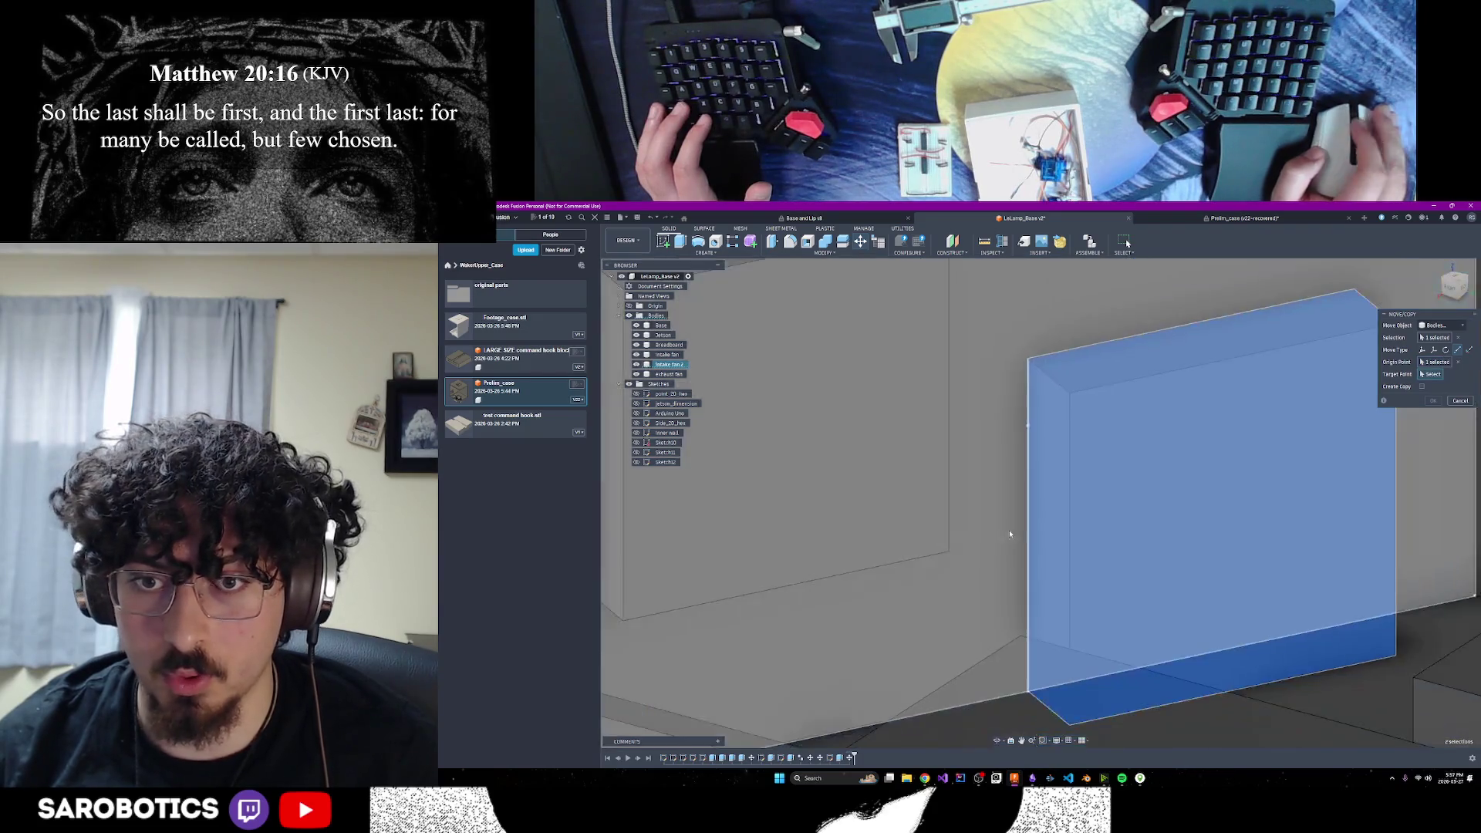
{"action": "left_click", "coordinate": [997, 741]}
{"action": "left_click_drag", "start_coordinate": [998, 664], "coordinate": [1001, 595]}
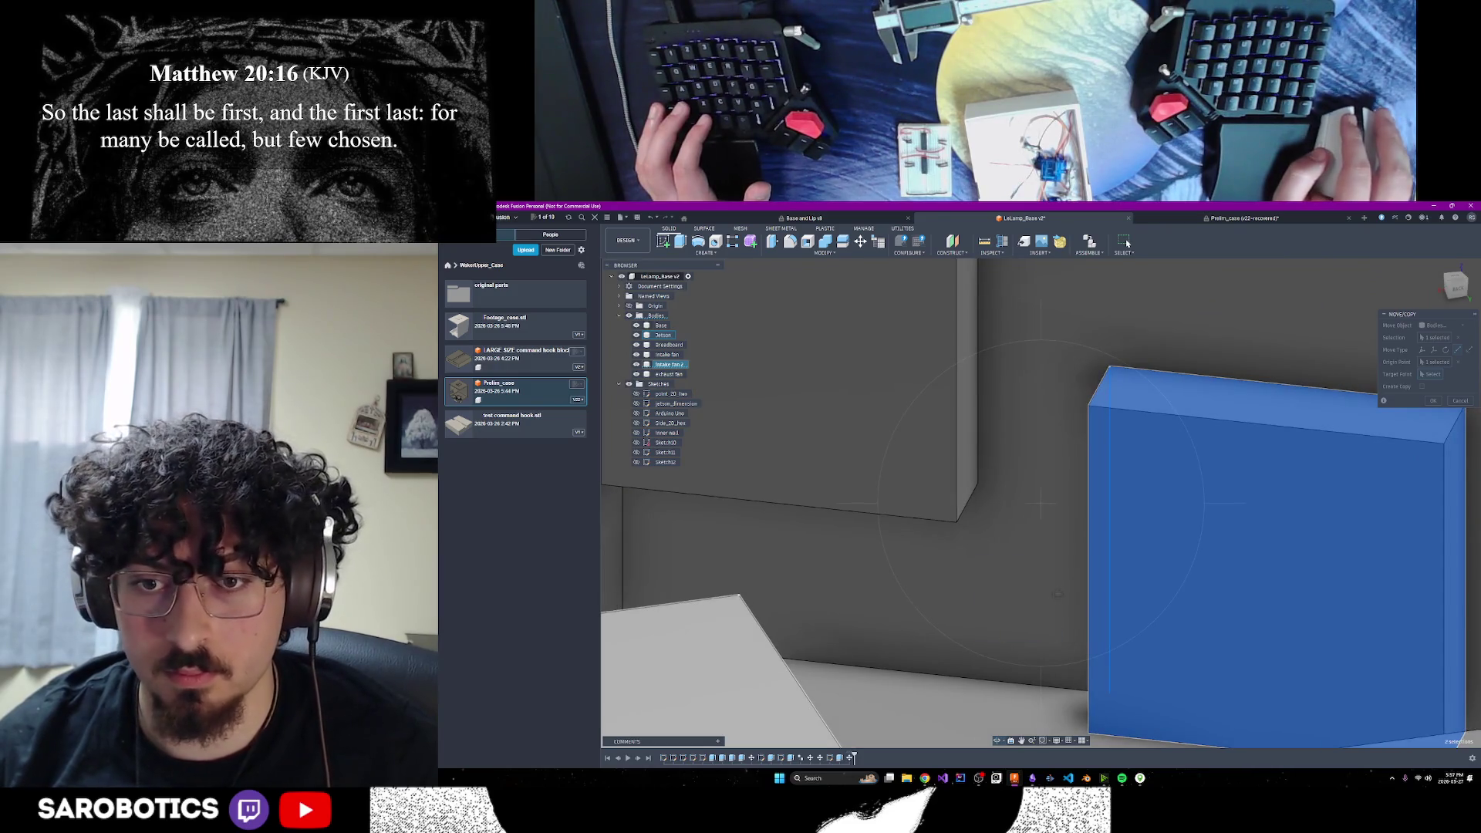
{"action": "right_click", "coordinate": [1096, 593]}
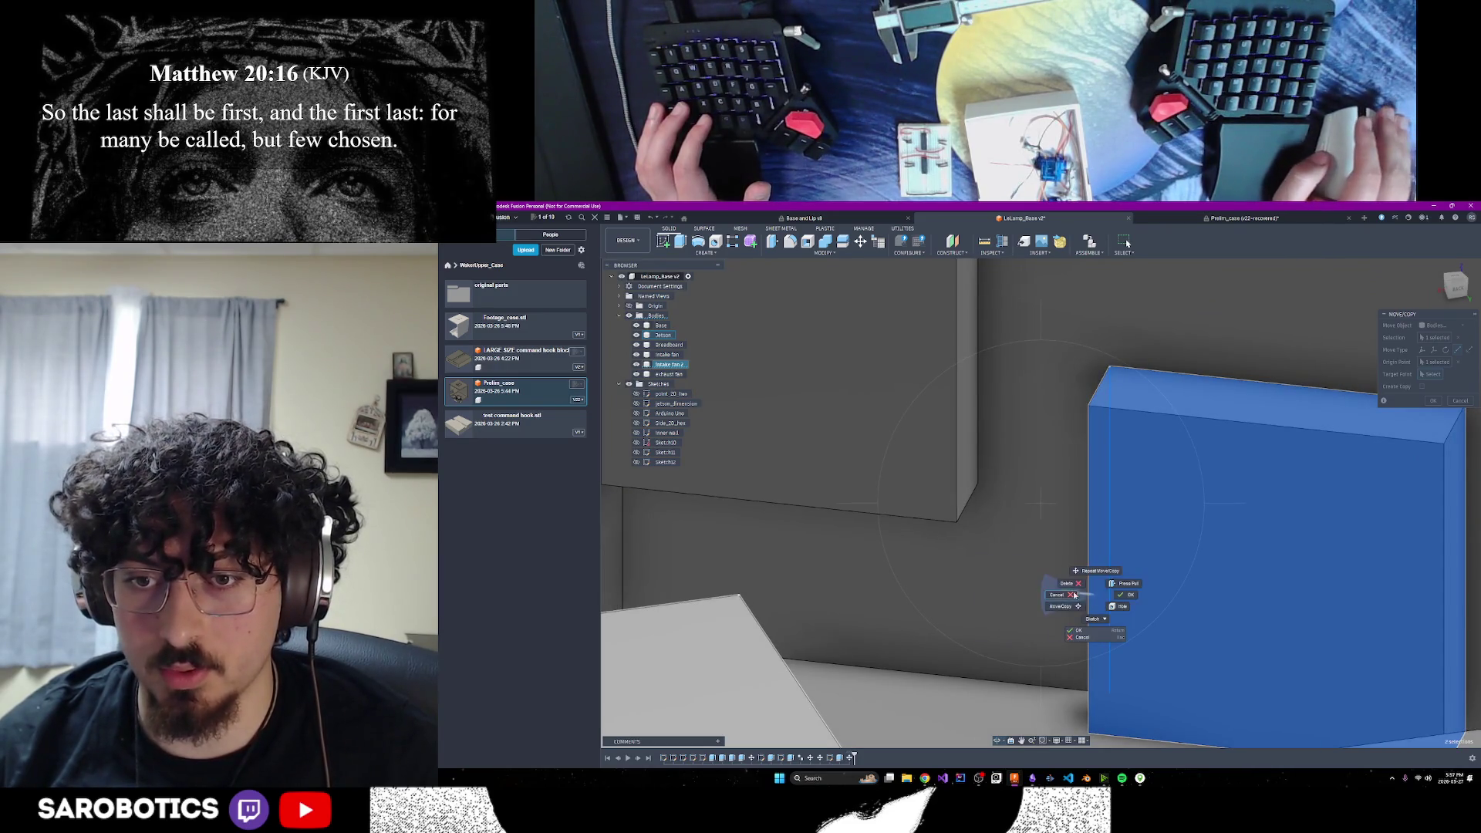
{"action": "left_click", "coordinate": [1131, 594]}
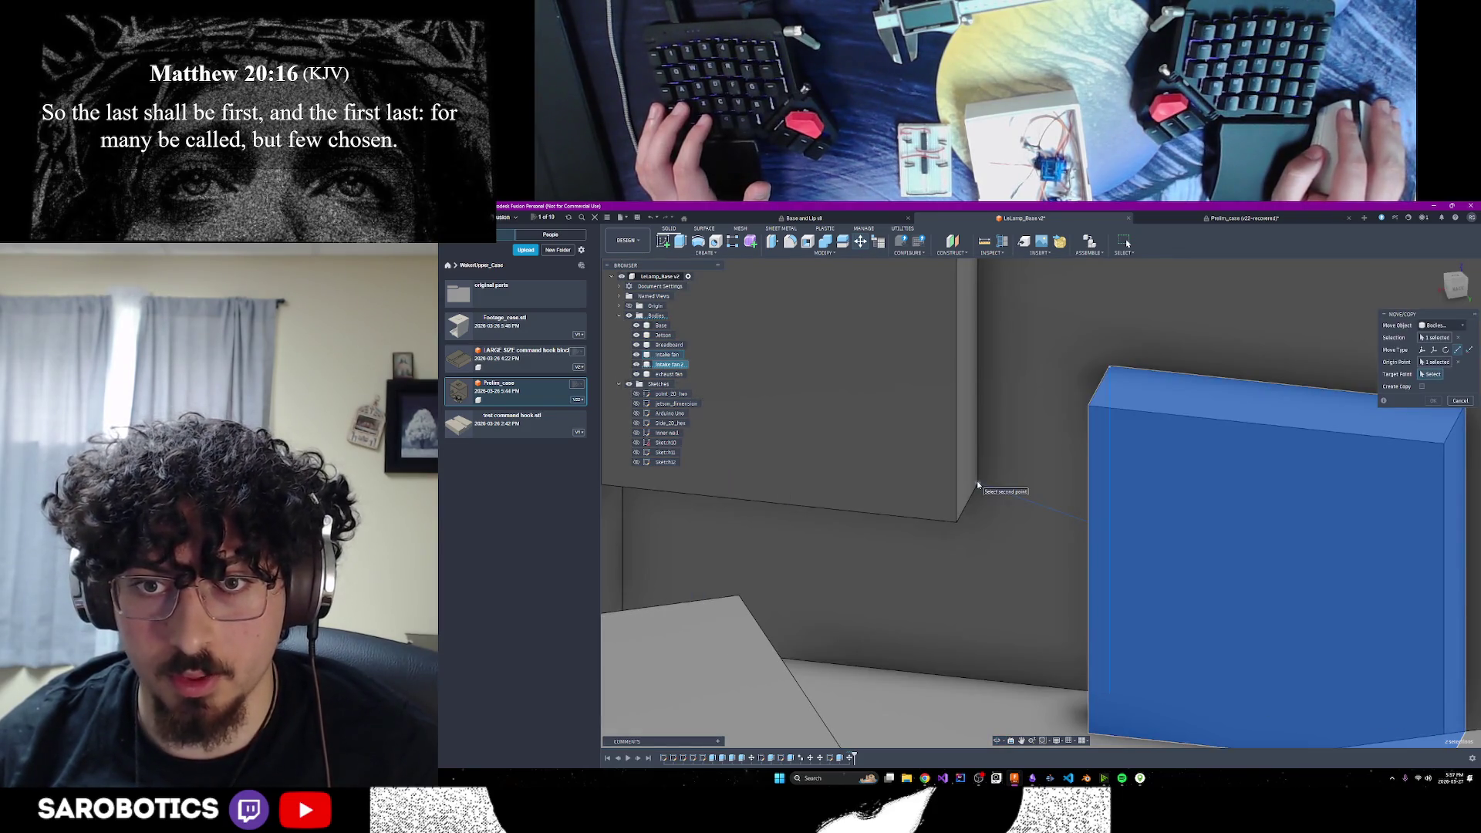
{"action": "left_click", "coordinate": [978, 485]}
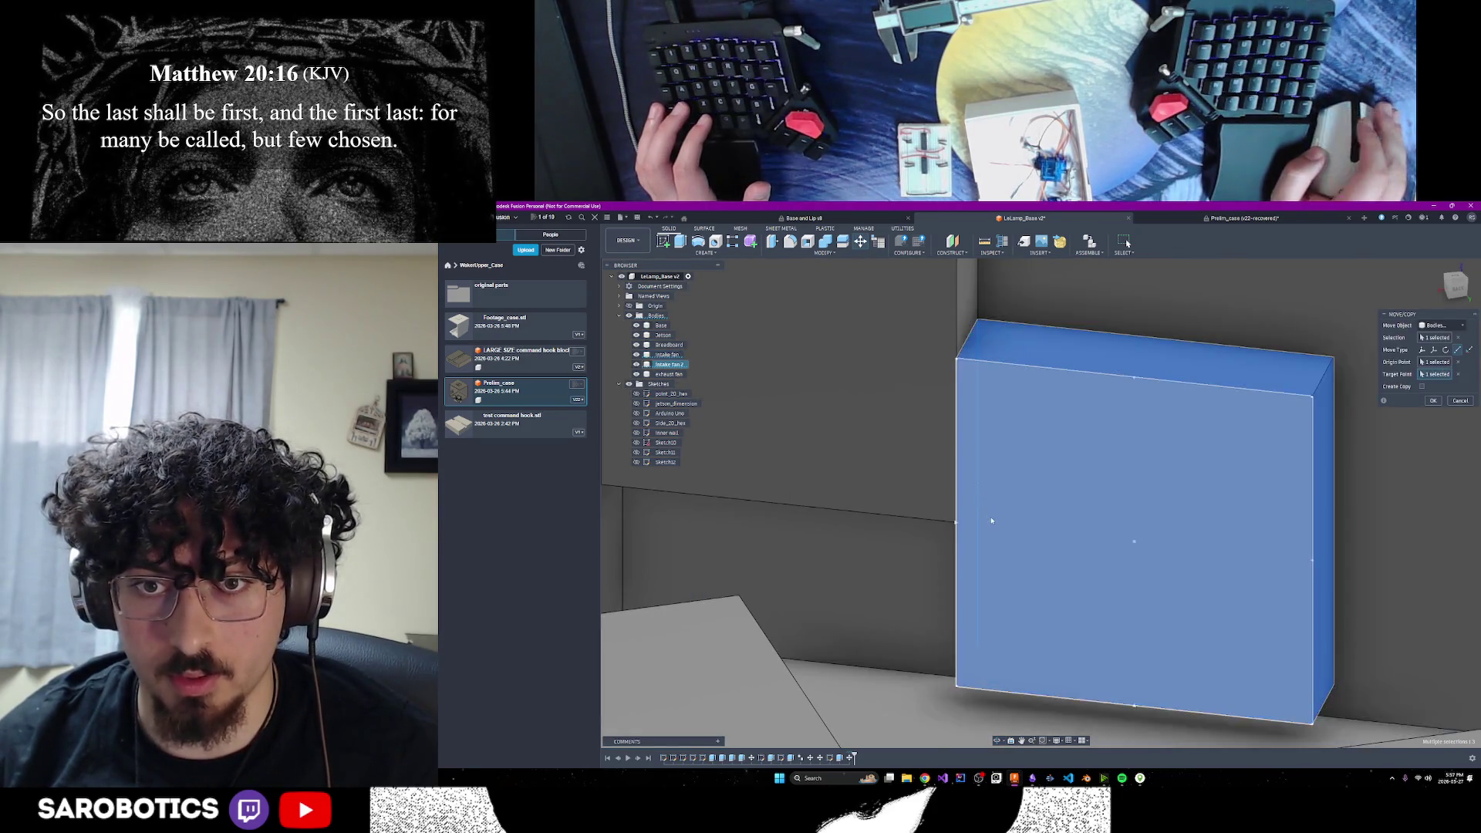
Orbit around to check the block's placement and confirm the move
{"action": "scroll", "coordinate": [991, 650], "scroll_direction": "down", "scroll_amount": 3}
{"action": "left_click", "coordinate": [997, 742]}
{"action": "mouse_move", "coordinate": [1026, 617]}
{"action": "left_mouse_down"}
{"action": "mouse_move", "coordinate": [965, 621]}
{"action": "mouse_move", "coordinate": [1020, 618]}
{"action": "left_mouse_up"}
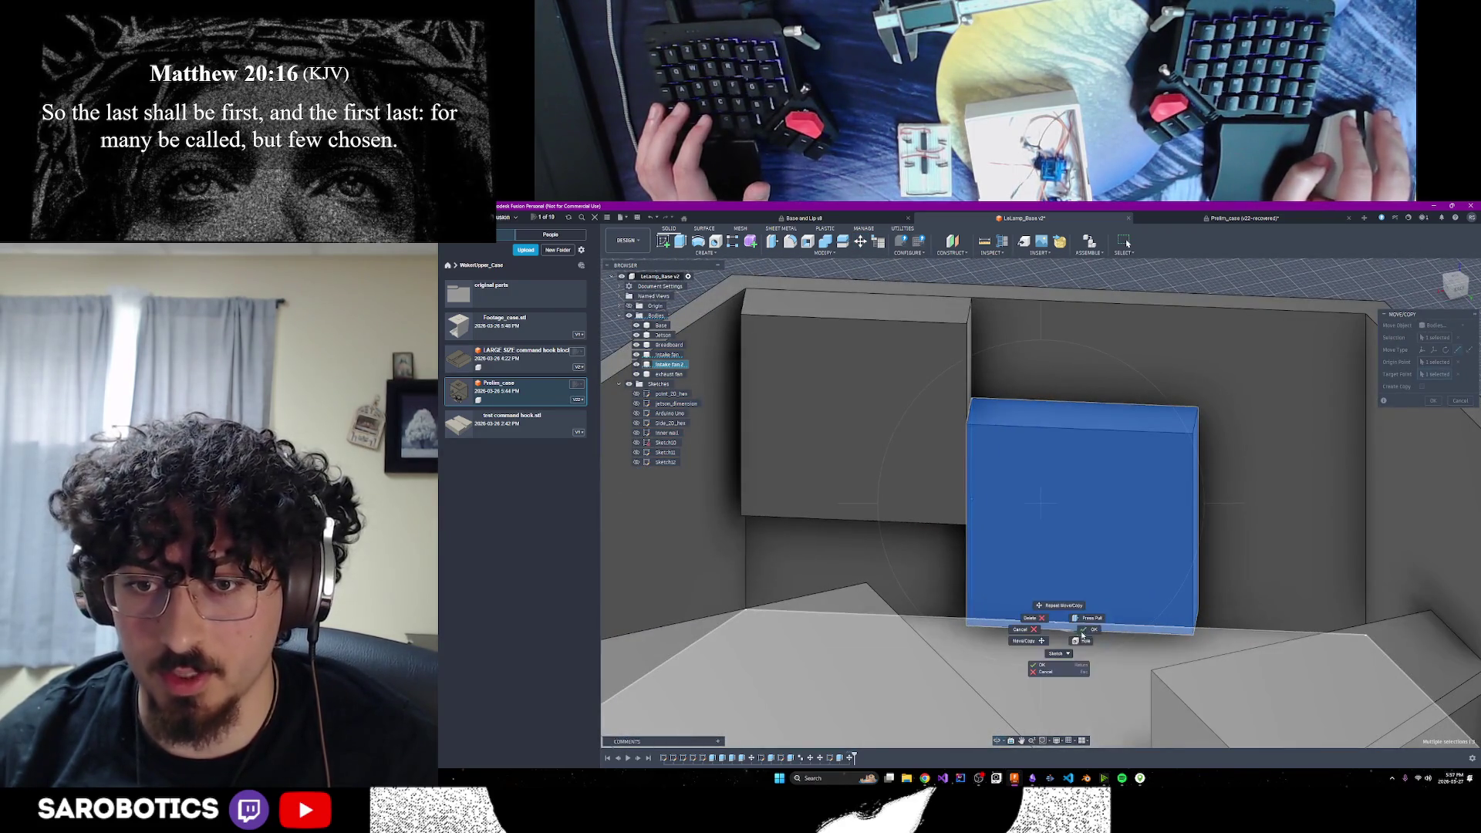
{"action": "key", "text": "Escape"}
{"action": "scroll", "coordinate": [1234, 563], "scroll_direction": "up", "scroll_amount": 3}
{"action": "left_click", "coordinate": [1434, 400]}
Reselect the Intake fan 2 block and start another move with a near-front view
{"action": "scroll", "coordinate": [1165, 585], "scroll_direction": "down", "scroll_amount": 3}
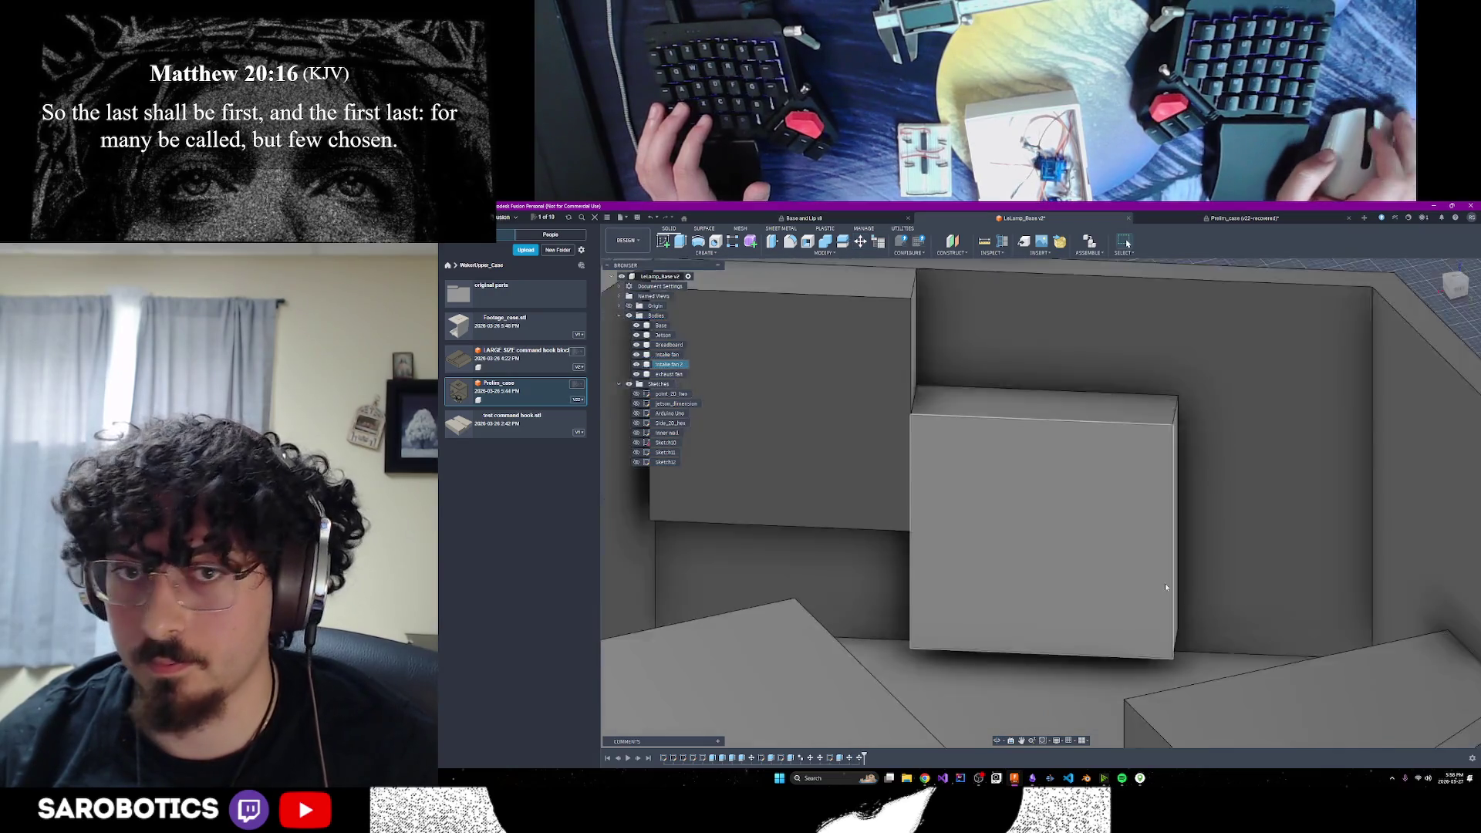
{"action": "left_click", "coordinate": [1068, 508]}
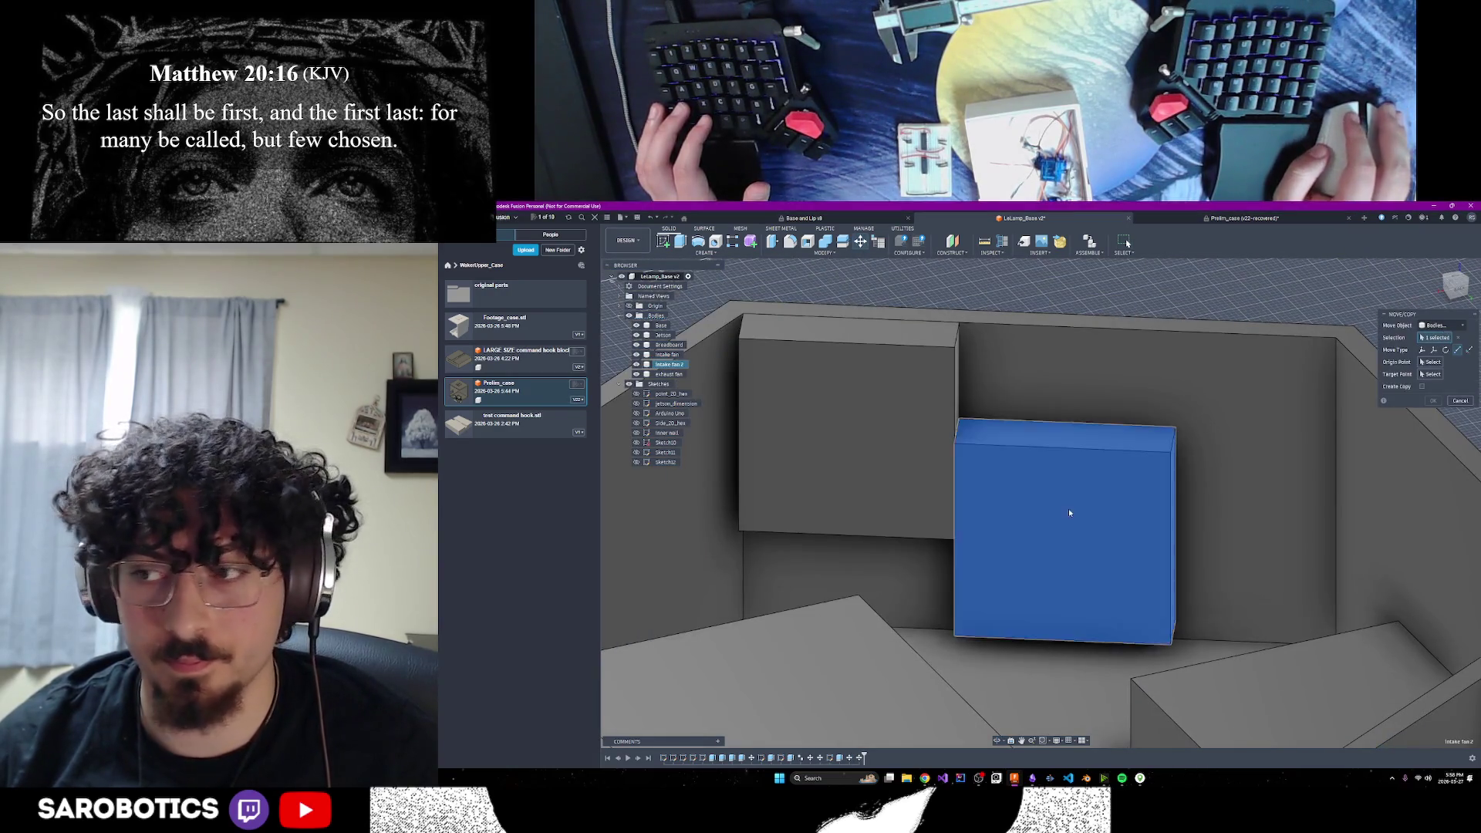
{"action": "key", "text": "m"}
{"action": "left_click", "coordinate": [998, 741]}
{"action": "mouse_move", "coordinate": [1001, 655]}
{"action": "left_mouse_down"}
{"action": "mouse_move", "coordinate": [1046, 657]}
{"action": "mouse_move", "coordinate": [1023, 681]}
{"action": "mouse_move", "coordinate": [1018, 641]}
{"action": "left_mouse_up"}
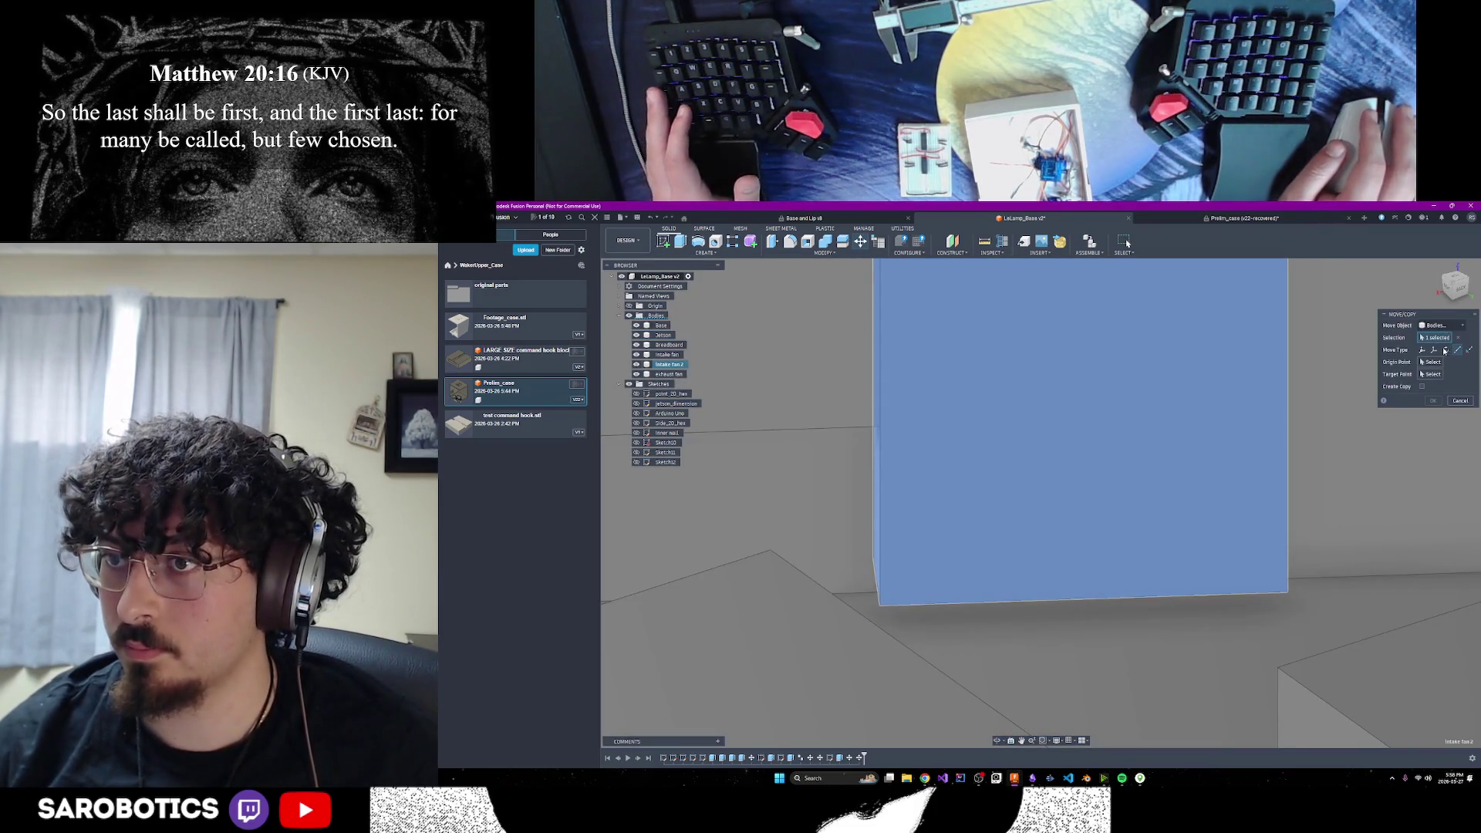
Try the Translate and Point to Point move types while orbiting around the block
{"action": "left_click", "coordinate": [1435, 351]}
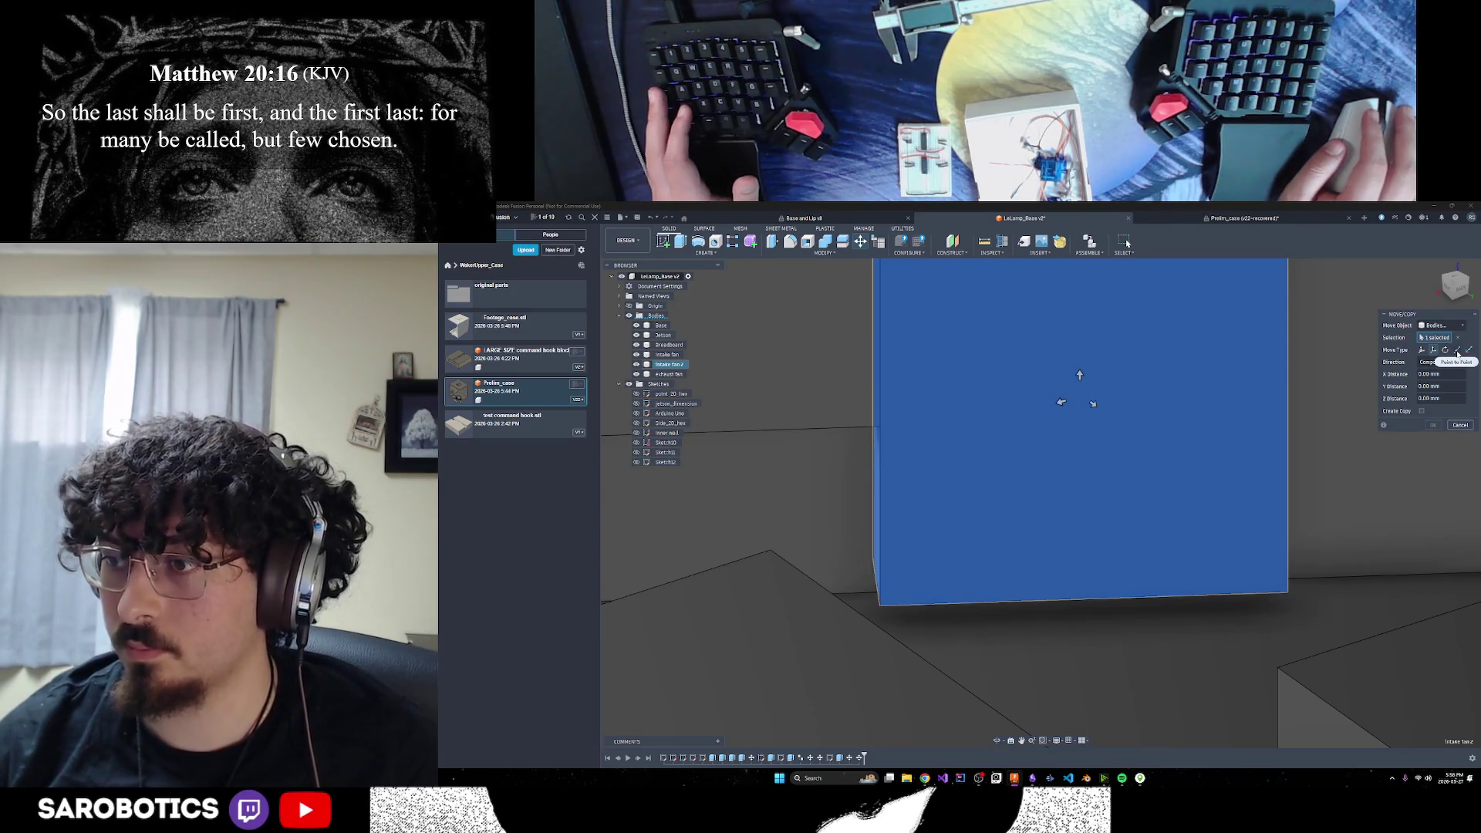
{"action": "left_click", "coordinate": [1458, 351]}
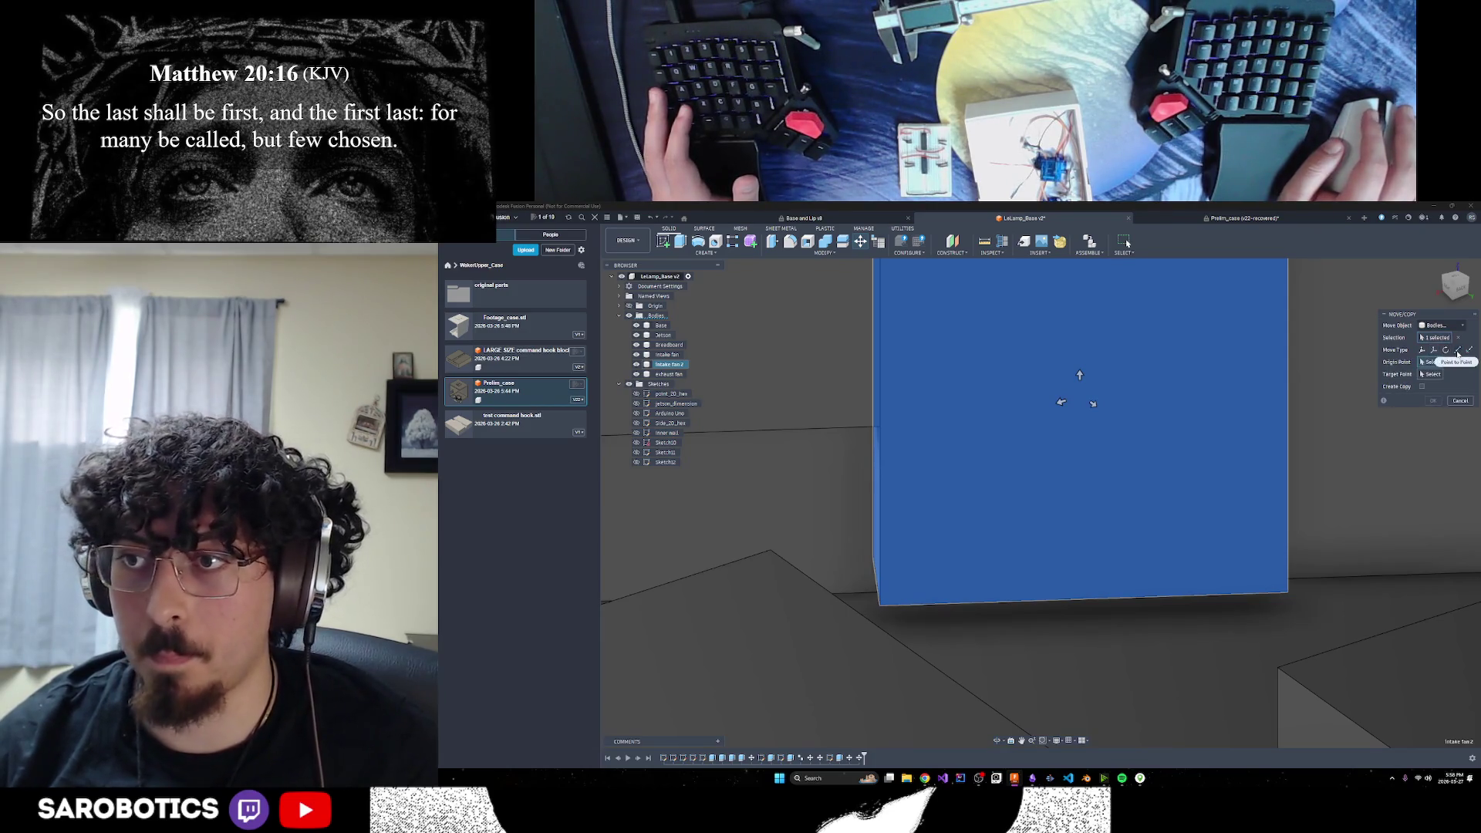
{"action": "mouse_move", "coordinate": [1150, 594]}
{"action": "middle_mouse_down", "text": "shift"}
{"action": "mouse_move", "coordinate": [1183, 609]}
{"action": "mouse_move", "coordinate": [1178, 528]}
{"action": "middle_mouse_up", "text": "shift"}
{"action": "mouse_move", "coordinate": [1113, 581]}
{"action": "middle_mouse_down", "text": "shift"}
{"action": "mouse_move", "coordinate": [1160, 583]}
{"action": "mouse_move", "coordinate": [936, 590]}
{"action": "middle_mouse_up", "text": "shift"}
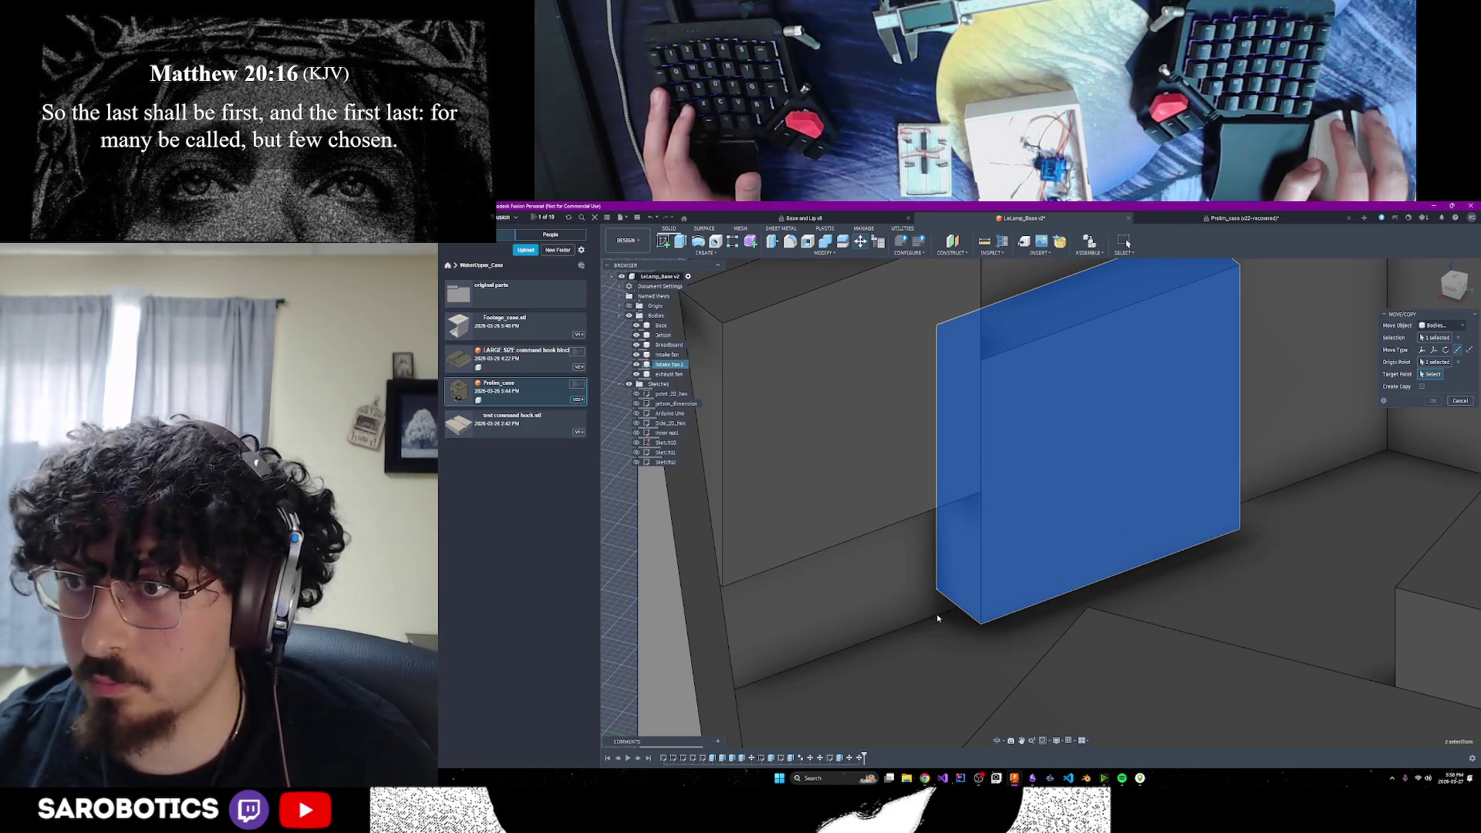
{"action": "mouse_move", "coordinate": [1001, 620]}
{"action": "middle_mouse_down", "text": "shift"}
{"action": "mouse_move", "coordinate": [946, 614]}
{"action": "mouse_move", "coordinate": [984, 670]}
{"action": "mouse_move", "coordinate": [948, 659]}
{"action": "middle_mouse_up", "text": "shift"}
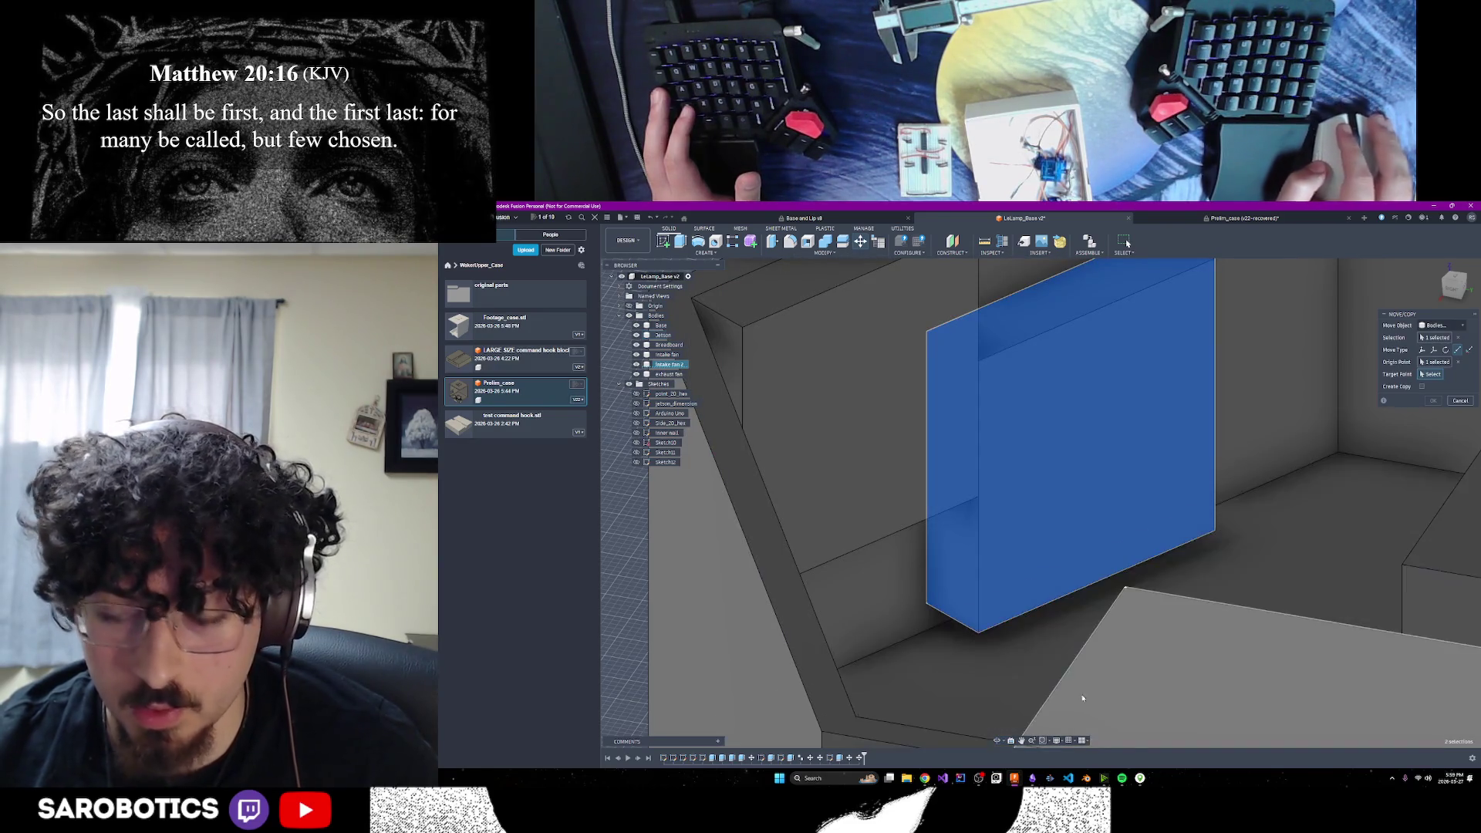
Translate the Intake fan 2 block to -2 mm along Z and confirm
{"action": "left_click", "coordinate": [1435, 350]}
{"action": "scroll", "coordinate": [1299, 483], "scroll_direction": "down", "scroll_amount": 5}
{"action": "left_click_drag", "start_coordinate": [1170, 434], "coordinate": [1169, 446]}
{"action": "middle_click_drag", "start_coordinate": [1170, 446], "coordinate": [1203, 479], "text": "shift"}
{"action": "mouse_move", "coordinate": [1127, 243]}
{"action": "middle_mouse_down", "text": "shift"}
{"action": "mouse_move", "coordinate": [1140, 247]}
{"action": "mouse_move", "coordinate": [1128, 243]}
{"action": "middle_mouse_up", "text": "shift"}
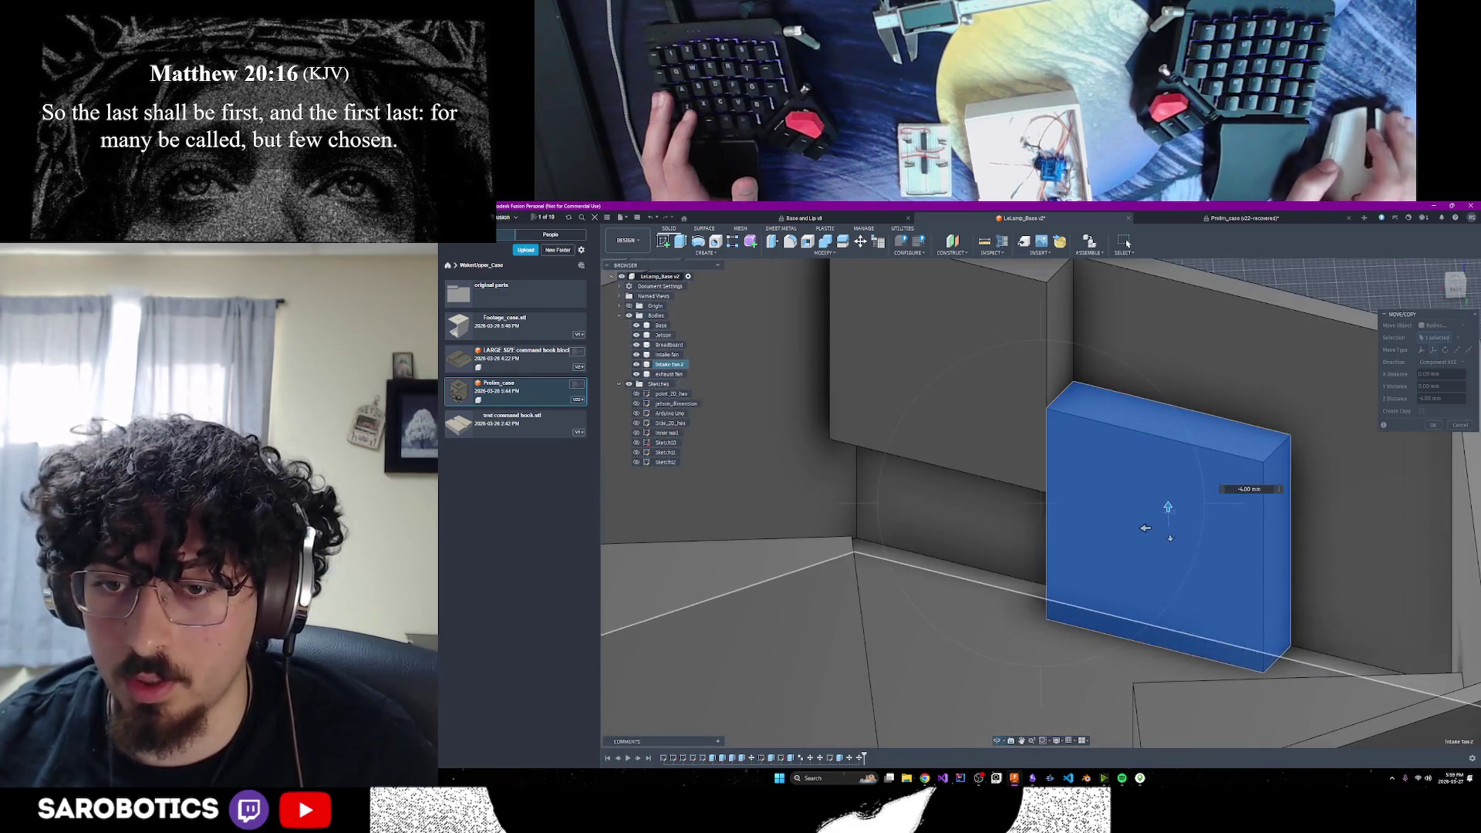
{"action": "right_click", "coordinate": [1200, 532]}
{"action": "left_click_drag", "start_coordinate": [1168, 504], "coordinate": [1168, 492]}
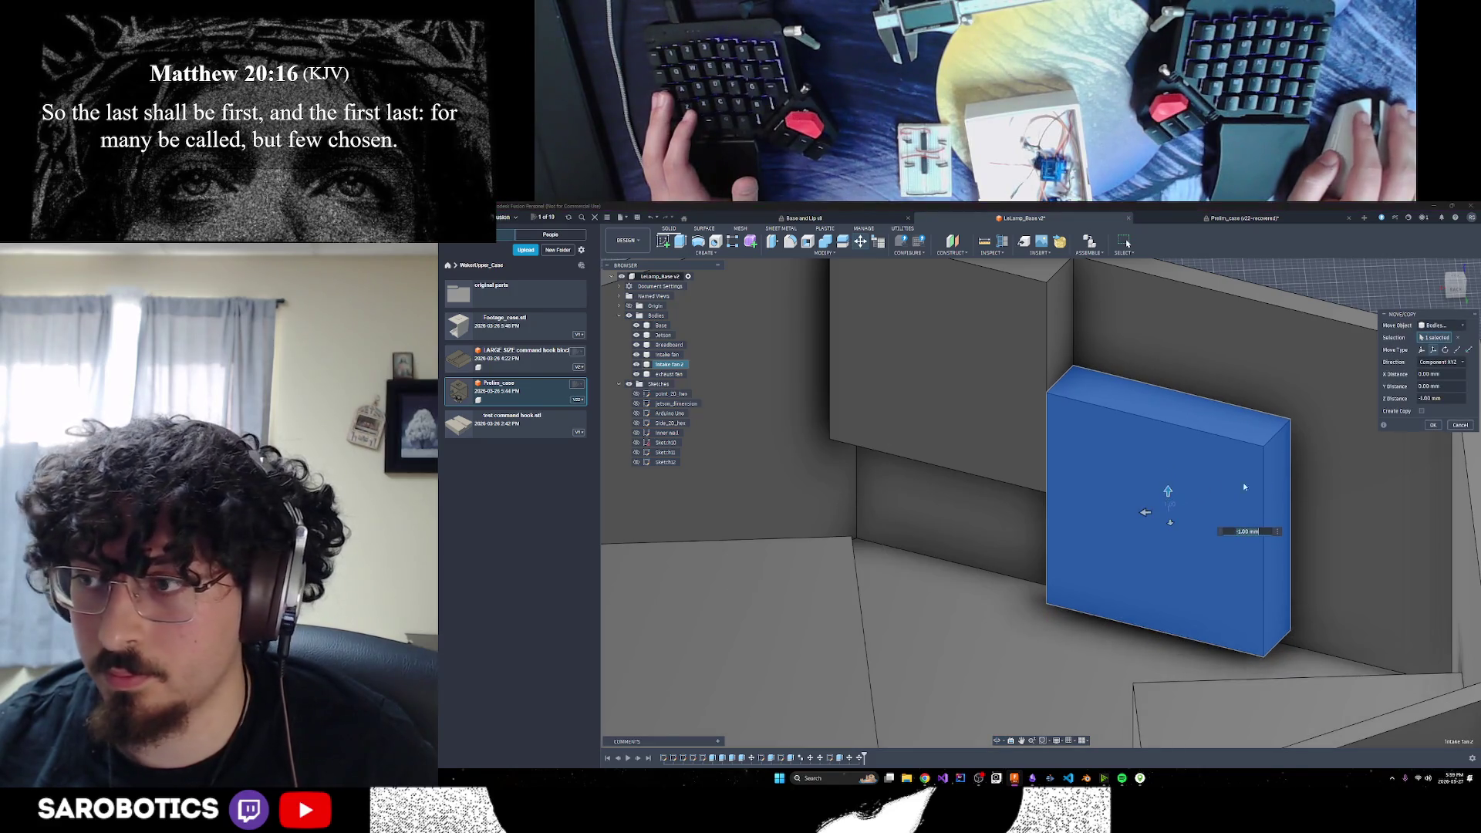
{"action": "left_click", "coordinate": [1435, 424]}
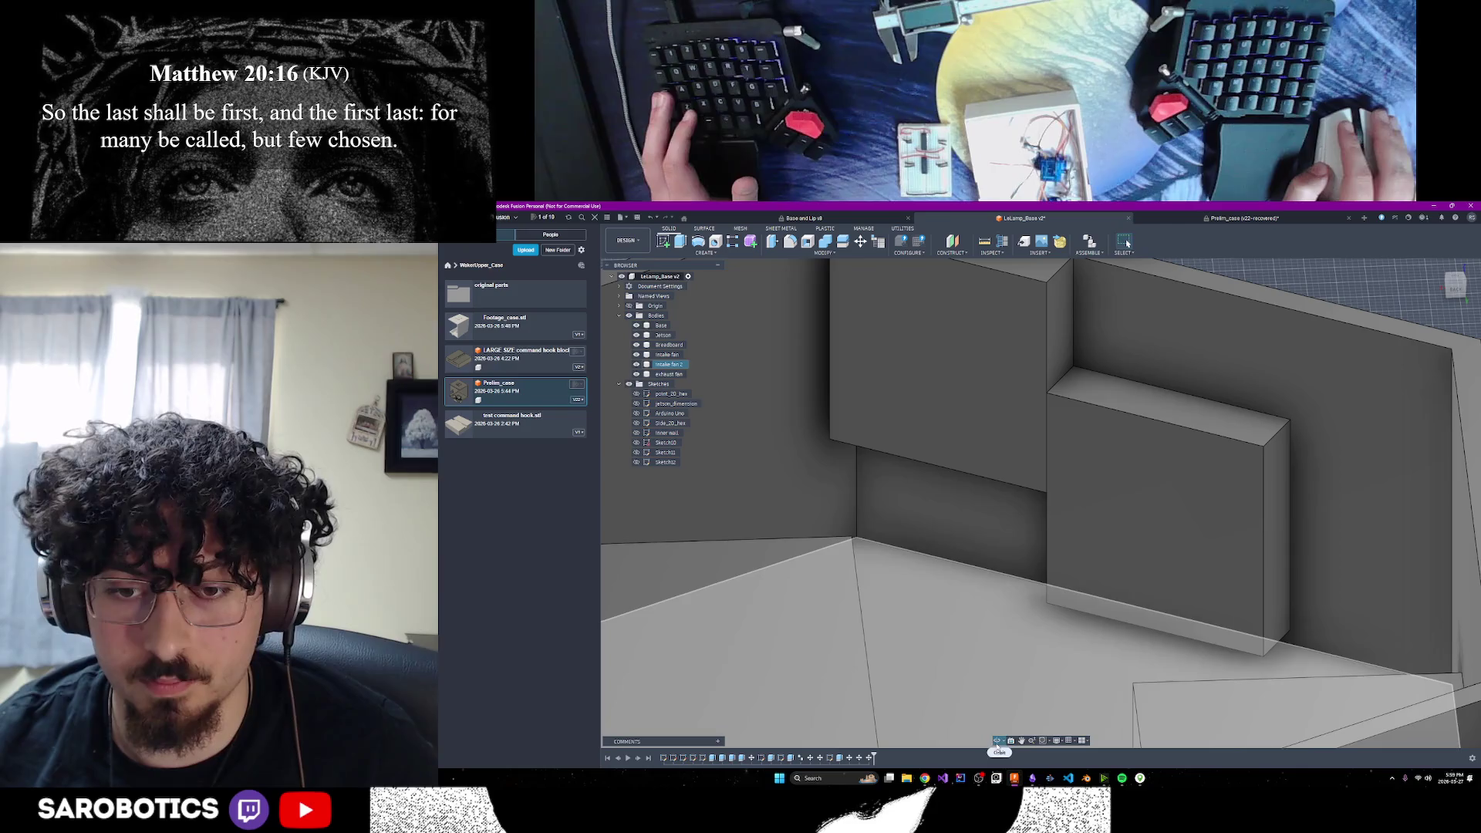
Measure the position of the block's corner inside the case
{"action": "mouse_move", "coordinate": [1107, 641]}
{"action": "middle_mouse_down", "text": "shift"}
{"action": "mouse_move", "coordinate": [1055, 500]}
{"action": "mouse_move", "coordinate": [1177, 528]}
{"action": "middle_mouse_up", "text": "shift"}
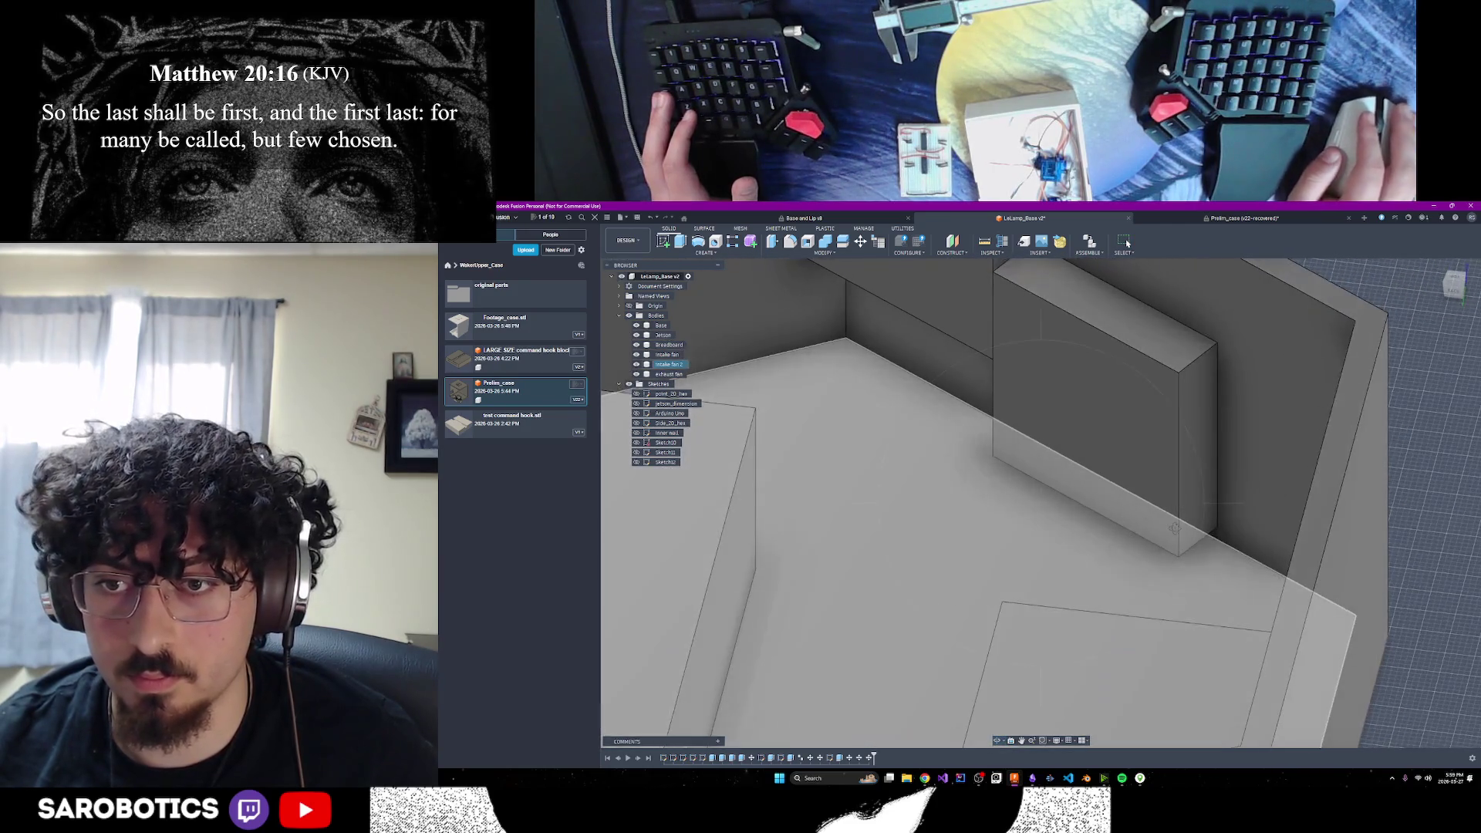
{"action": "right_click", "coordinate": [1177, 528]}
{"action": "left_click", "coordinate": [1217, 531]}
{"action": "key", "text": "i"}
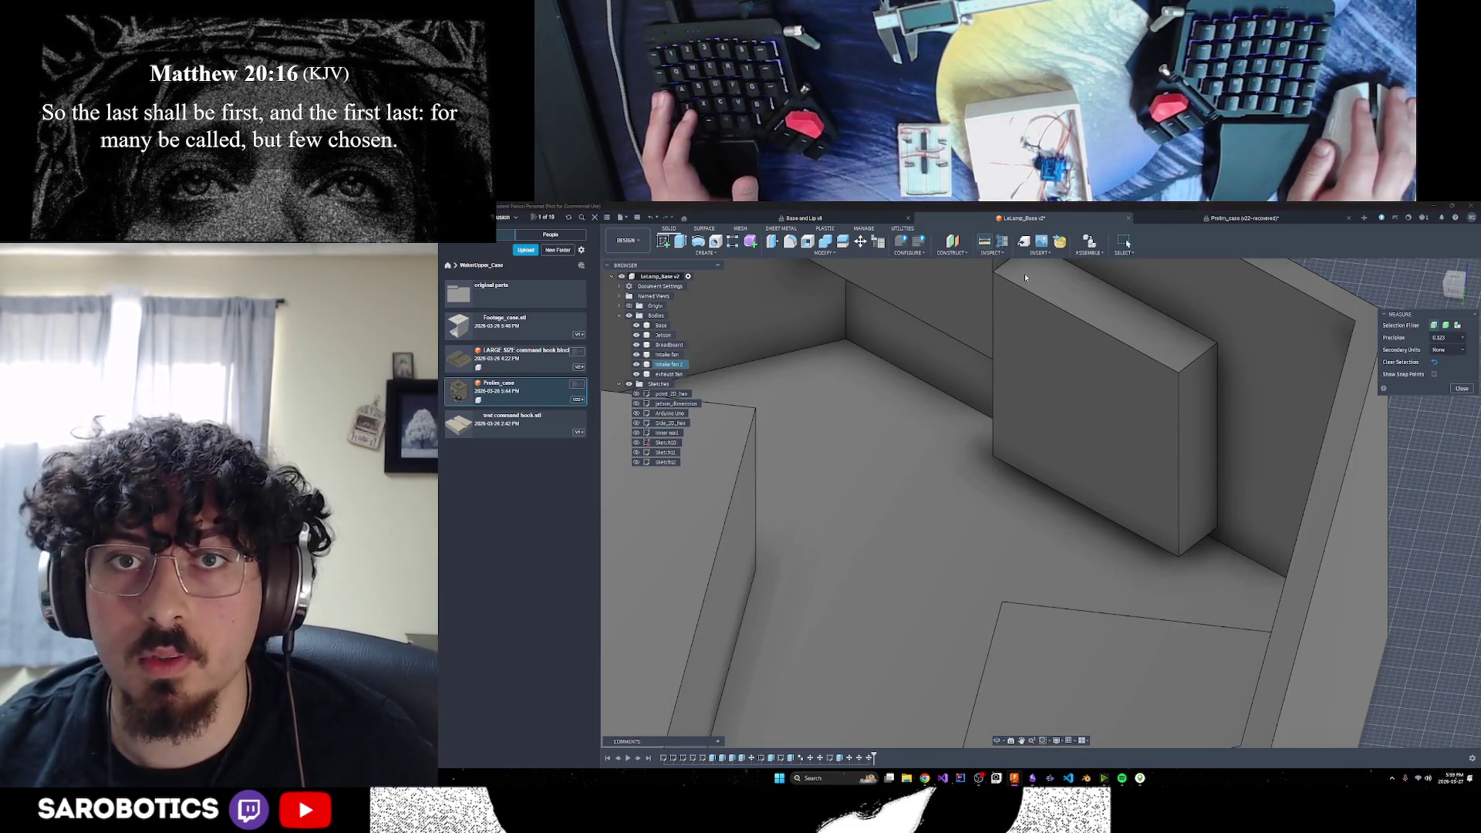
{"action": "left_click", "coordinate": [1219, 534]}
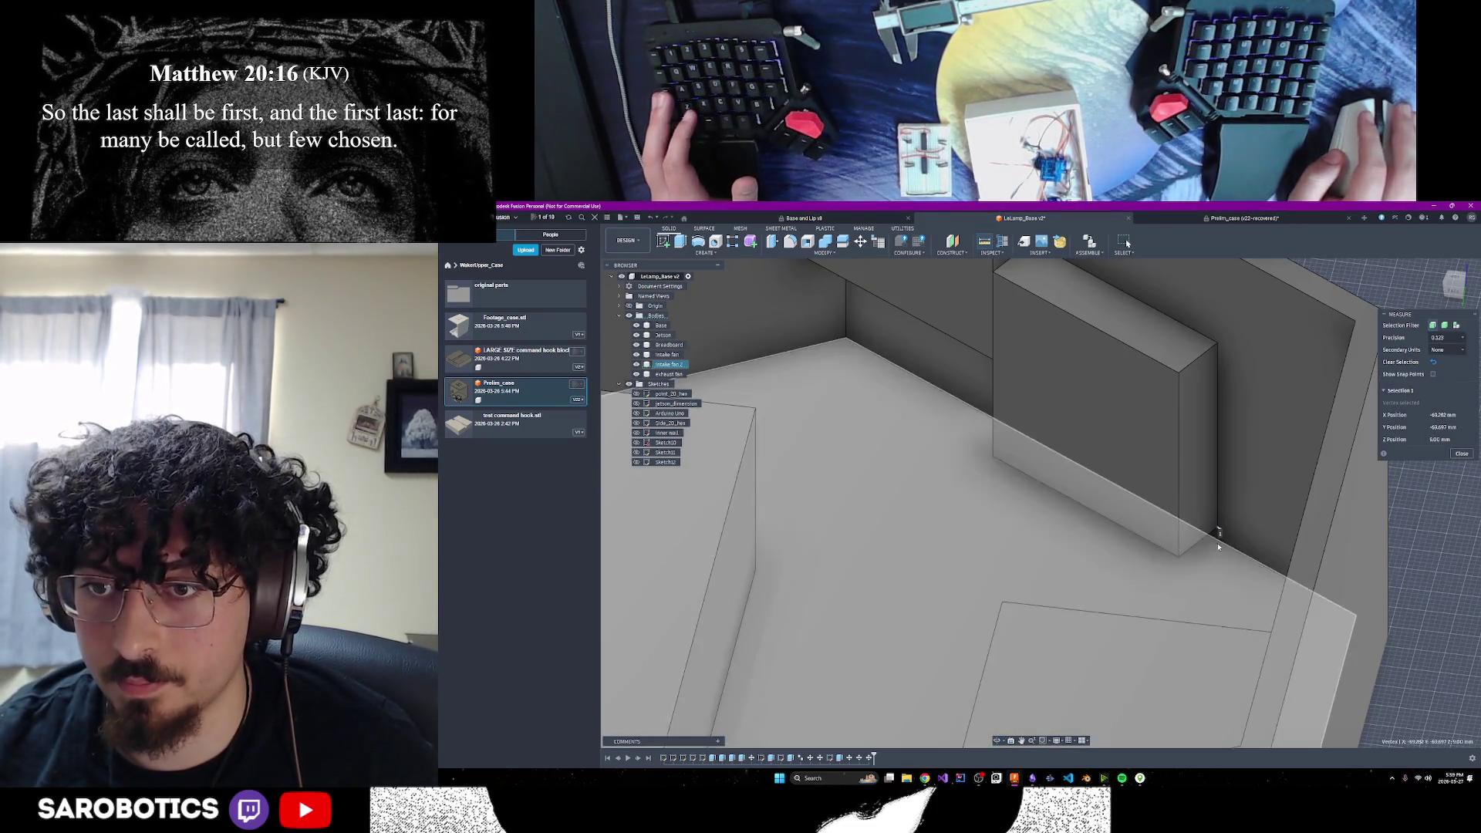
{"action": "key", "text": "Escape"}
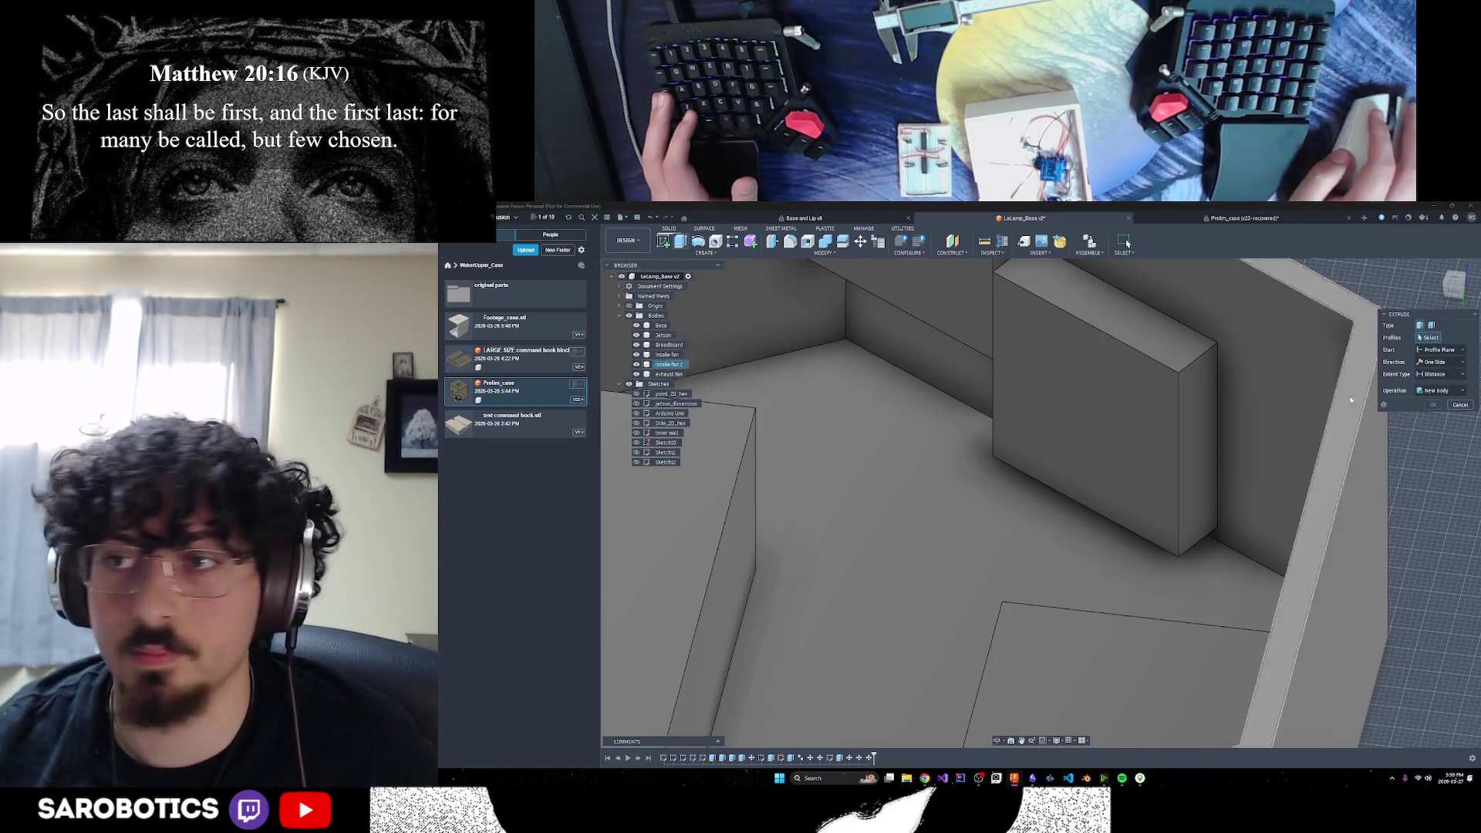
Move only Intake fan 2 down -3 mm in Z, then orbit around the case interior
{"action": "key", "text": "m"}
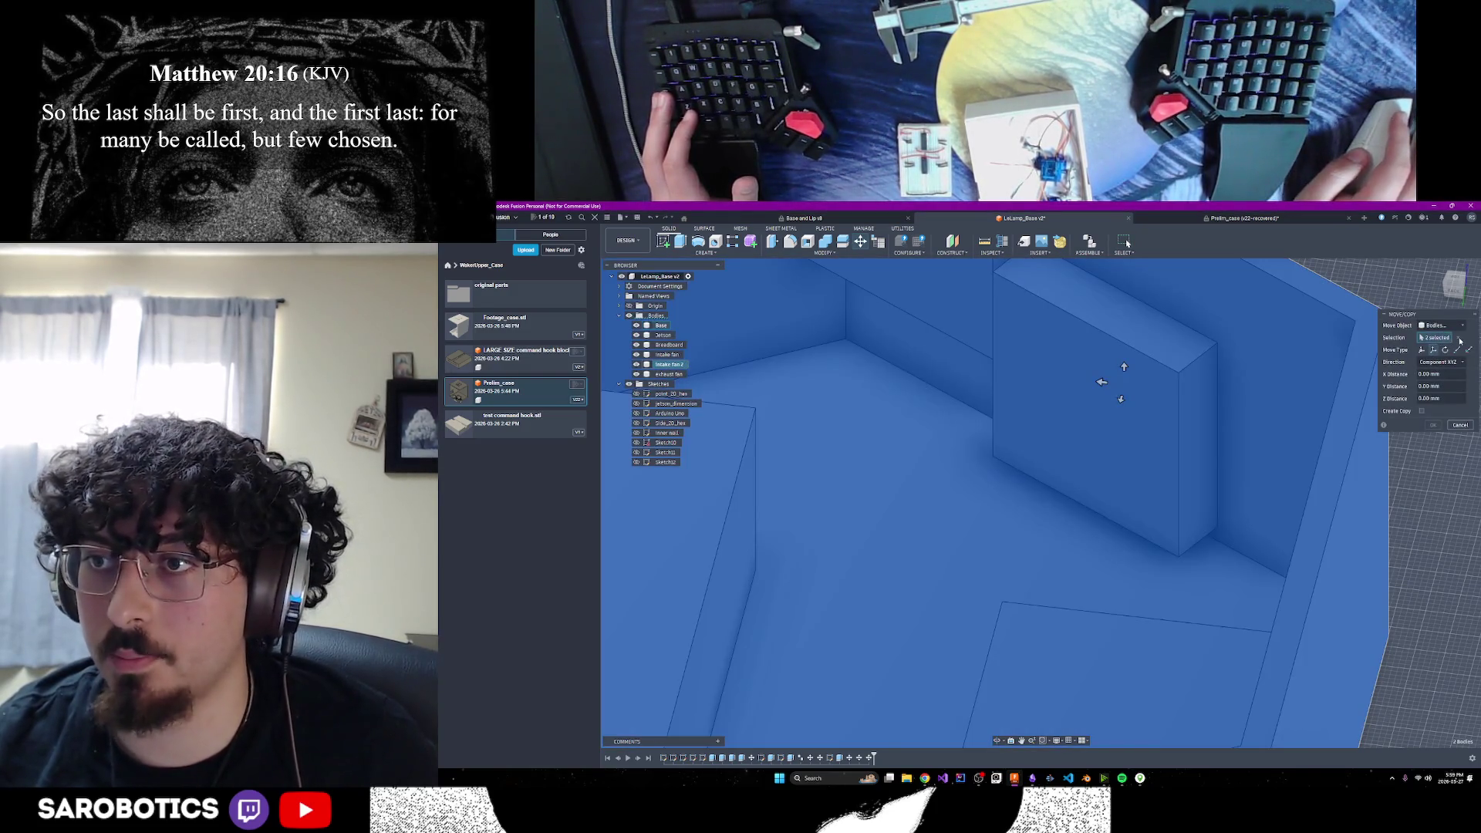
{"action": "left_click", "coordinate": [1459, 340]}
{"action": "left_click", "coordinate": [1168, 386]}
{"action": "left_click_drag", "start_coordinate": [1105, 383], "coordinate": [1105, 386]}
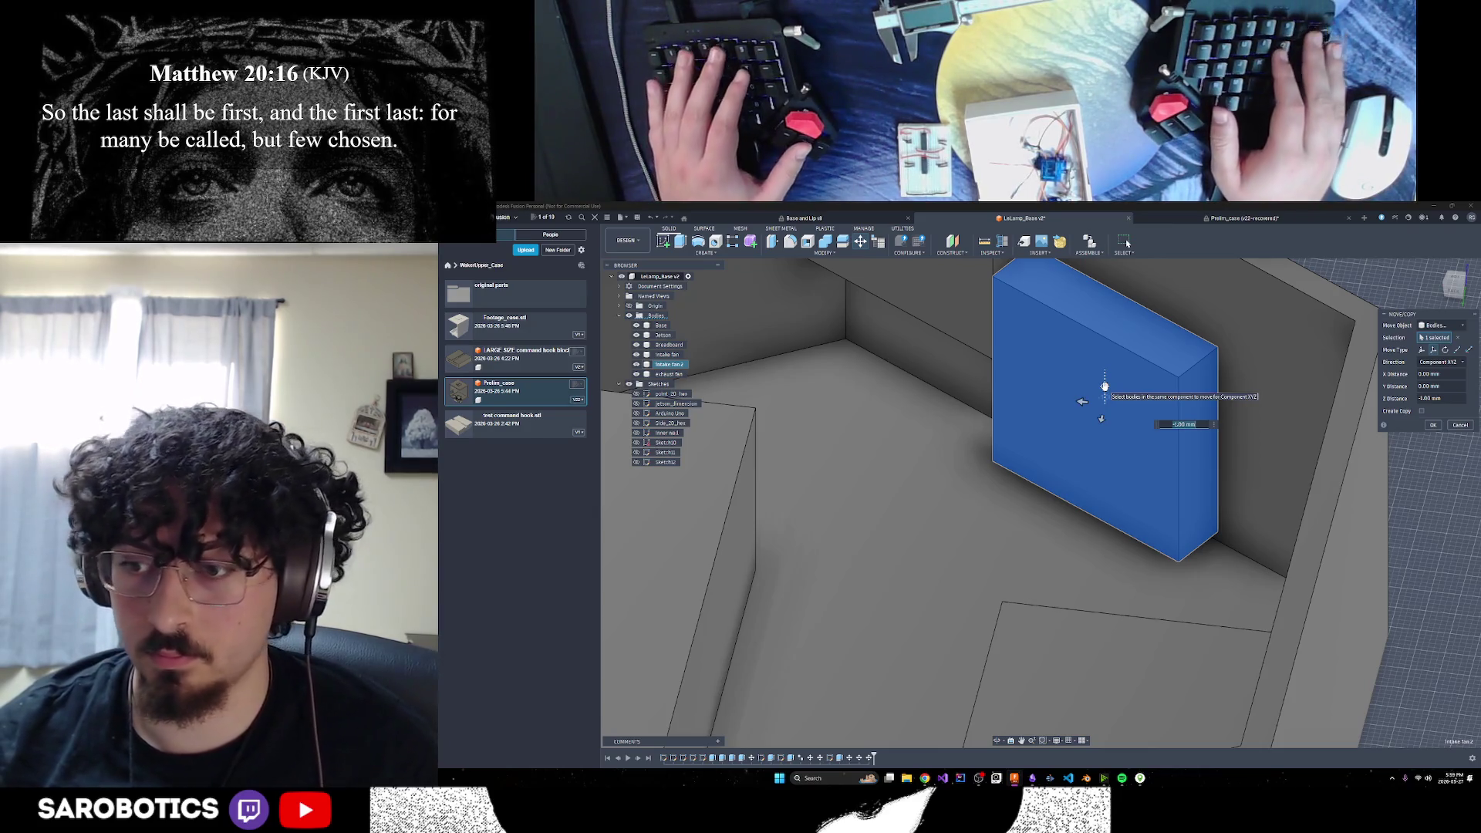
{"action": "type", "text": "-3"}
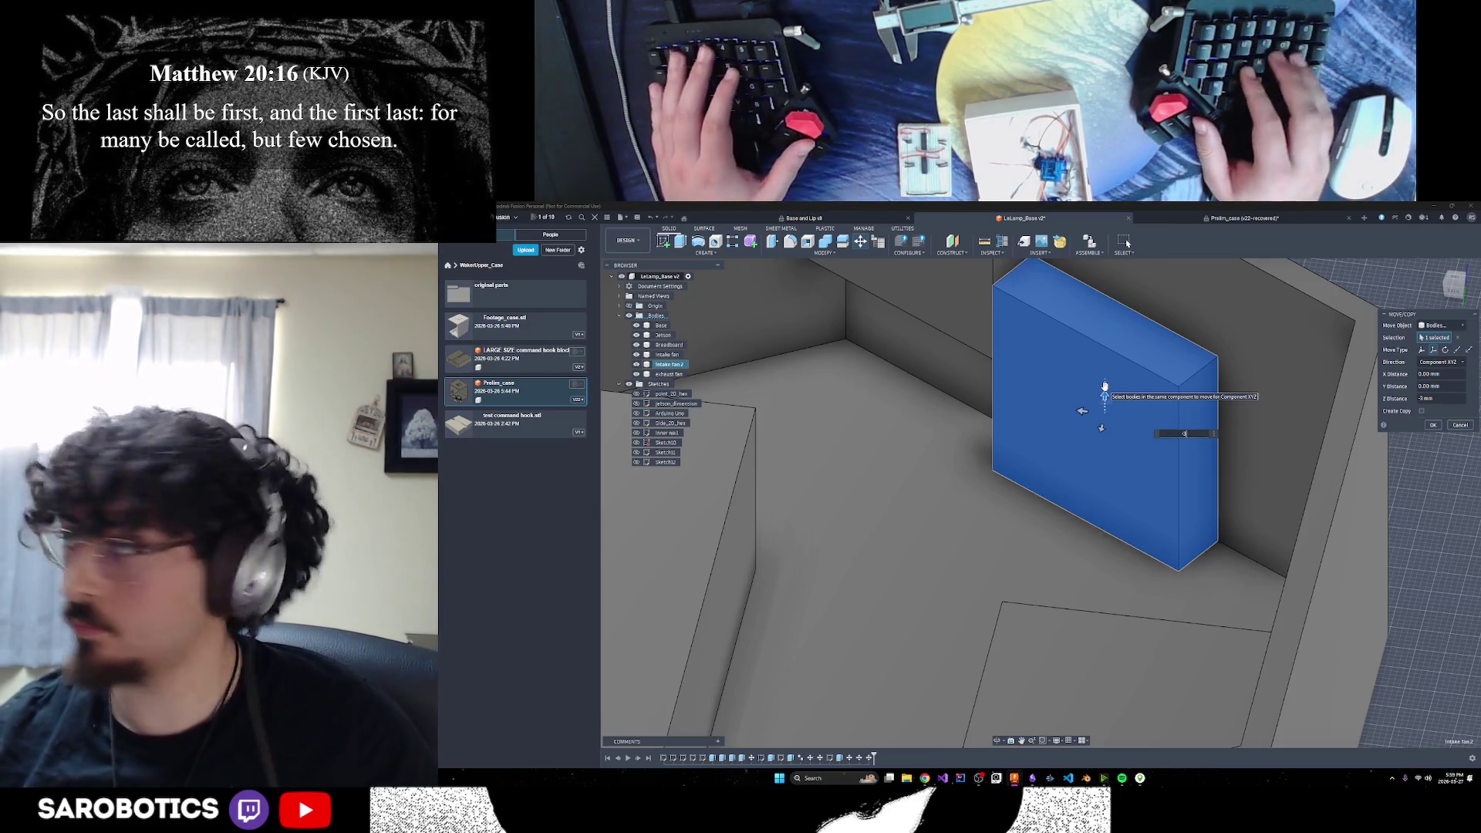
{"action": "key", "text": "Return"}
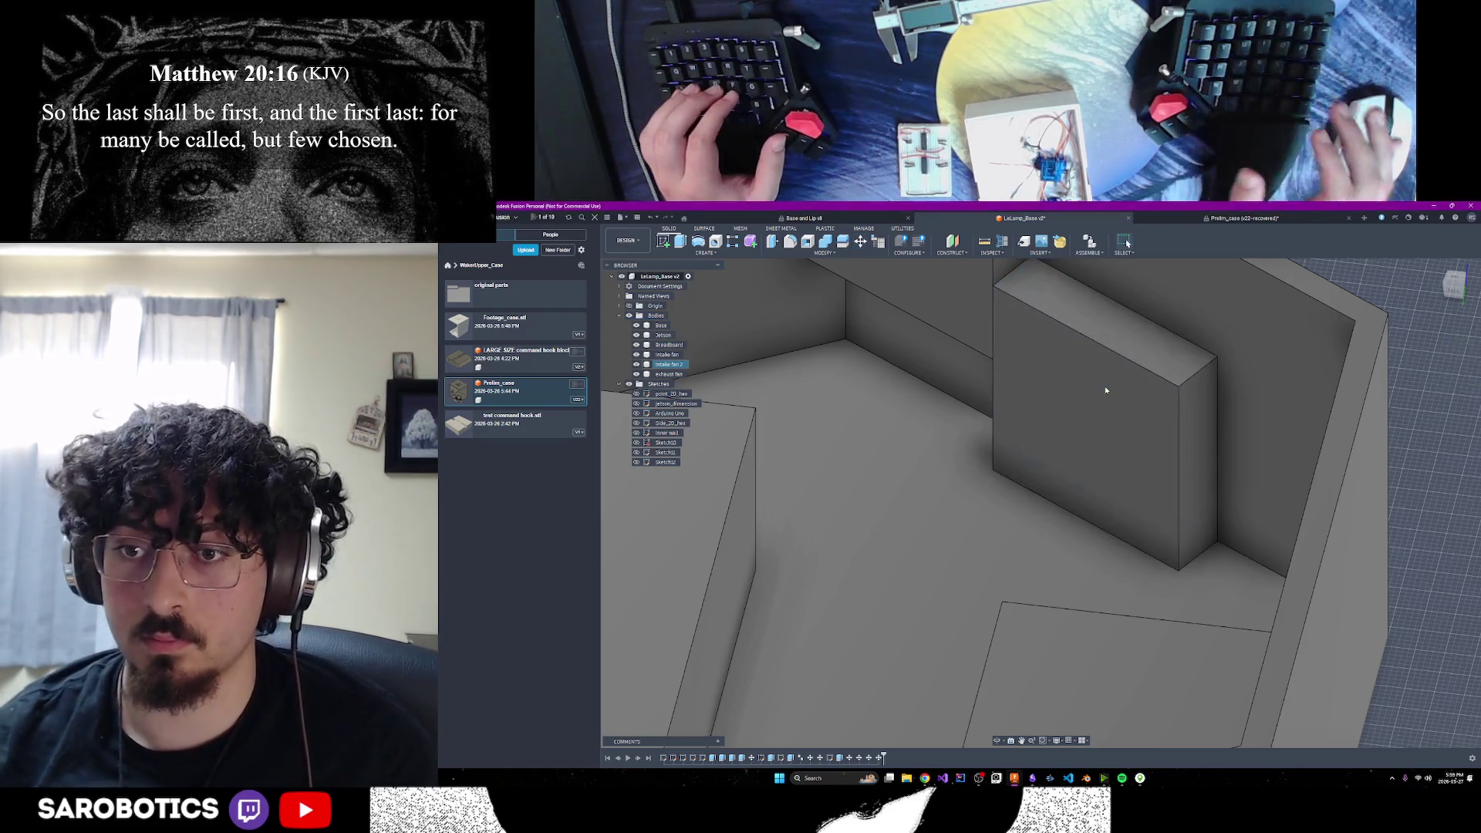
{"action": "middle_click_drag", "start_coordinate": [1078, 380], "coordinate": [1101, 420], "text": "shift"}
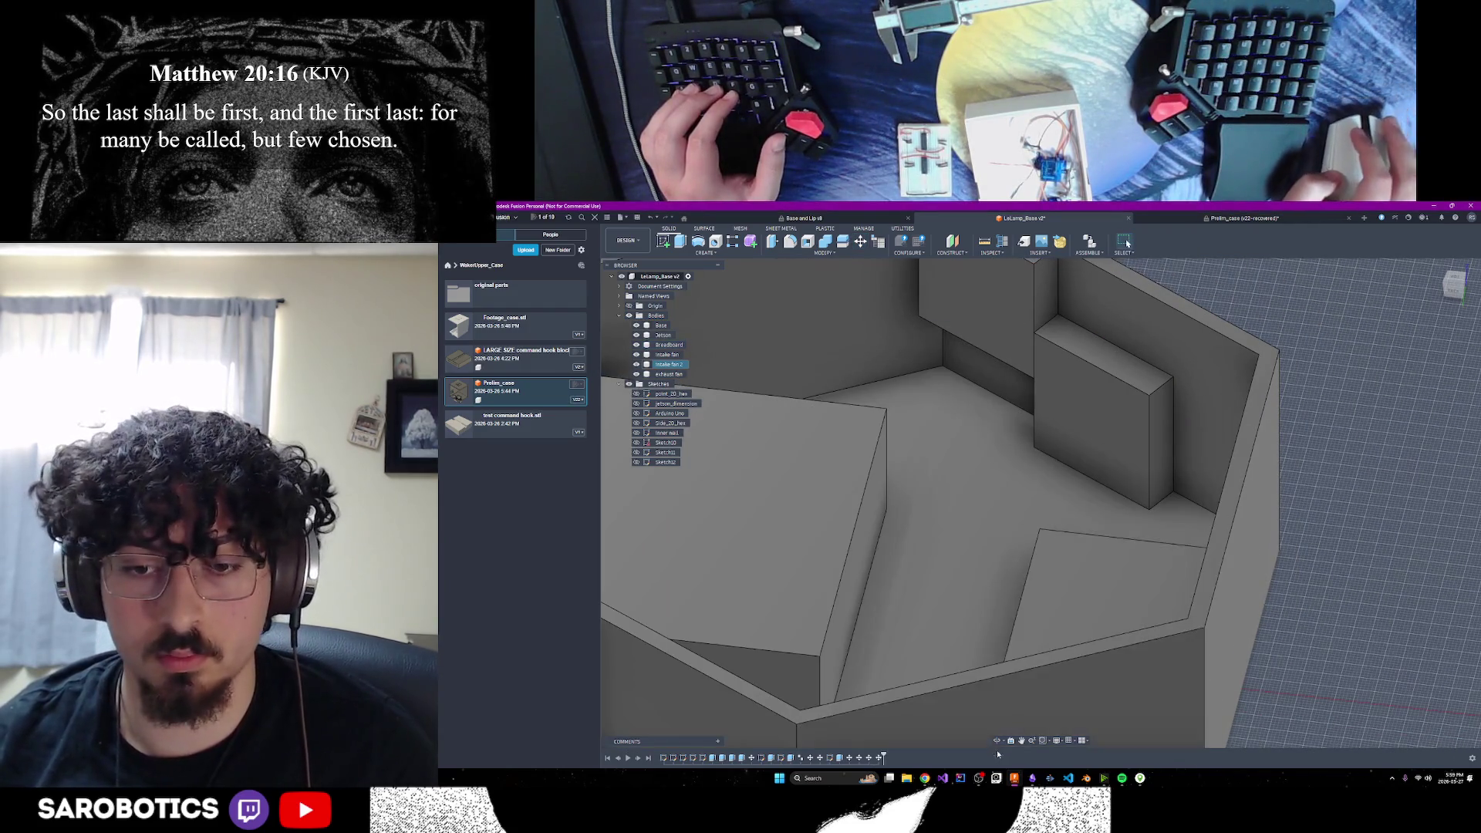
{"action": "mouse_move", "coordinate": [1054, 493]}
{"action": "middle_mouse_down", "text": "shift"}
{"action": "mouse_move", "coordinate": [965, 463]}
{"action": "mouse_move", "coordinate": [964, 525]}
{"action": "mouse_move", "coordinate": [1003, 502]}
{"action": "mouse_move", "coordinate": [941, 494]}
{"action": "mouse_move", "coordinate": [973, 478]}
{"action": "mouse_move", "coordinate": [1019, 509]}
{"action": "mouse_move", "coordinate": [1034, 502]}
{"action": "mouse_move", "coordinate": [1003, 463]}
{"action": "mouse_move", "coordinate": [973, 525]}
{"action": "middle_mouse_up", "text": "shift"}
{"action": "scroll", "coordinate": [1003, 502], "scroll_direction": "up", "scroll_amount": 5}
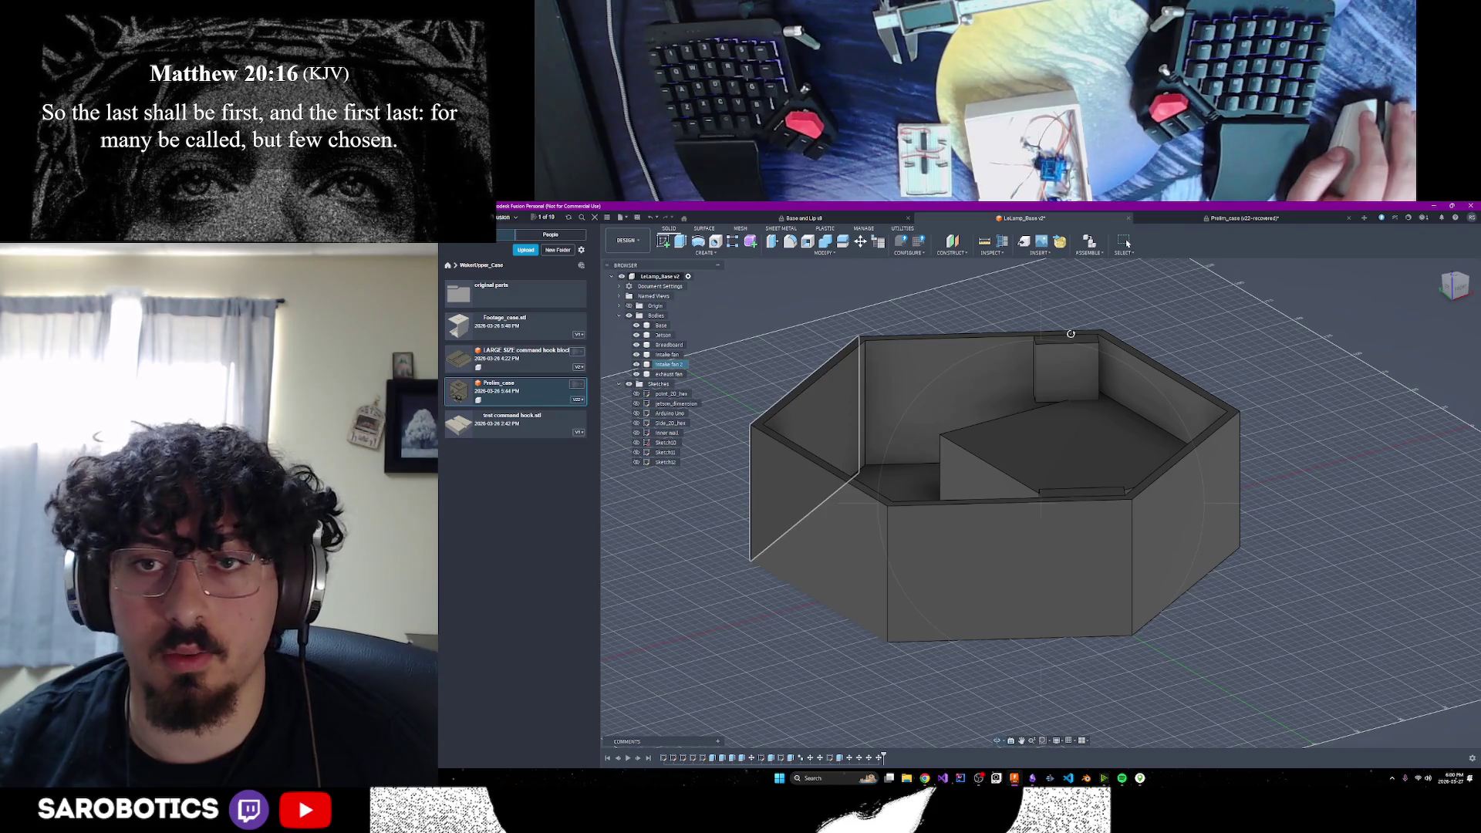
{"action": "mouse_move", "coordinate": [1049, 445]}
{"action": "middle_mouse_down", "text": "shift"}
{"action": "mouse_move", "coordinate": [1049, 386]}
{"action": "mouse_move", "coordinate": [1026, 432]}
{"action": "mouse_move", "coordinate": [1065, 416]}
{"action": "mouse_move", "coordinate": [1057, 448]}
{"action": "mouse_move", "coordinate": [1069, 386]}
{"action": "mouse_move", "coordinate": [1085, 390]}
{"action": "mouse_move", "coordinate": [1080, 448]}
{"action": "mouse_move", "coordinate": [1088, 409]}
{"action": "mouse_move", "coordinate": [1076, 405]}
{"action": "mouse_move", "coordinate": [1080, 432]}
{"action": "mouse_move", "coordinate": [1072, 386]}
{"action": "mouse_move", "coordinate": [1081, 433]}
{"action": "mouse_move", "coordinate": [1085, 386]}
{"action": "mouse_move", "coordinate": [1167, 360]}
{"action": "middle_mouse_up", "text": "shift"}
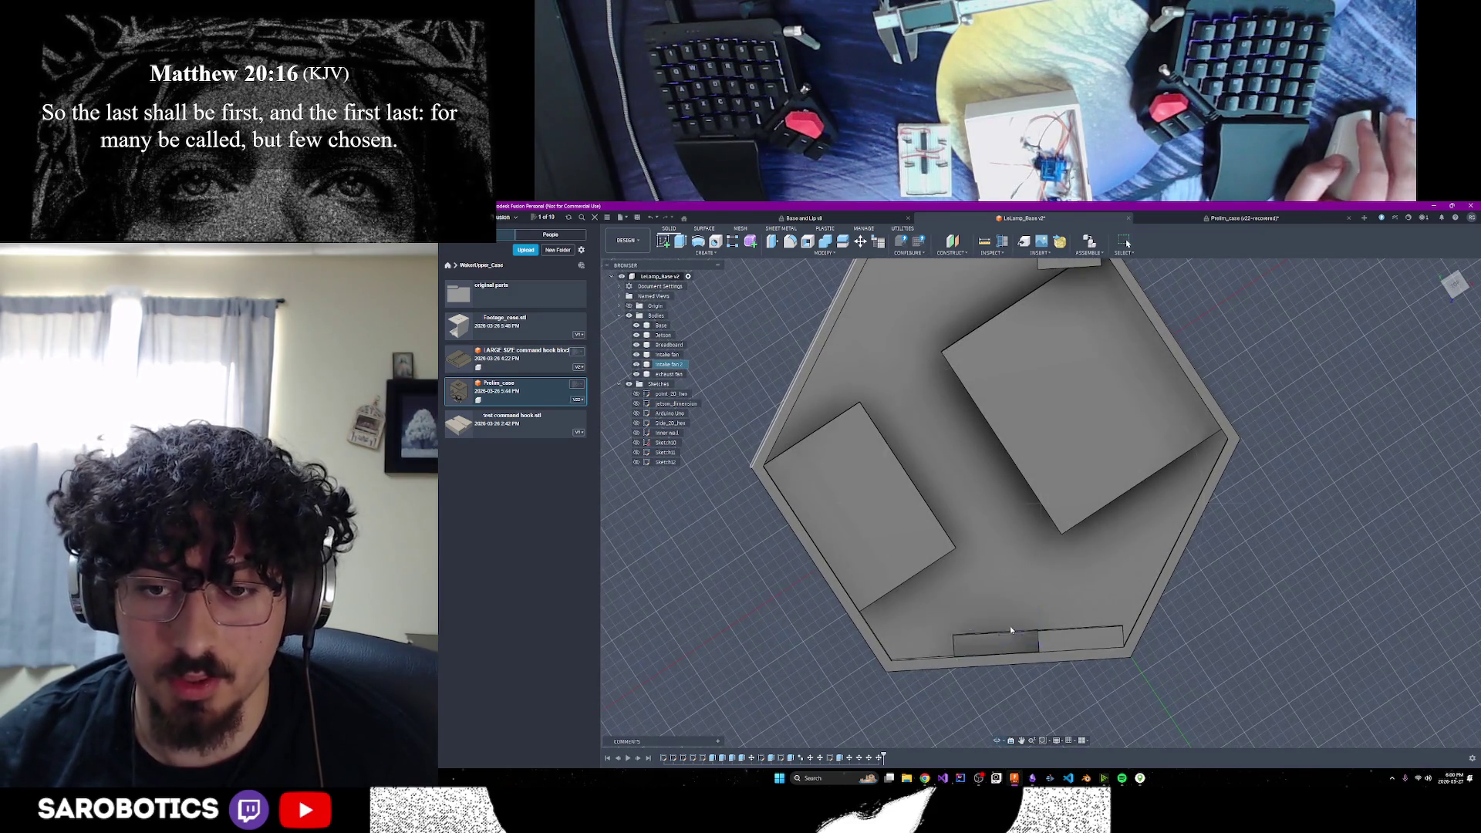
{"action": "mouse_move", "coordinate": [971, 662]}
{"action": "middle_mouse_down", "text": "shift"}
{"action": "mouse_move", "coordinate": [992, 731]}
{"action": "mouse_move", "coordinate": [1081, 543]}
{"action": "middle_mouse_up", "text": "shift"}
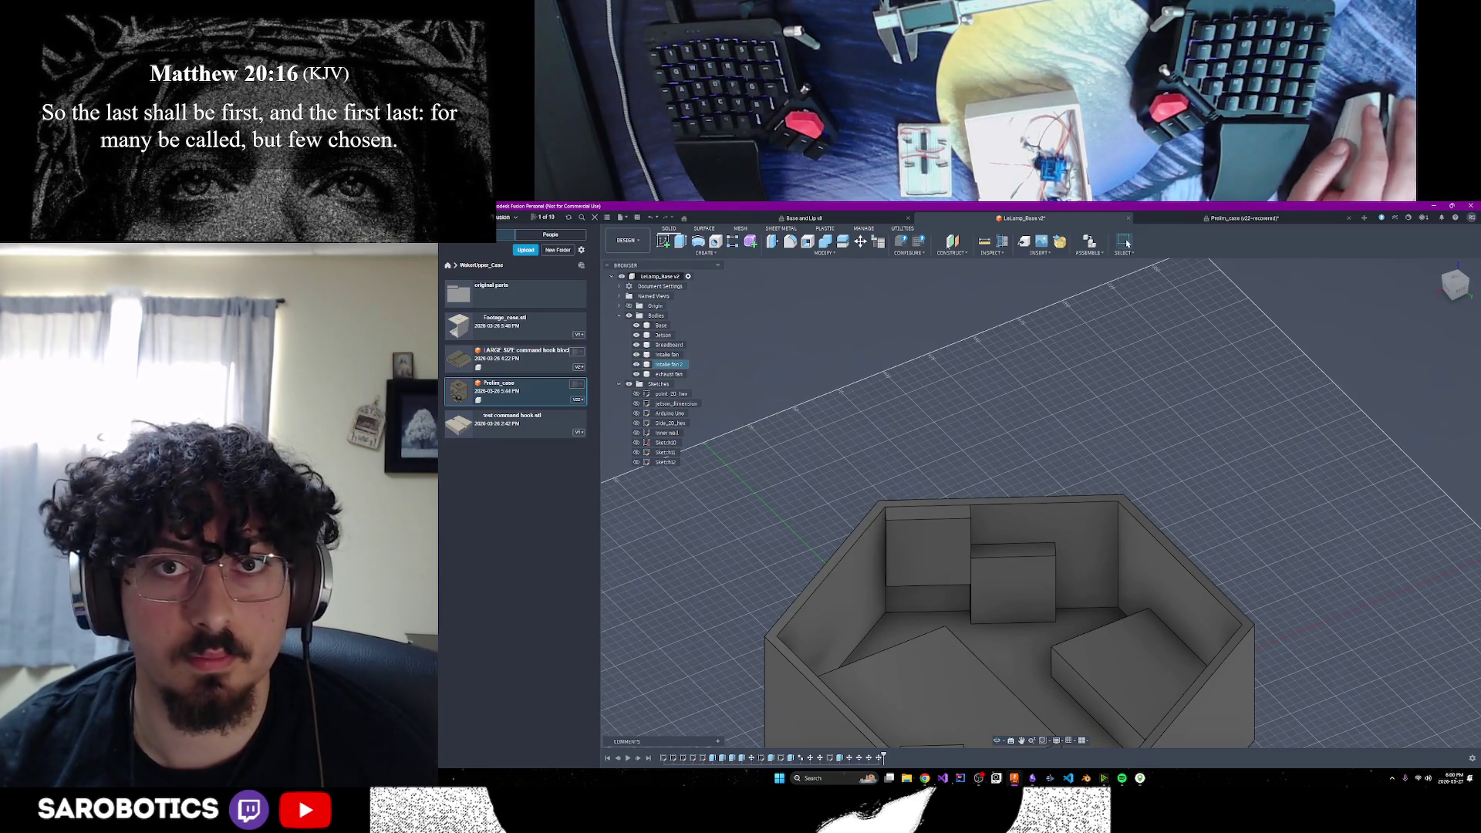
{"action": "left_click", "coordinate": [991, 243]}
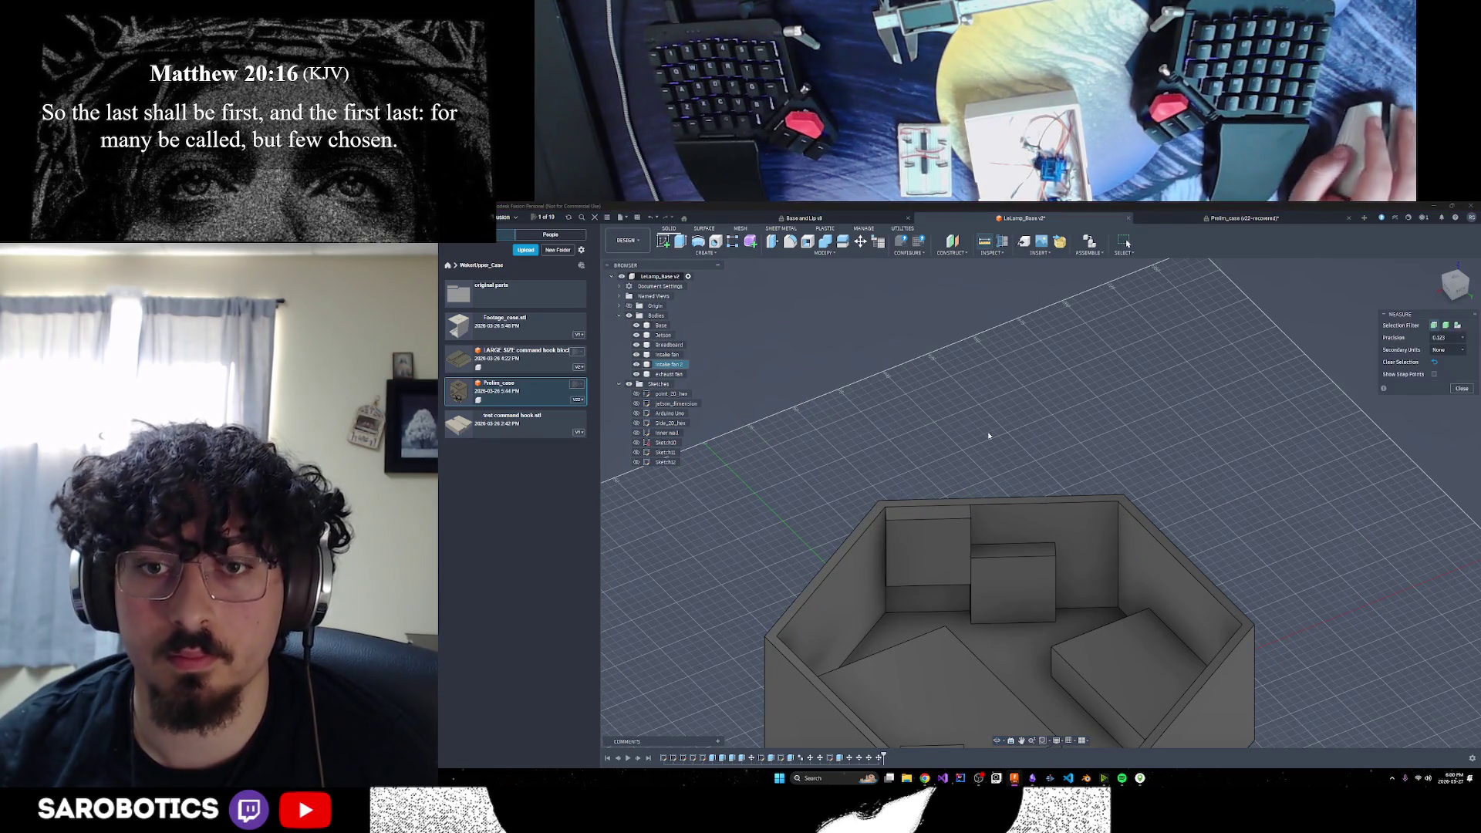
{"action": "left_click", "coordinate": [1056, 545]}
{"action": "left_click", "coordinate": [1119, 549]}
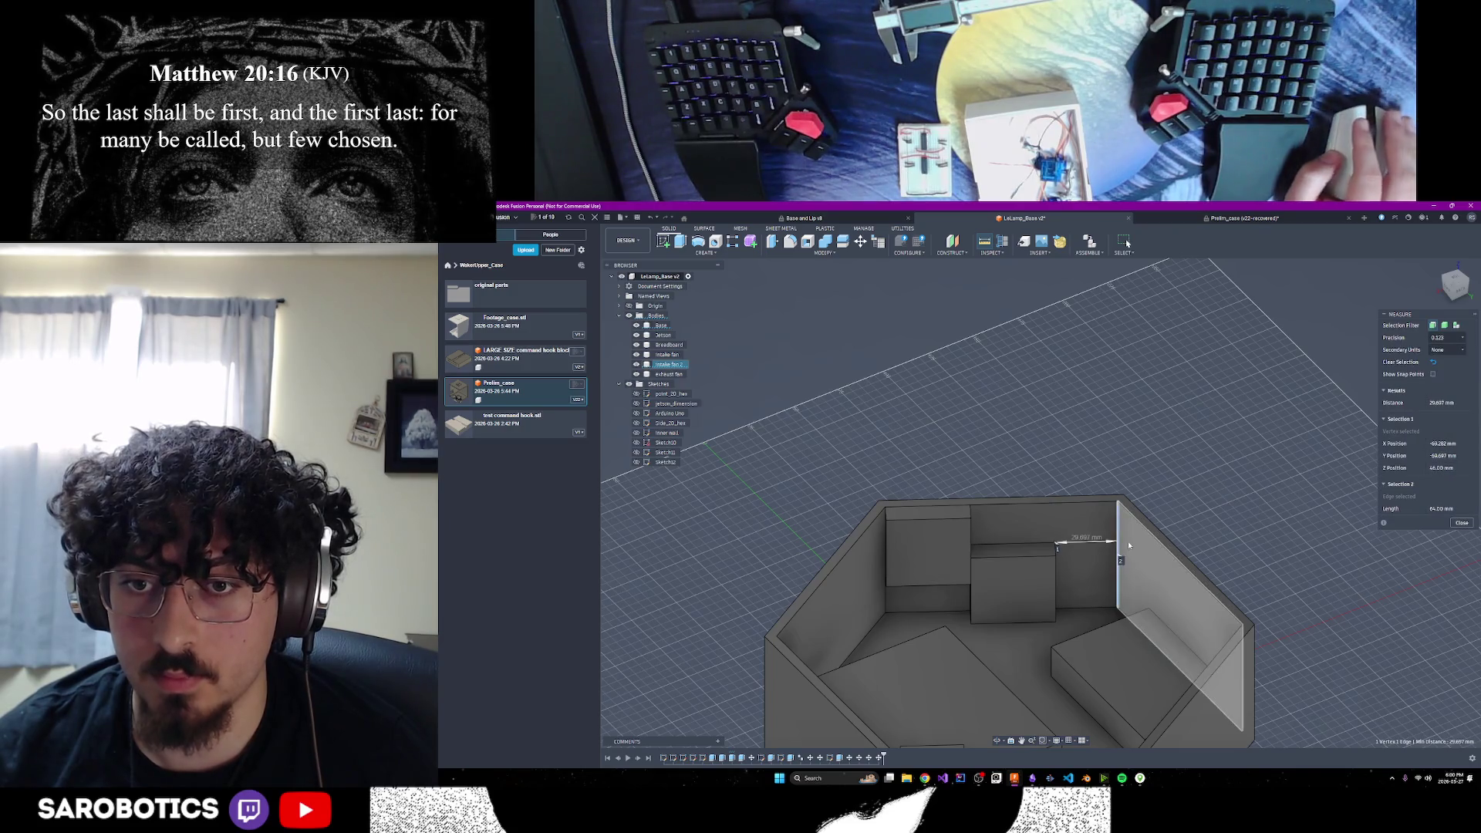
{"action": "left_click", "coordinate": [1436, 404]}
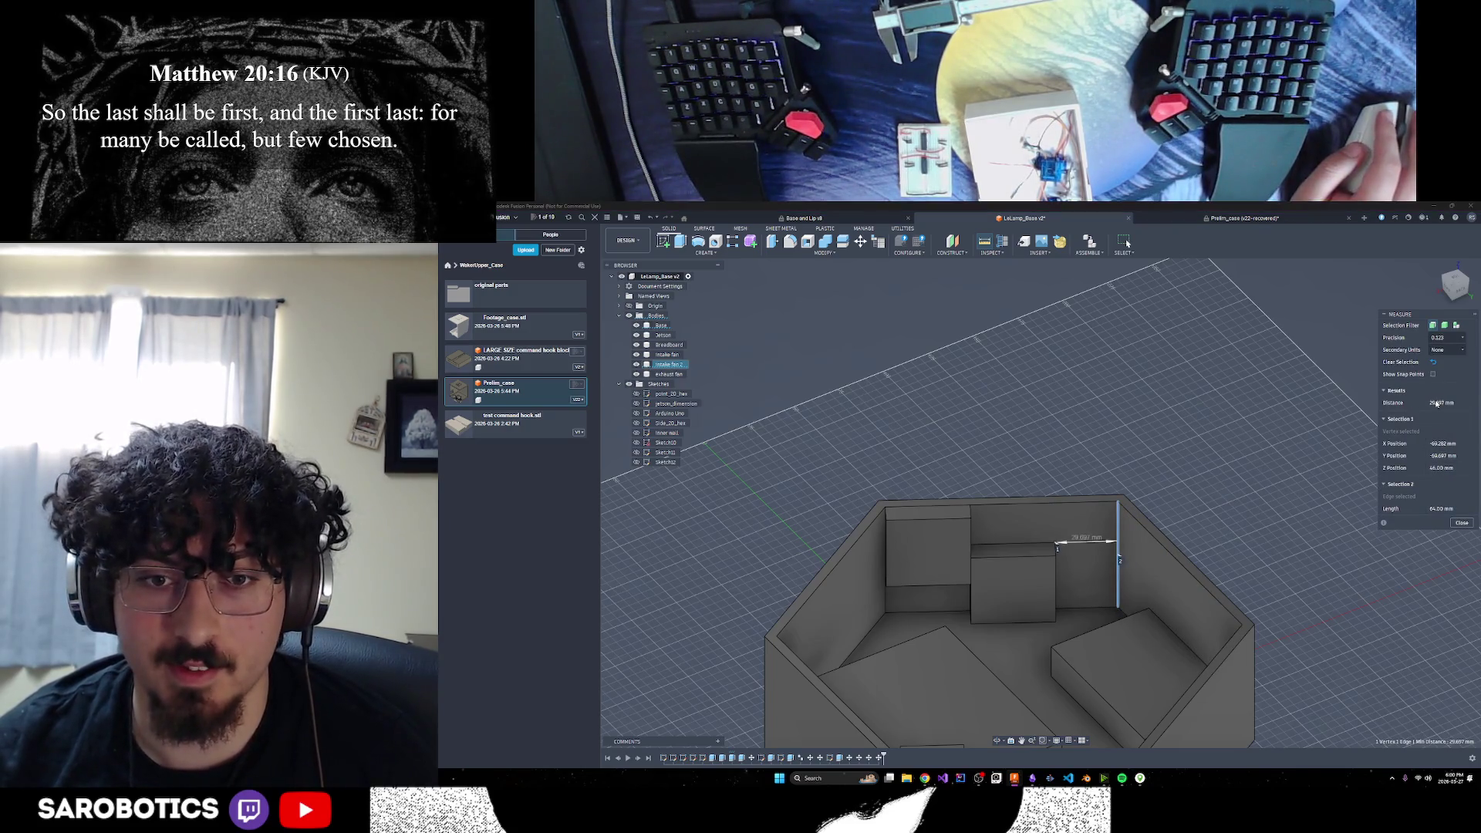
{"action": "left_click", "coordinate": [1462, 523]}
{"action": "left_click", "coordinate": [996, 741]}
{"action": "mouse_move", "coordinate": [1003, 717]}
{"action": "left_mouse_down"}
{"action": "mouse_move", "coordinate": [1042, 706]}
{"action": "mouse_move", "coordinate": [1193, 591]}
{"action": "mouse_move", "coordinate": [1212, 533]}
{"action": "mouse_move", "coordinate": [1142, 617]}
{"action": "left_mouse_up"}
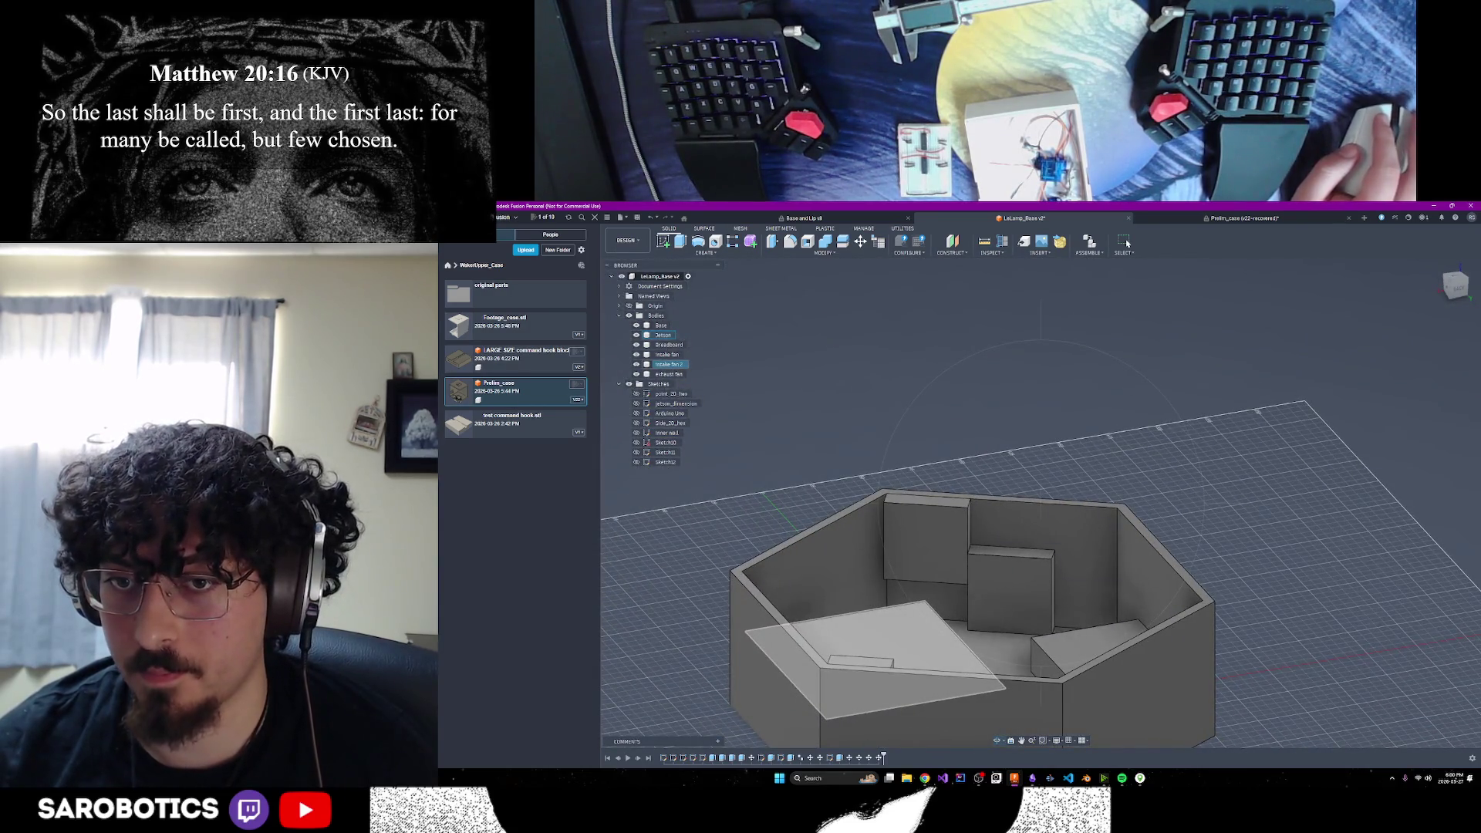
{"action": "left_click_drag", "start_coordinate": [1061, 531], "coordinate": [937, 533]}
{"action": "key", "text": "Escape"}
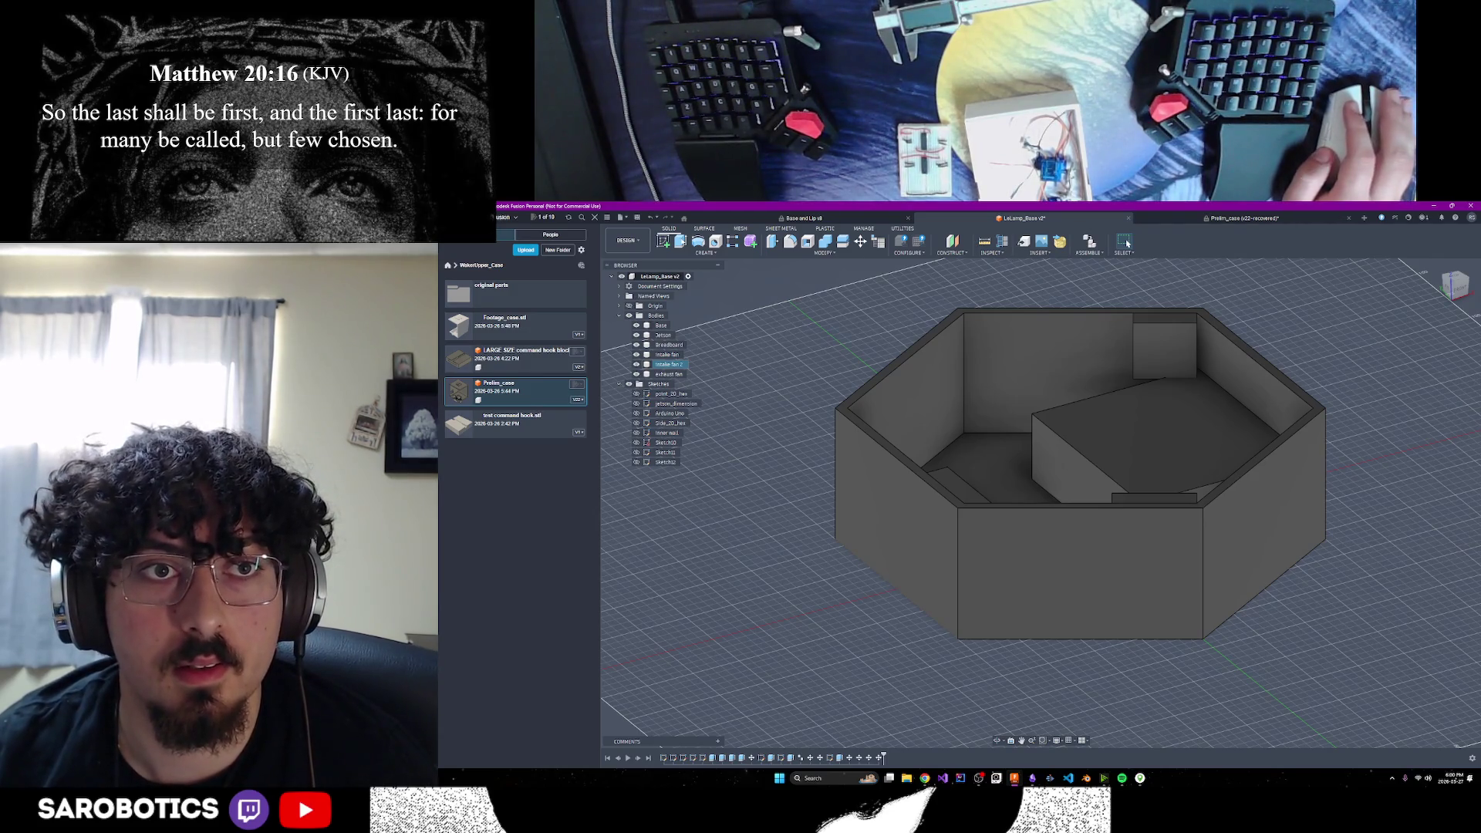
Sketch on the case wall and draw a 29.697 + 20 mm construction line from its bottom corner
{"action": "left_click", "coordinate": [974, 364]}
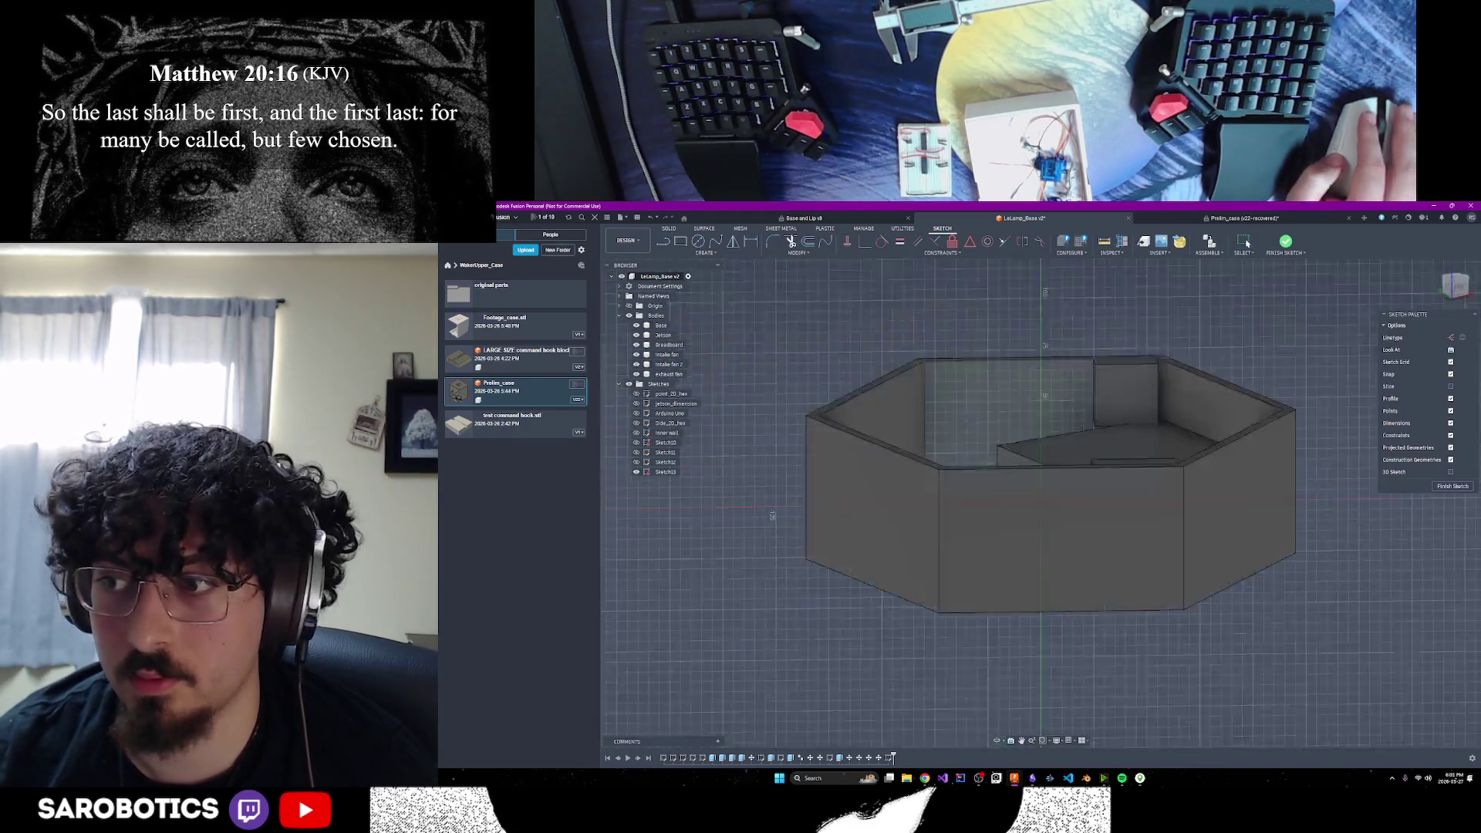
{"action": "middle_click_drag", "start_coordinate": [1041, 502], "coordinate": [1088, 488], "text": "shift"}
{"action": "right_click", "coordinate": [1088, 489]}
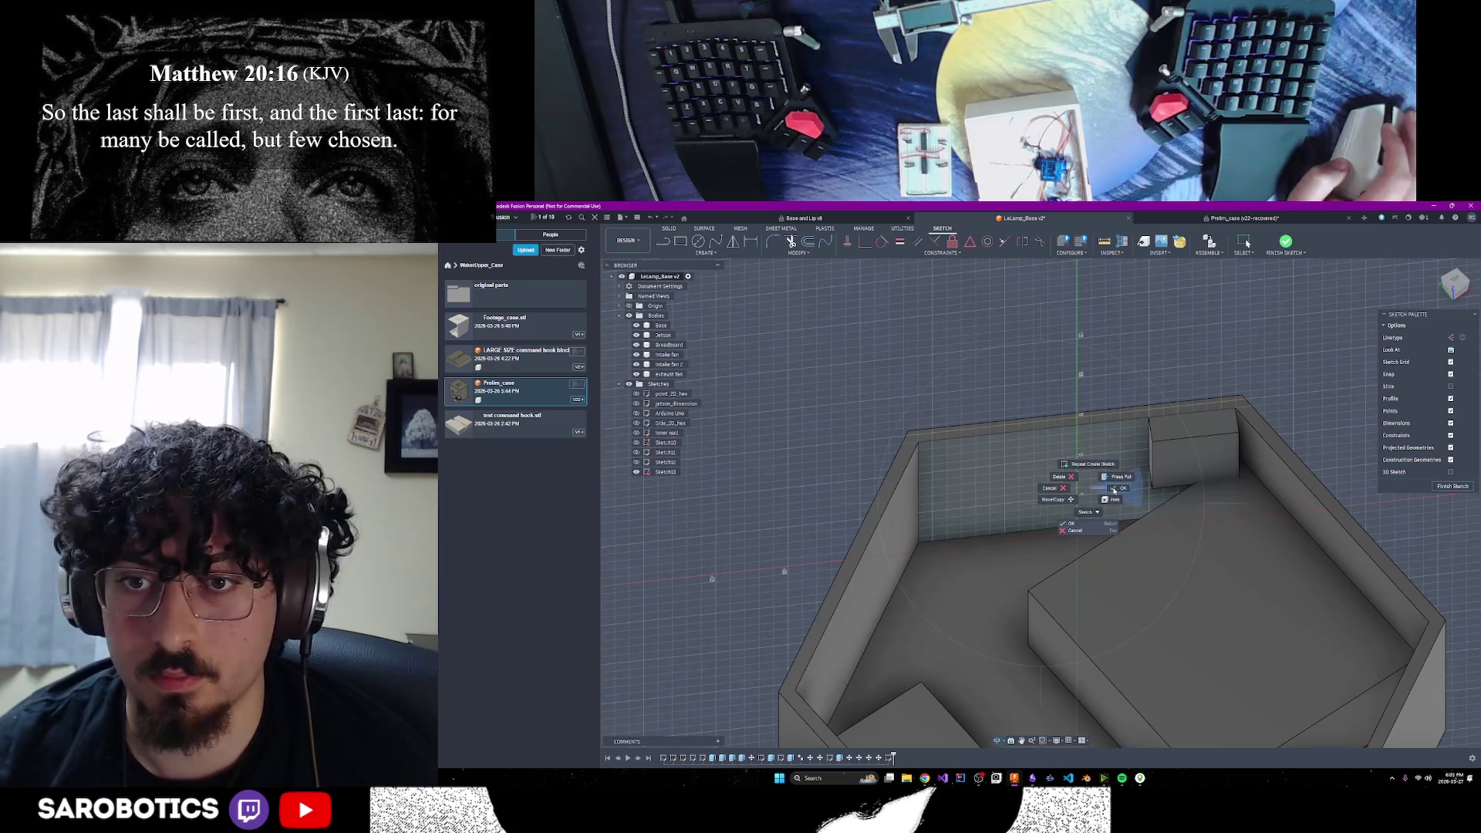
{"action": "left_click", "coordinate": [1113, 489]}
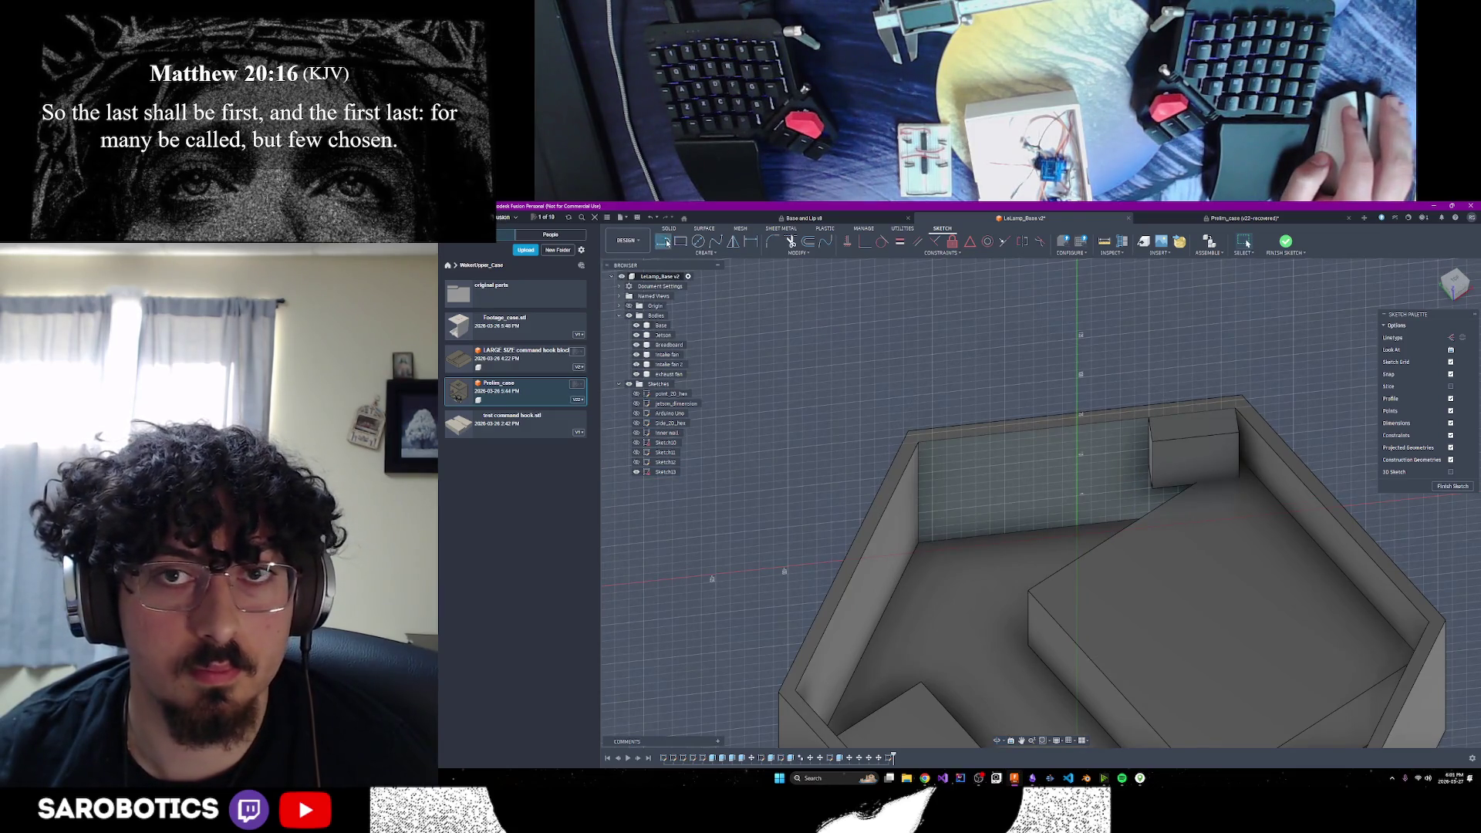
{"action": "left_click", "coordinate": [1451, 337]}
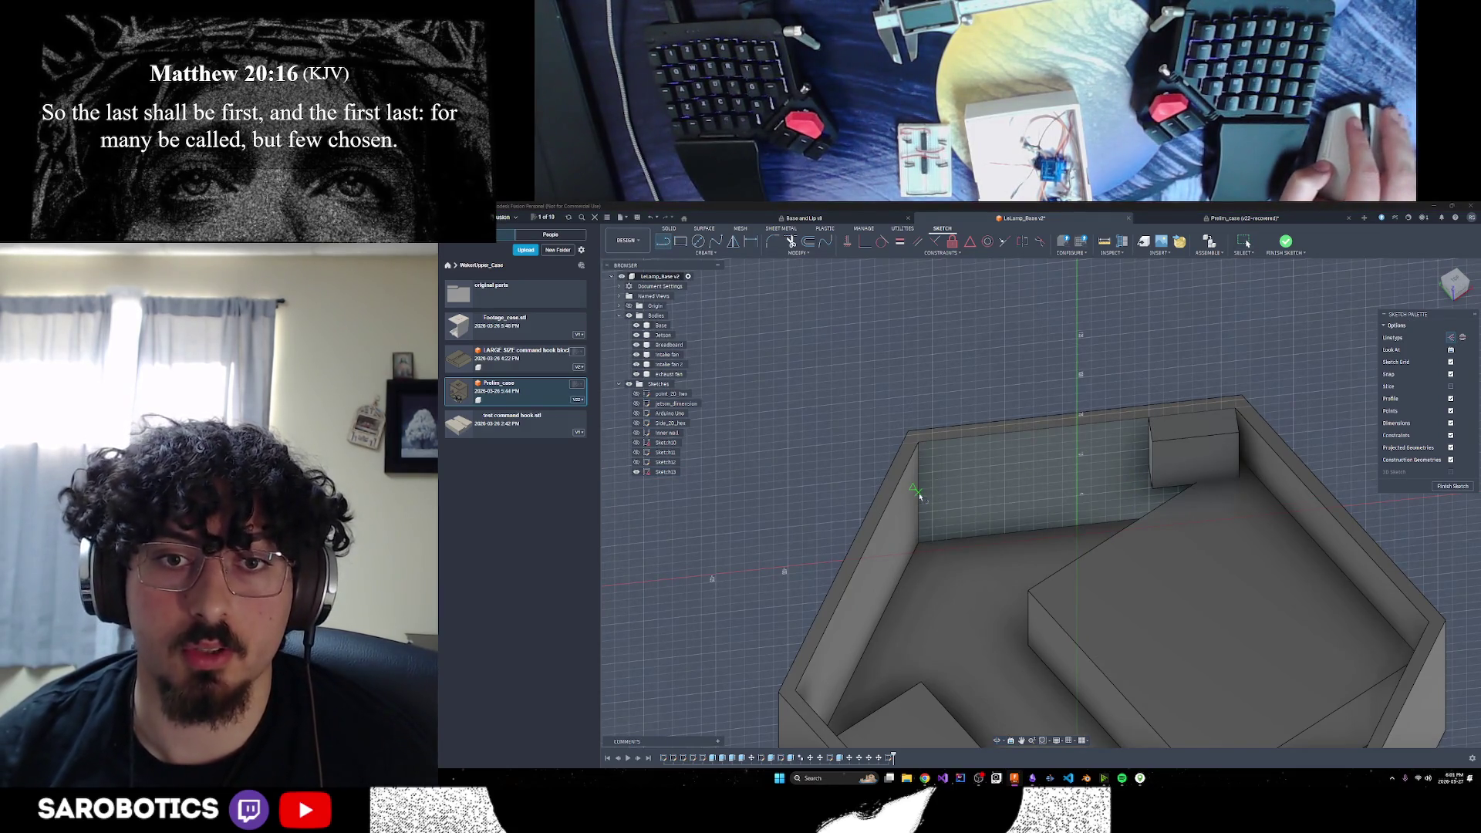
{"action": "left_click", "coordinate": [919, 544]}
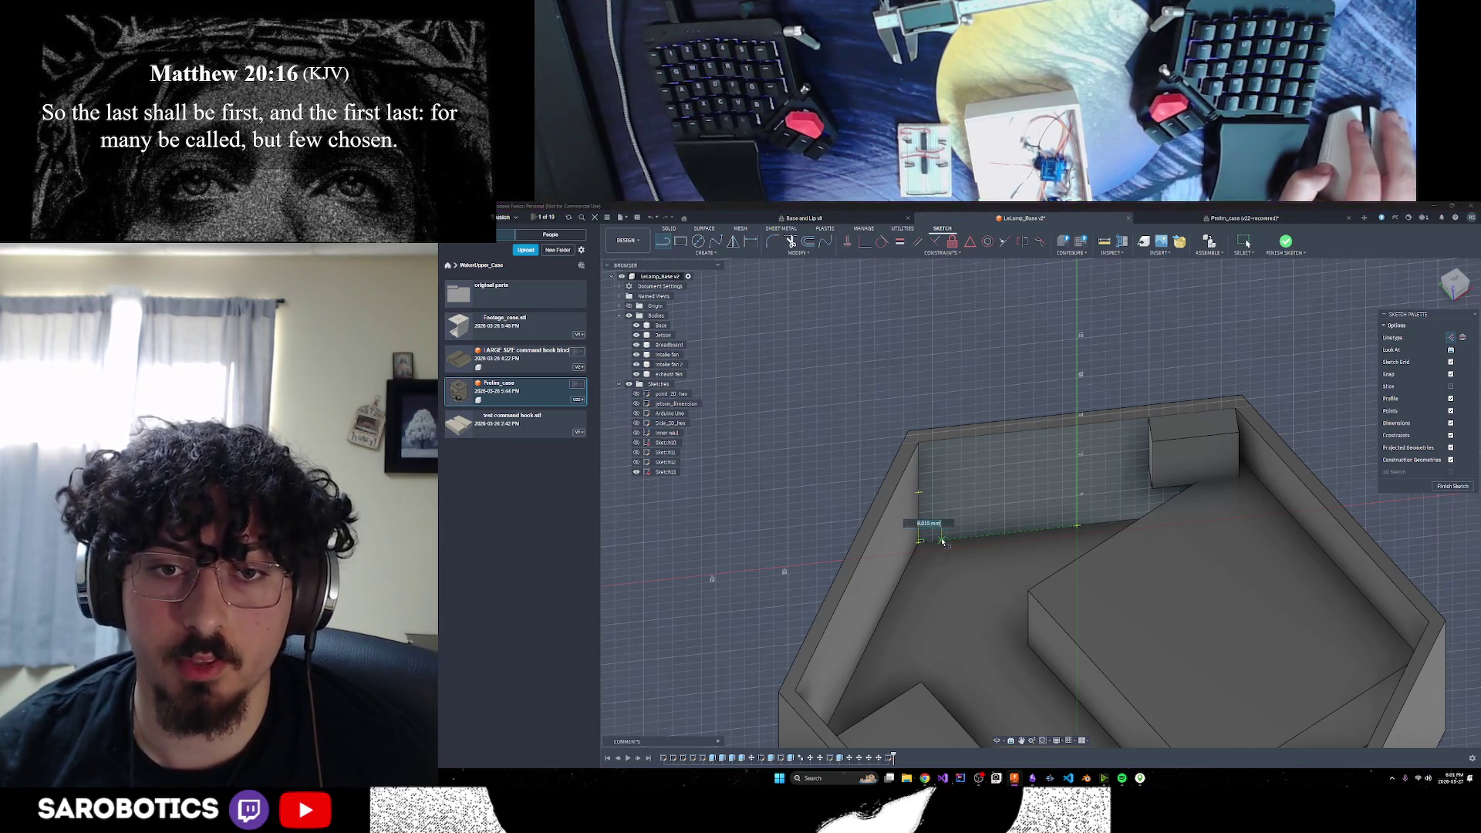
{"action": "type", "text": "3.874"}
{"action": "key", "text": "Tab"}
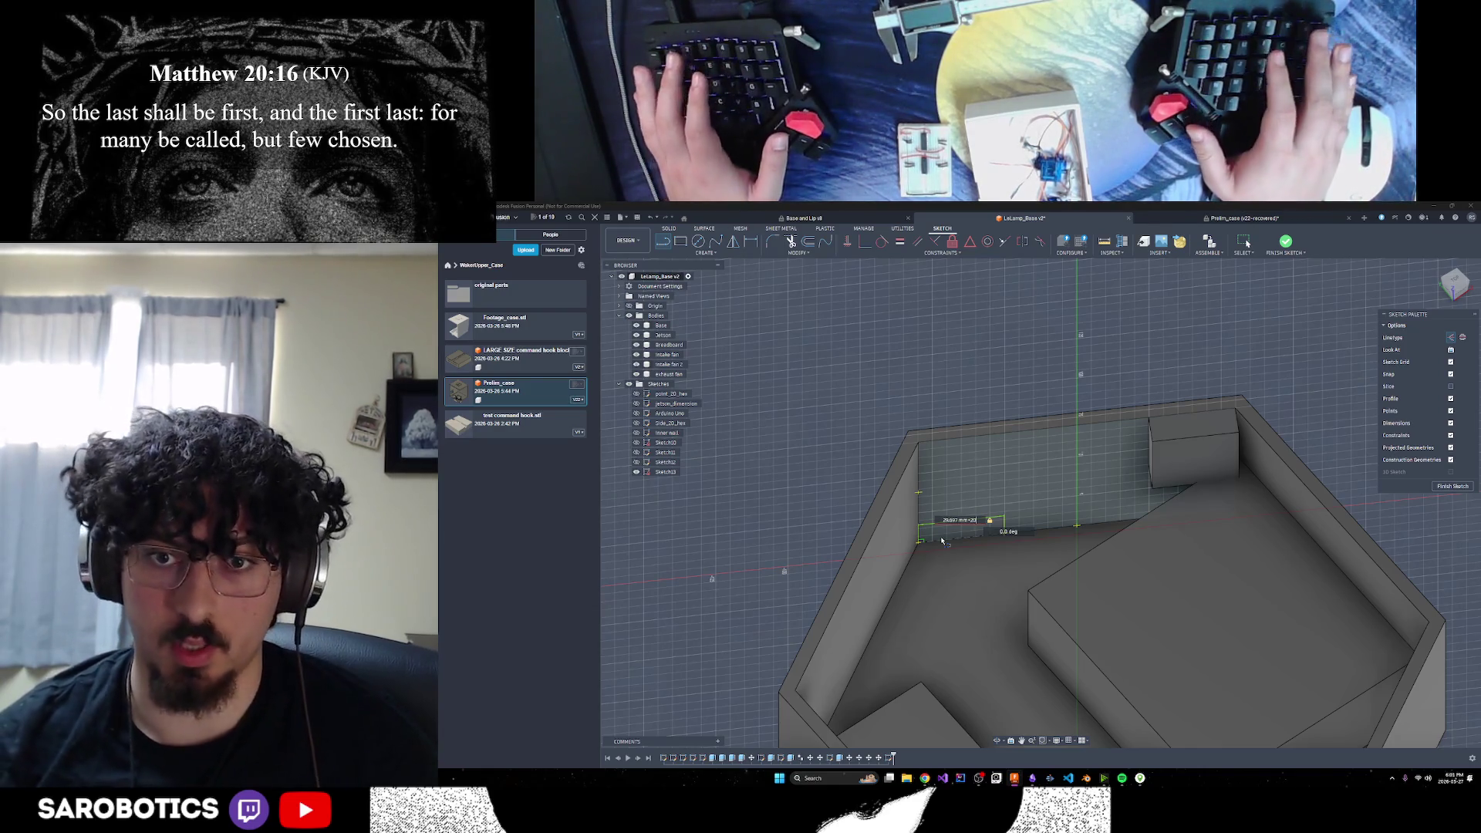
{"action": "type", "text": "+20"}
{"action": "key", "text": "Return"}
{"action": "scroll", "coordinate": [1088, 513], "scroll_direction": "up", "scroll_amount": 3}
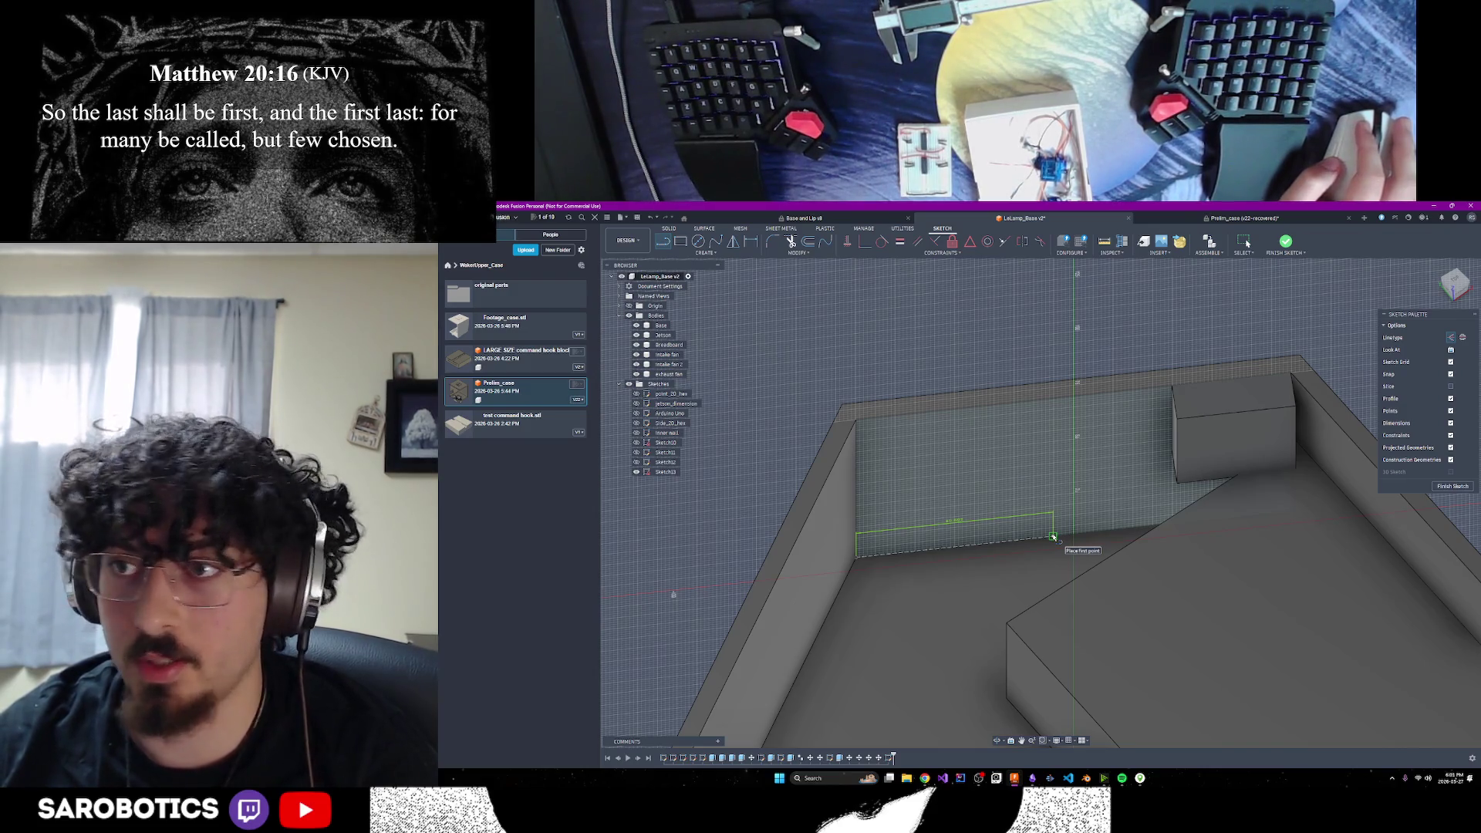
Add a 15 mm line and draw a 30 by 30 mm rectangle from its end
{"action": "left_click", "coordinate": [1054, 536]}
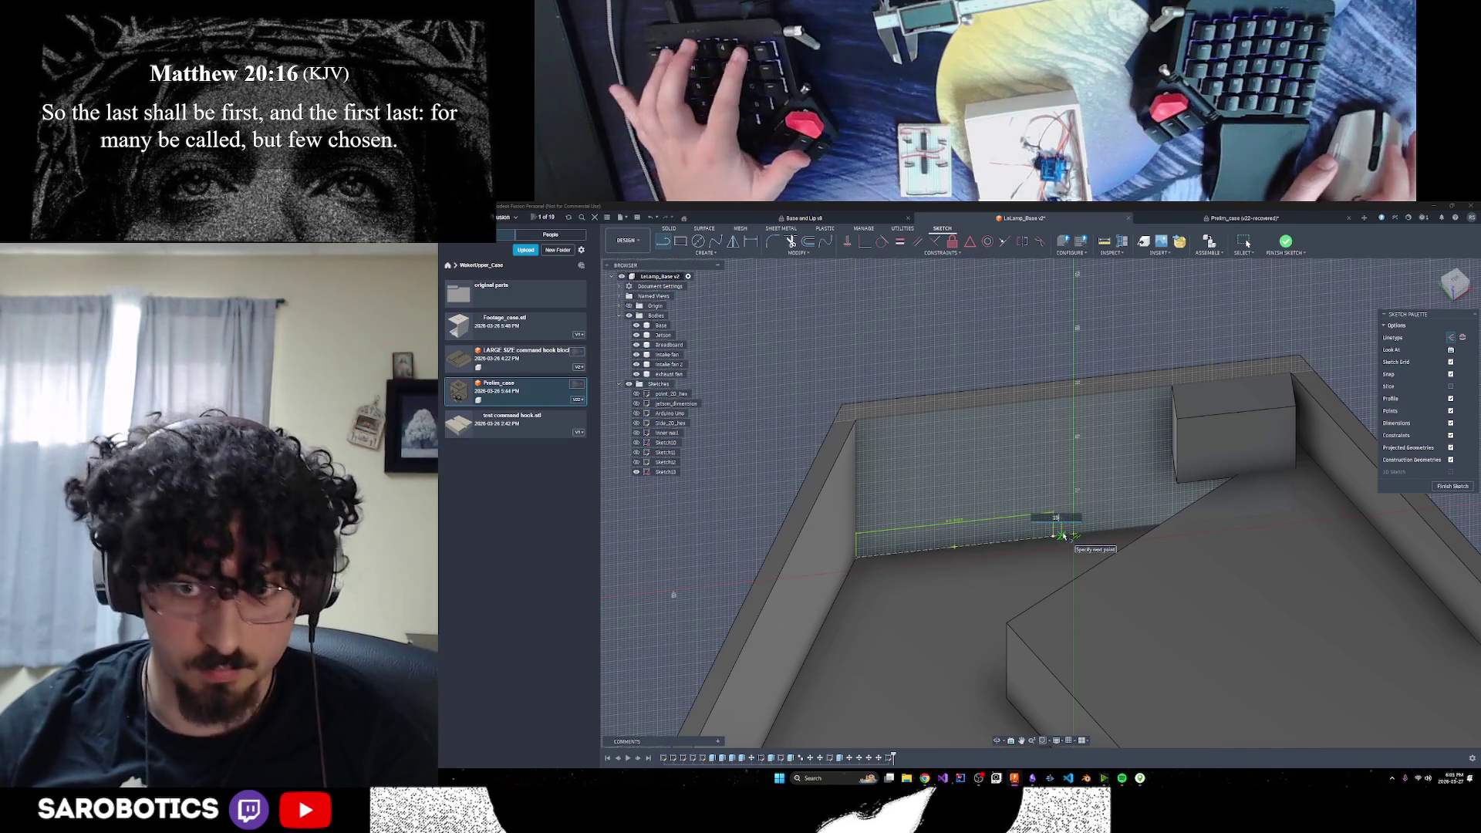
{"action": "key", "text": "Tab"}
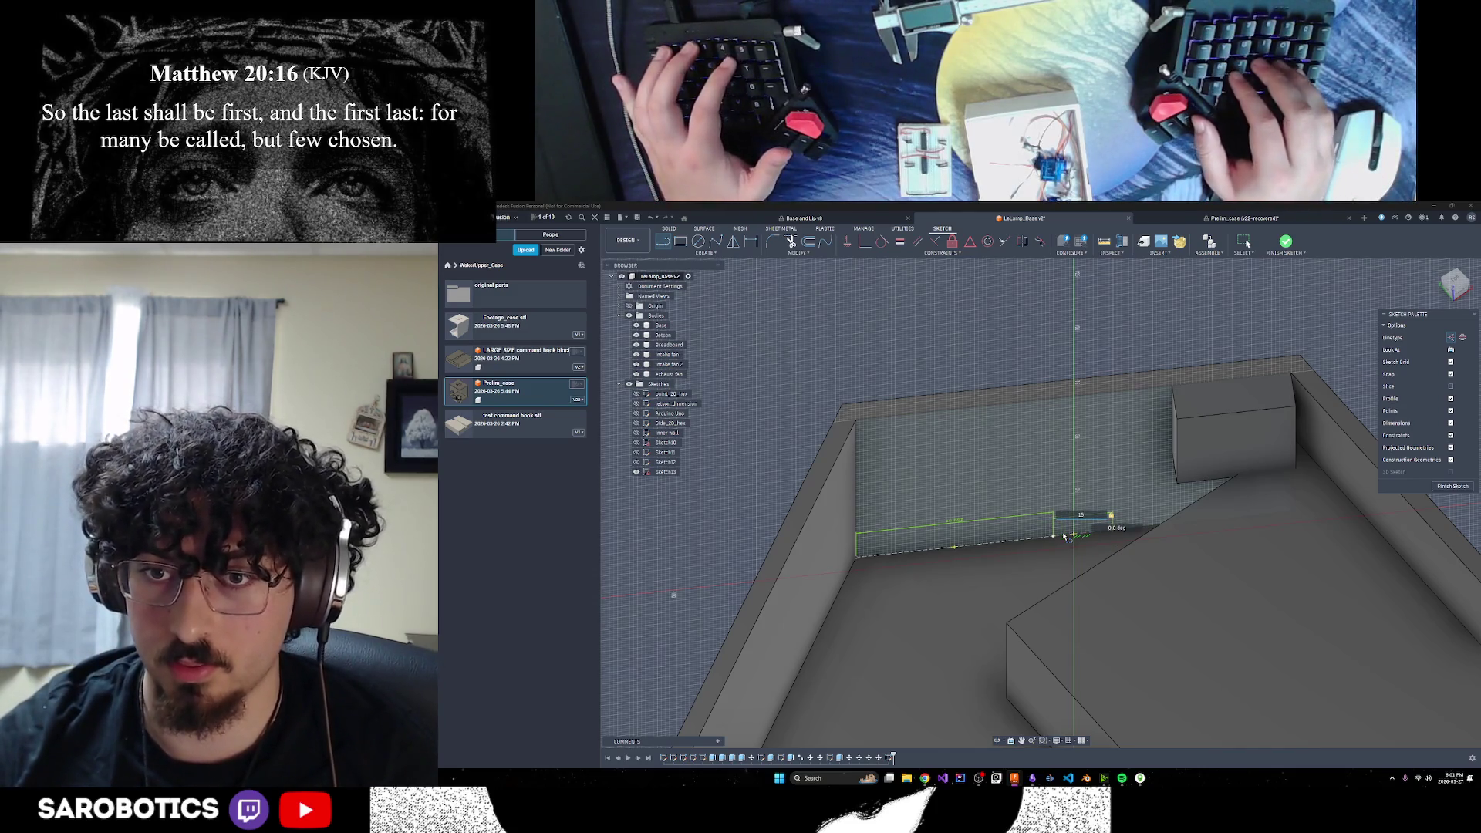
{"action": "key", "text": "Return"}
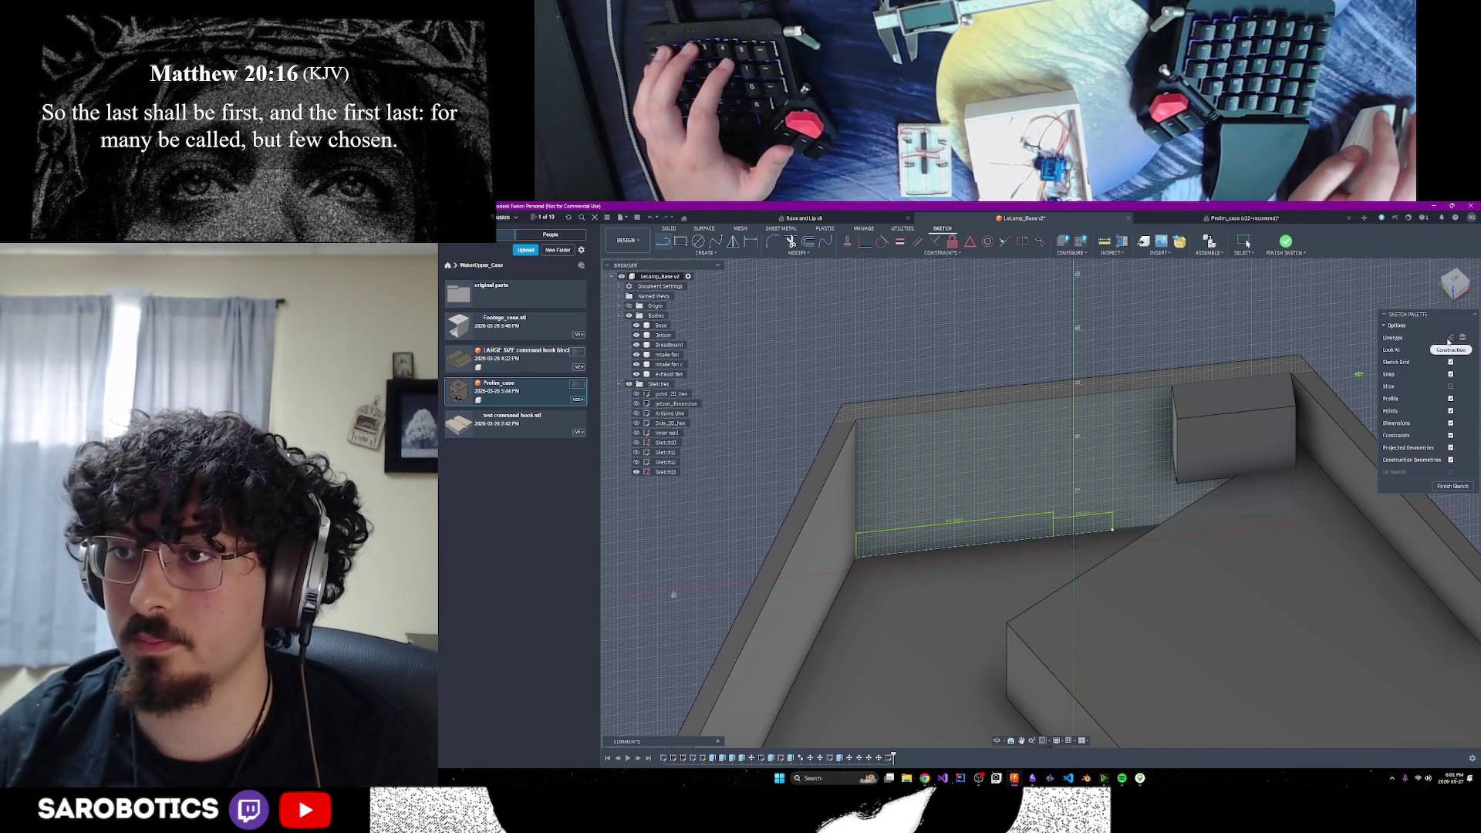
{"action": "left_click", "coordinate": [676, 242]}
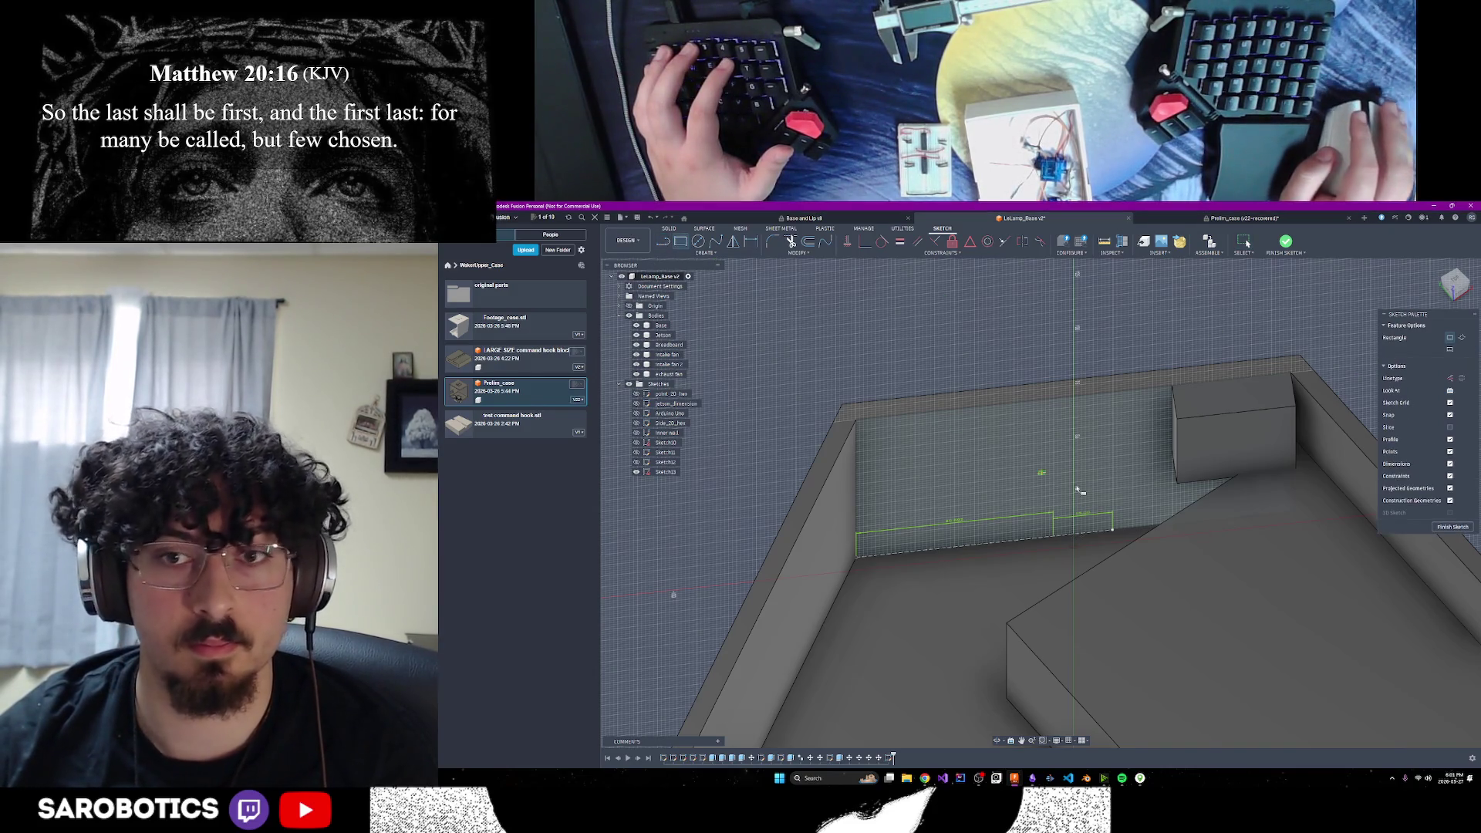
{"action": "left_click", "coordinate": [1113, 529]}
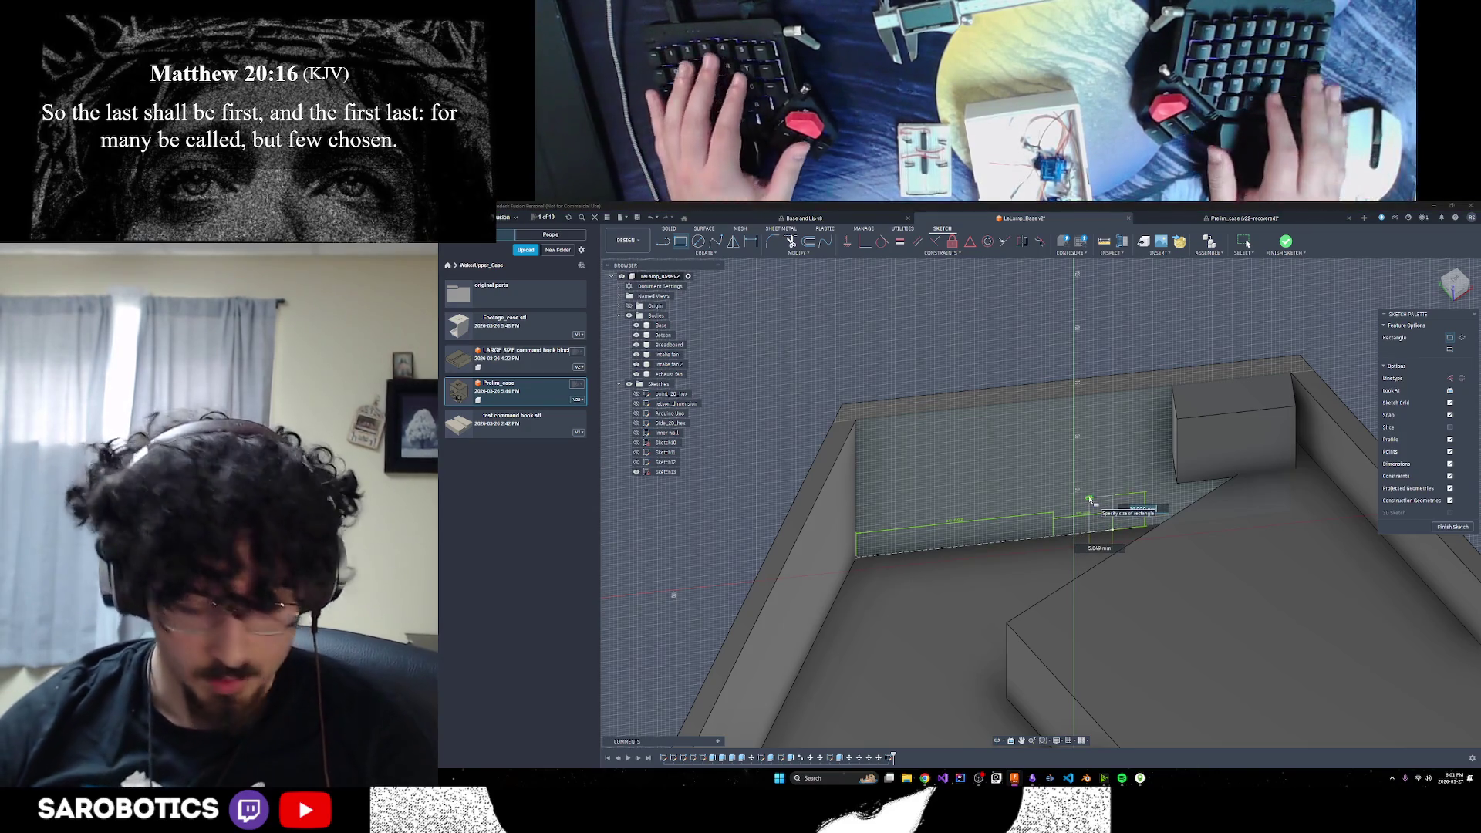
{"action": "type", "text": "30"}
{"action": "key", "text": "Tab"}
{"action": "type", "text": "30"}
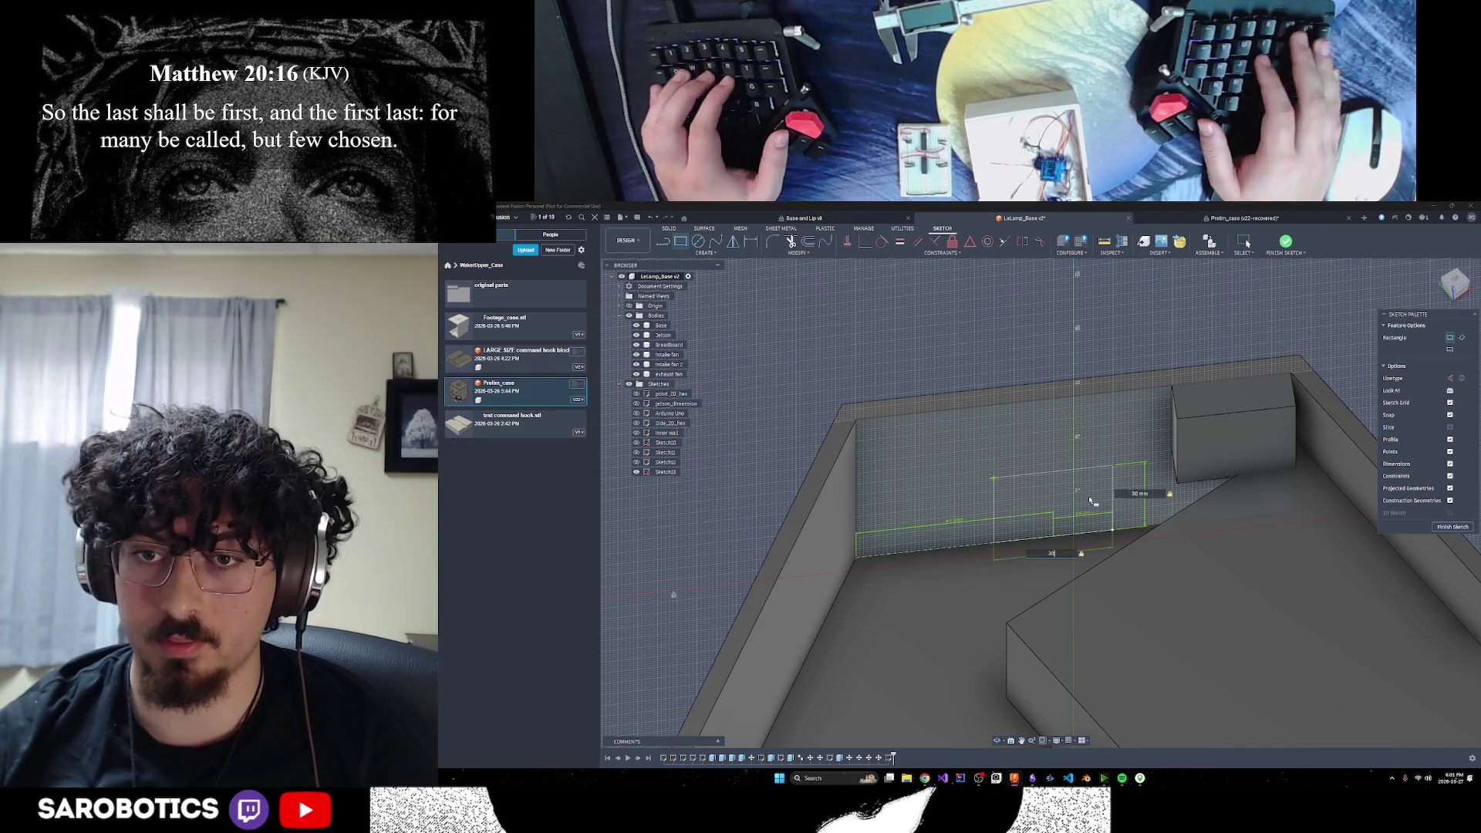
{"action": "key", "text": "Return"}
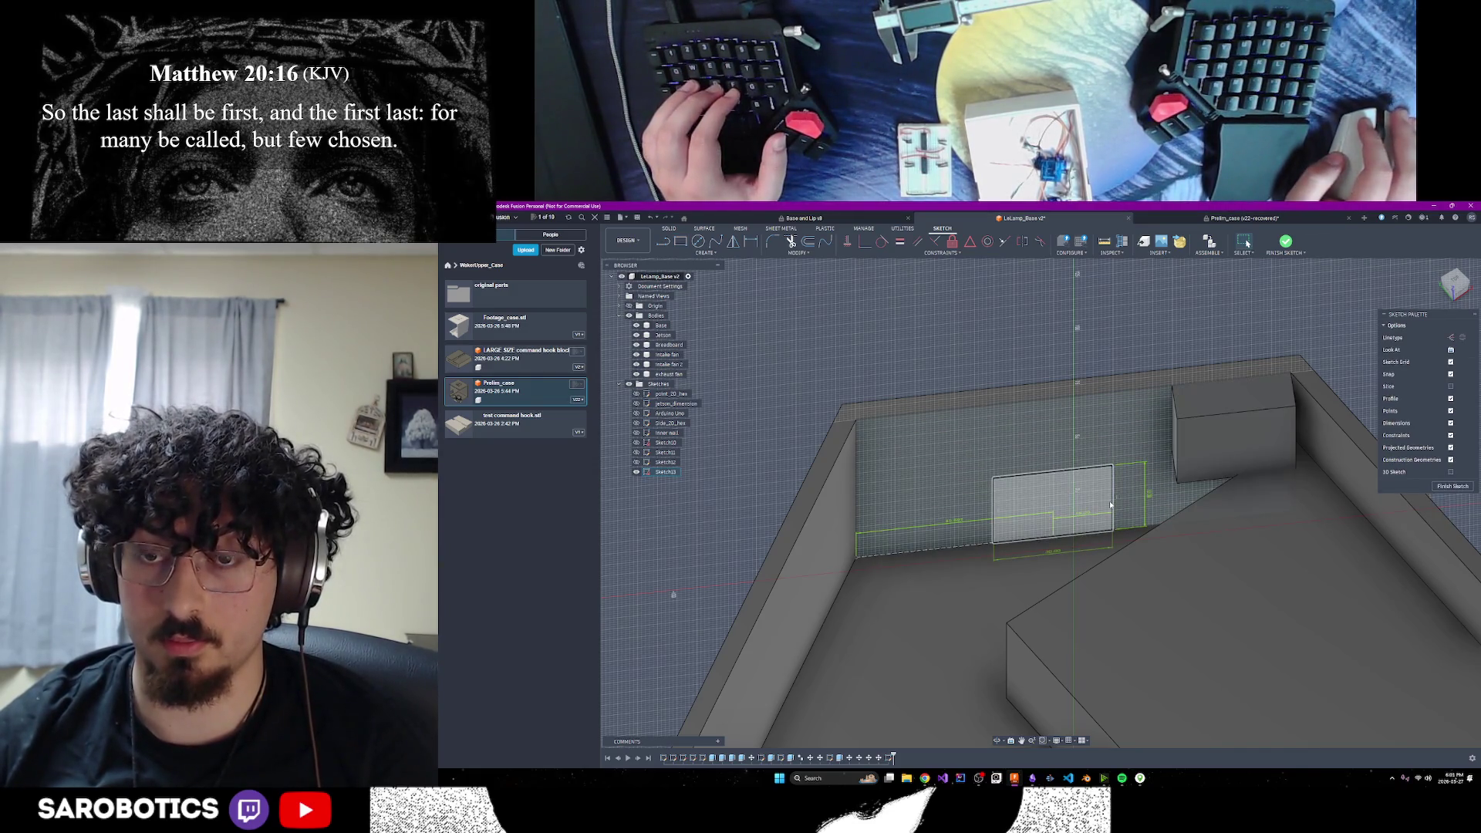
Dimension the rectangle's right edge to 30 mm
{"action": "left_click", "coordinate": [1149, 498]}
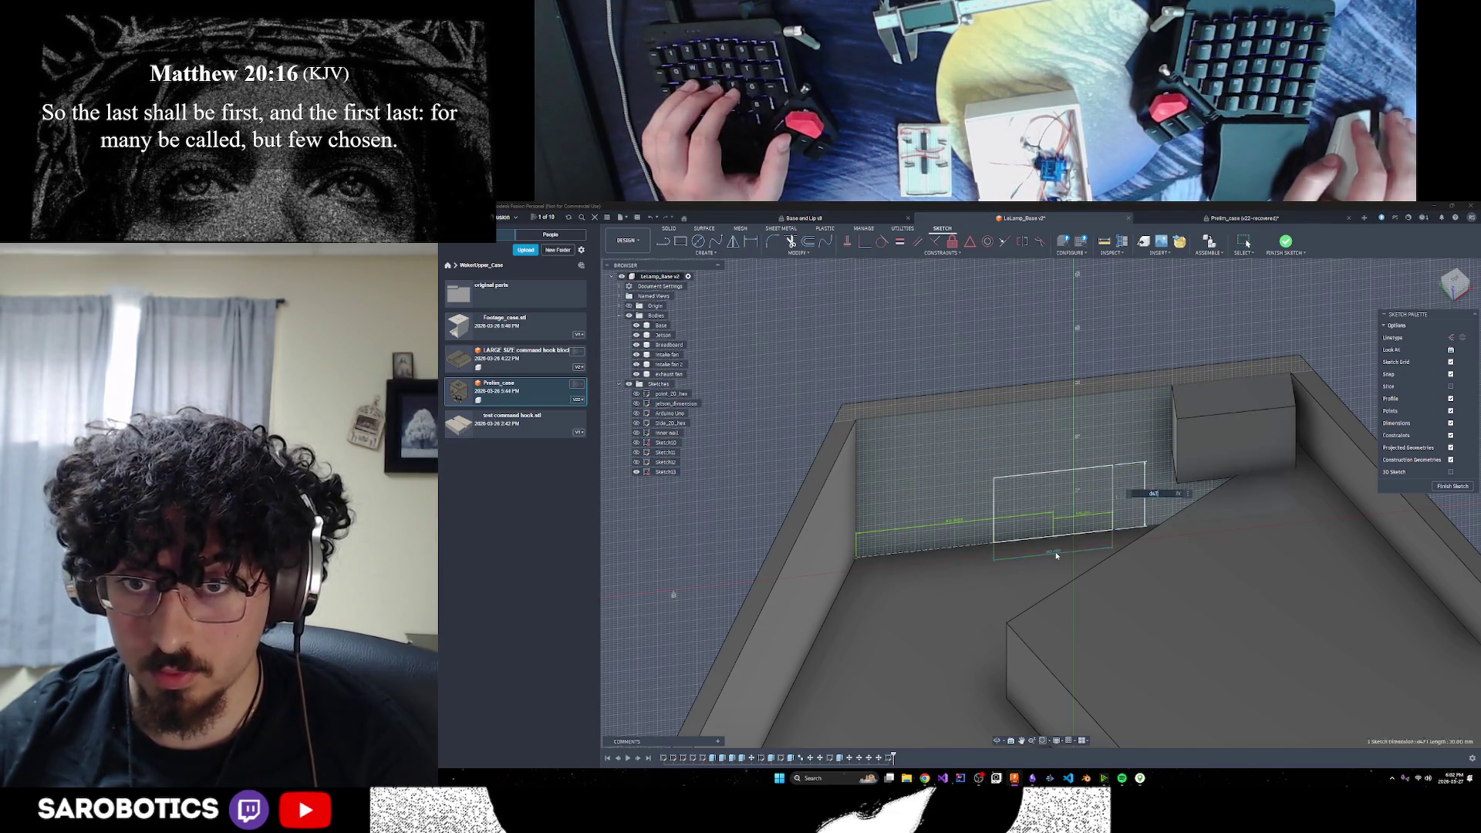
{"action": "type", "text": "d47"}
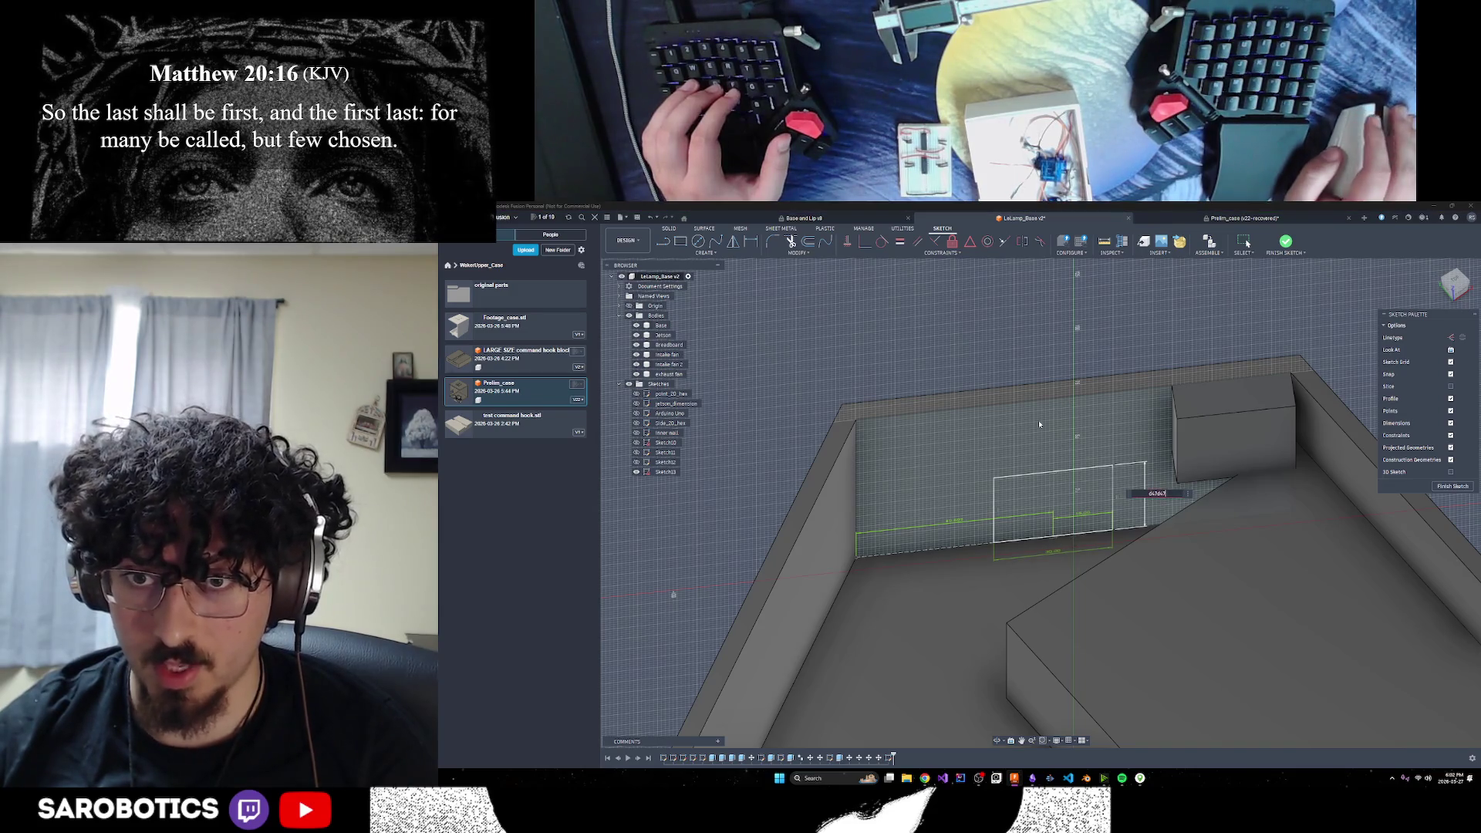
{"action": "scroll", "coordinate": [999, 694], "scroll_direction": "down", "scroll_amount": 2}
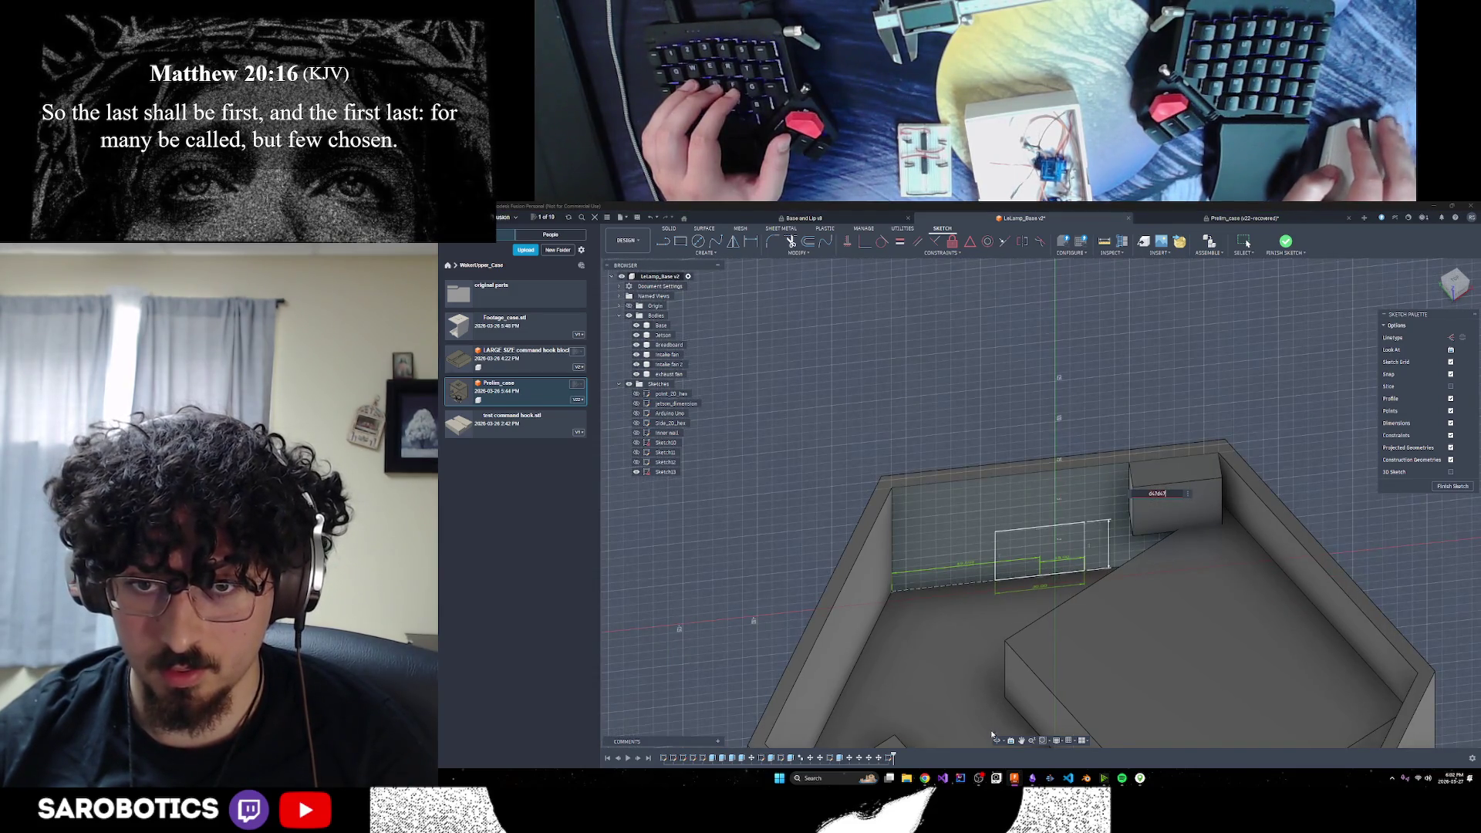
{"action": "mouse_move", "coordinate": [997, 703]}
{"action": "middle_mouse_down", "text": "shift"}
{"action": "mouse_move", "coordinate": [968, 691]}
{"action": "mouse_move", "coordinate": [988, 687]}
{"action": "middle_mouse_up", "text": "shift"}
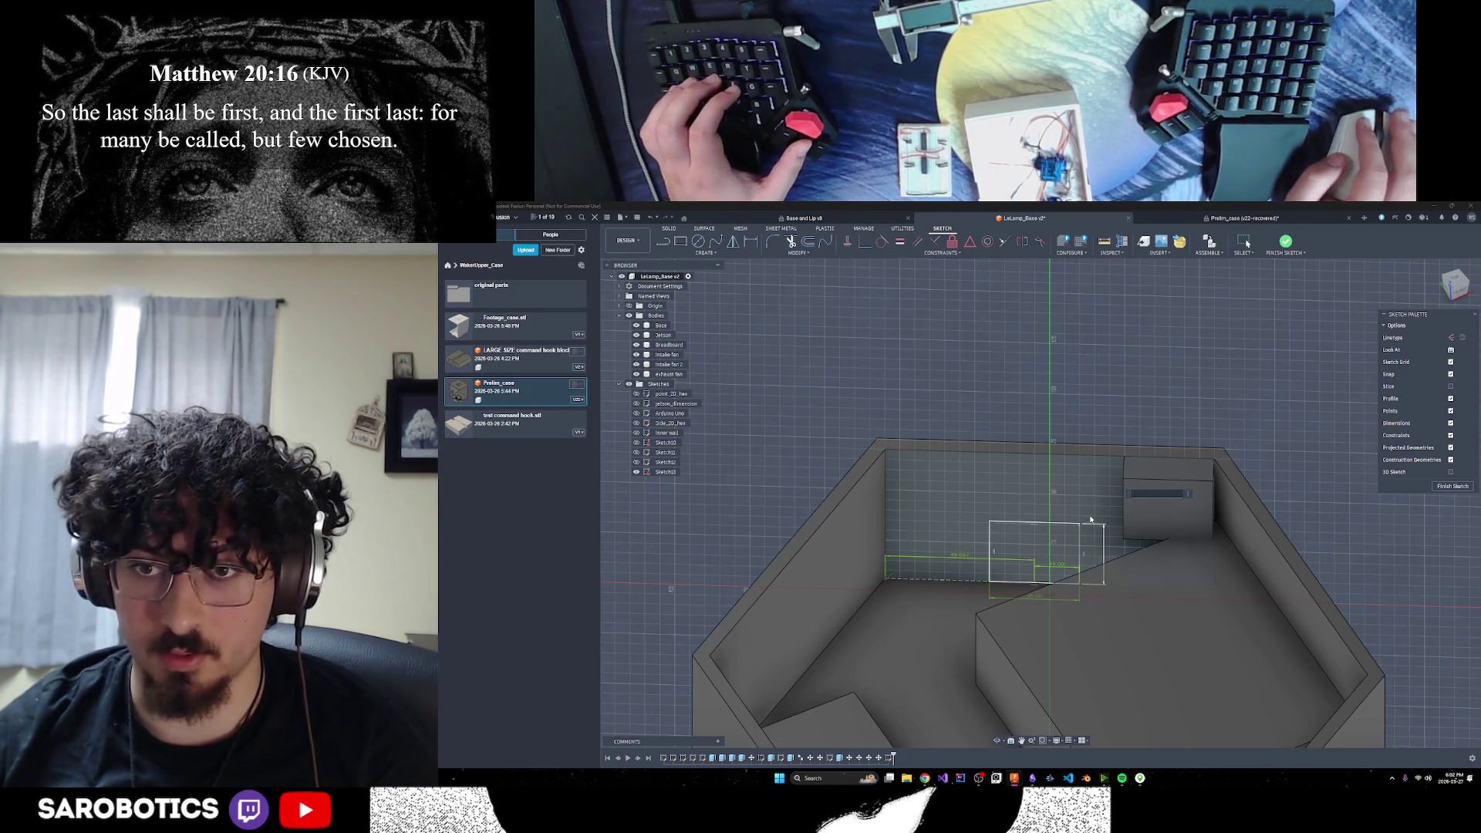
{"action": "type", "text": "30"}
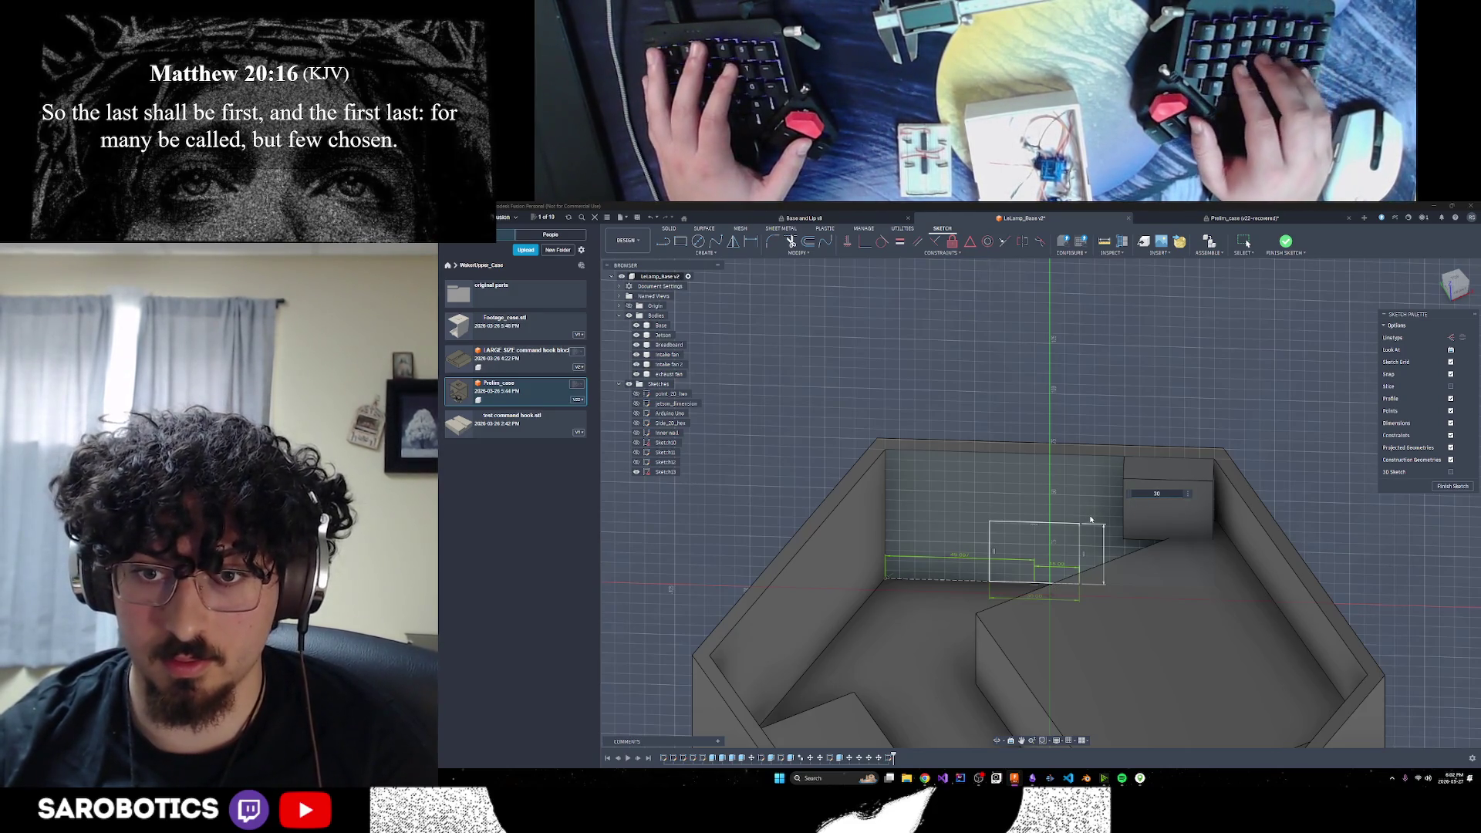
{"action": "key", "text": "Return"}
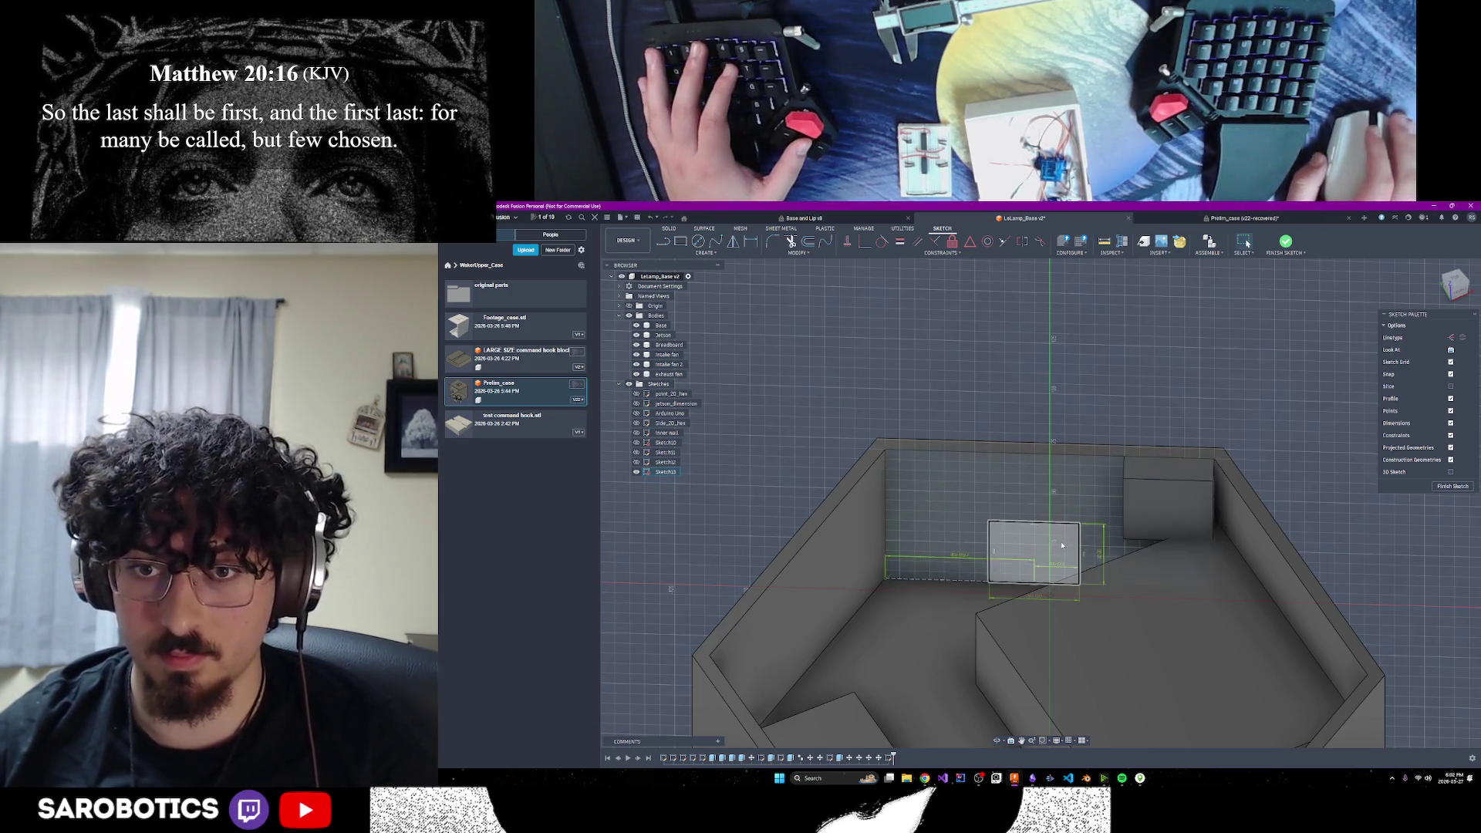
View the sketch face-on, orbit to check it in 3-D, and finish the sketch
{"action": "scroll", "coordinate": [1051, 548], "scroll_direction": "down", "scroll_amount": 1}
{"action": "mouse_move", "coordinate": [1051, 548]}
{"action": "middle_mouse_down", "text": "shift"}
{"action": "mouse_move", "coordinate": [1023, 591]}
{"action": "mouse_move", "coordinate": [1148, 560]}
{"action": "mouse_move", "coordinate": [1347, 594]}
{"action": "middle_mouse_up", "text": "shift"}
{"action": "key", "text": "F6"}
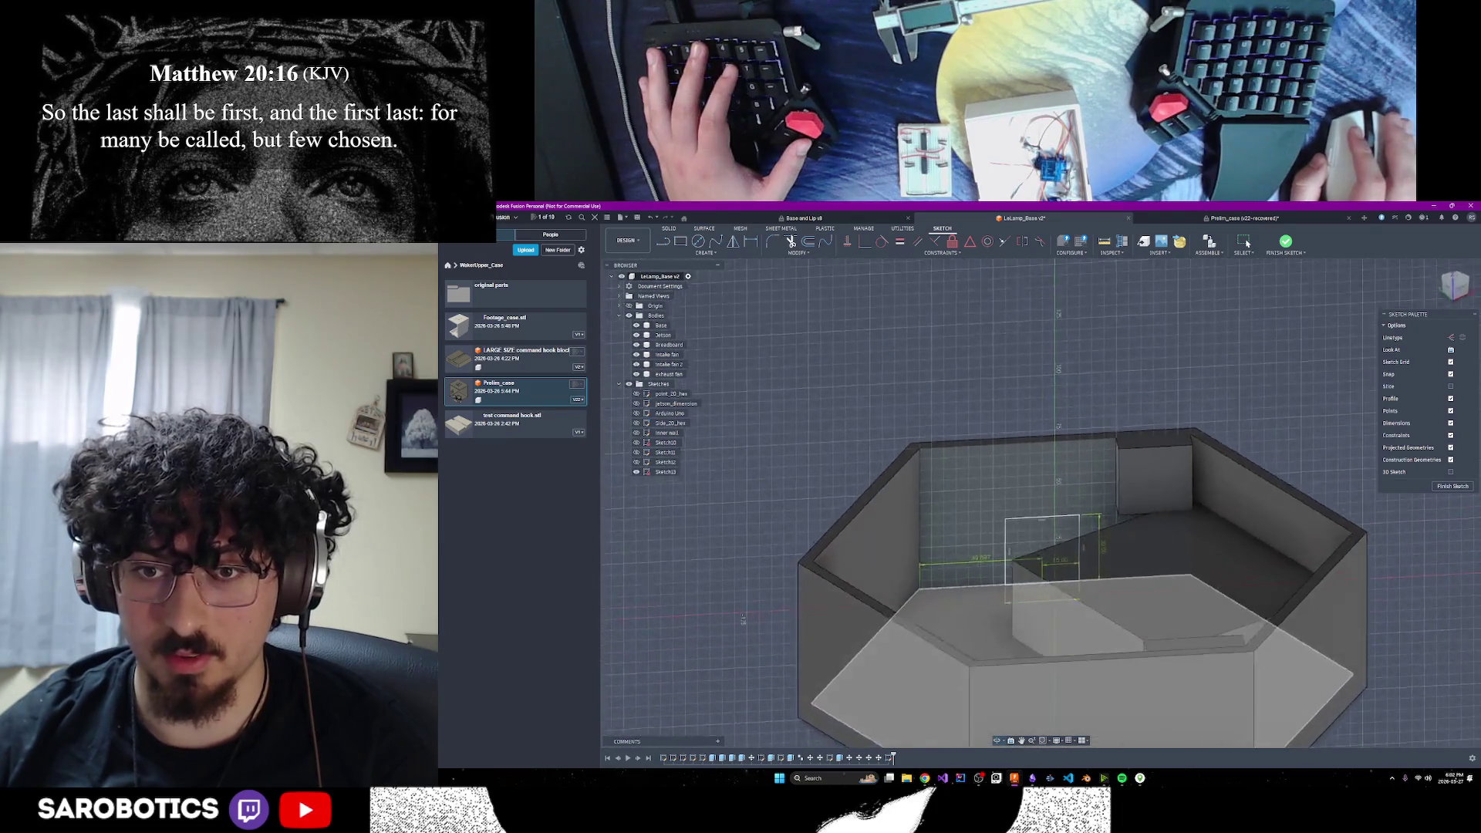
{"action": "middle_click_drag", "start_coordinate": [1042, 540], "coordinate": [1157, 556], "text": "shift"}
{"action": "middle_click_drag", "start_coordinate": [1042, 569], "coordinate": [1060, 555], "text": "shift"}
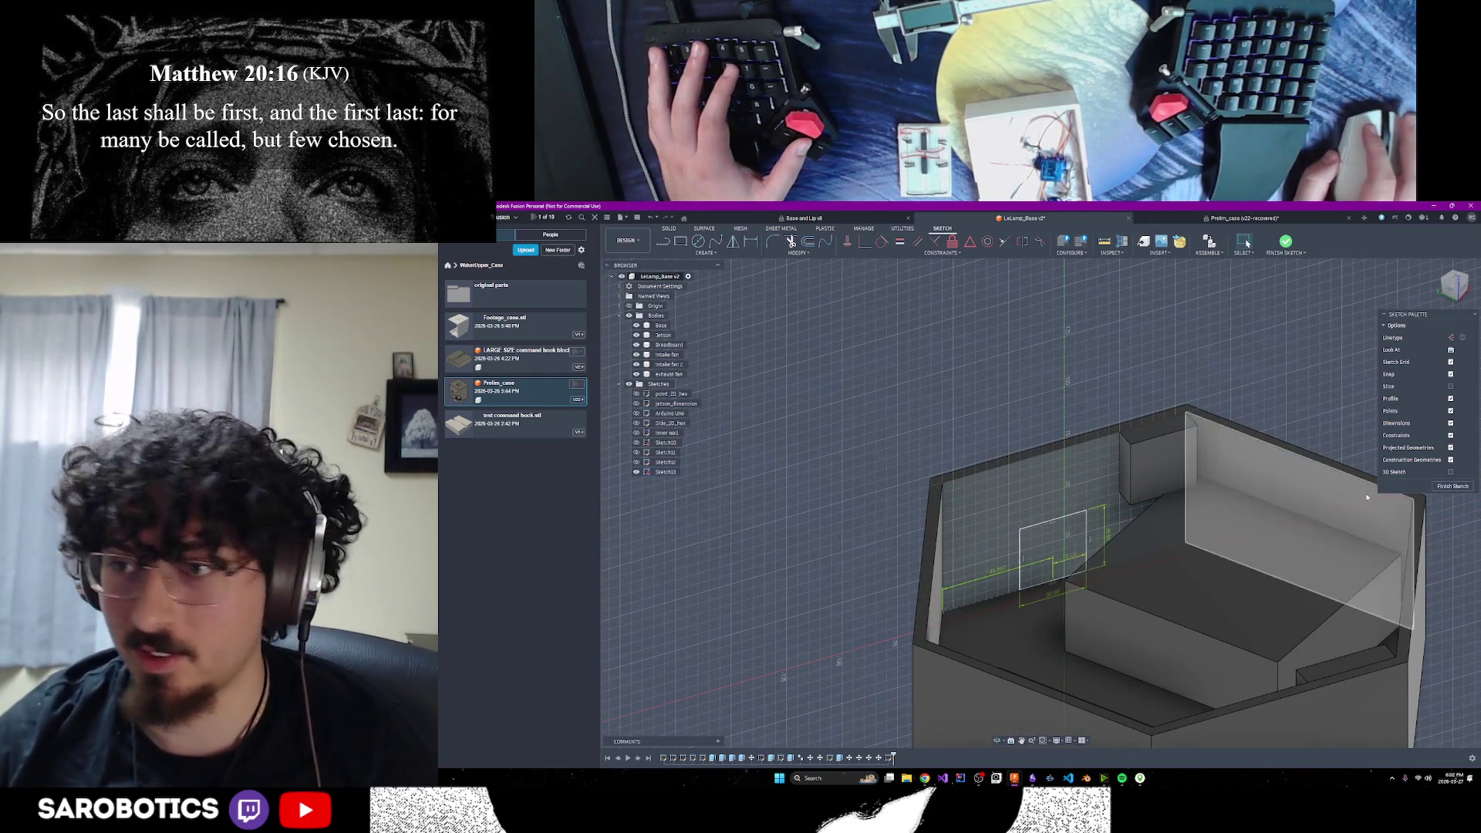
{"action": "left_click", "coordinate": [1439, 486]}
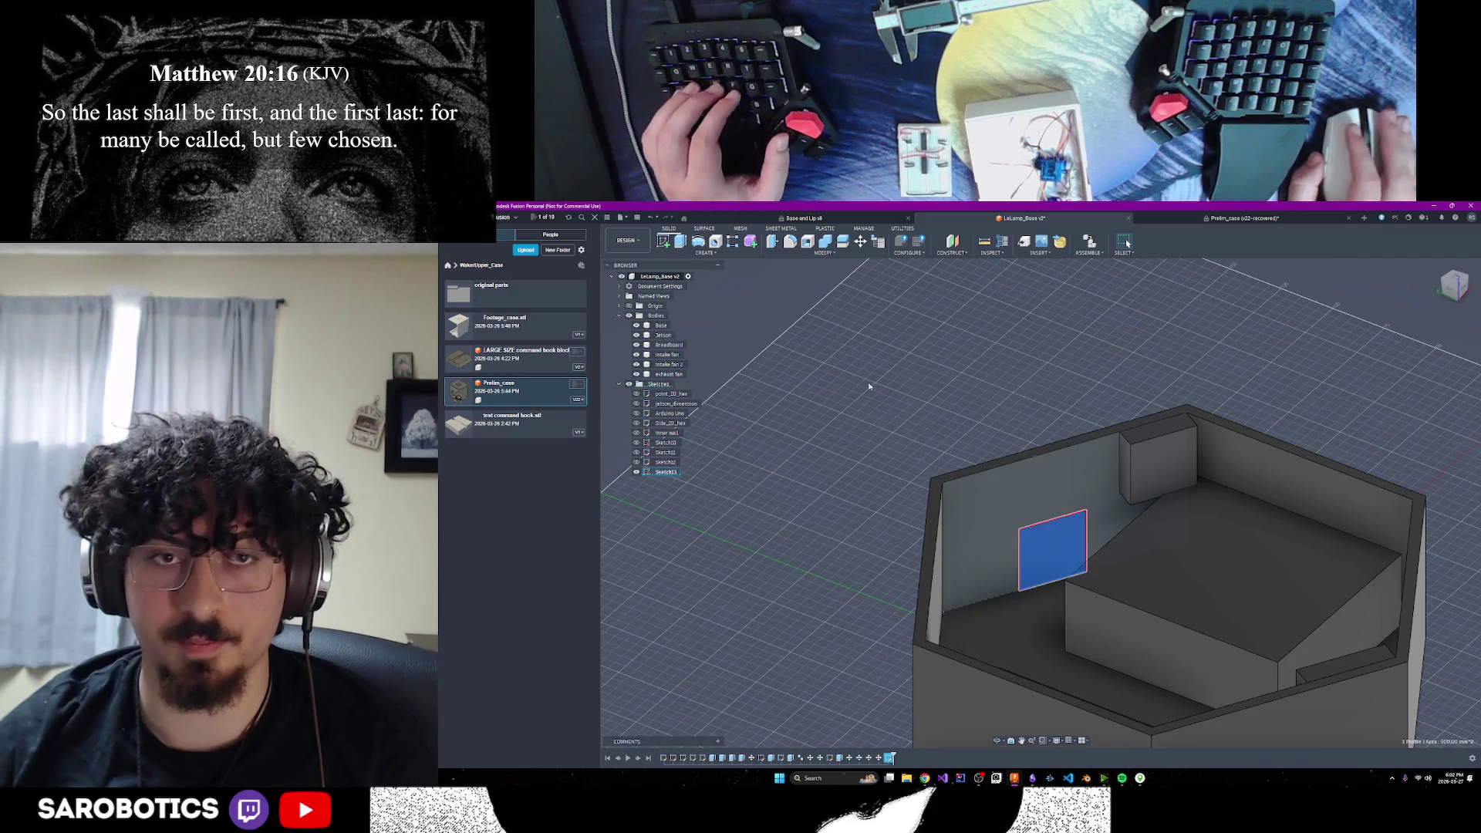
Extrude the wall rectangle 10 mm
{"action": "left_click", "coordinate": [682, 241]}
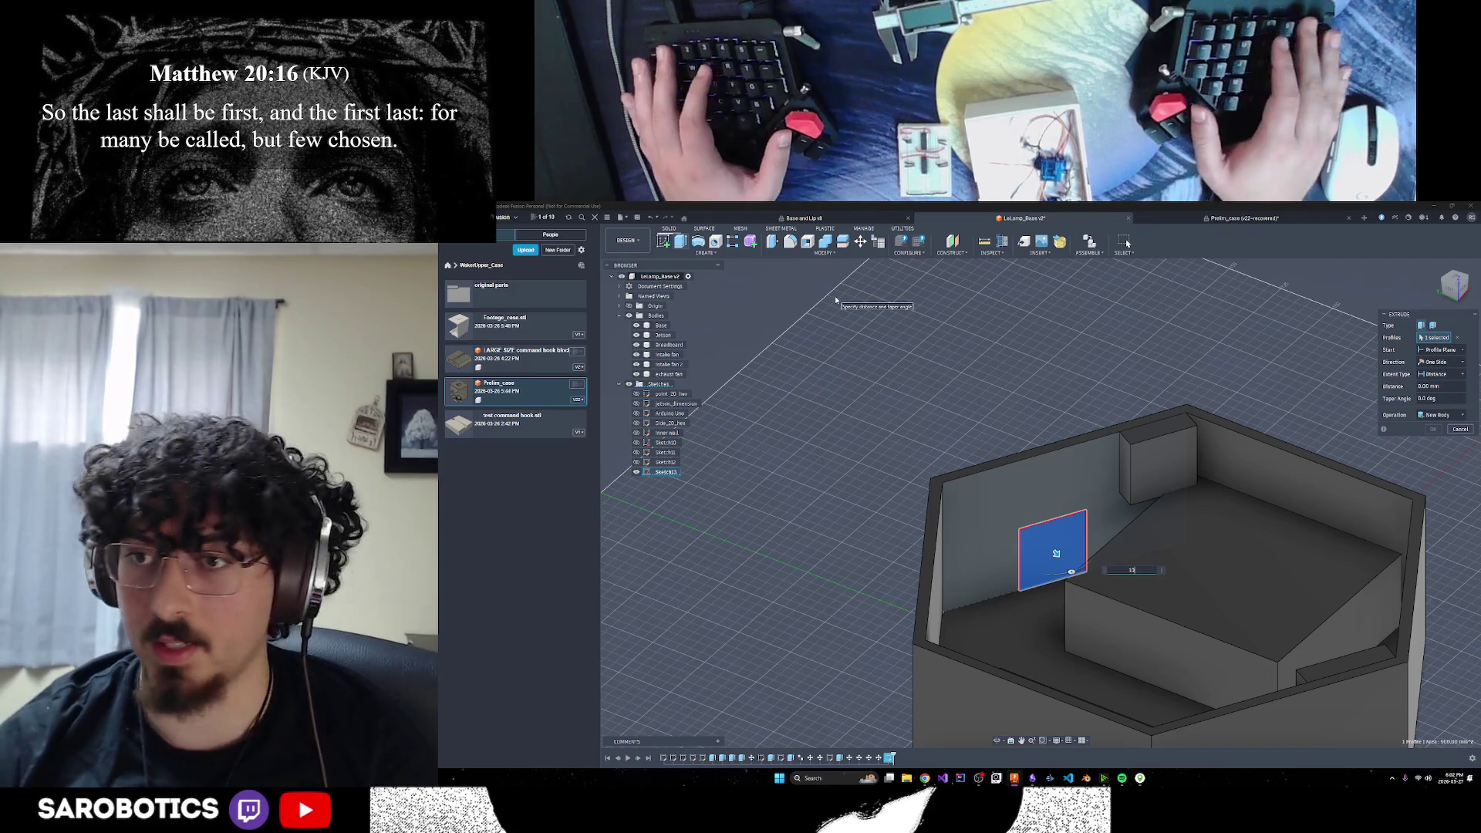
{"action": "type", "text": "10"}
{"action": "key", "text": "Return"}
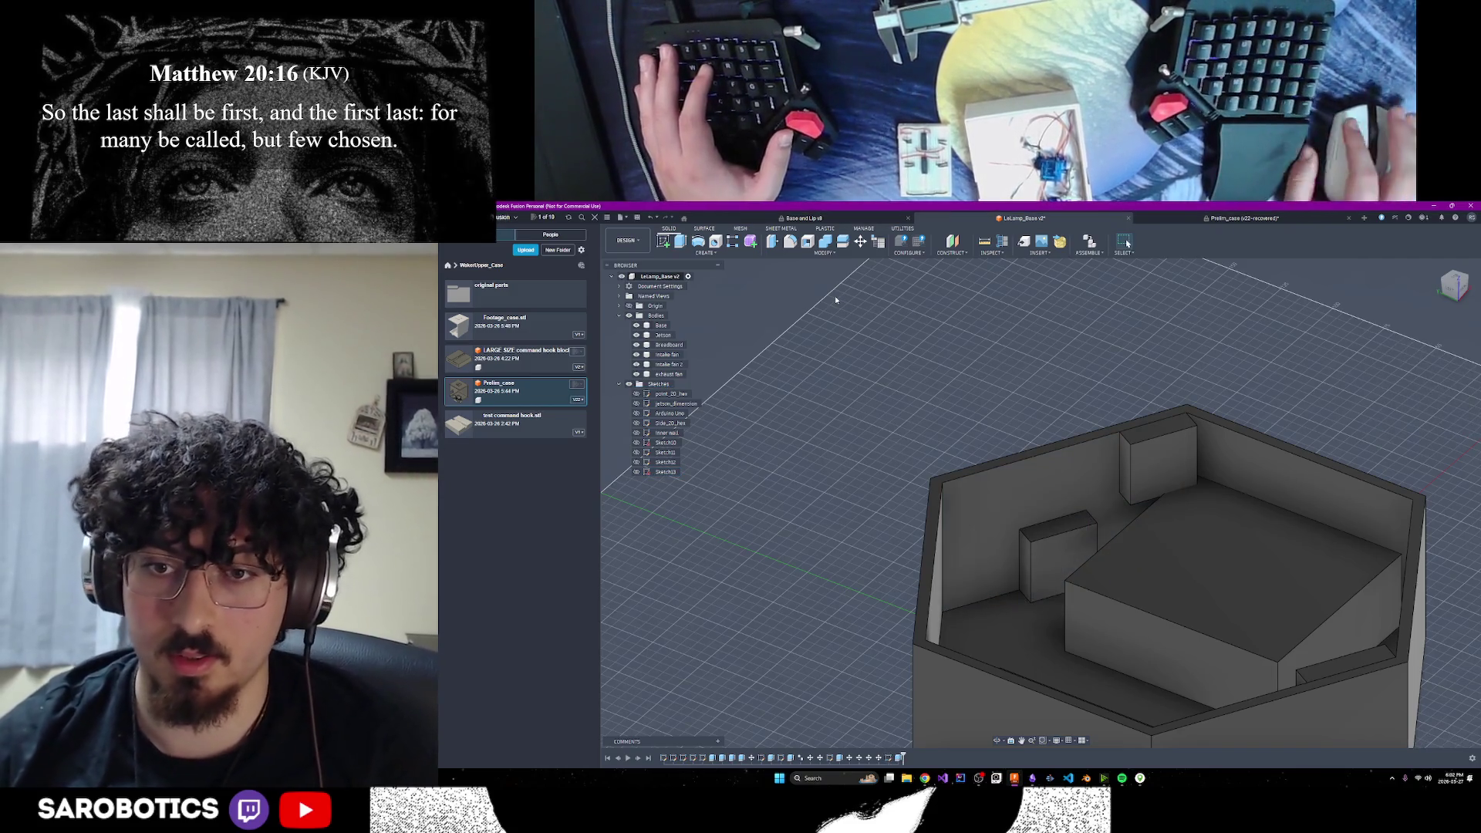
{"action": "scroll", "coordinate": [1157, 540], "scroll_direction": "up", "scroll_amount": 3}
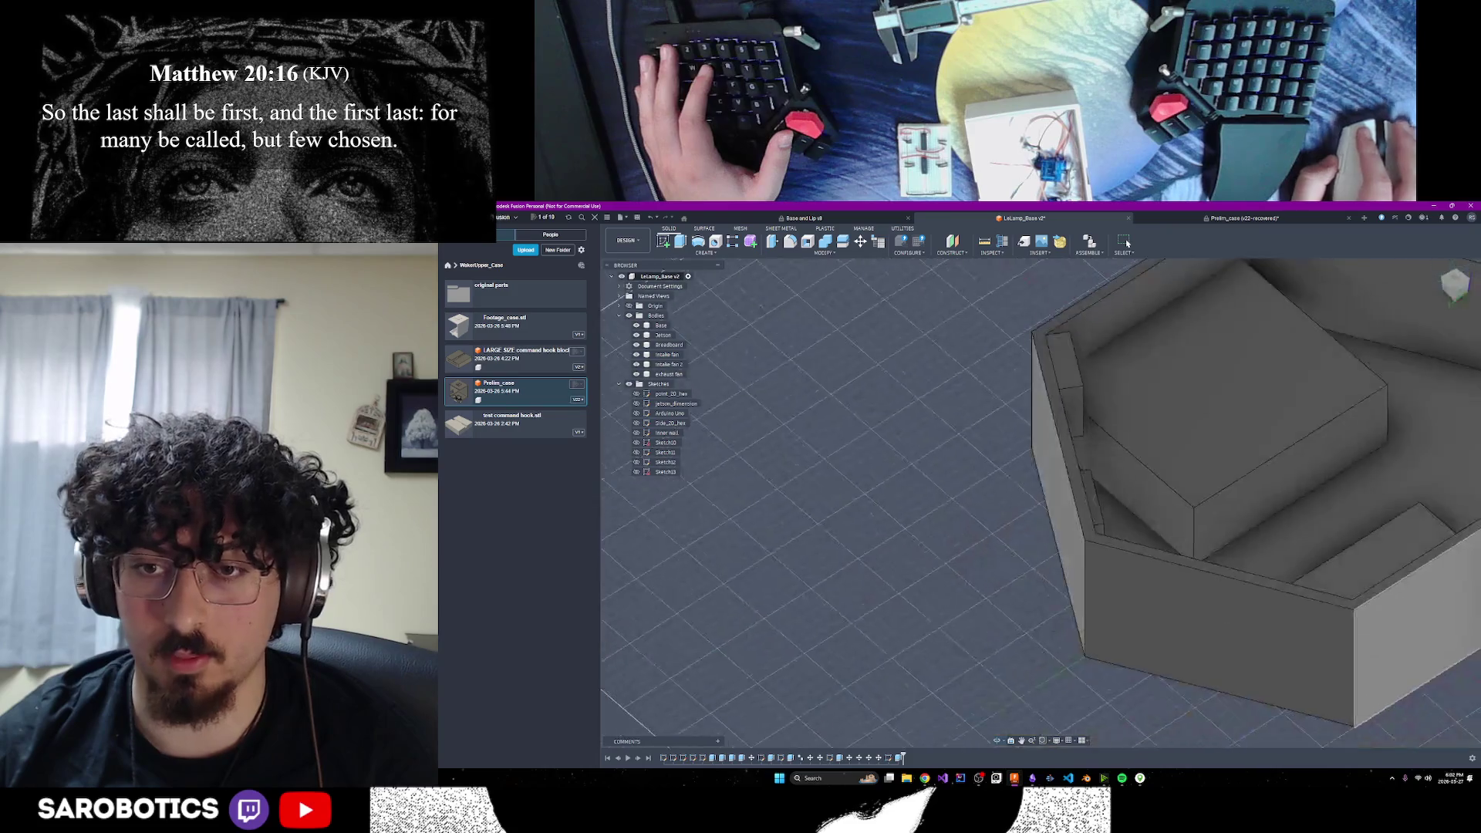
{"action": "scroll", "coordinate": [1158, 540], "scroll_direction": "down", "scroll_amount": 5}
{"action": "scroll", "coordinate": [1158, 540], "scroll_direction": "up", "scroll_amount": 4}
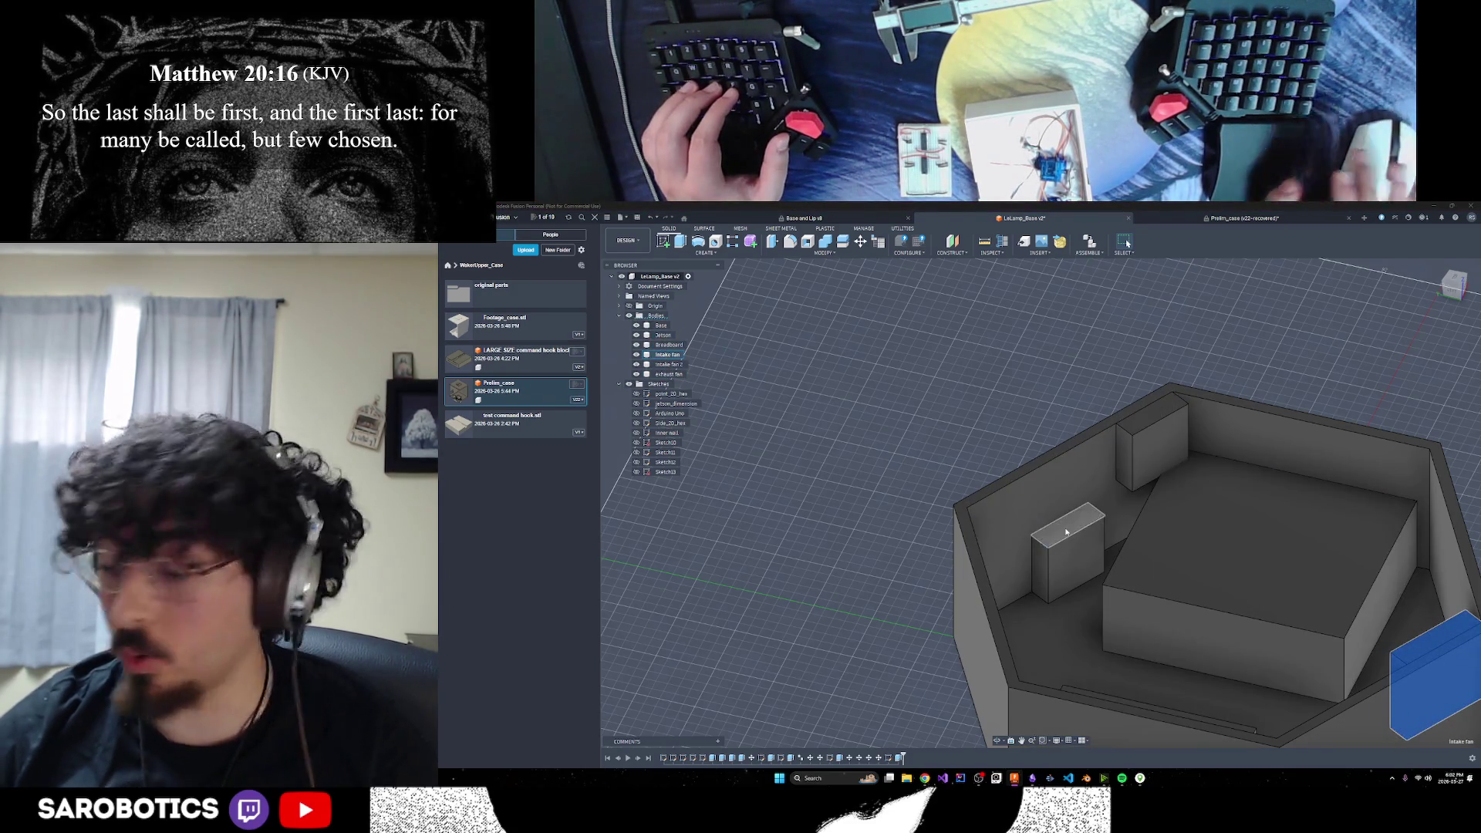
Edit the extrusion and set its Operation to New Body
{"action": "double_click", "coordinate": [900, 758]}
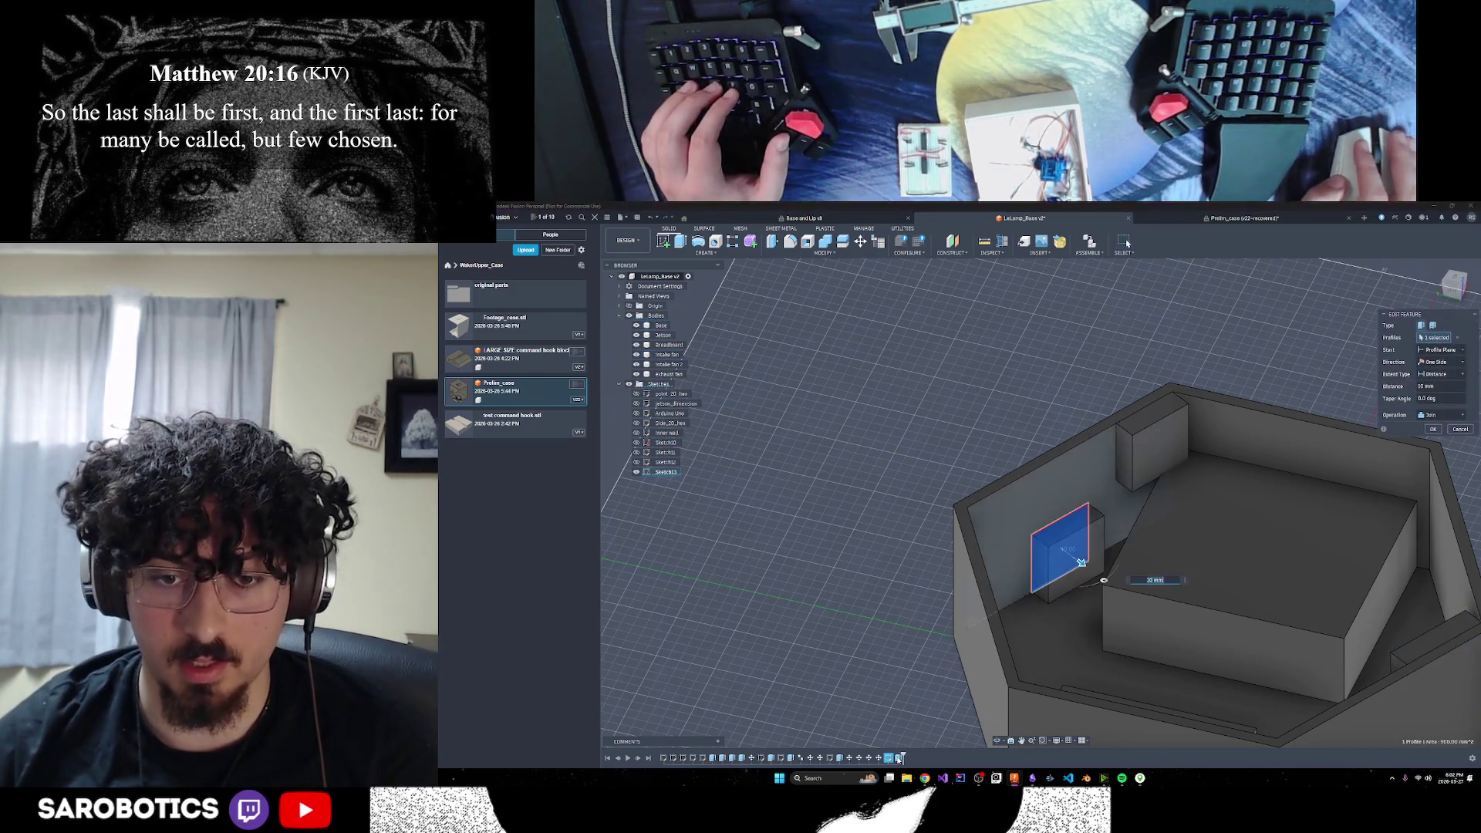
{"action": "left_click", "coordinate": [1442, 416]}
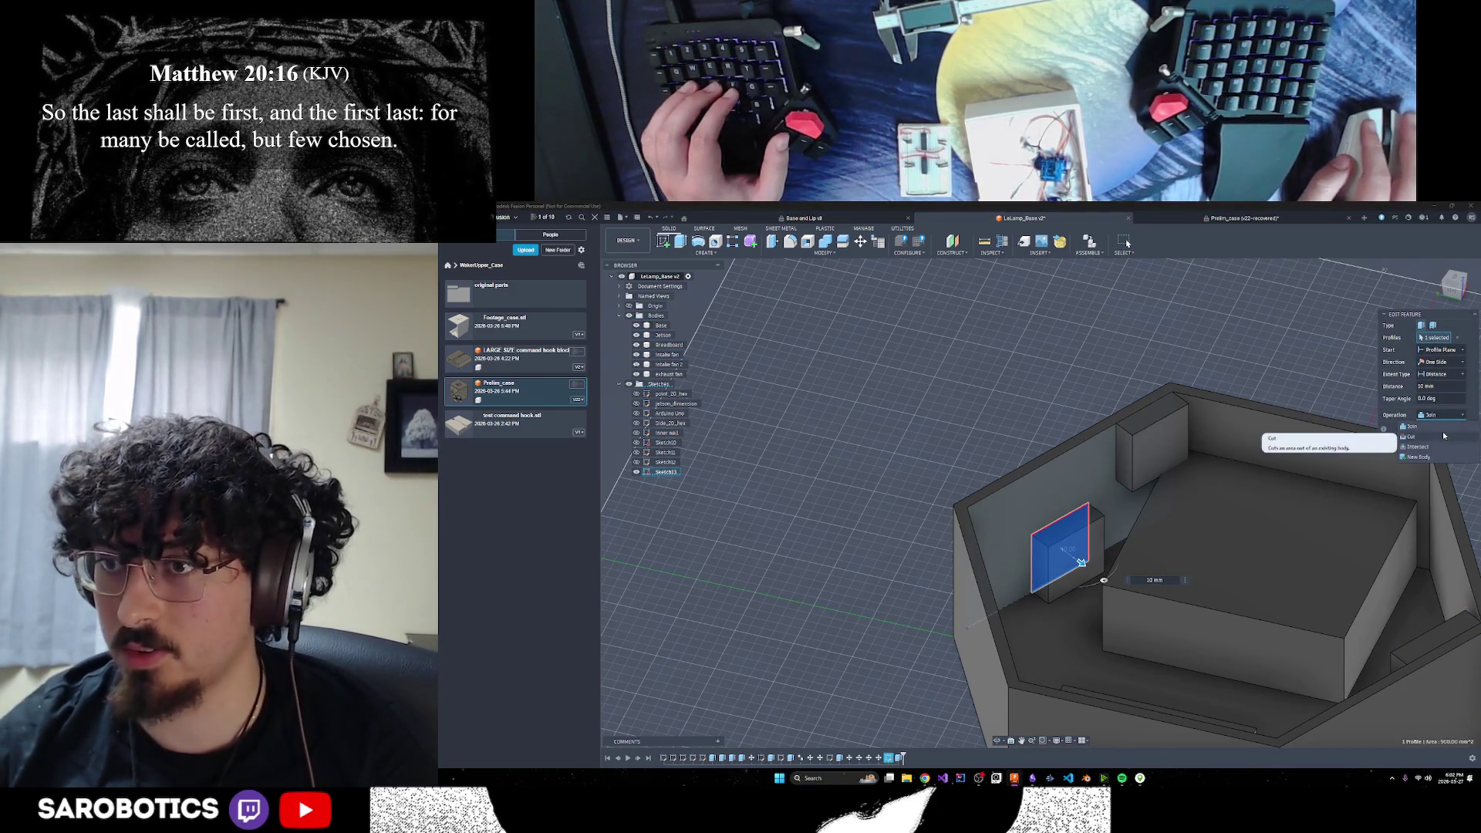
{"action": "left_click", "coordinate": [1420, 457]}
{"action": "left_click", "coordinate": [1433, 435]}
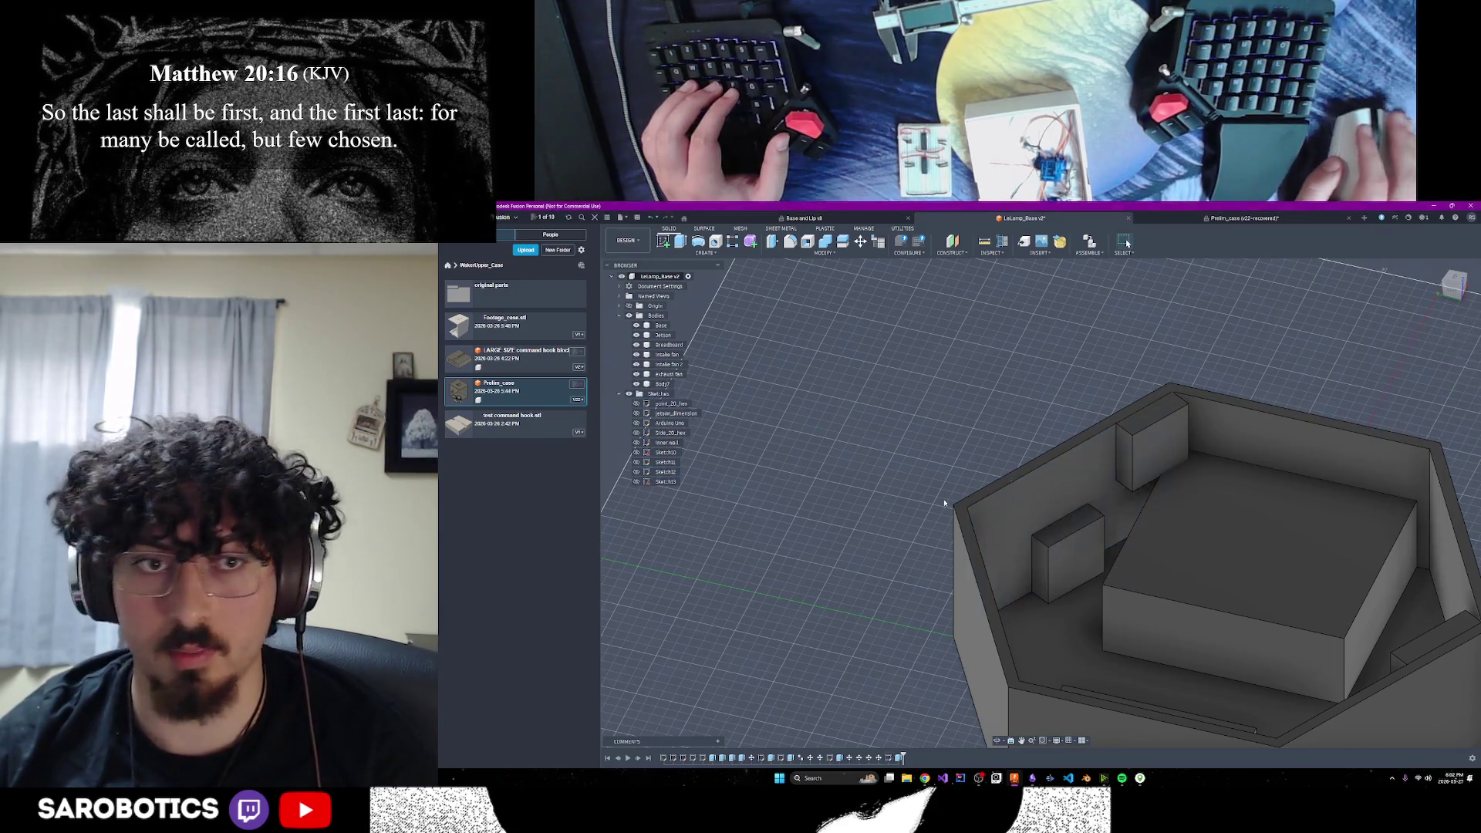
Rename Body7 to 'exhaust fan 2' in the Browser and view it on the front wall
{"action": "right_click", "coordinate": [663, 385]}
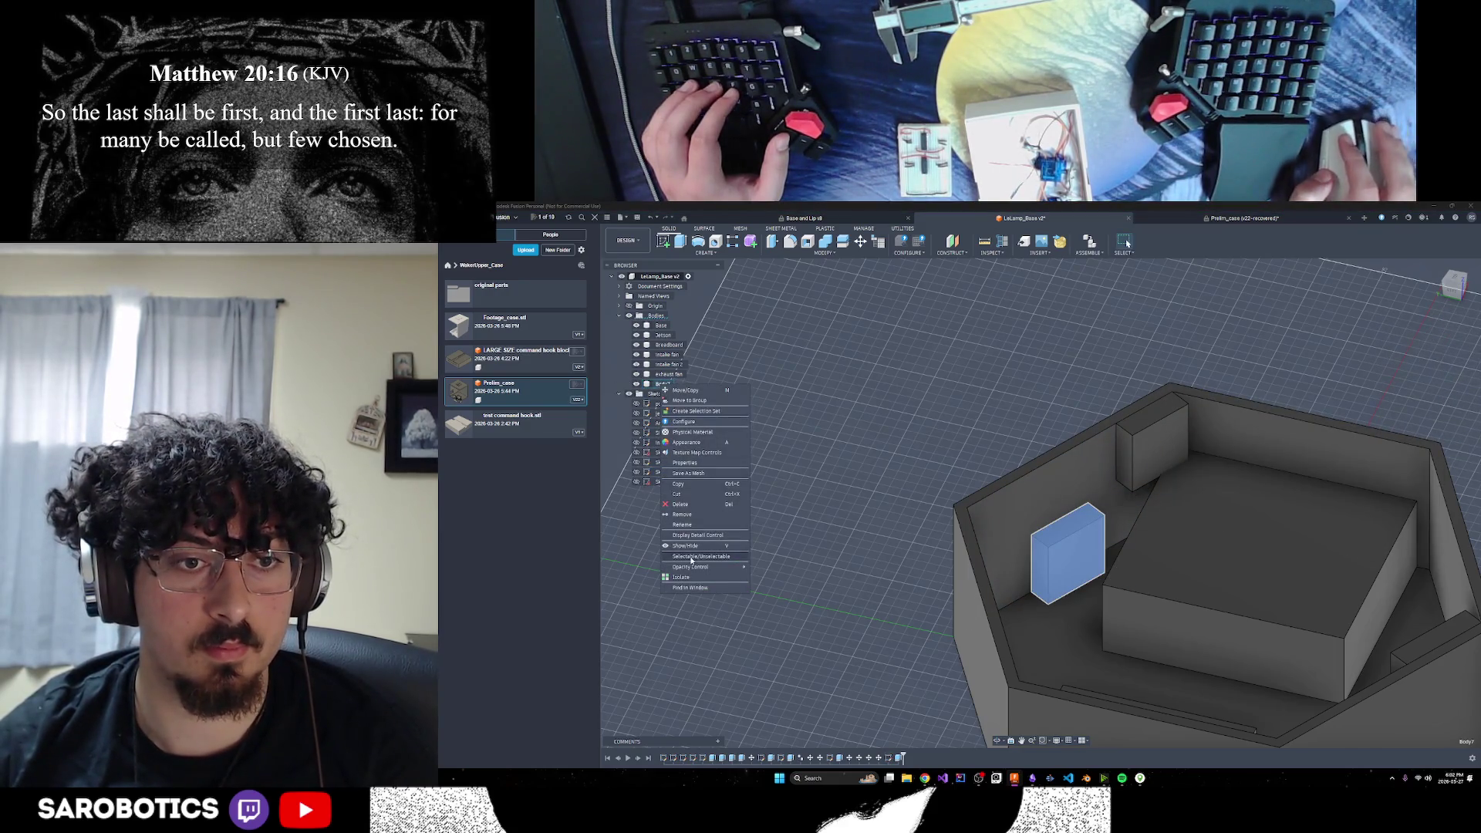
{"action": "left_click", "coordinate": [660, 385]}
{"action": "double_click", "coordinate": [659, 385]}
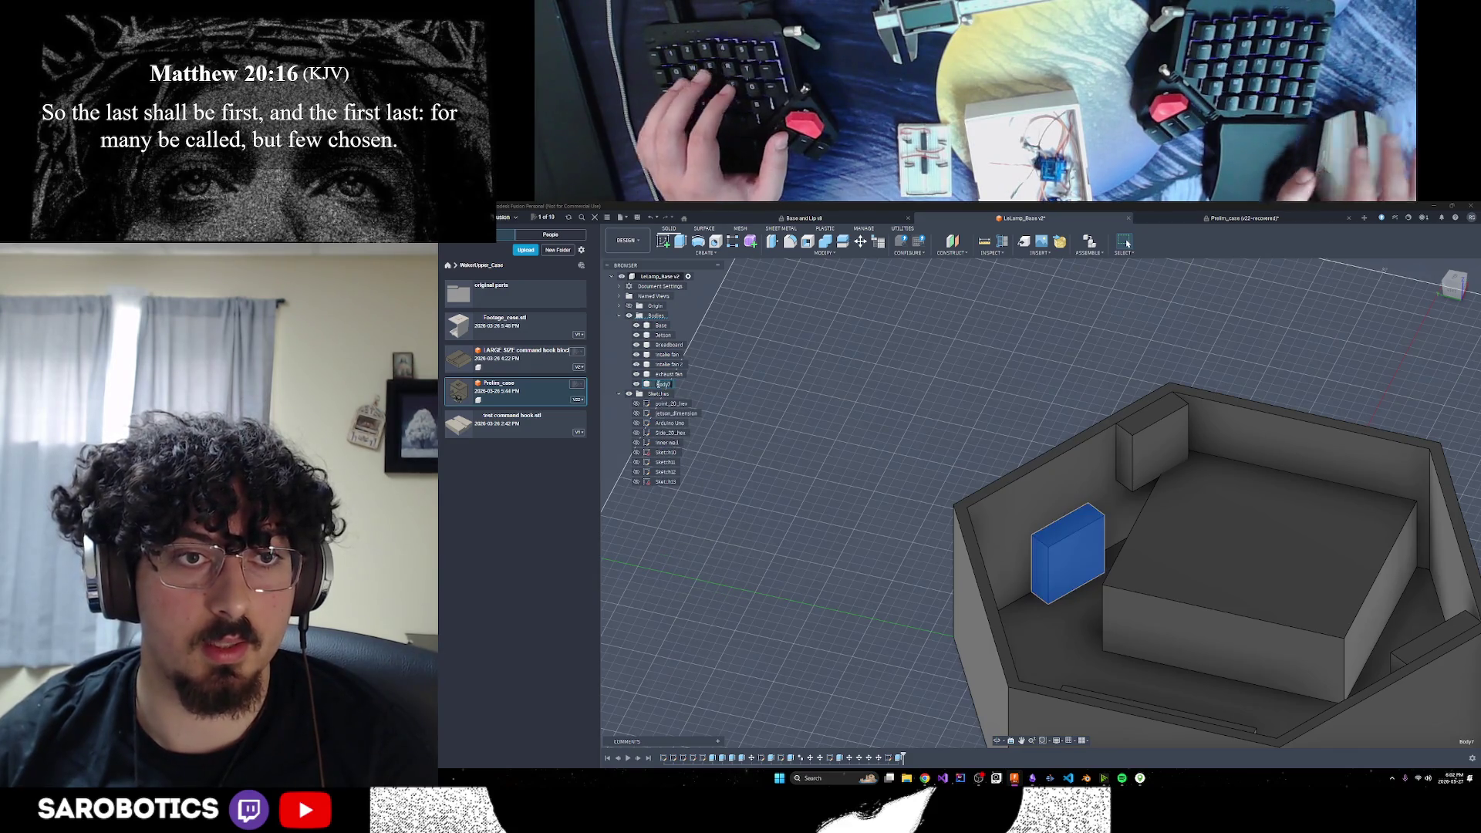
{"action": "type", "text": "exhaust fan 2"}
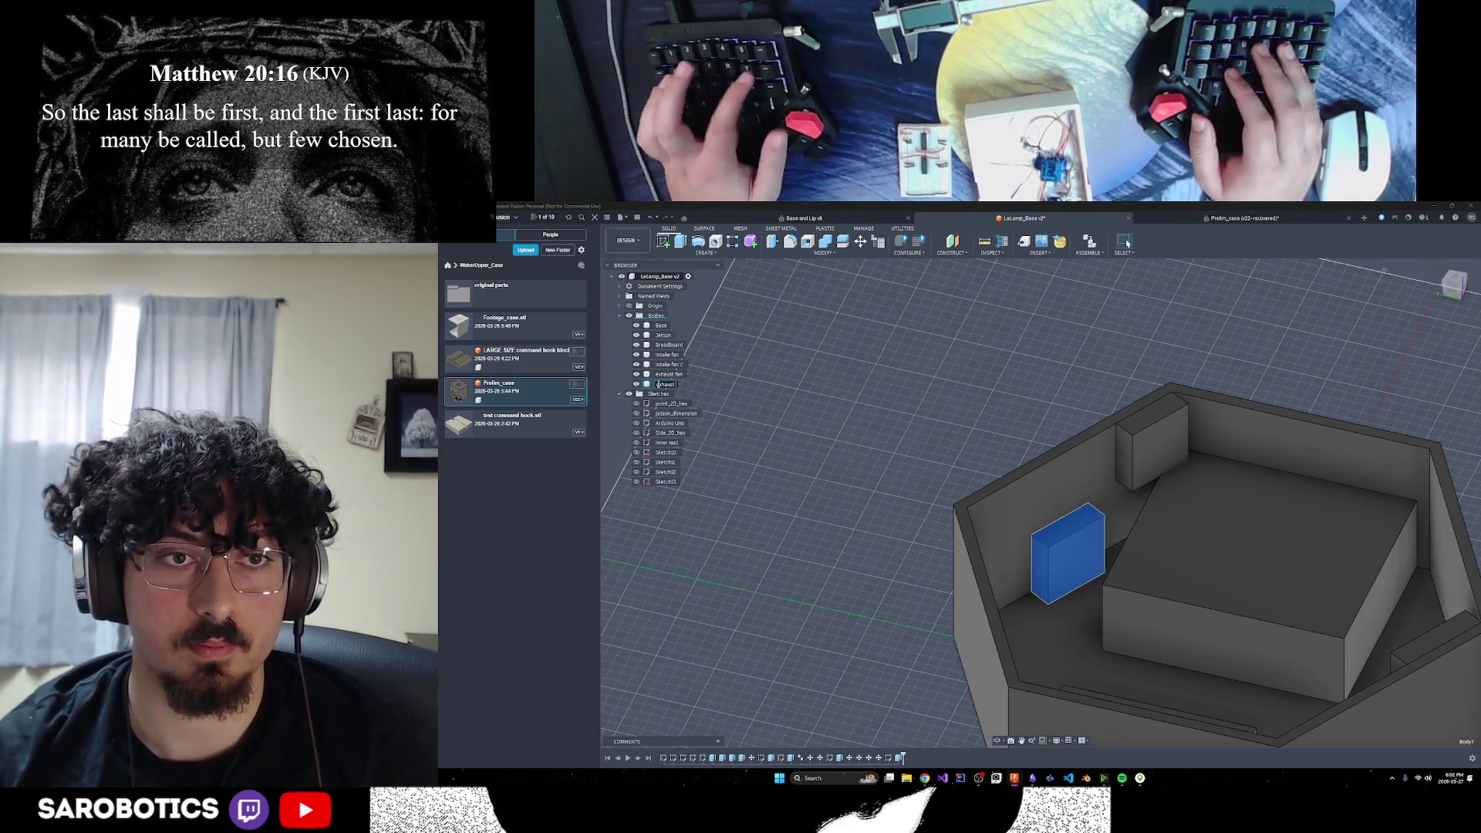
{"action": "key", "text": "Return"}
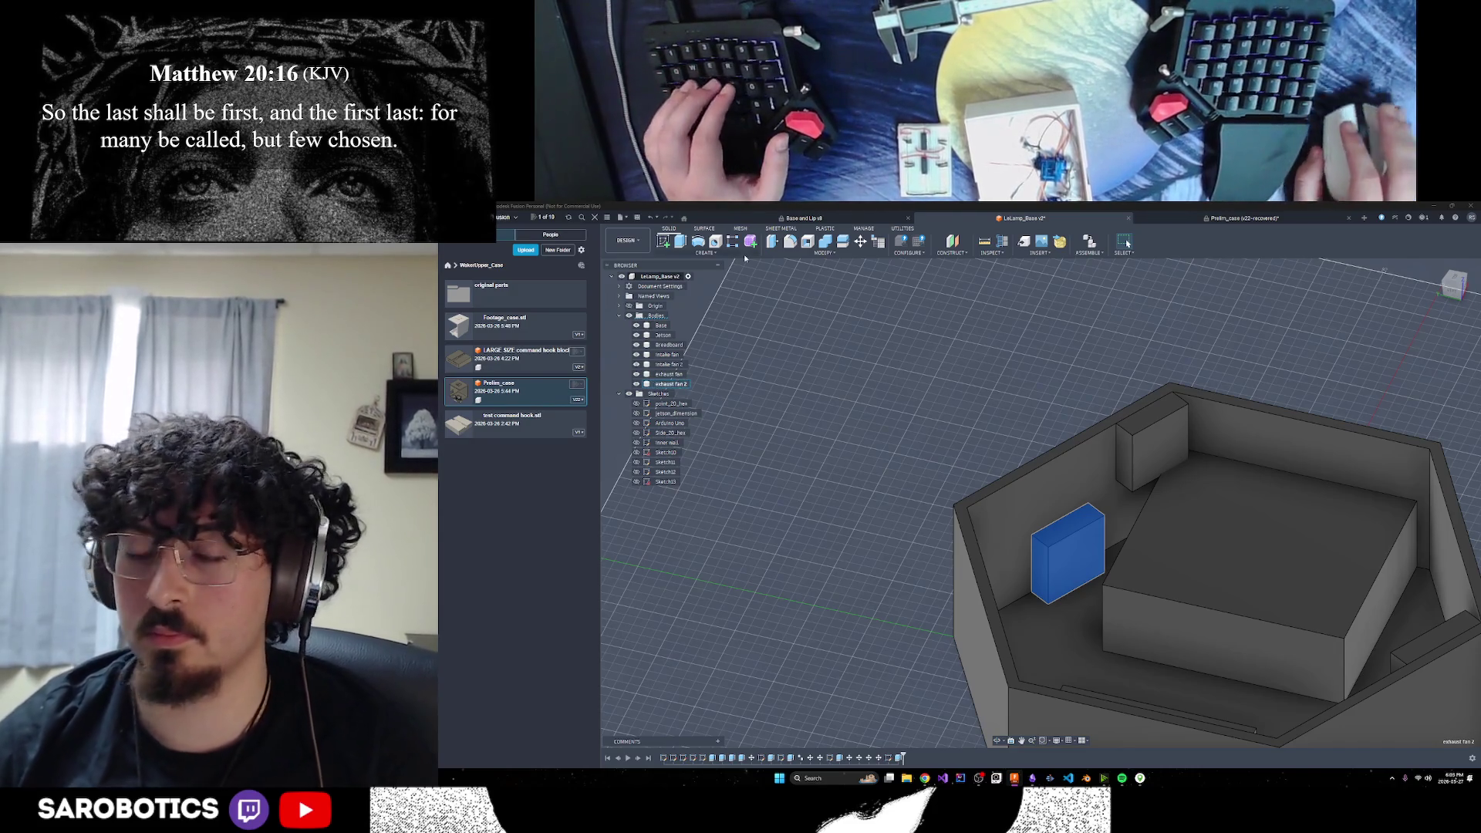
{"action": "scroll", "coordinate": [1084, 493], "scroll_direction": "down", "scroll_amount": 3}
{"action": "middle_click_drag", "start_coordinate": [1128, 243], "coordinate": [1127, 243], "text": "shift"}
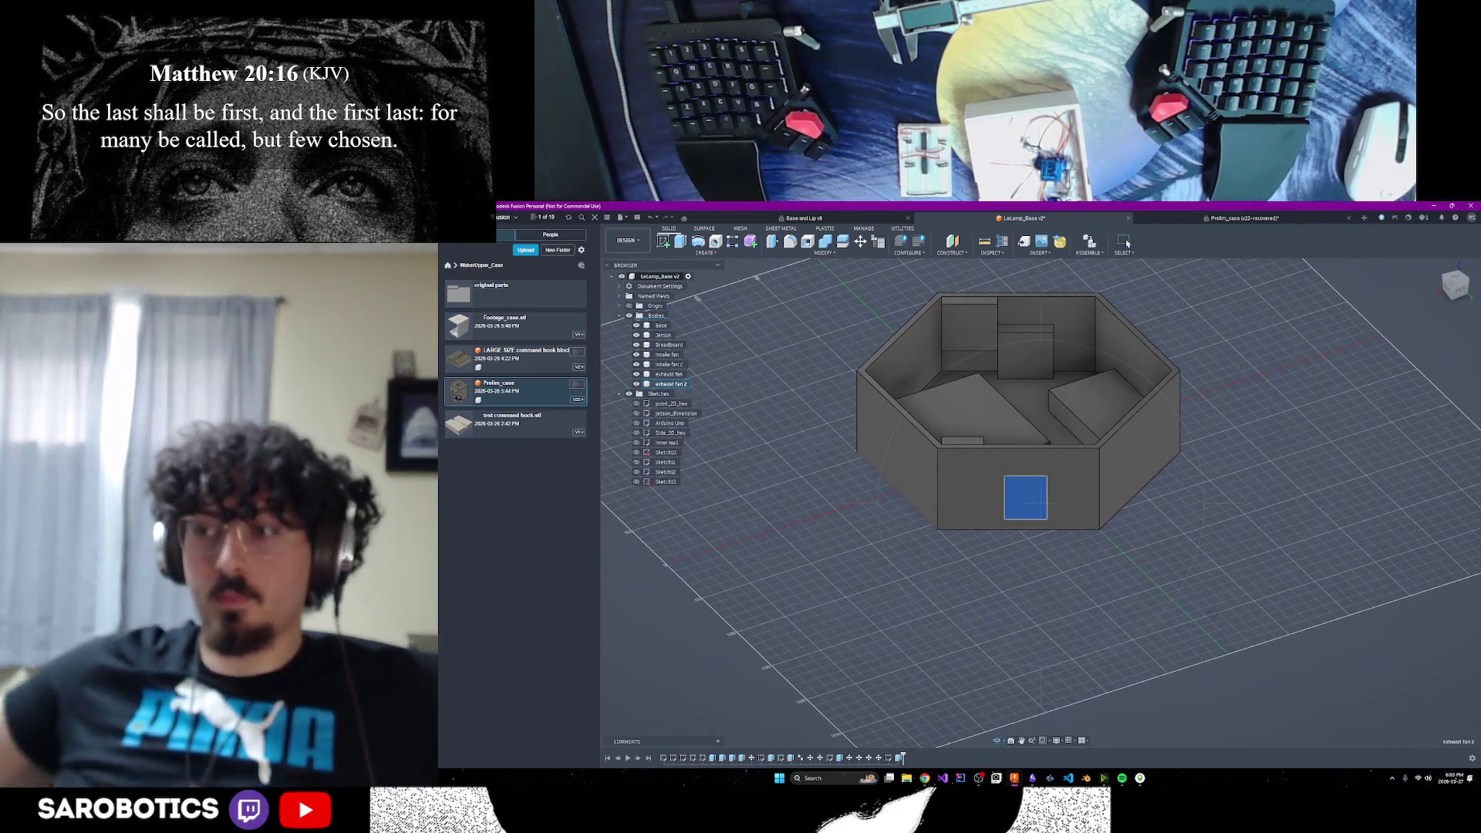
{"action": "middle_click_drag", "start_coordinate": [1127, 243], "coordinate": [1127, 243], "text": "shift"}
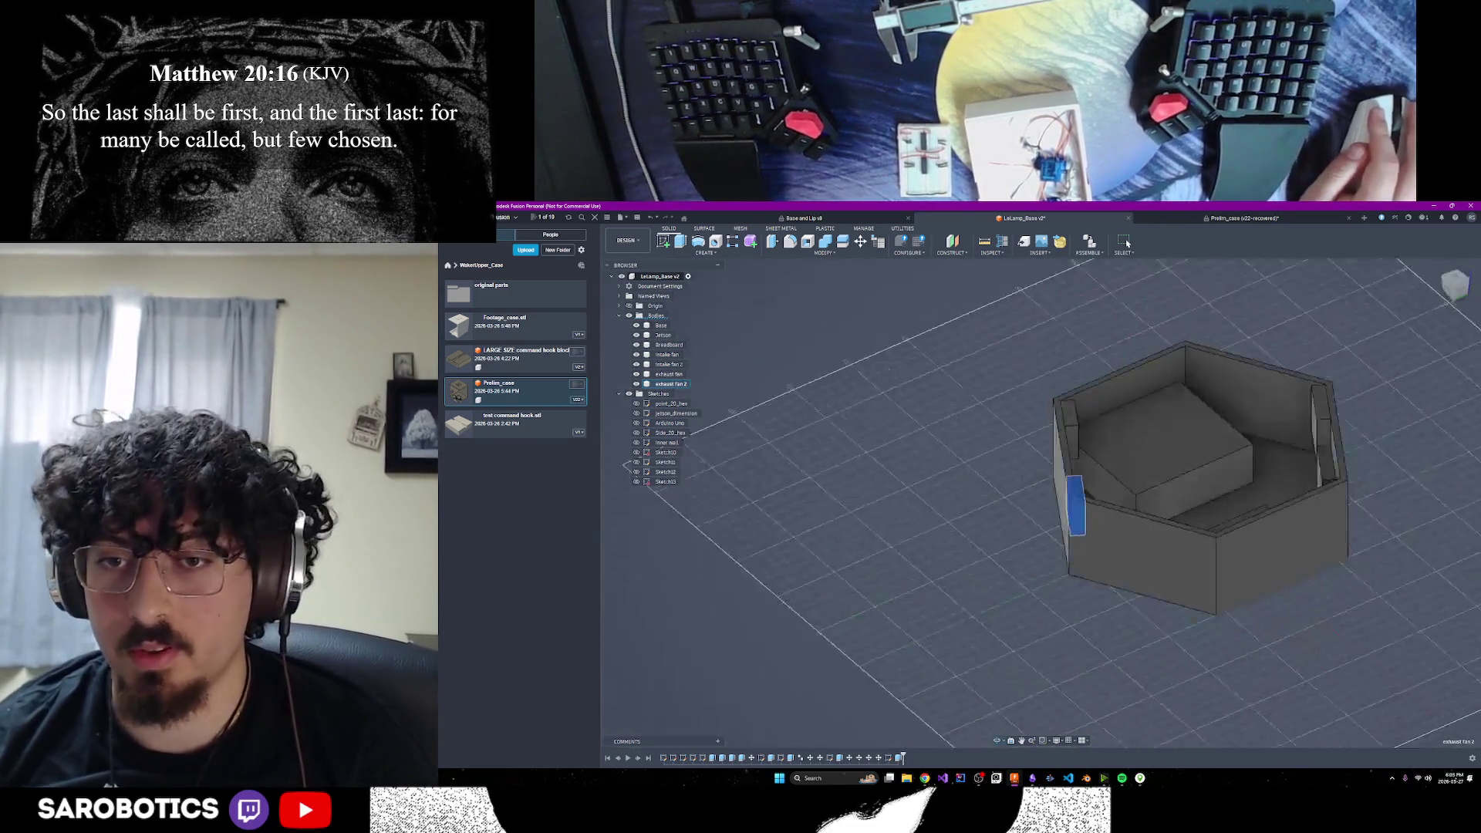
{"action": "middle_click_drag", "start_coordinate": [1127, 243], "coordinate": [1128, 243], "text": "shift"}
{"action": "middle_click_drag", "start_coordinate": [1127, 243], "coordinate": [1128, 243], "text": "shift"}
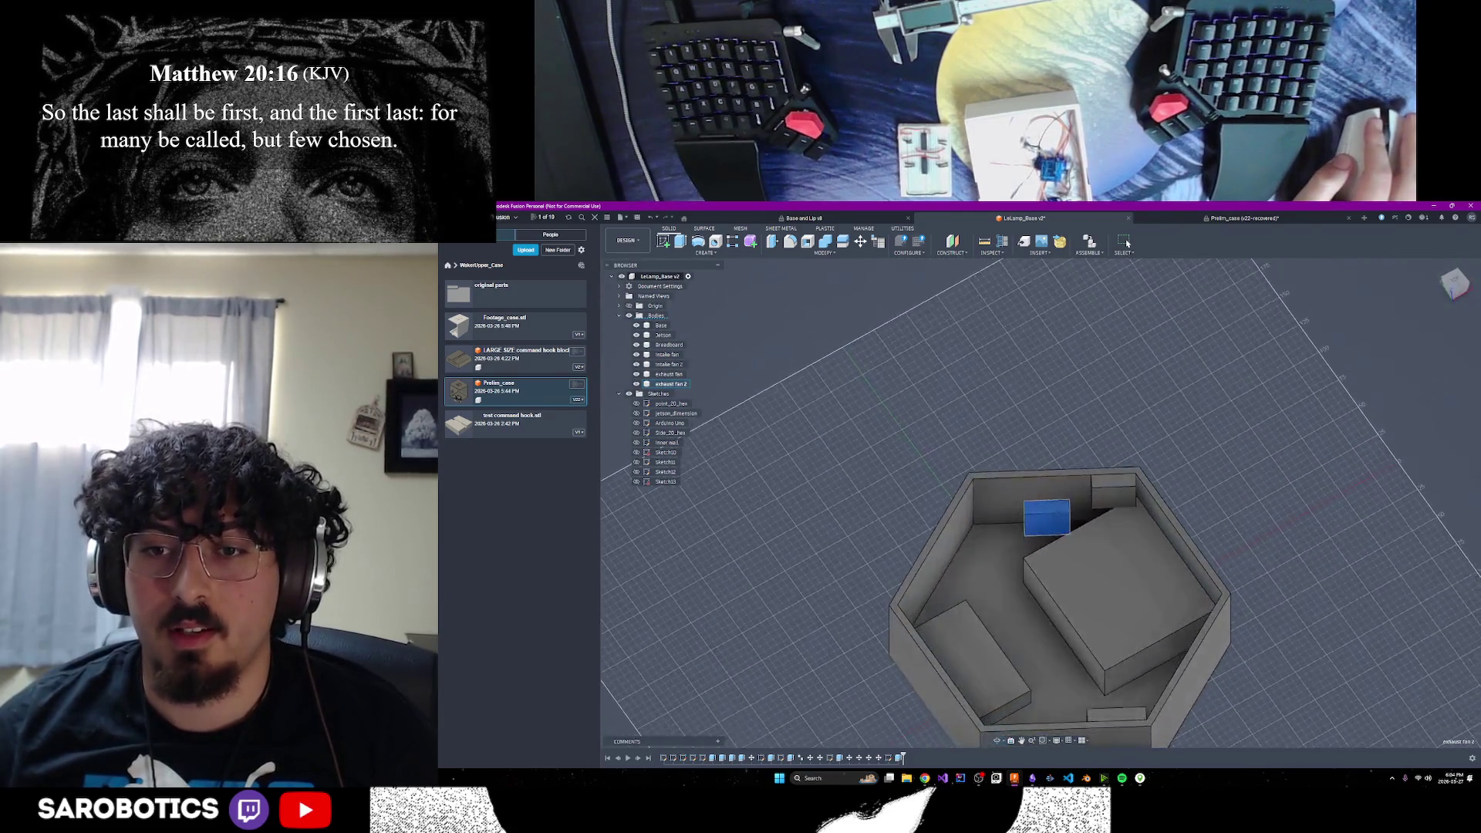
{"action": "left_click", "coordinate": [925, 778]}
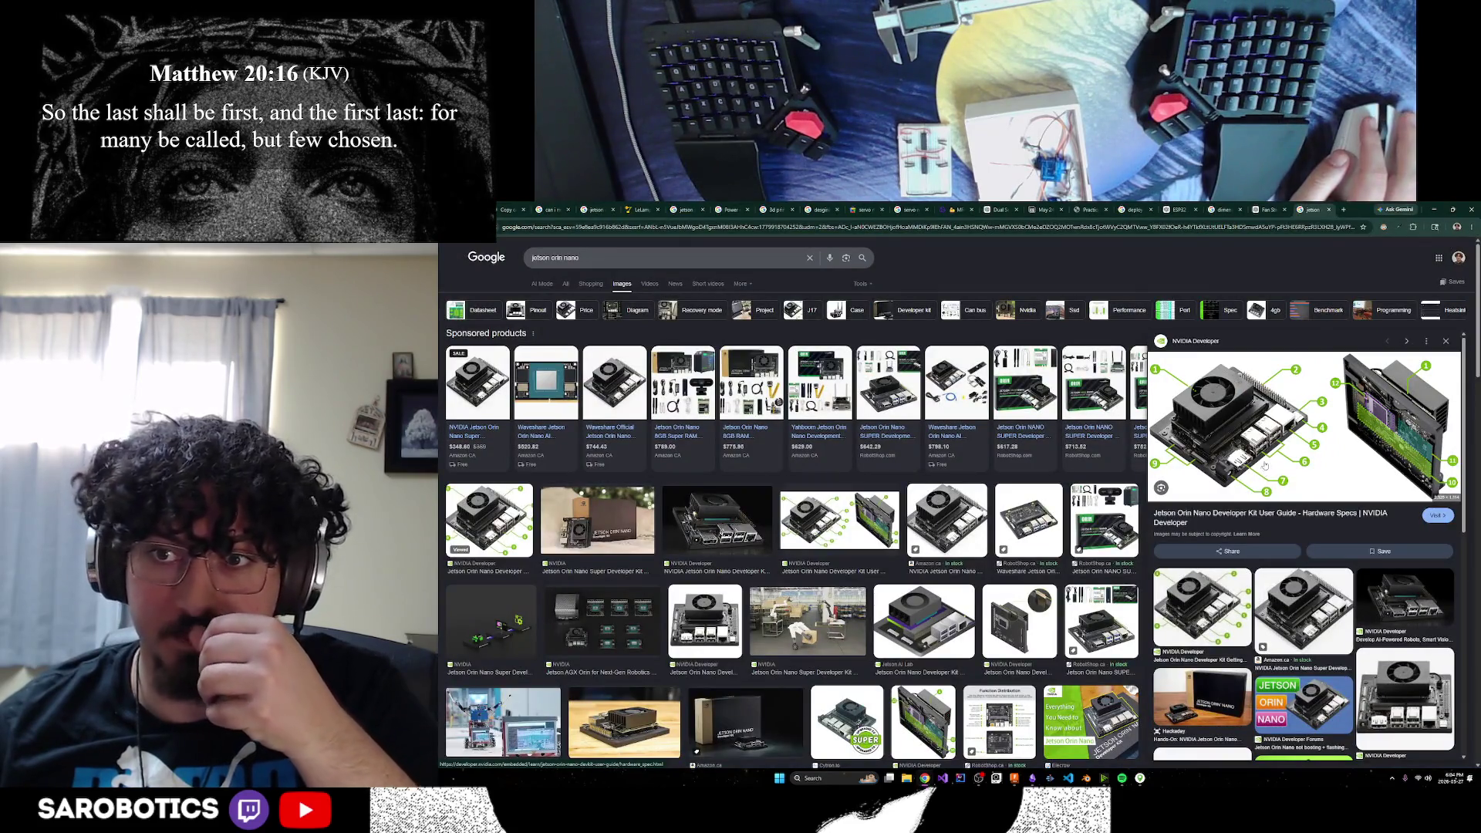
{"action": "left_click", "coordinate": [1437, 211]}
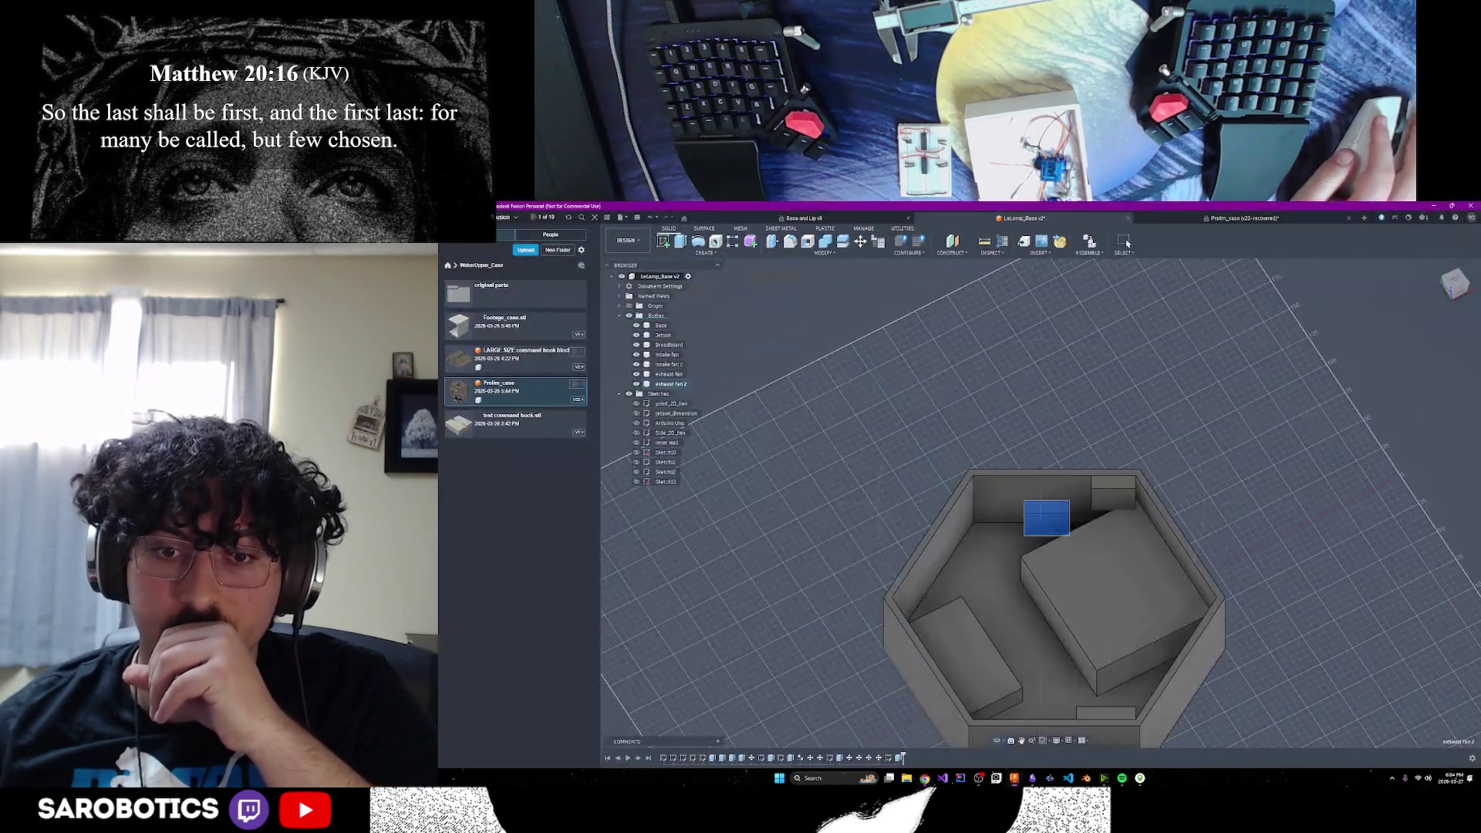
{"action": "mouse_move", "coordinate": [1037, 689]}
{"action": "middle_mouse_down", "text": "shift"}
{"action": "mouse_move", "coordinate": [1088, 653]}
{"action": "mouse_move", "coordinate": [1081, 627]}
{"action": "middle_mouse_up", "text": "shift"}
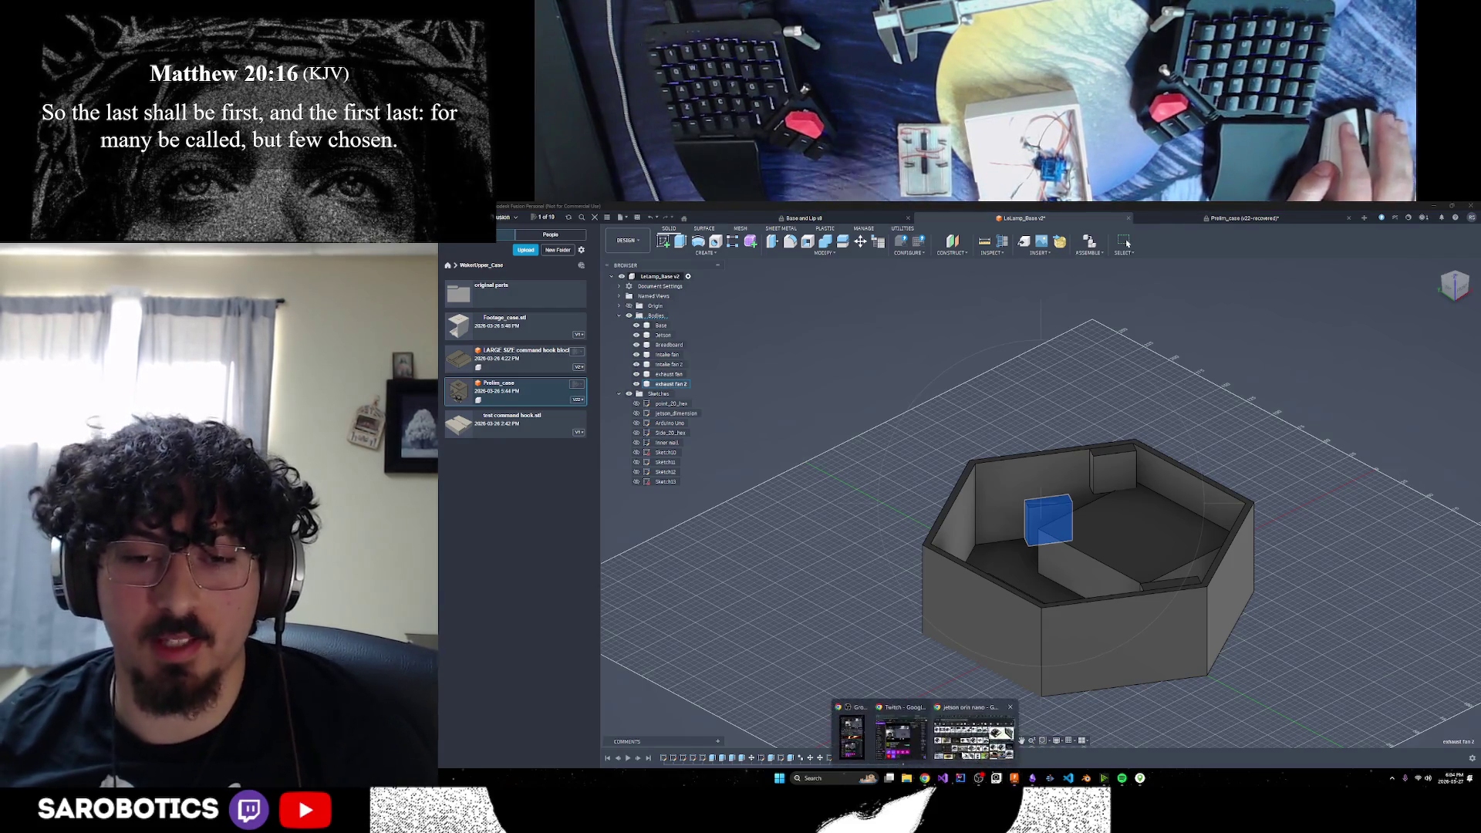
{"action": "left_click", "coordinate": [926, 778]}
Open LeLamp's About page and scroll through it
{"action": "left_click", "coordinate": [1344, 211]}
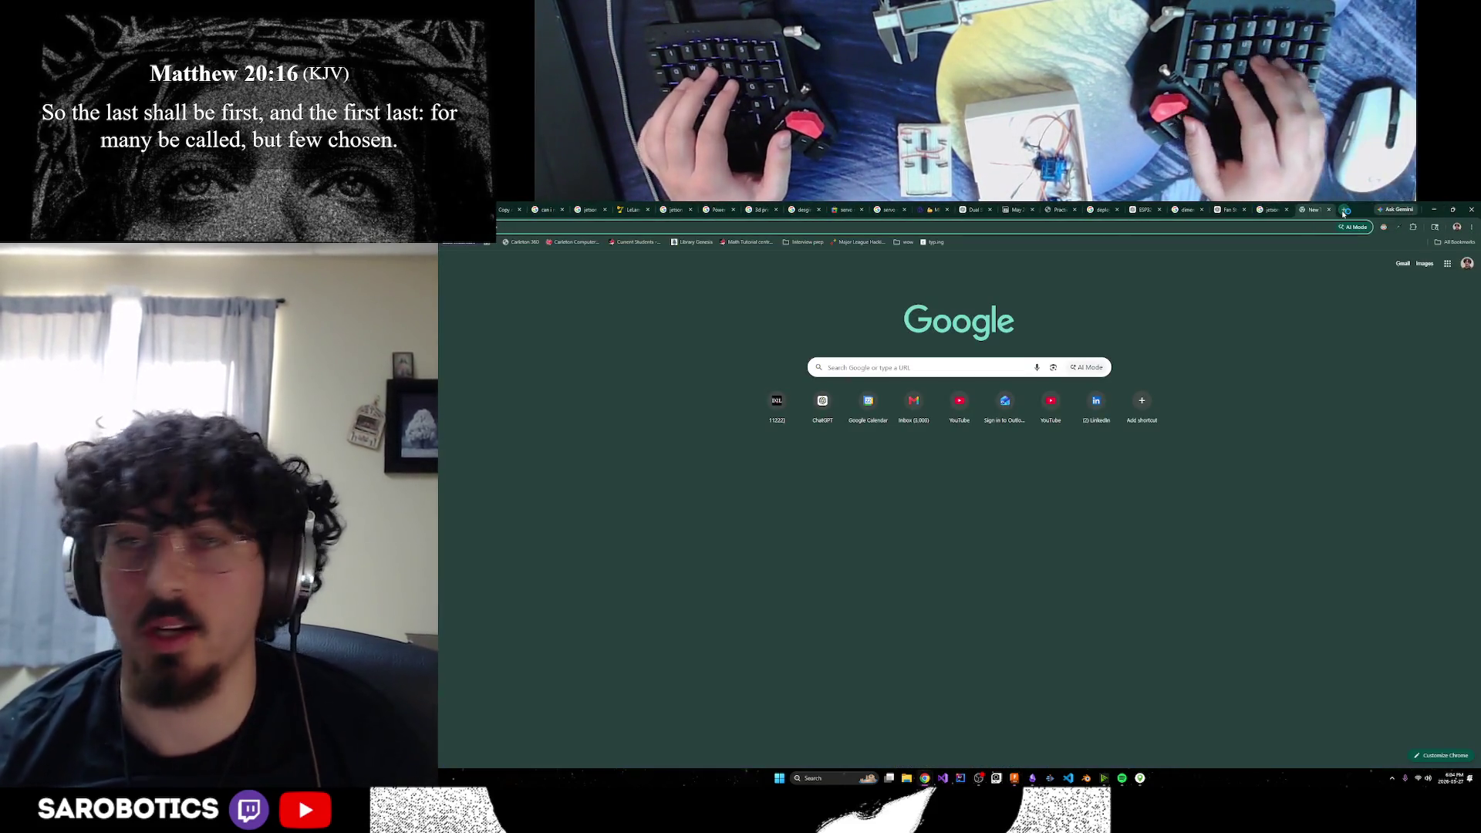
{"action": "left_click", "coordinate": [631, 209]}
{"action": "left_click", "coordinate": [537, 259]}
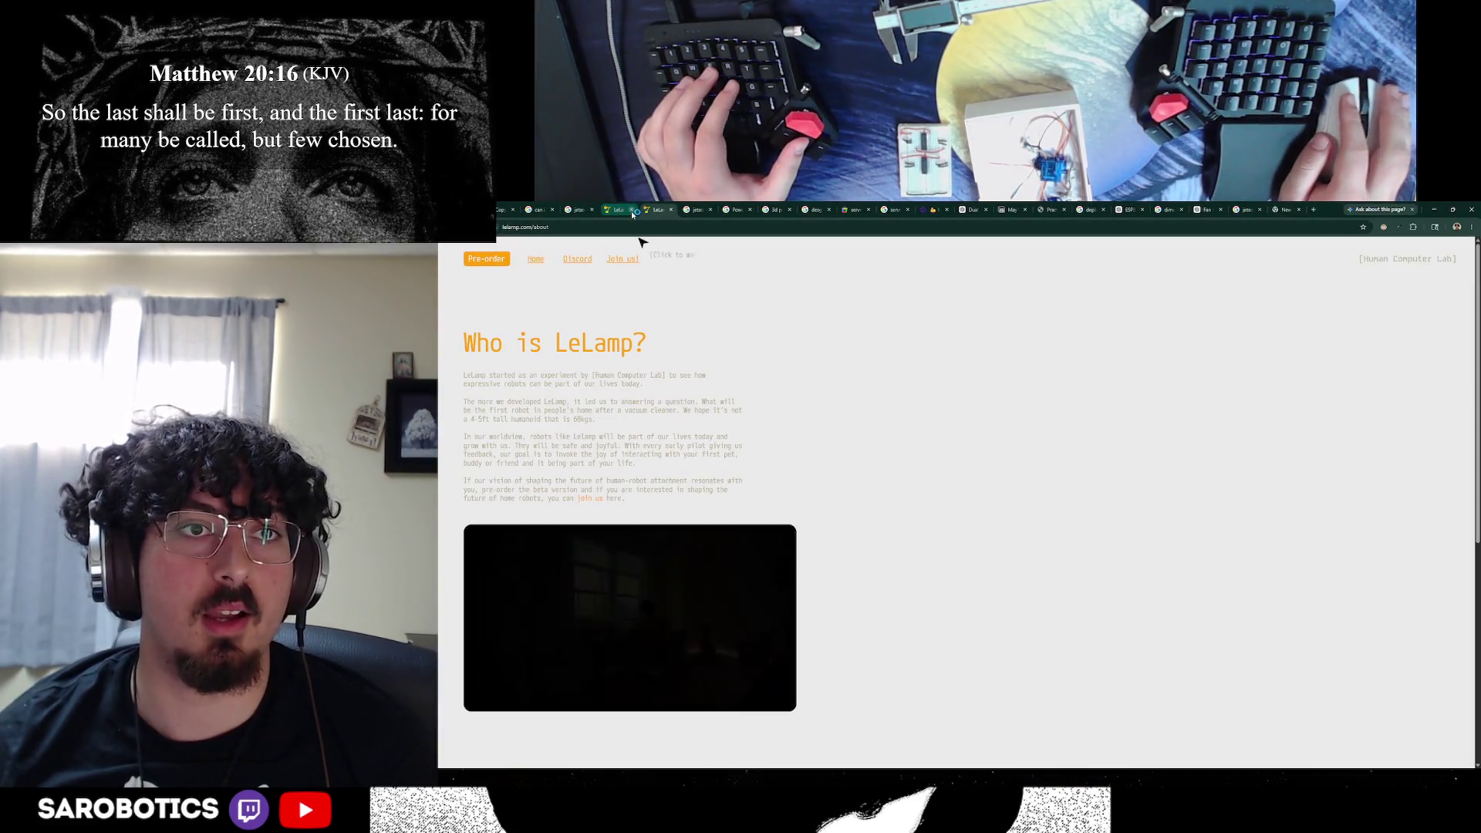
{"action": "left_click", "coordinate": [632, 213]}
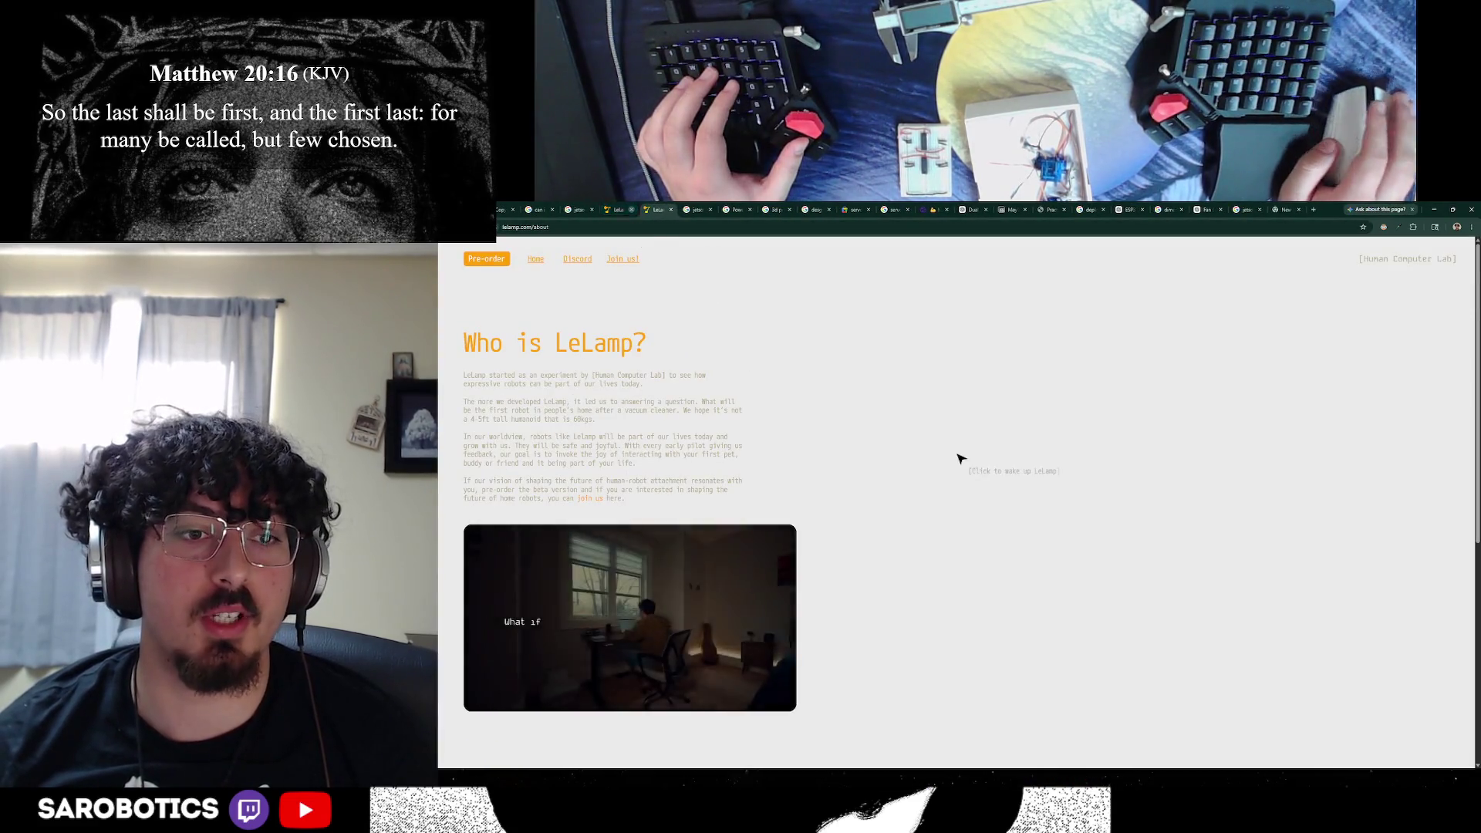
{"action": "scroll", "coordinate": [856, 486], "scroll_direction": "down", "scroll_amount": 2}
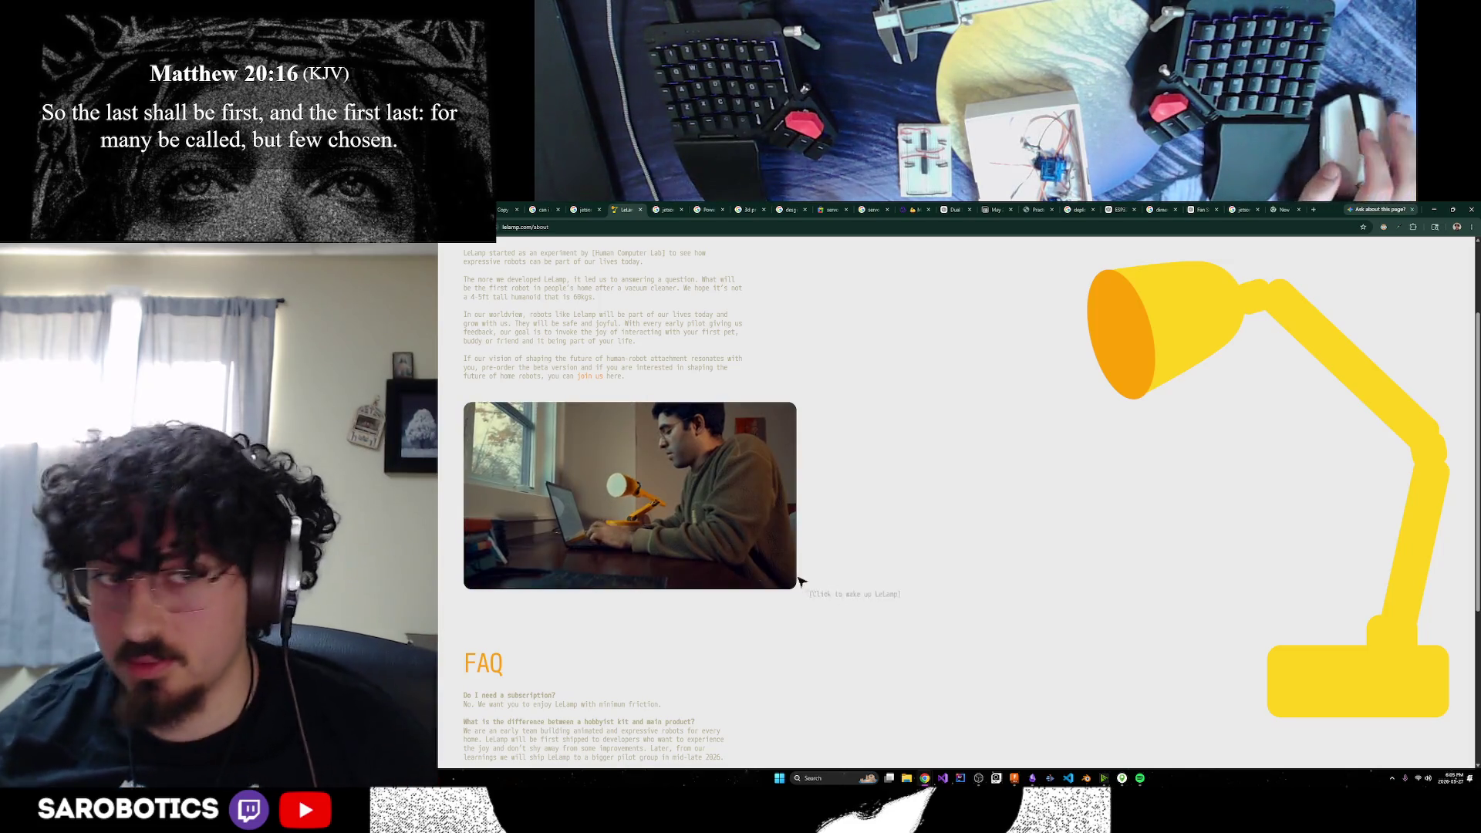
Close the empty new tab and switch back to Fusion
{"action": "left_click", "coordinate": [1288, 209]}
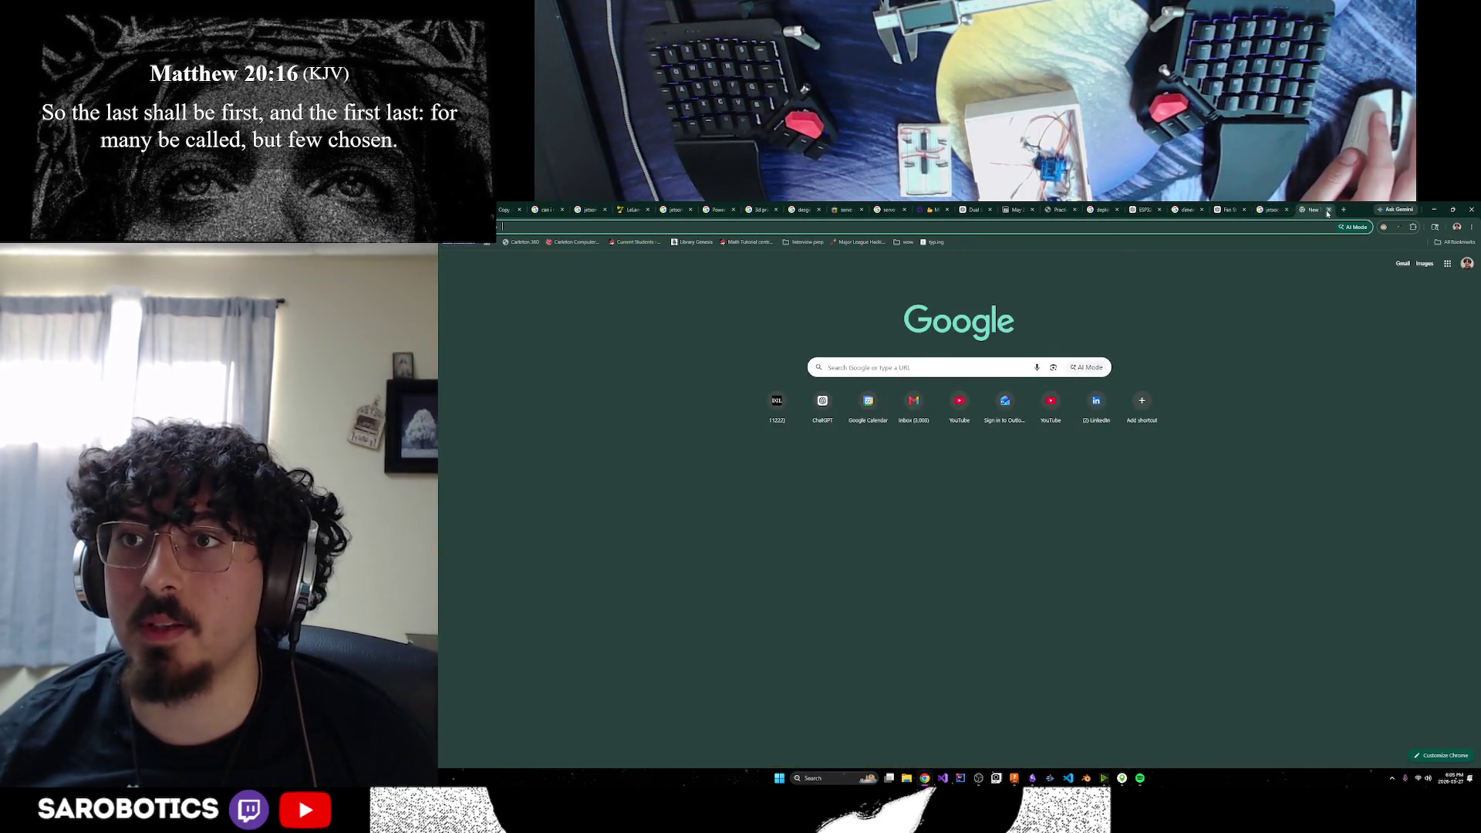
{"action": "left_click", "coordinate": [1328, 210]}
{"action": "key", "text": "alt+Tab"}
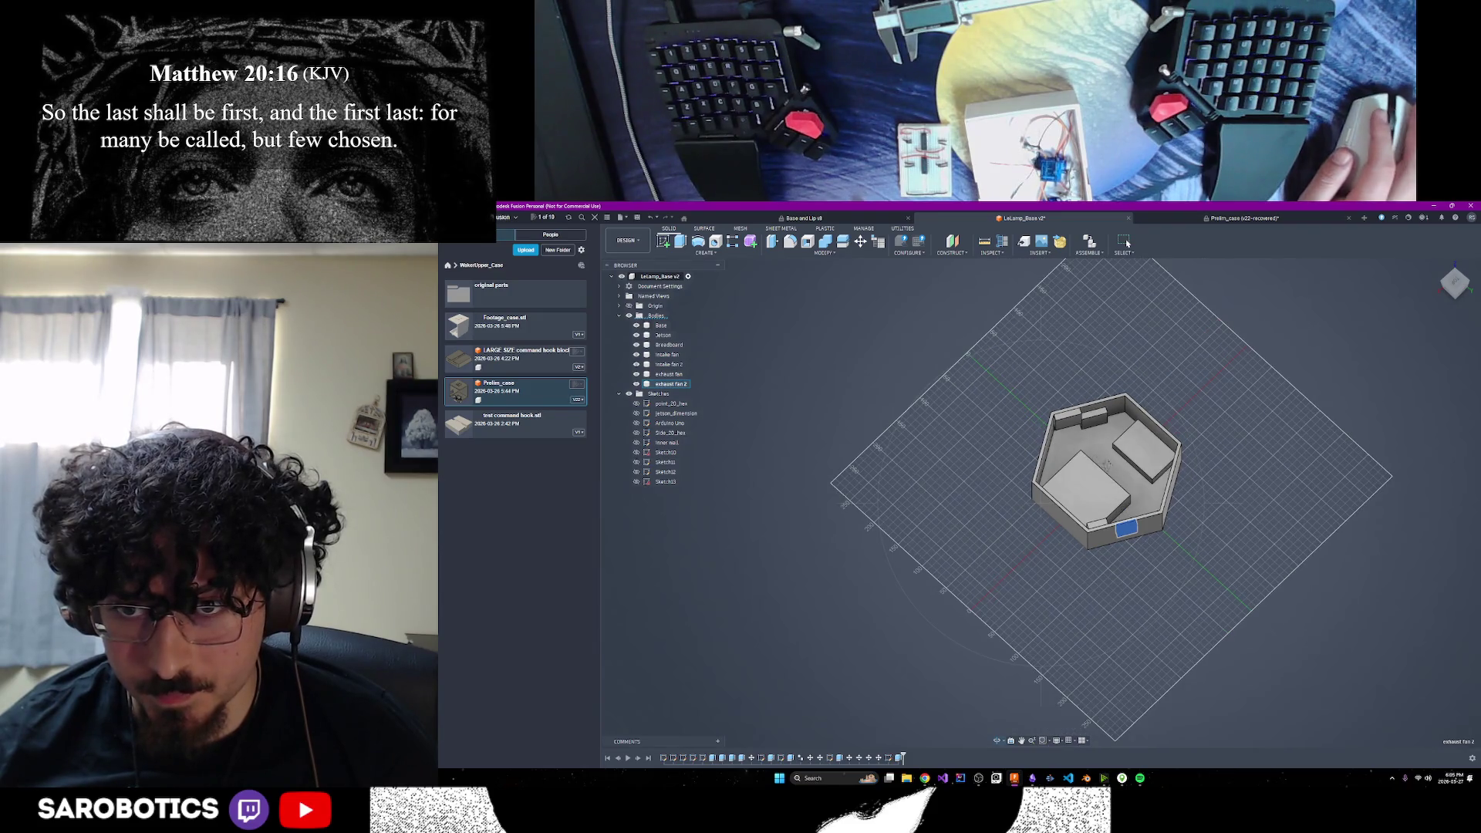
{"action": "mouse_move", "coordinate": [1035, 776]}
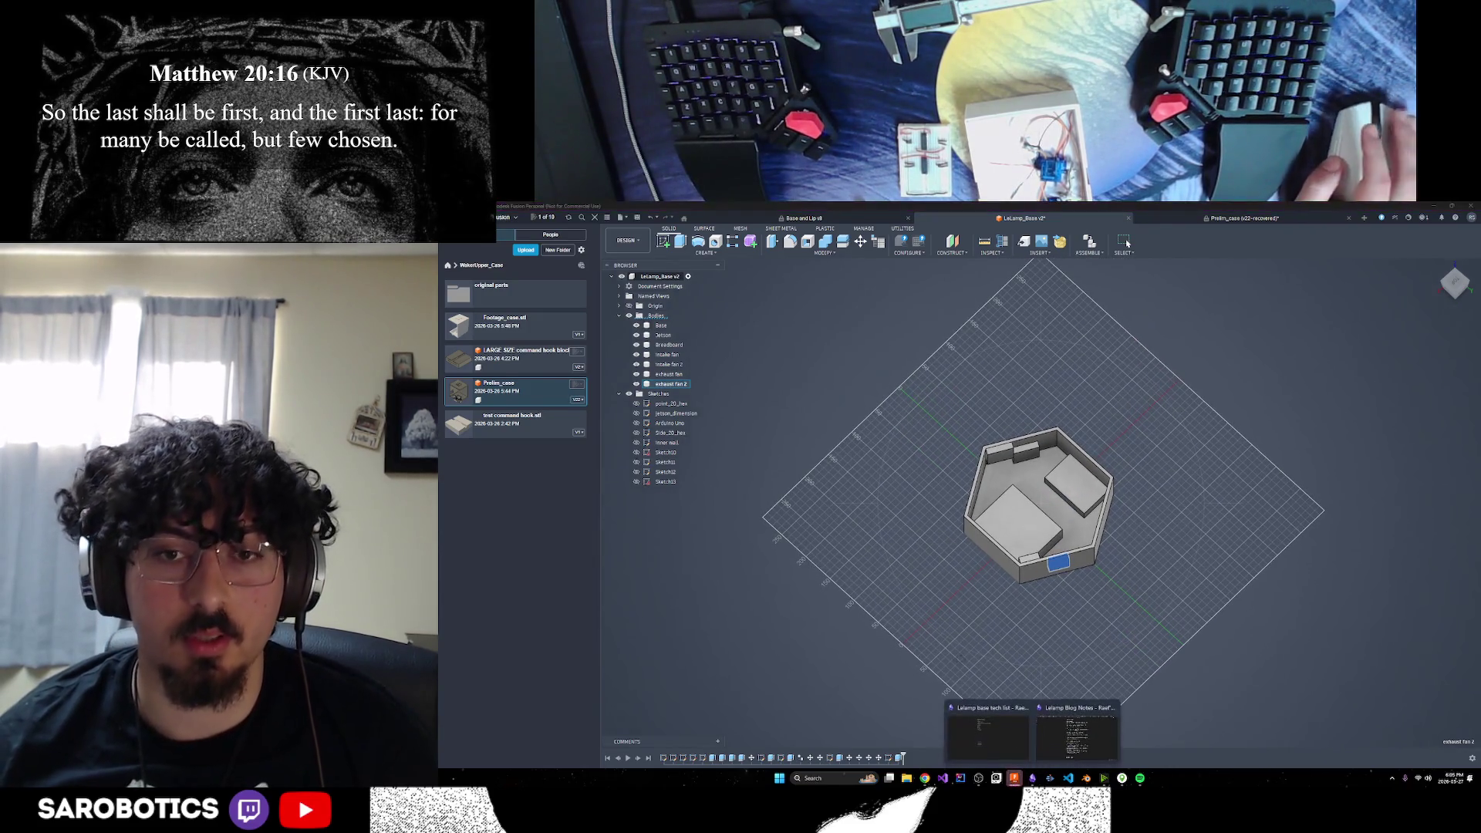
{"action": "left_click", "coordinate": [1076, 722]}
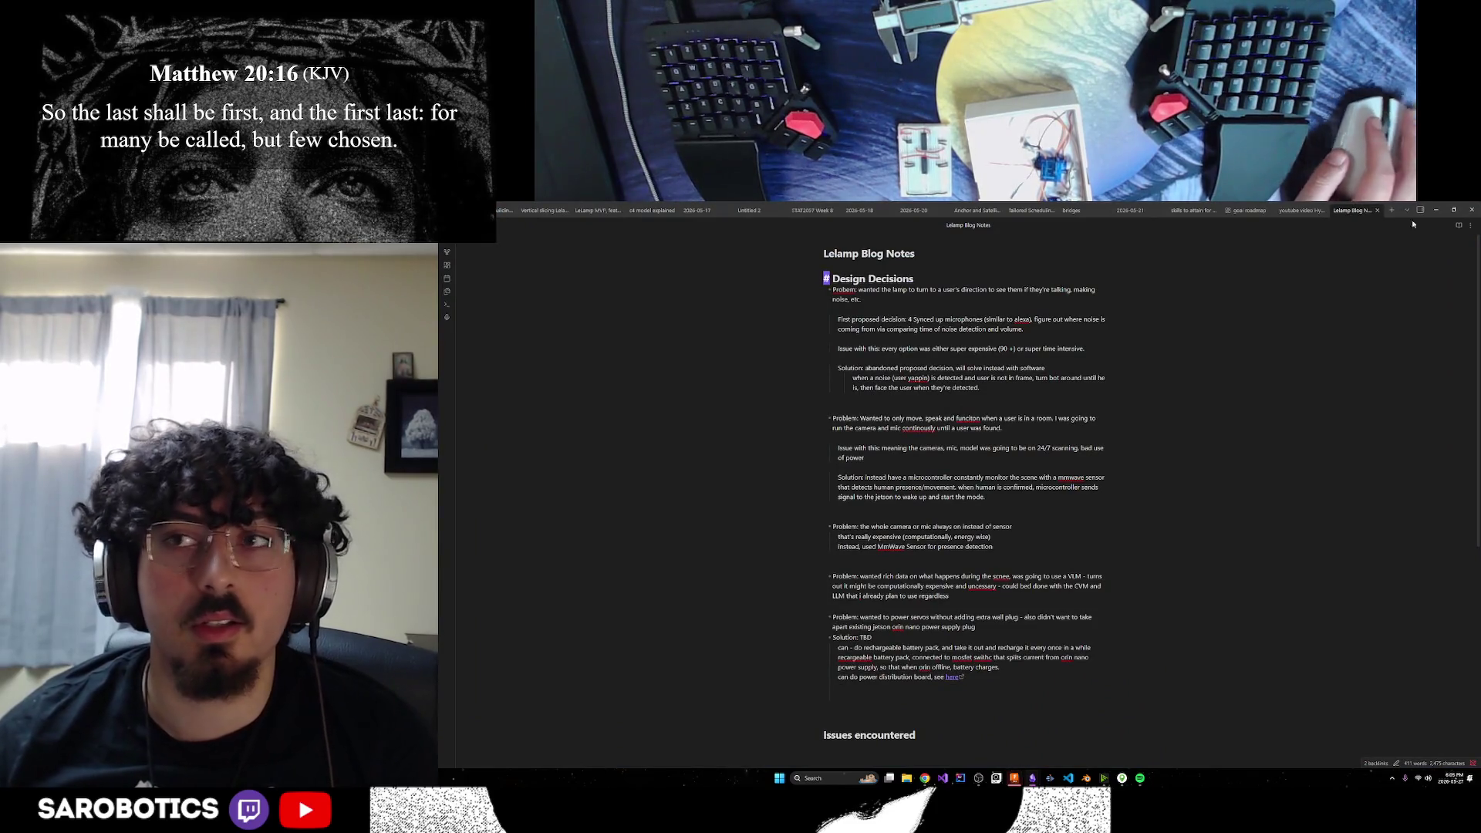
{"action": "key", "text": "alt+Tab"}
{"action": "mouse_move", "coordinate": [1033, 778]}
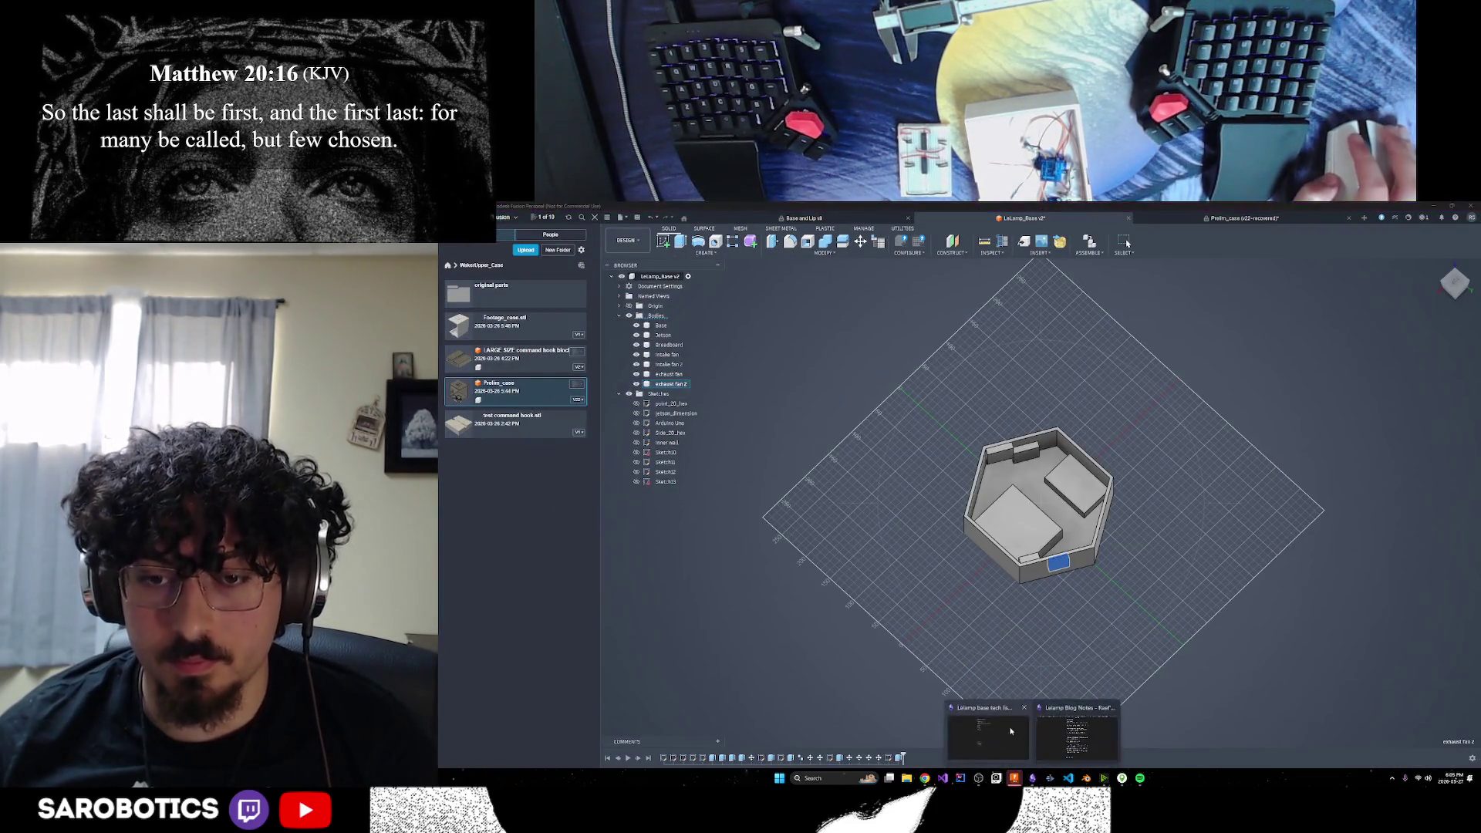
{"action": "left_click", "coordinate": [996, 725]}
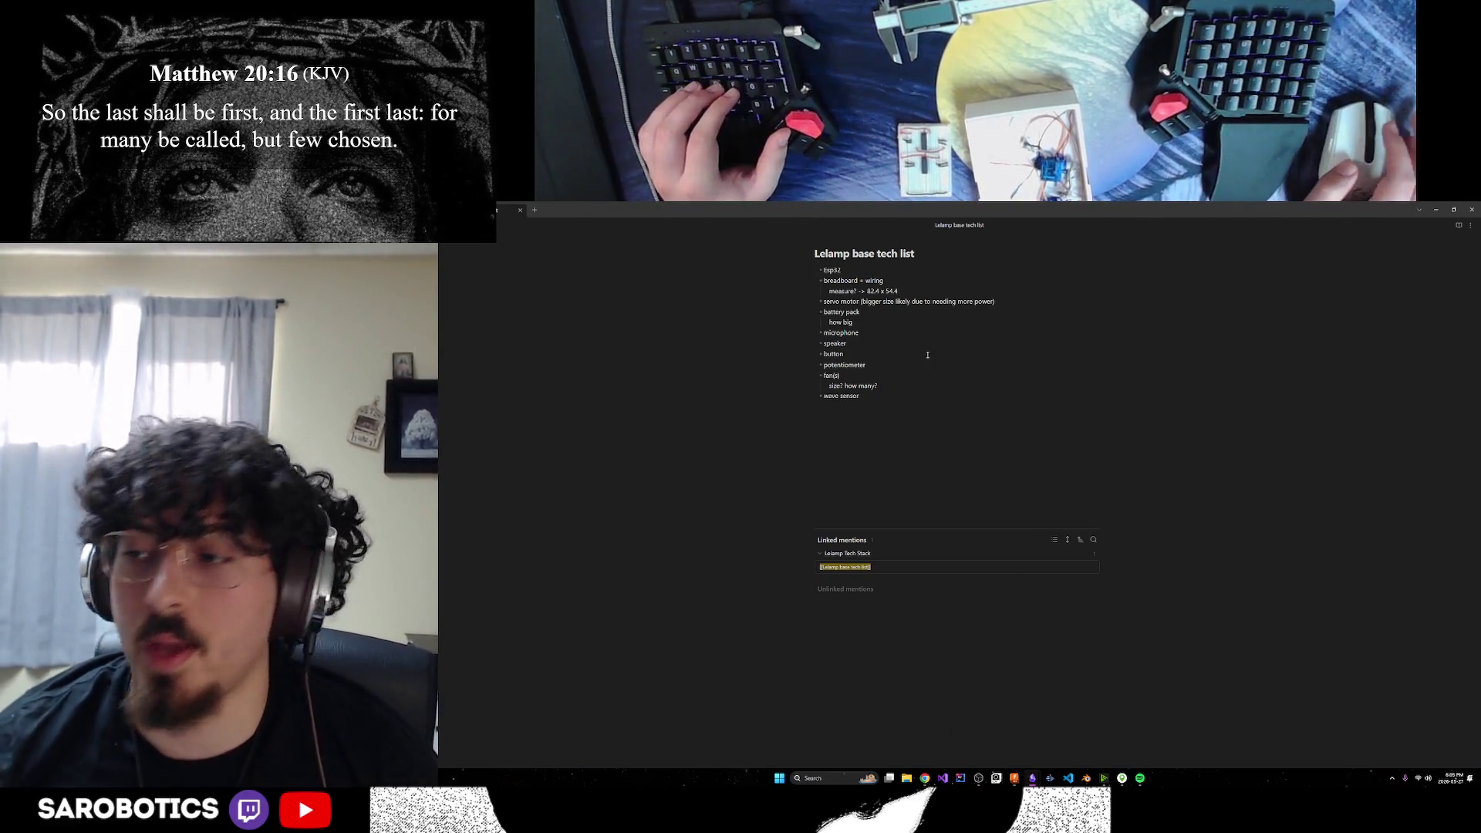
{"action": "left_click", "coordinate": [869, 314]}
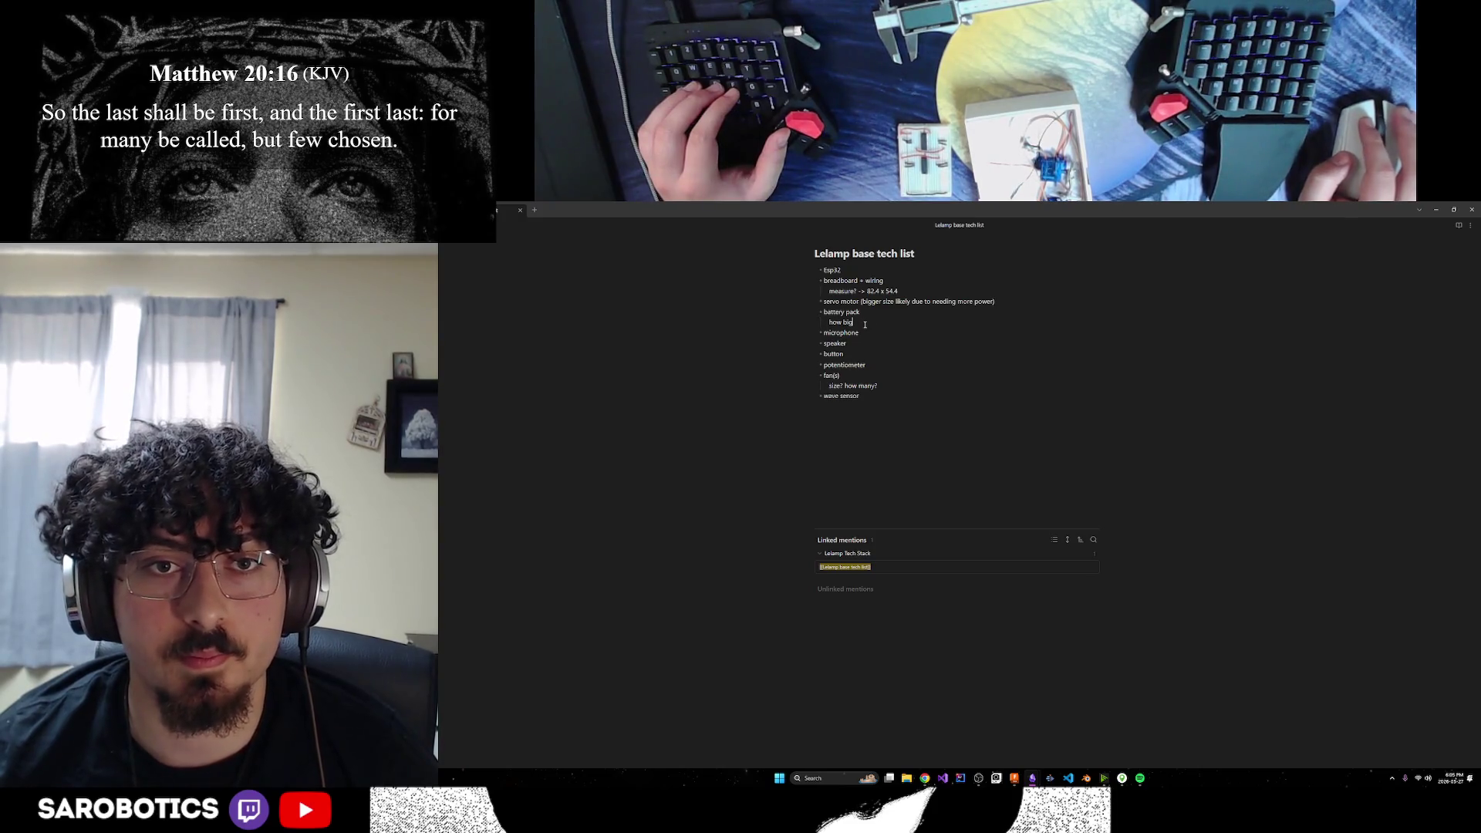
{"action": "mouse_move", "coordinate": [1382, 209]}
{"action": "left_mouse_down"}
{"action": "mouse_move", "coordinate": [1332, 641]}
{"action": "mouse_move", "coordinate": [1335, 270]}
{"action": "mouse_move", "coordinate": [1358, 212]}
{"action": "mouse_move", "coordinate": [1378, 210]}
{"action": "left_mouse_up"}
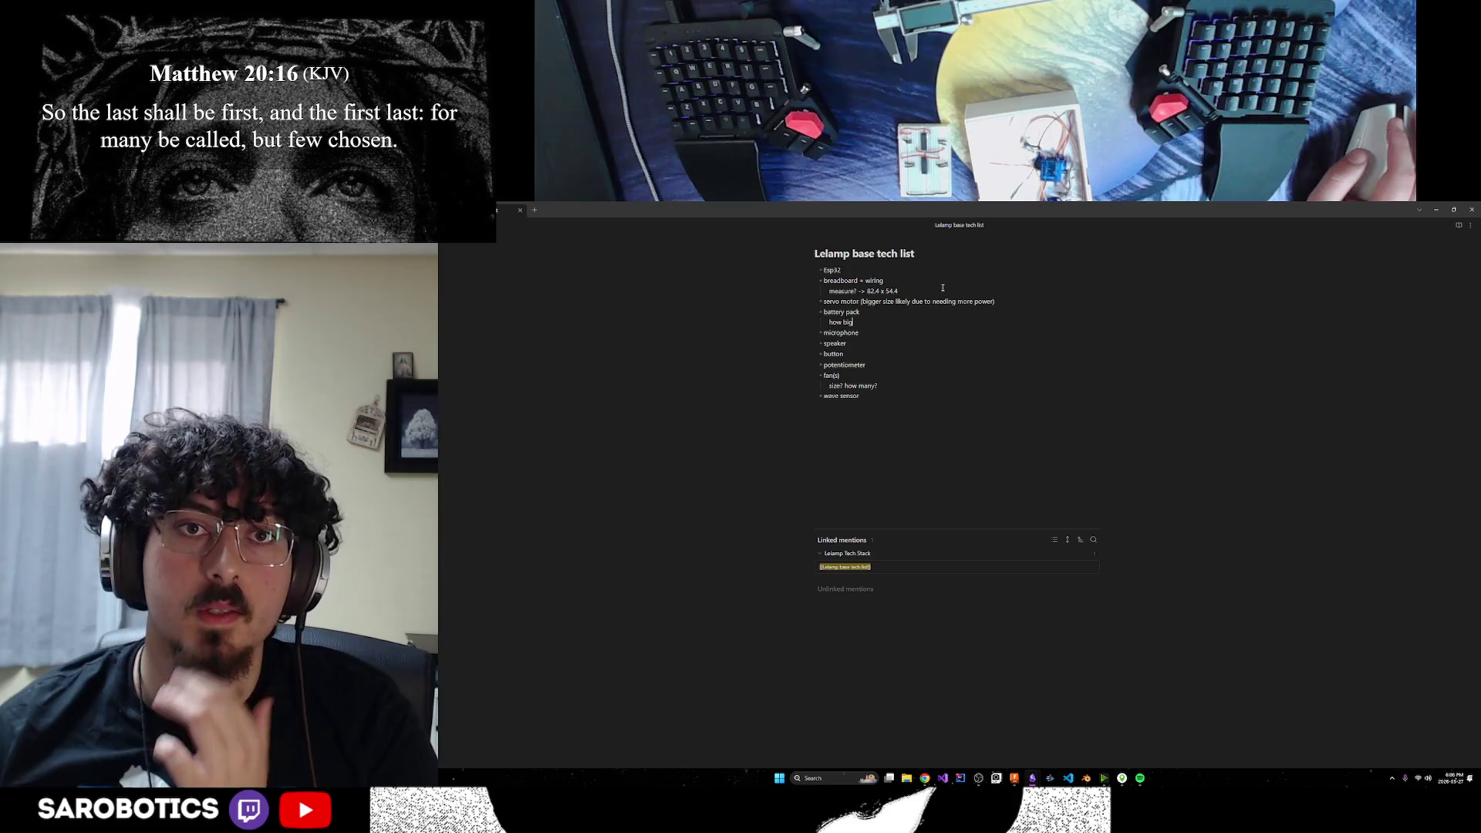
{"action": "left_click", "coordinate": [1437, 210]}
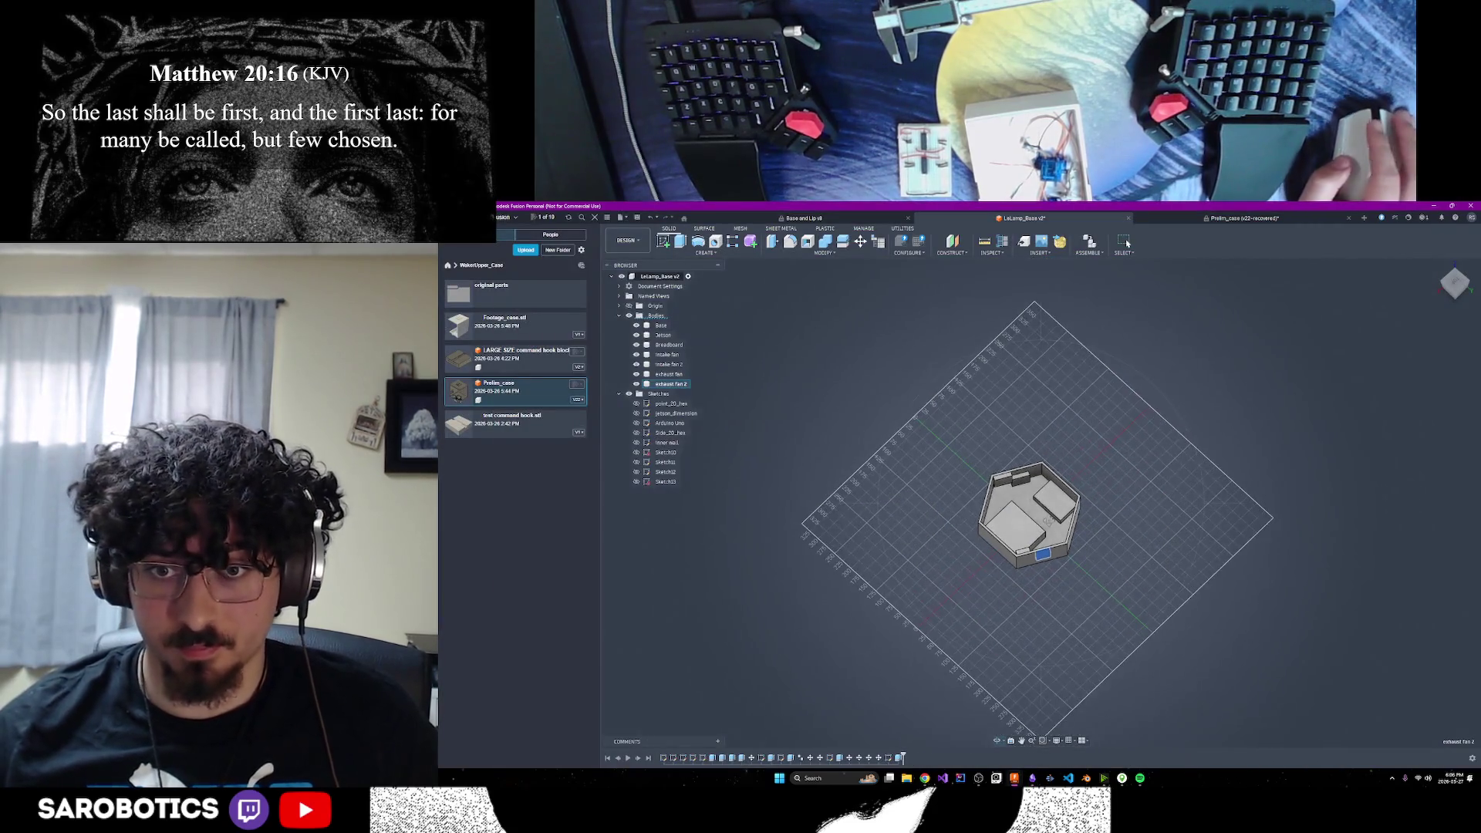
Orbit and zoom around the case's interior blocks, then begin saving a new version with Ctrl+S
{"action": "mouse_move", "coordinate": [1027, 515]}
{"action": "middle_mouse_down", "text": "shift"}
{"action": "mouse_move", "coordinate": [1003, 540]}
{"action": "mouse_move", "coordinate": [1080, 463]}
{"action": "mouse_move", "coordinate": [1096, 487]}
{"action": "mouse_move", "coordinate": [1072, 510]}
{"action": "mouse_move", "coordinate": [1065, 494]}
{"action": "mouse_move", "coordinate": [1018, 503]}
{"action": "mouse_move", "coordinate": [1173, 421]}
{"action": "middle_mouse_up", "text": "shift"}
{"action": "middle_click_drag", "start_coordinate": [1127, 243], "coordinate": [1127, 243], "text": "shift"}
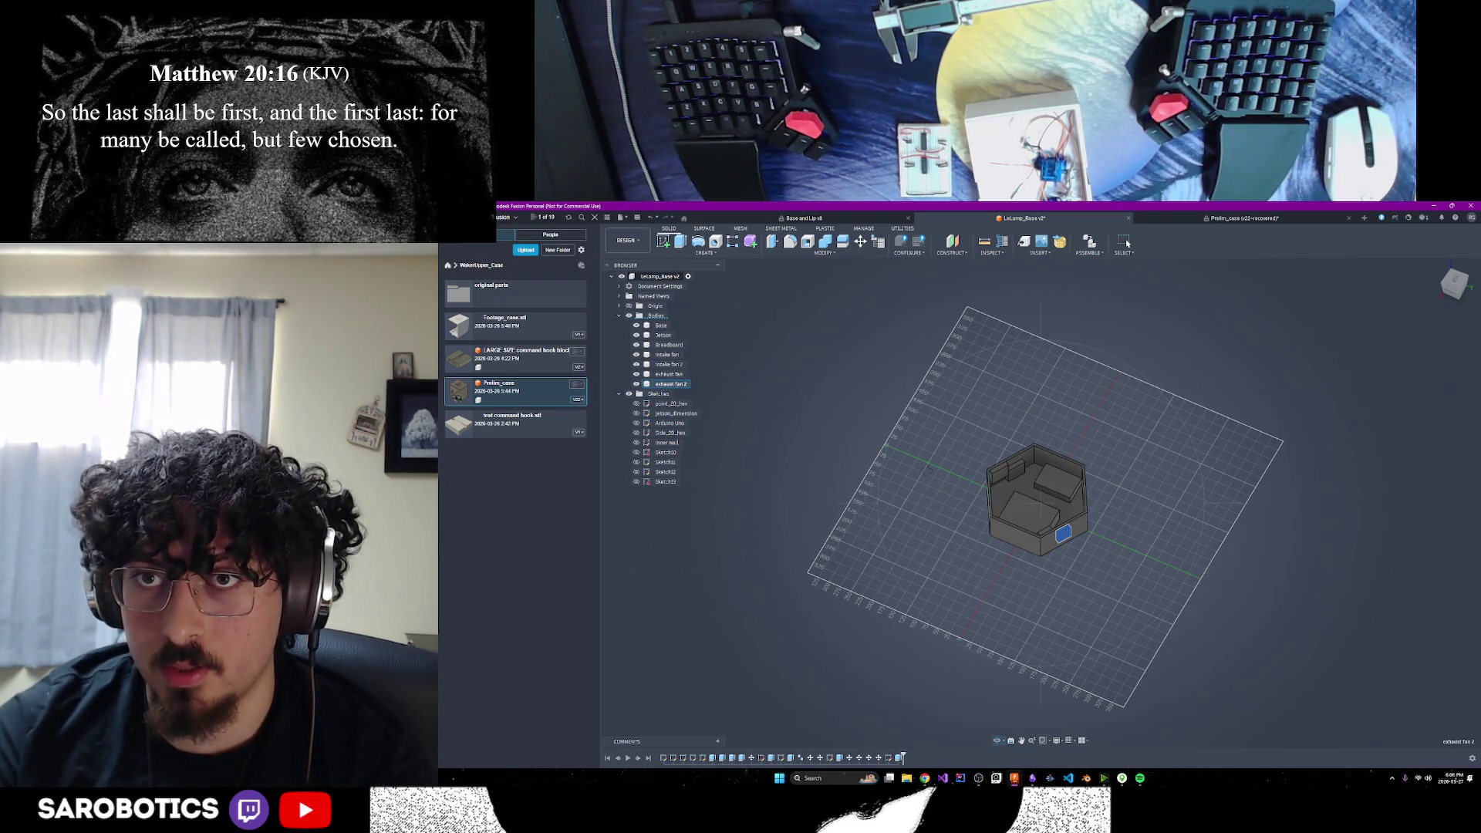
{"action": "middle_click_drag", "start_coordinate": [1127, 244], "coordinate": [1127, 244], "text": "shift"}
{"action": "scroll", "coordinate": [1041, 506], "scroll_direction": "up", "scroll_amount": 3}
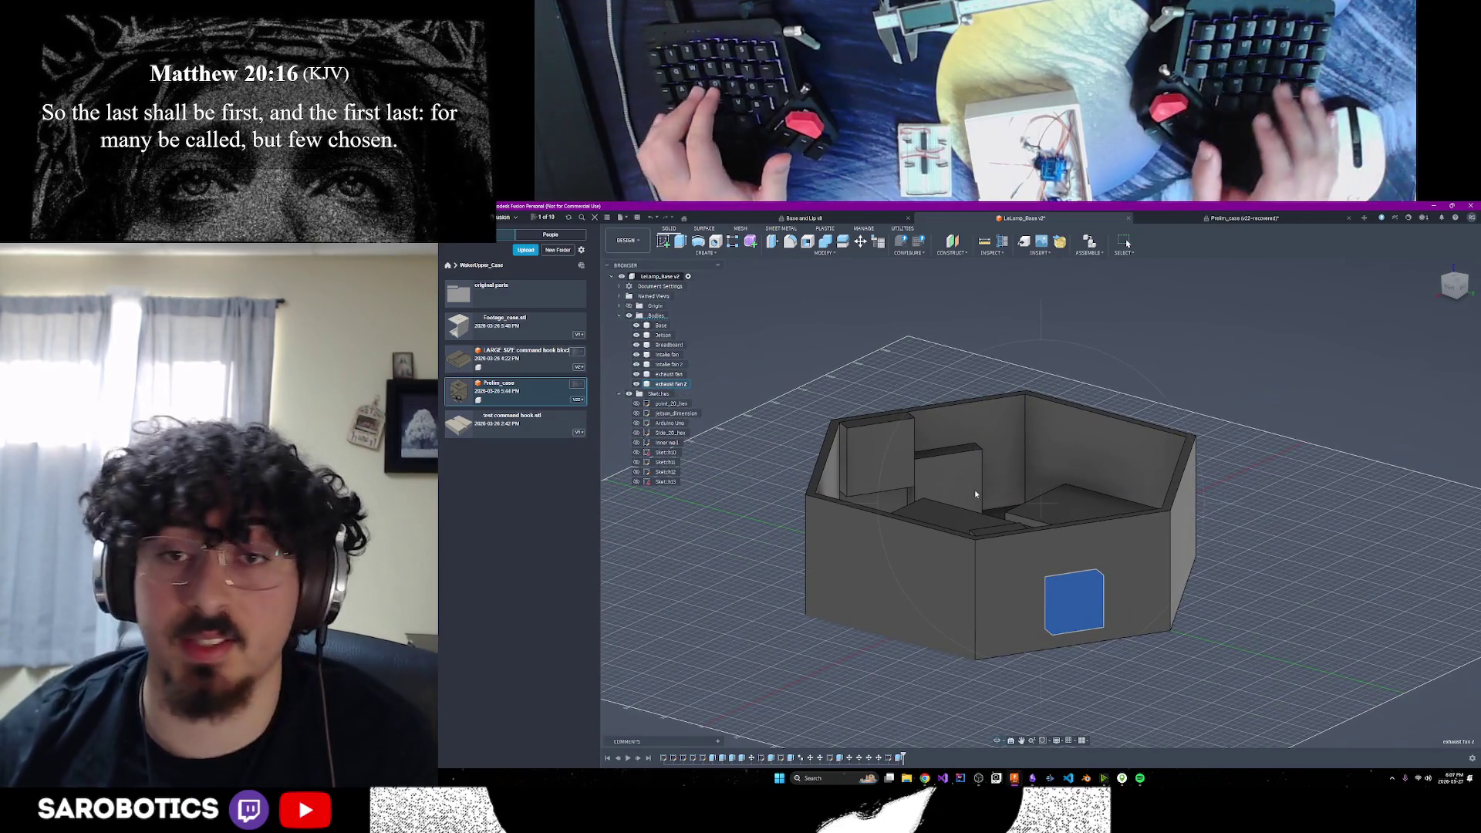
{"action": "key", "text": "ctrl+s"}
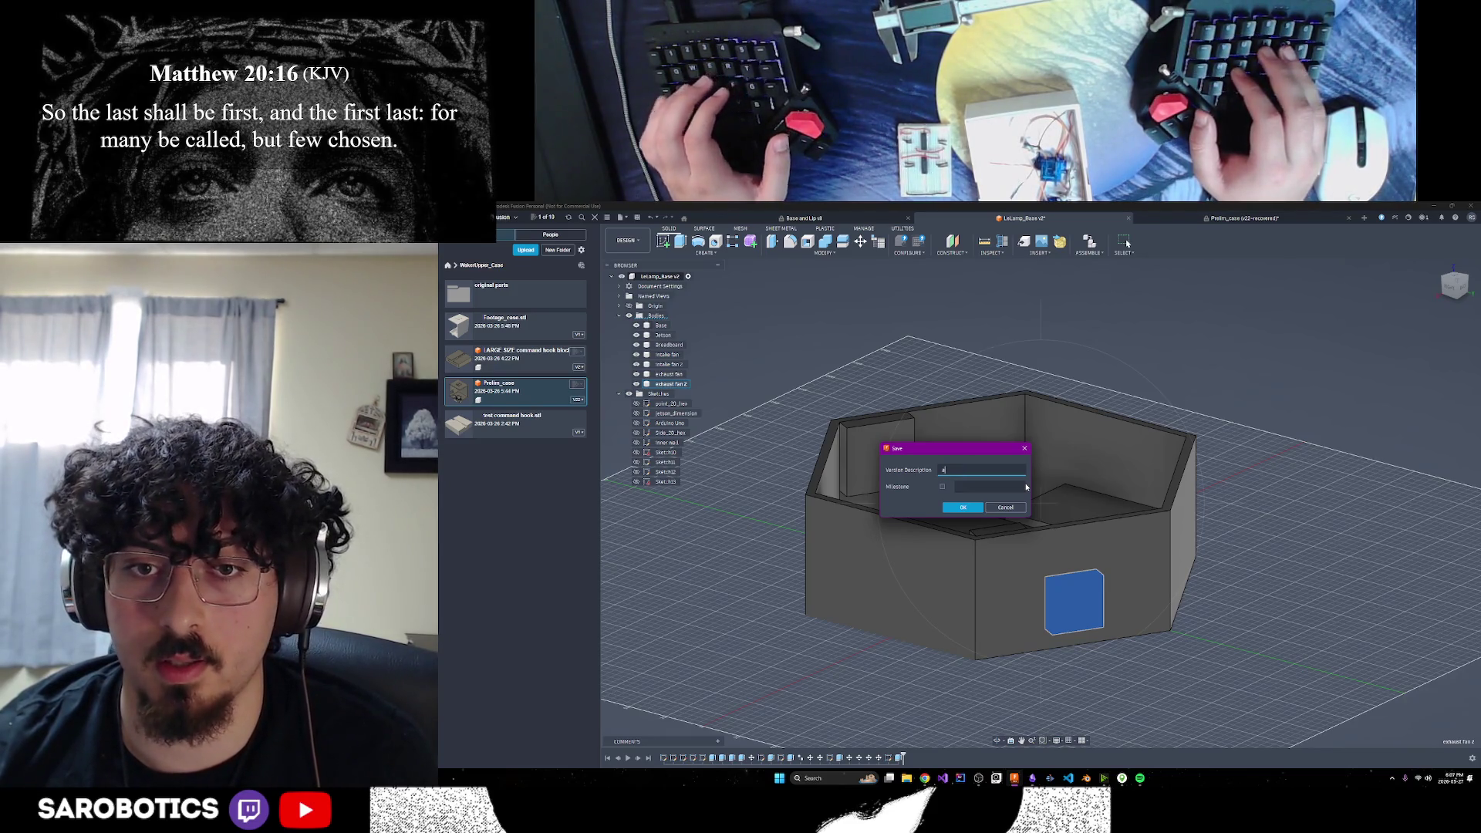
Save a new version described 'v1.2', marked as a milestone noting 'added fans'
{"action": "type", "text": "dded fans"}
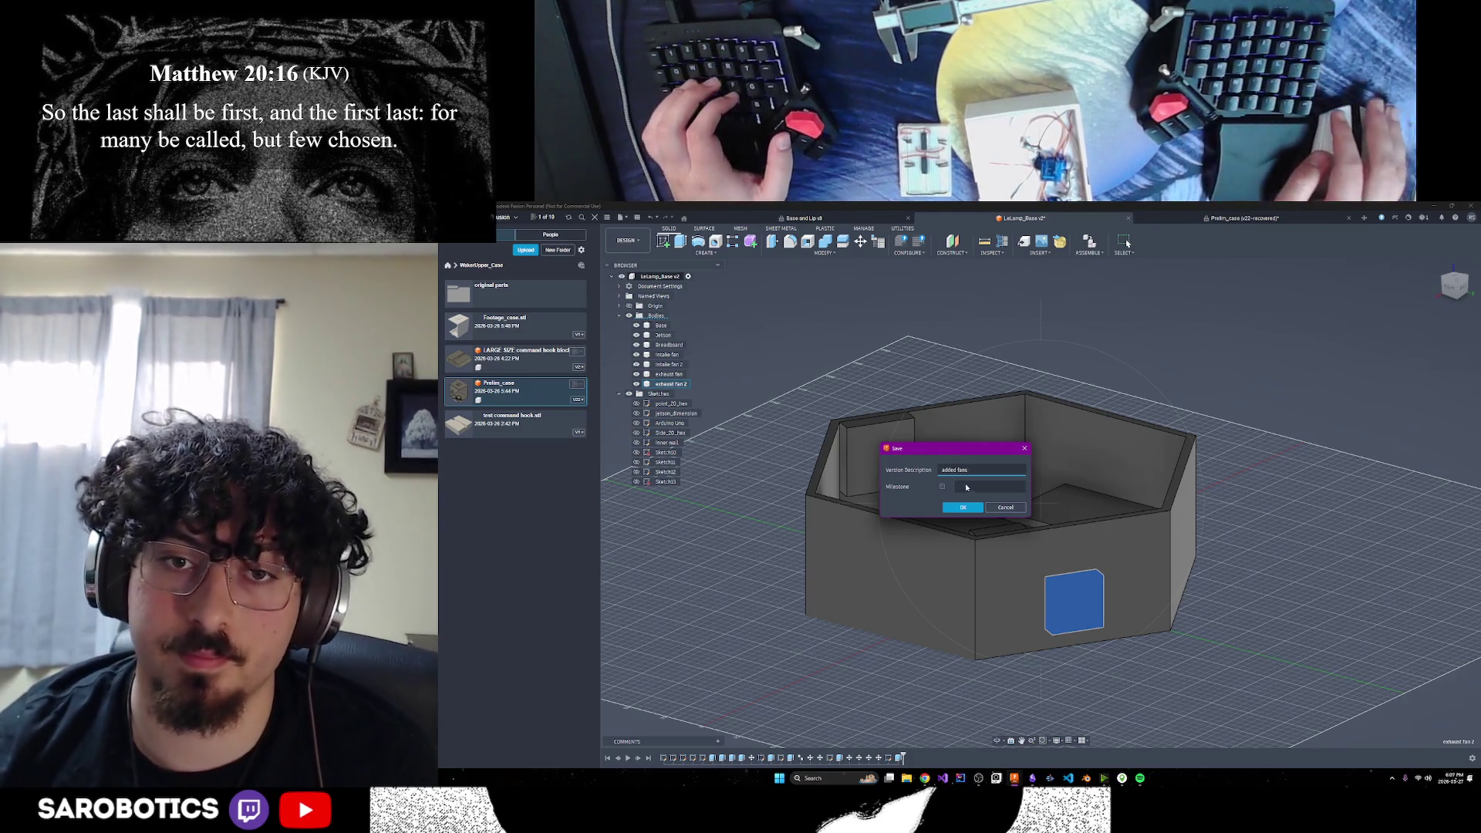
{"action": "key", "text": "ctrl+a"}
{"action": "type", "text": "w"}
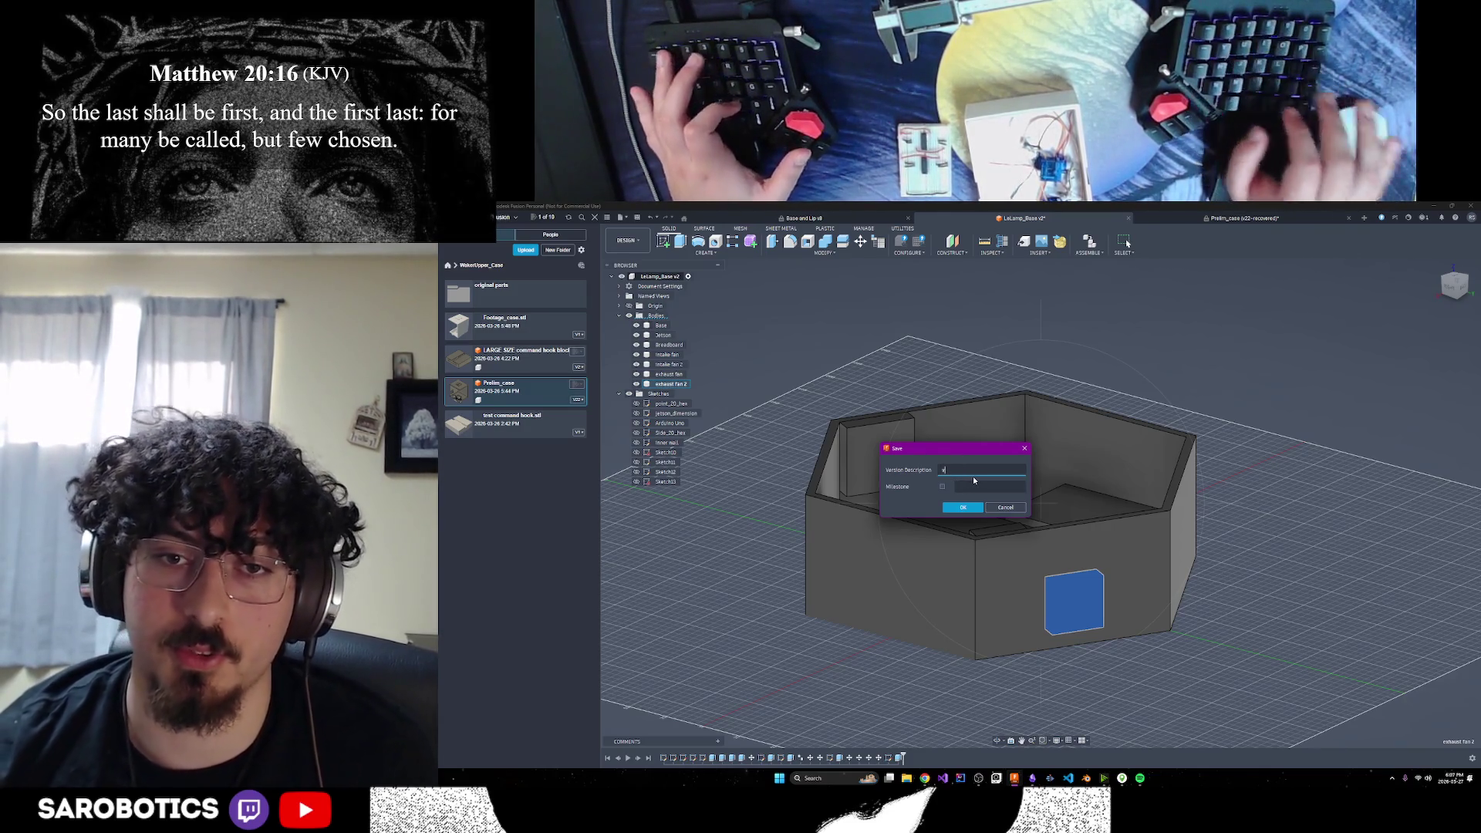
{"action": "type", "text": ".2"}
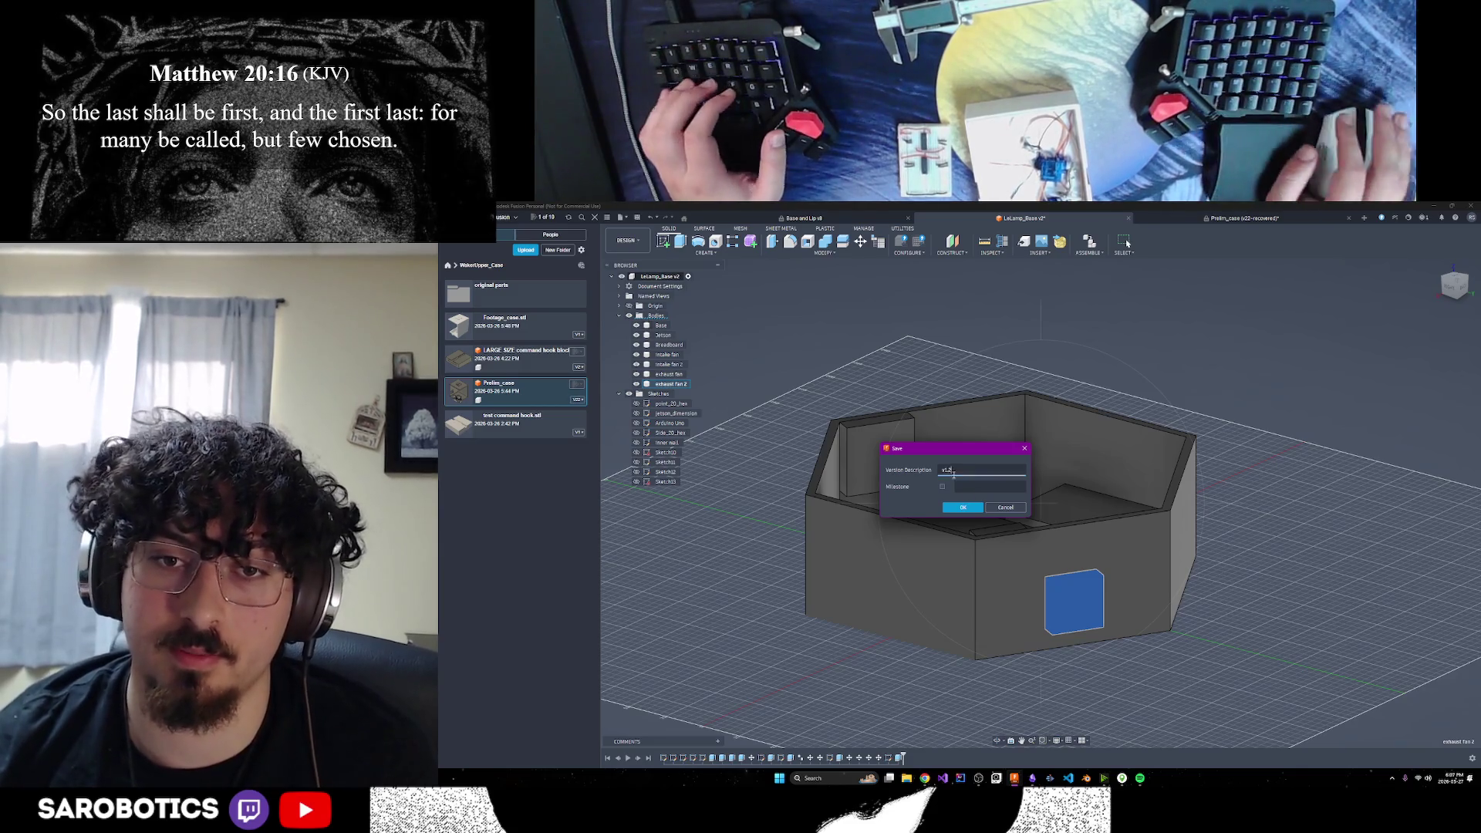
{"action": "type", "text": "added fans"}
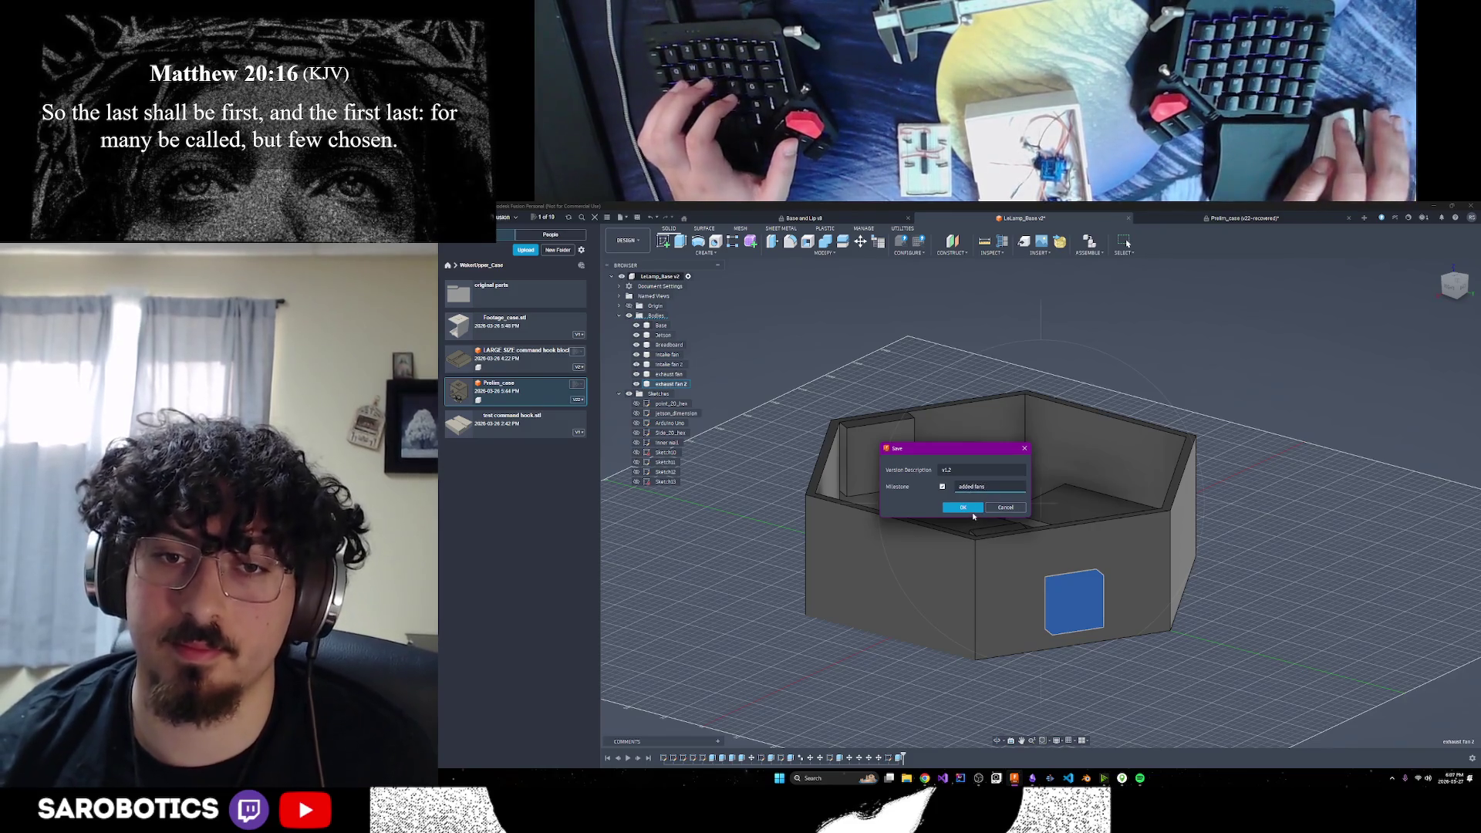
{"action": "key", "text": "Return"}
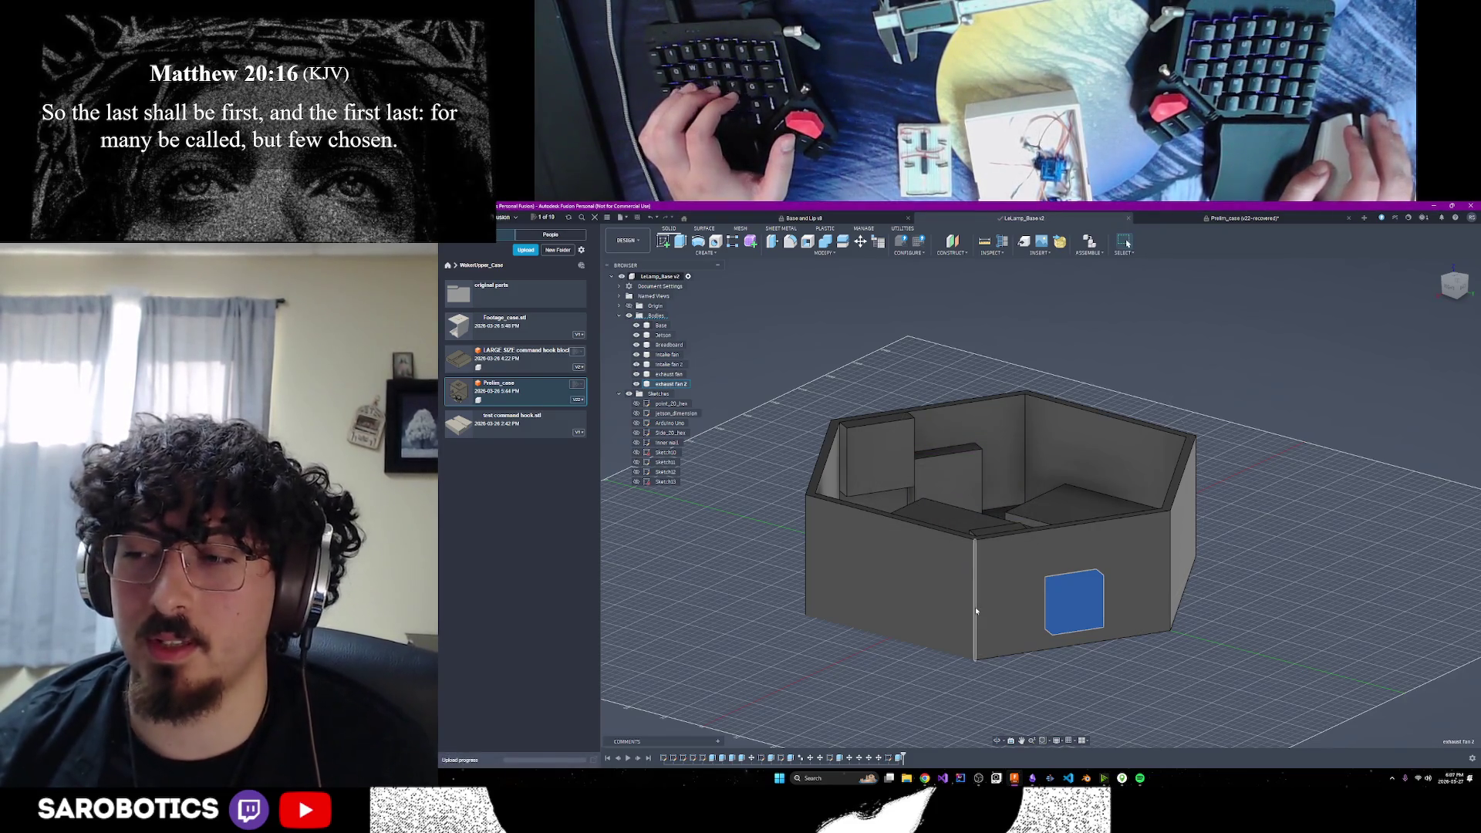
{"action": "scroll", "coordinate": [976, 611], "scroll_direction": "down", "scroll_amount": 2}
{"action": "middle_click_drag", "start_coordinate": [999, 742], "coordinate": [879, 683], "text": "shift"}
{"action": "middle_click_drag", "start_coordinate": [1128, 244], "coordinate": [1127, 244], "text": "shift"}
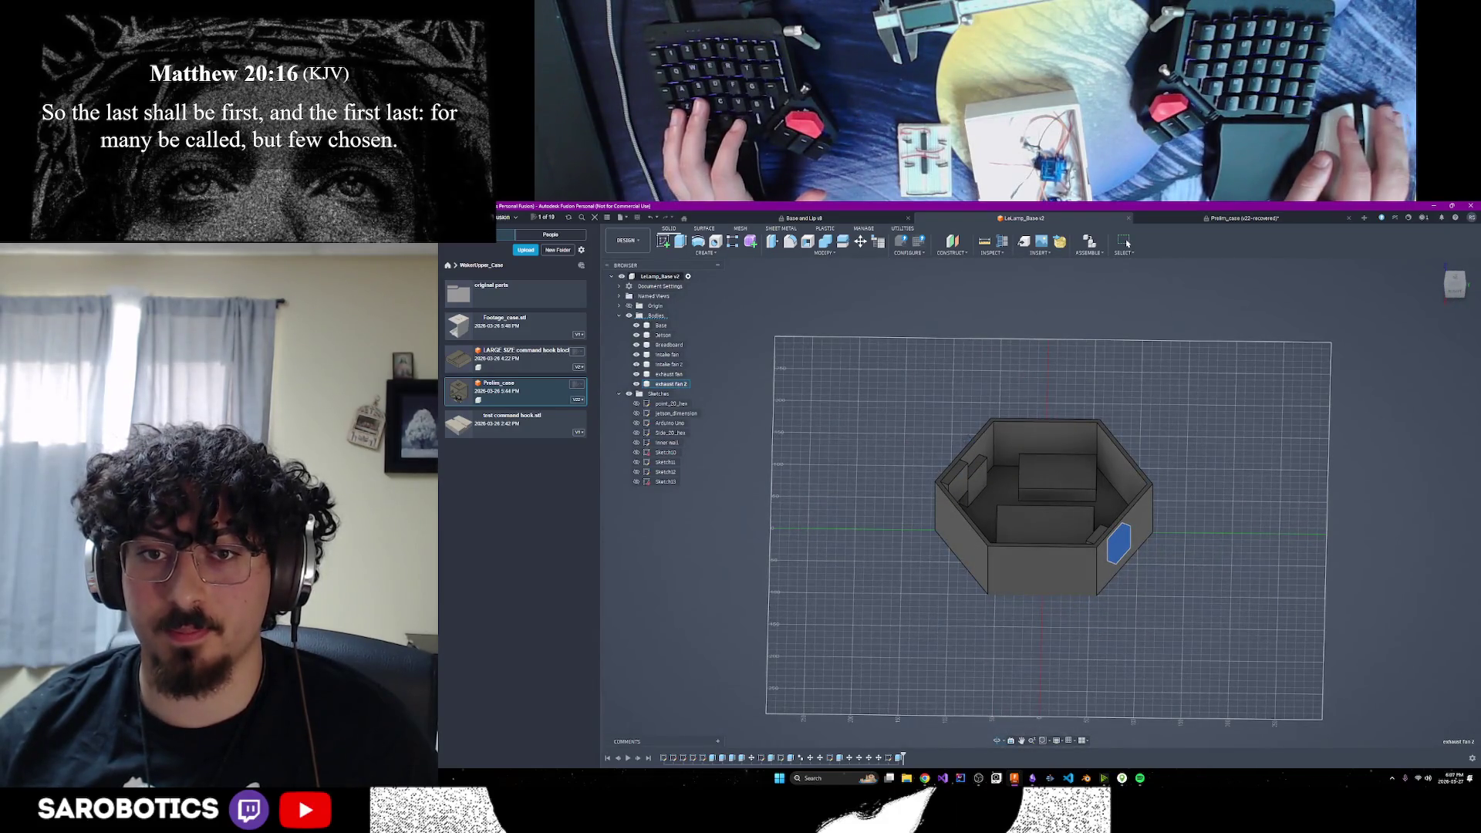
{"action": "middle_click_drag", "start_coordinate": [1127, 244], "coordinate": [1128, 243], "text": "shift"}
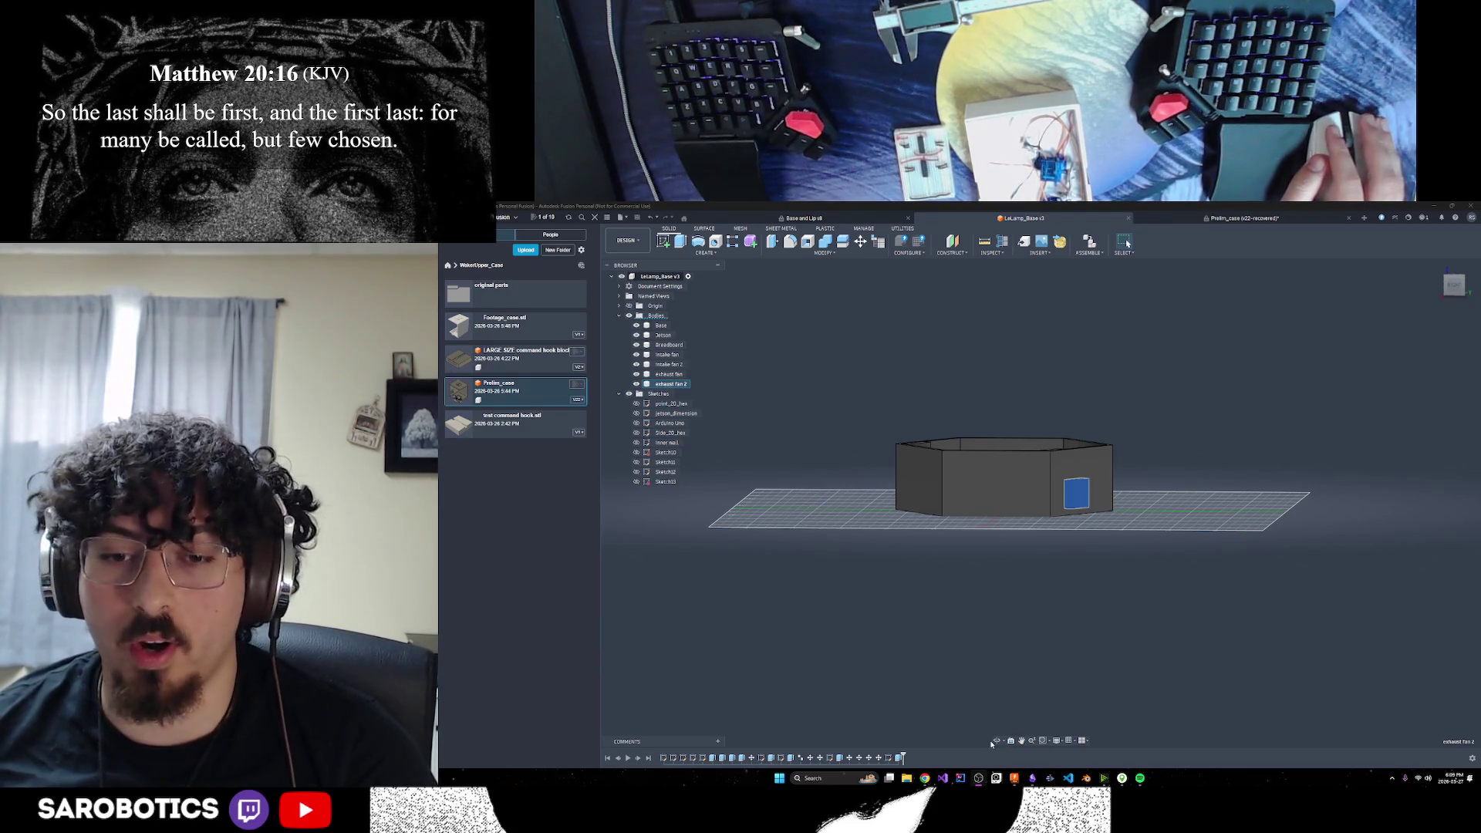
{"action": "left_click", "coordinate": [1455, 279]}
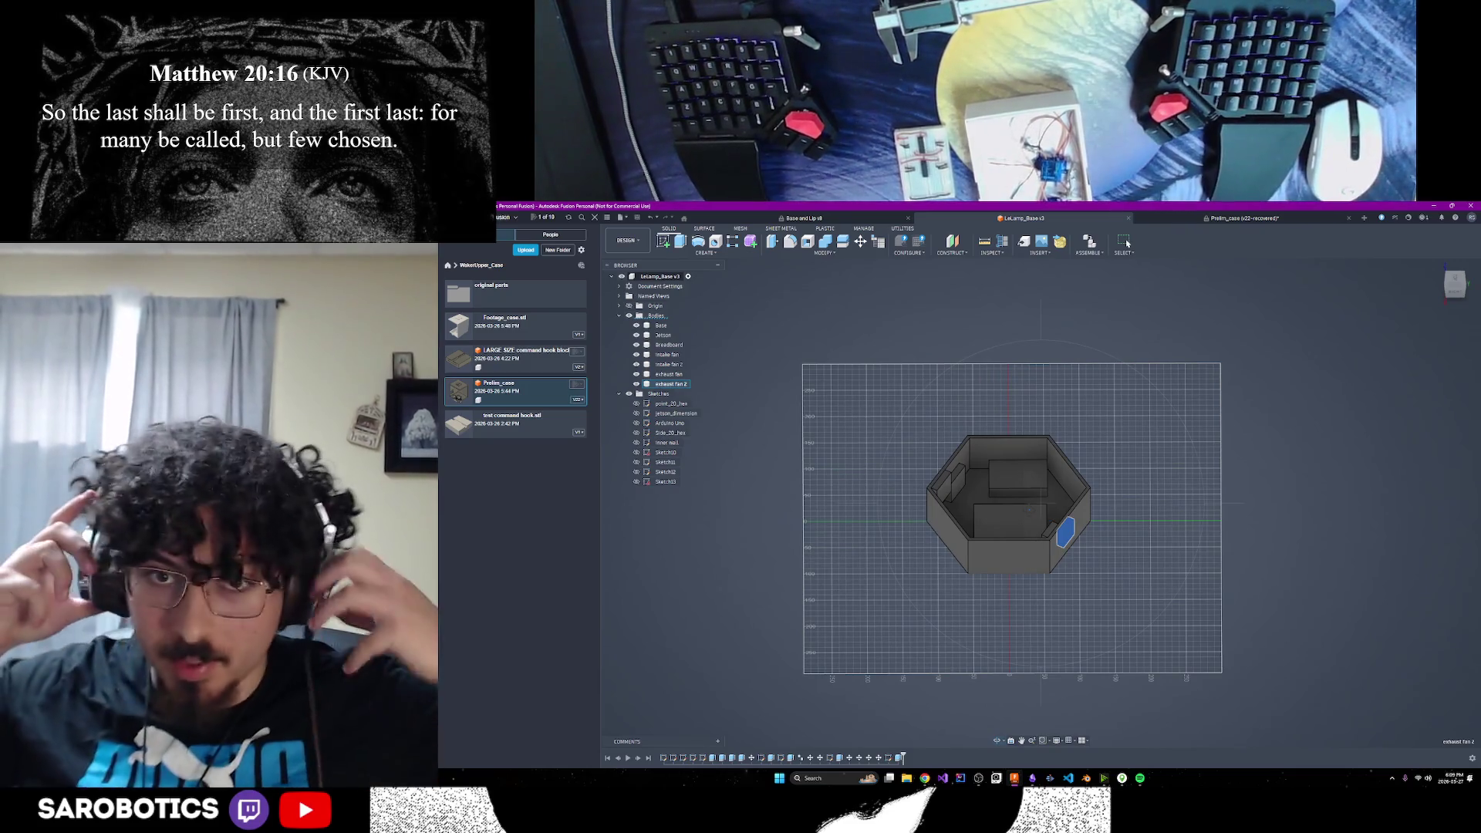
{"action": "scroll", "coordinate": [1078, 498], "scroll_direction": "up", "scroll_amount": 2}
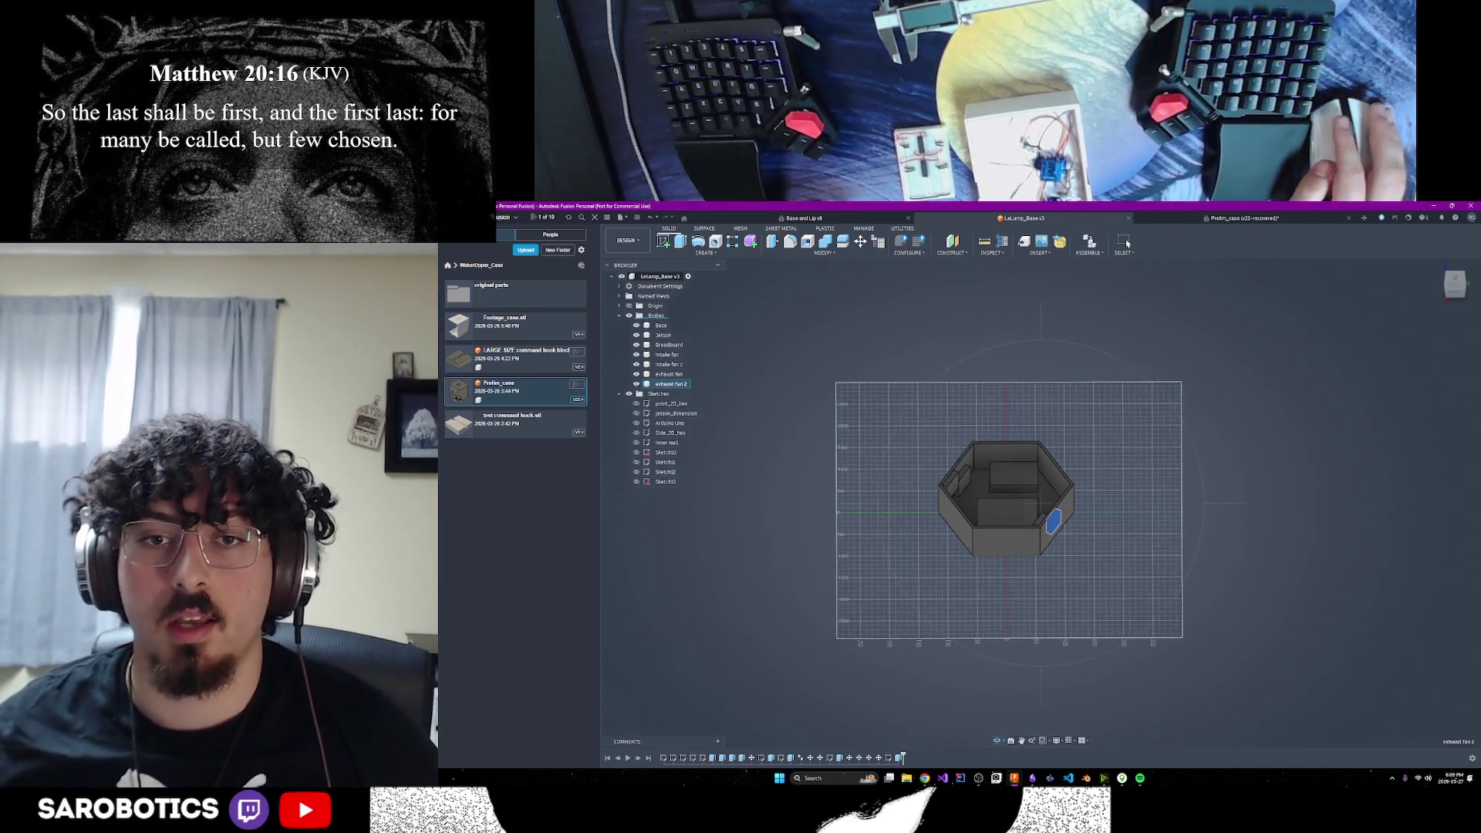
{"action": "mouse_move", "coordinate": [1127, 243]}
{"action": "middle_mouse_down", "text": "shift"}
{"action": "mouse_move", "coordinate": [1115, 209]}
{"action": "mouse_move", "coordinate": [1128, 243]}
{"action": "middle_mouse_up", "text": "shift"}
{"action": "scroll", "coordinate": [1127, 243], "scroll_direction": "up", "scroll_amount": 5}
{"action": "scroll", "coordinate": [1127, 243], "scroll_direction": "up", "scroll_amount": 3}
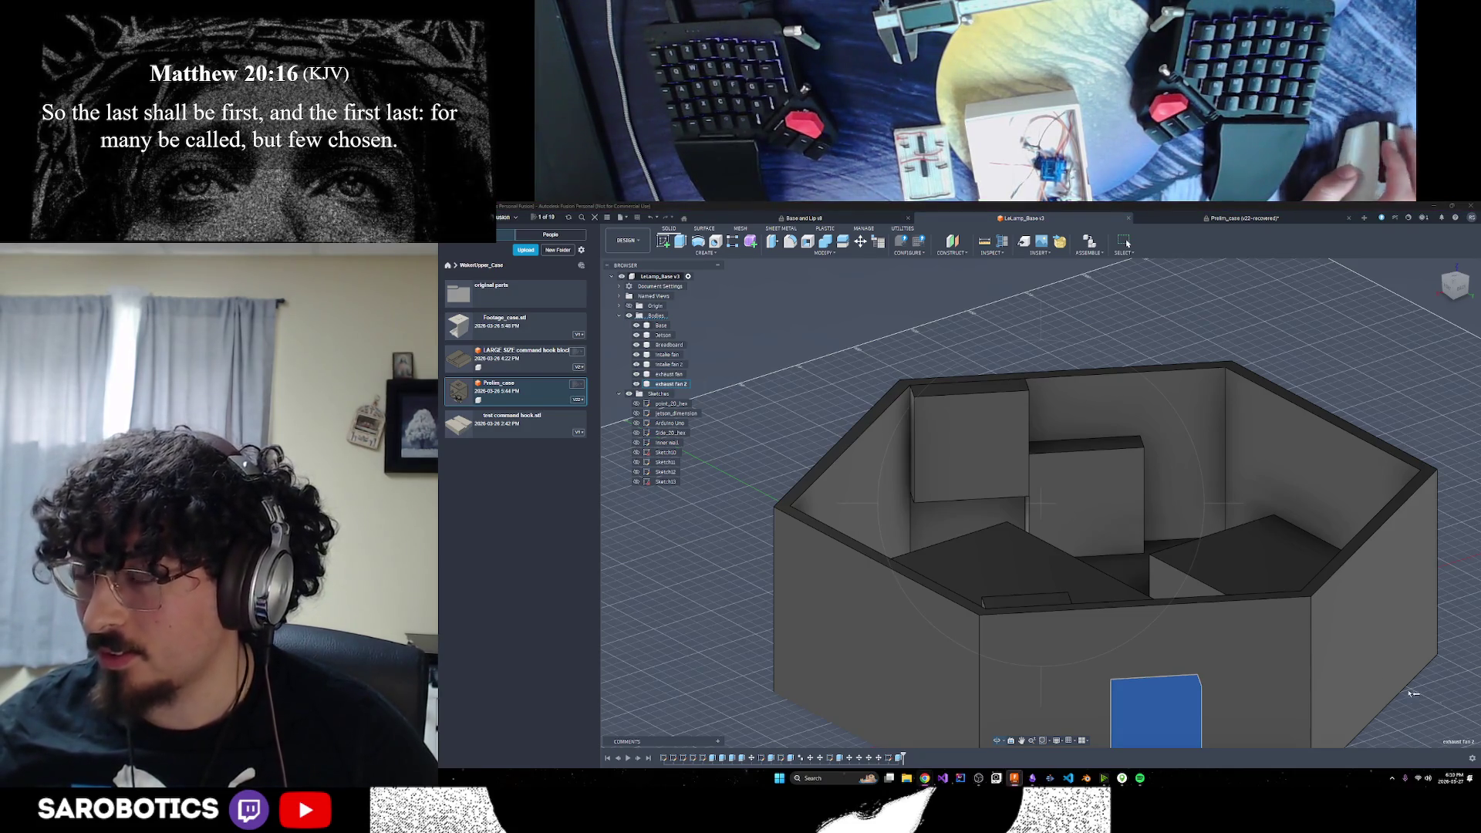
{"action": "key", "text": "F6"}
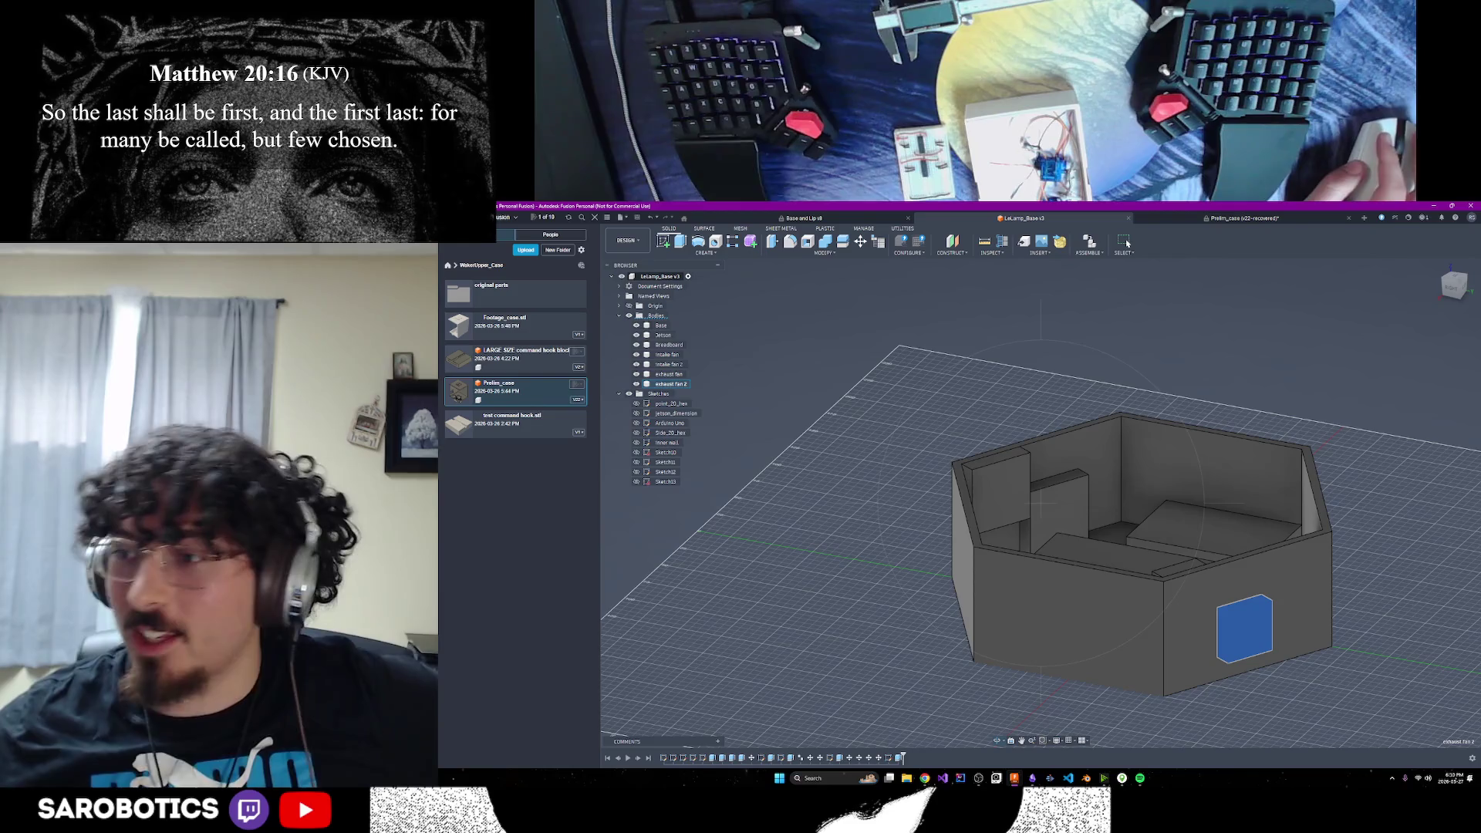
{"action": "scroll", "coordinate": [1126, 243], "scroll_direction": "down", "scroll_amount": 2}
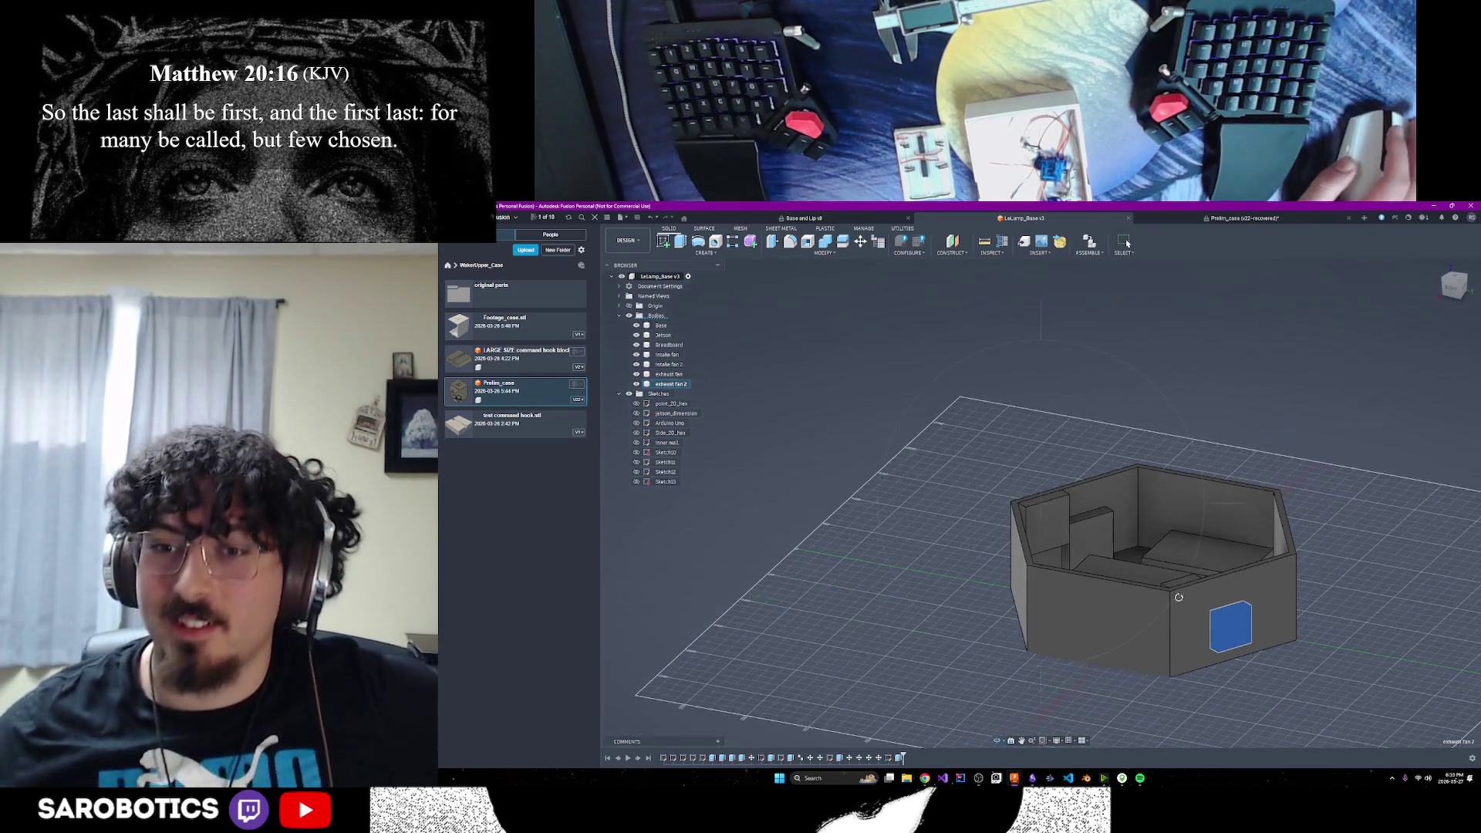
{"action": "middle_click_drag", "start_coordinate": [1126, 243], "coordinate": [1126, 243], "text": "shift"}
{"action": "middle_click_drag", "start_coordinate": [903, 538], "coordinate": [996, 540], "text": "shift"}
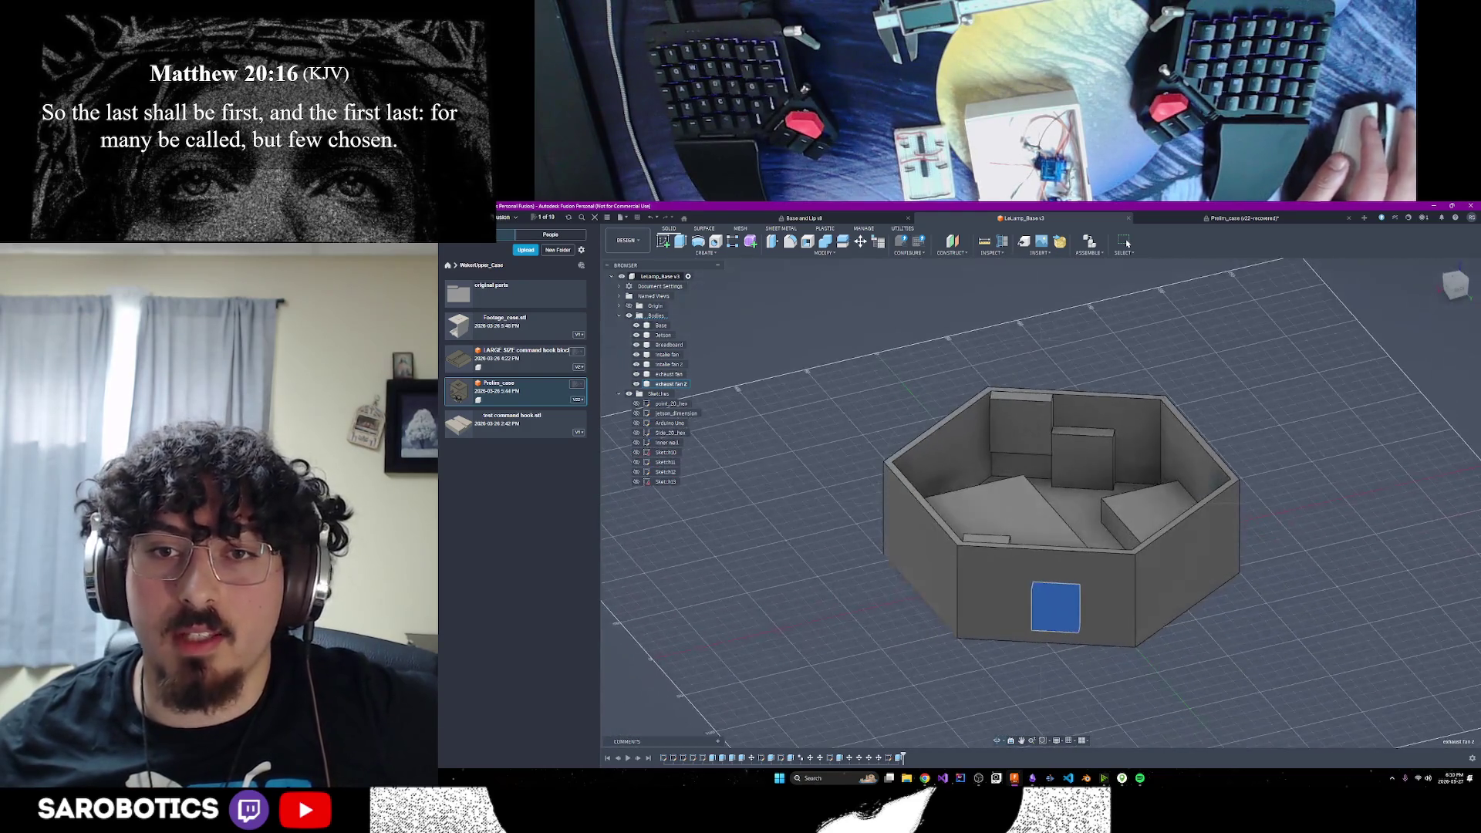
{"action": "middle_click_drag", "start_coordinate": [1127, 243], "coordinate": [1127, 243], "text": "shift"}
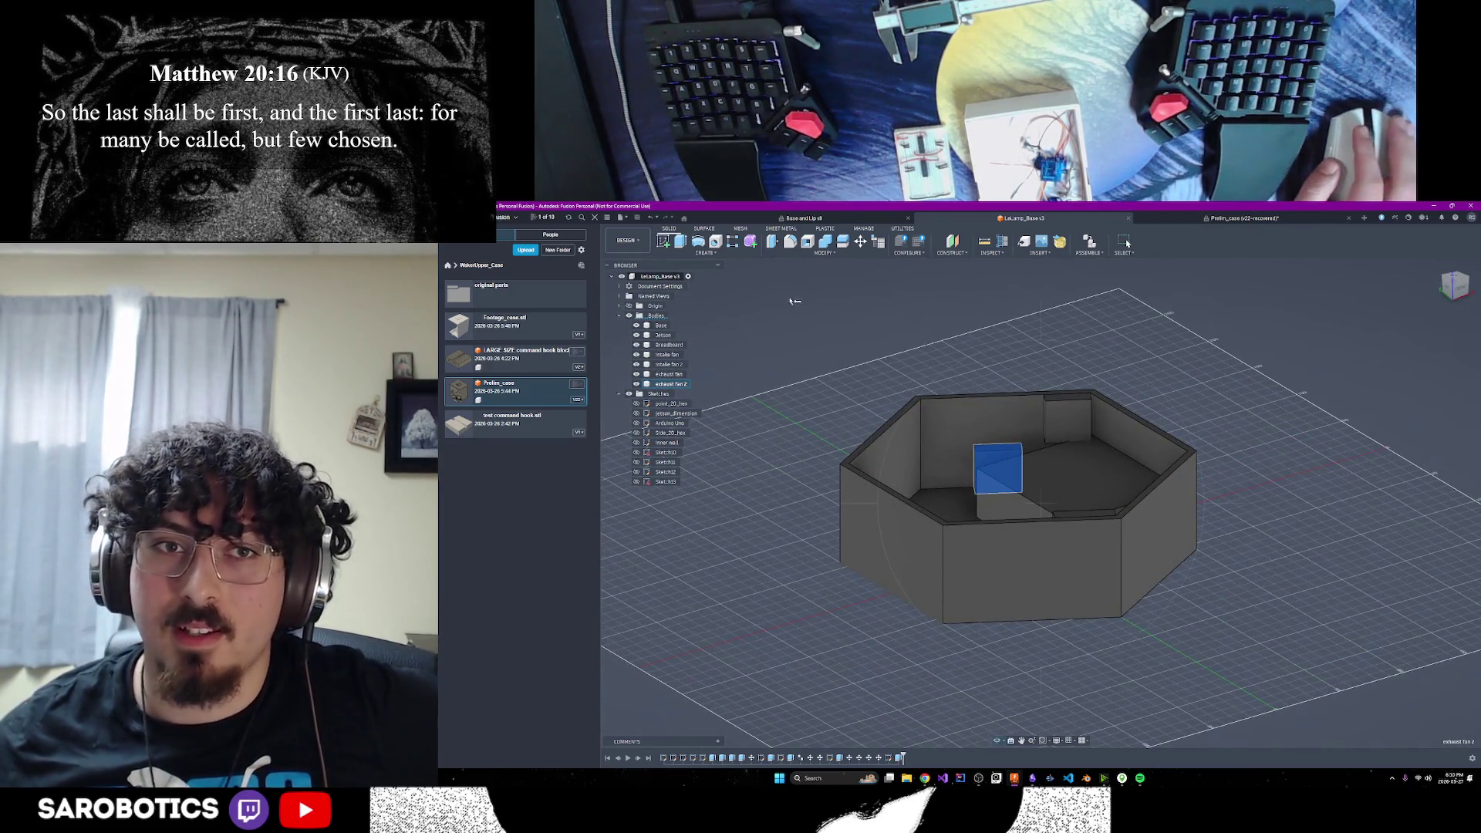
{"action": "scroll", "coordinate": [1127, 243], "scroll_direction": "up", "scroll_amount": 3}
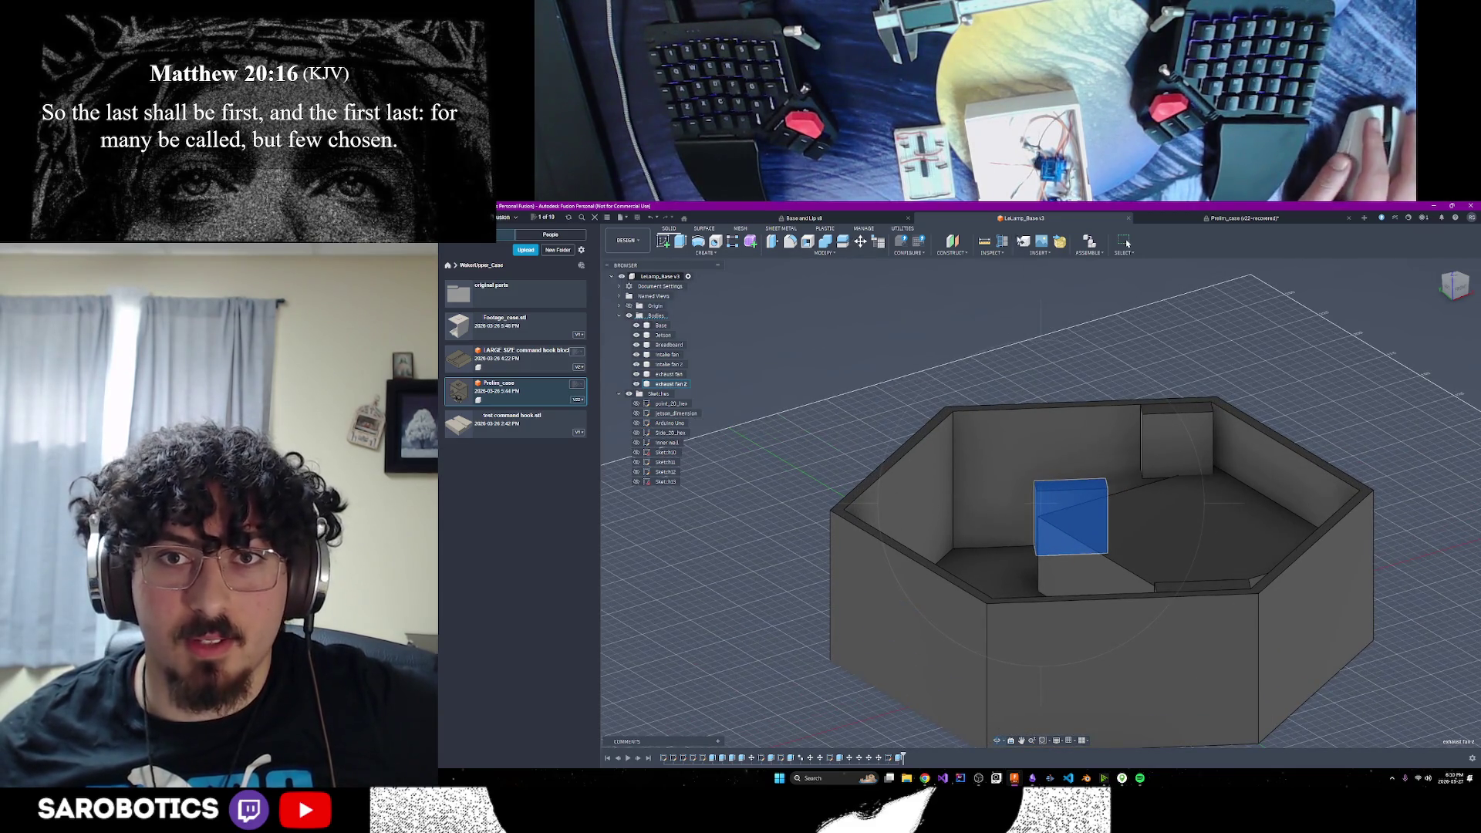
Measure the 34.00 mm drop from the back wall's top edge to the inner block's top, then orbit to check
{"action": "left_click", "coordinate": [985, 242]}
{"action": "middle_click_drag", "start_coordinate": [988, 332], "coordinate": [986, 417], "text": "shift"}
{"action": "left_click", "coordinate": [985, 423]}
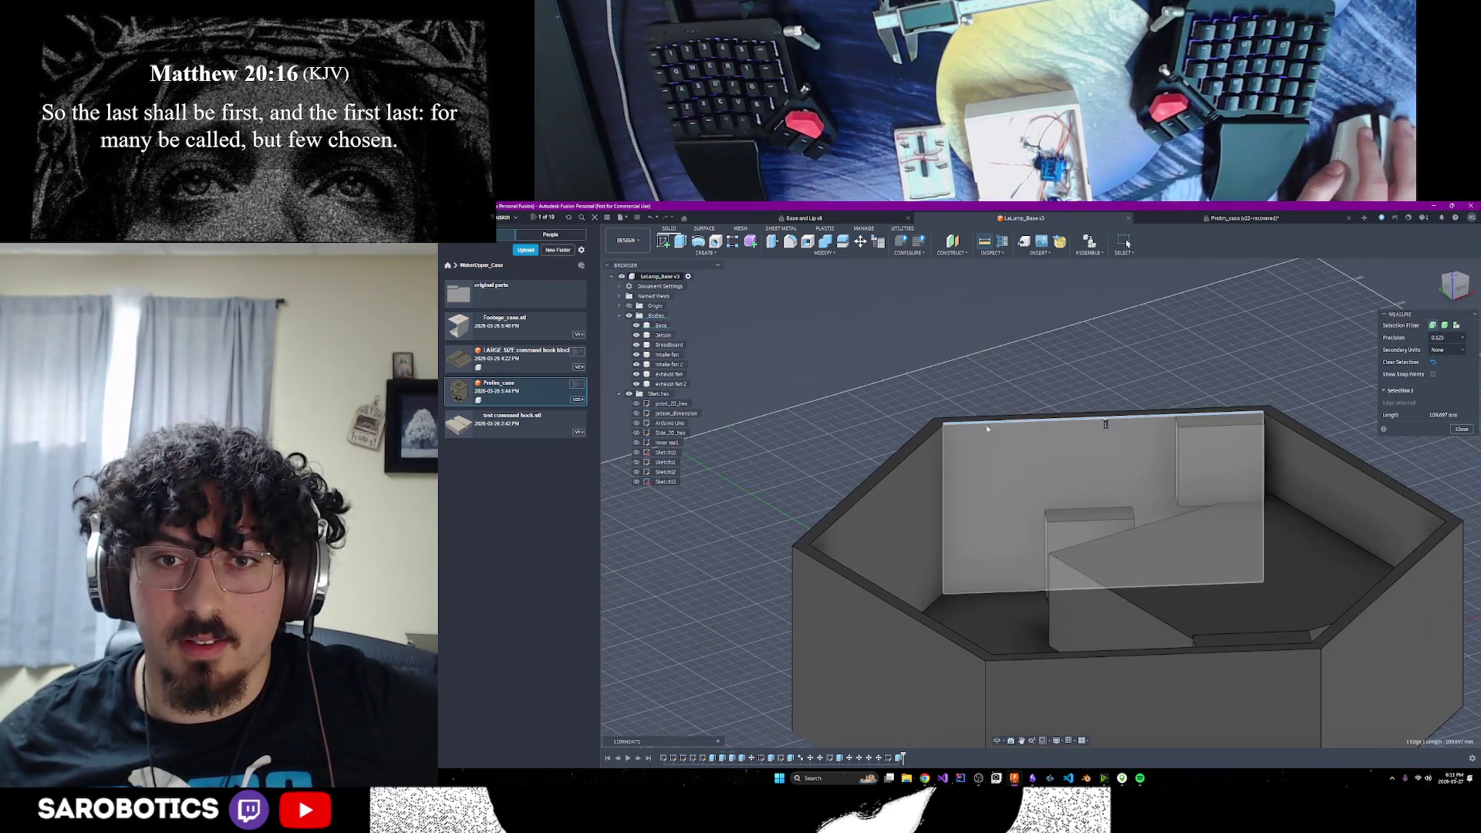
{"action": "left_click", "coordinate": [1084, 510]}
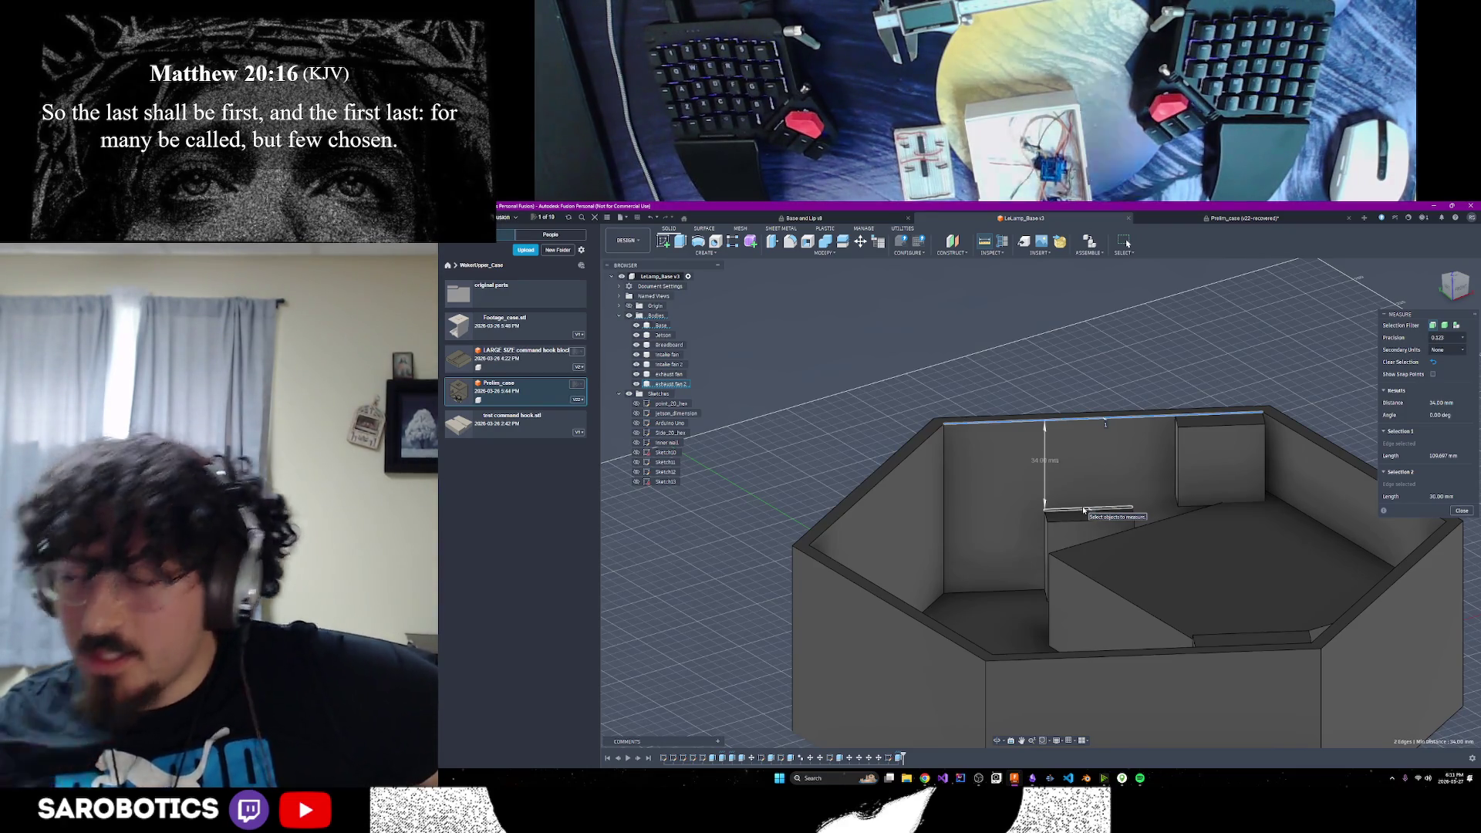
{"action": "scroll", "coordinate": [1227, 452], "scroll_direction": "down", "scroll_amount": 2}
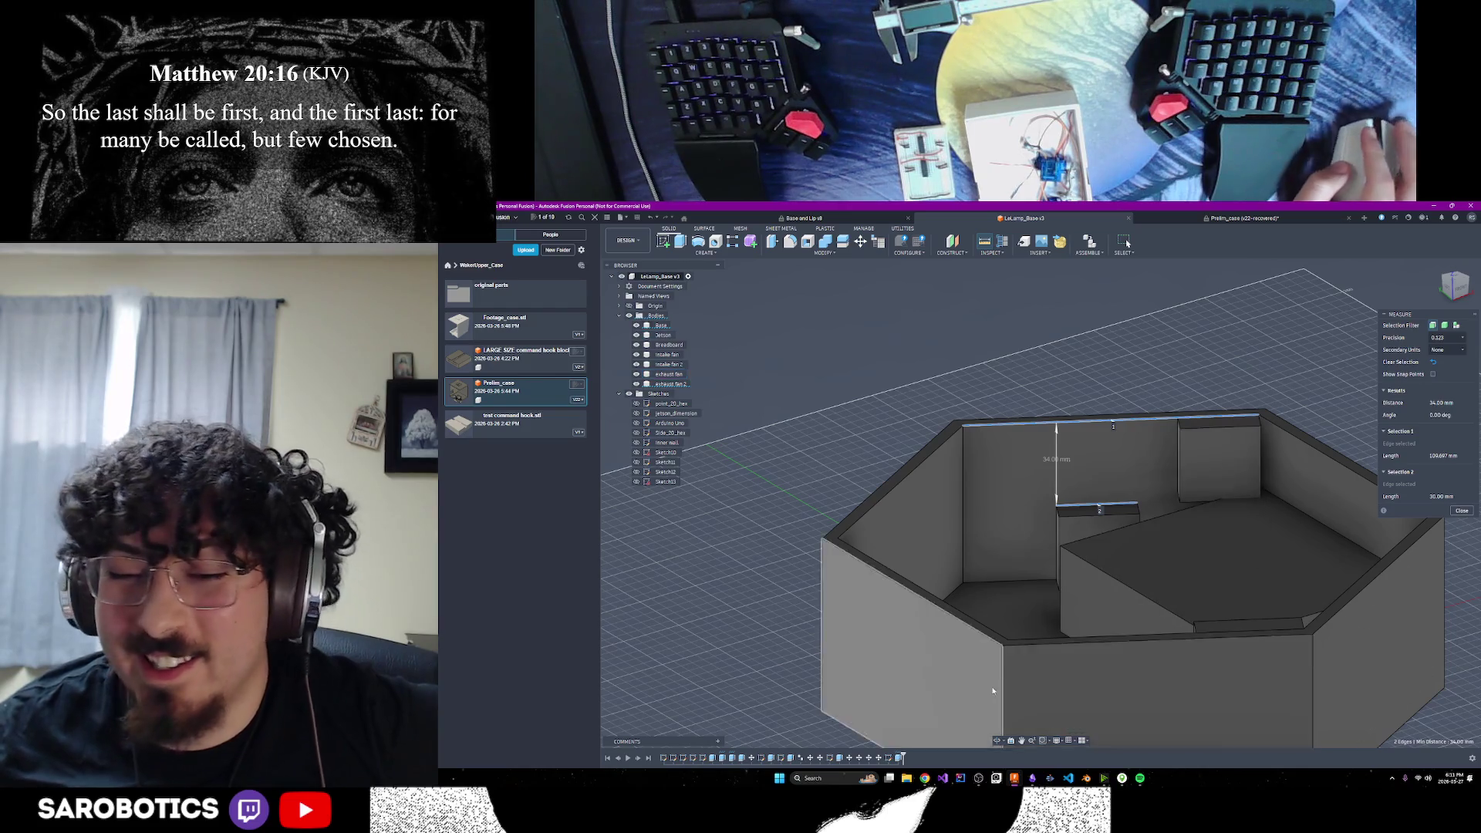
{"action": "left_click", "coordinate": [997, 741]}
{"action": "left_click_drag", "start_coordinate": [1080, 502], "coordinate": [1265, 501]}
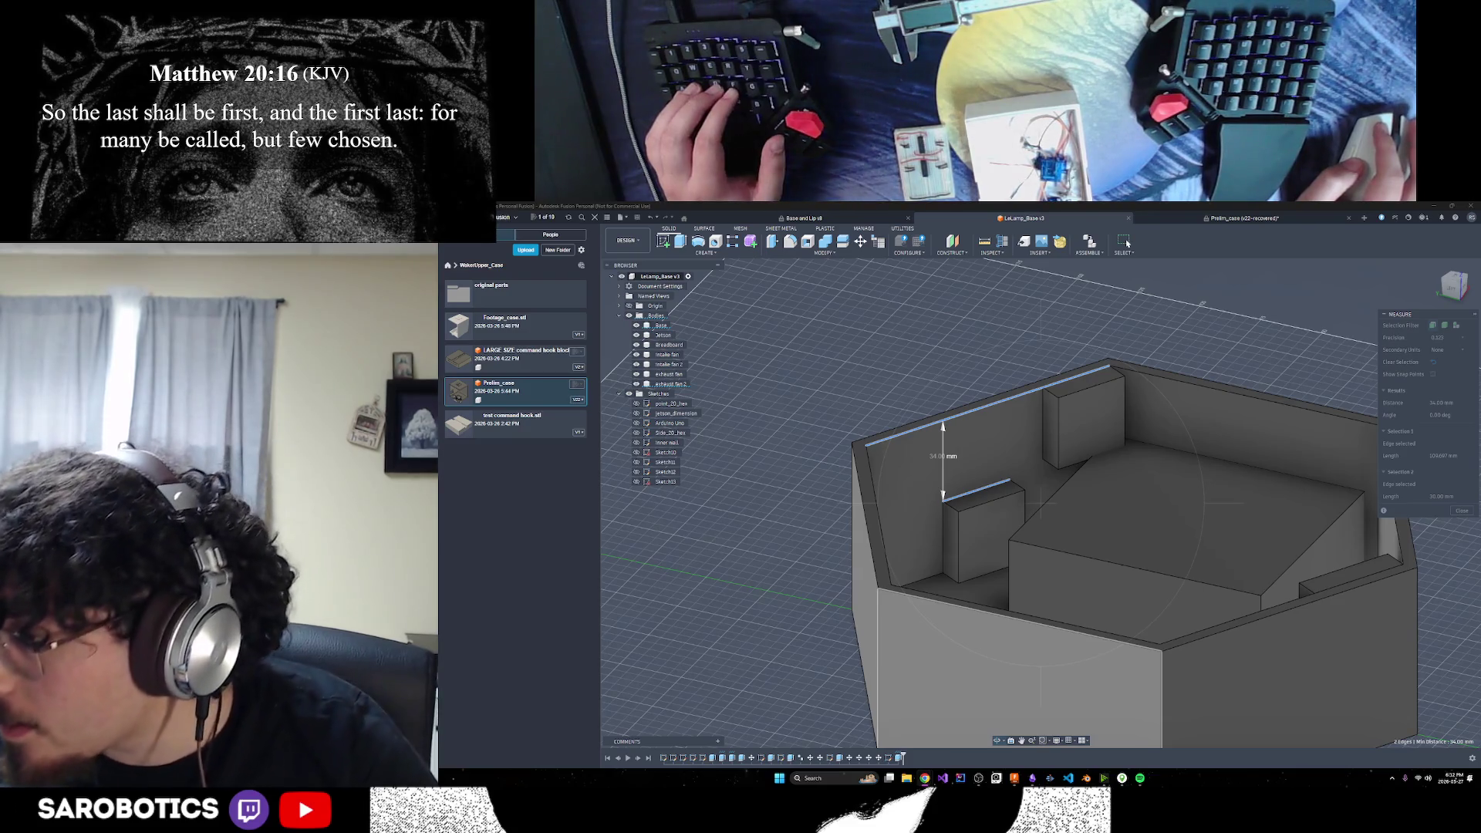
Fit the whole case in view and start a sketch on the back wall face
{"action": "key", "text": "alt+Tab"}
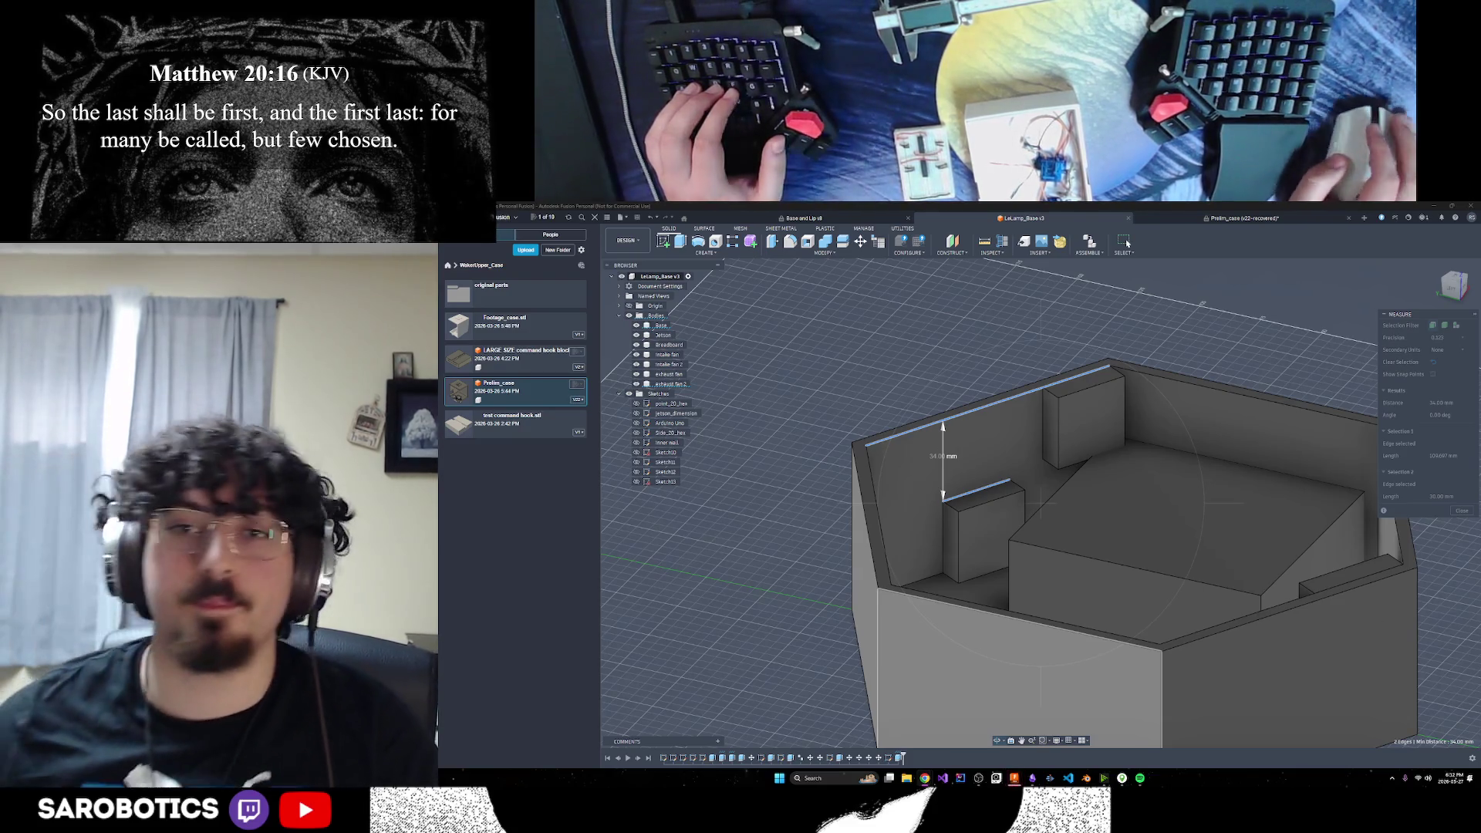
{"action": "key", "text": "F6"}
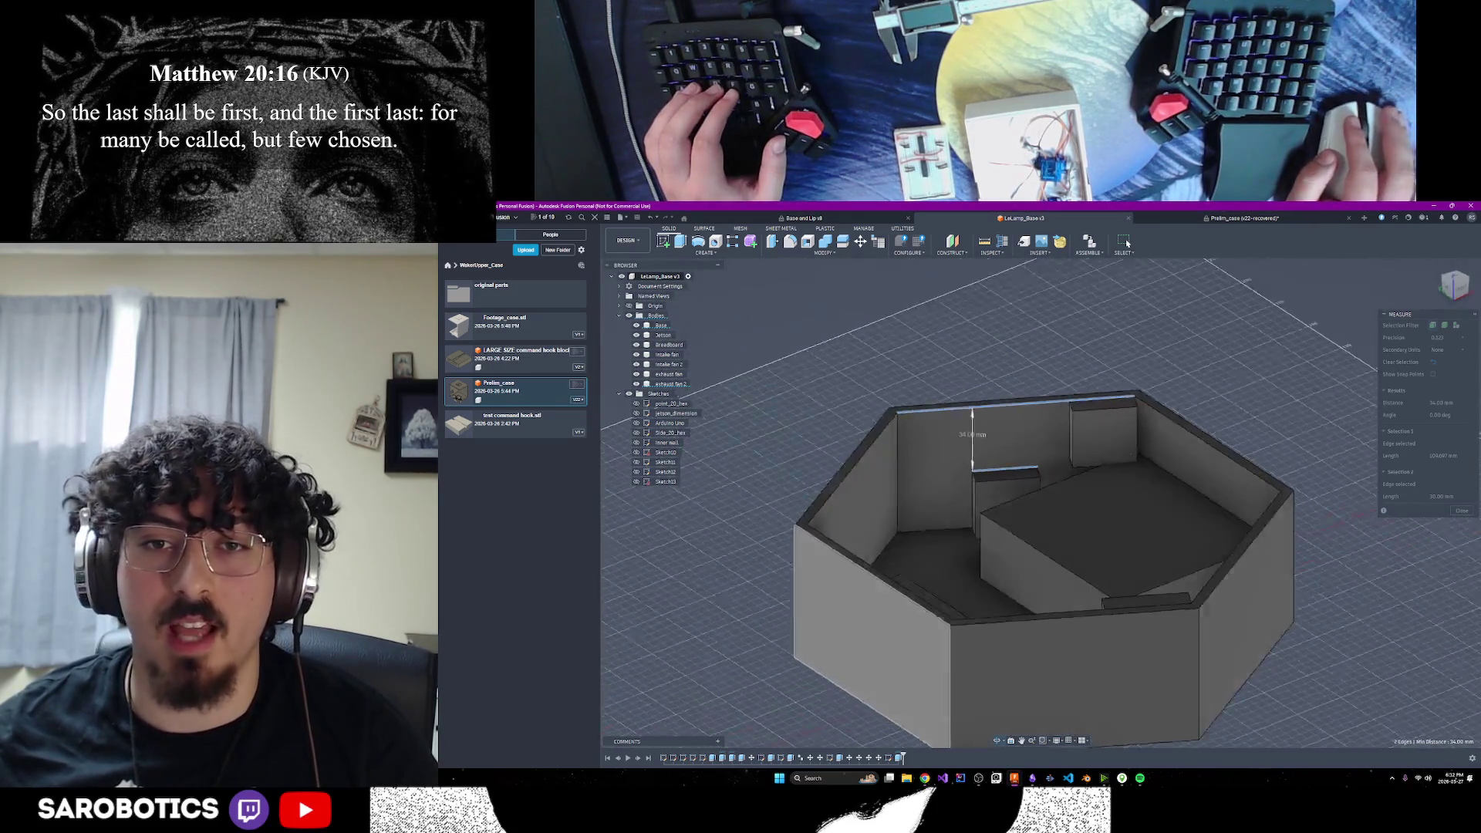
{"action": "left_click", "coordinate": [663, 241]}
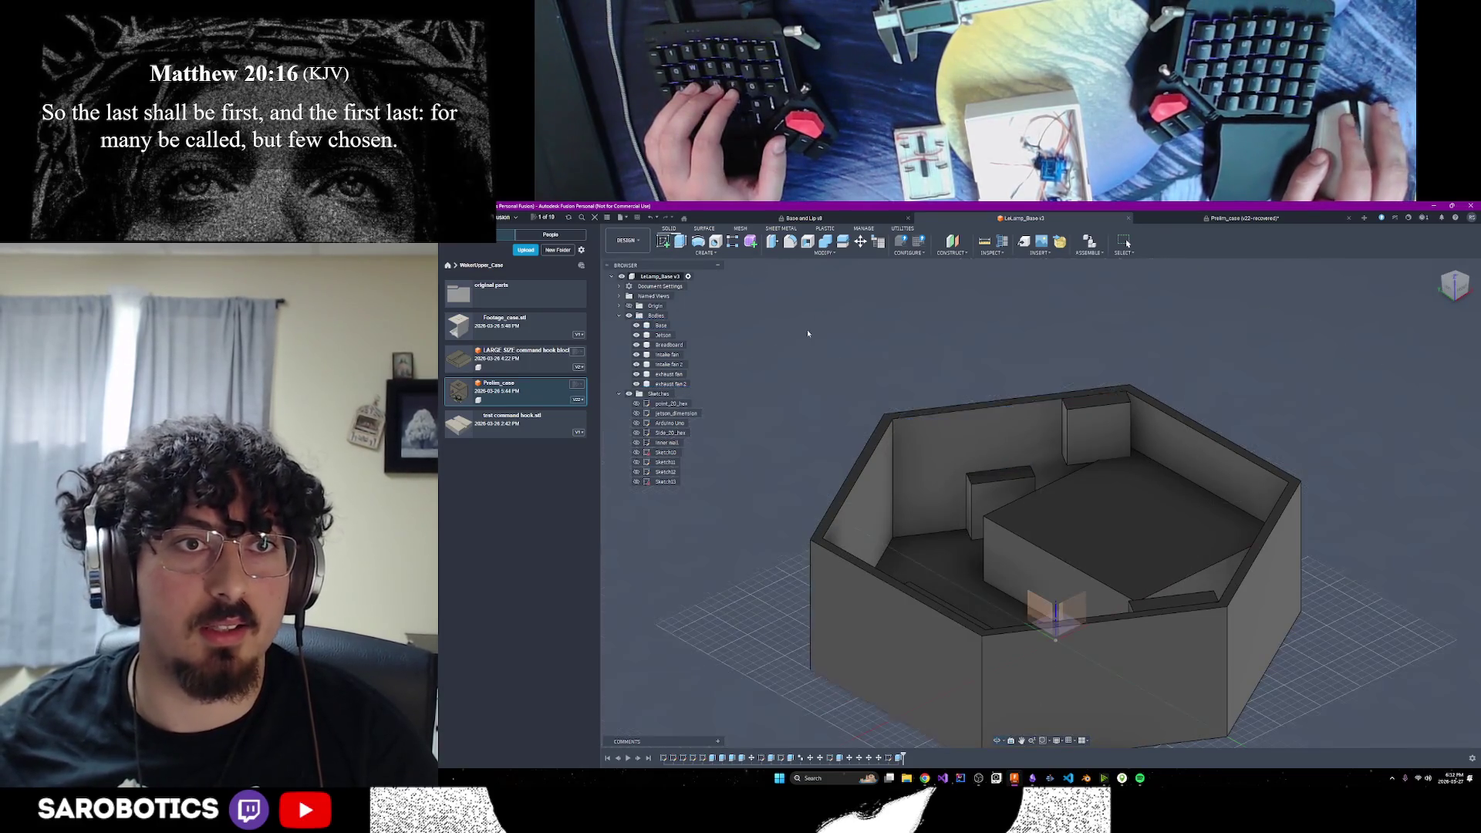
{"action": "left_click", "coordinate": [1003, 417]}
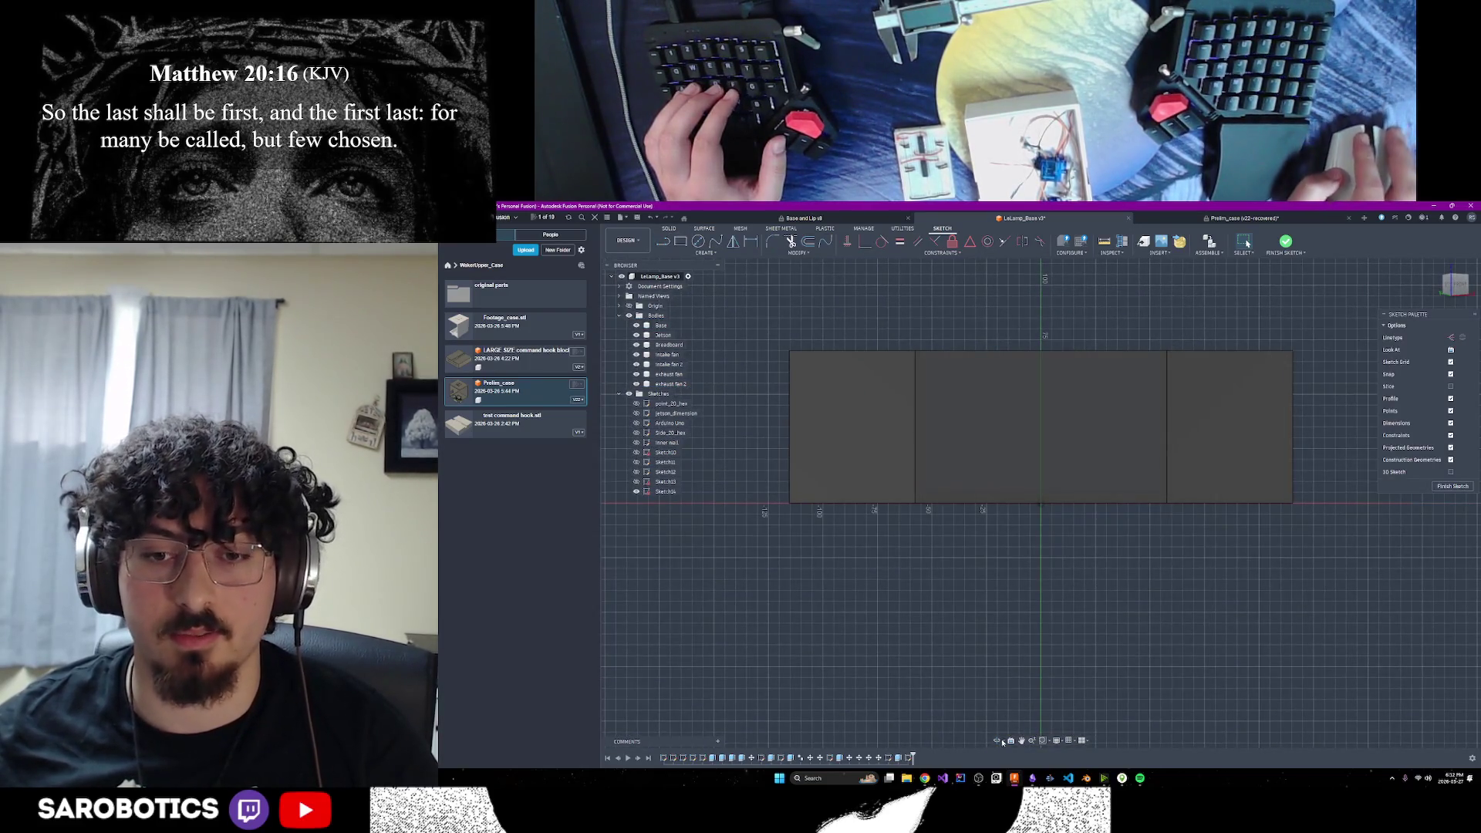
Draw a 5 mm construction line from the back wall's top edge, then orbit around the case interior
{"action": "mouse_move", "coordinate": [1008, 415]}
{"action": "middle_mouse_down", "text": "shift"}
{"action": "mouse_move", "coordinate": [953, 417]}
{"action": "mouse_move", "coordinate": [1147, 420]}
{"action": "middle_mouse_up", "text": "shift"}
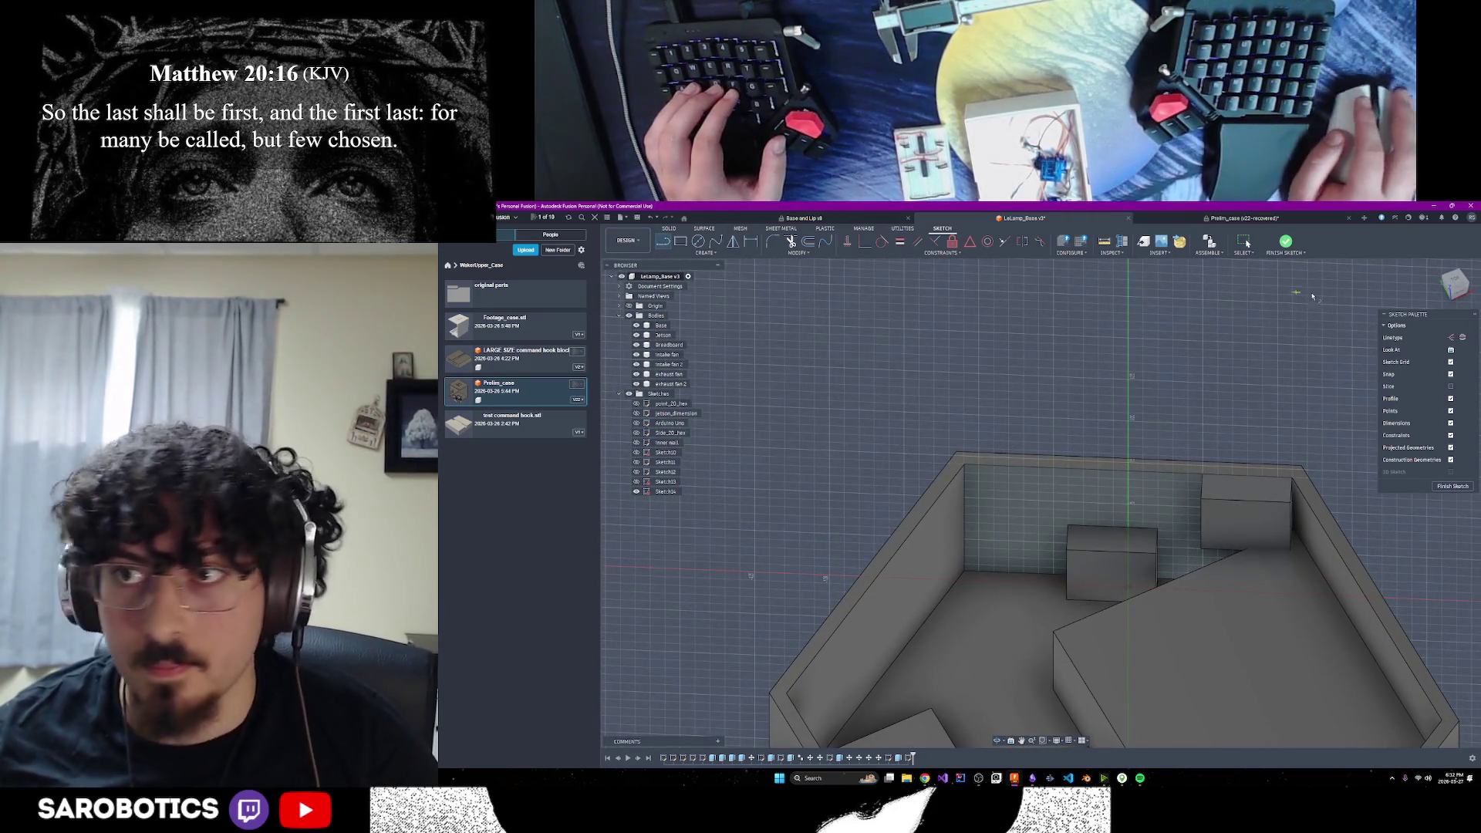
{"action": "left_click", "coordinate": [1451, 337]}
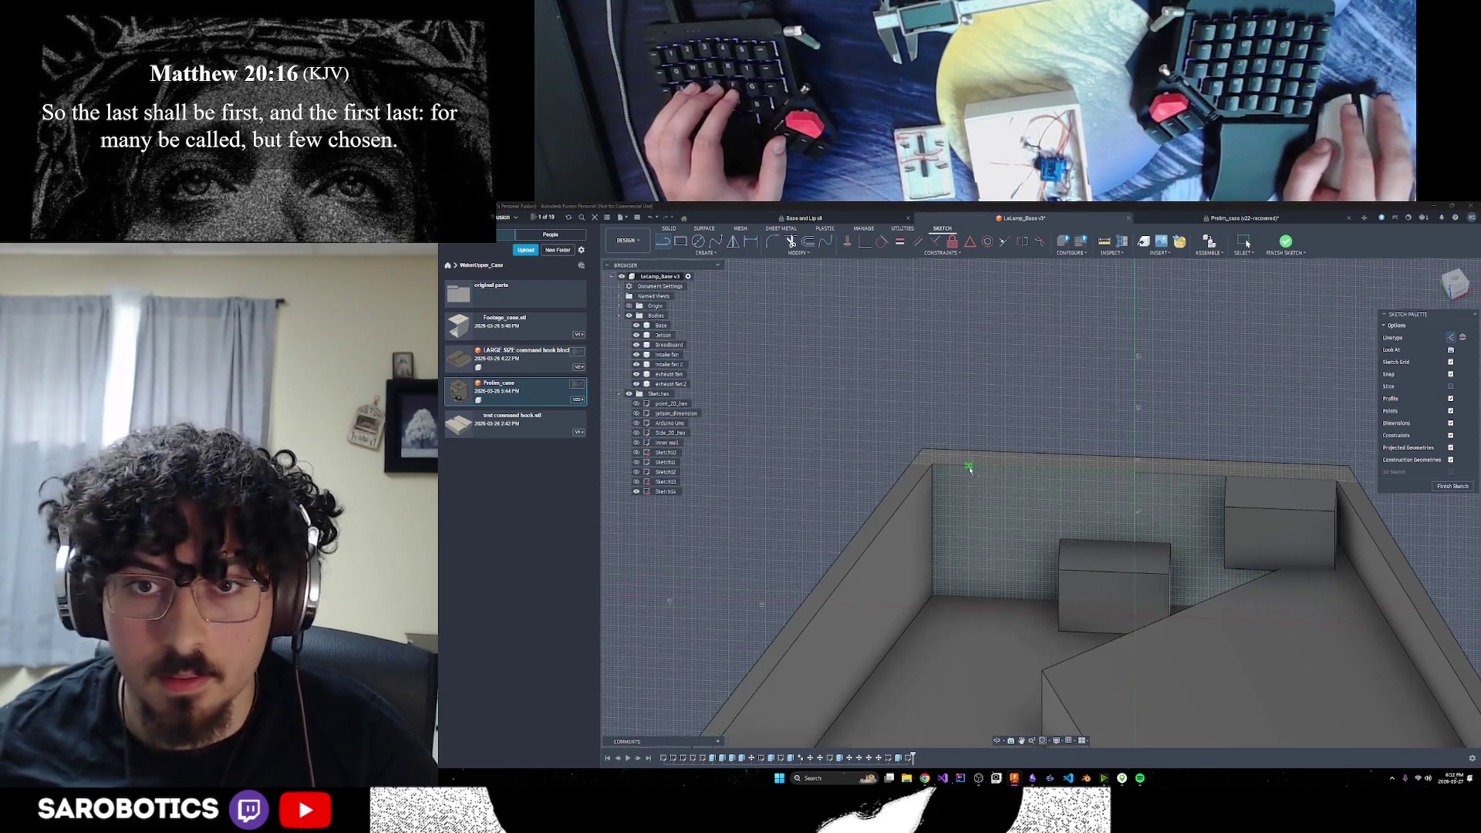
{"action": "left_click", "coordinate": [935, 472]}
{"action": "type", "text": "5"}
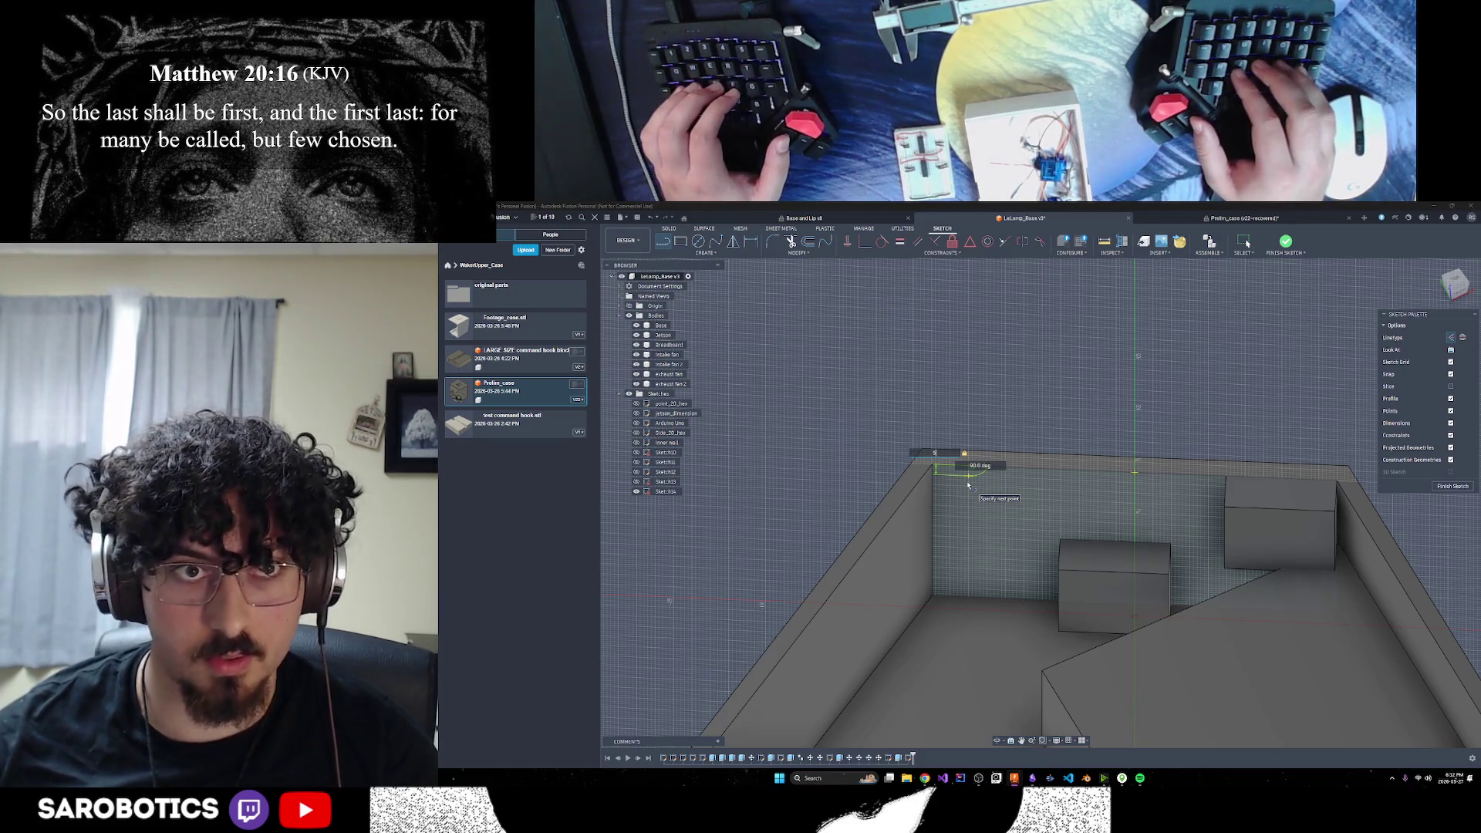
{"action": "key", "text": "Return"}
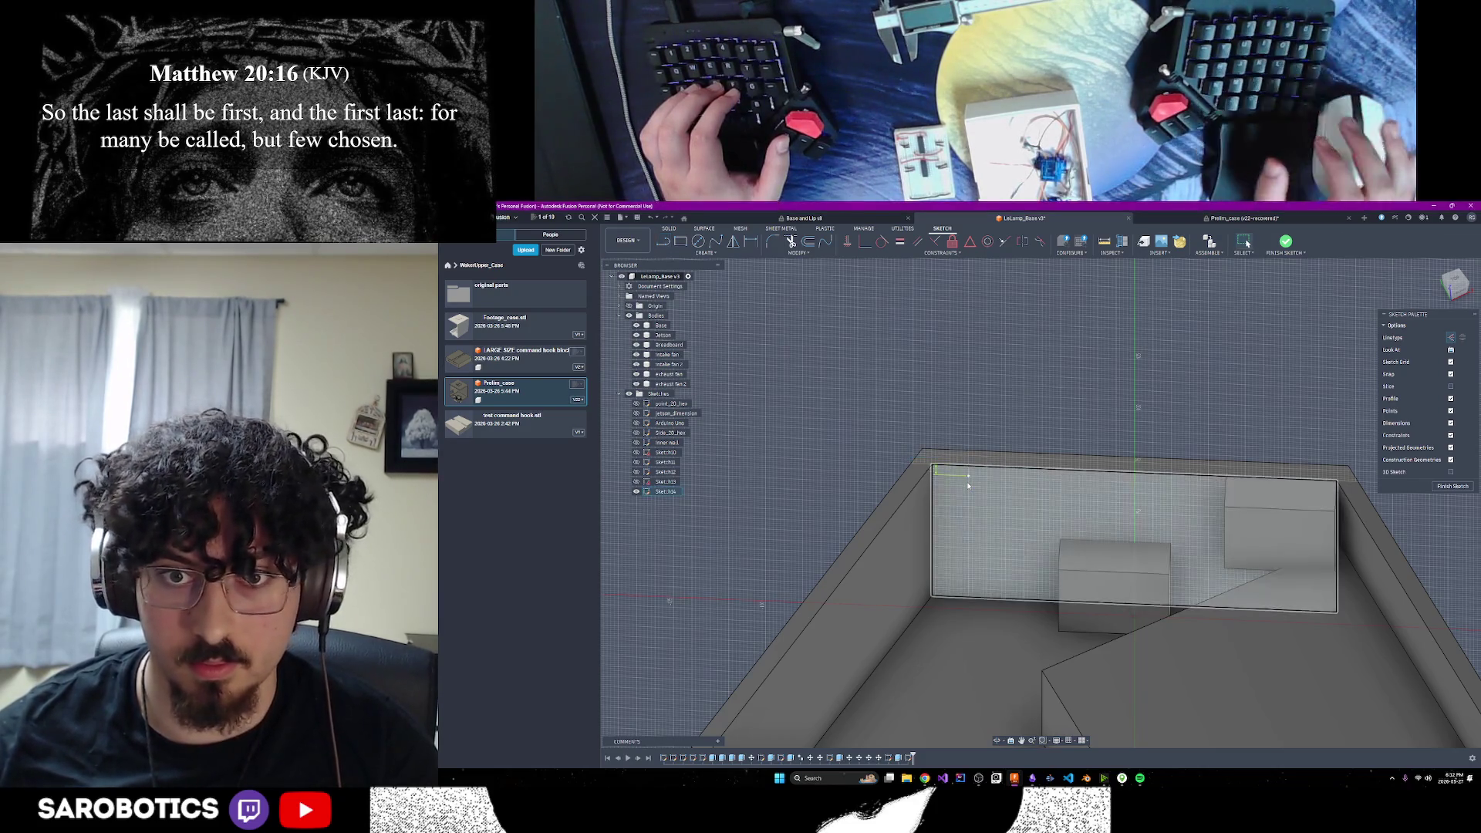
{"action": "key", "text": "Escape"}
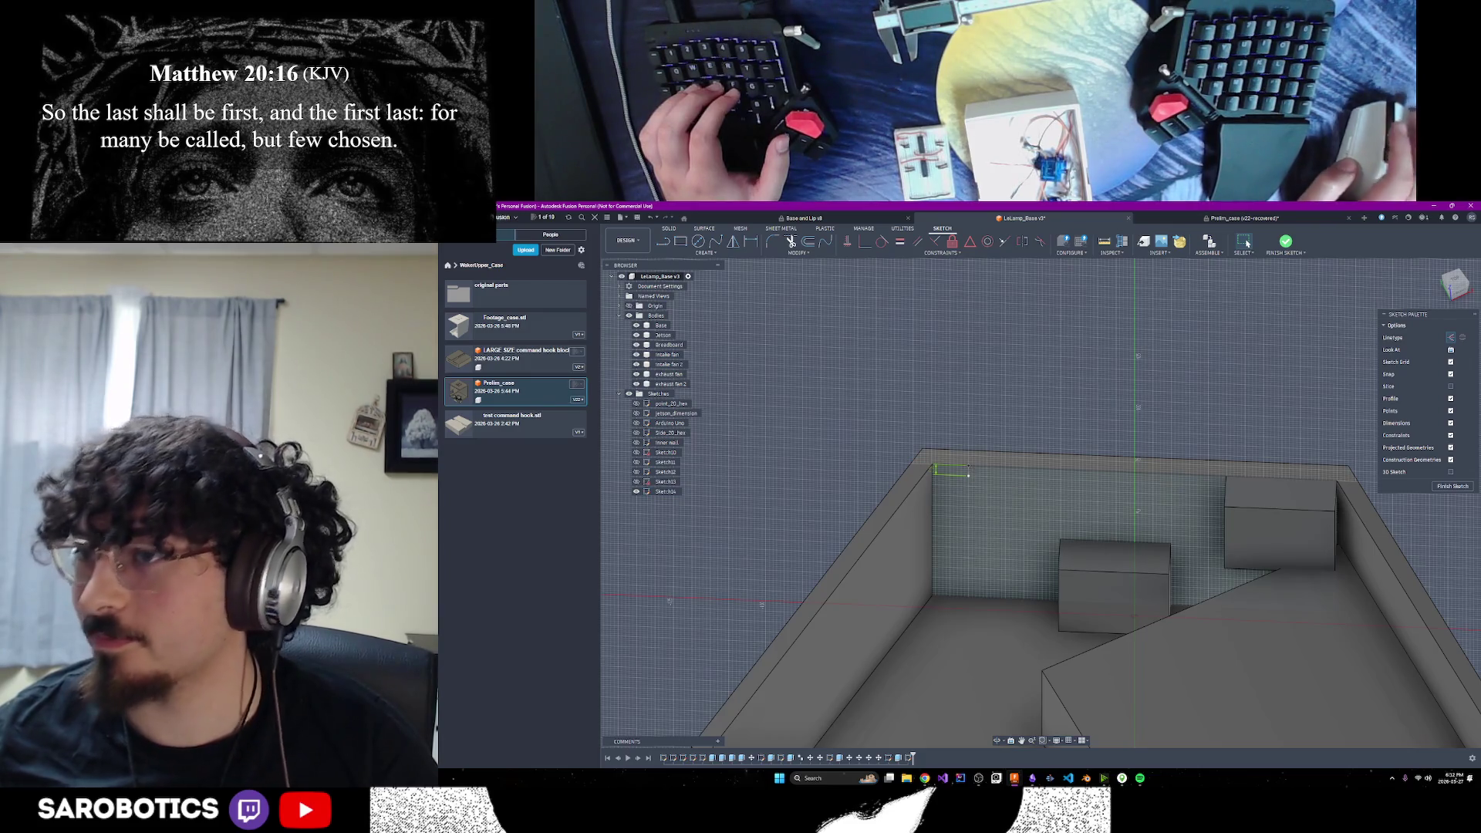
{"action": "mouse_move", "coordinate": [957, 509]}
{"action": "middle_mouse_down", "text": "shift"}
{"action": "mouse_move", "coordinate": [995, 744]}
{"action": "mouse_move", "coordinate": [911, 739]}
{"action": "mouse_move", "coordinate": [860, 679]}
{"action": "middle_mouse_up", "text": "shift"}
{"action": "middle_click_drag", "start_coordinate": [1034, 493], "coordinate": [1234, 516], "text": "shift"}
{"action": "mouse_move", "coordinate": [924, 778]}
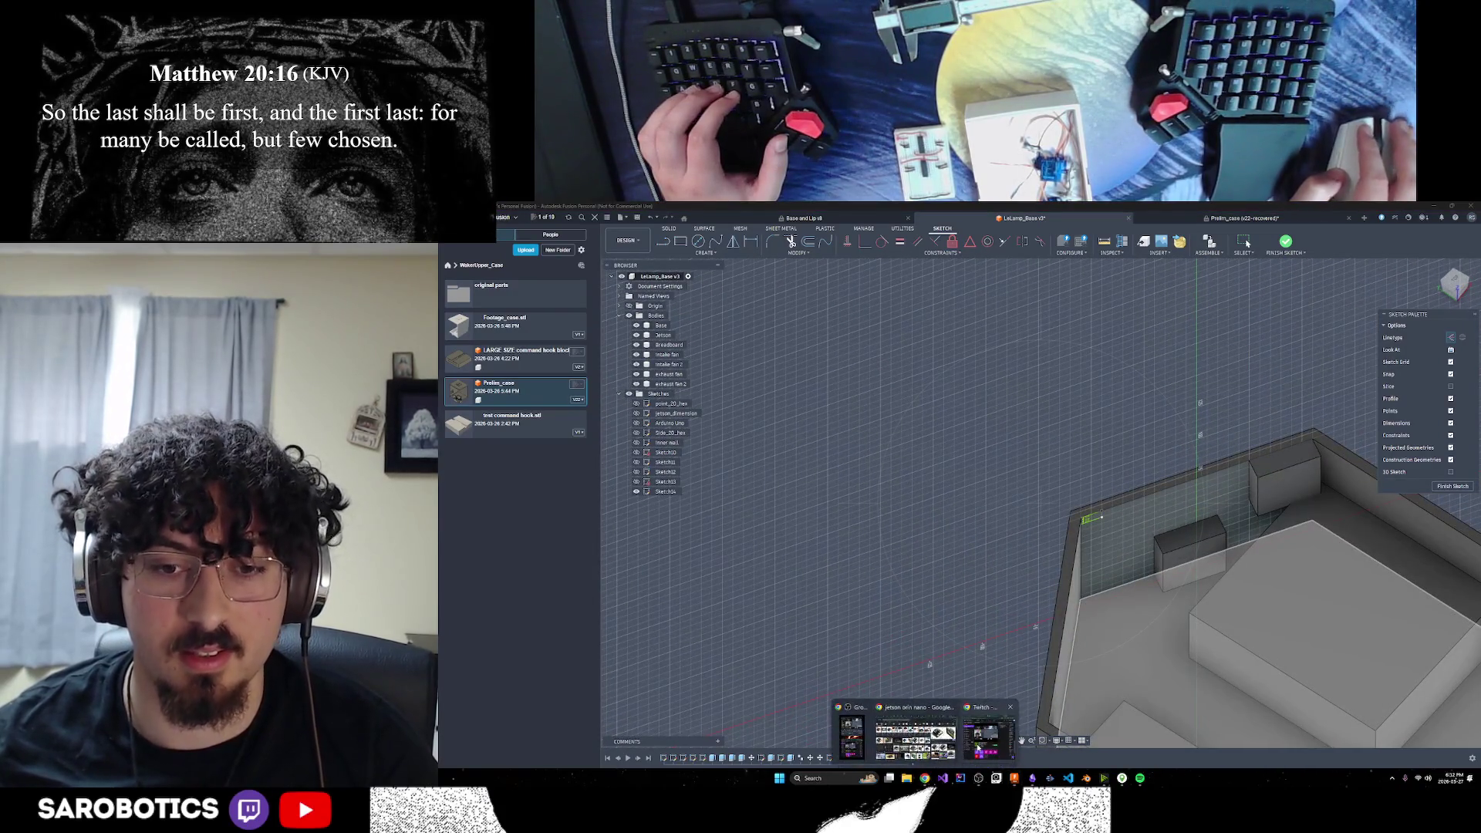
{"action": "left_click", "coordinate": [852, 725]}
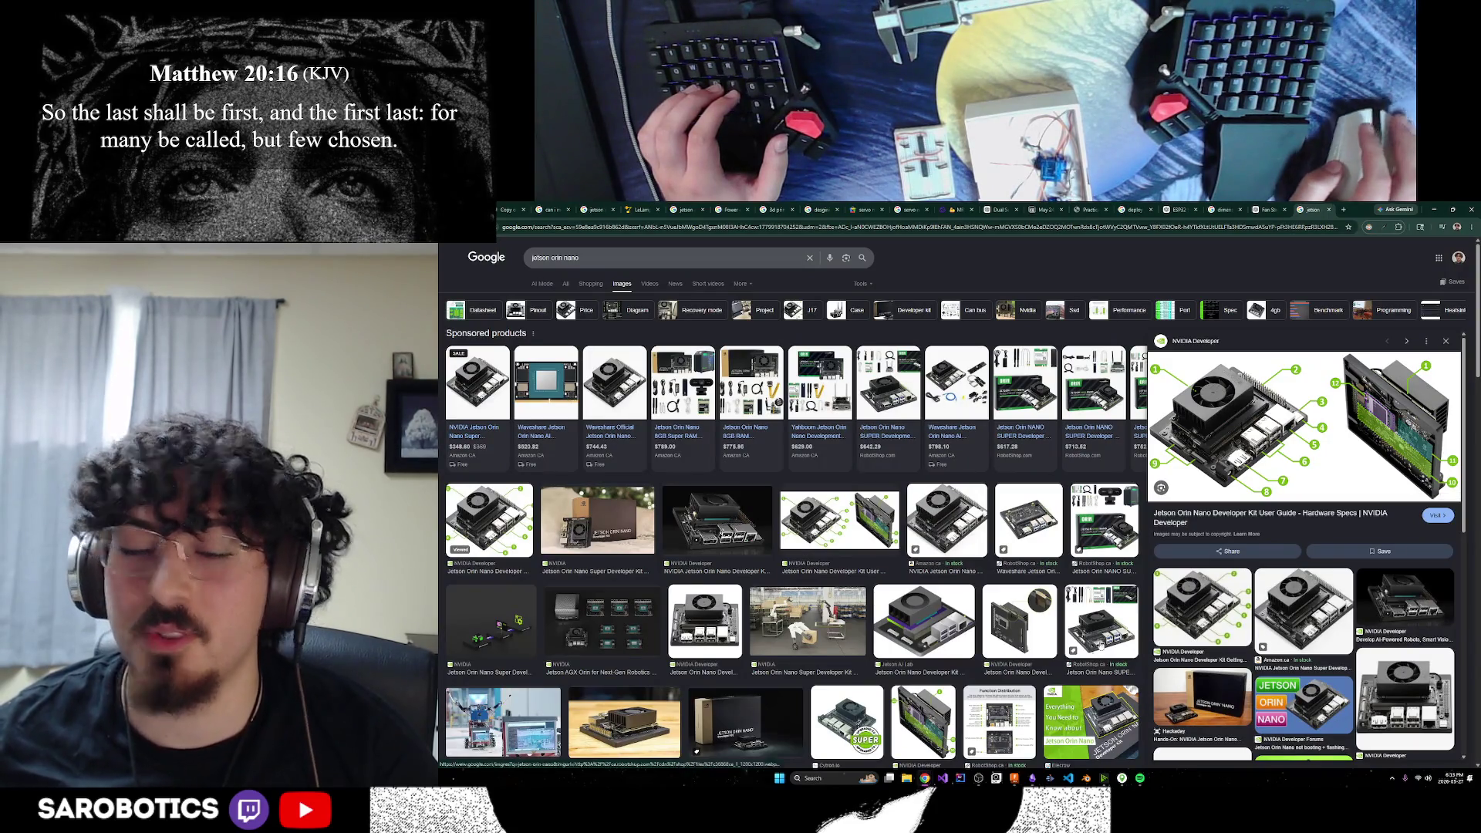
{"action": "mouse_move", "coordinate": [925, 778]}
{"action": "left_click", "coordinate": [957, 742]}
{"action": "left_click", "coordinate": [957, 744]}
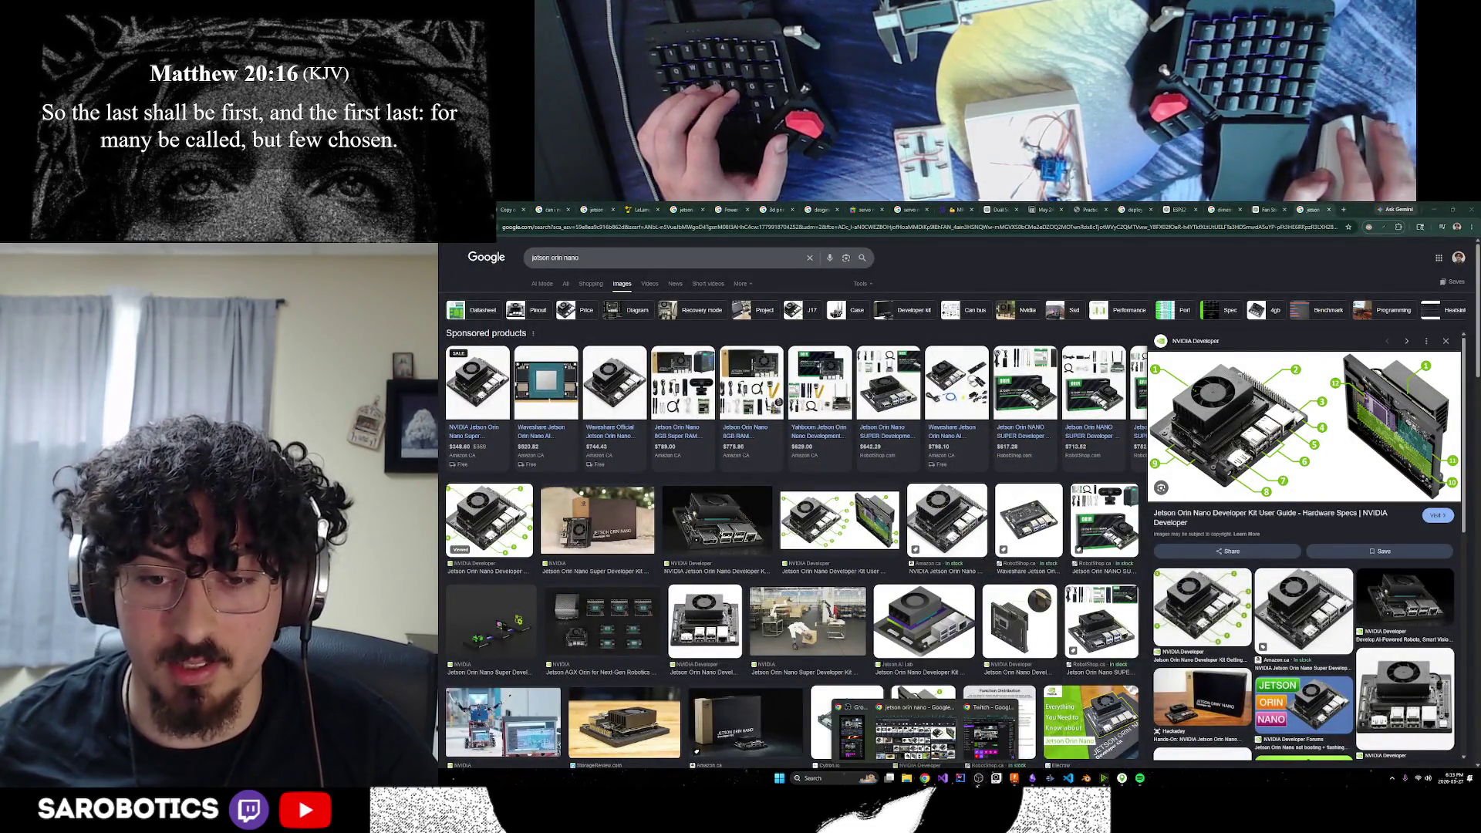
{"action": "left_click", "coordinate": [1032, 781]}
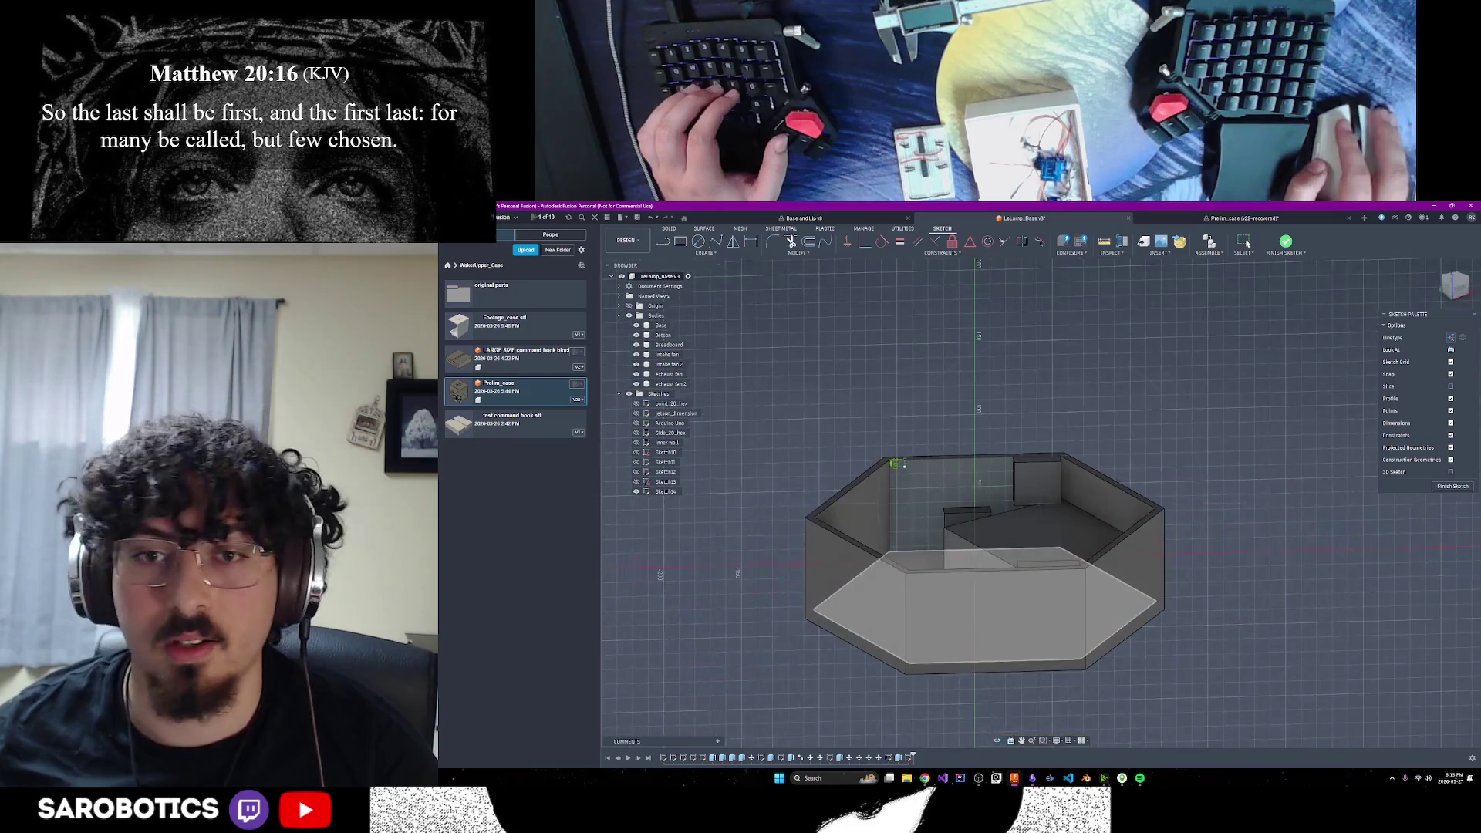
Finish the current sketch and start a new one on the fan block's face
{"action": "scroll", "coordinate": [1051, 516], "scroll_direction": "up", "scroll_amount": 5}
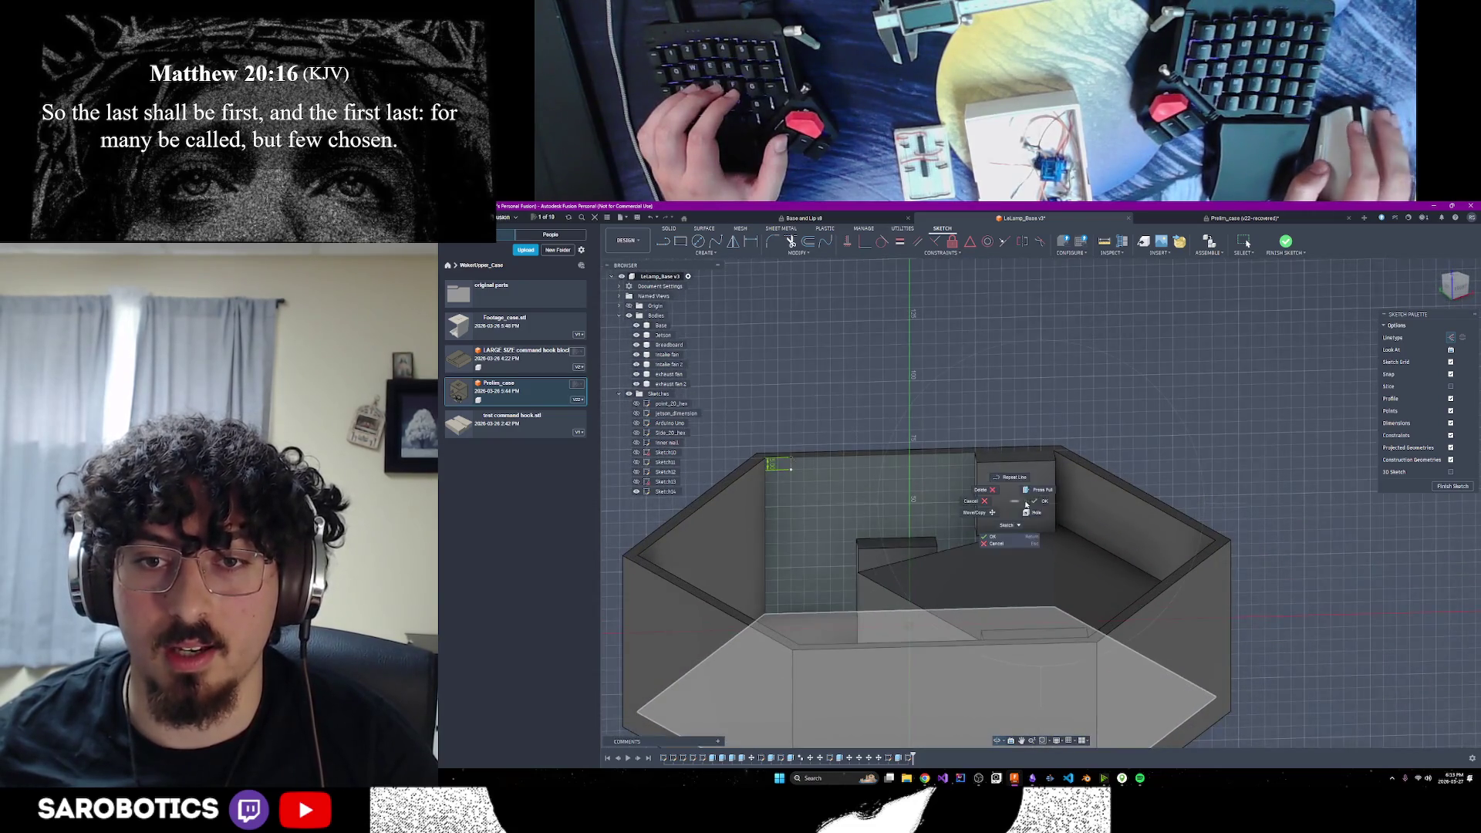
{"action": "left_click", "coordinate": [1286, 242]}
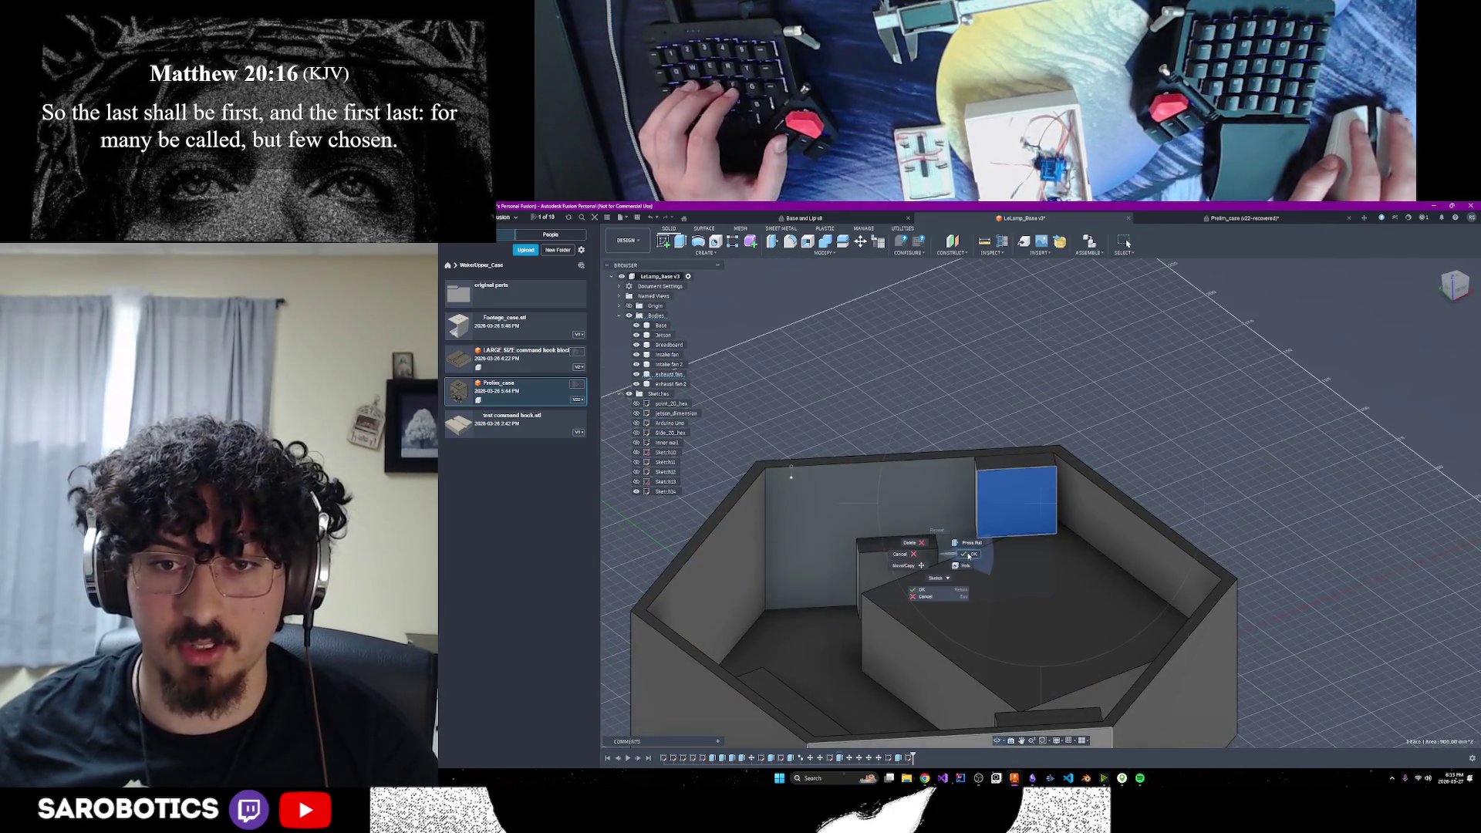
{"action": "scroll", "coordinate": [947, 531], "scroll_direction": "up", "scroll_amount": 3}
{"action": "left_click", "coordinate": [662, 241]}
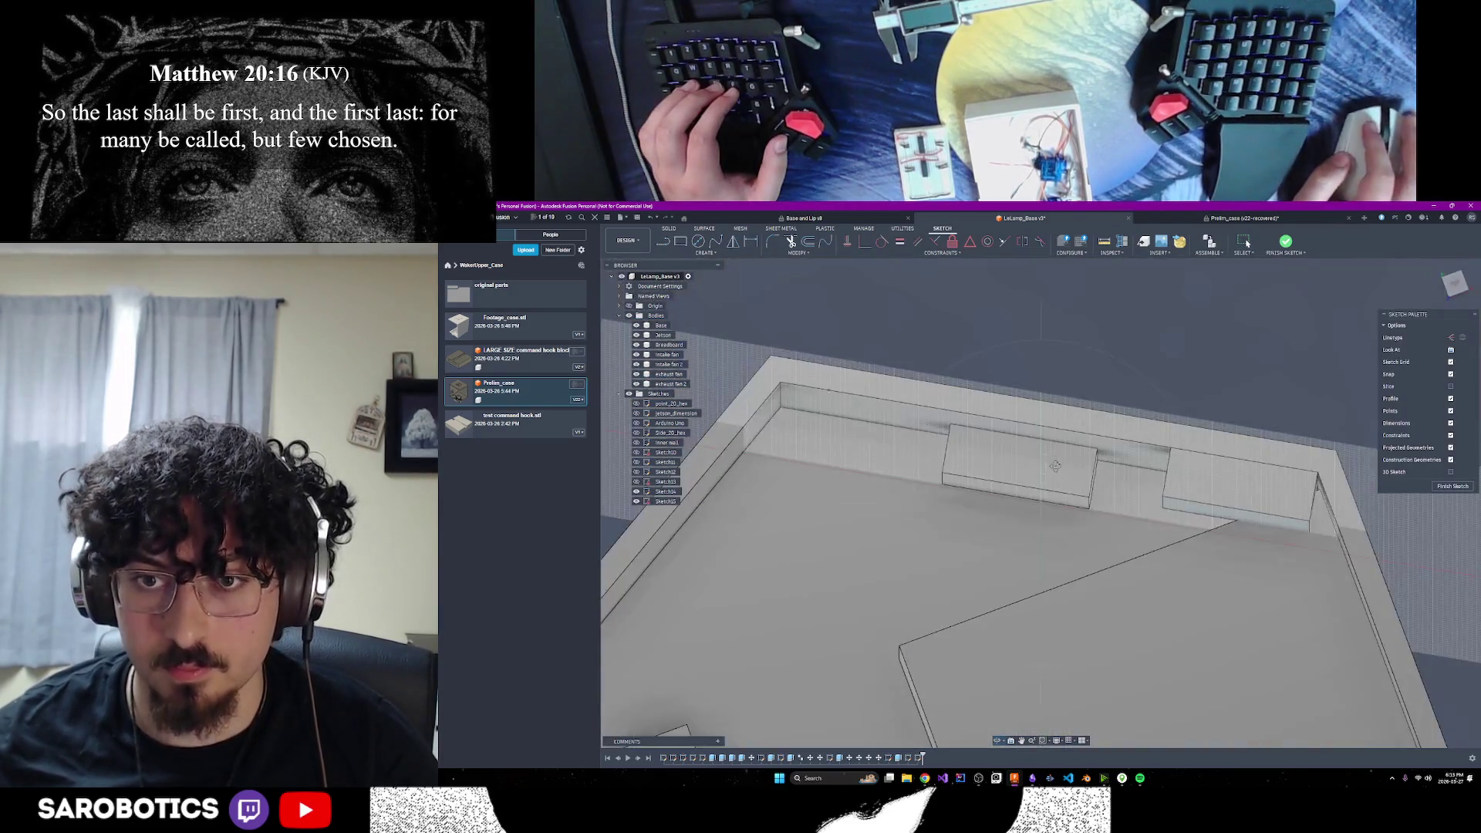
{"action": "middle_click_drag", "start_coordinate": [1125, 463], "coordinate": [1043, 504], "text": "shift"}
{"action": "scroll", "coordinate": [1042, 505], "scroll_direction": "up", "scroll_amount": 5}
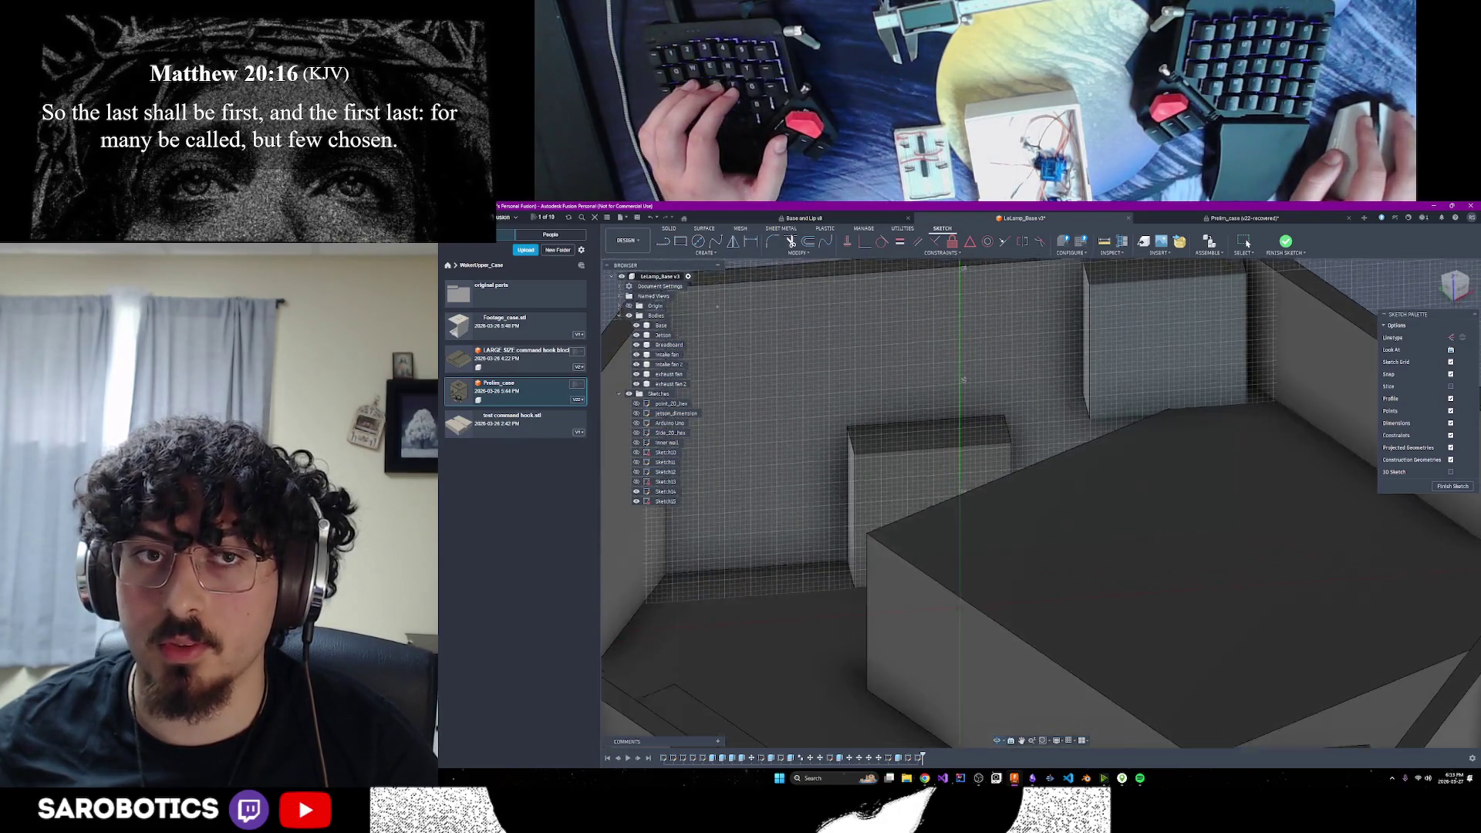
{"action": "left_click", "coordinate": [1042, 505]}
{"action": "key", "text": "Escape"}
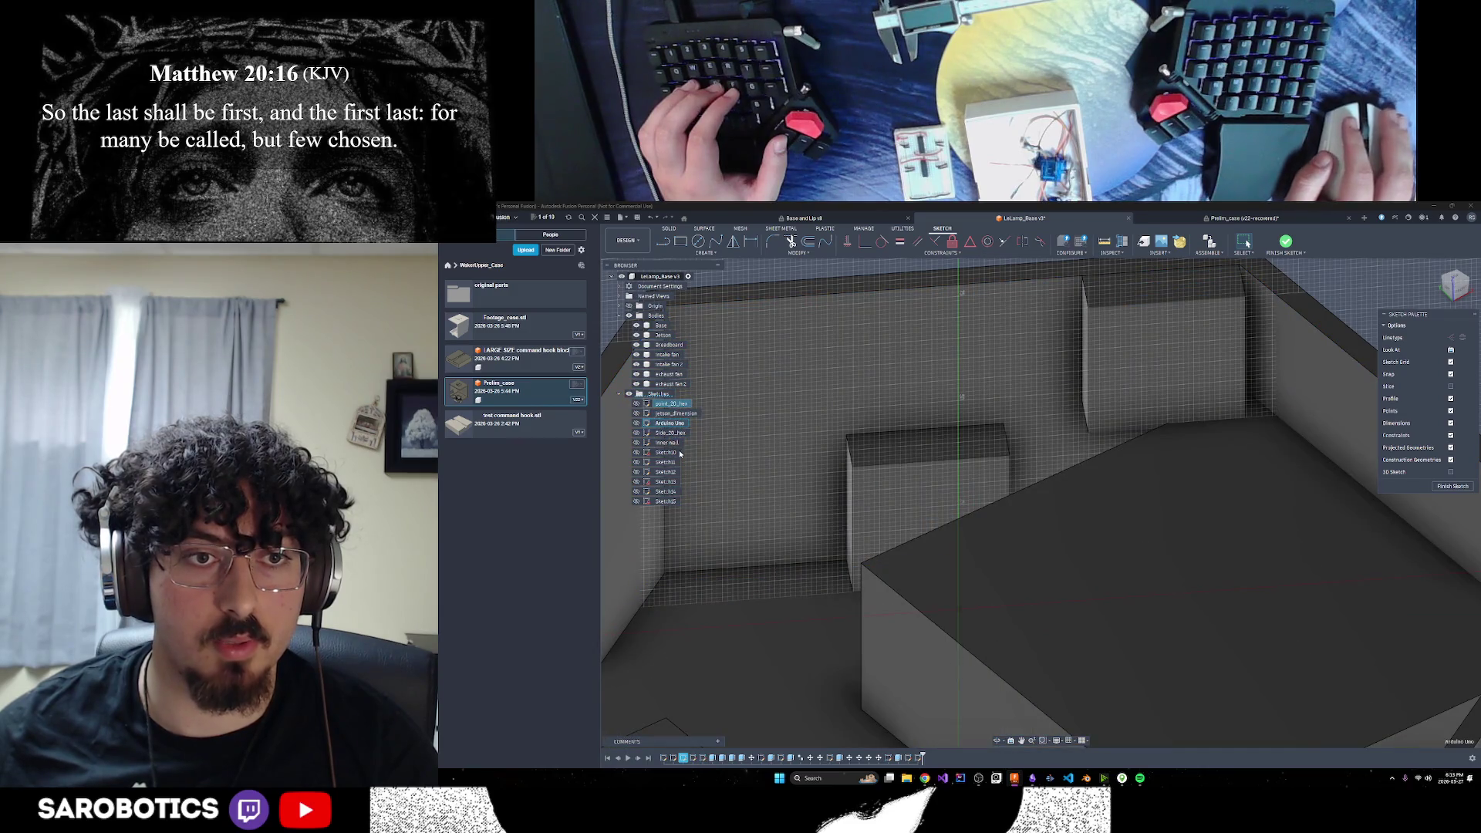
Select Sketch11 and Sketch15 in the Browser to check which faces they use
{"action": "left_click", "coordinate": [665, 462]}
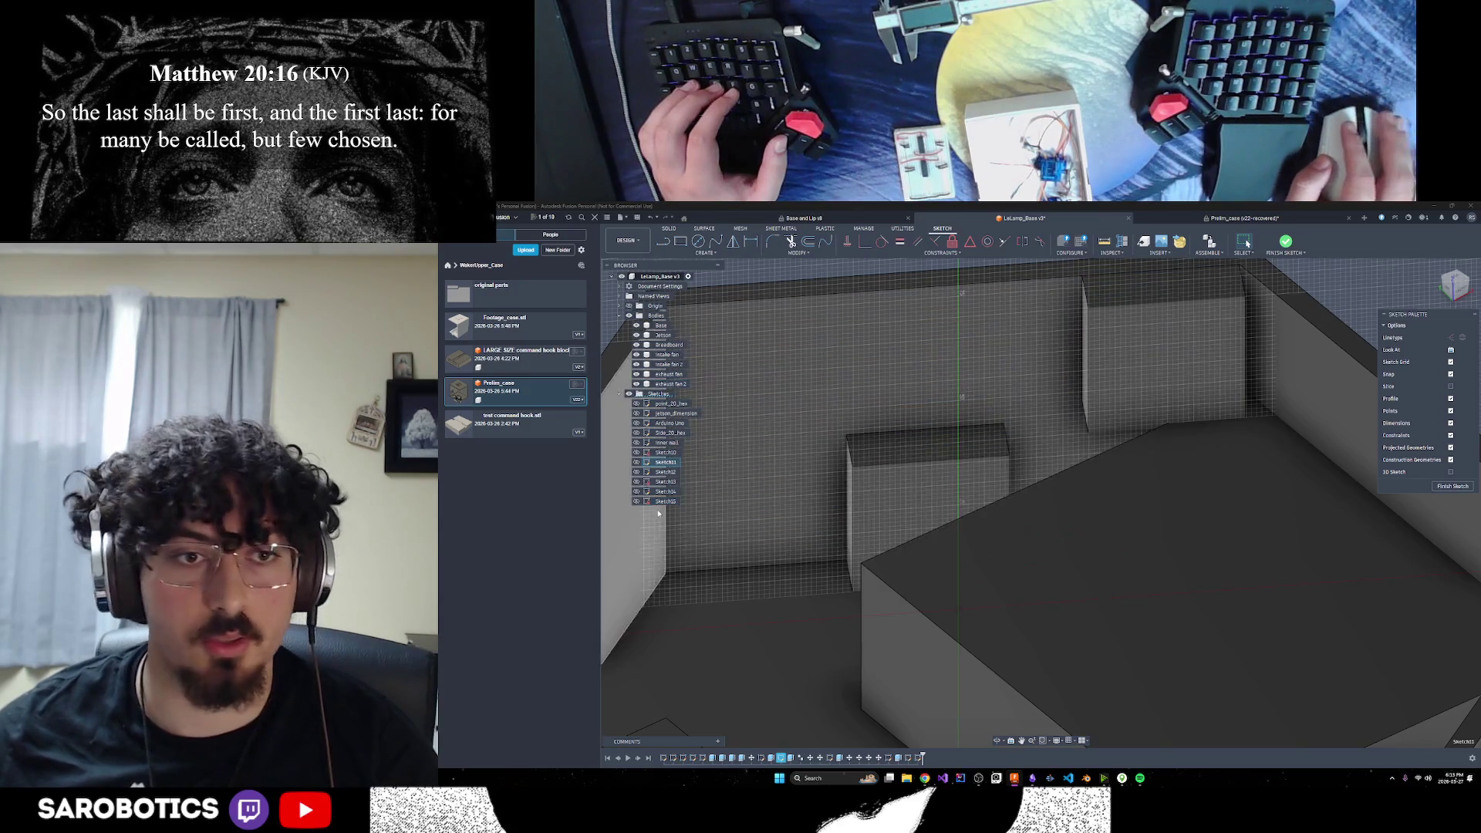
{"action": "left_click", "coordinate": [665, 502]}
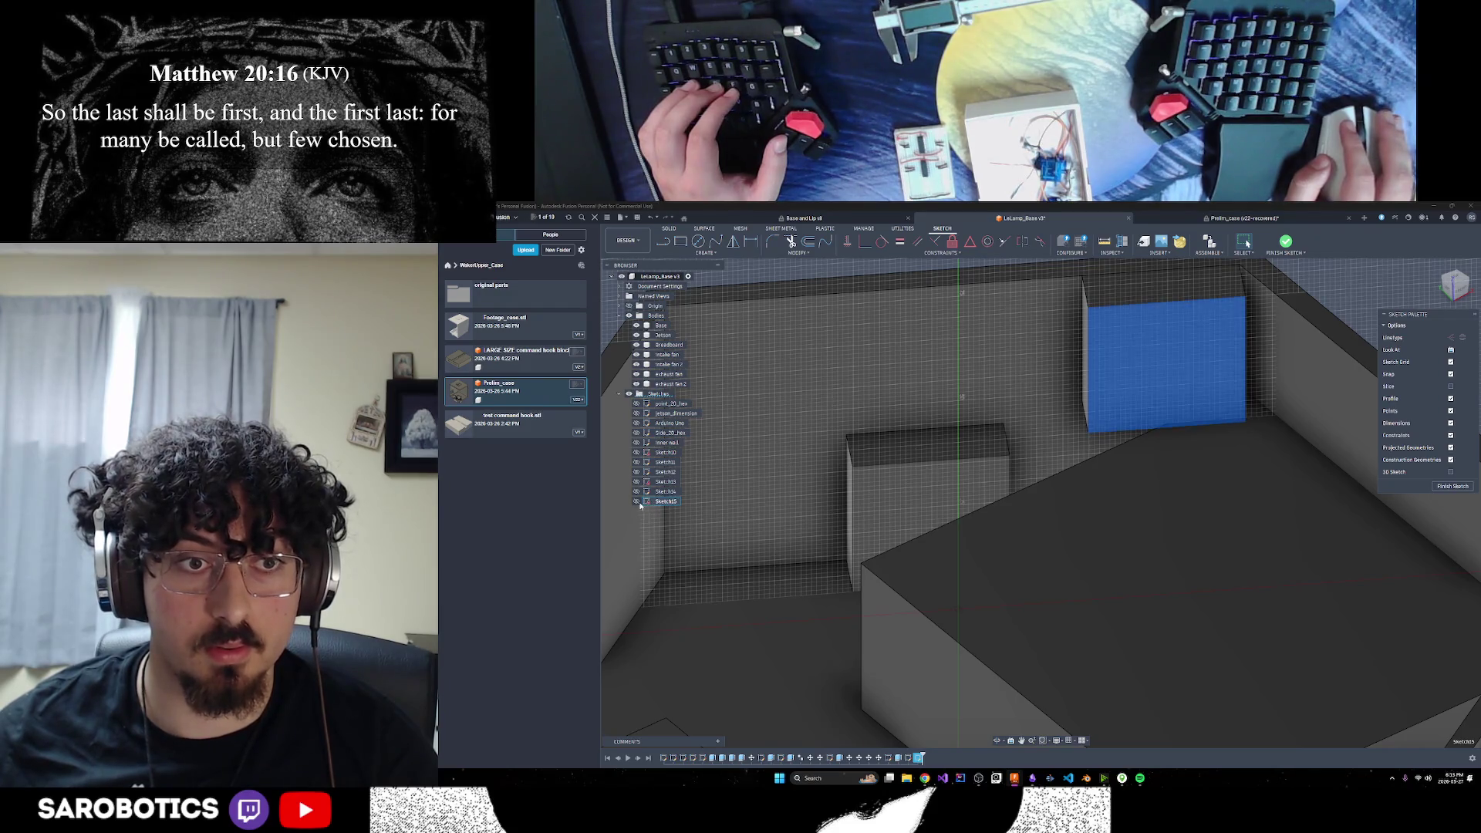
{"action": "scroll", "coordinate": [1073, 430], "scroll_direction": "down", "scroll_amount": 5}
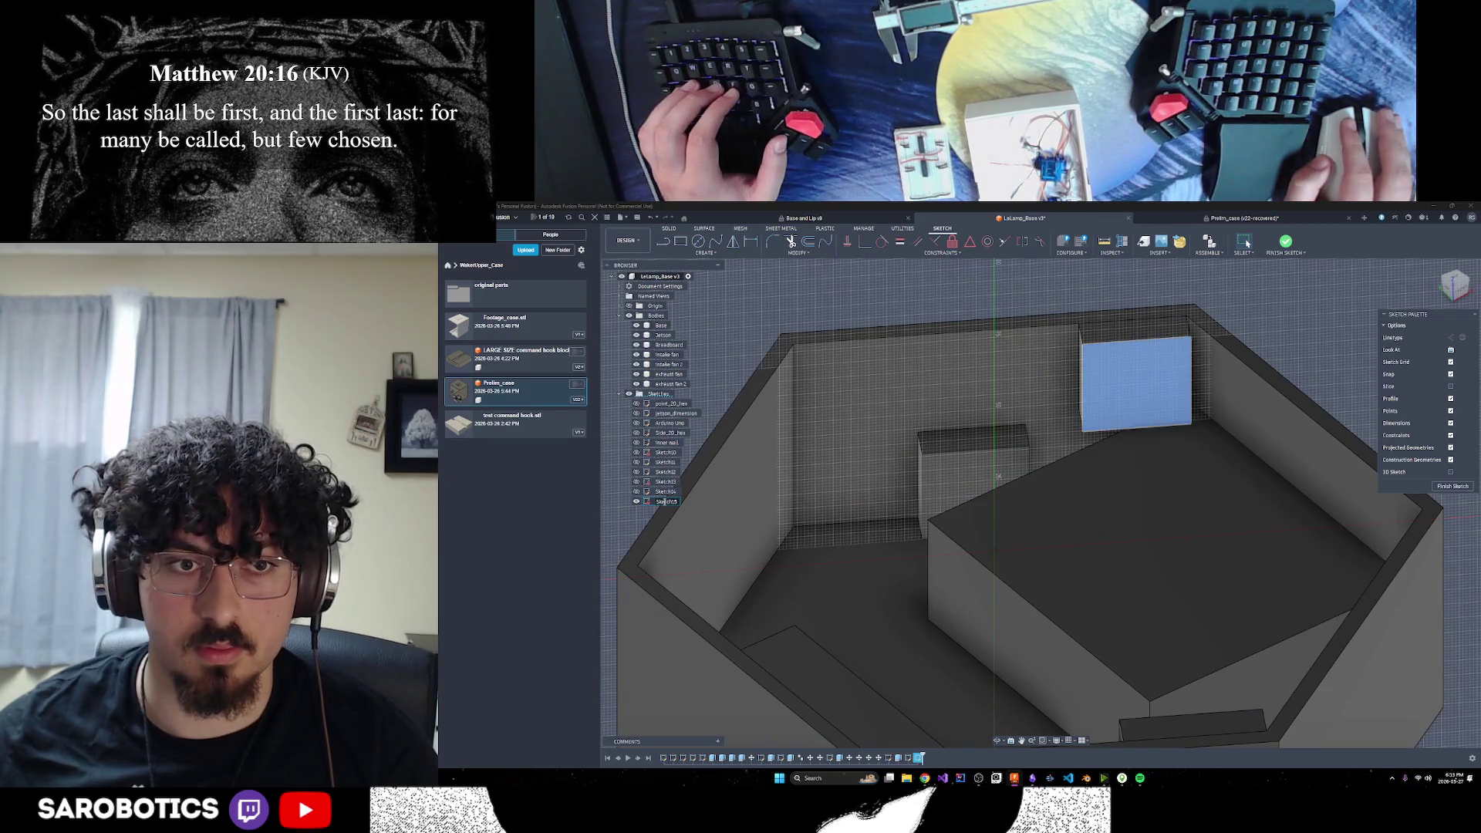
{"action": "left_click", "coordinate": [671, 502]}
{"action": "scroll", "coordinate": [1102, 401], "scroll_direction": "up", "scroll_amount": 3}
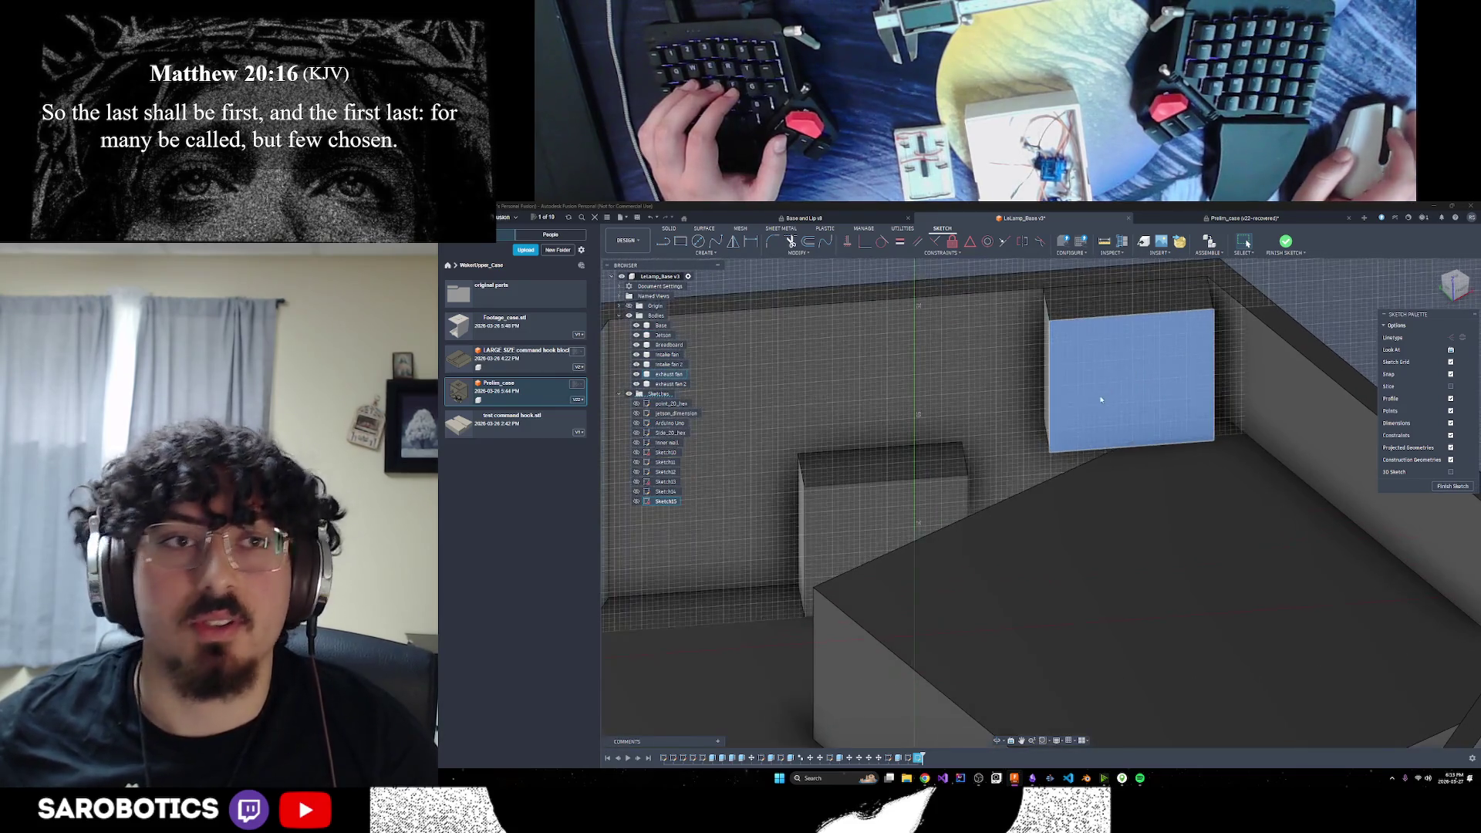
{"action": "scroll", "coordinate": [1102, 400], "scroll_direction": "down", "scroll_amount": 5}
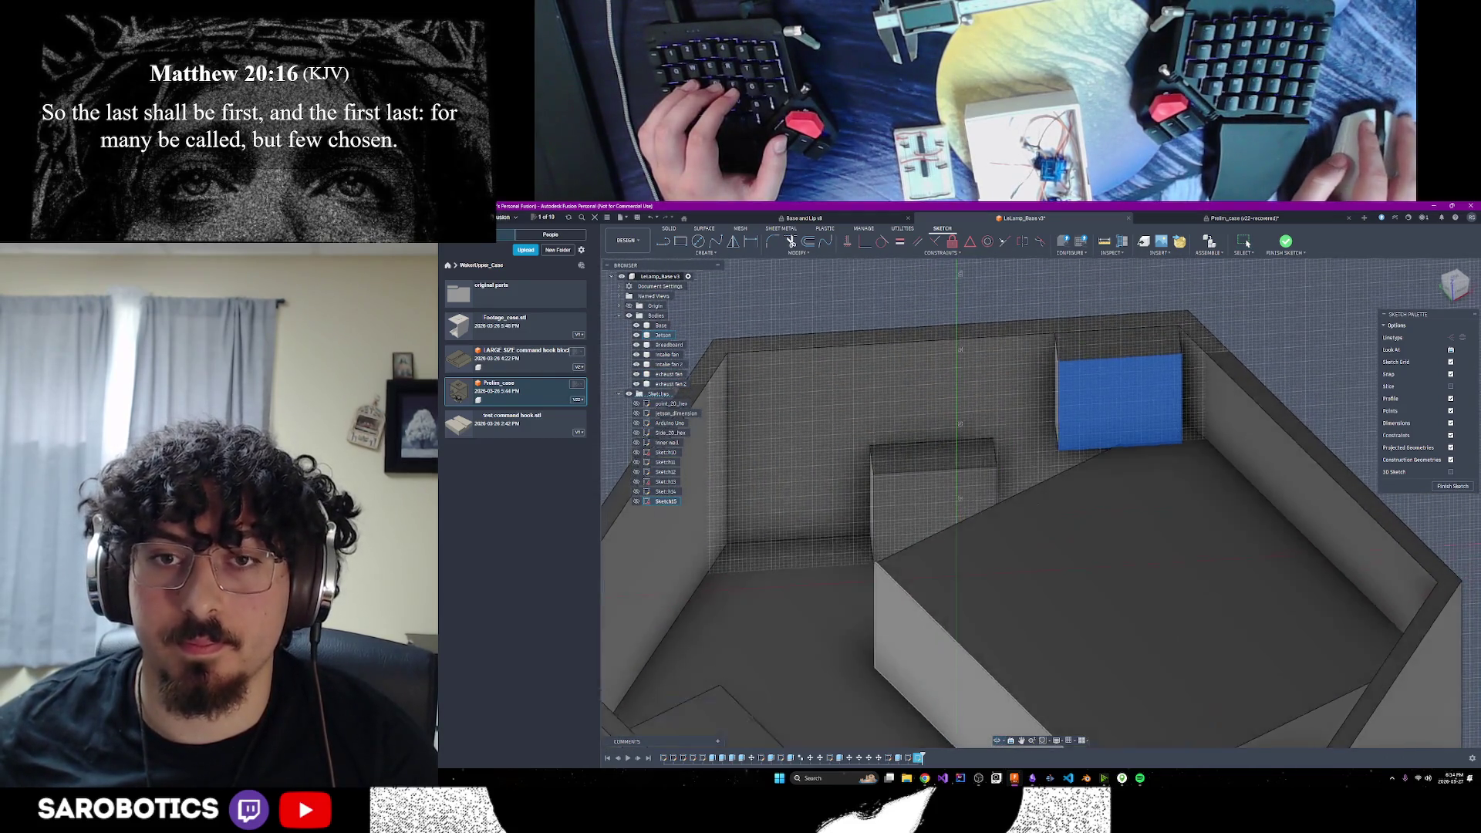
Hide the exhaust fan 2 block along the back wall, keeping the exhaust fan block visible
{"action": "middle_click_drag", "start_coordinate": [1101, 401], "coordinate": [1100, 385], "text": "shift"}
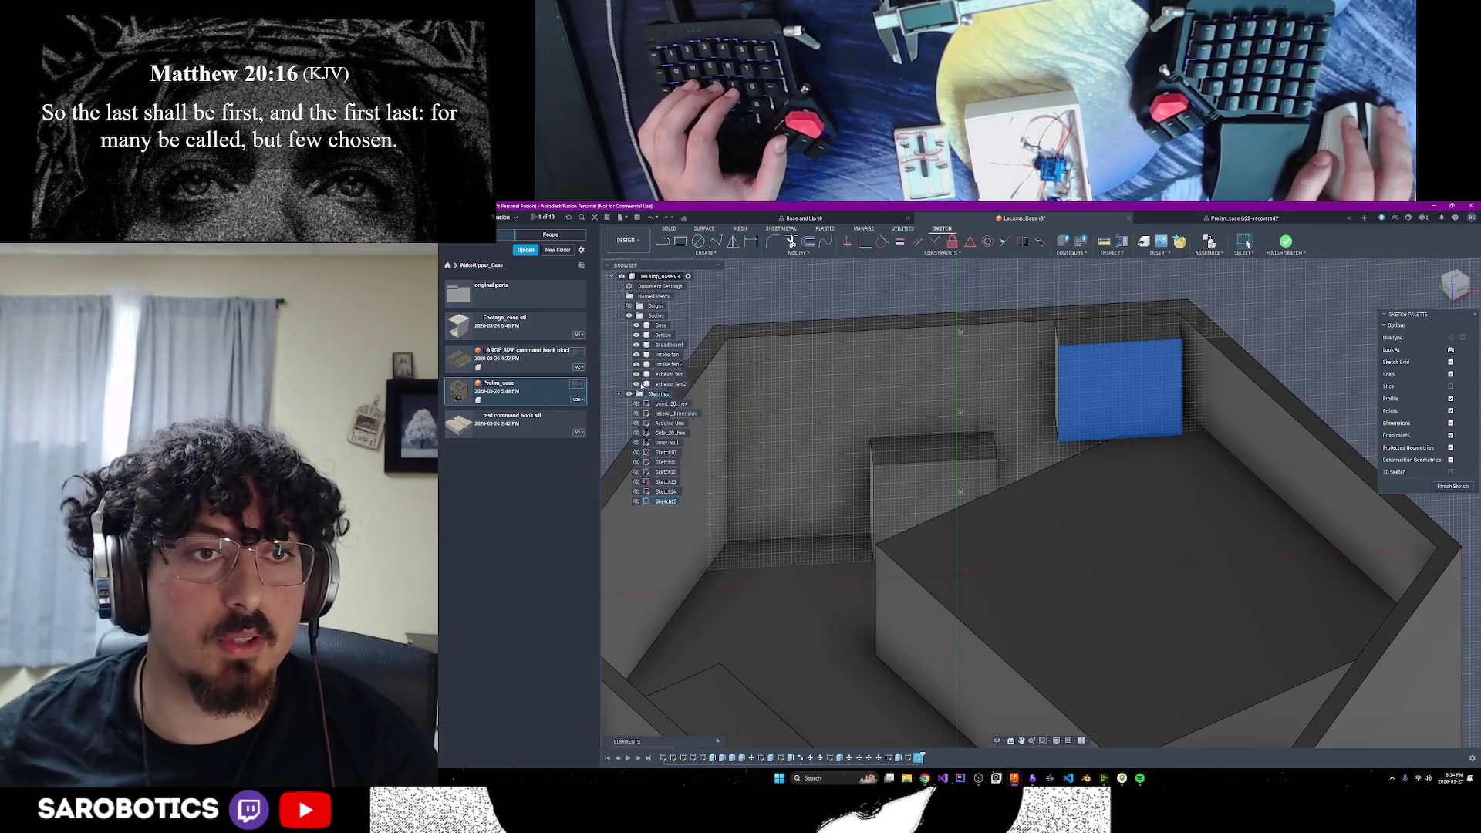
{"action": "left_click", "coordinate": [637, 384]}
{"action": "left_click", "coordinate": [636, 375]}
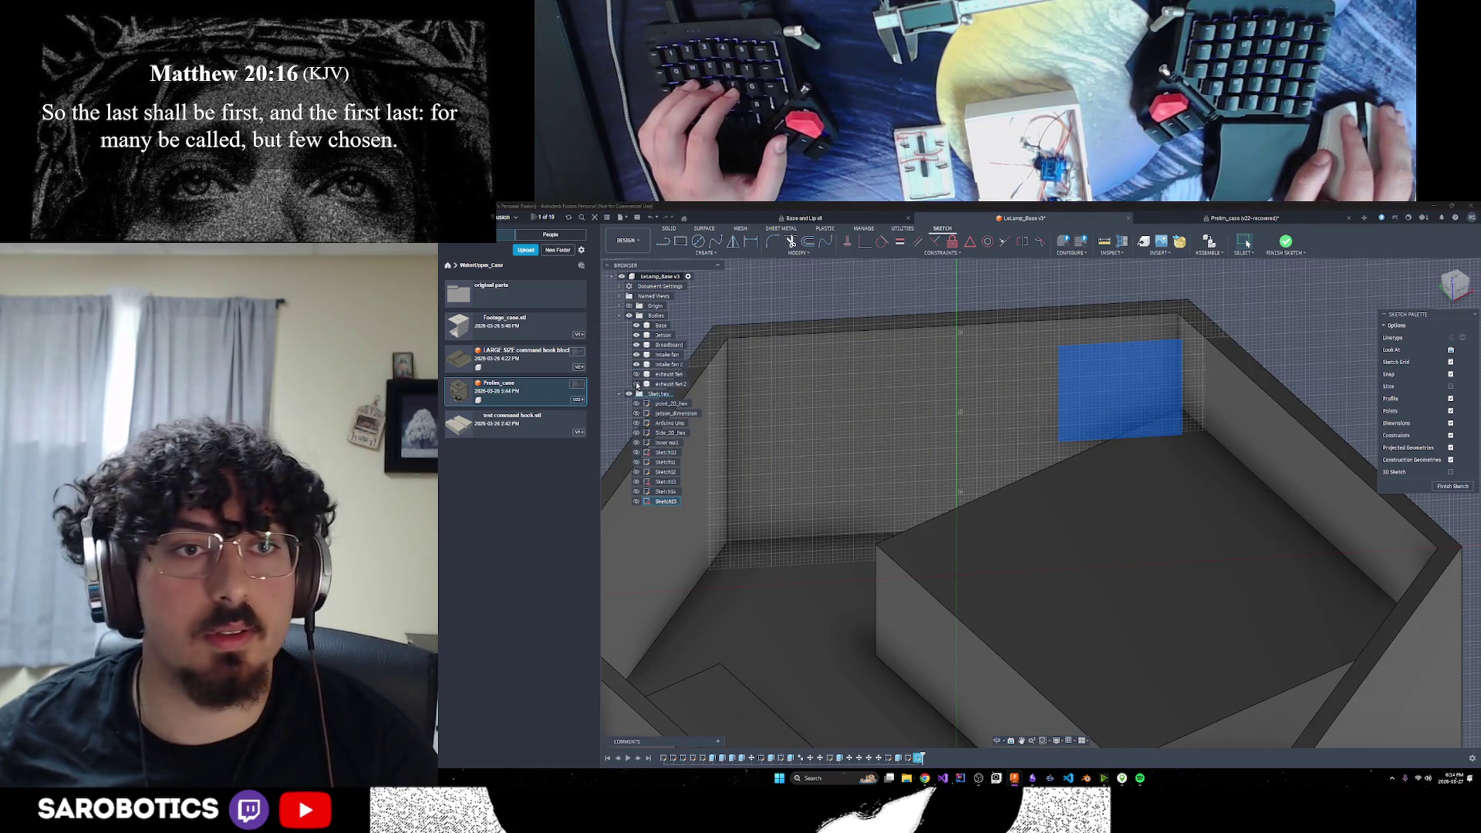
{"action": "left_click", "coordinate": [636, 375]}
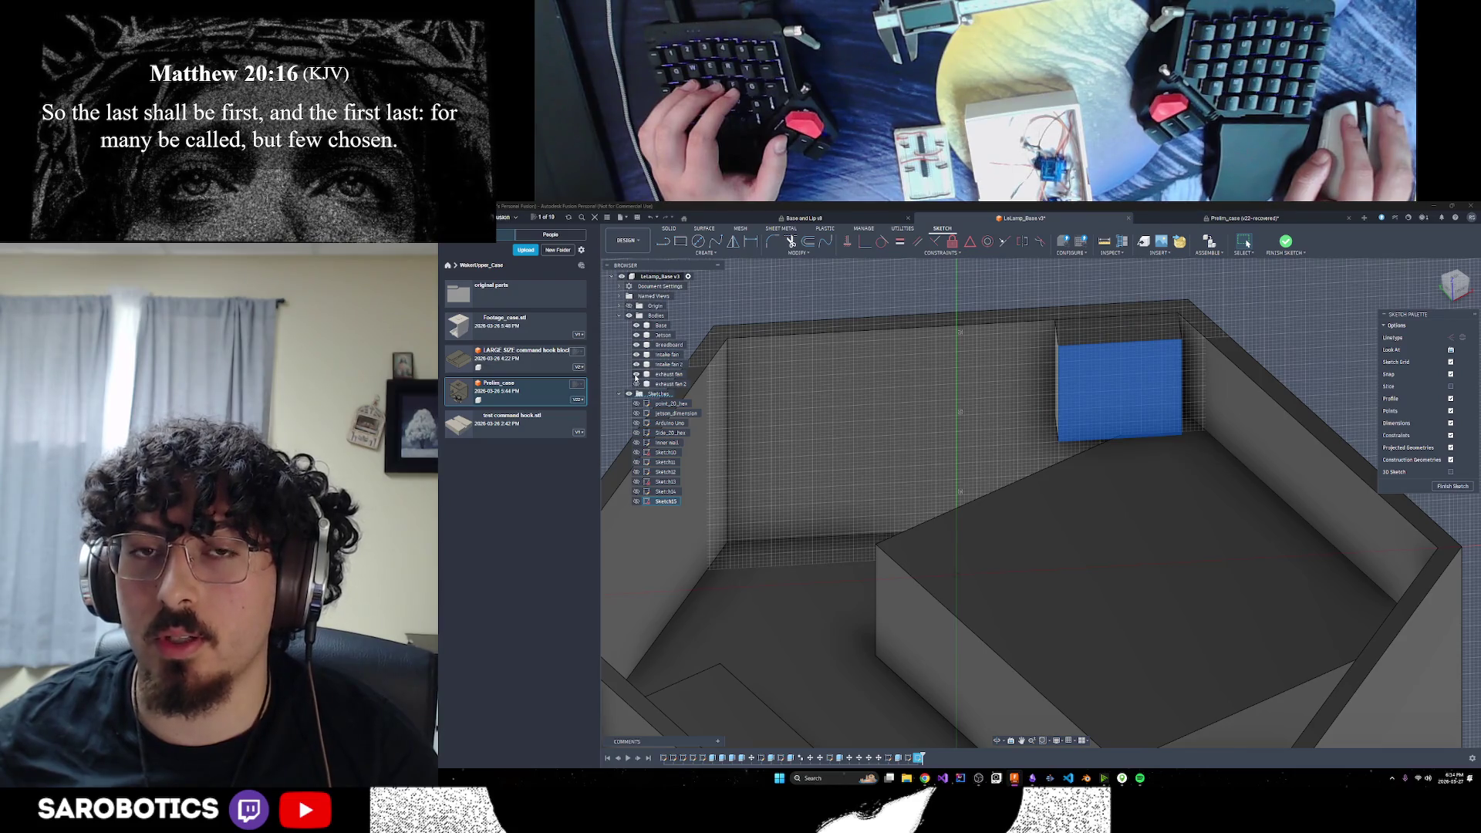
{"action": "left_click", "coordinate": [664, 241]}
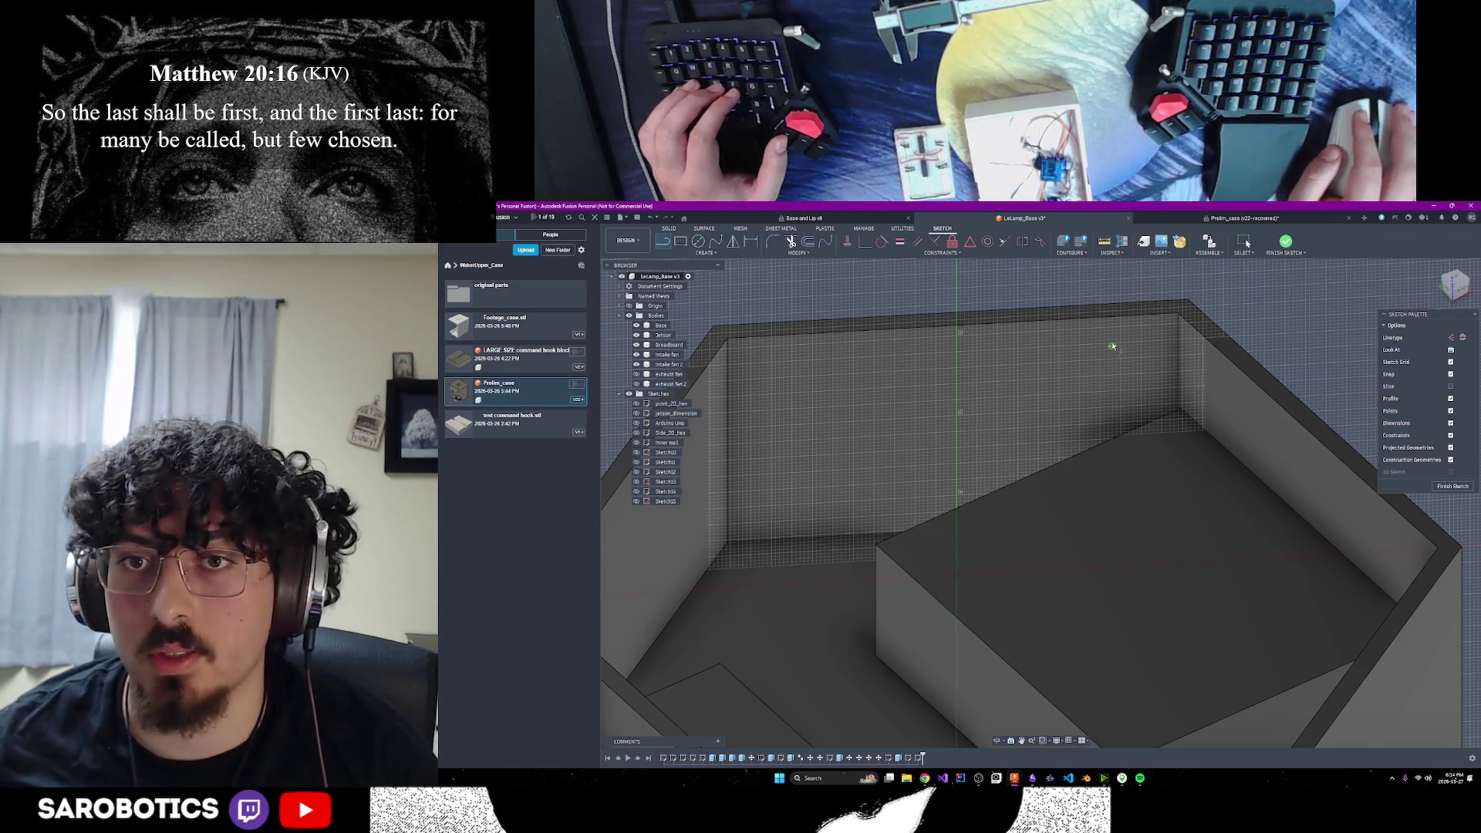
Finish the fan-block sketch
{"action": "scroll", "coordinate": [1113, 324], "scroll_direction": "up", "scroll_amount": 2}
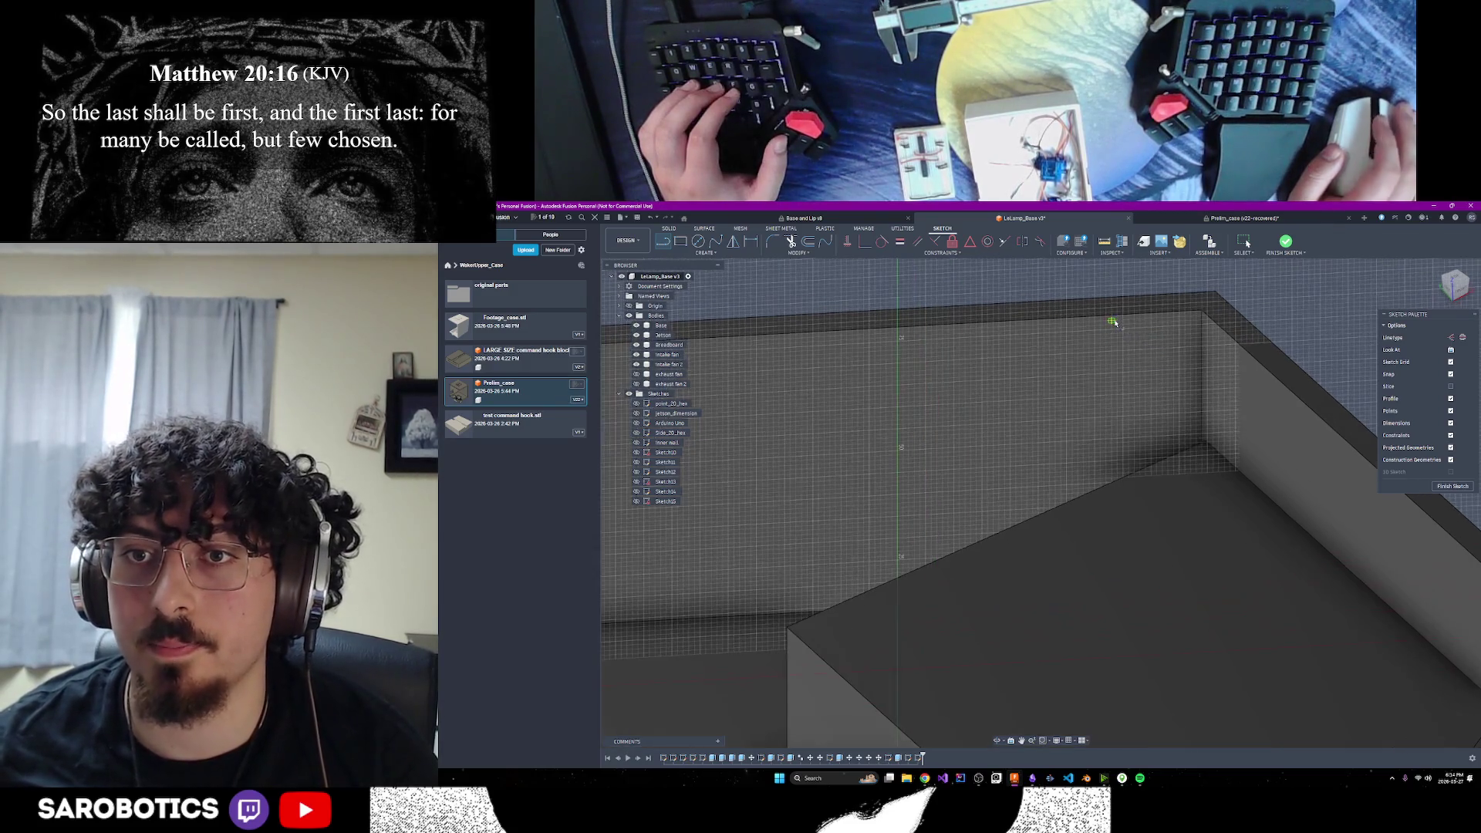
{"action": "scroll", "coordinate": [1113, 323], "scroll_direction": "down", "scroll_amount": 2}
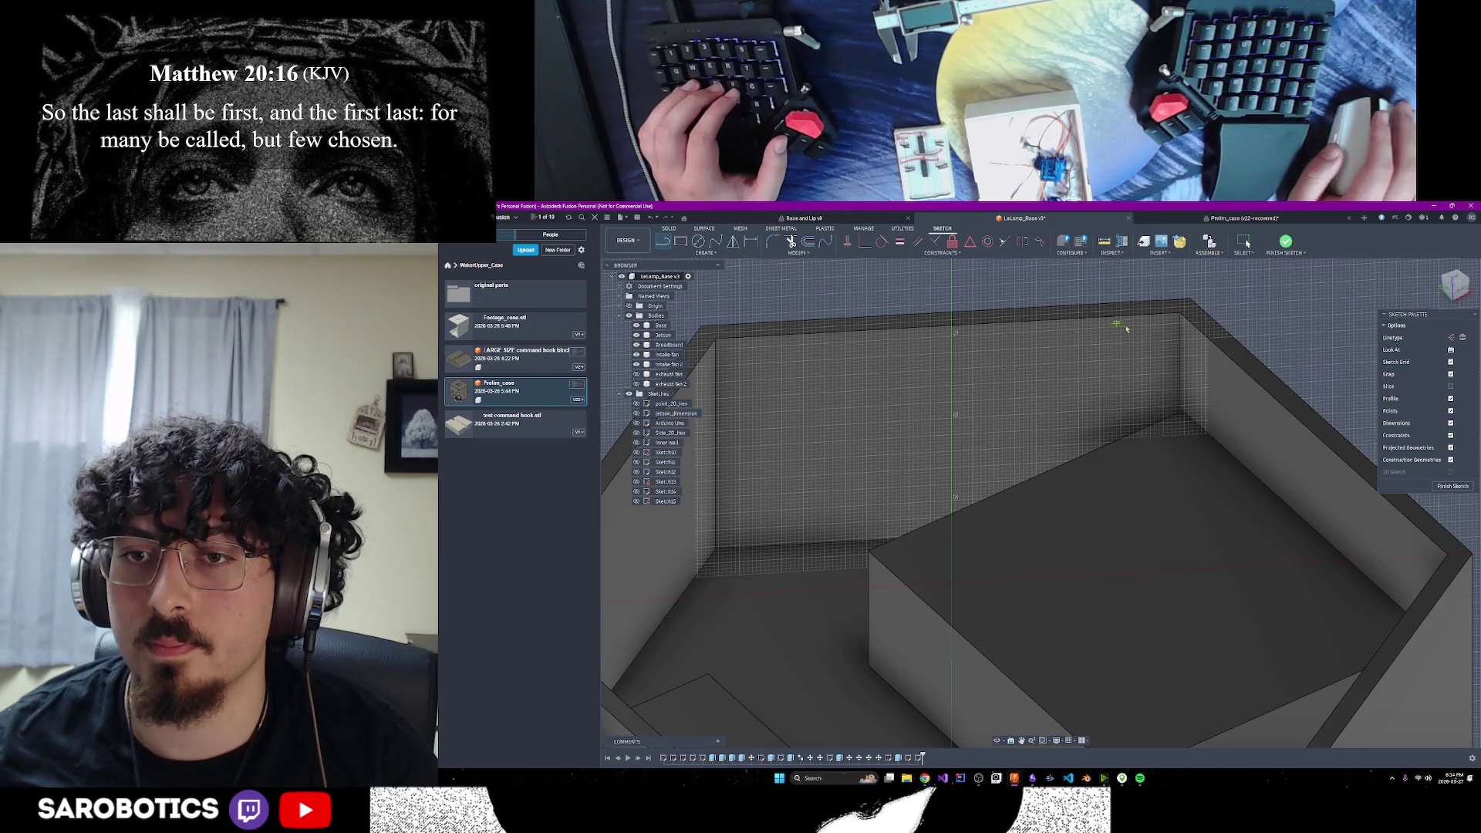
{"action": "left_click", "coordinate": [1455, 487]}
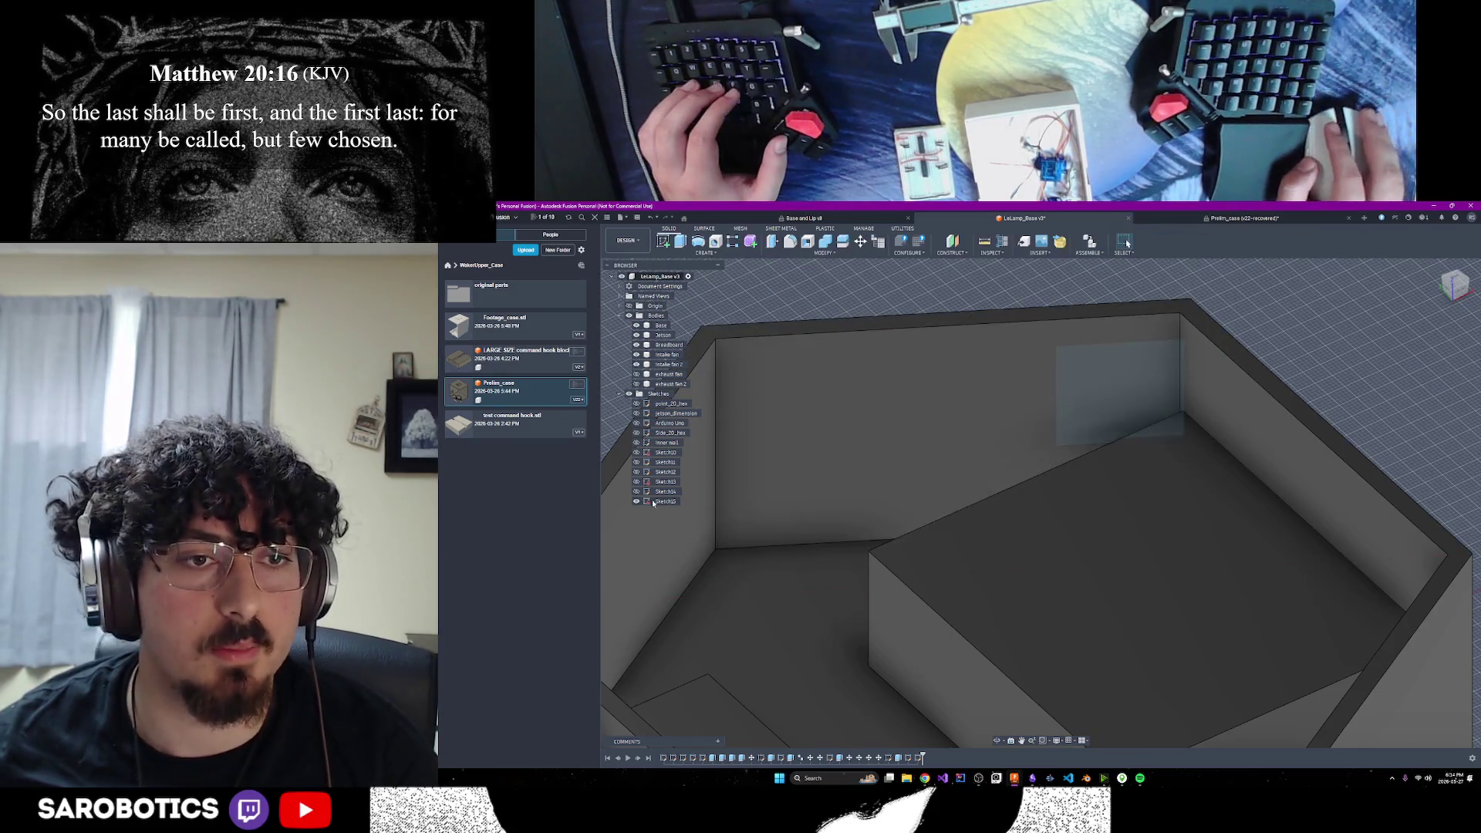
Start a sketch on the back wall's inner face and orbit to a 3D view from above
{"action": "left_click", "coordinate": [662, 241]}
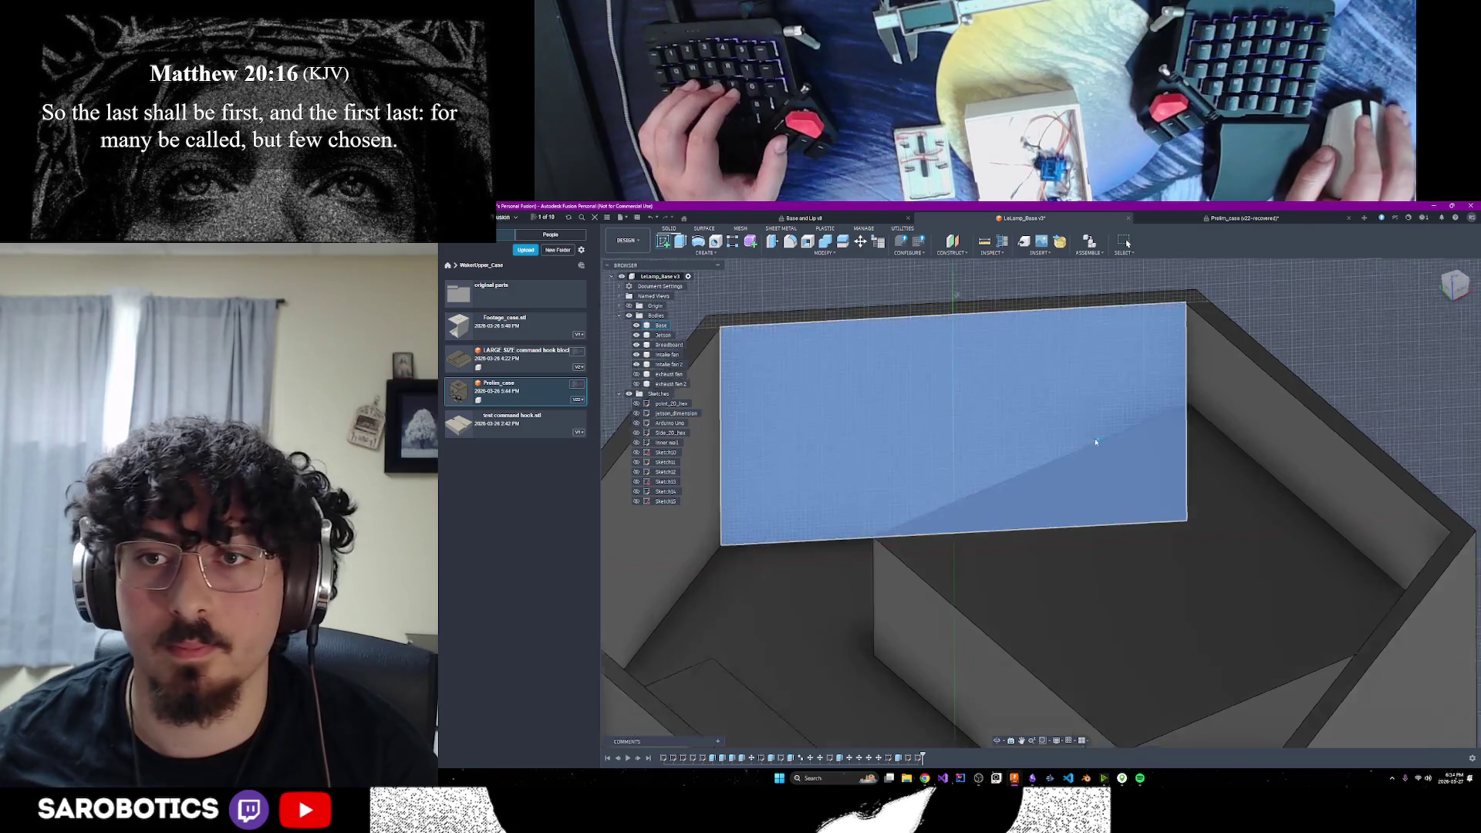
{"action": "left_click", "coordinate": [1081, 435]}
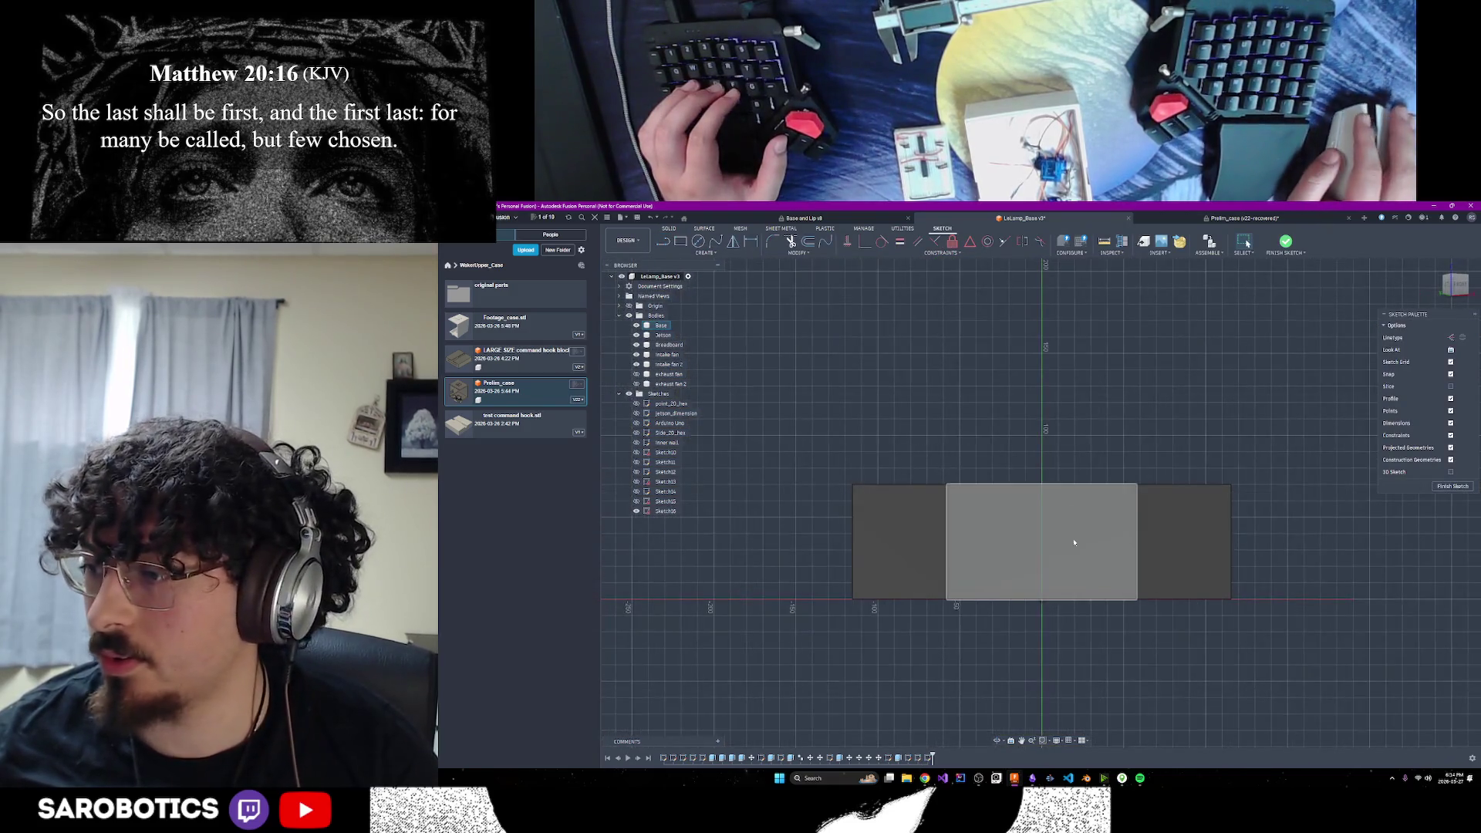
{"action": "middle_click_drag", "start_coordinate": [1085, 534], "coordinate": [1085, 602]}
{"action": "left_click", "coordinate": [997, 741]}
{"action": "mouse_move", "coordinate": [1027, 602]}
{"action": "left_mouse_down"}
{"action": "mouse_move", "coordinate": [1048, 497]}
{"action": "mouse_move", "coordinate": [1042, 525]}
{"action": "left_mouse_up"}
{"action": "scroll", "coordinate": [1044, 525], "scroll_direction": "up", "scroll_amount": 5}
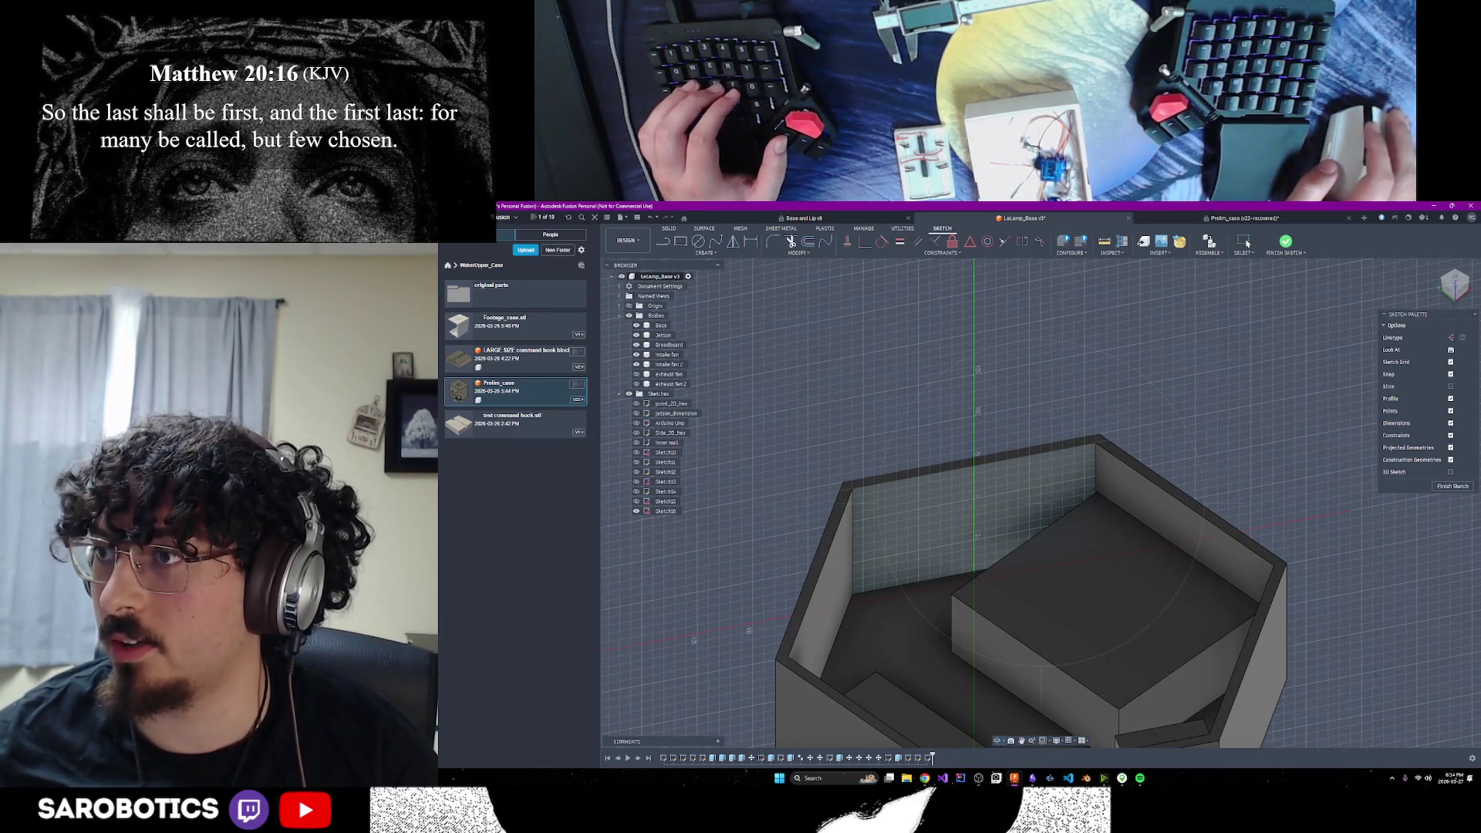
{"action": "scroll", "coordinate": [1053, 525], "scroll_direction": "up", "scroll_amount": 2}
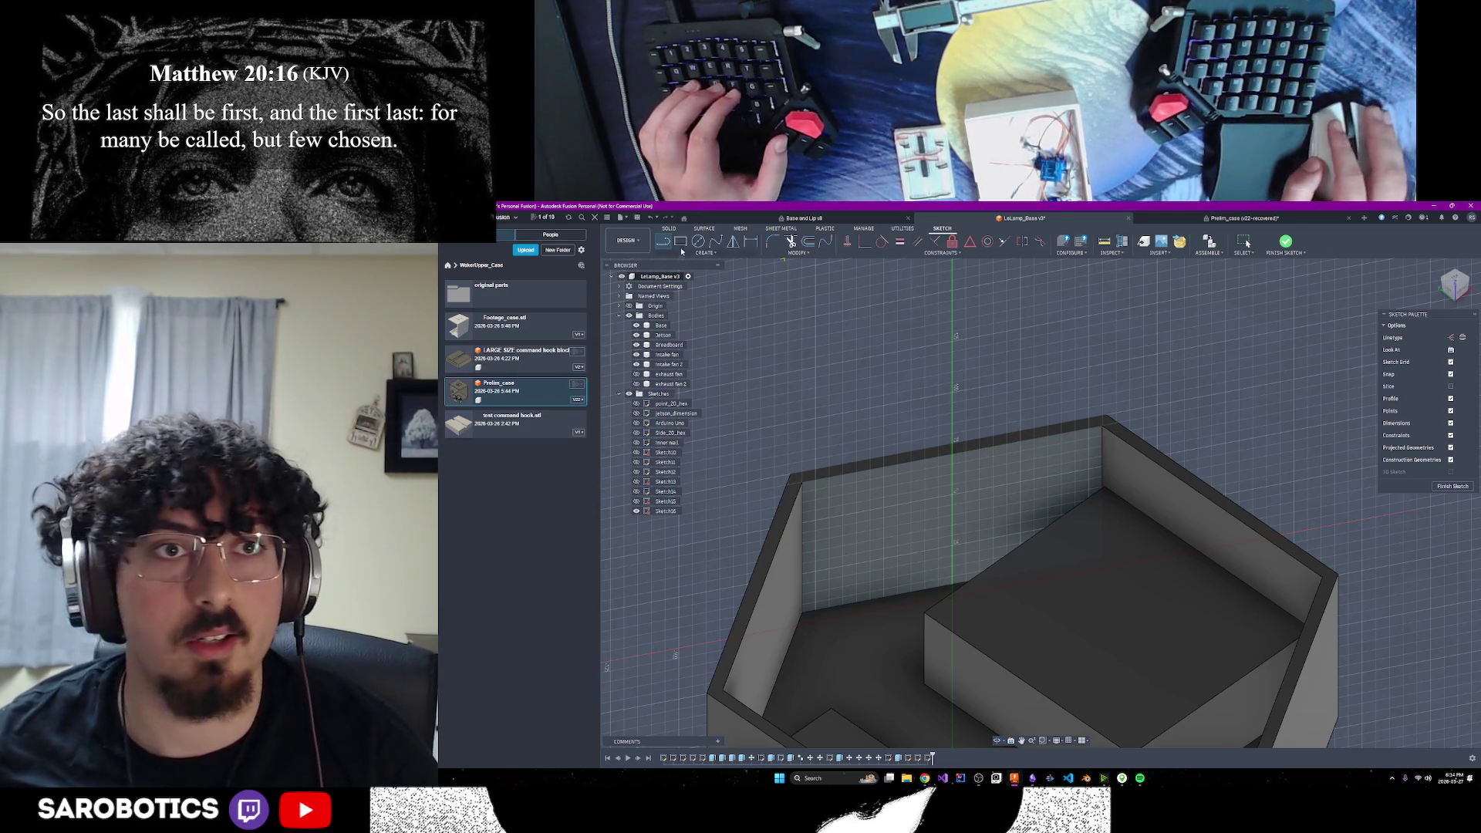
Begin a line at the back wall's top edge and switch the linetype to Construction
{"action": "left_click", "coordinate": [1007, 448]}
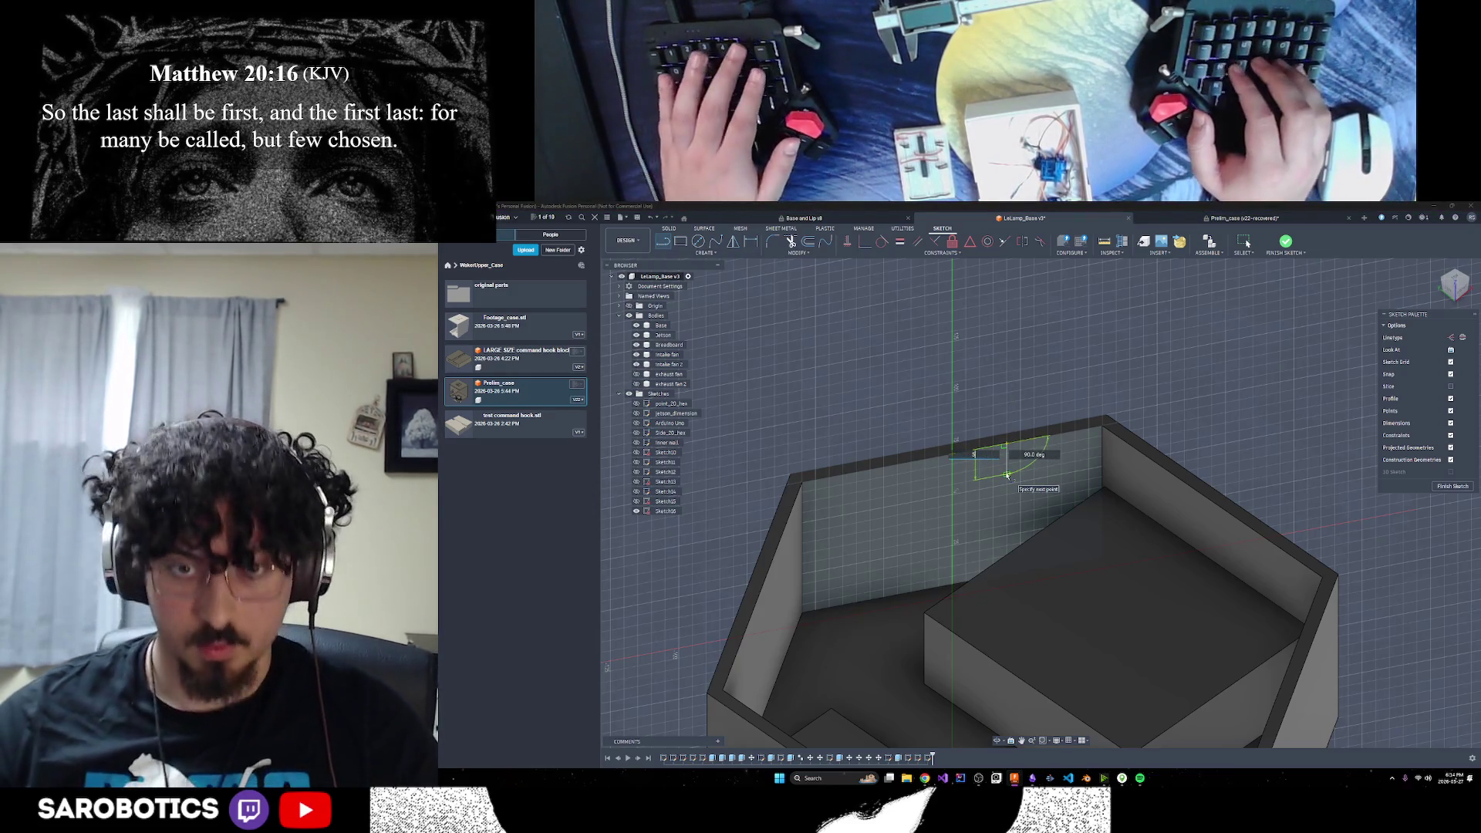
{"action": "type", "text": "5"}
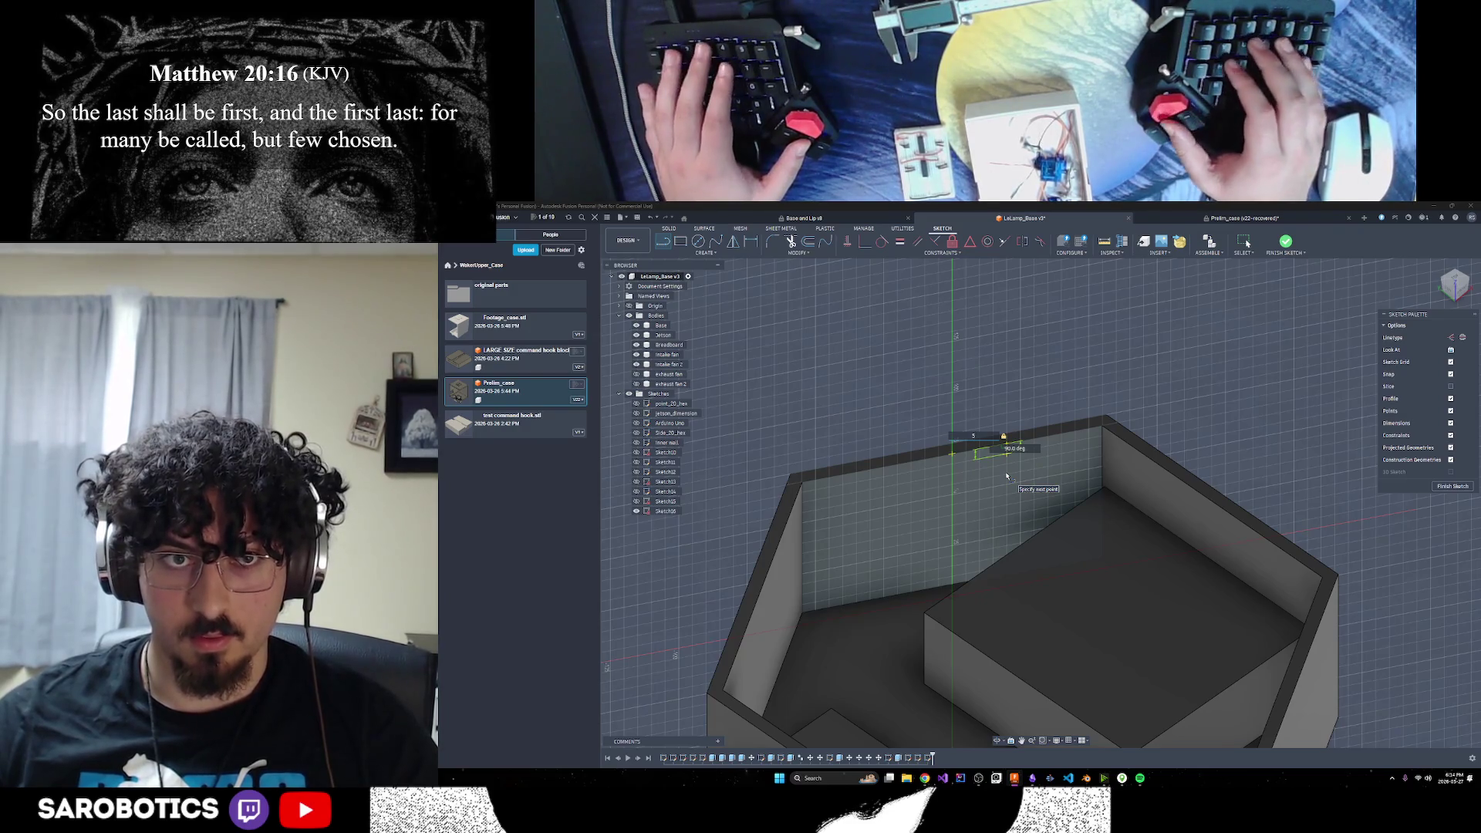
{"action": "key", "text": "BackSpace"}
{"action": "type", "text": "3"}
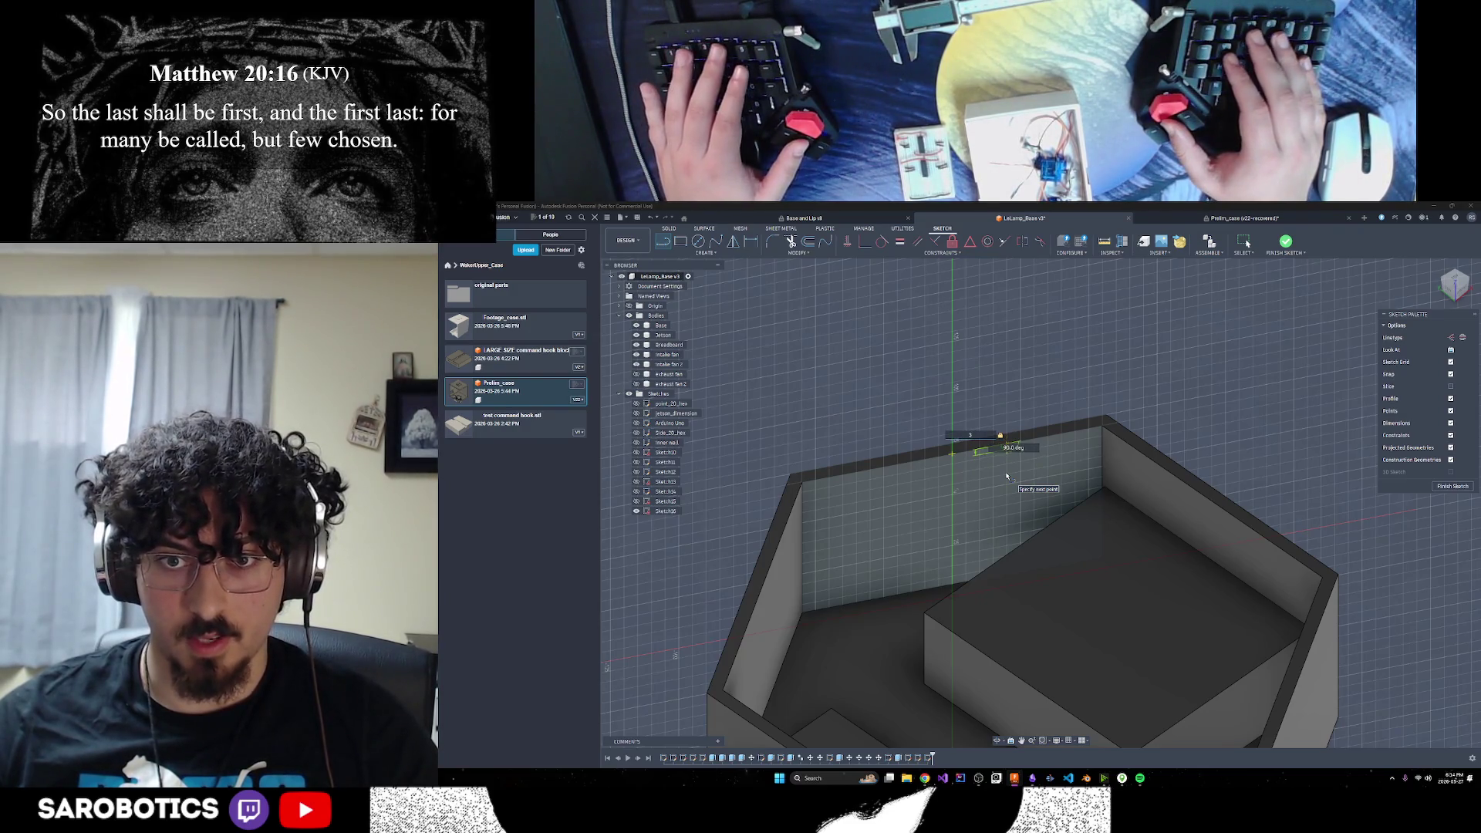
{"action": "key", "text": "BackSpace"}
{"action": "type", "text": "4"}
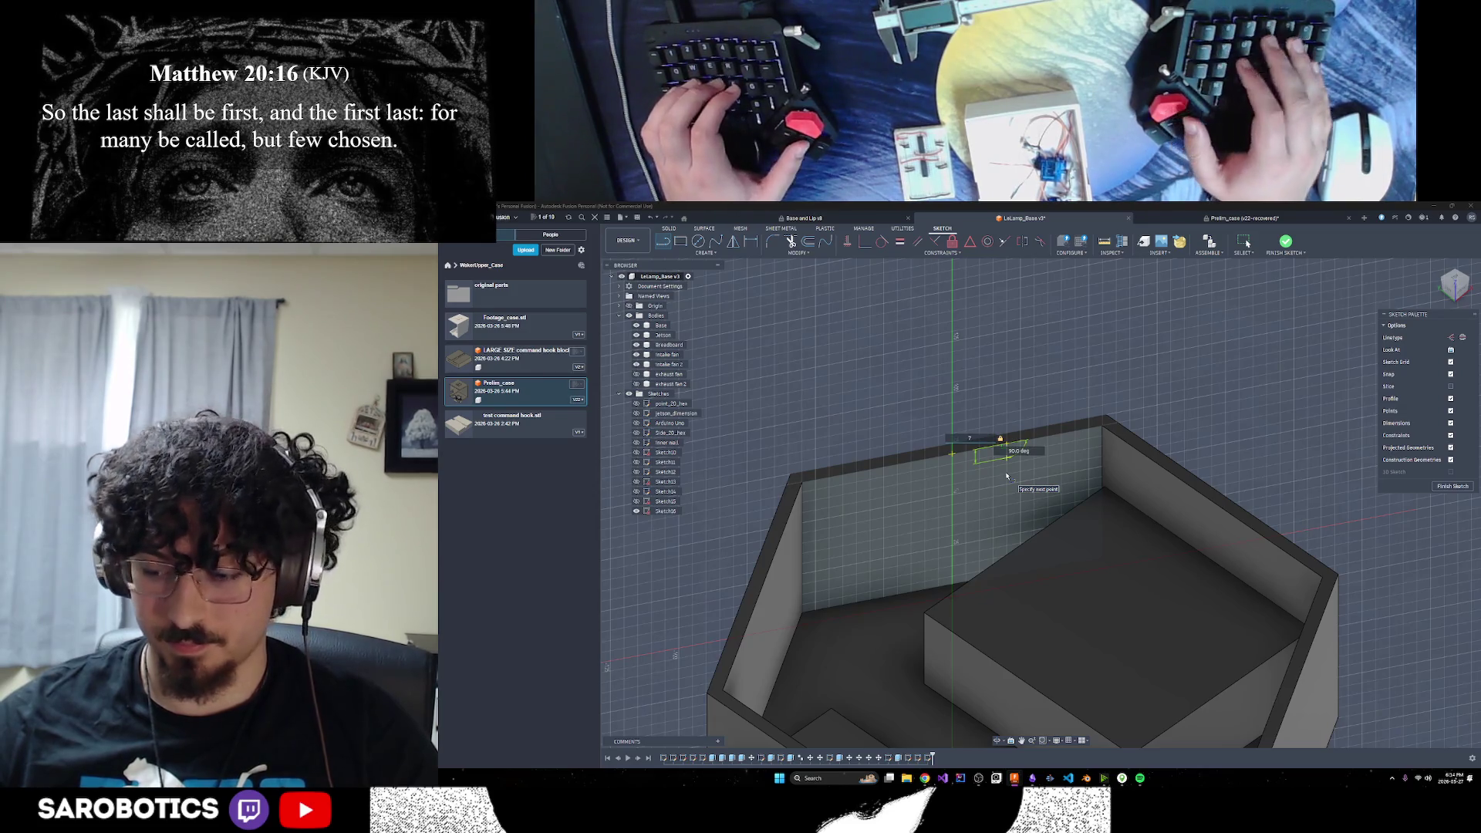
{"action": "key", "text": "BackSpace"}
{"action": "type", "text": "6"}
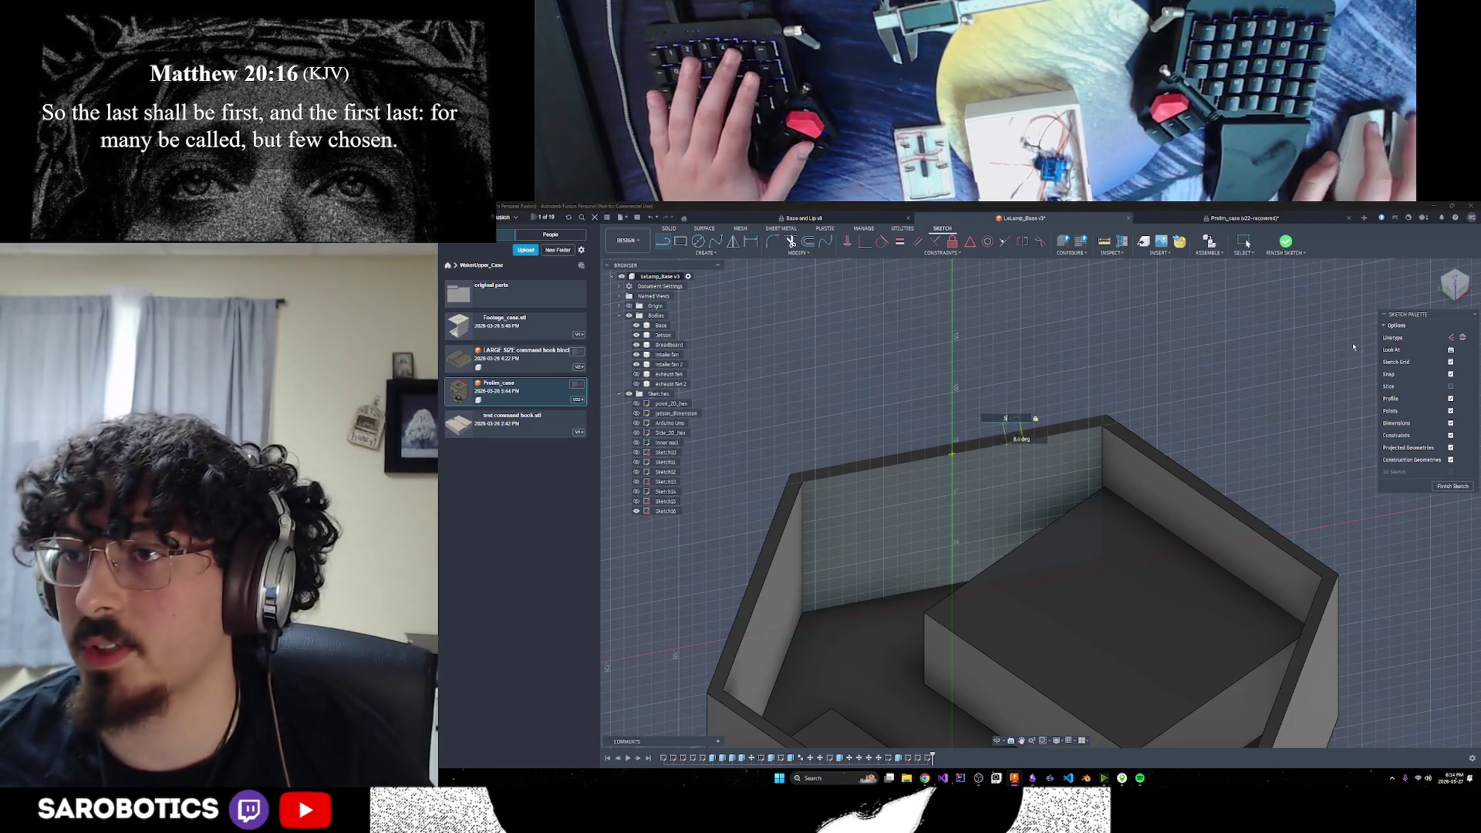
{"action": "left_click", "coordinate": [1452, 338]}
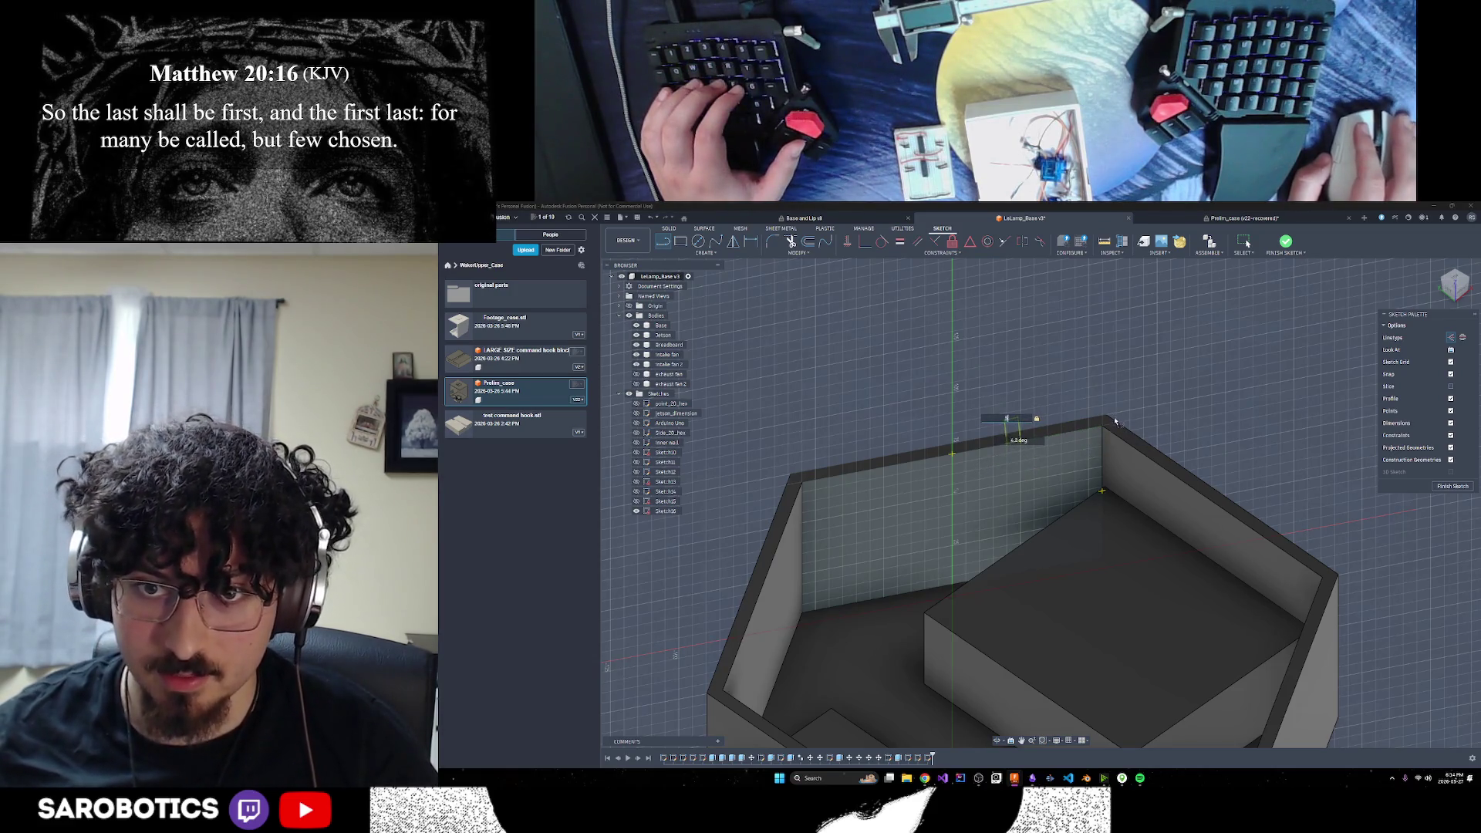
{"action": "key", "text": "Escape"}
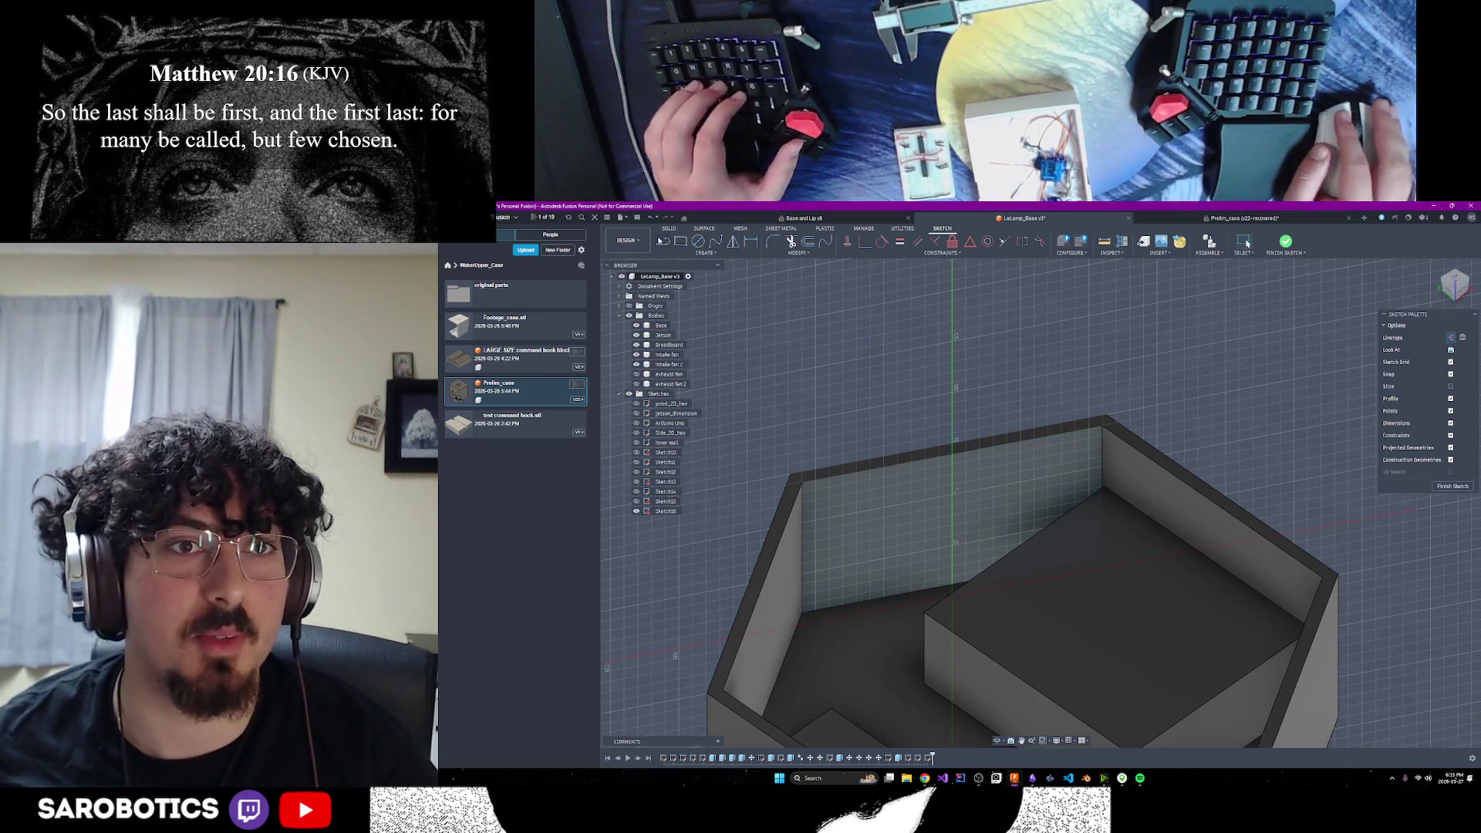
Draw a 5 mm vertical construction line down from the back wall's top edge
{"action": "left_click", "coordinate": [1034, 439]}
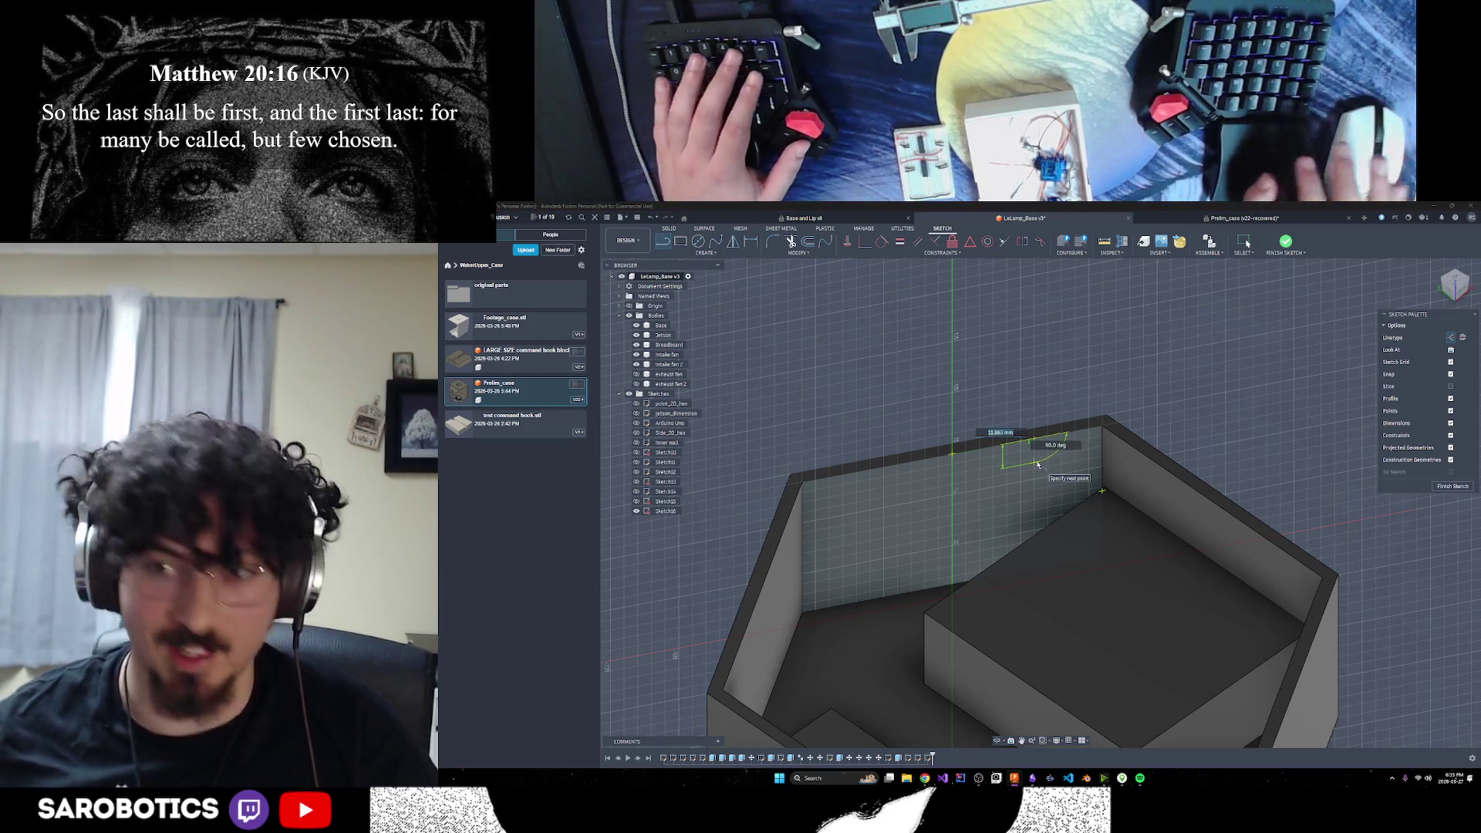
{"action": "type", "text": "5"}
{"action": "key", "text": "Tab"}
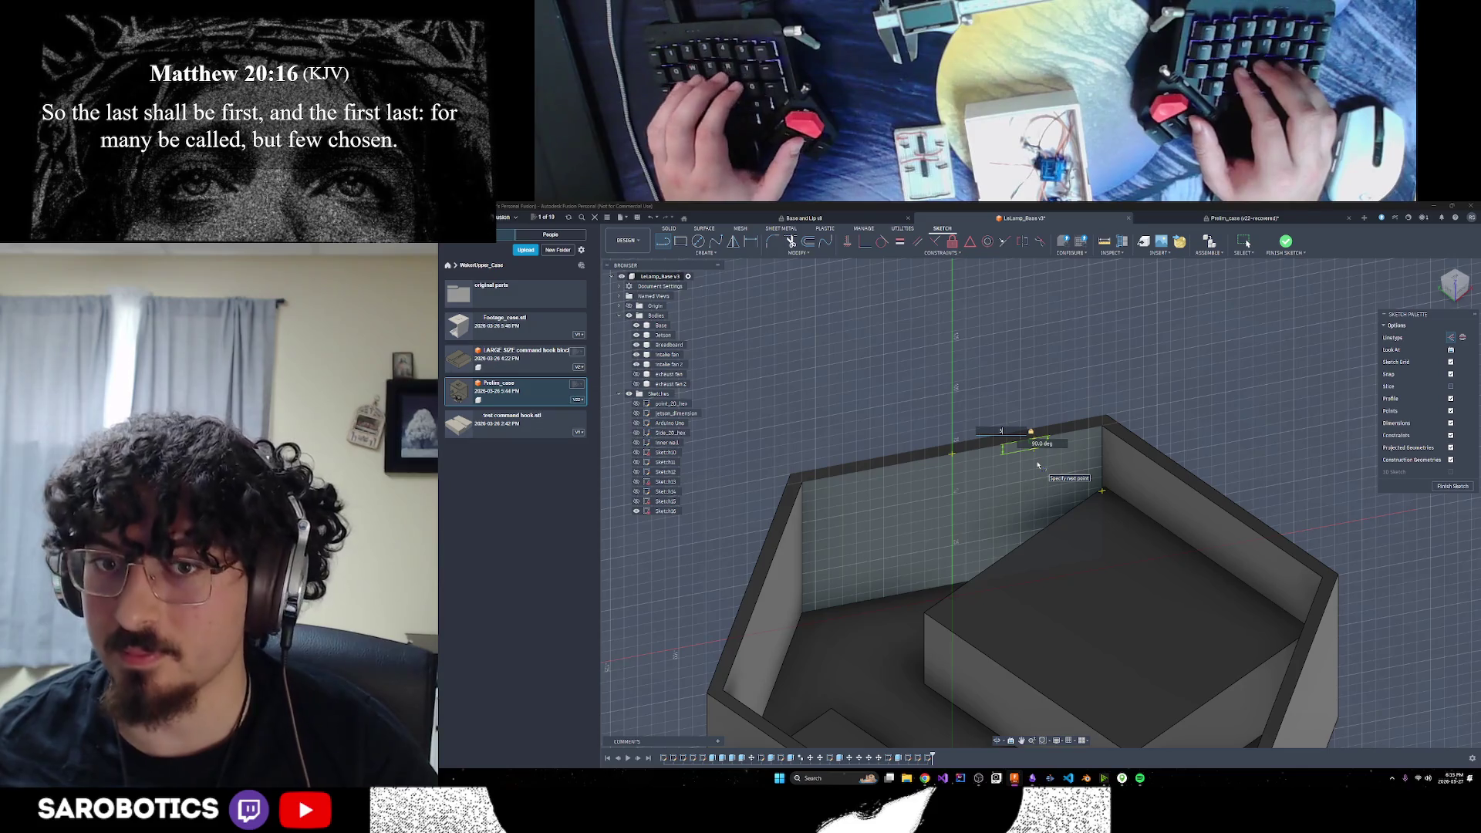
{"action": "key", "text": "Return"}
{"action": "scroll", "coordinate": [1003, 463], "scroll_direction": "down", "scroll_amount": 5}
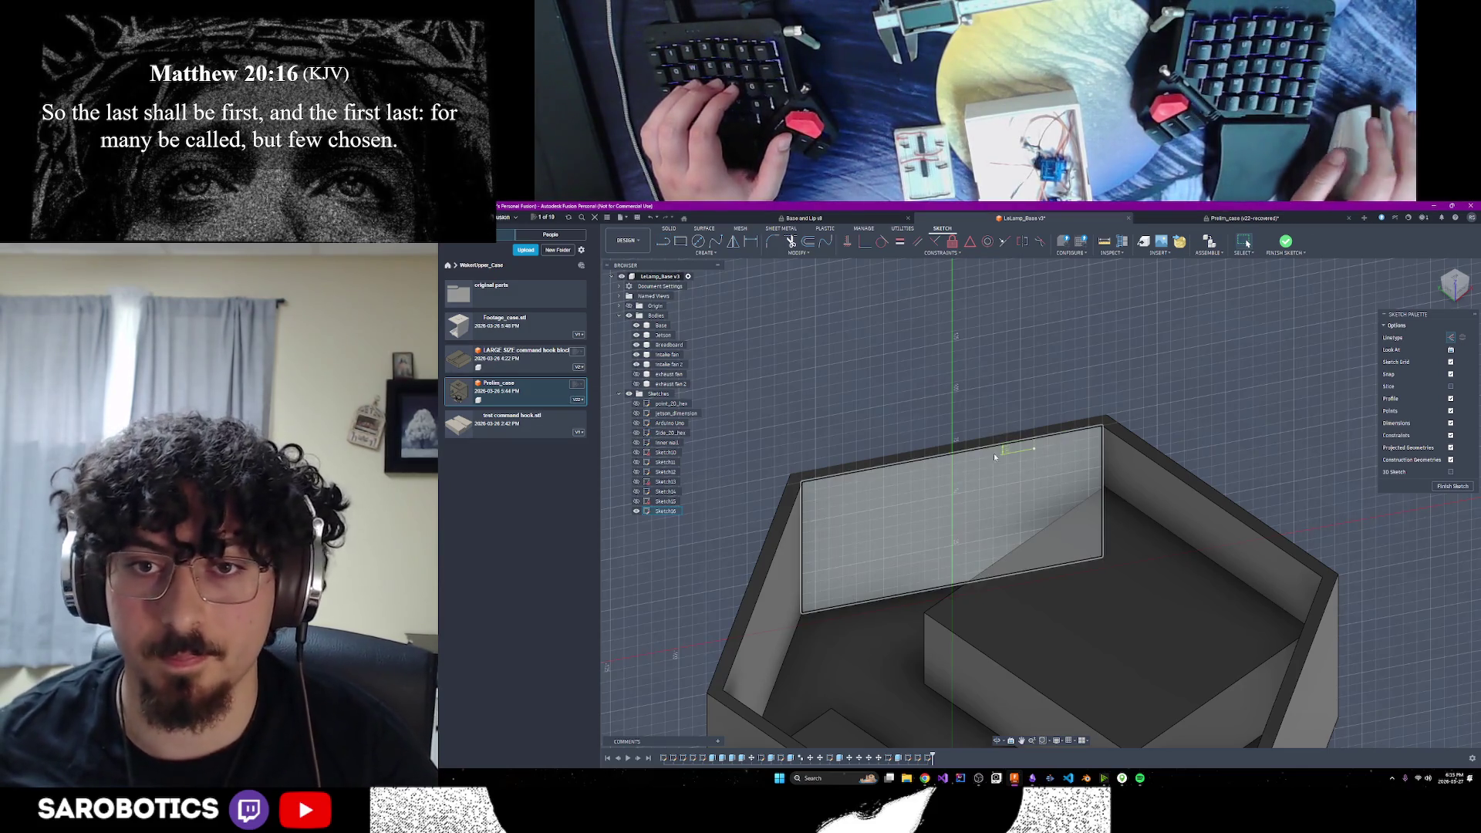
{"action": "scroll", "coordinate": [992, 454], "scroll_direction": "up", "scroll_amount": 8}
{"action": "scroll", "coordinate": [1005, 565], "scroll_direction": "down", "scroll_amount": 2}
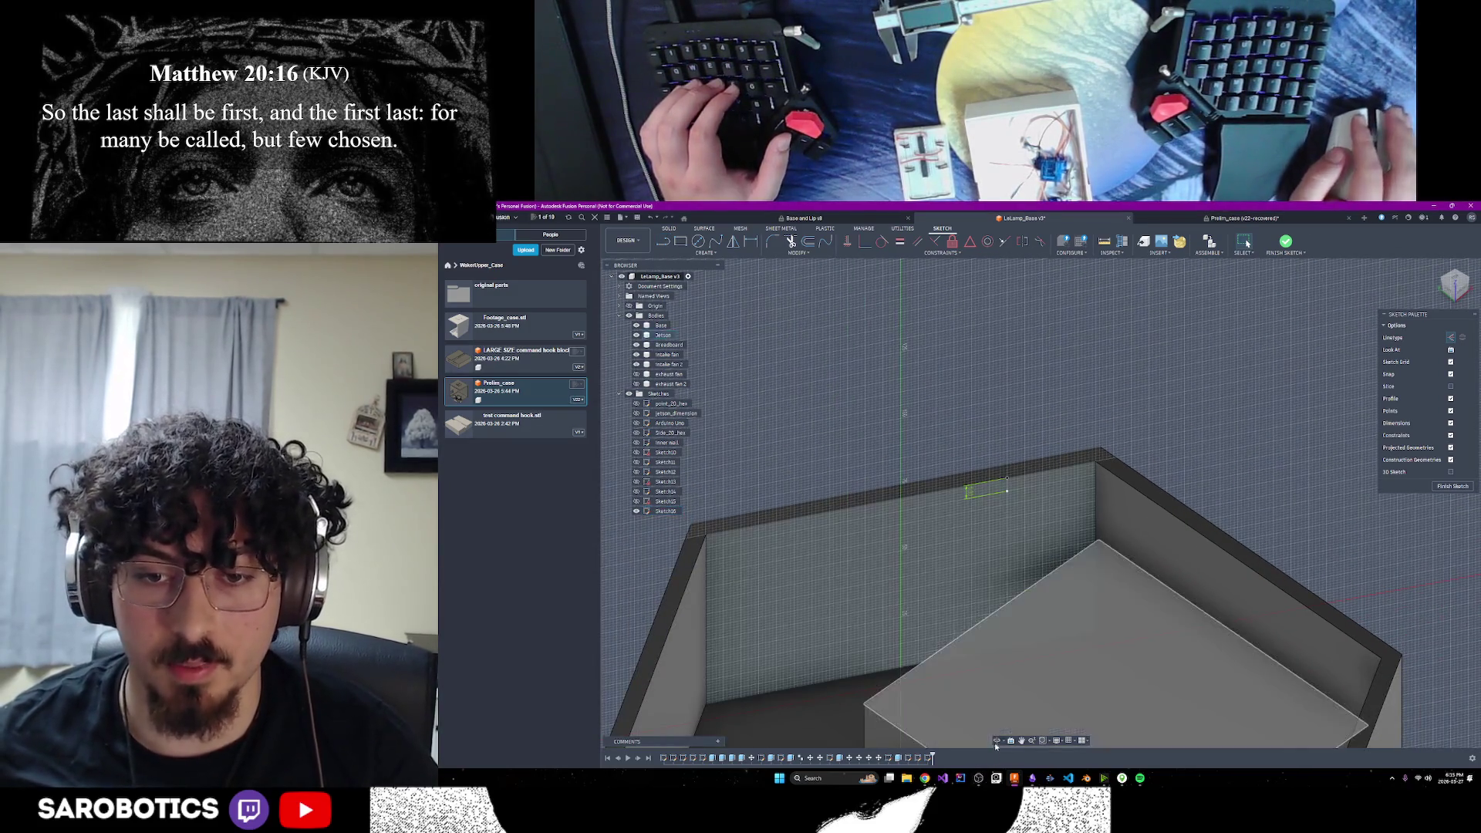
{"action": "middle_click_drag", "start_coordinate": [1015, 636], "coordinate": [1045, 498], "text": "shift"}
{"action": "key", "text": "Escape"}
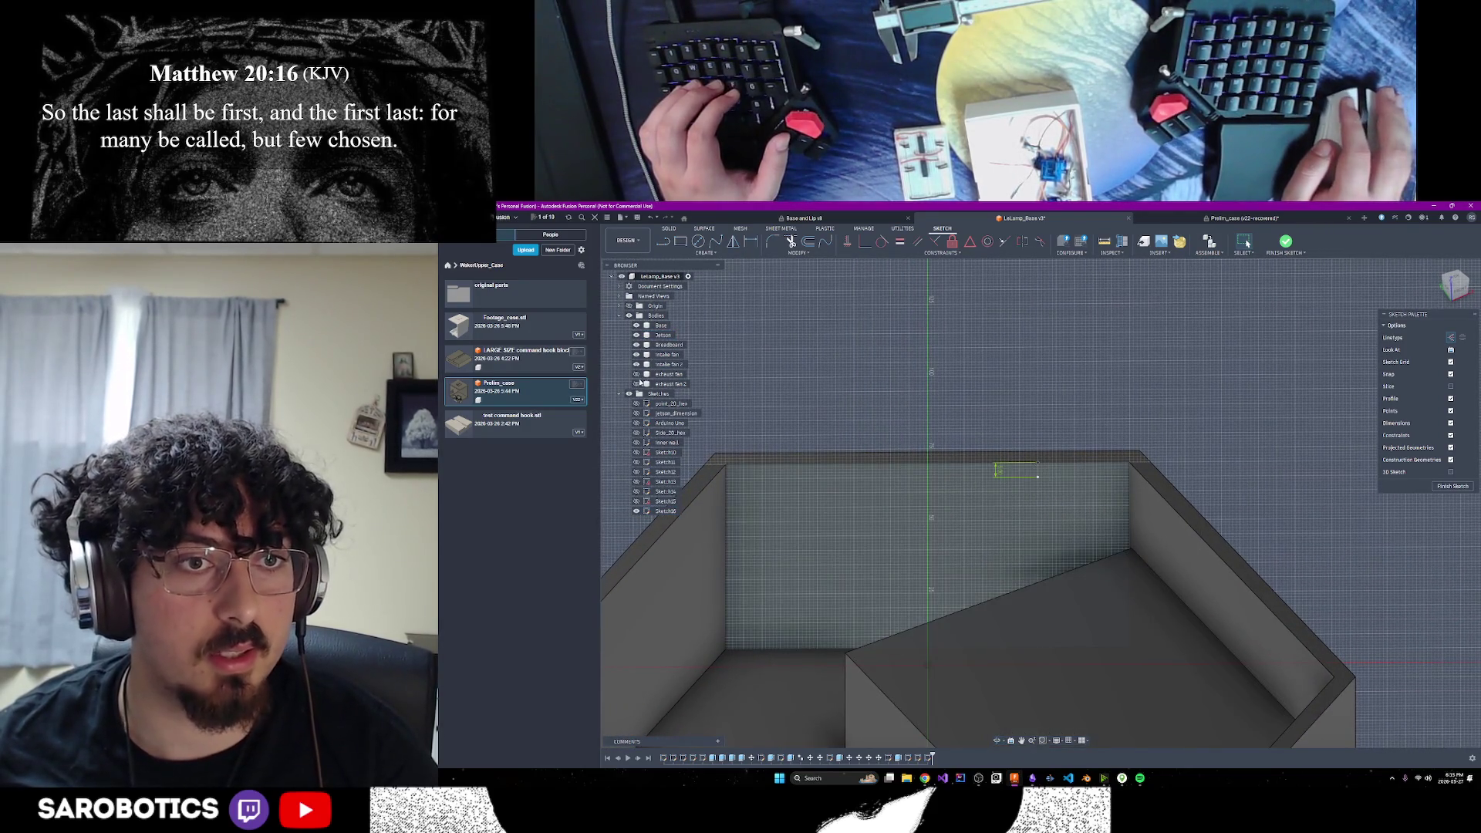
Hide the exhaust fan box so the back wall is clear
{"action": "left_click", "coordinate": [636, 383]}
{"action": "left_click", "coordinate": [637, 384]}
{"action": "left_click", "coordinate": [636, 374]}
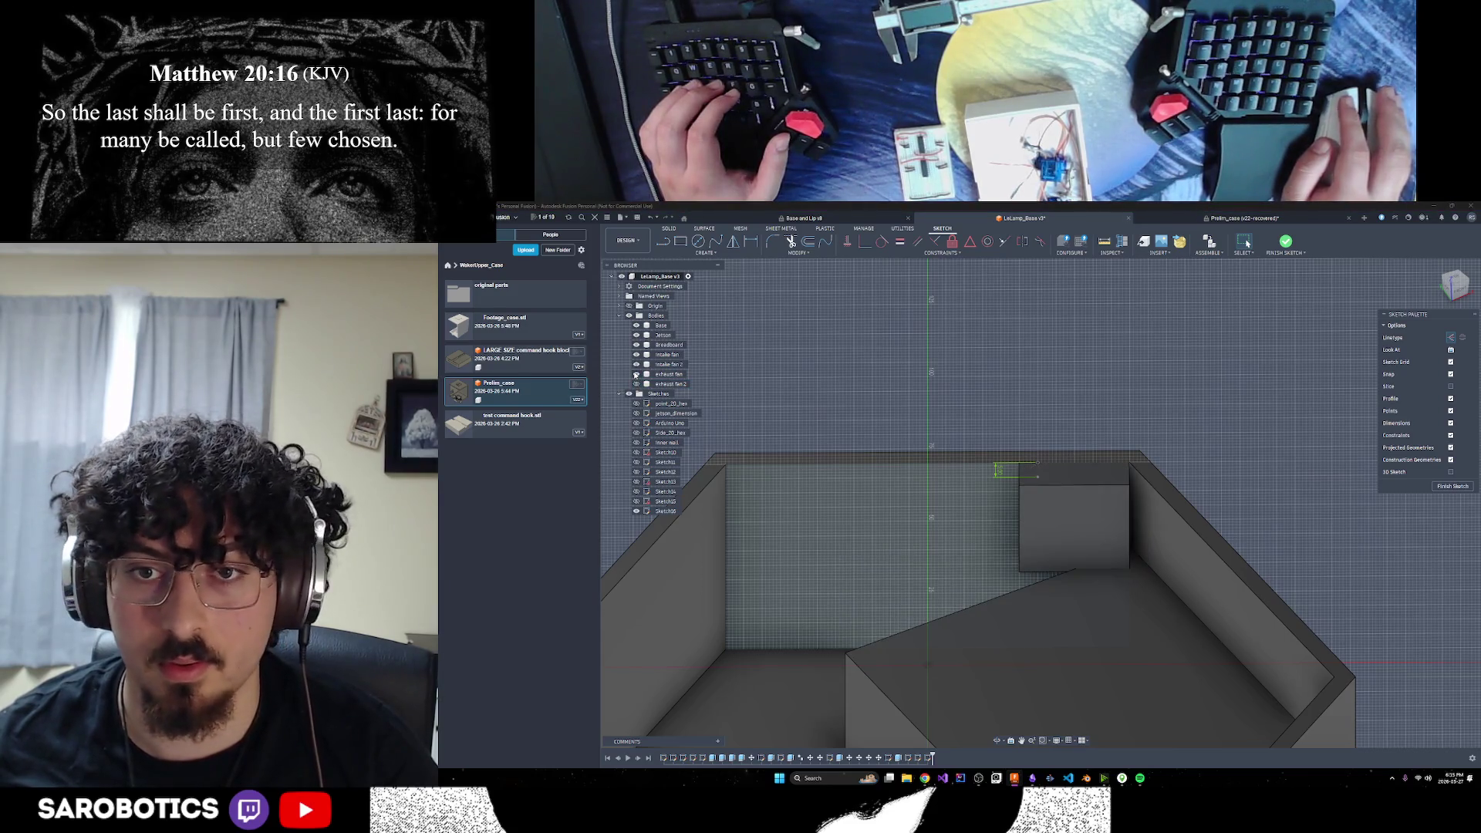
{"action": "left_click", "coordinate": [636, 374]}
{"action": "left_click", "coordinate": [636, 374]}
{"action": "left_click", "coordinate": [636, 374]}
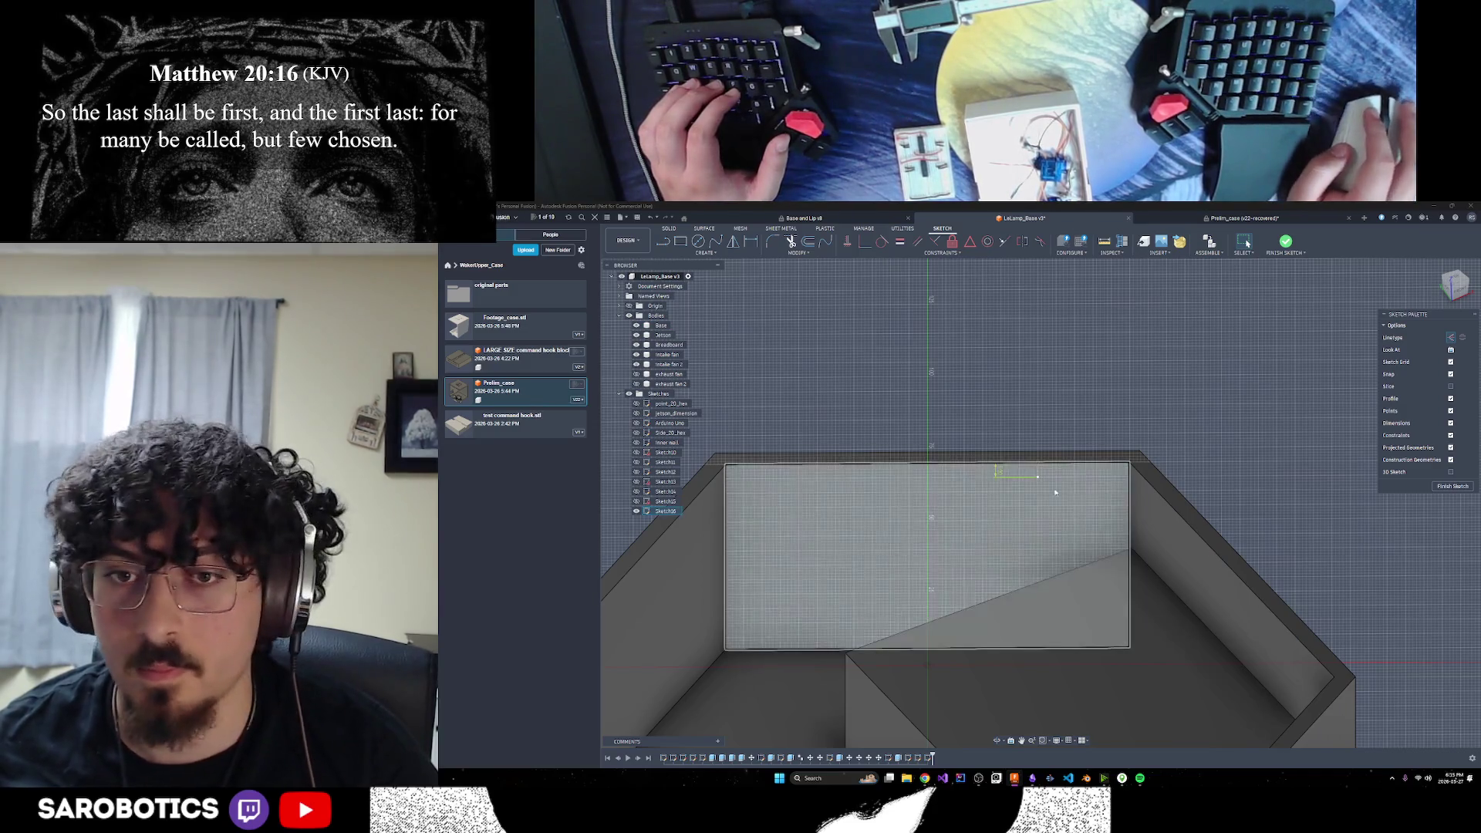
{"action": "left_click", "coordinate": [682, 243]}
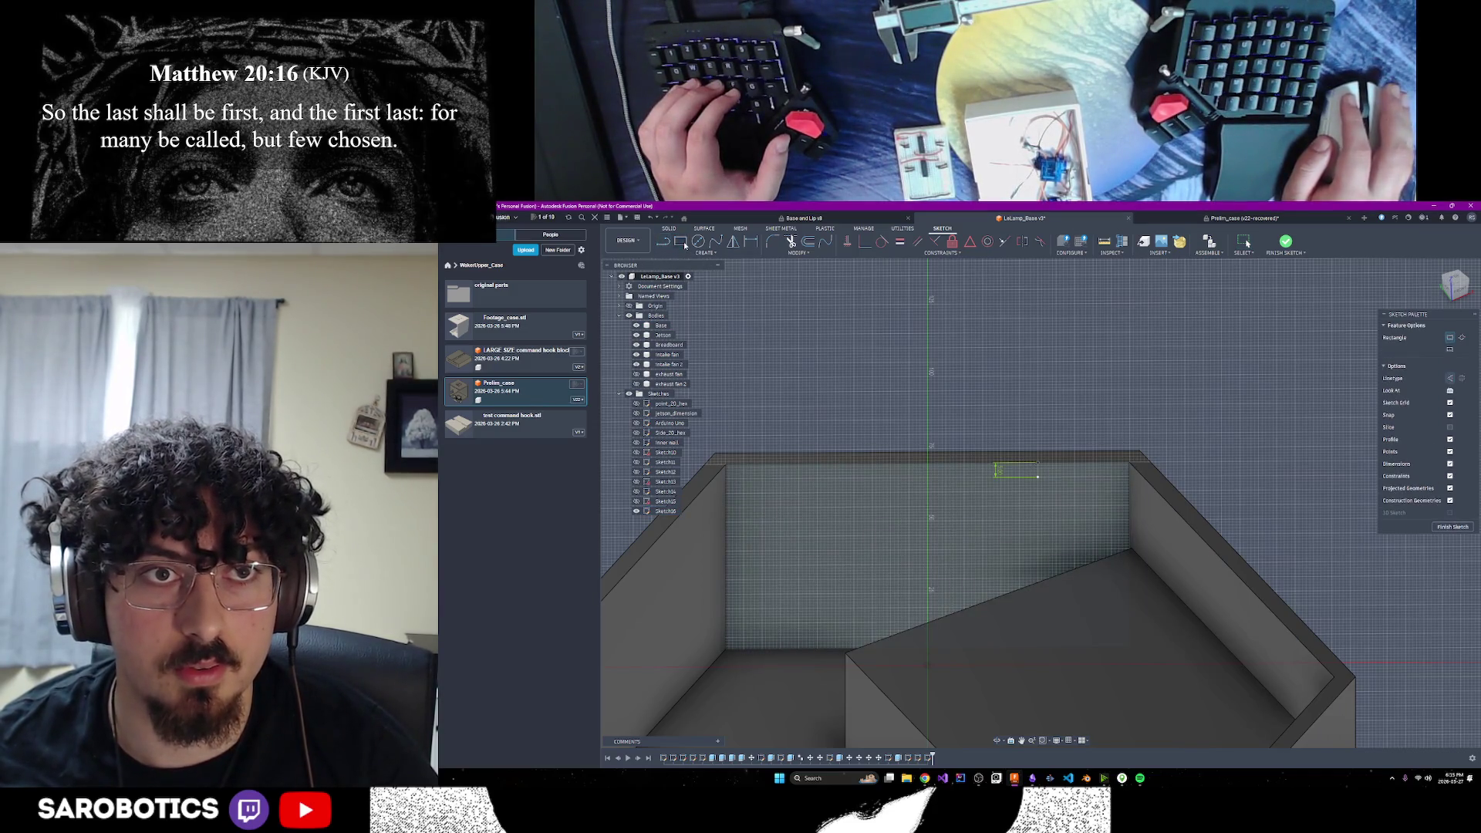
{"action": "left_click", "coordinate": [1129, 479]}
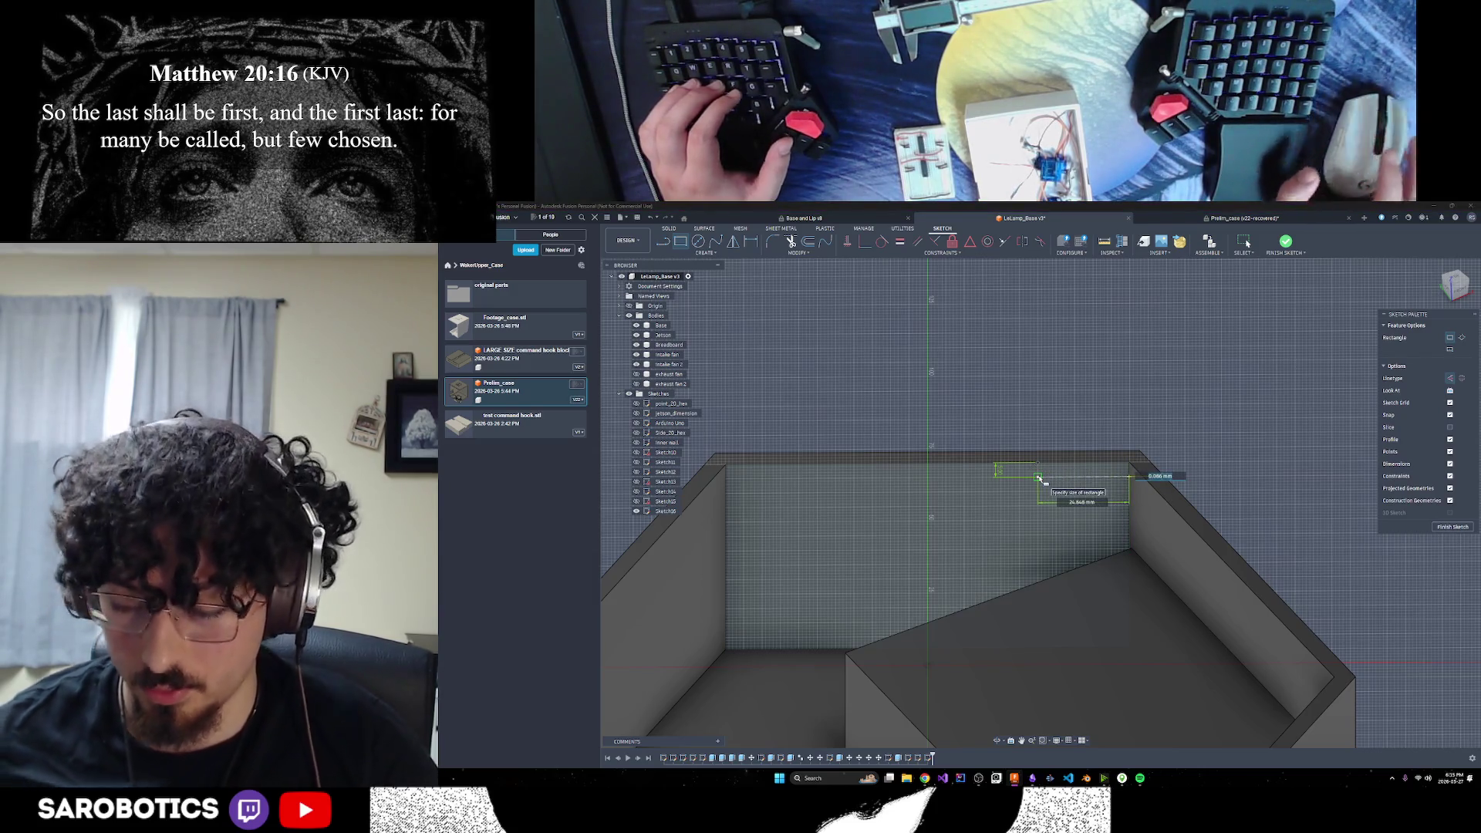
{"action": "type", "text": "30"}
{"action": "key", "text": "Tab"}
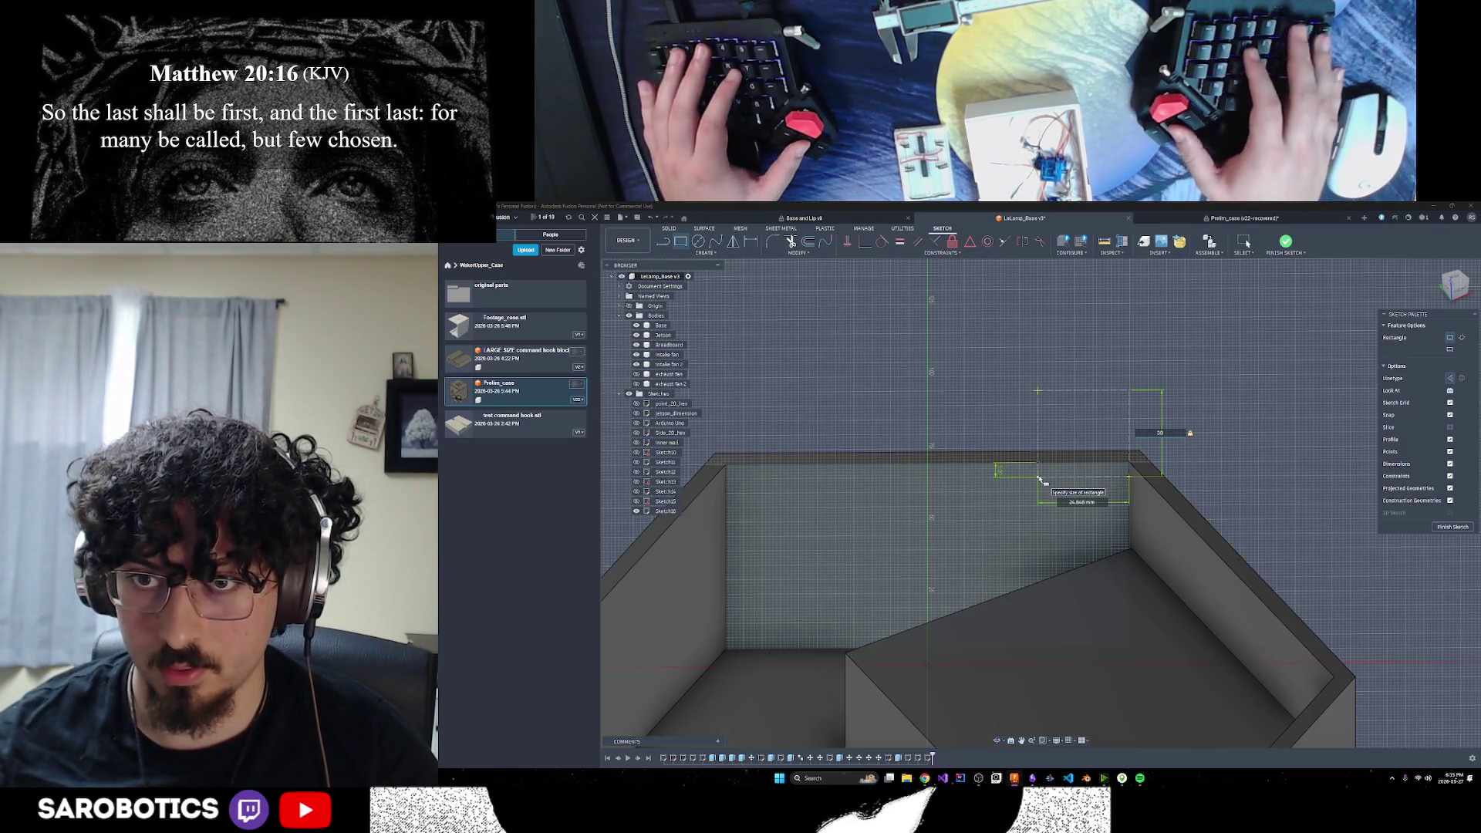
{"action": "type", "text": "30"}
{"action": "key", "text": "Tab"}
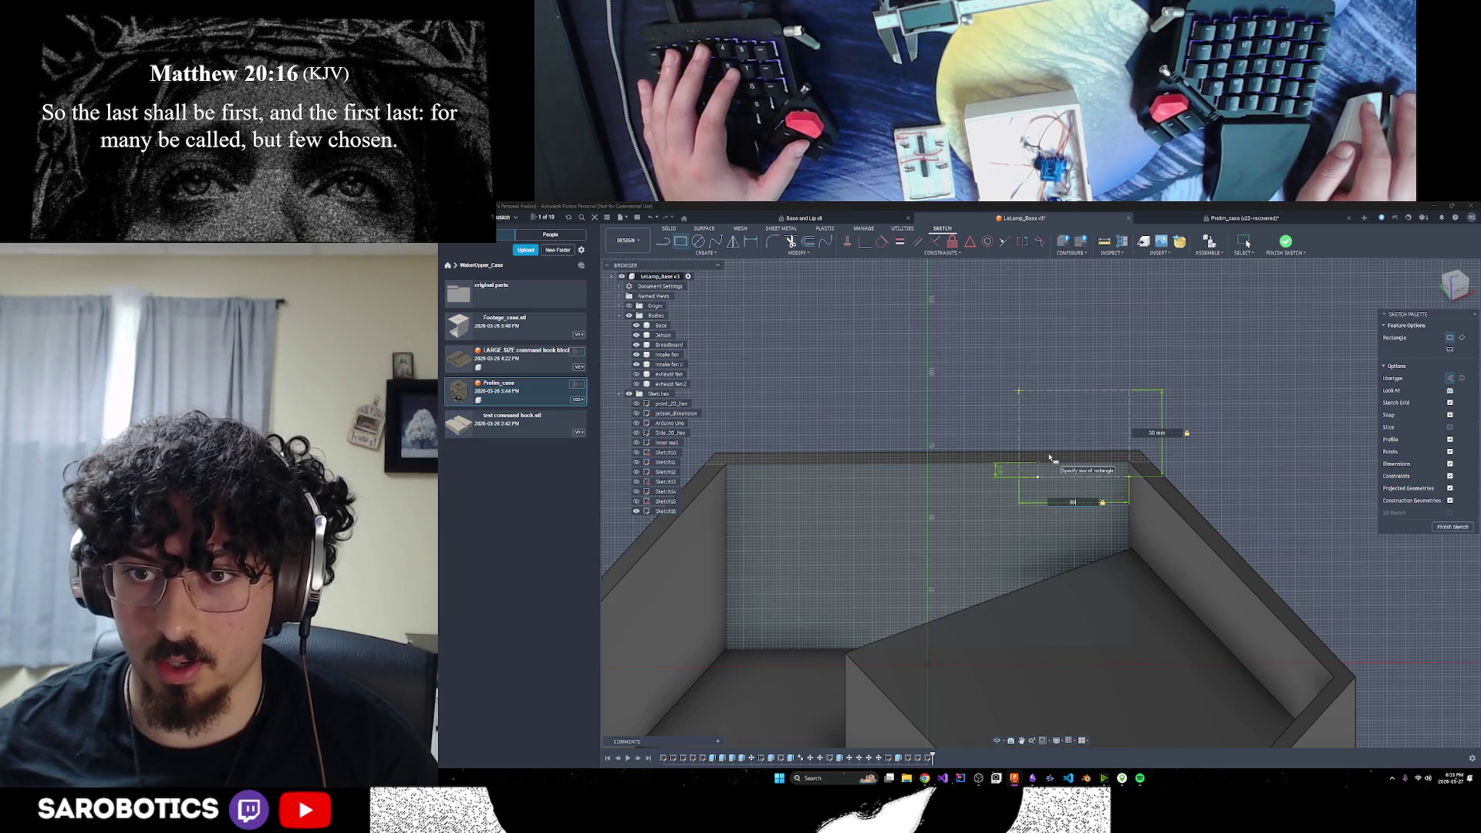
{"action": "key", "text": "Tab"}
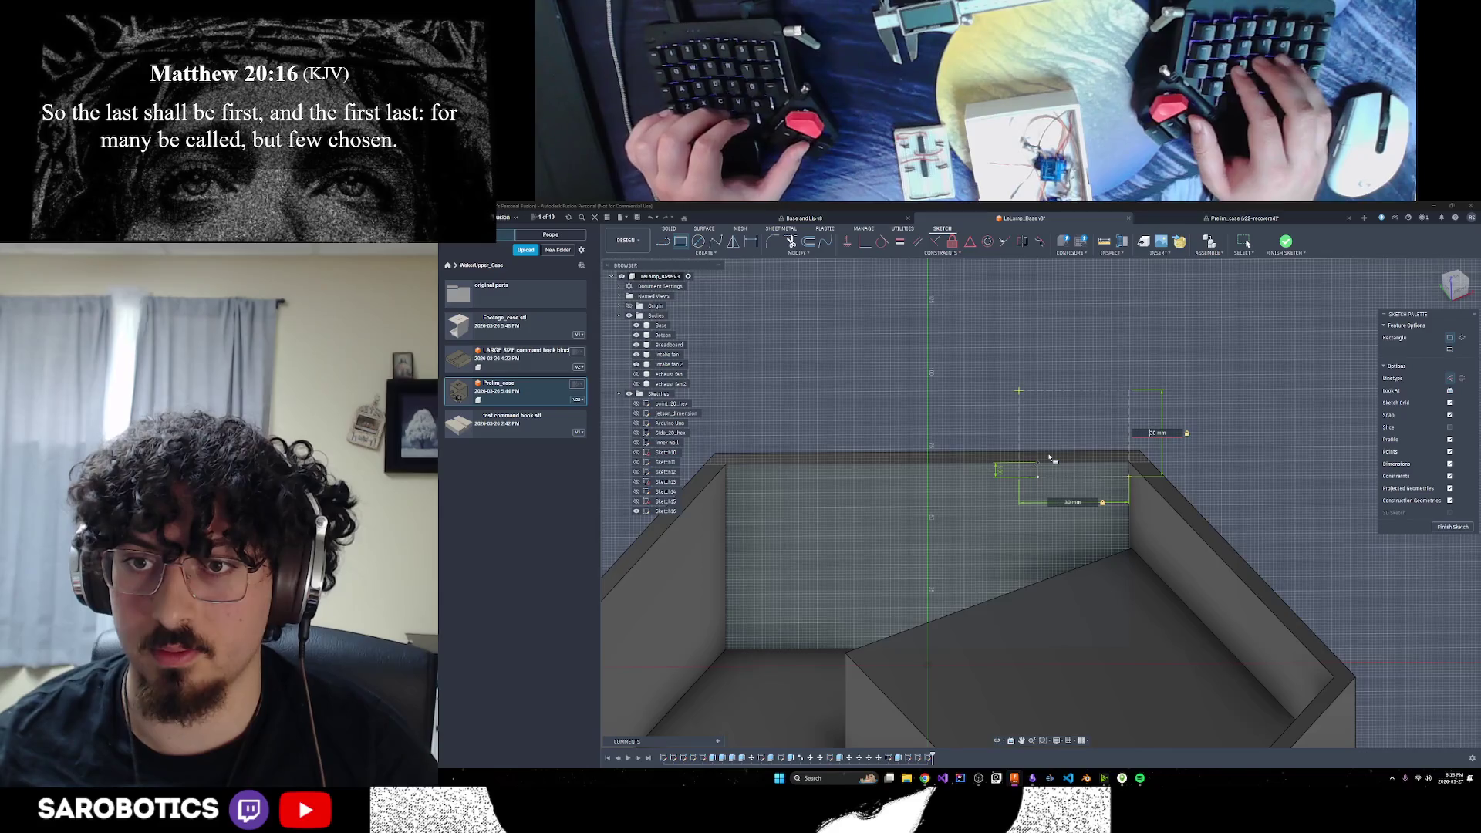
{"action": "key", "text": "BackSpace"}
{"action": "key", "text": "BackSpace"}
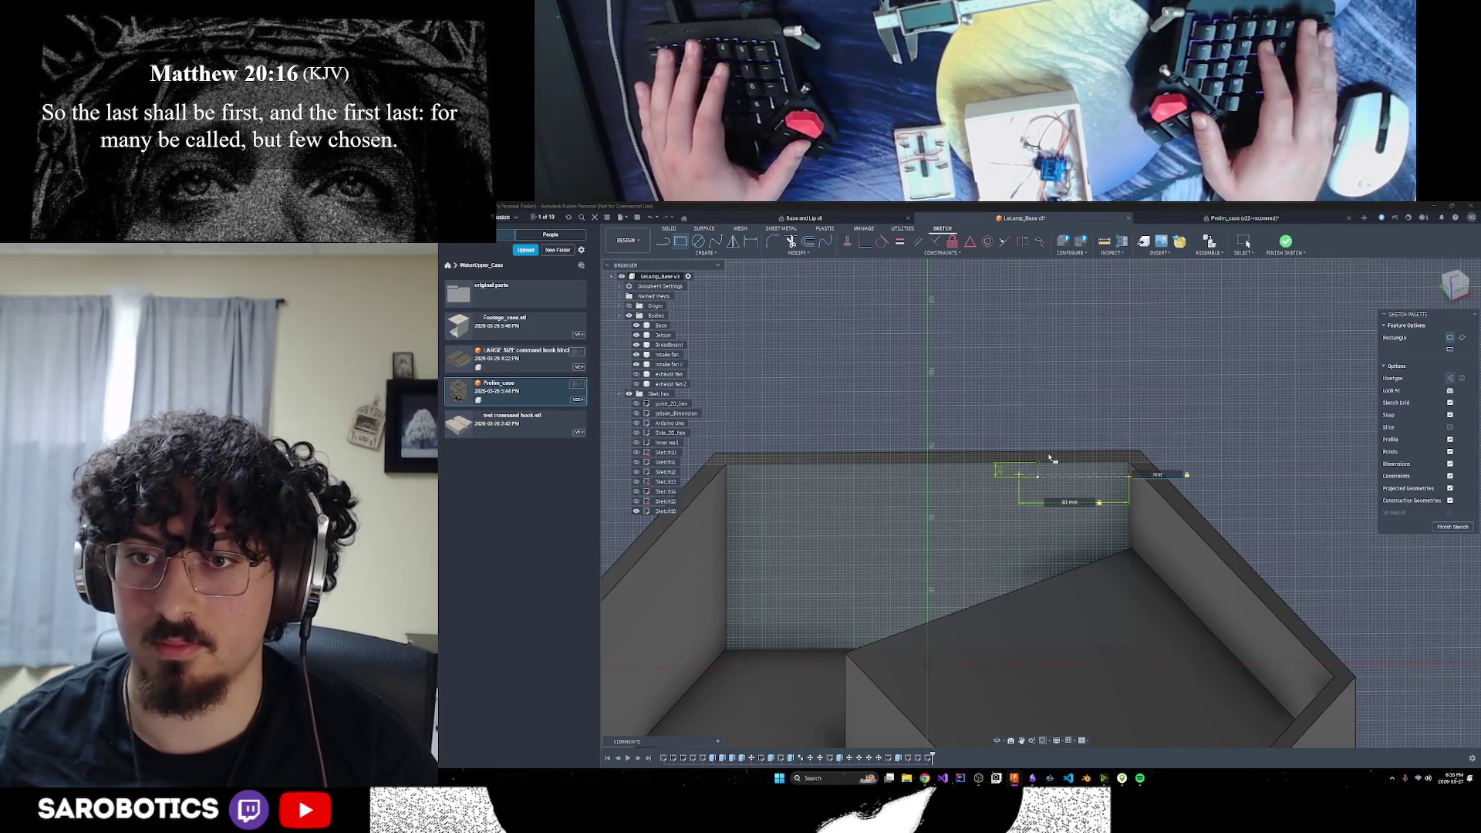
{"action": "key", "text": "Tab"}
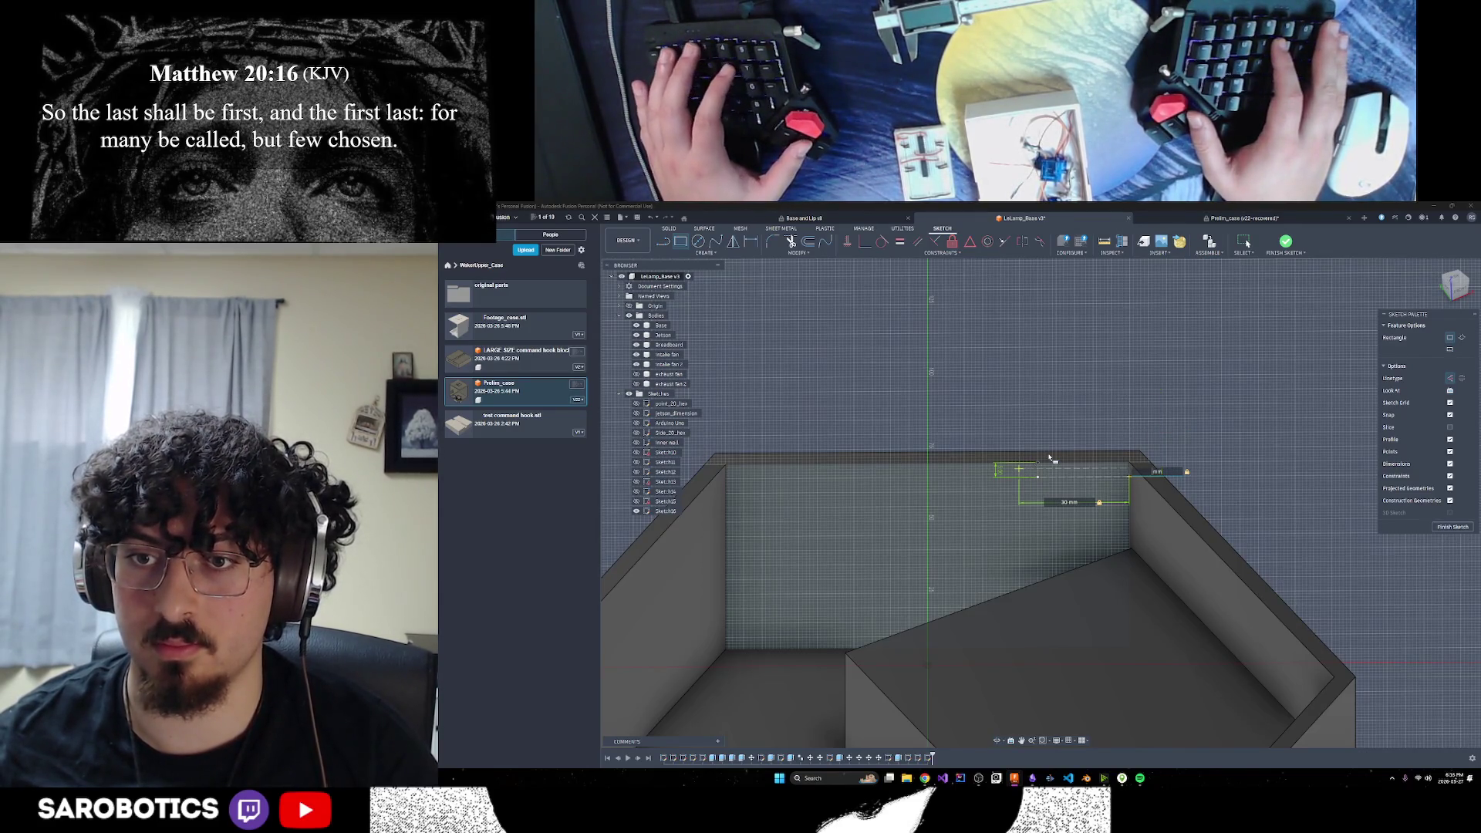
{"action": "type", "text": "-2"}
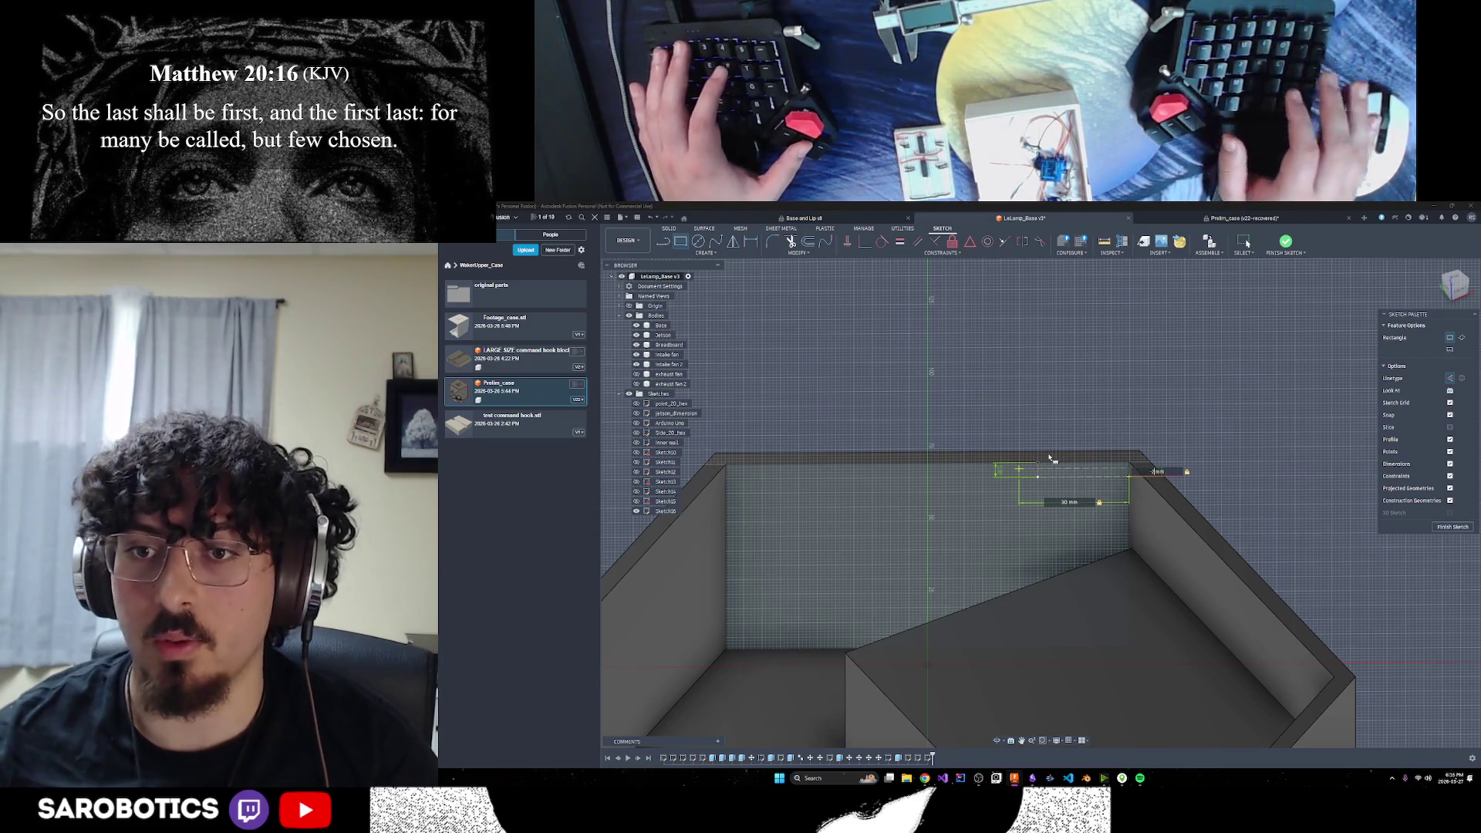
{"action": "key", "text": "Tab"}
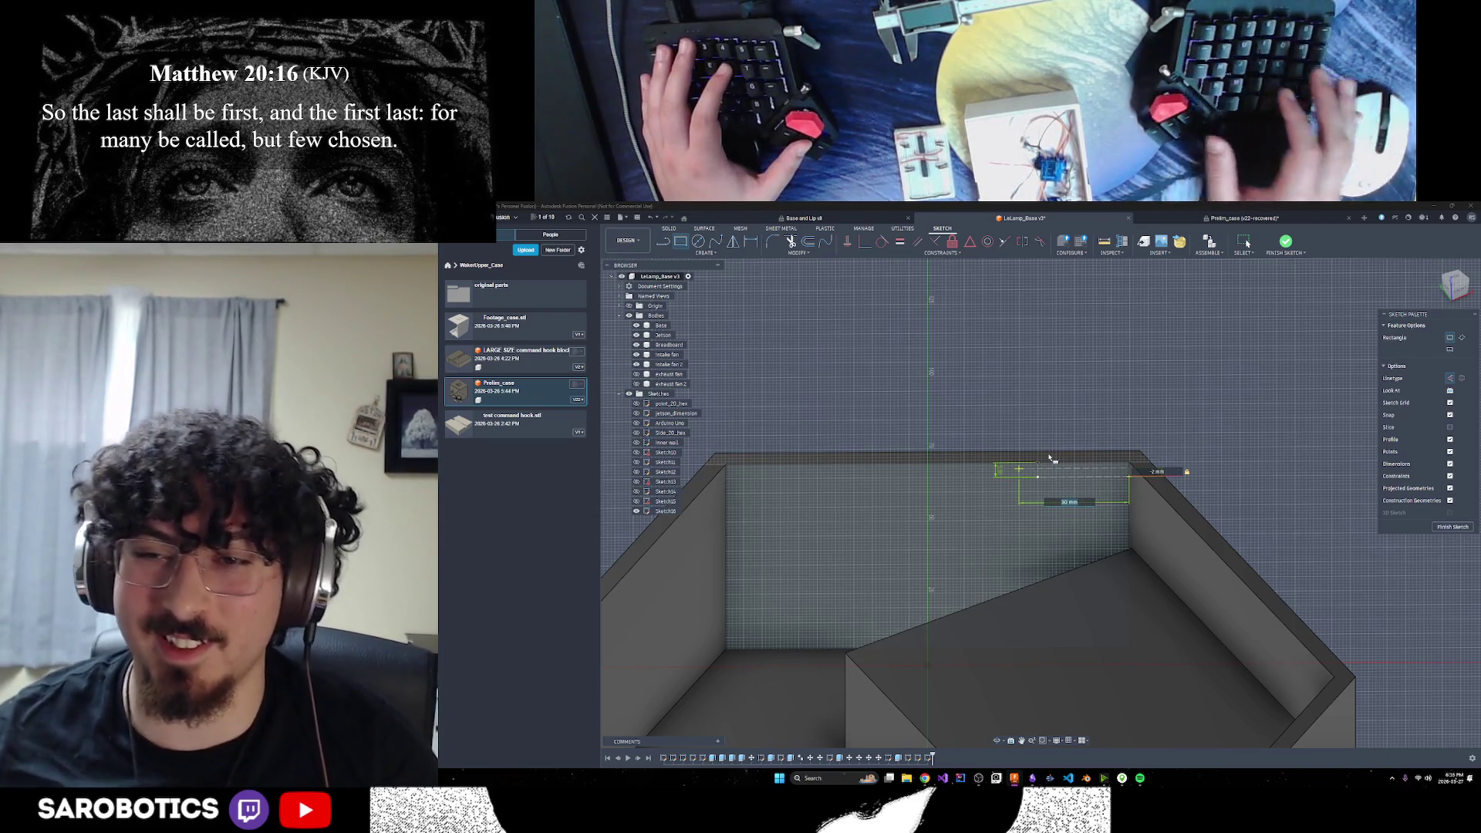
{"action": "key", "text": "Escape"}
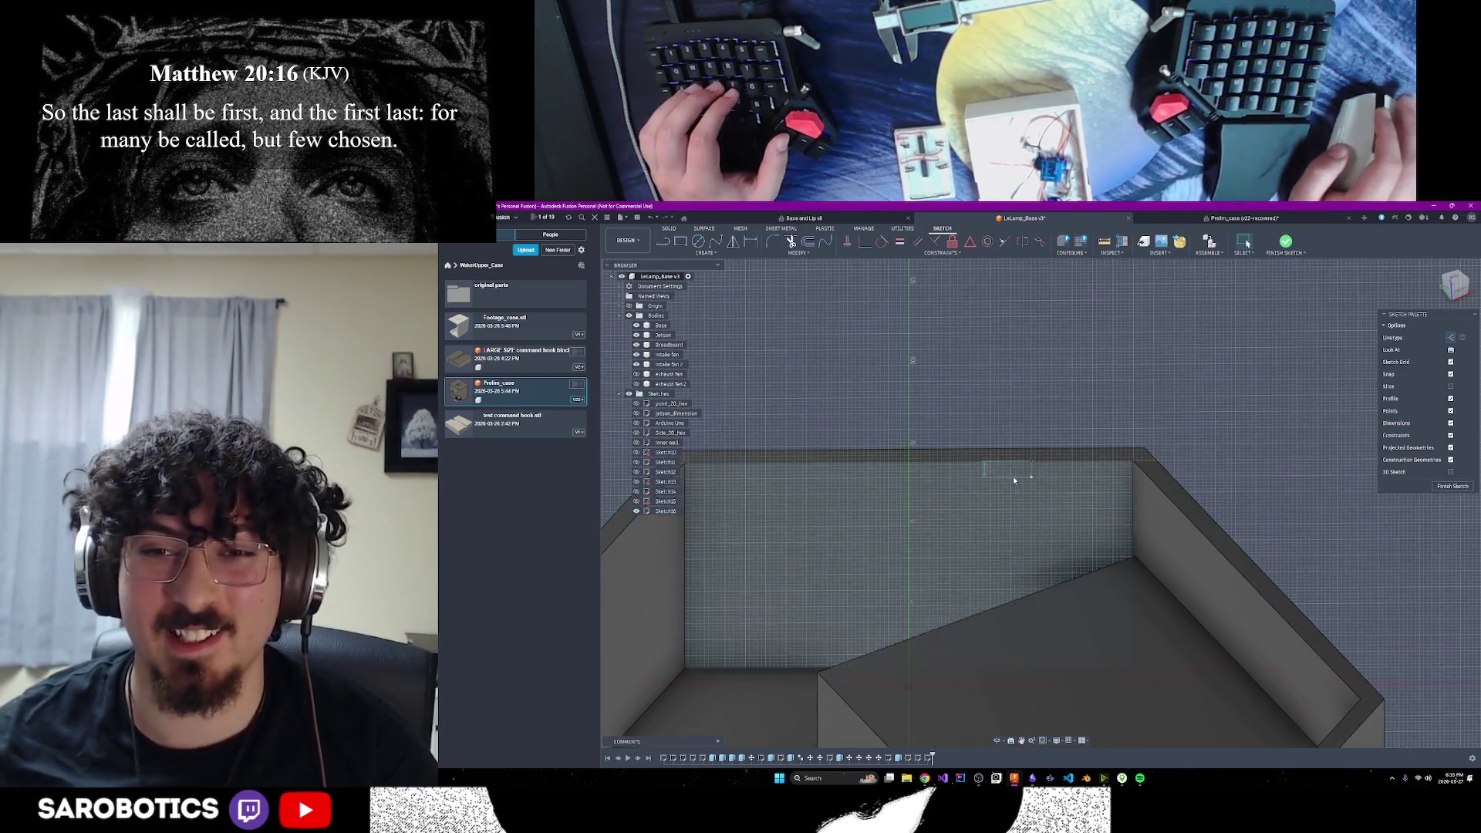
{"action": "scroll", "coordinate": [1077, 476], "scroll_direction": "up", "scroll_amount": 3}
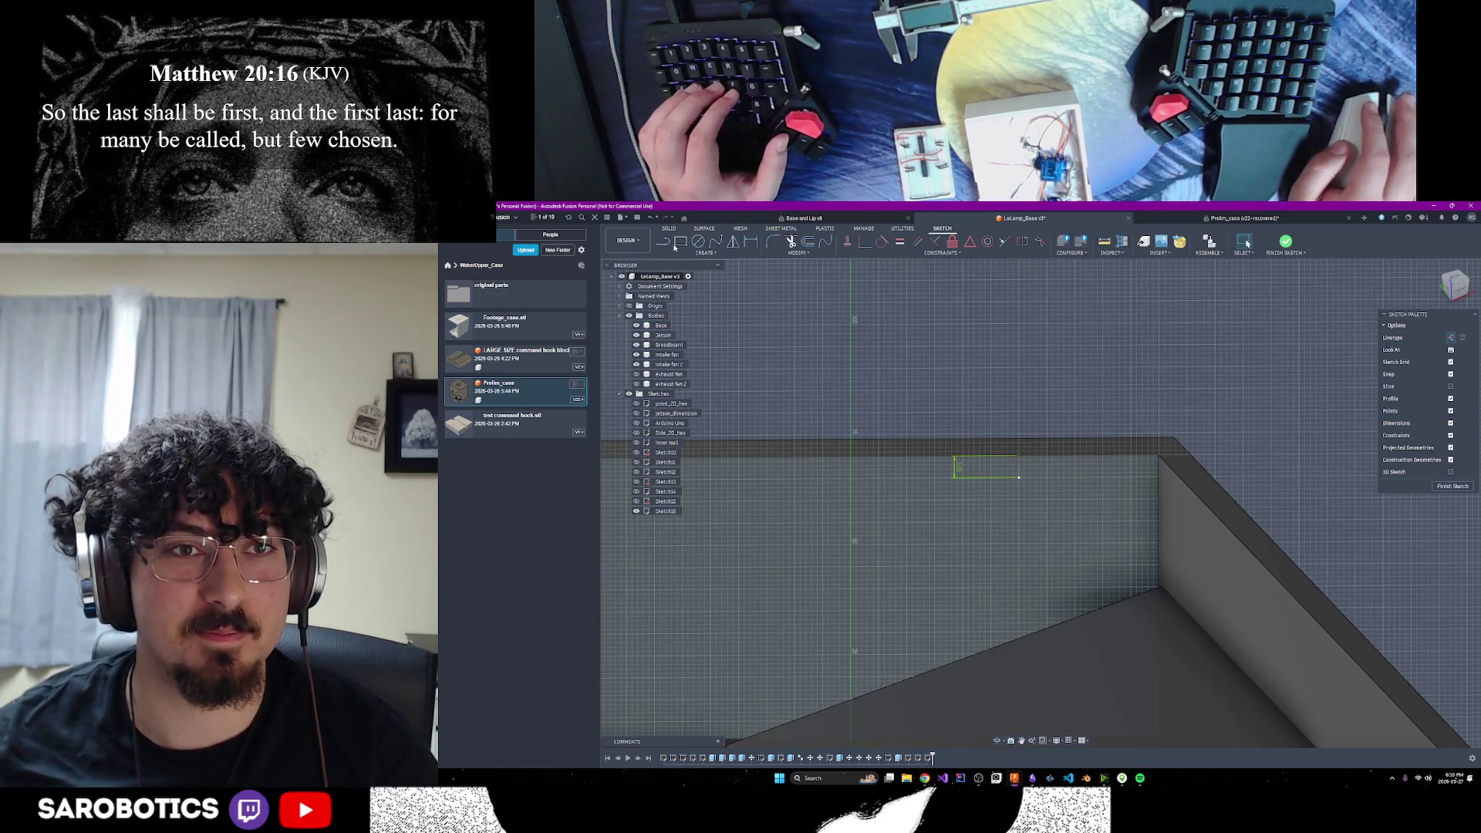
Draw a 30 × 30 mm square just below the construction line on the back wall and finish the sketch
{"action": "left_click", "coordinate": [678, 244]}
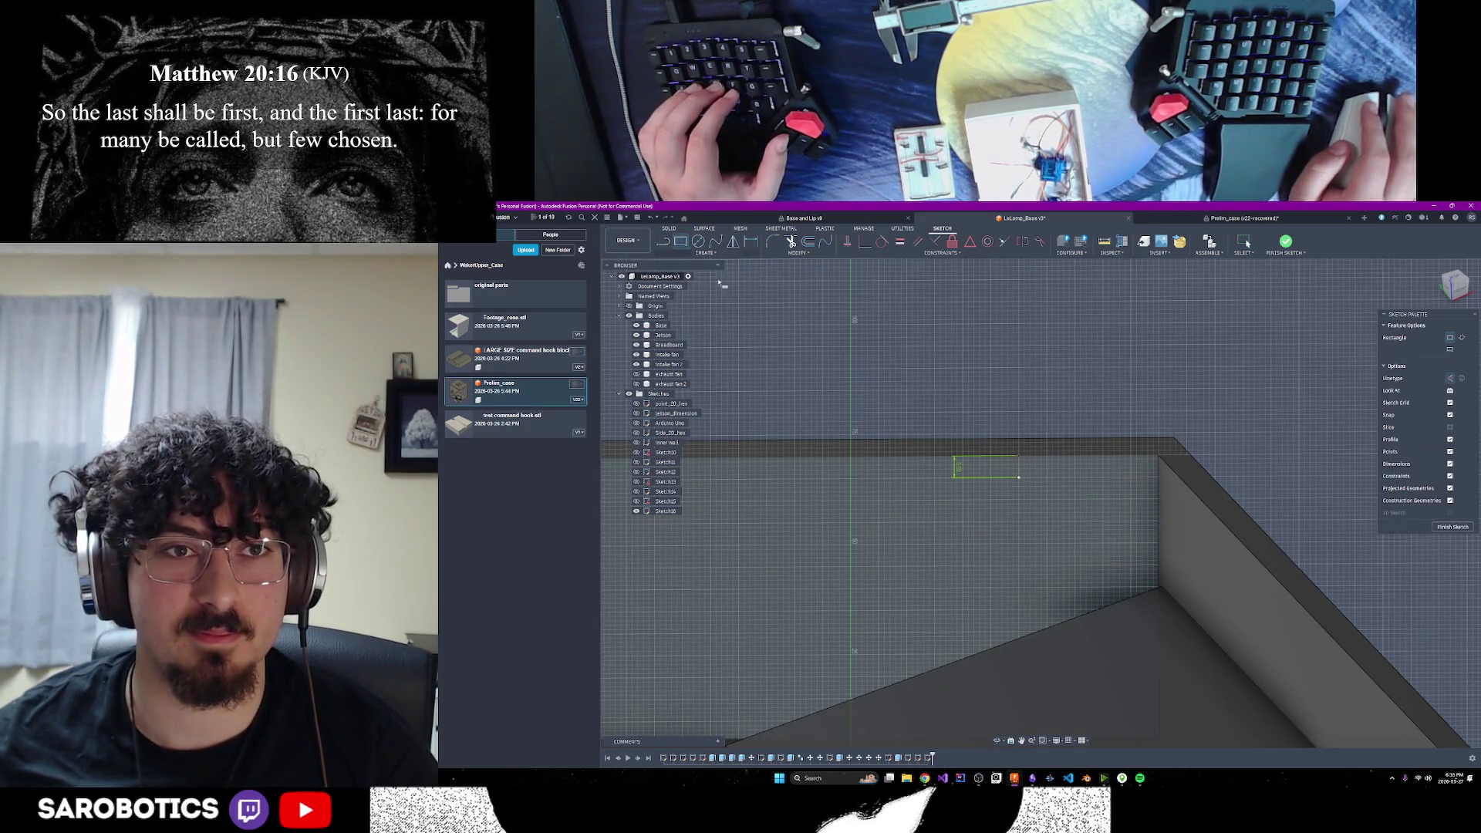
{"action": "left_click", "coordinate": [1159, 478]}
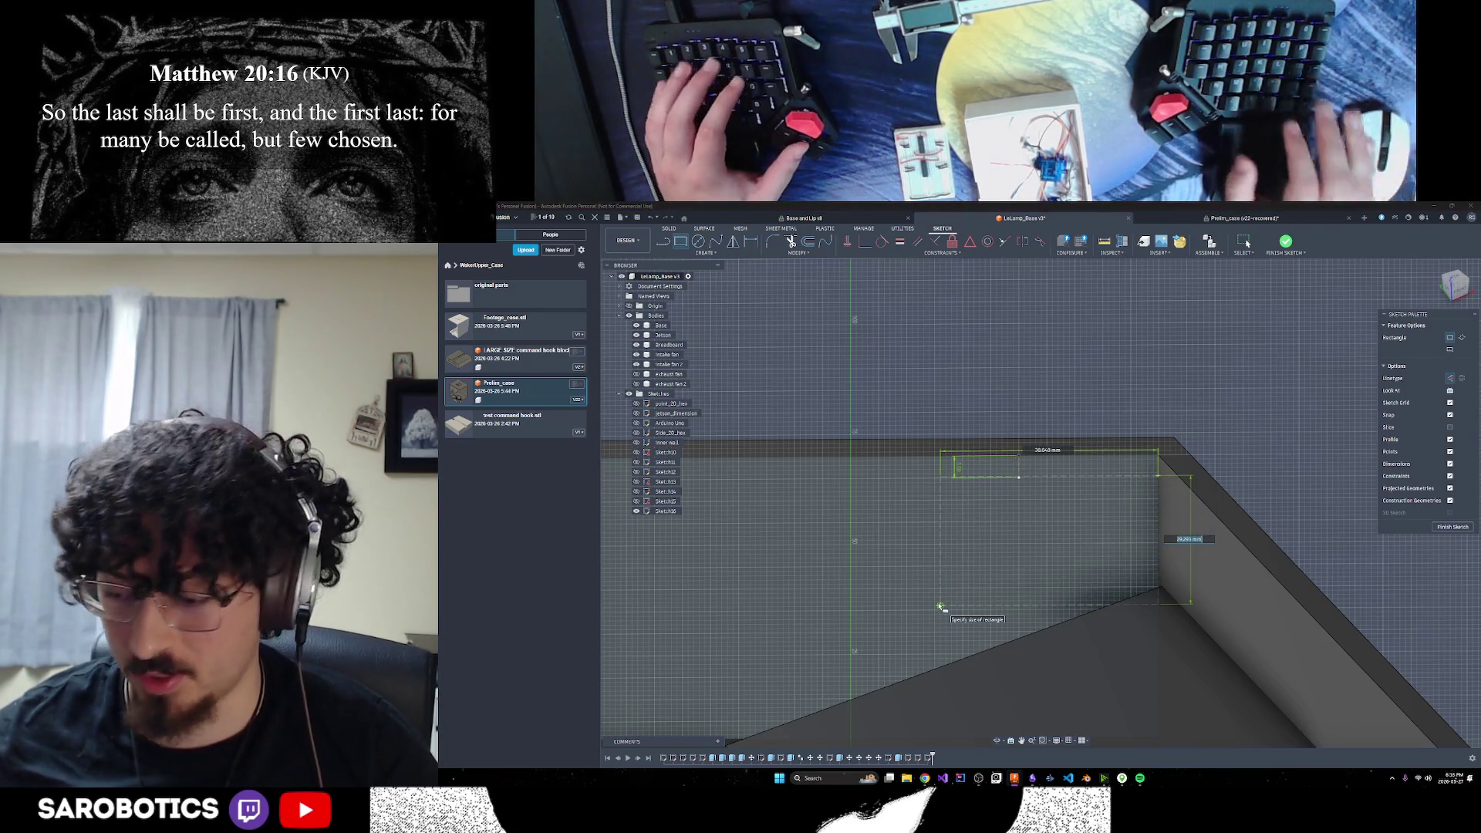
{"action": "type", "text": "4030"}
{"action": "key", "text": "Tab"}
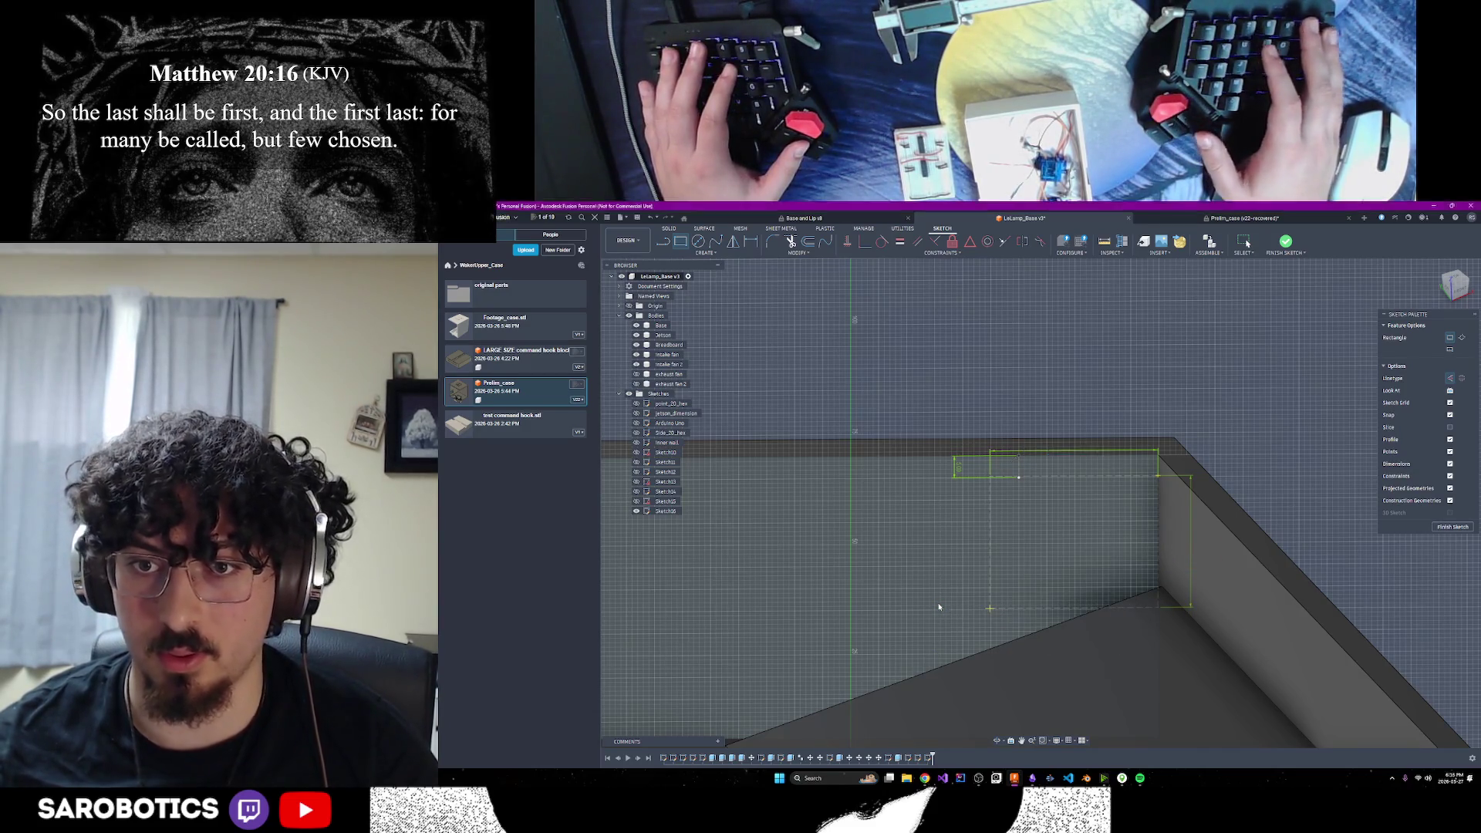
{"action": "key", "text": "Return"}
{"action": "left_click", "coordinate": [991, 572]}
{"action": "left_click", "coordinate": [1035, 610], "text": "shift"}
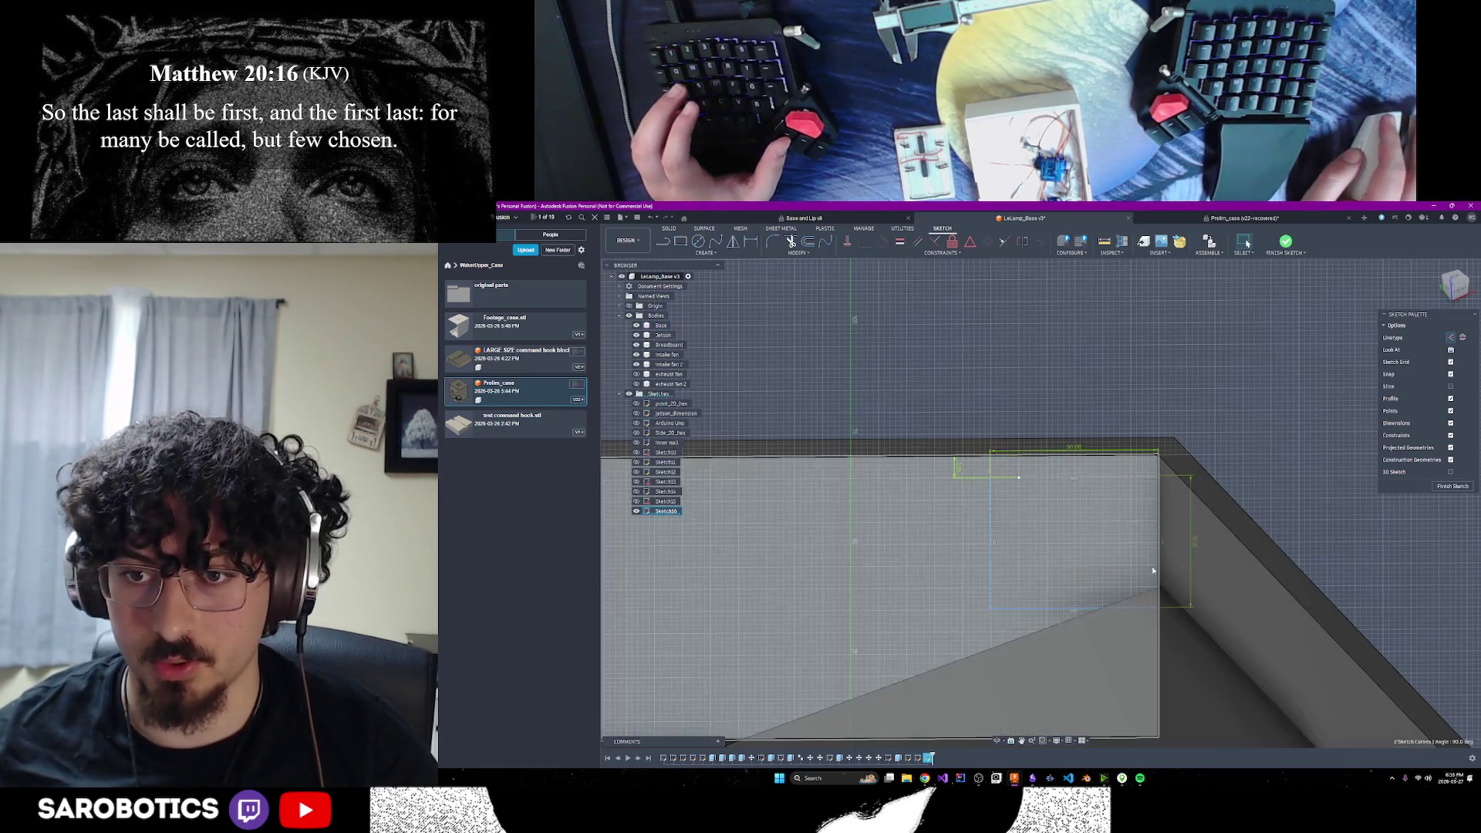
{"action": "left_click", "coordinate": [1108, 478], "text": "shift"}
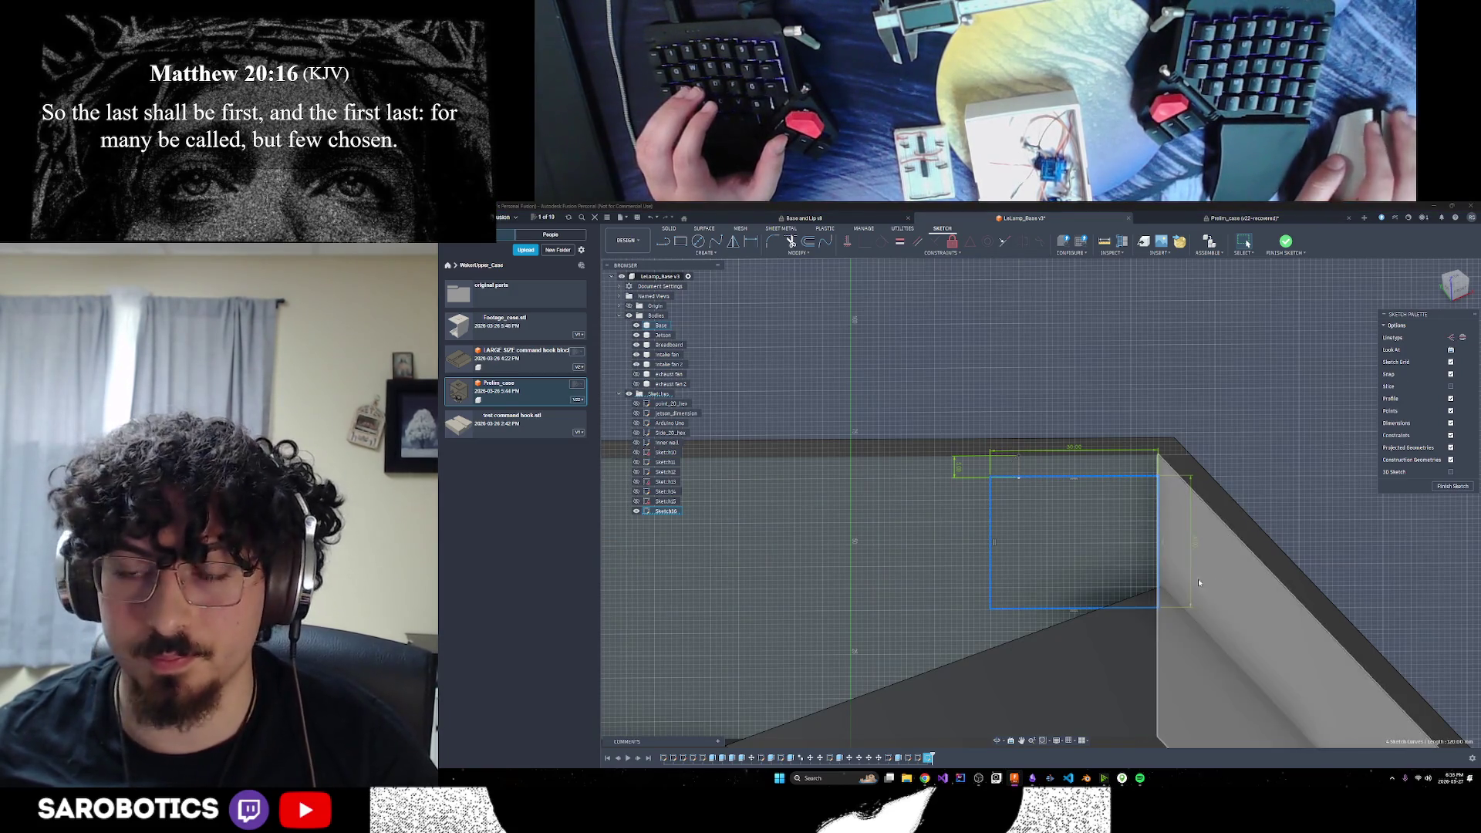
{"action": "scroll", "coordinate": [1197, 579], "scroll_direction": "down", "scroll_amount": 2}
{"action": "left_click", "coordinate": [1441, 488]}
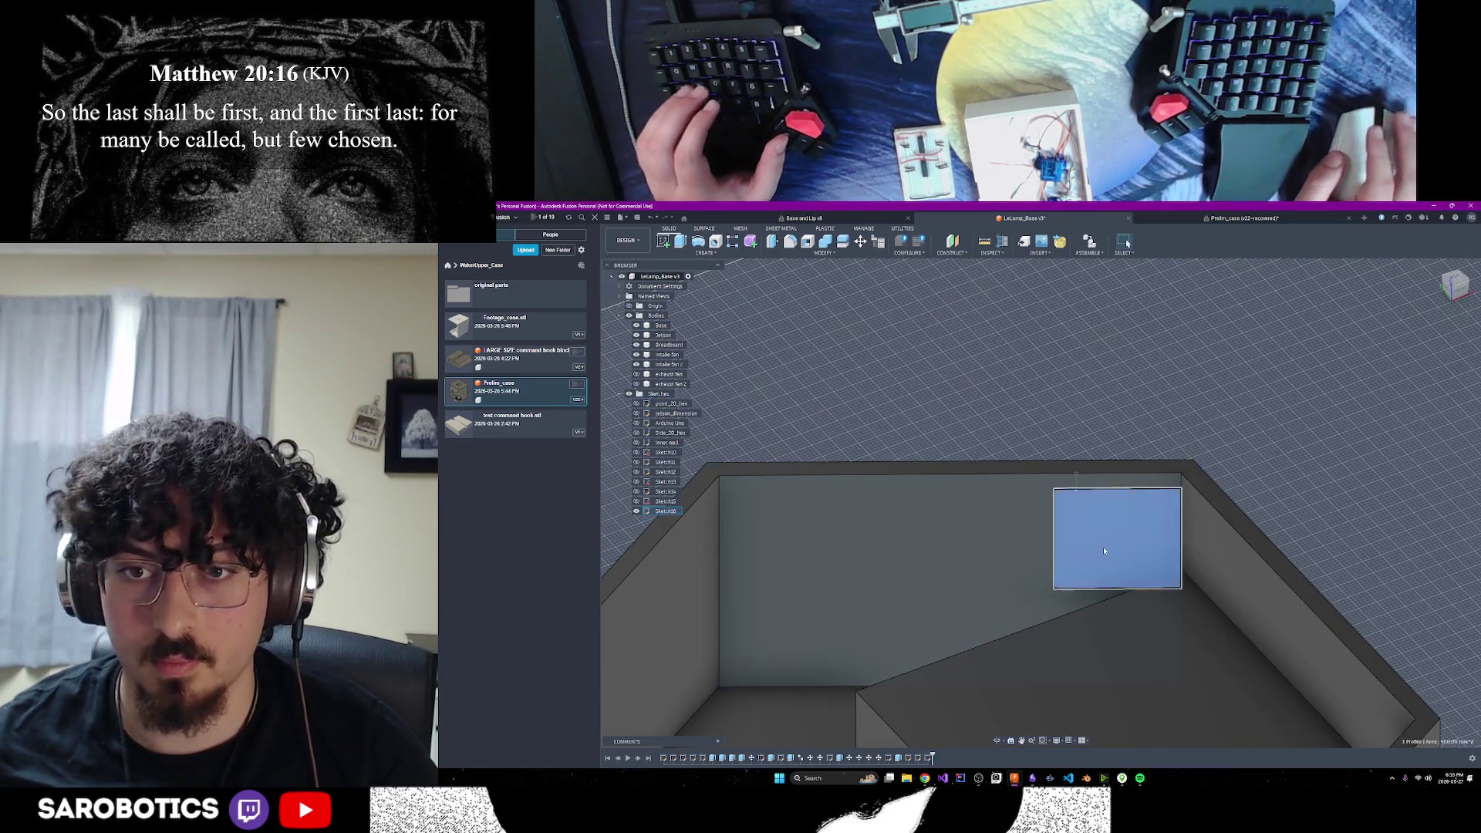
Extrude the back-wall square 10 mm as a new body (Body8)
{"action": "left_click", "coordinate": [1103, 548]}
{"action": "key", "text": "e"}
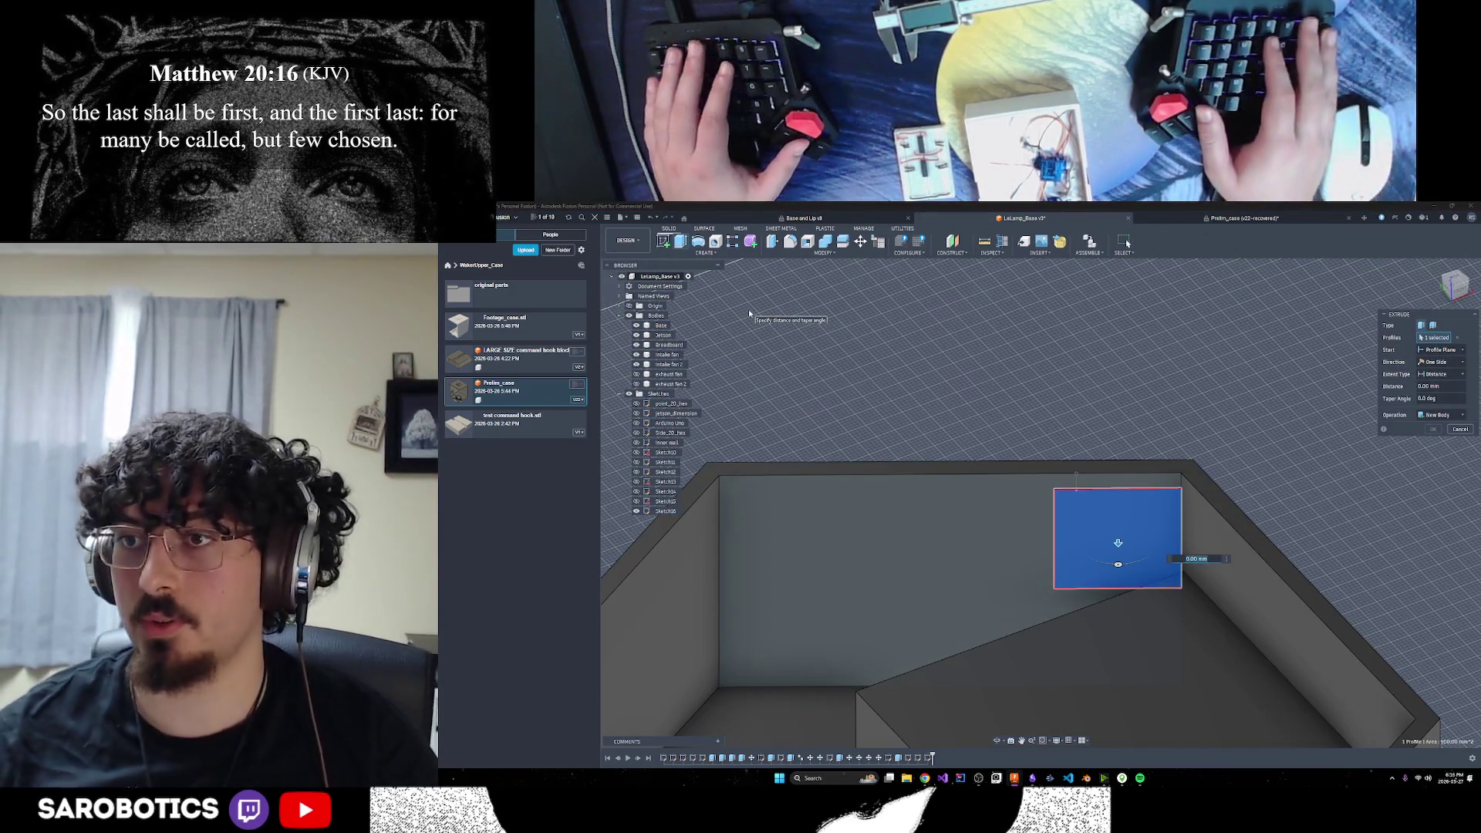
{"action": "type", "text": "30"}
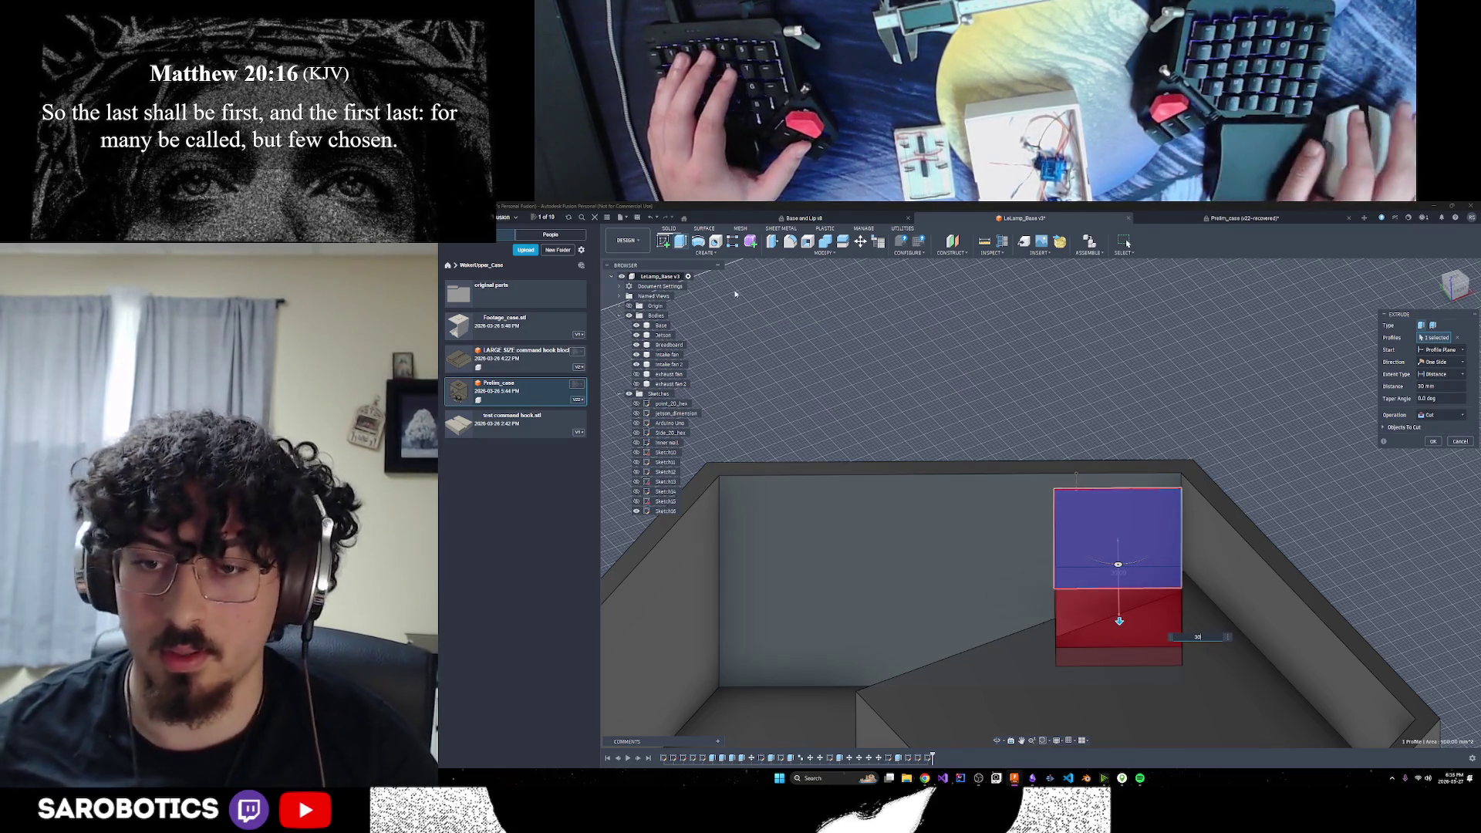
{"action": "left_click", "coordinate": [1440, 416]}
{"action": "left_click", "coordinate": [1327, 457]}
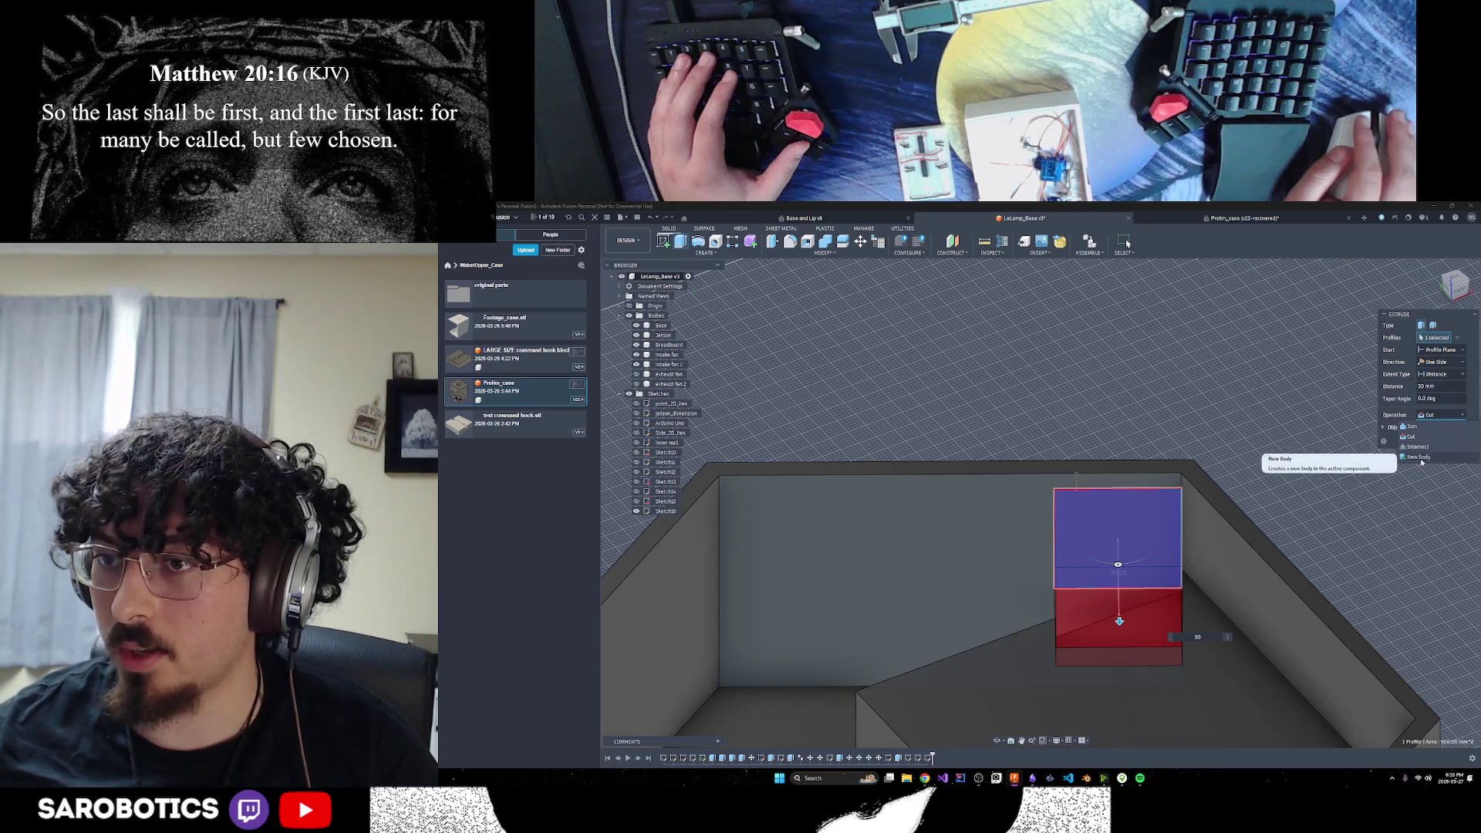
{"action": "middle_click_drag", "start_coordinate": [1081, 655], "coordinate": [1136, 643], "text": "shift"}
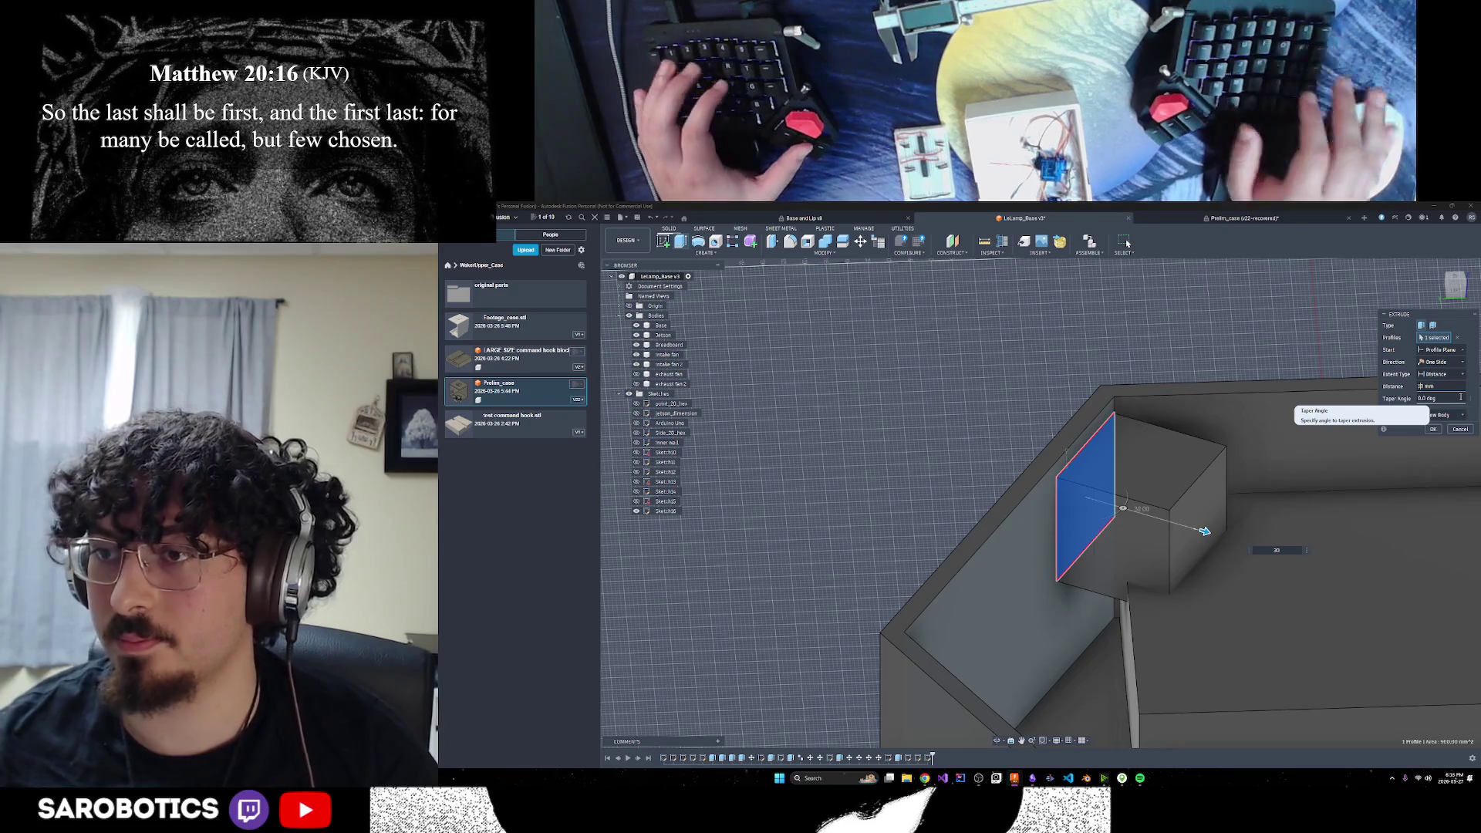
{"action": "type", "text": "10"}
{"action": "middle_click_drag", "start_coordinate": [1234, 556], "coordinate": [1264, 538], "text": "shift"}
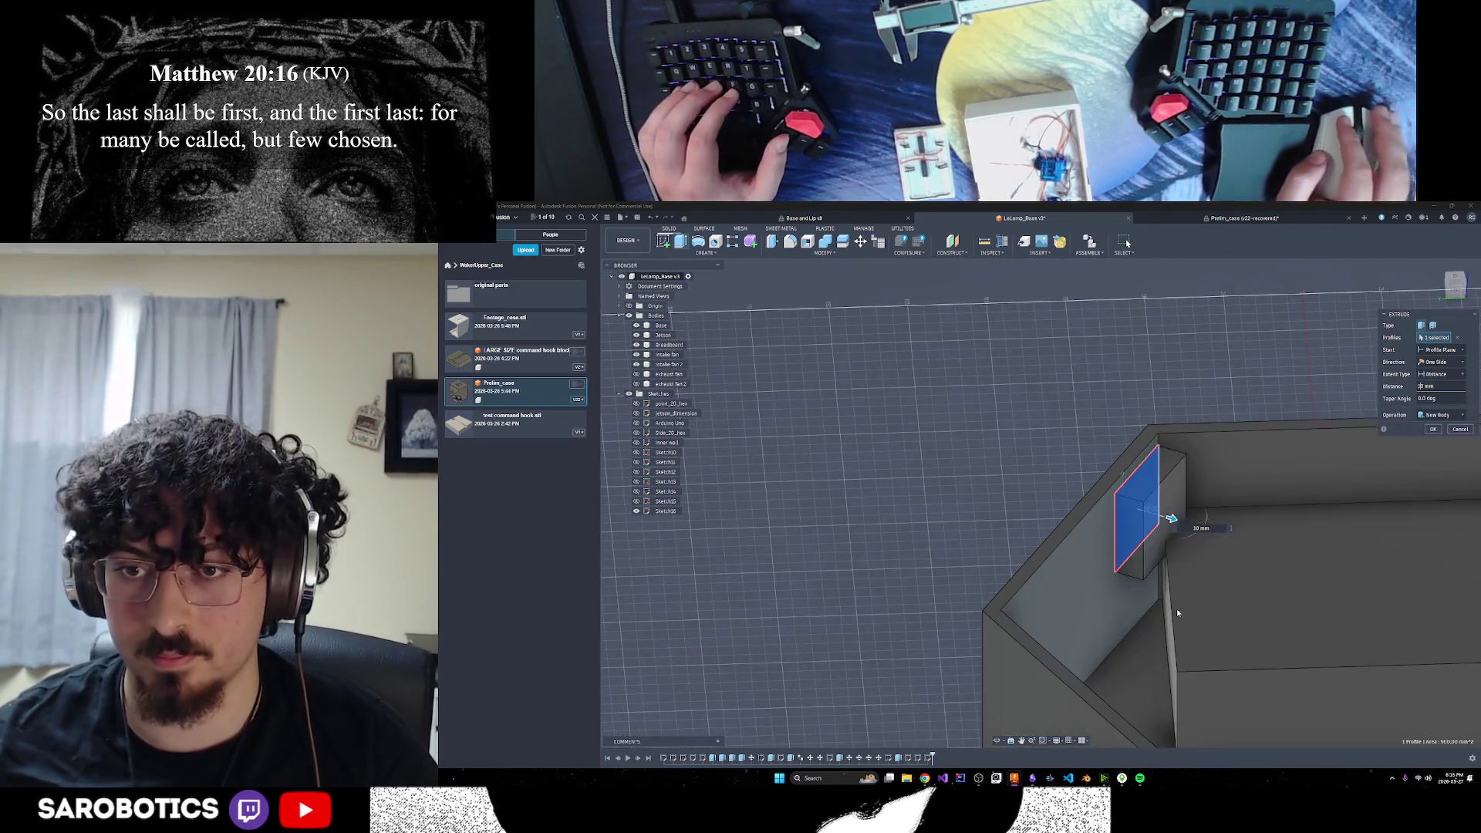
{"action": "key", "text": "Return"}
Zoom out and orbit to view the whole hexagonal case
{"action": "scroll", "coordinate": [1166, 674], "scroll_direction": "down", "scroll_amount": 3}
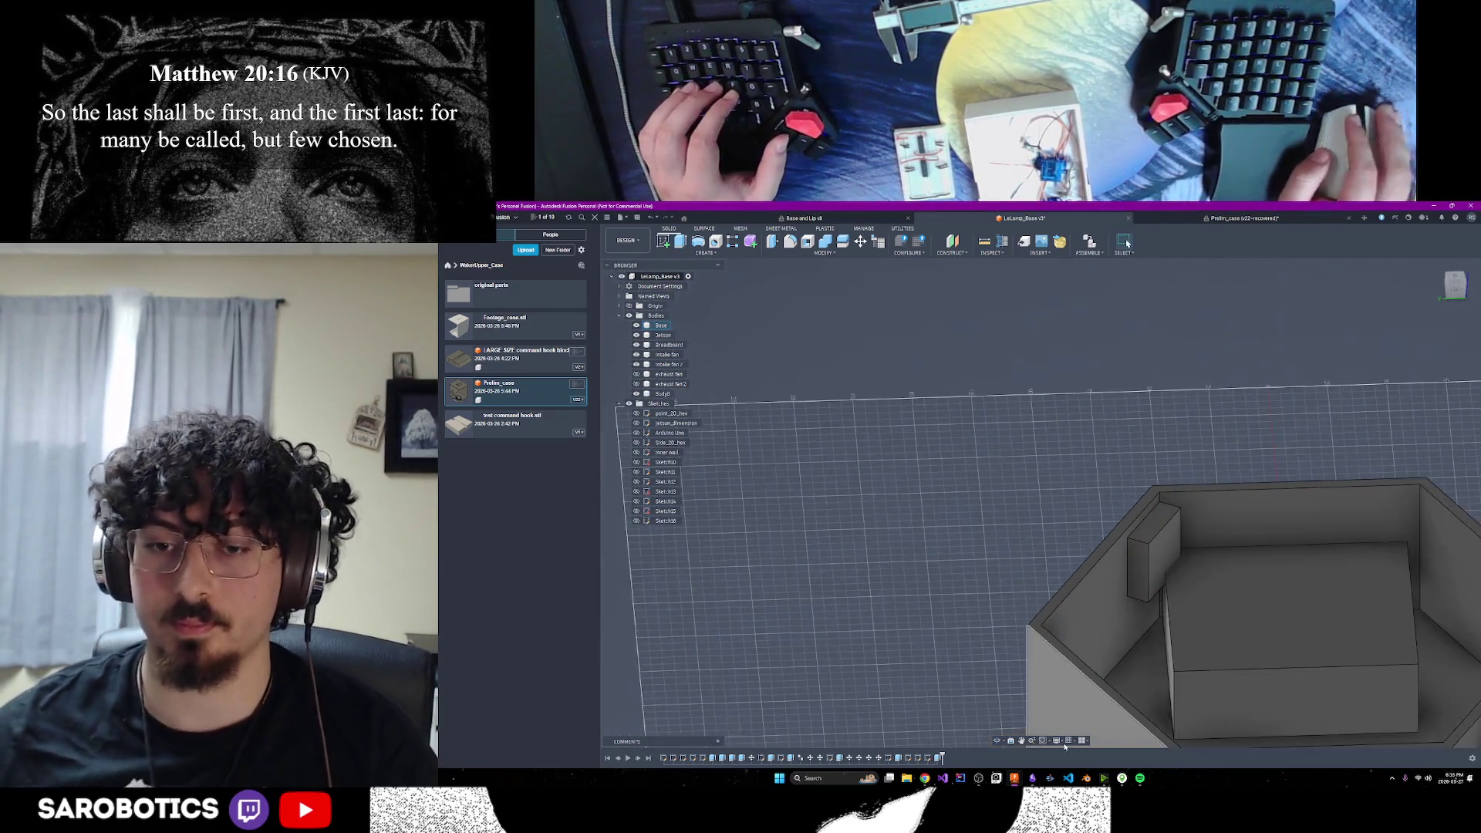
{"action": "mouse_move", "coordinate": [1166, 674]}
{"action": "middle_mouse_down", "text": "shift"}
{"action": "mouse_move", "coordinate": [1181, 628]}
{"action": "mouse_move", "coordinate": [1046, 531]}
{"action": "mouse_move", "coordinate": [1126, 664]}
{"action": "middle_mouse_up", "text": "shift"}
{"action": "middle_click_drag", "start_coordinate": [1127, 243], "coordinate": [1126, 244], "text": "shift"}
{"action": "middle_click_drag", "start_coordinate": [1003, 479], "coordinate": [965, 482], "text": "shift"}
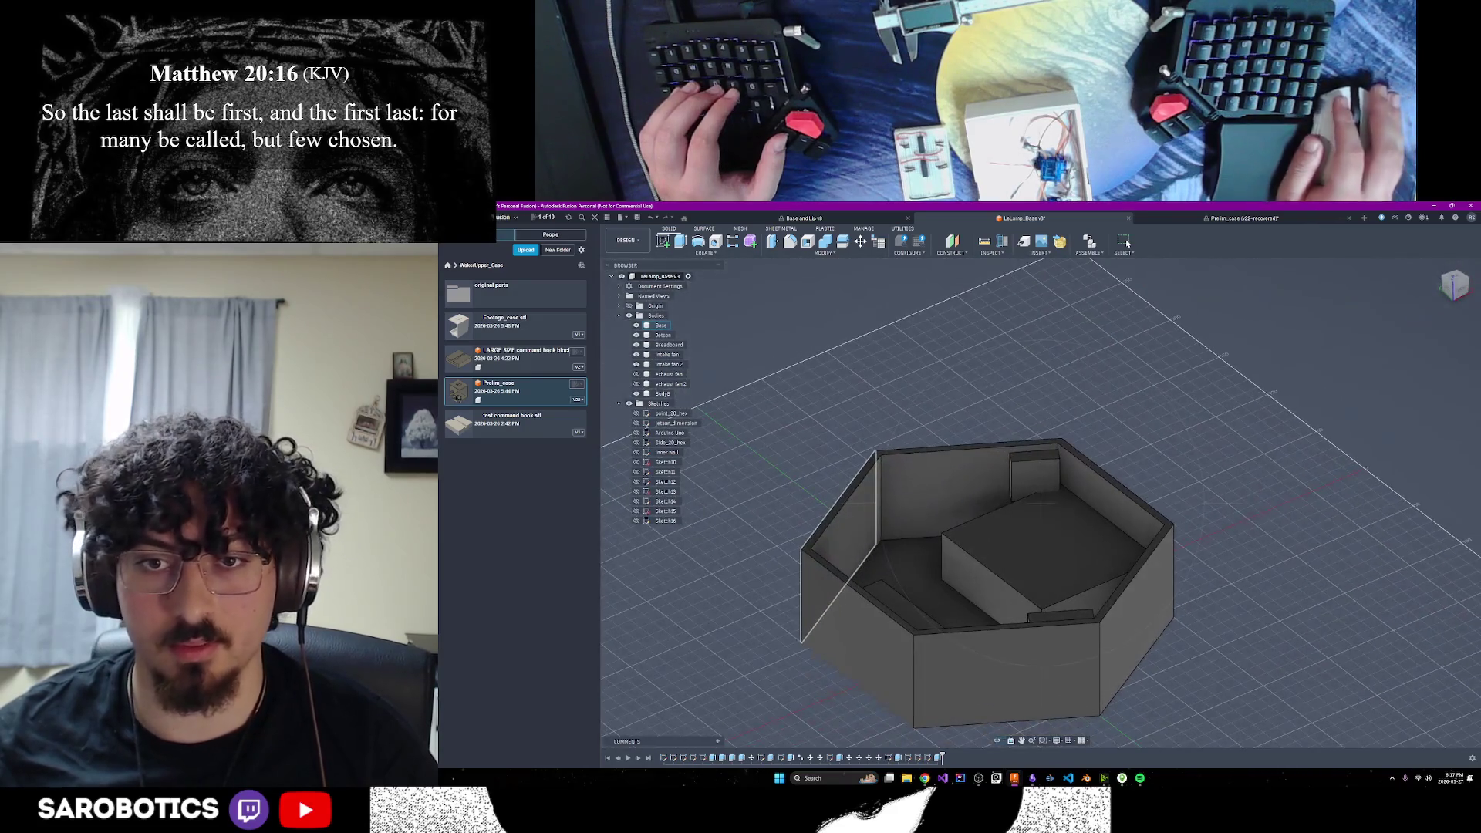
Delete the old exhaust fan body
{"action": "left_click", "coordinate": [661, 396]}
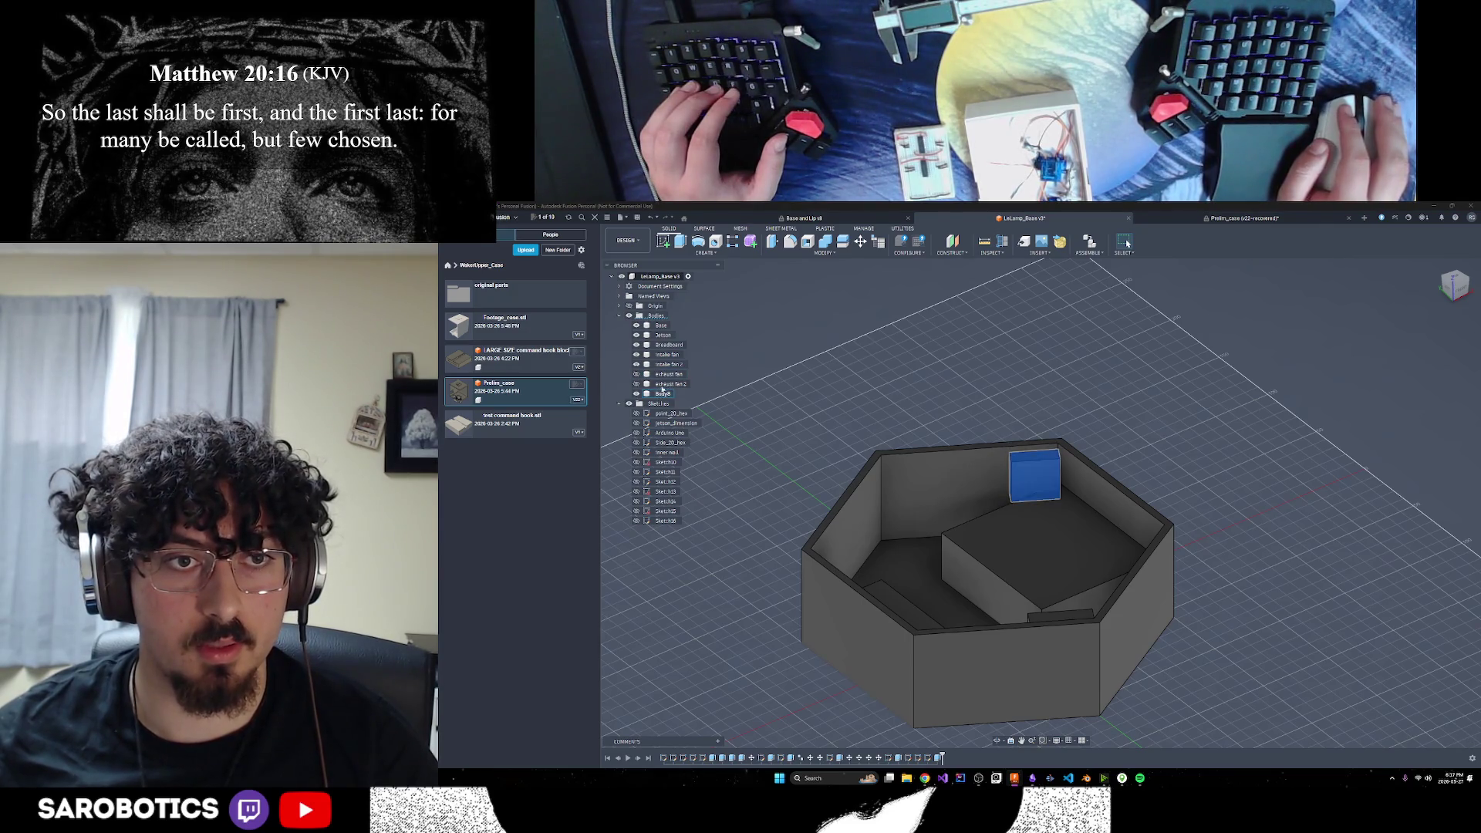
{"action": "key", "text": "Delete"}
{"action": "key", "text": "Return"}
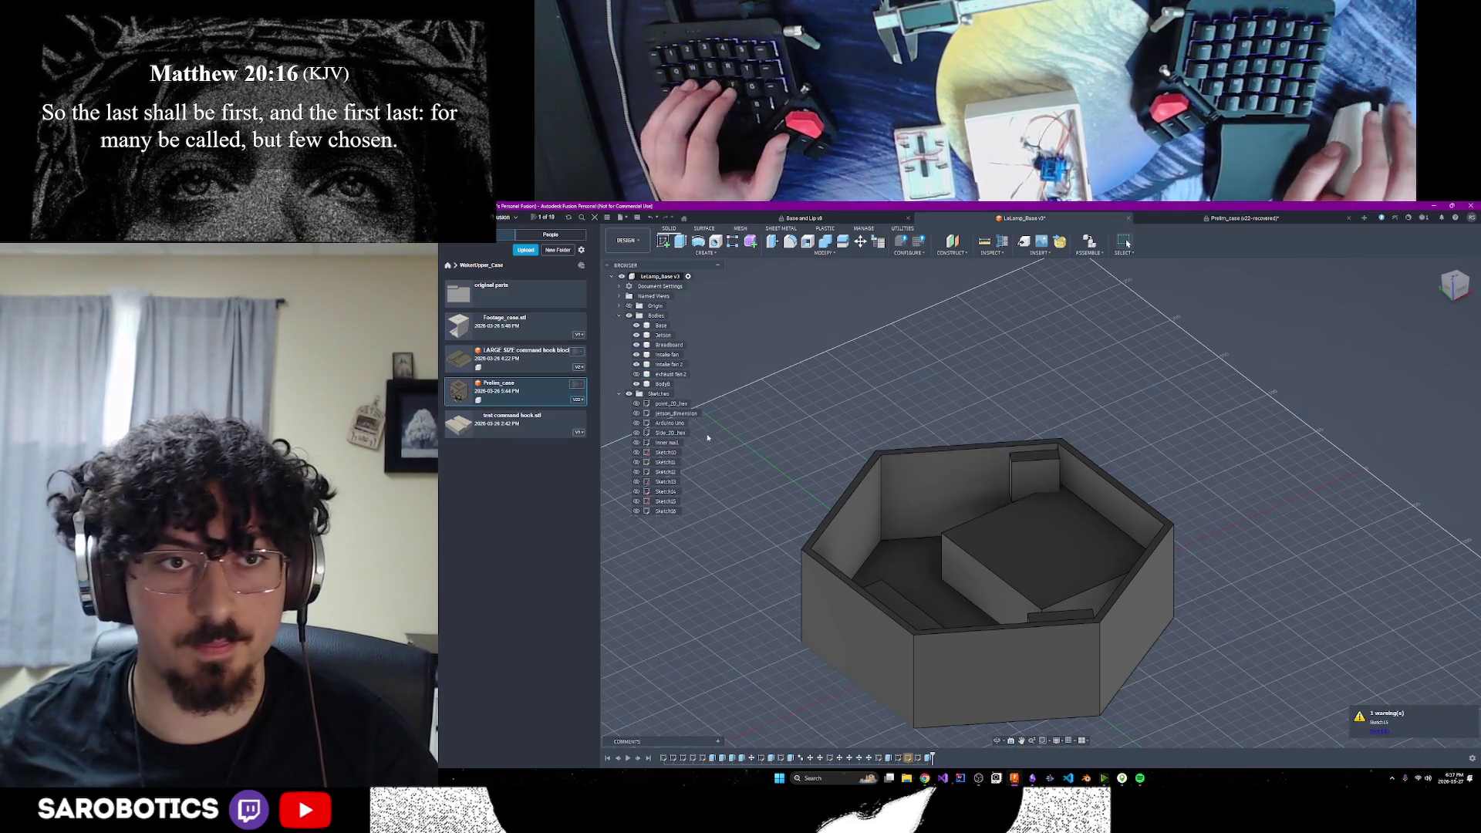
Rename Body8 to 'exhaust fan' and make exhaust fan 2 visible again
{"action": "left_click", "coordinate": [664, 384]}
{"action": "right_click", "coordinate": [663, 385]}
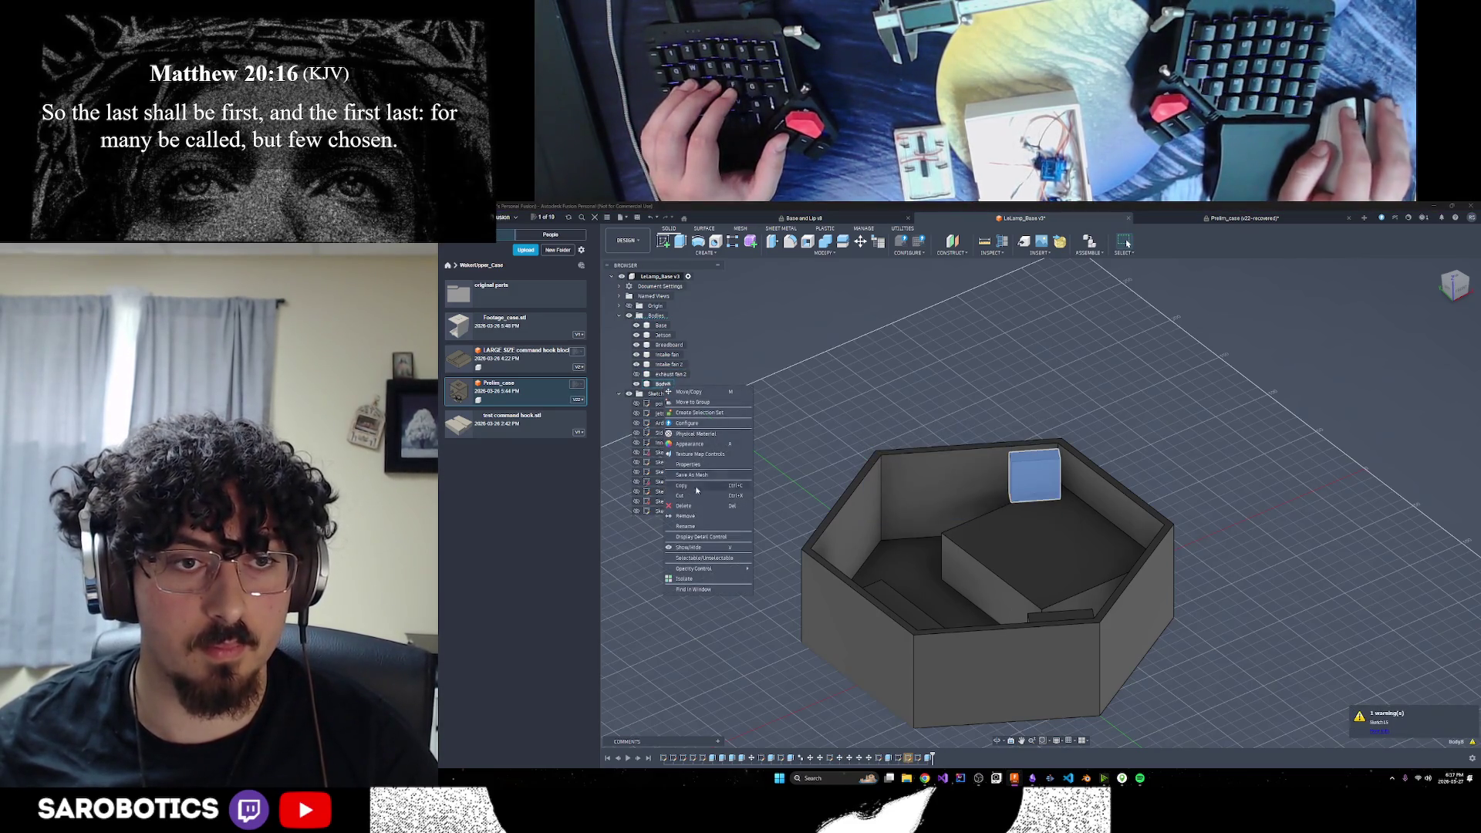
{"action": "left_click", "coordinate": [695, 527]}
{"action": "type", "text": "exhaust"}
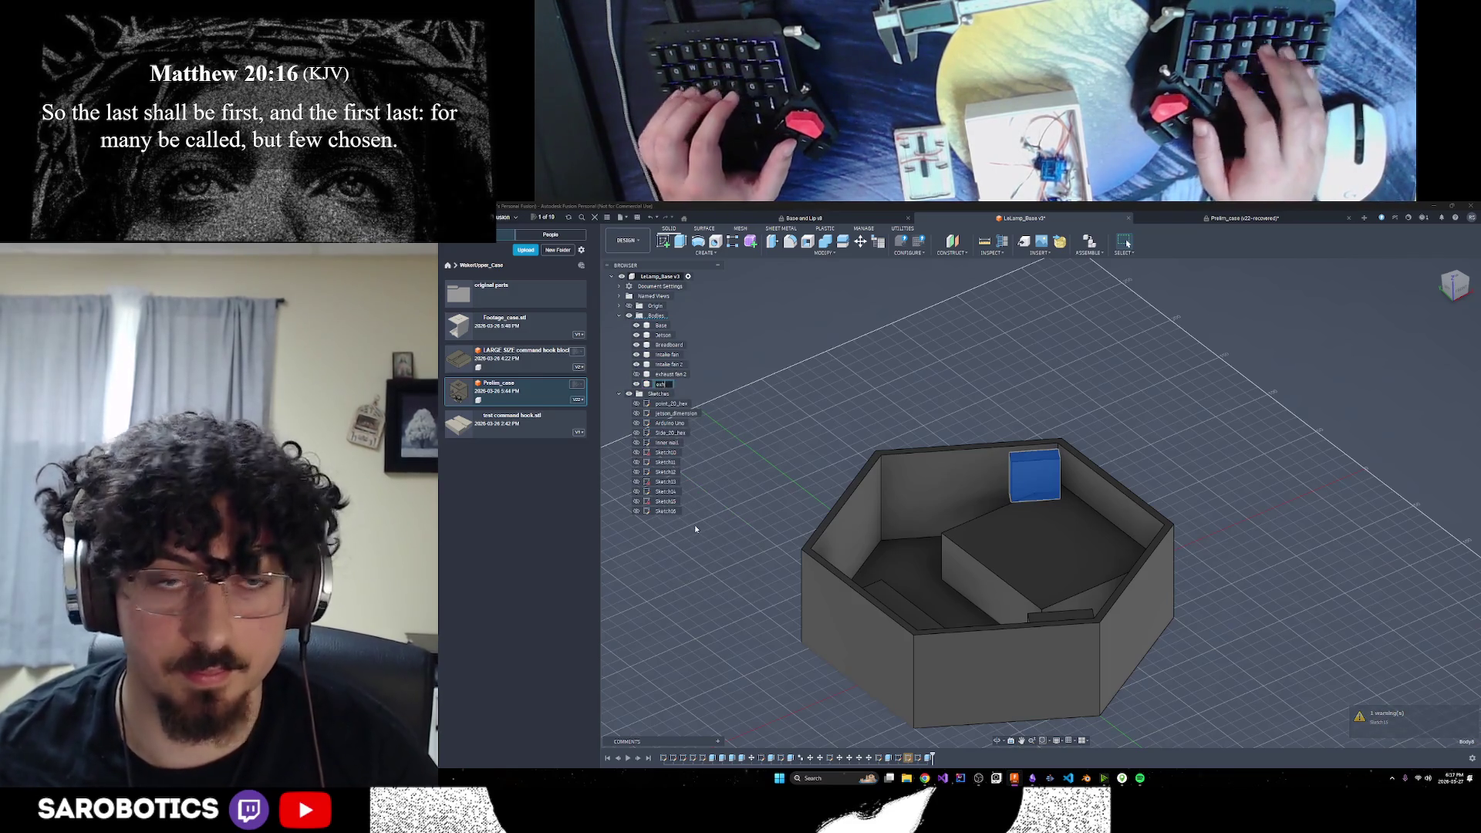
{"action": "type", "text": "t fan"}
{"action": "key", "text": "Return"}
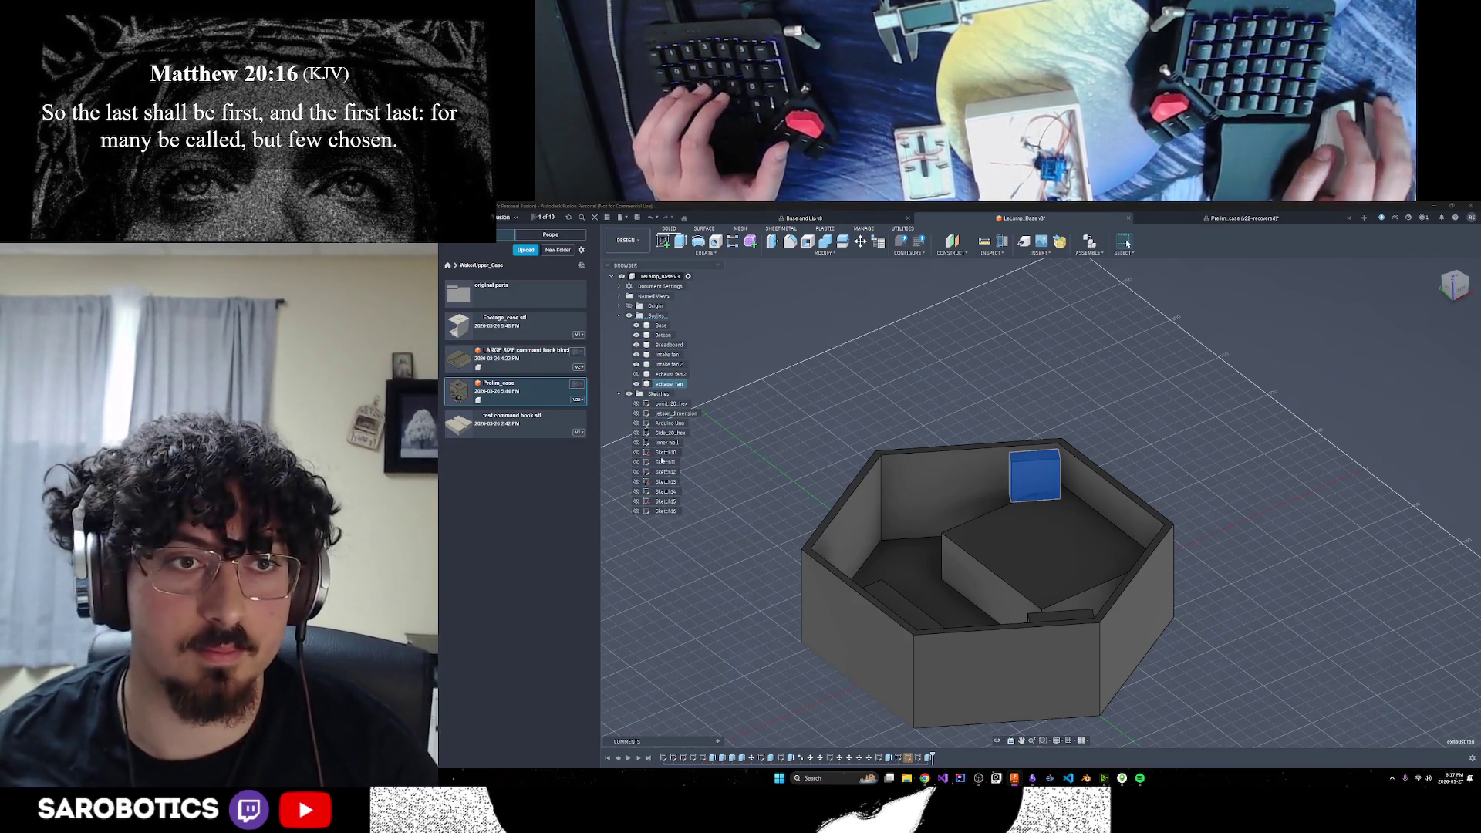
{"action": "left_click", "coordinate": [637, 374]}
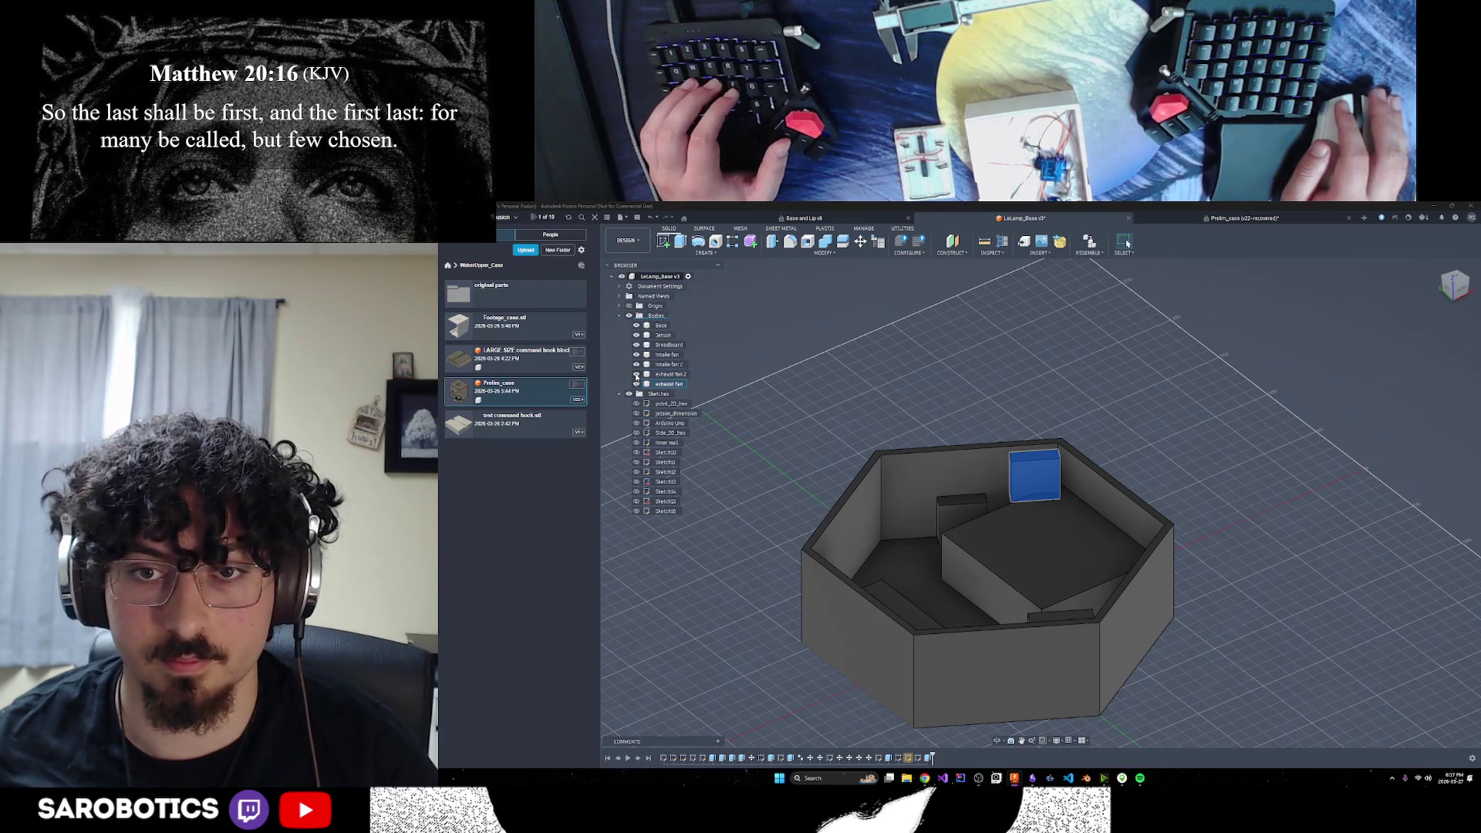
Orbit to the case's other side and try extruding the Intake fan block's top face, then cancel
{"action": "left_click", "coordinate": [1000, 740]}
{"action": "left_click_drag", "start_coordinate": [999, 694], "coordinate": [1115, 437]}
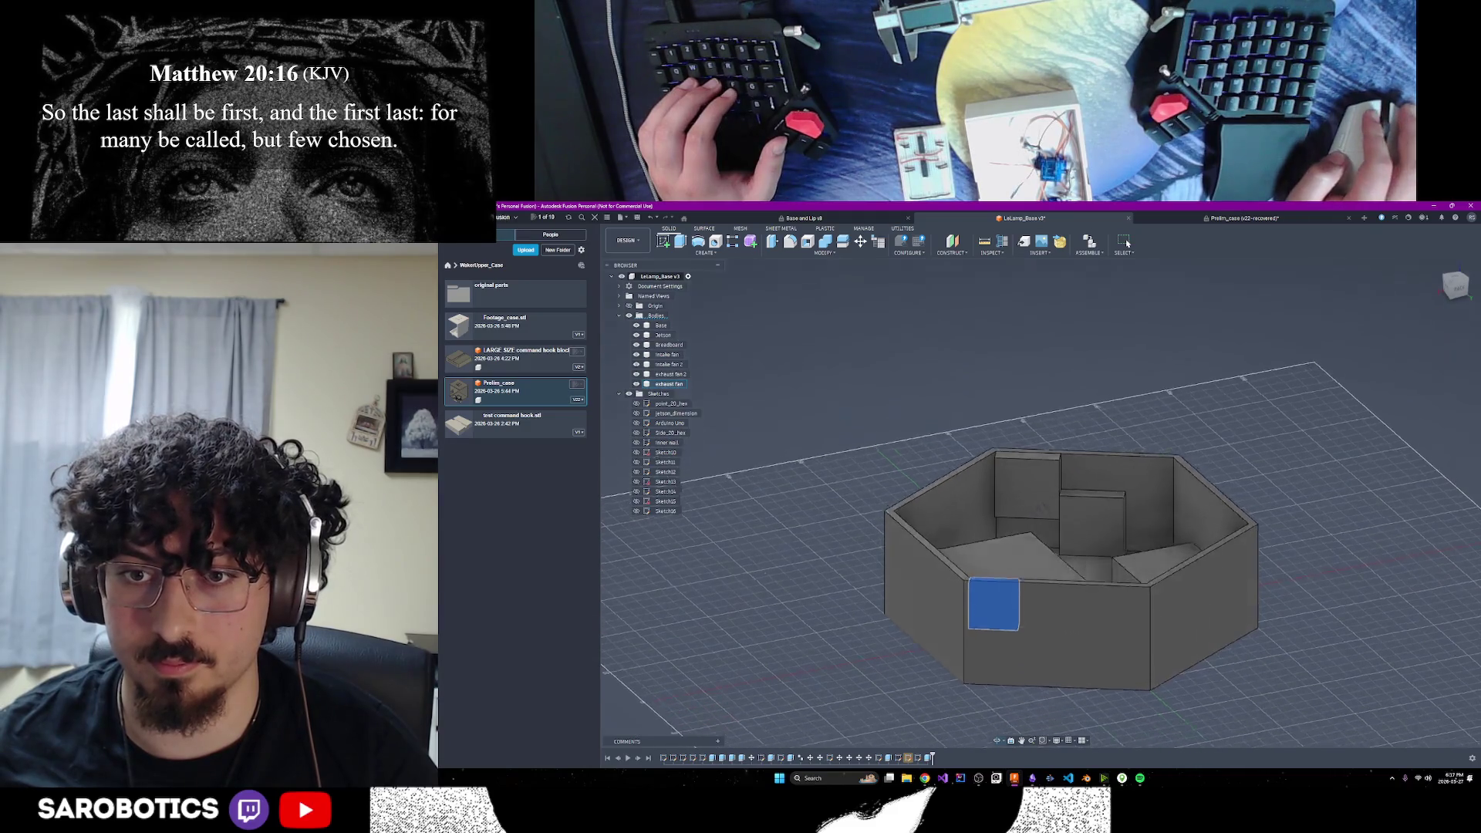
{"action": "scroll", "coordinate": [1026, 594], "scroll_direction": "up", "scroll_amount": 3}
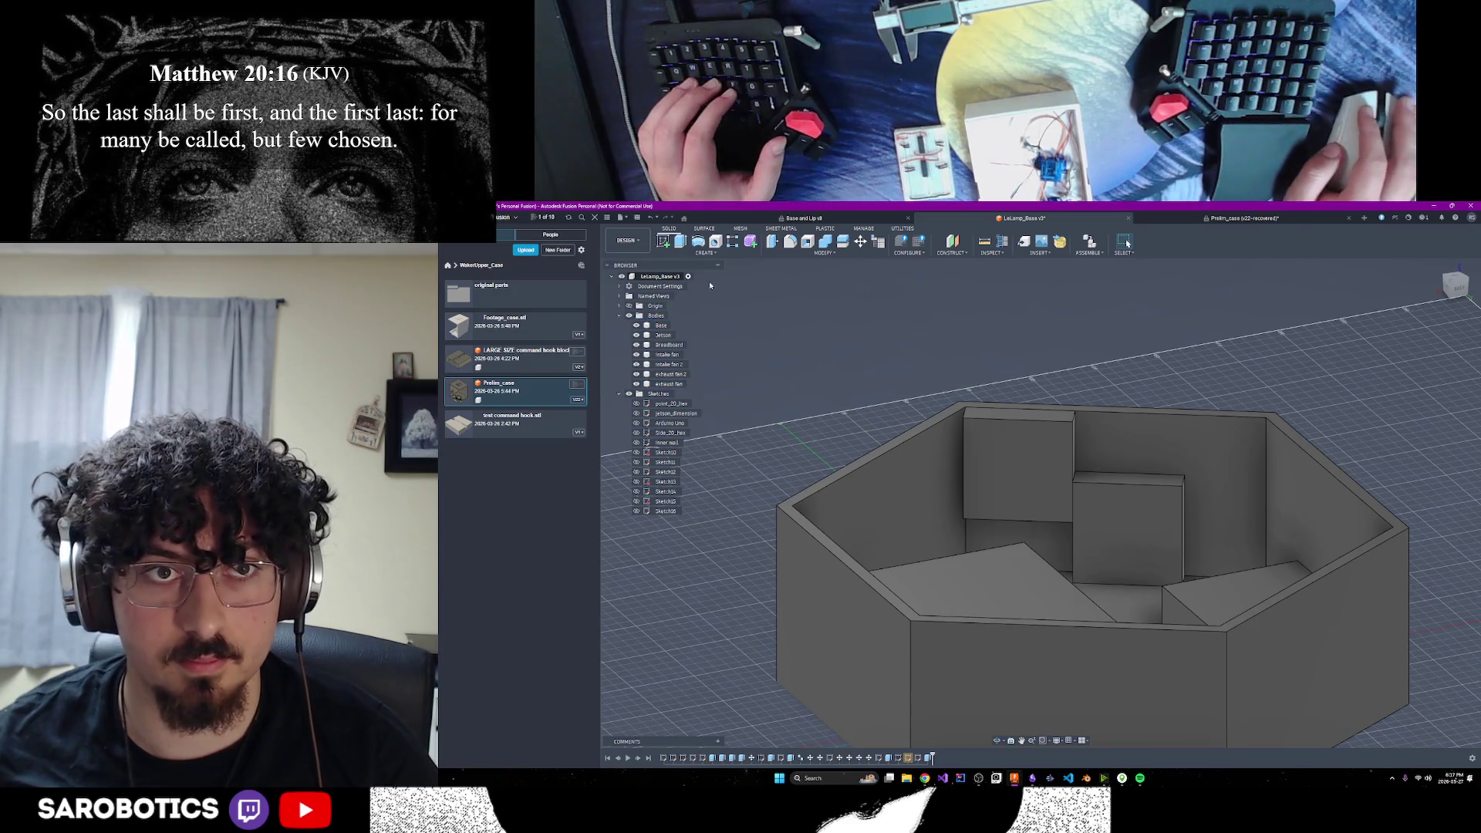
{"action": "left_click", "coordinate": [680, 242]}
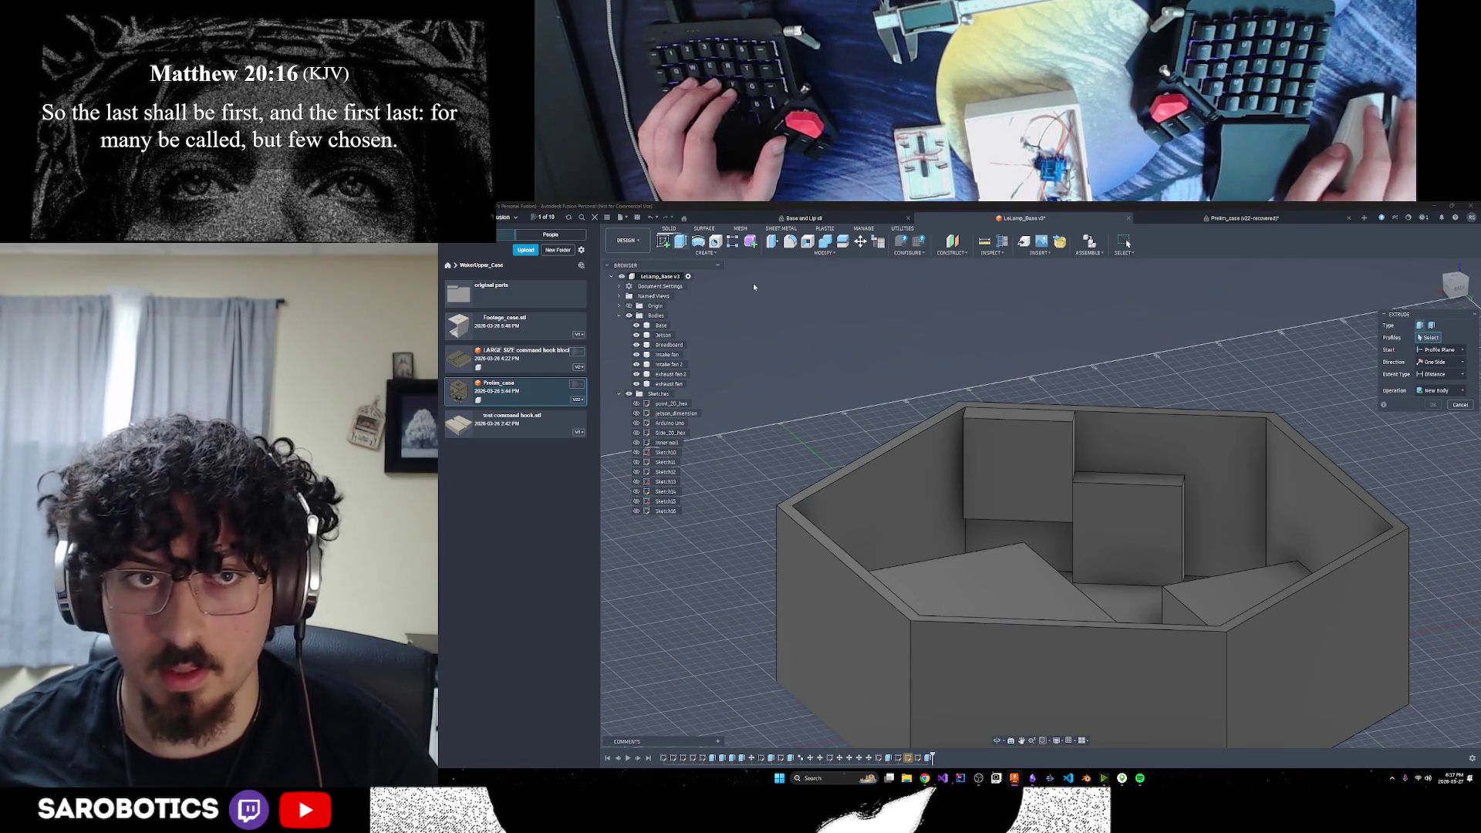
{"action": "left_click", "coordinate": [1065, 418]}
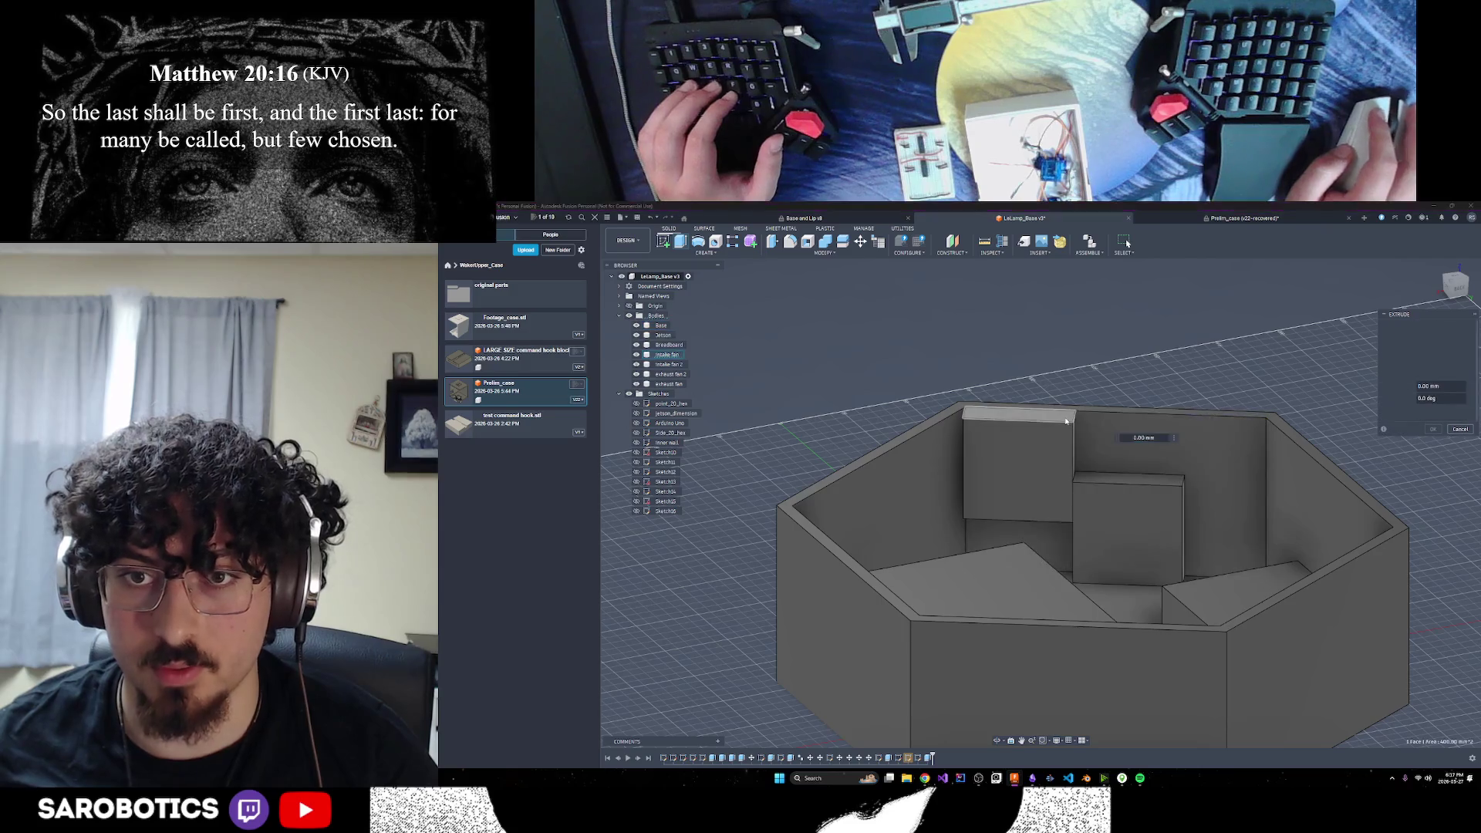
{"action": "left_click", "coordinate": [1459, 430]}
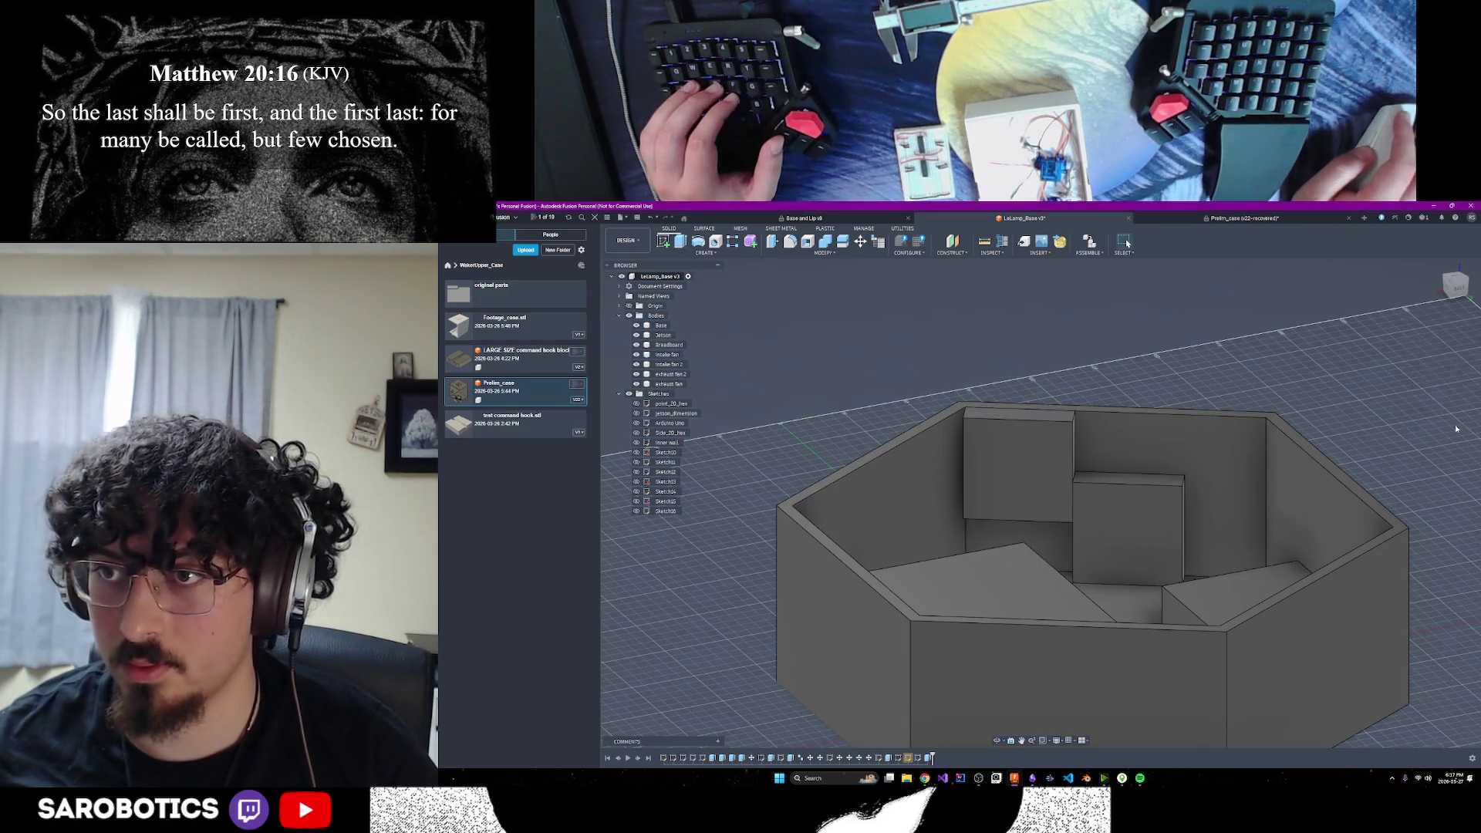
{"action": "left_click", "coordinate": [861, 242]}
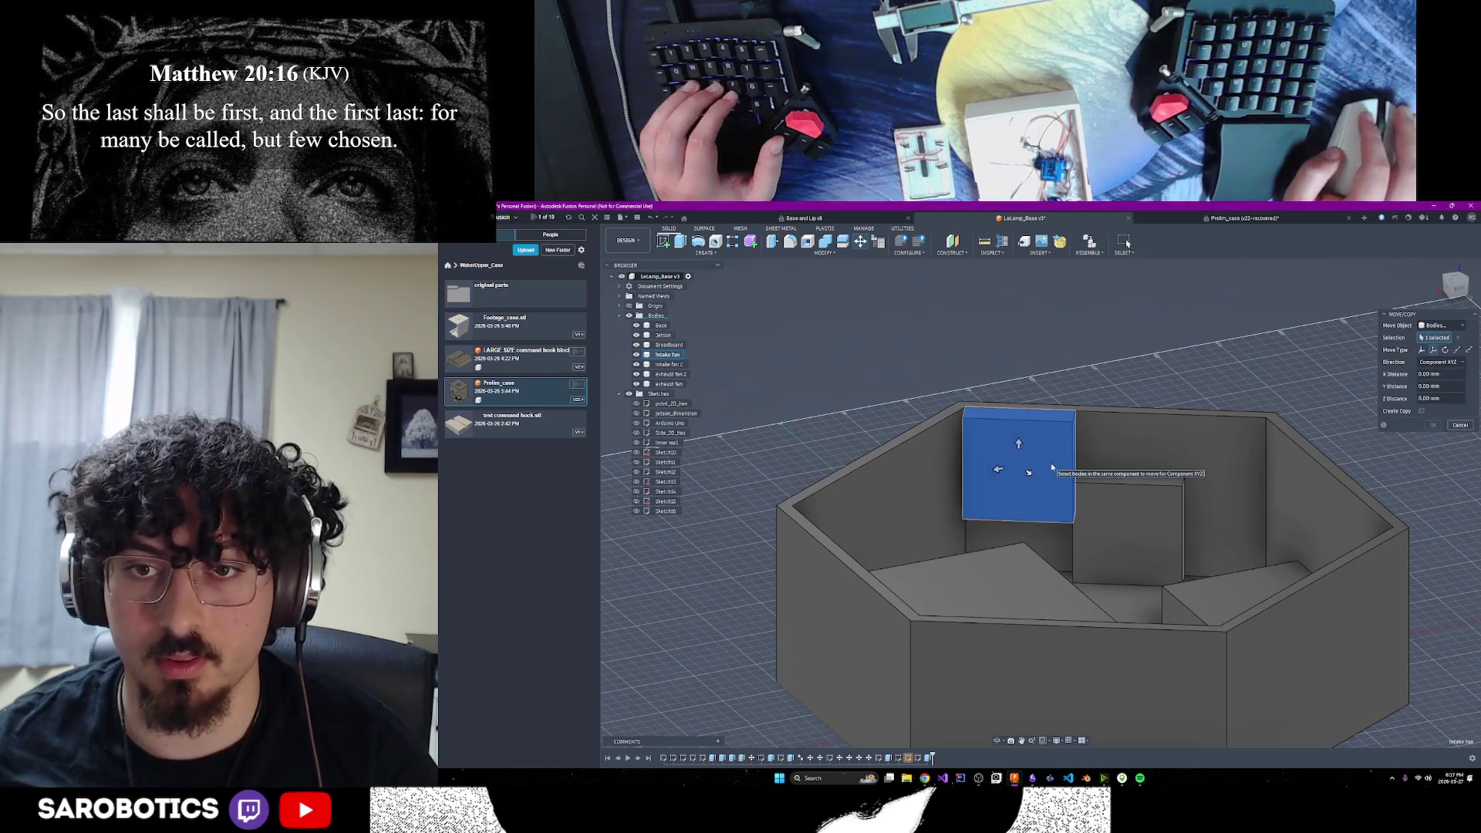
Move the Intake fan body down 5 mm along Z and commit the move
{"action": "left_click", "coordinate": [1020, 445]}
{"action": "left_click", "coordinate": [1020, 444]}
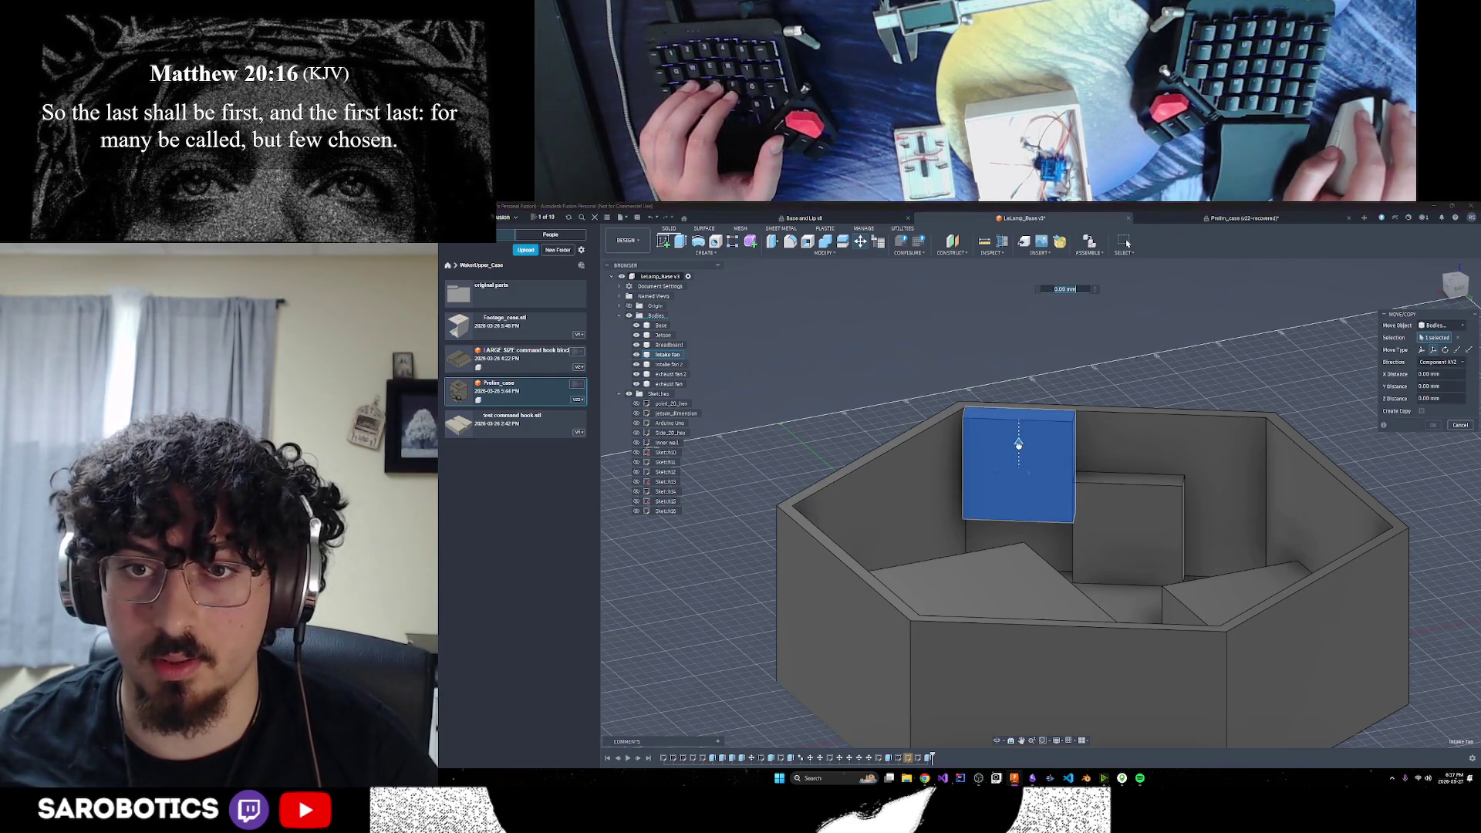
{"action": "left_click_drag", "start_coordinate": [1019, 444], "coordinate": [1019, 456]}
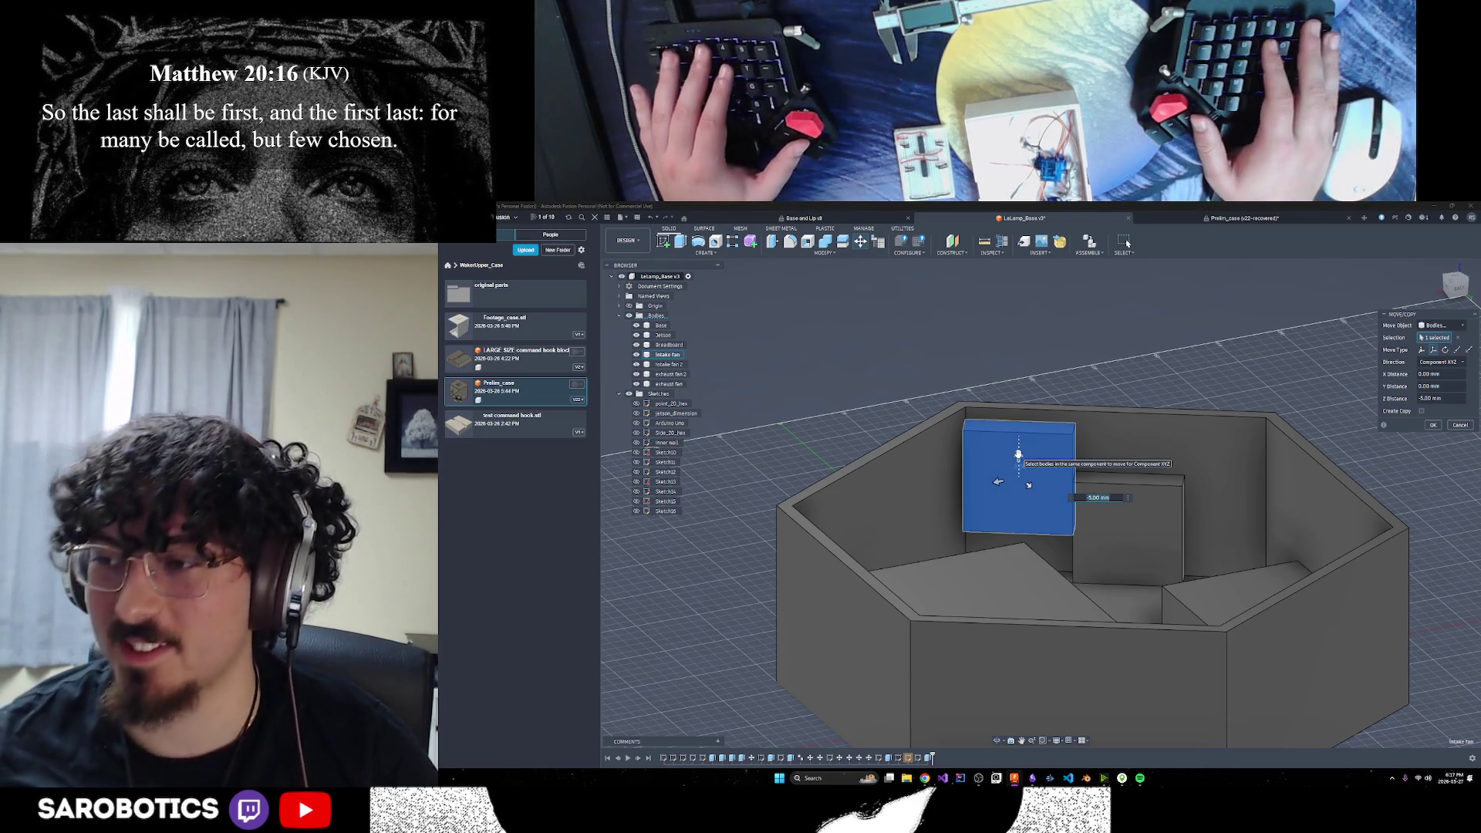
{"action": "key", "text": "Return"}
{"action": "type", "text": "0"}
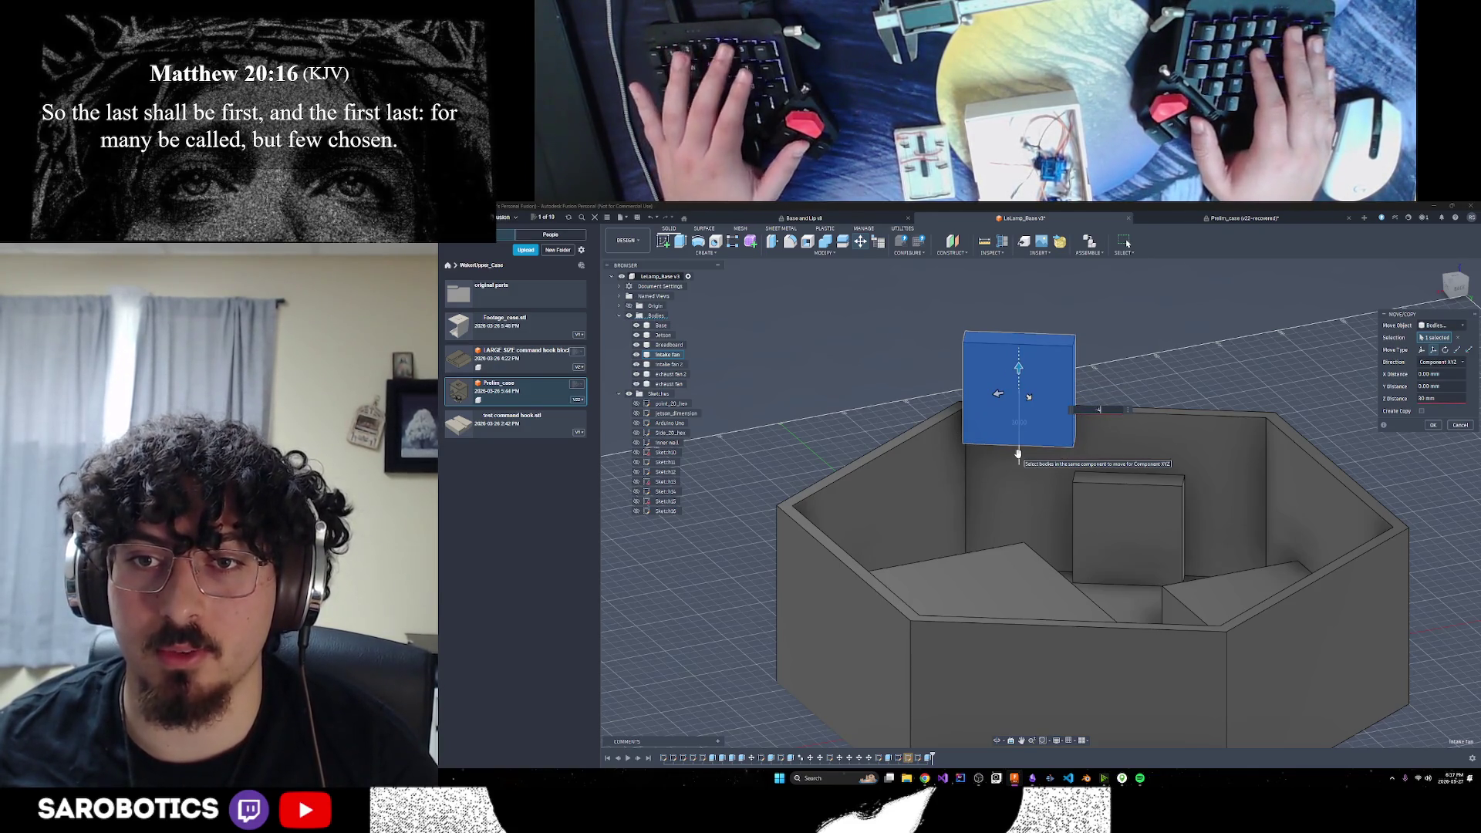
{"action": "type", "text": "5"}
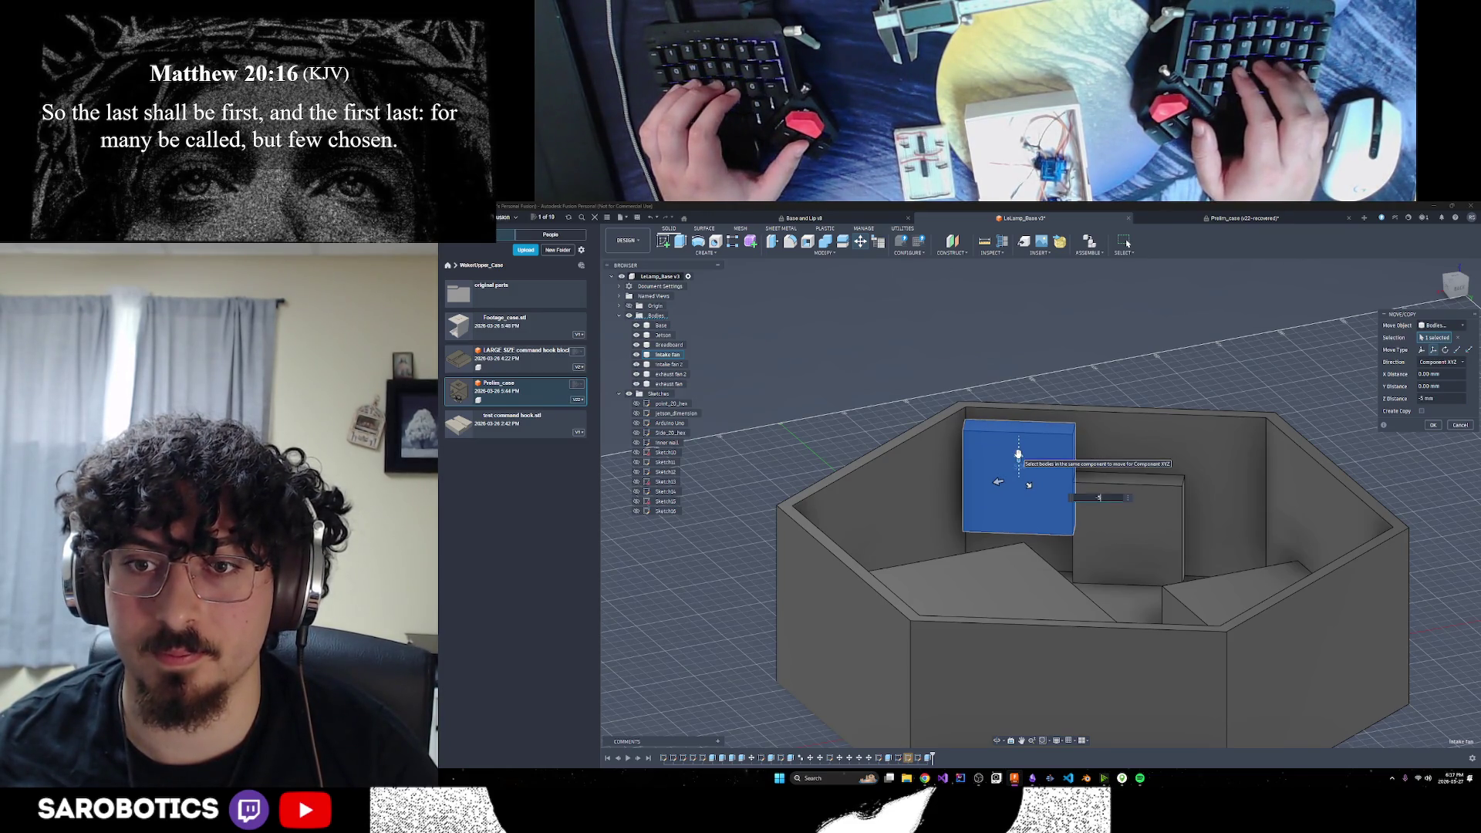
{"action": "key", "text": "Return"}
{"action": "scroll", "coordinate": [1019, 448], "scroll_direction": "down", "scroll_amount": 3}
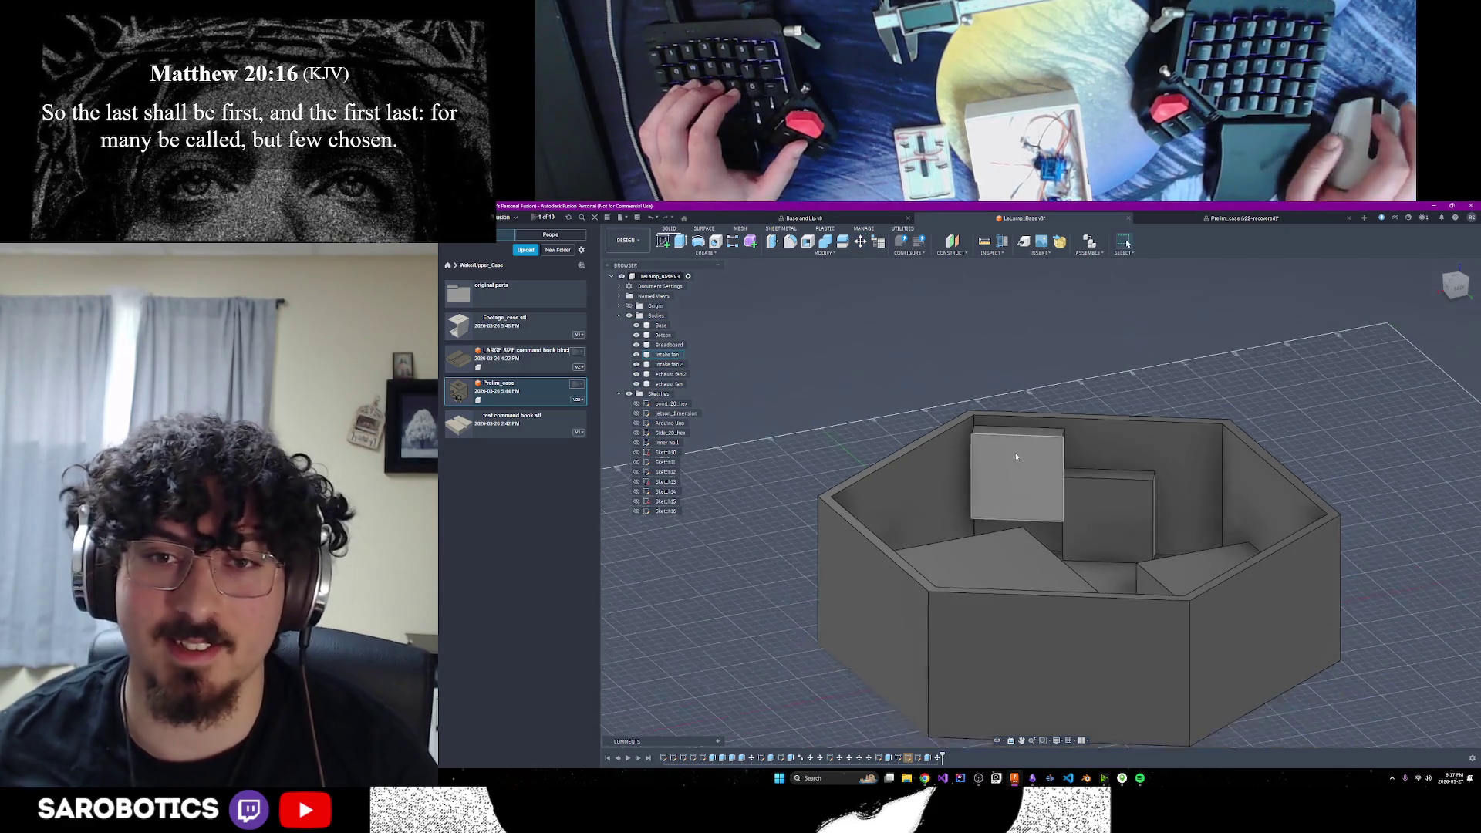
{"action": "middle_click_drag", "start_coordinate": [1003, 401], "coordinate": [940, 378], "text": "shift"}
{"action": "middle_click_drag", "start_coordinate": [1128, 244], "coordinate": [1128, 243], "text": "shift"}
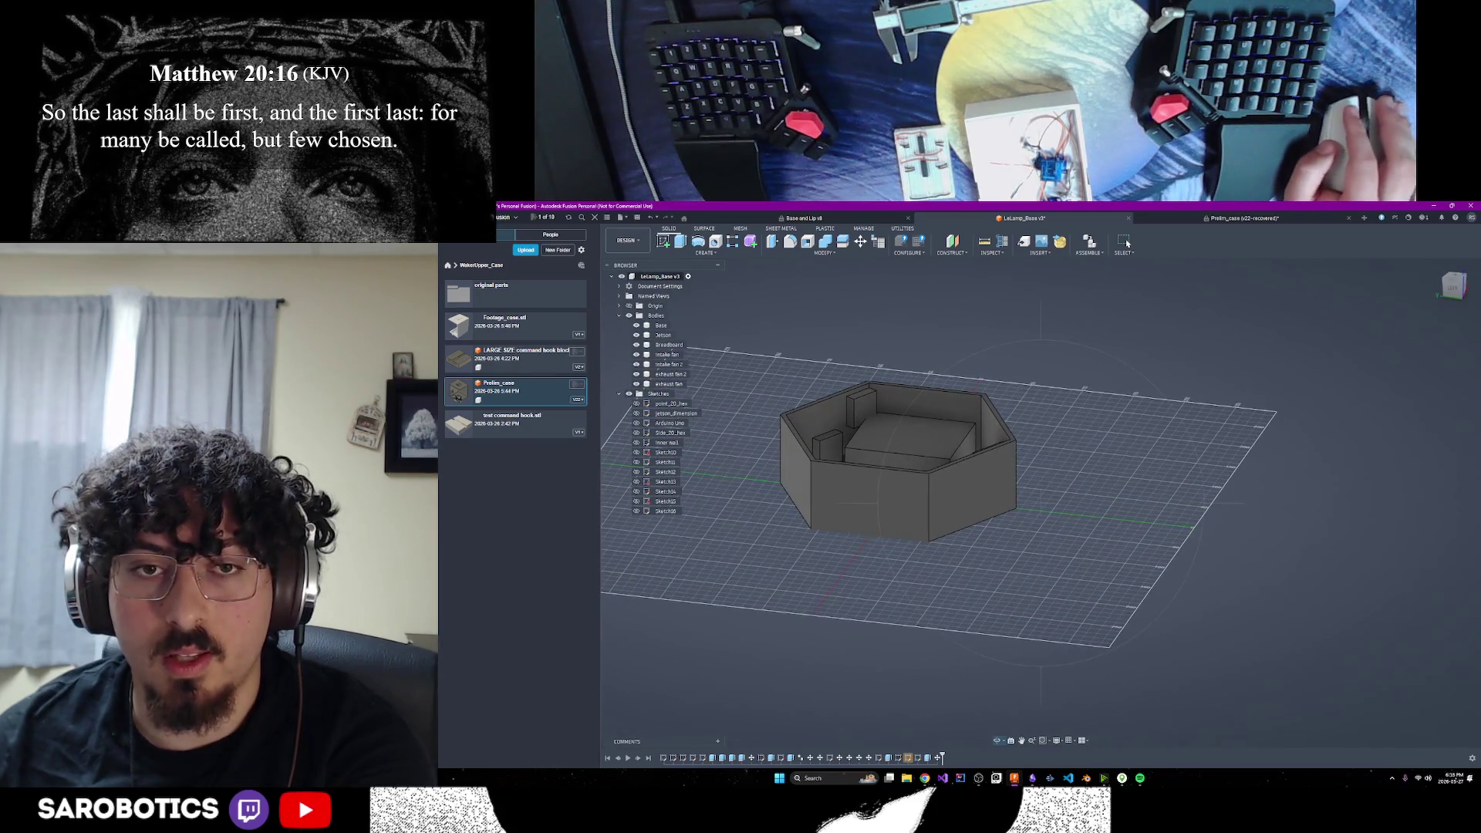
{"action": "middle_click_drag", "start_coordinate": [1128, 244], "coordinate": [1127, 244], "text": "shift"}
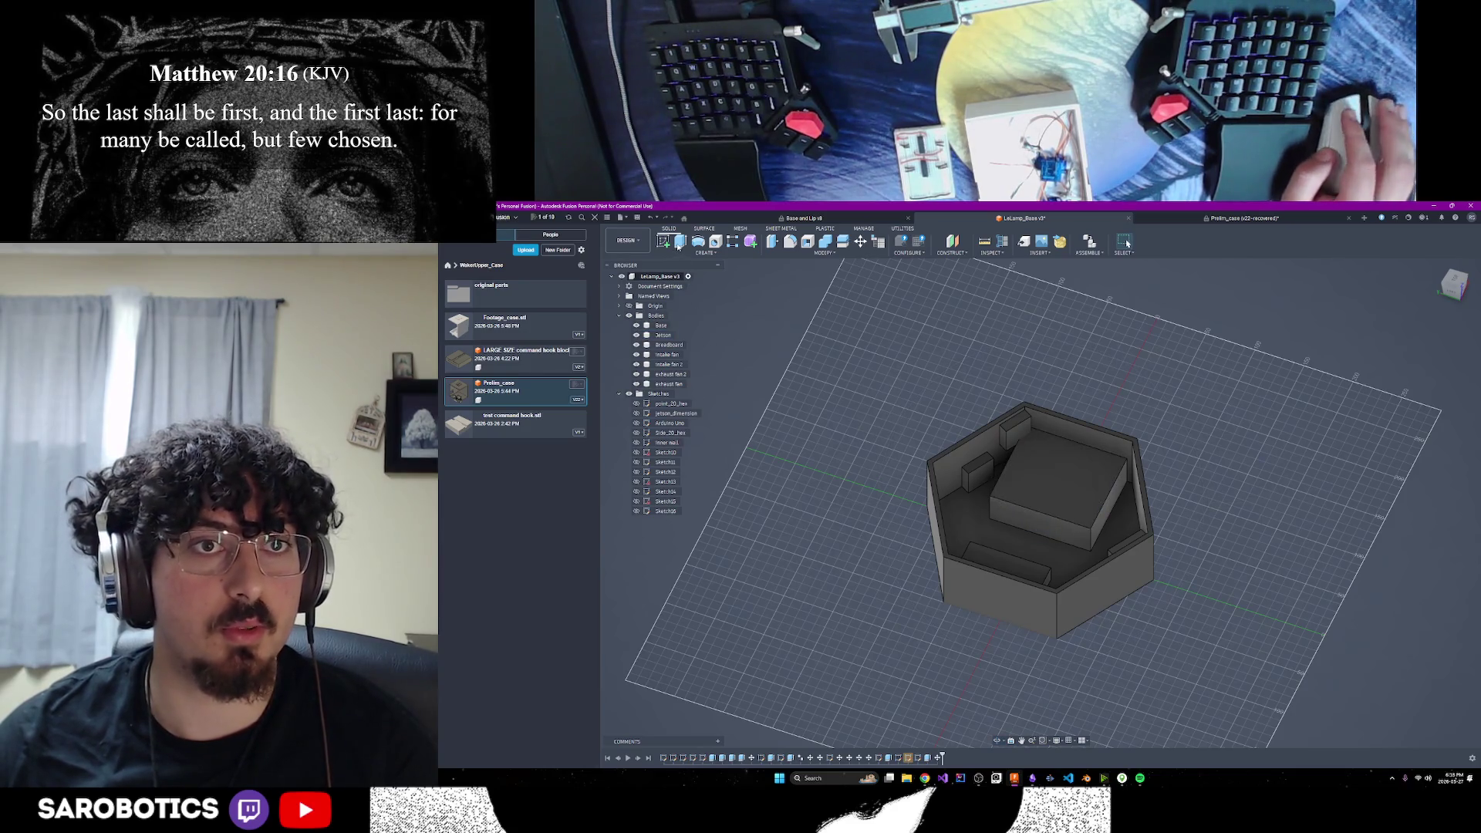
Back out of the started Extrude and Create Sketch commands
{"action": "left_click", "coordinate": [679, 244]}
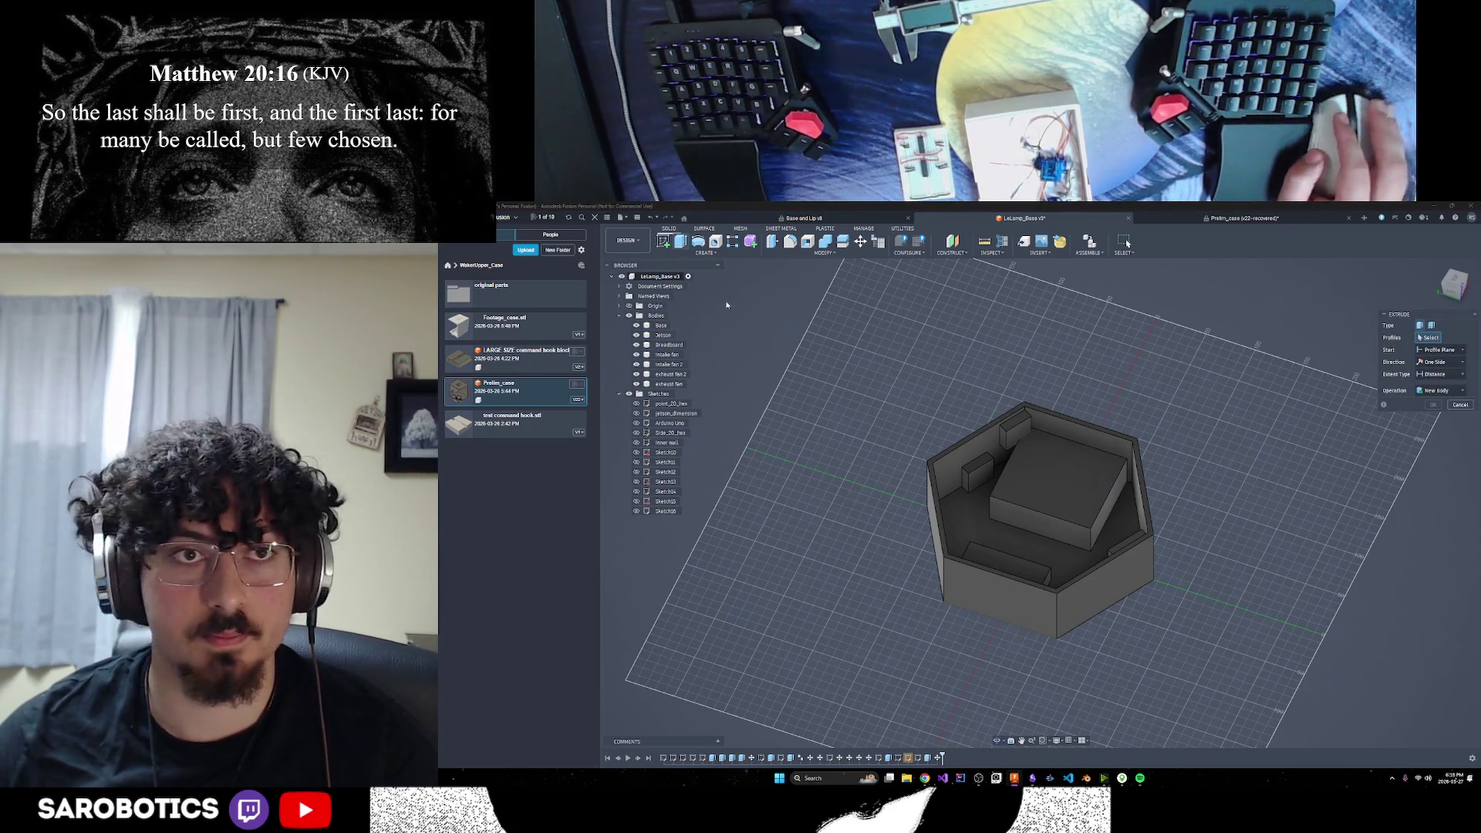
{"action": "left_click", "coordinate": [662, 242]}
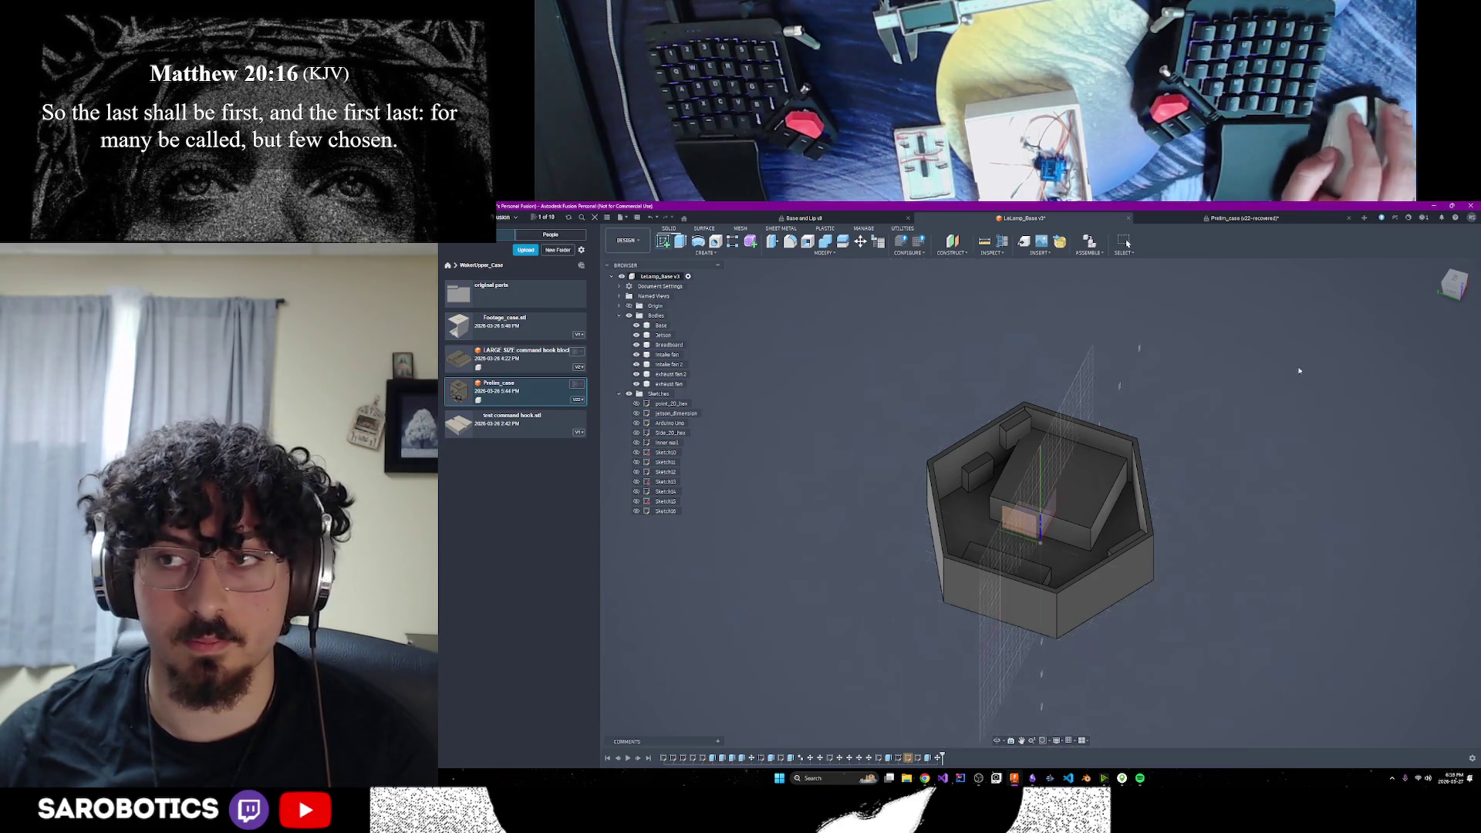
{"action": "key", "text": "Escape"}
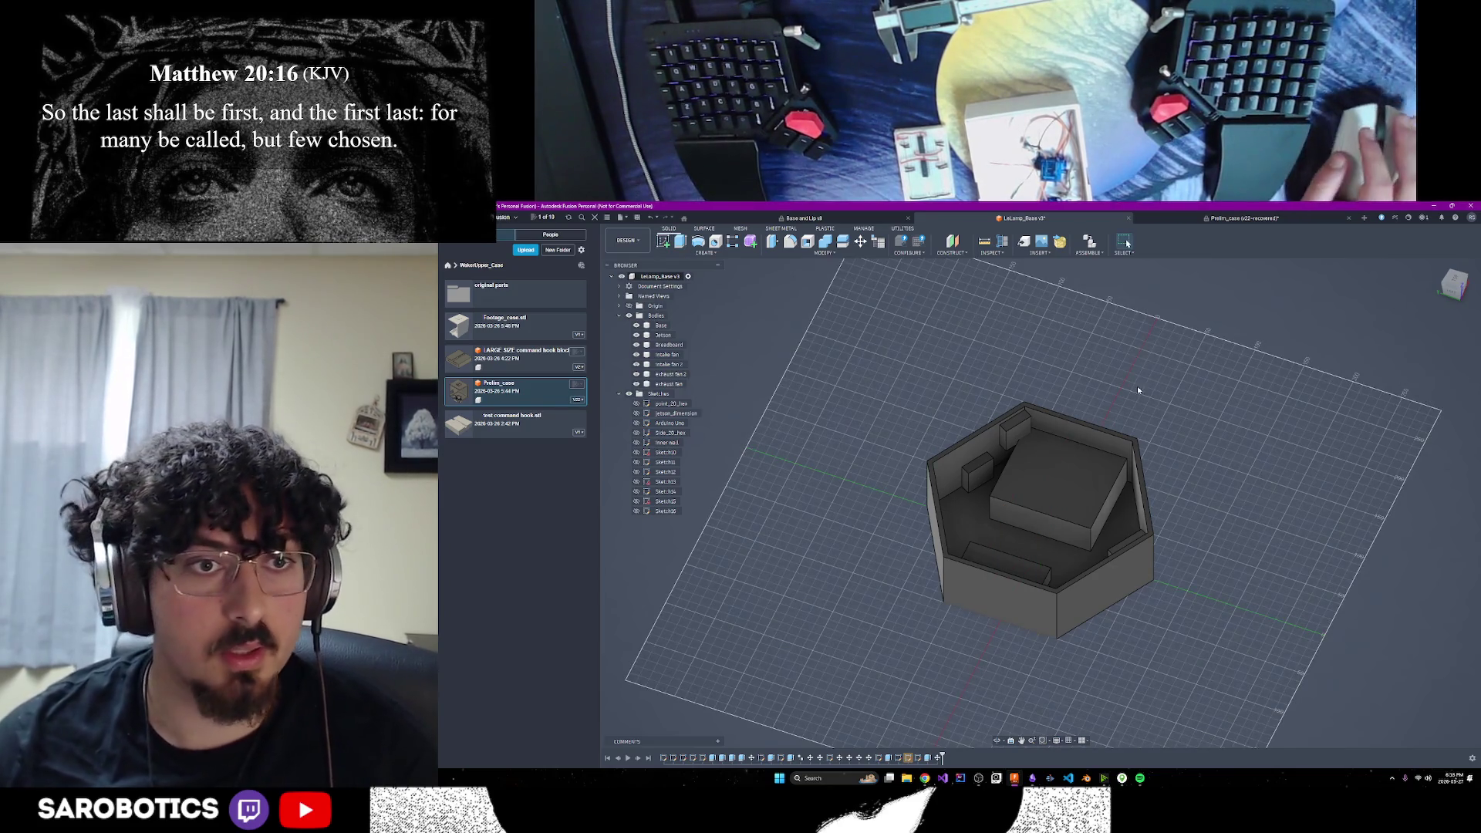
Make the point_20_hex and inner wall sketches visible and select the inner wall profile from above
{"action": "left_click", "coordinate": [636, 403]}
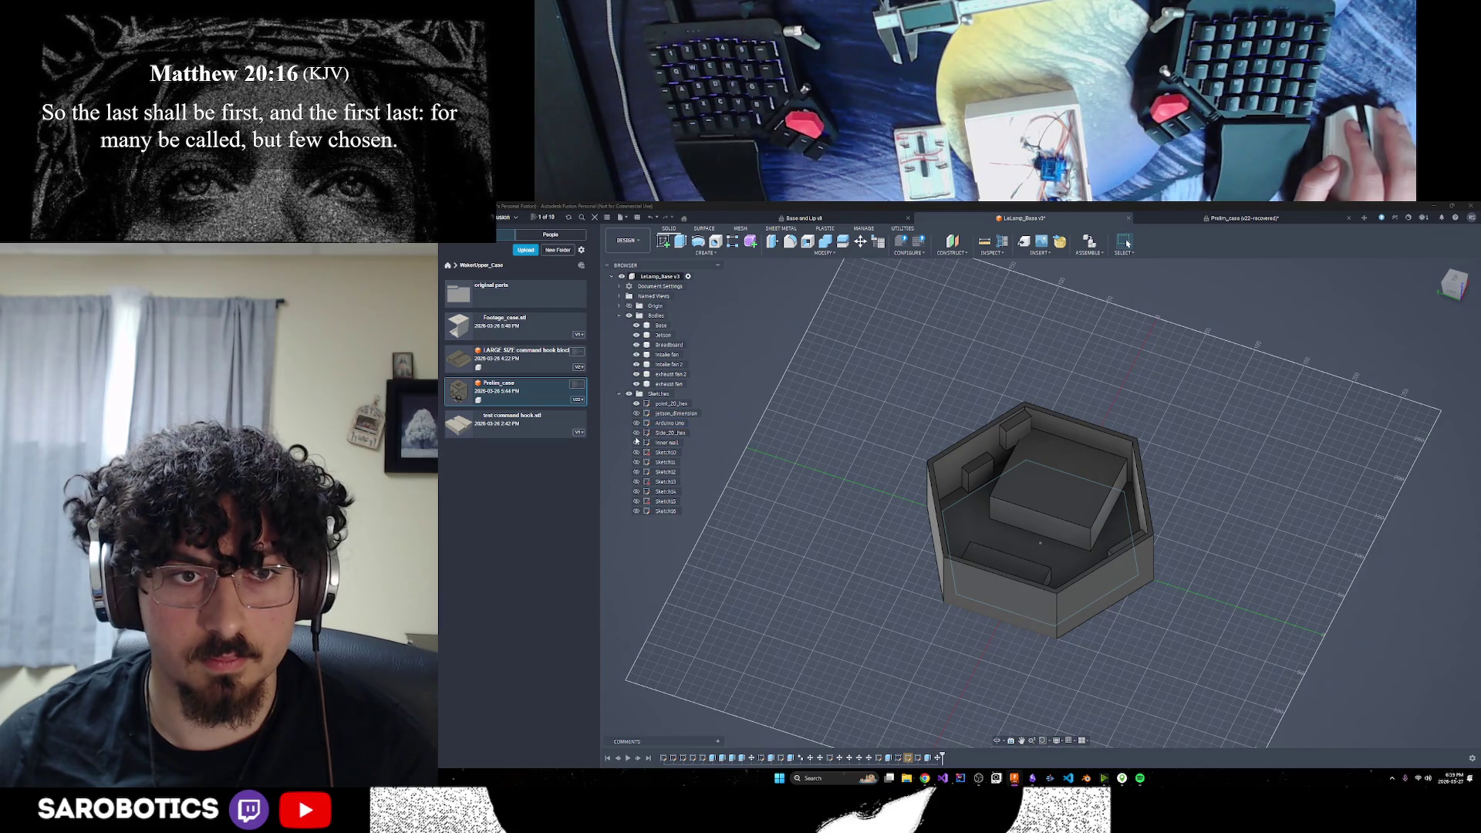
{"action": "left_click", "coordinate": [636, 444]}
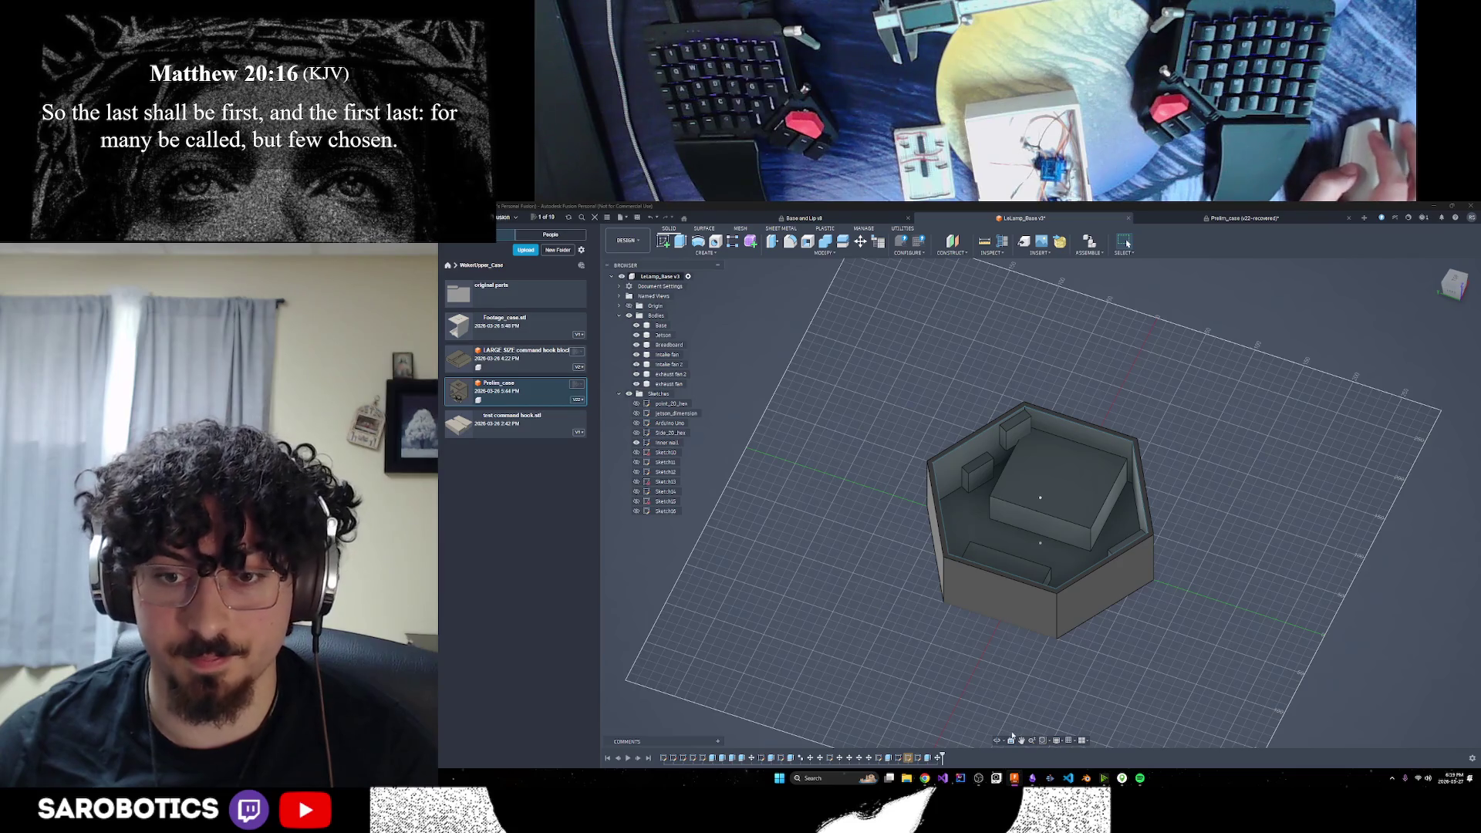
{"action": "mouse_move", "coordinate": [997, 740]}
{"action": "middle_mouse_down", "text": "shift"}
{"action": "mouse_move", "coordinate": [888, 695]}
{"action": "mouse_move", "coordinate": [631, 414]}
{"action": "mouse_move", "coordinate": [649, 494]}
{"action": "mouse_move", "coordinate": [655, 448]}
{"action": "middle_mouse_up", "text": "shift"}
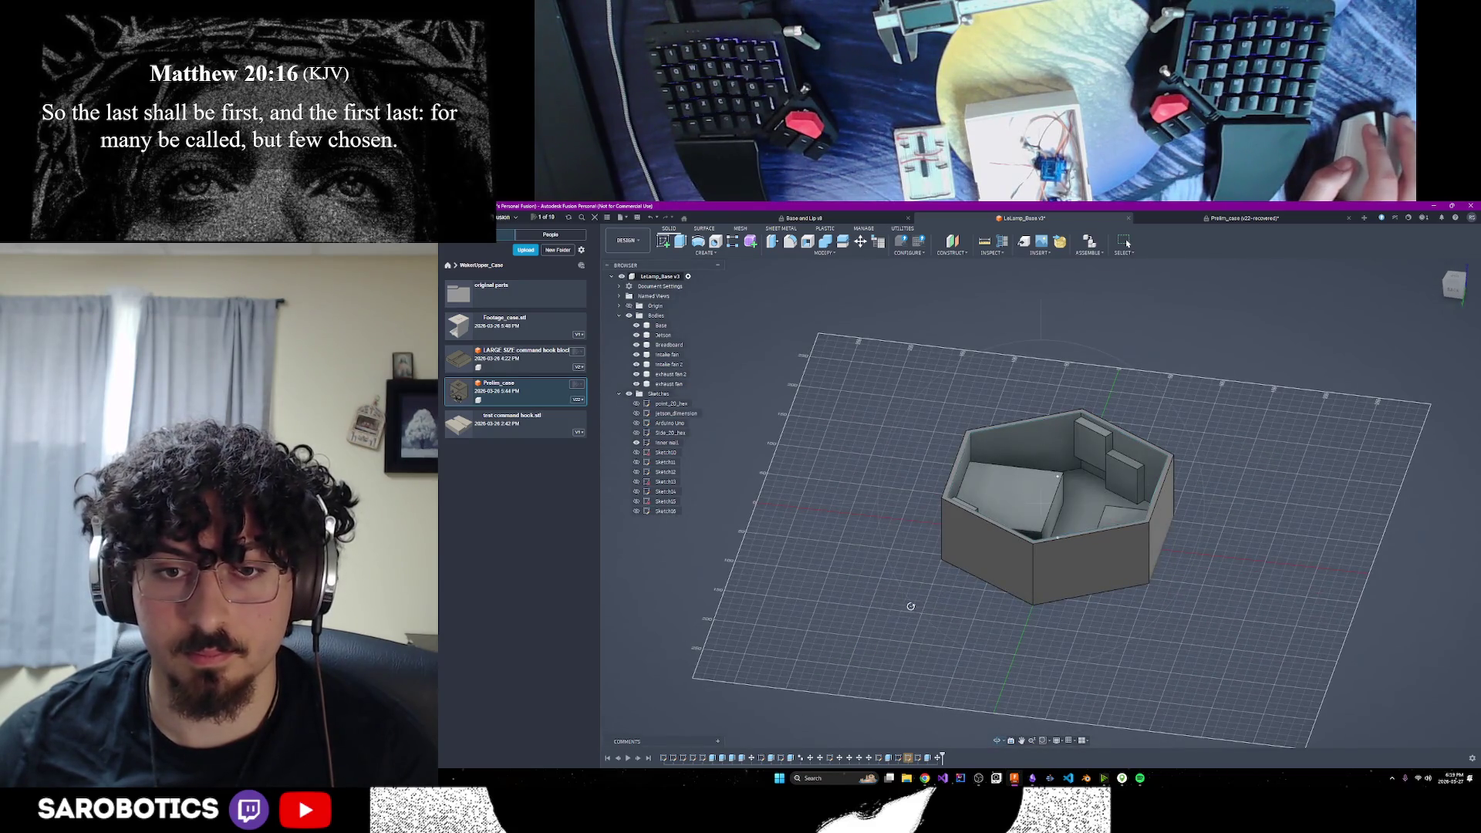
{"action": "left_click", "coordinate": [1008, 526]}
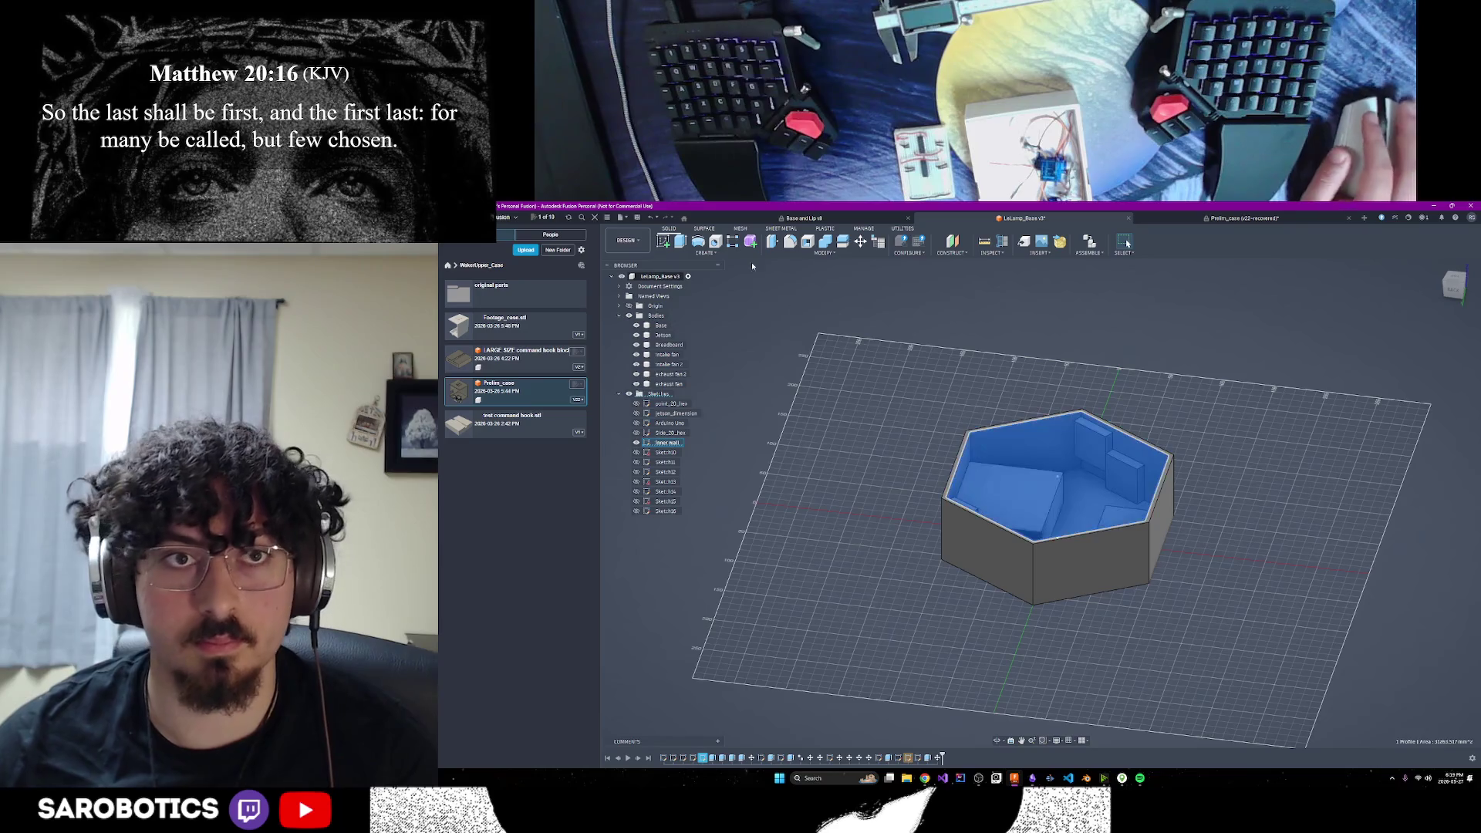
Extrude the inner wall profile -5 mm as a Join onto the hexagonal base
{"action": "key", "text": "e"}
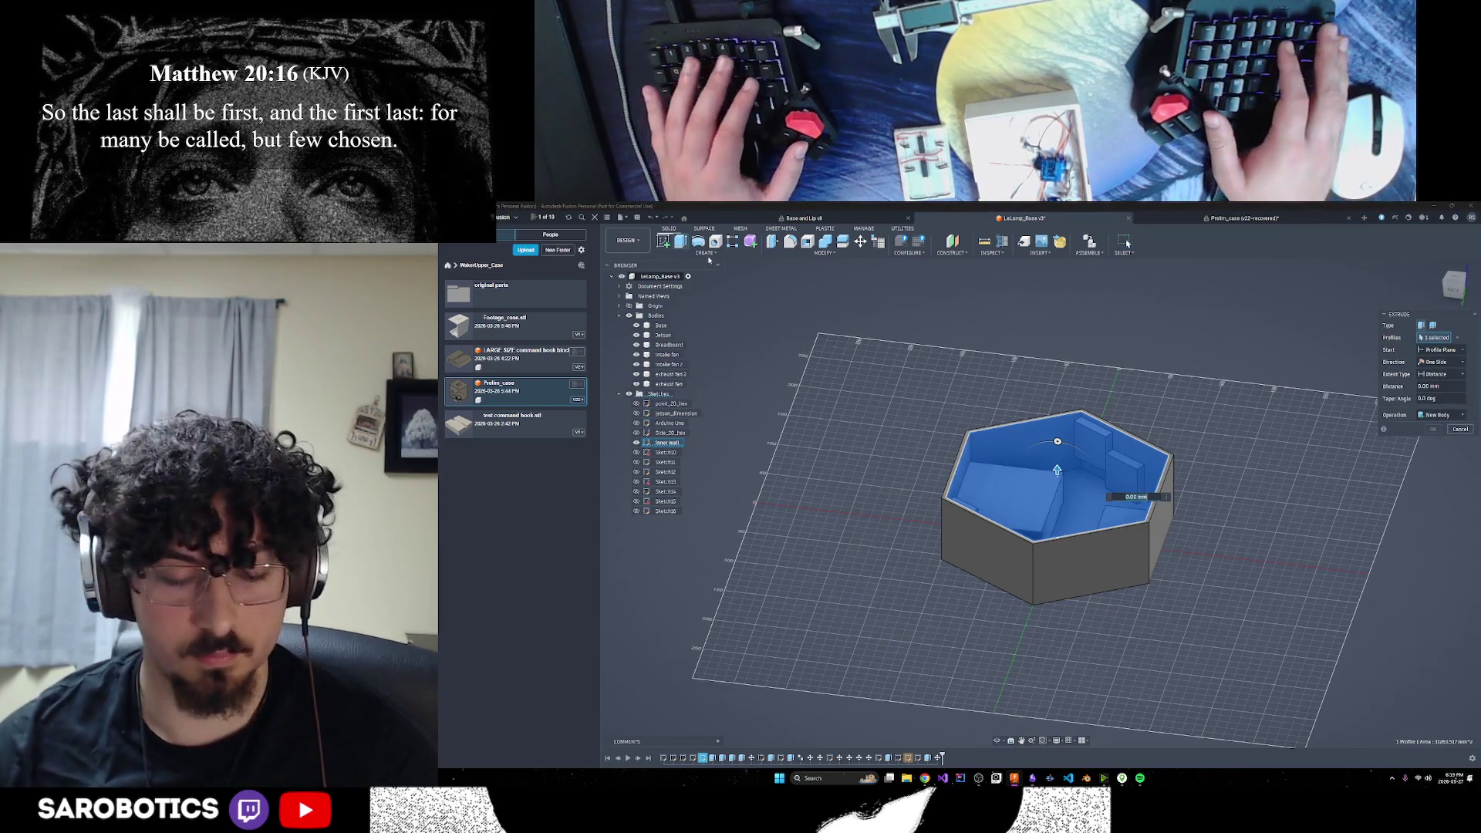
{"action": "type", "text": "-5"}
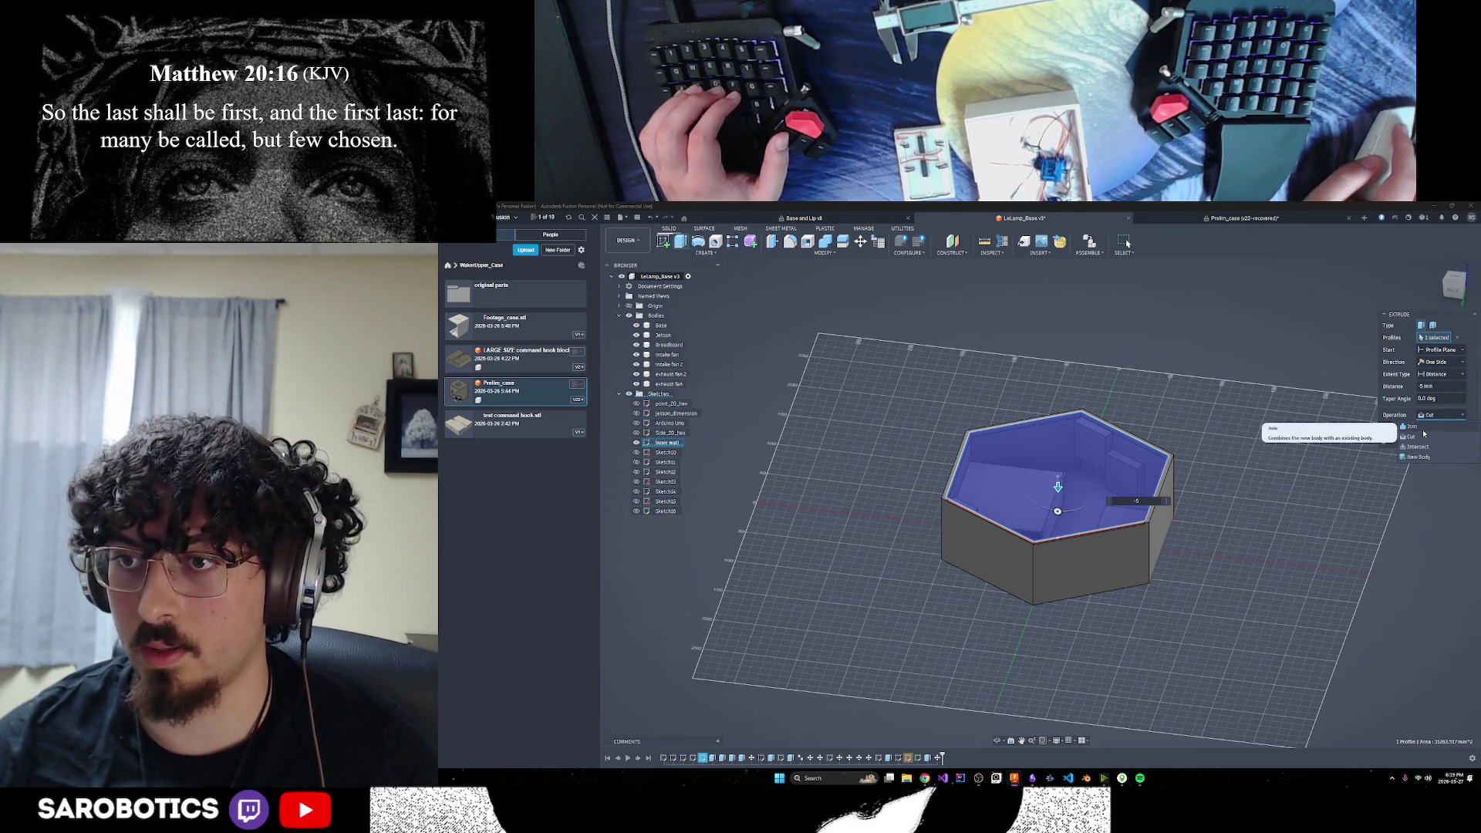
{"action": "left_click", "coordinate": [1422, 428]}
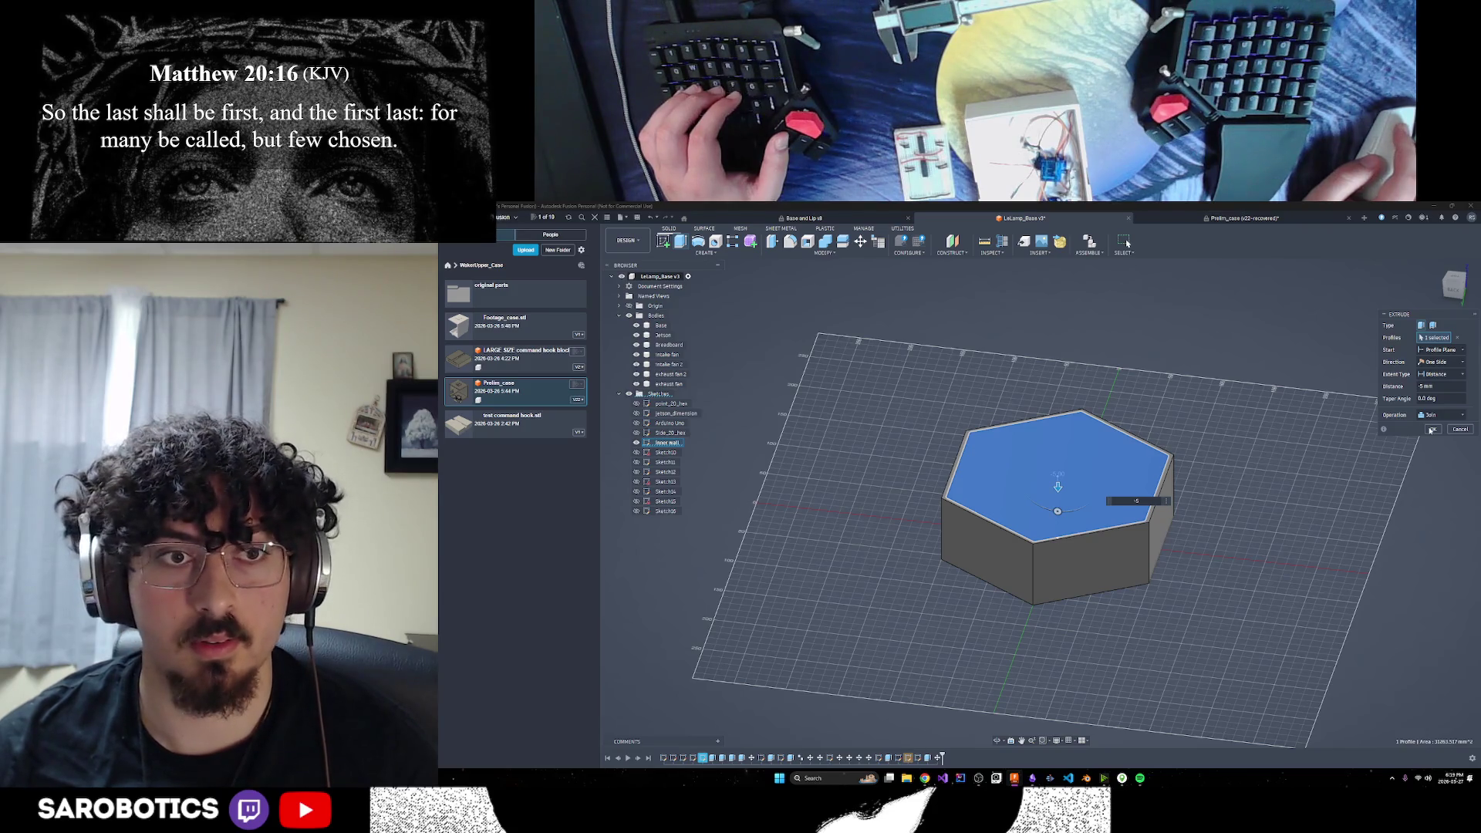
{"action": "left_click", "coordinate": [1431, 430]}
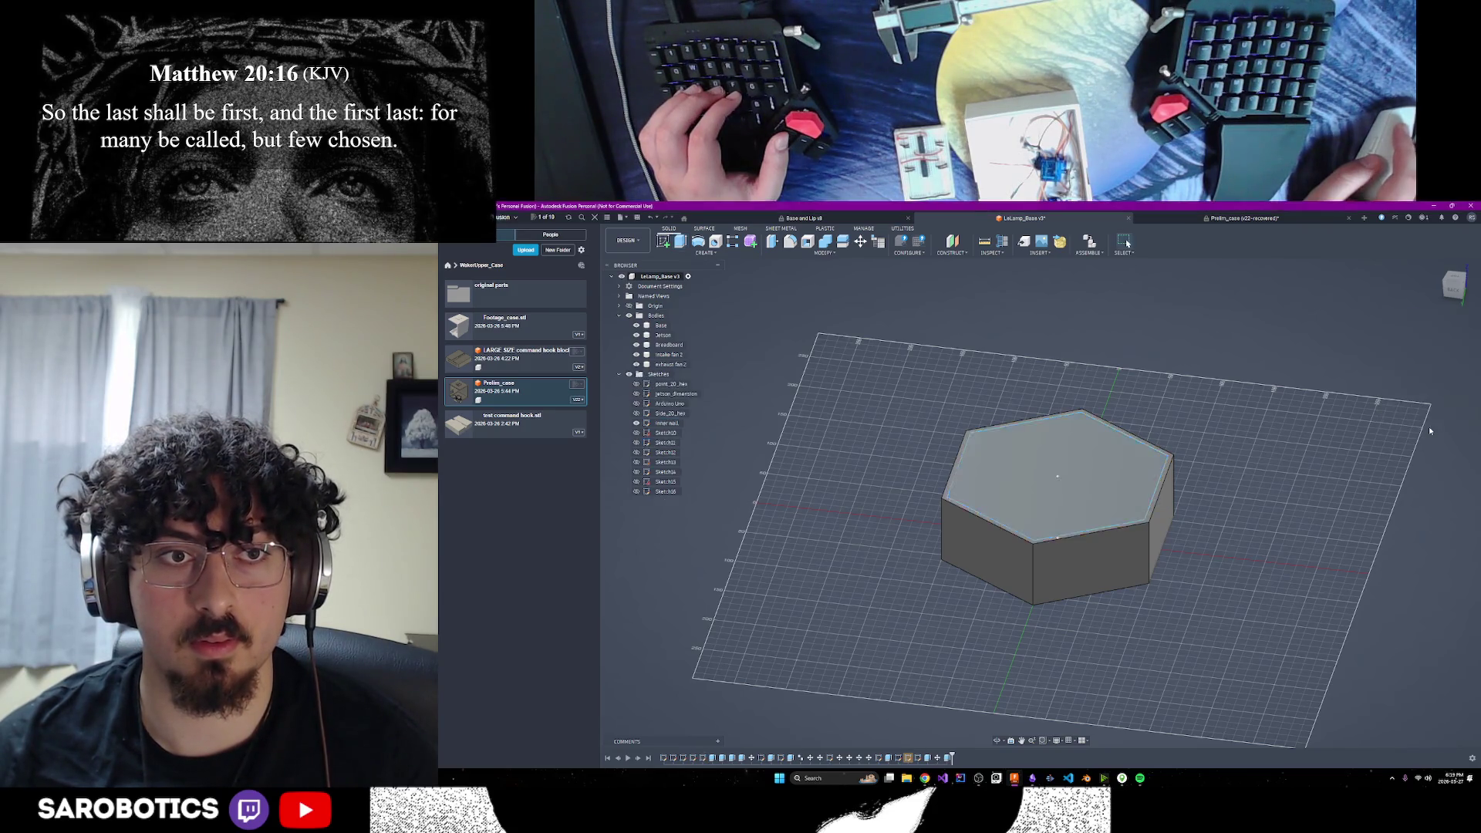
Hide and re-show the Base body to check the internal blocks, then show the inner wall sketch in home view
{"action": "left_click", "coordinate": [637, 326]}
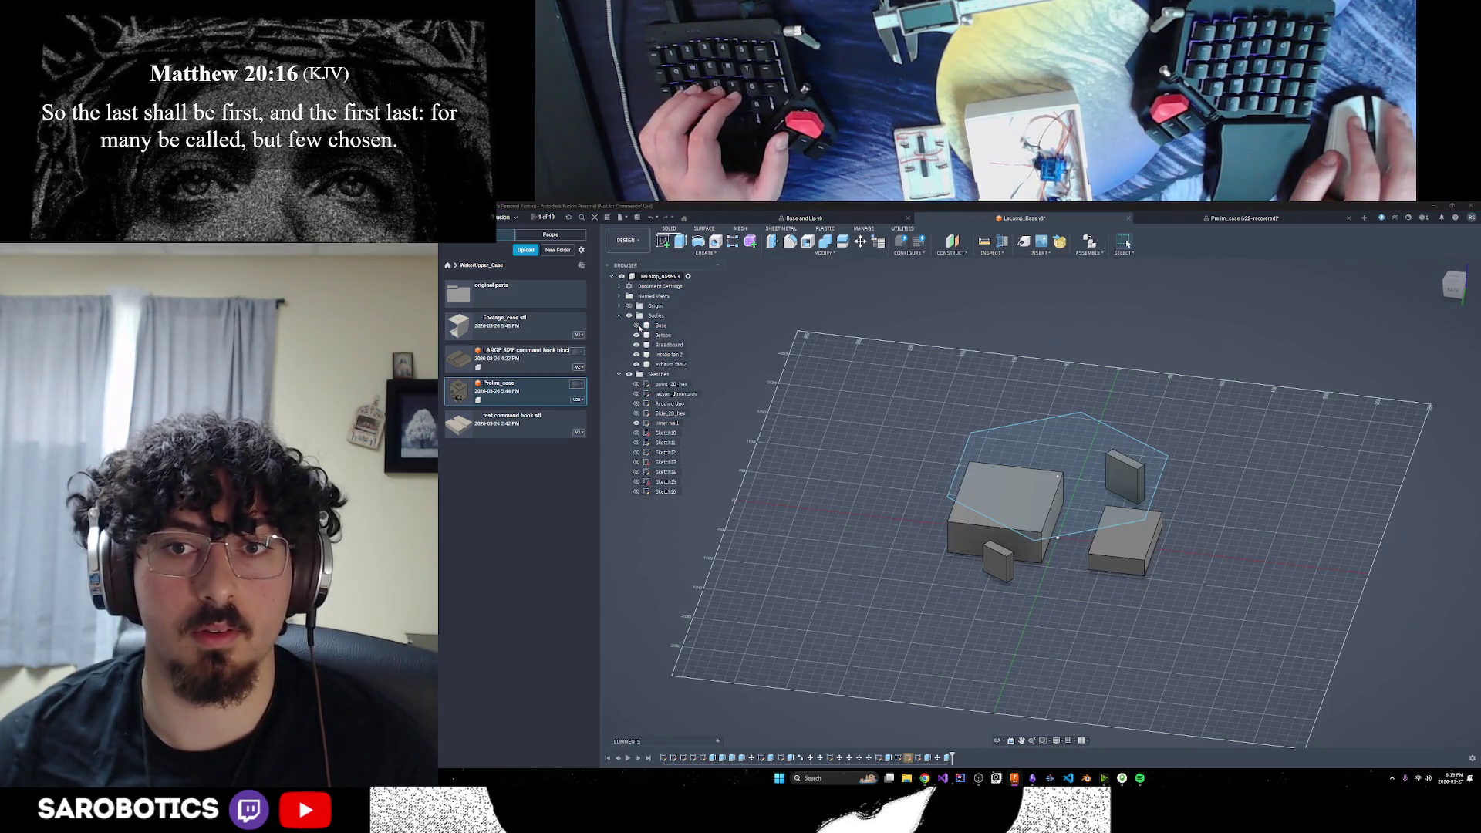
{"action": "left_click", "coordinate": [636, 325]}
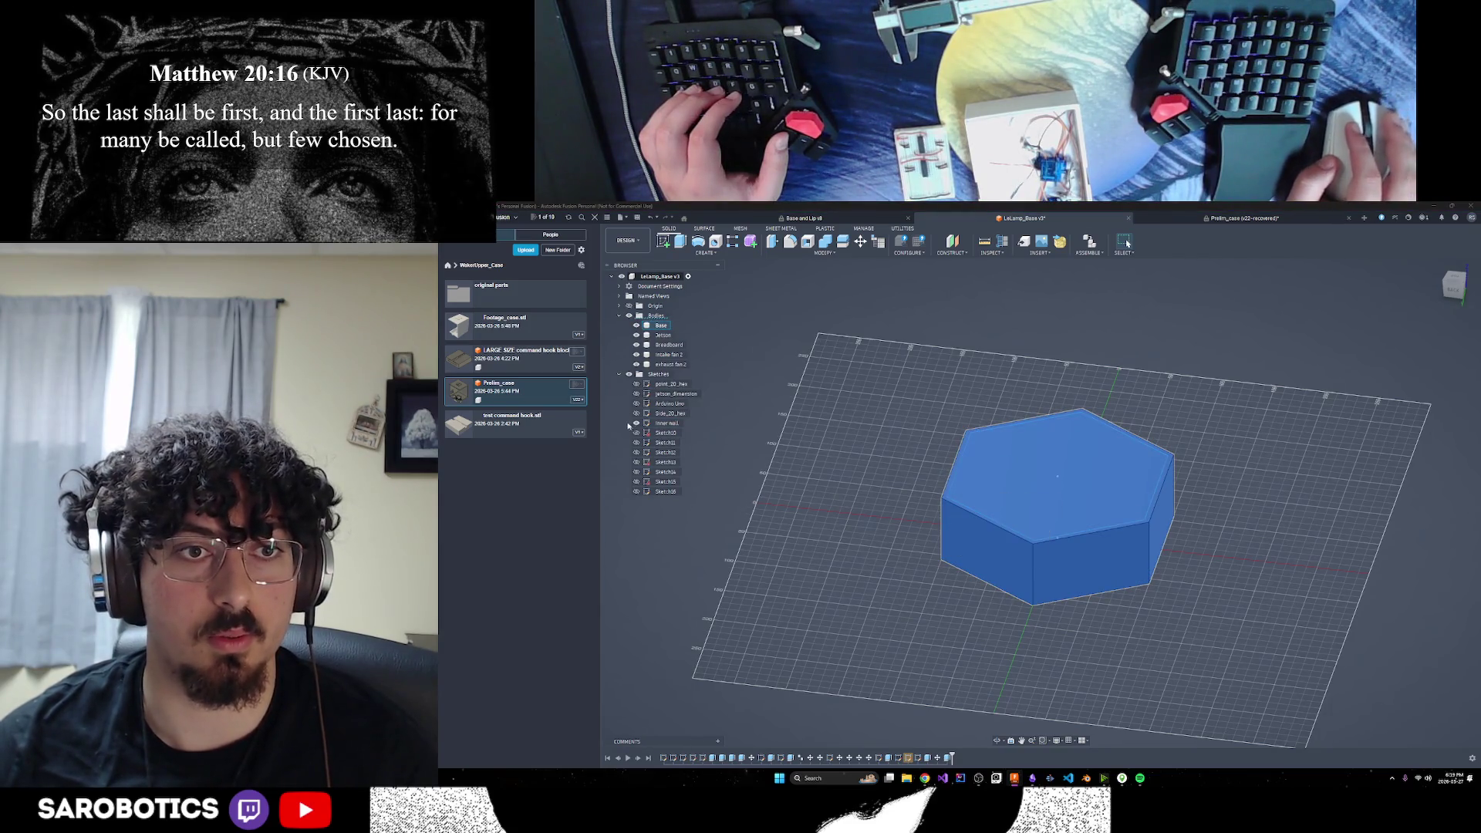
{"action": "key", "text": "F6"}
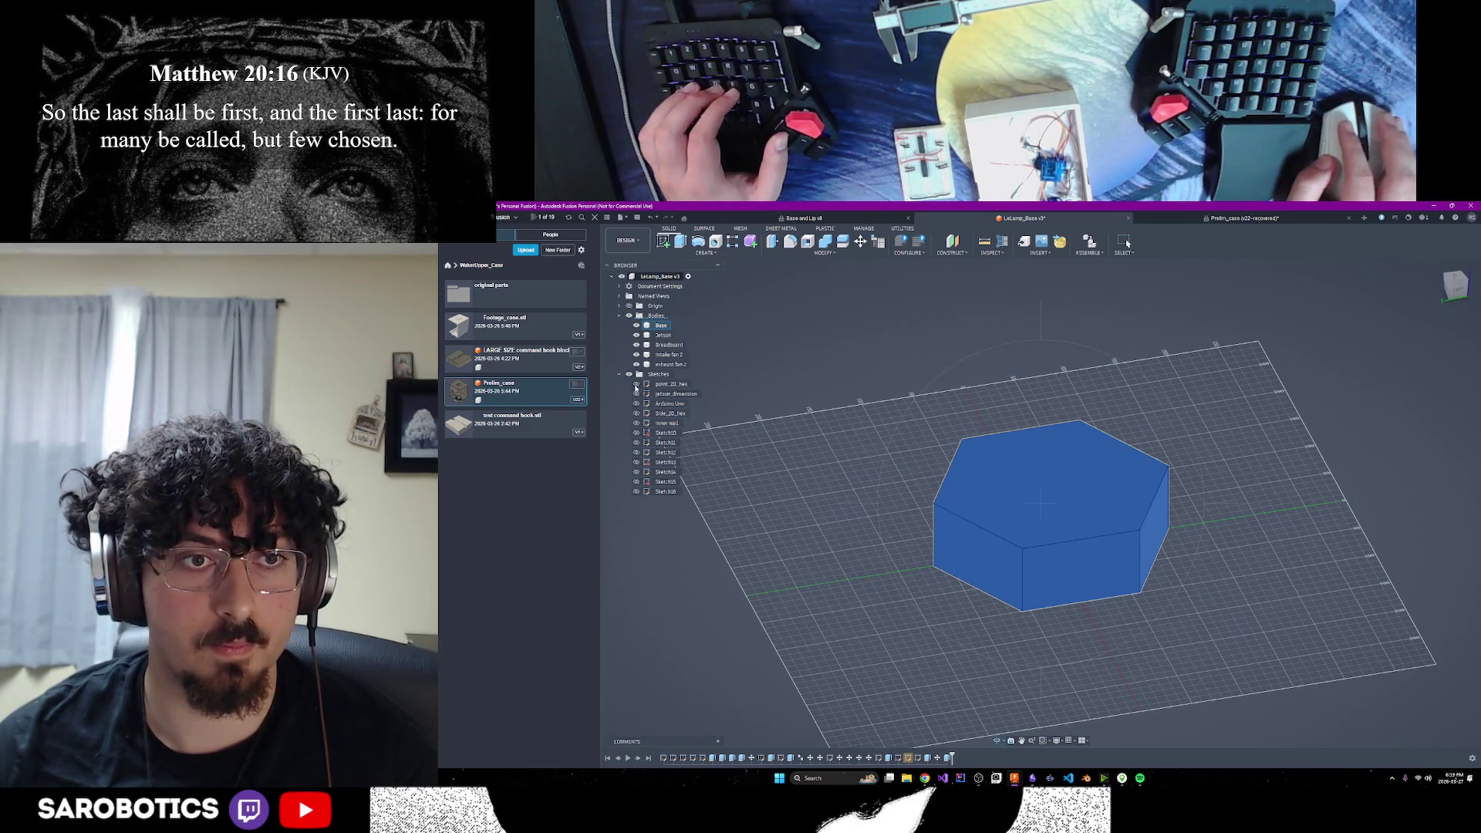
{"action": "left_click", "coordinate": [636, 424]}
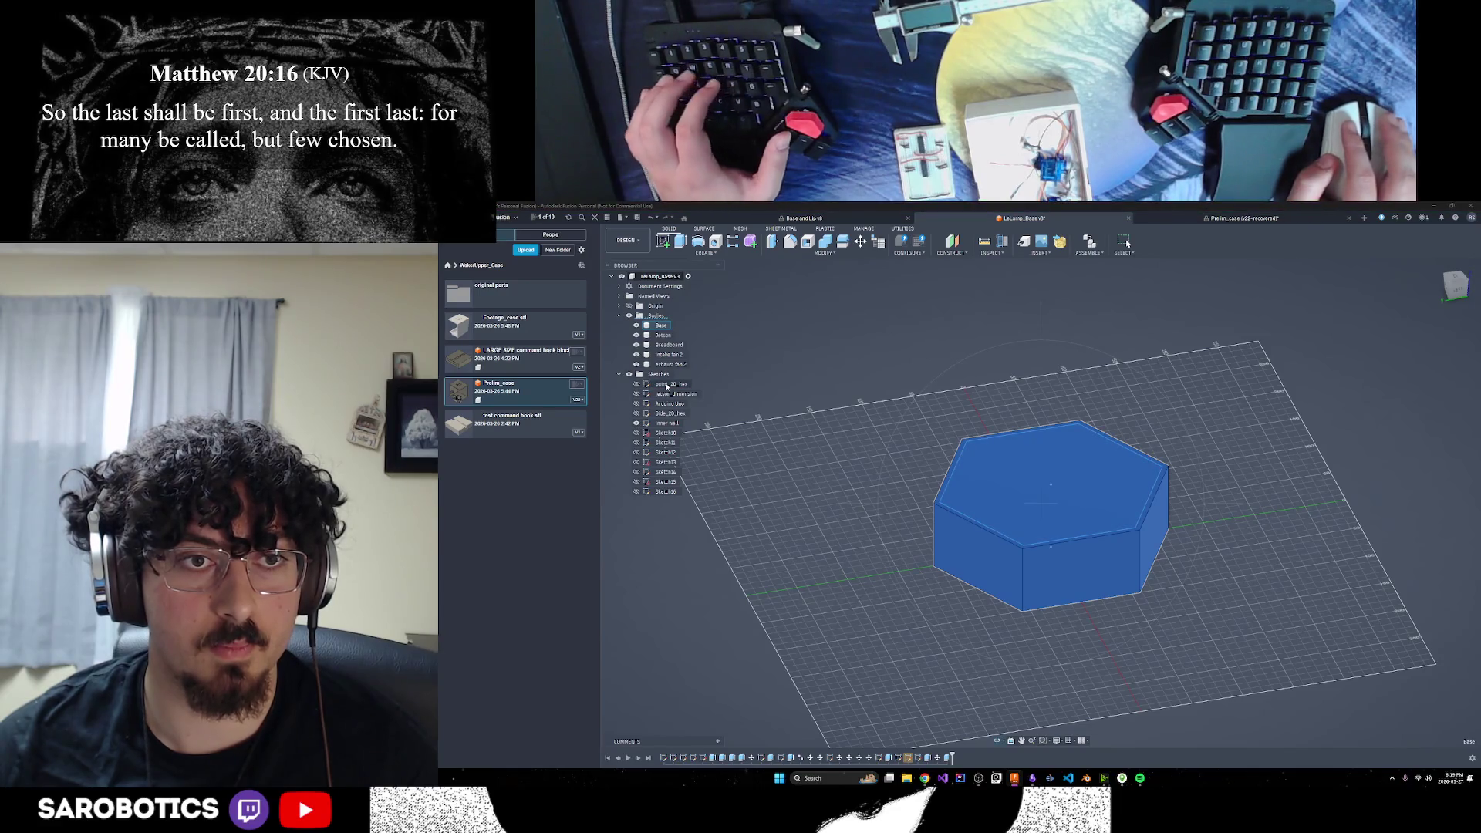
{"action": "mouse_move", "coordinate": [1057, 571]}
{"action": "middle_mouse_down", "text": "shift"}
{"action": "mouse_move", "coordinate": [1072, 577]}
{"action": "mouse_move", "coordinate": [1055, 547]}
{"action": "mouse_move", "coordinate": [1049, 586]}
{"action": "mouse_move", "coordinate": [1025, 522]}
{"action": "middle_mouse_up", "text": "shift"}
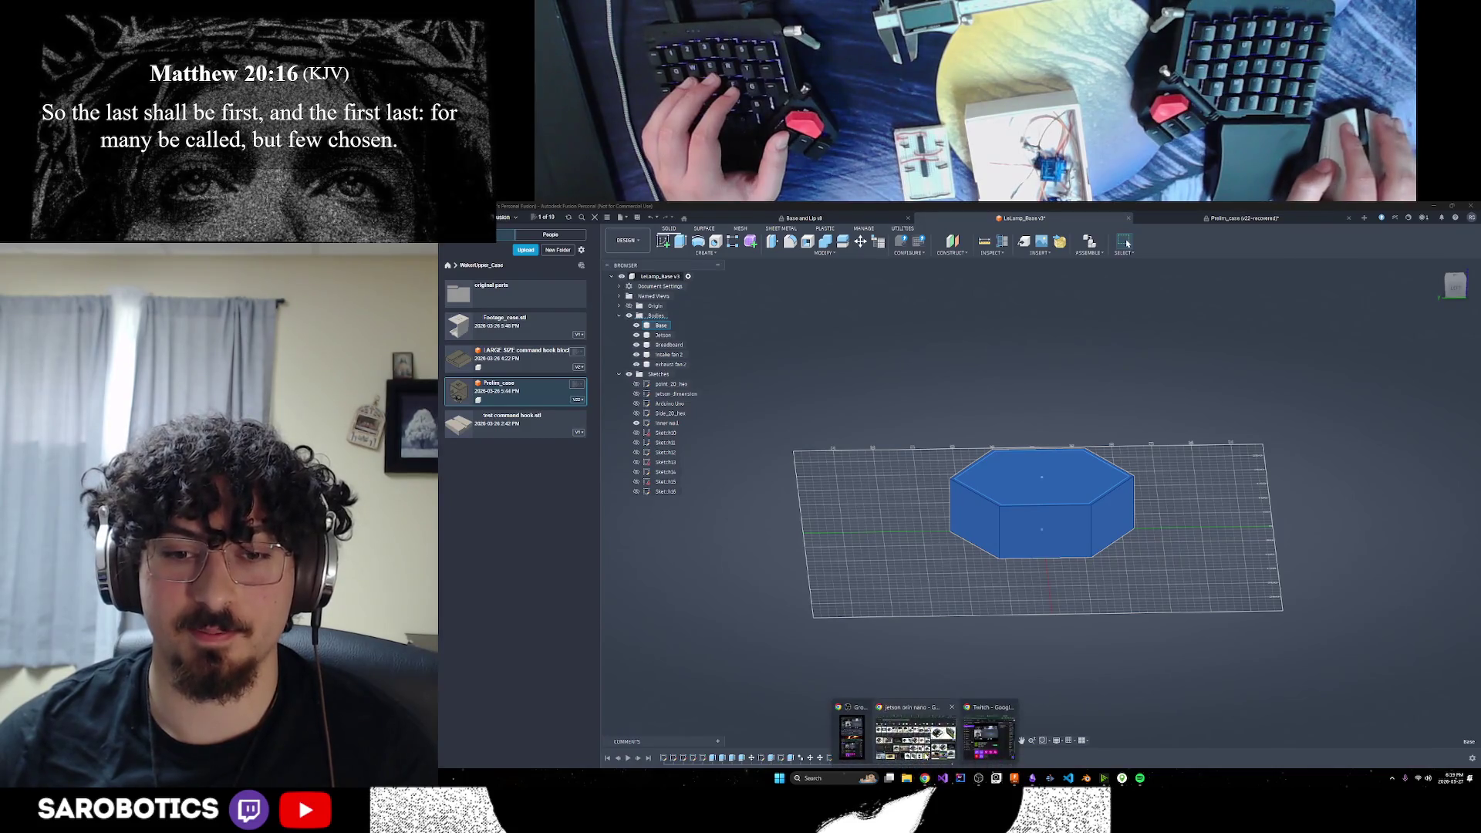
Google 'see inside body fusion 350', expand the AI Overview, then minimize Chrome back to Fusion
{"action": "left_click", "coordinate": [925, 779]}
{"action": "left_click", "coordinate": [1210, 227]}
{"action": "type", "text": "see"}
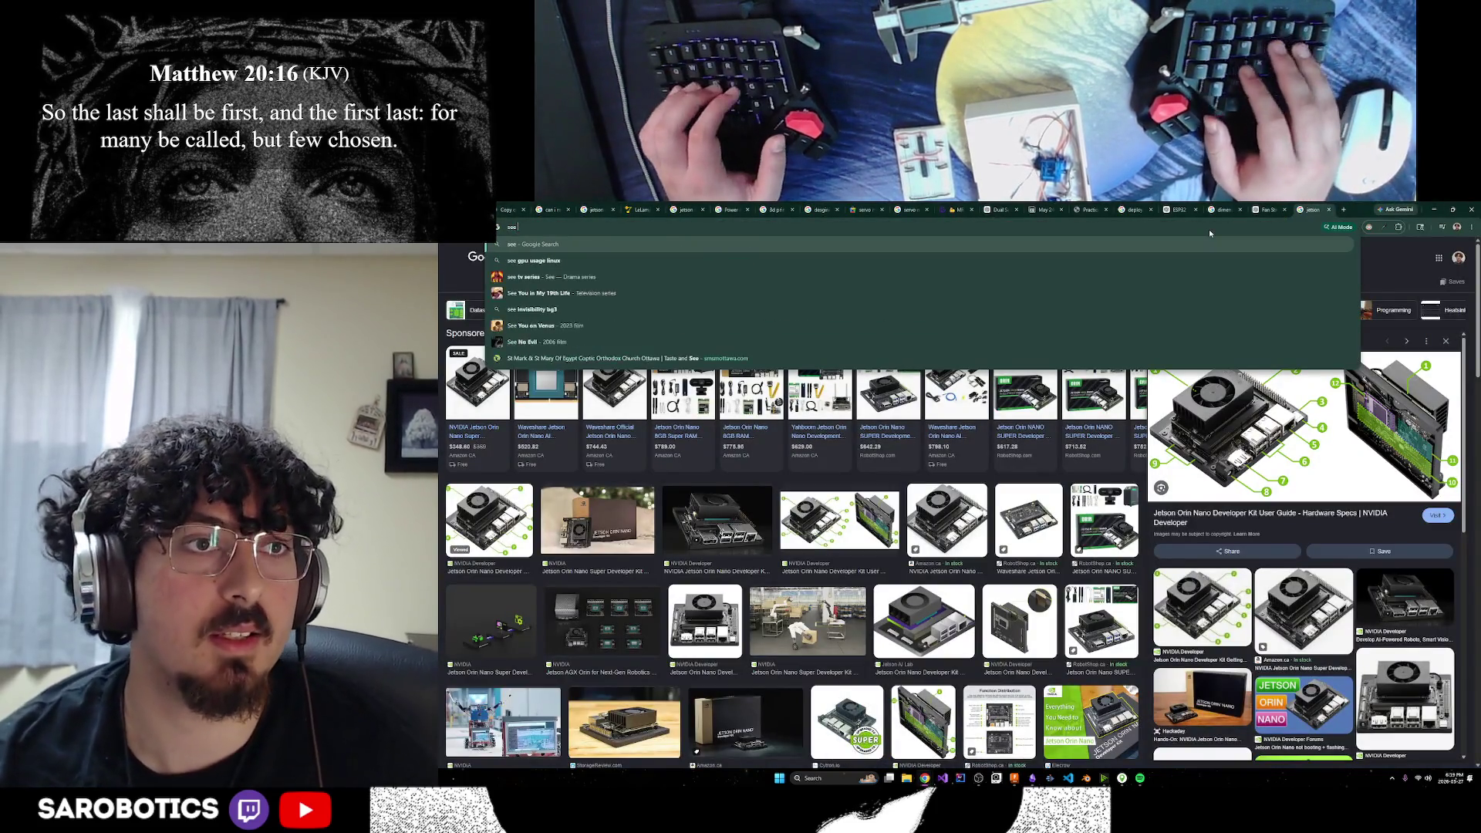
{"action": "type", "text": " inside"}
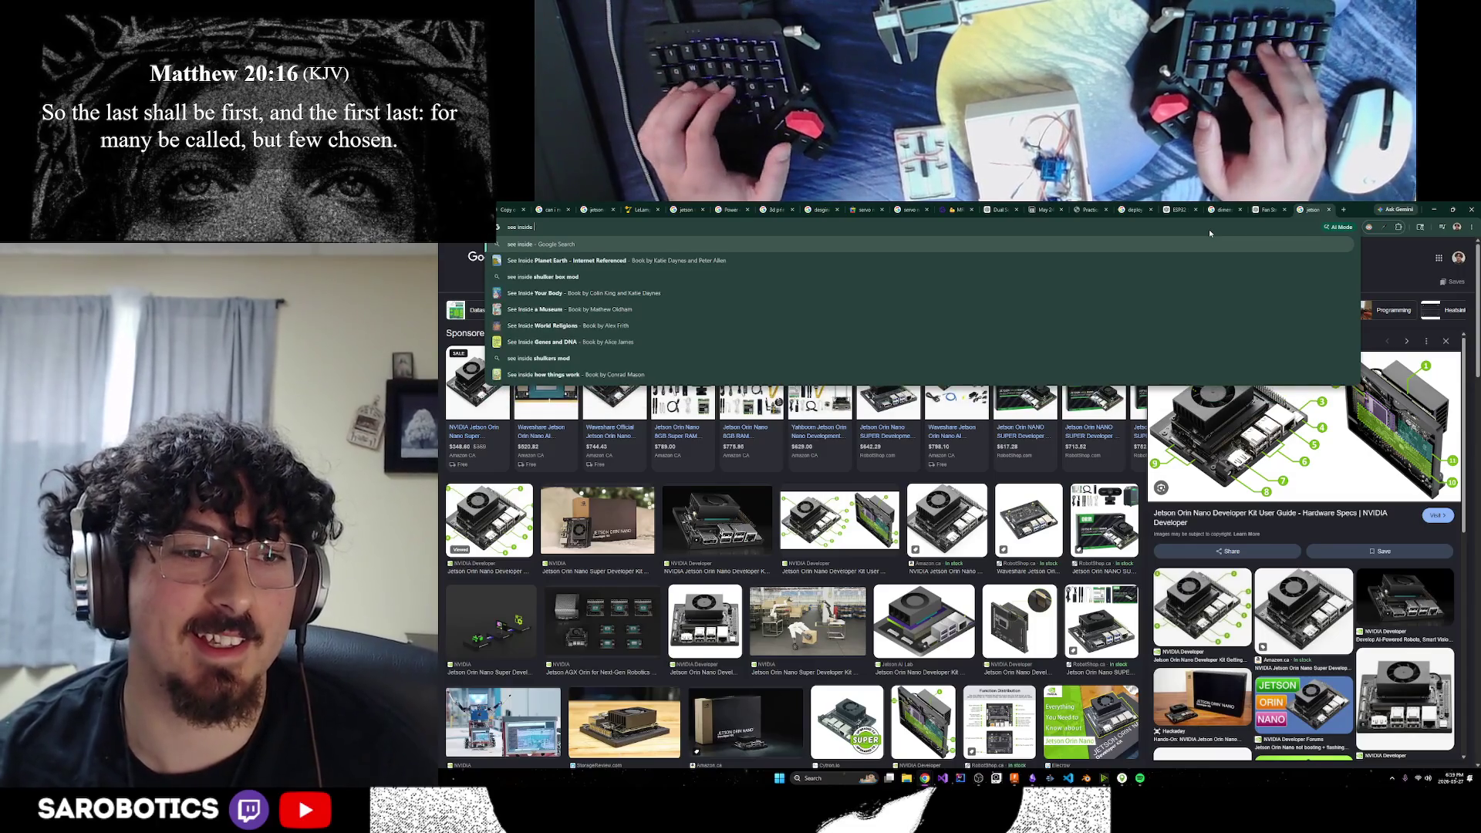
{"action": "type", "text": " body fusion 35"}
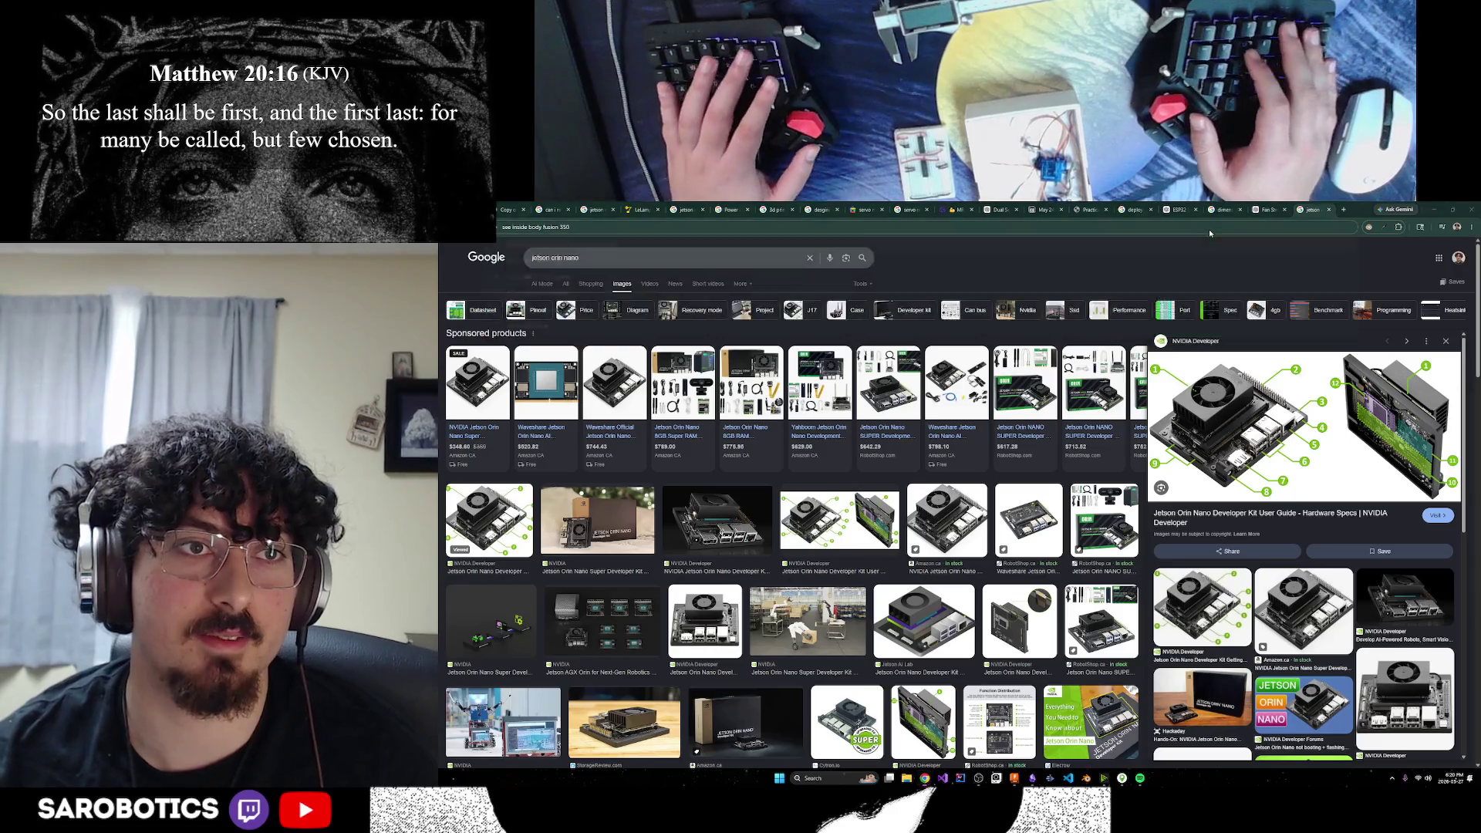
{"action": "type", "text": "0"}
{"action": "key", "text": "Return"}
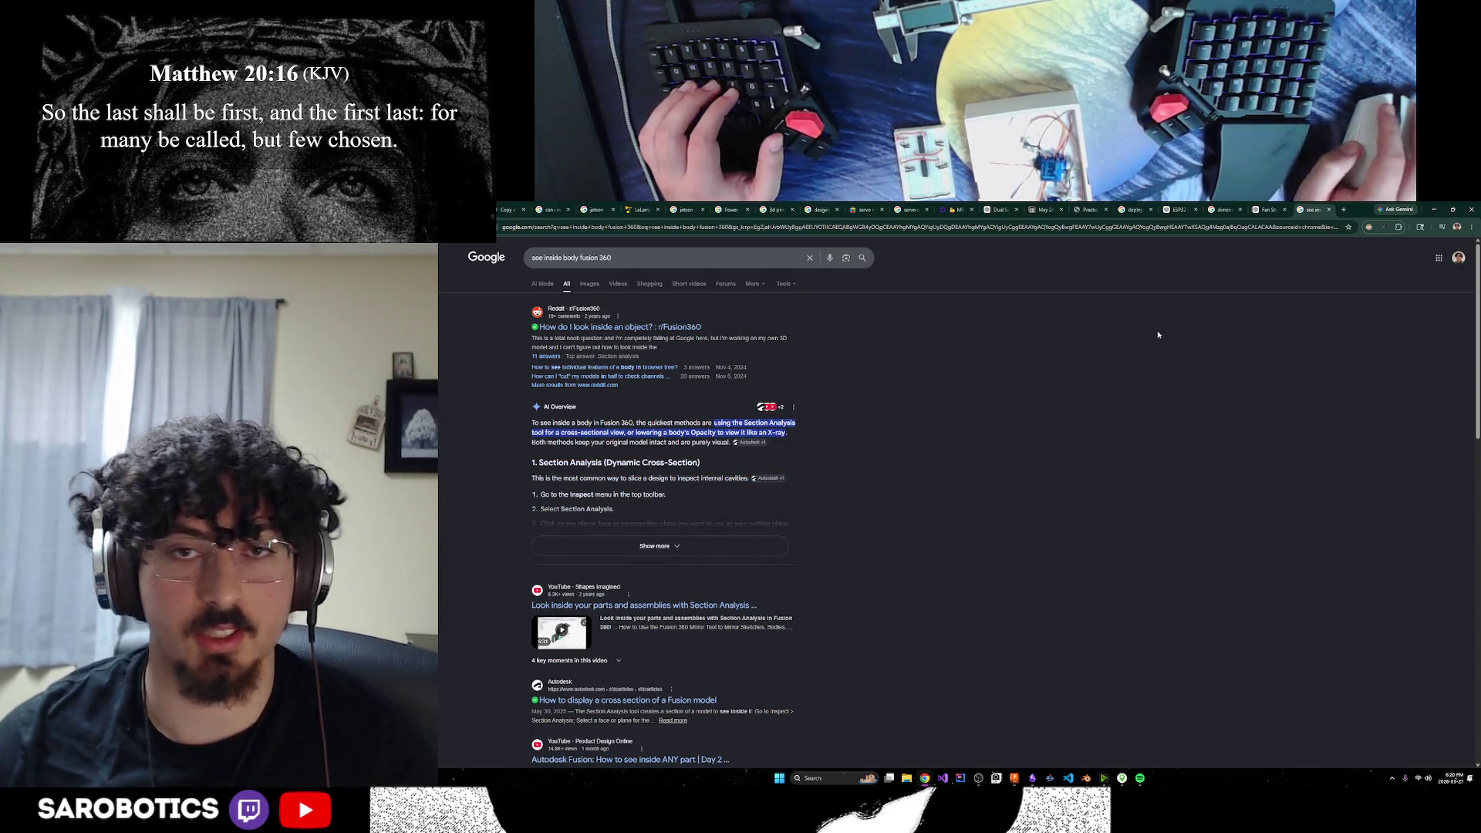
{"action": "left_click", "coordinate": [679, 547]}
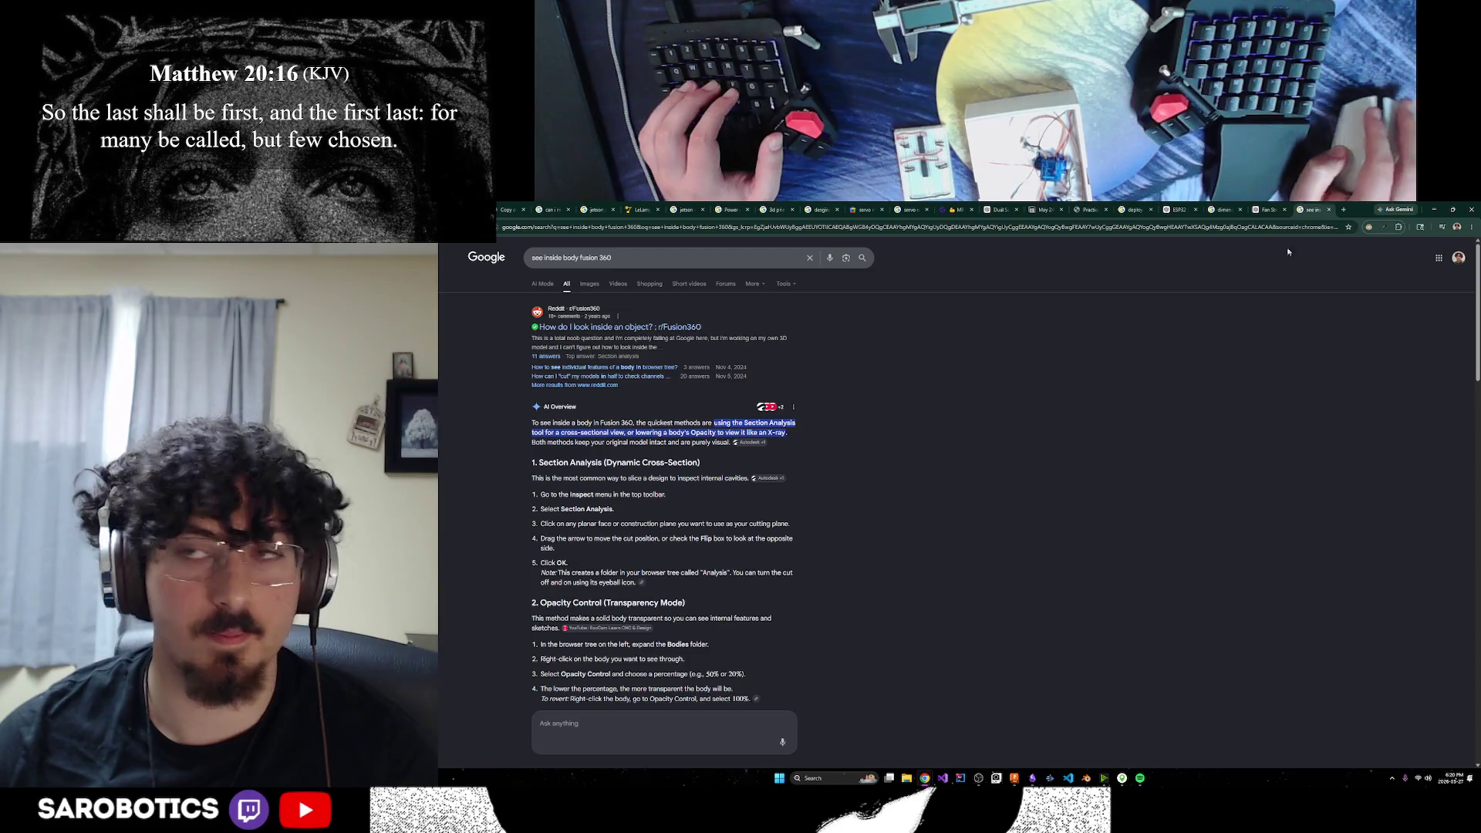
{"action": "left_click", "coordinate": [1433, 210]}
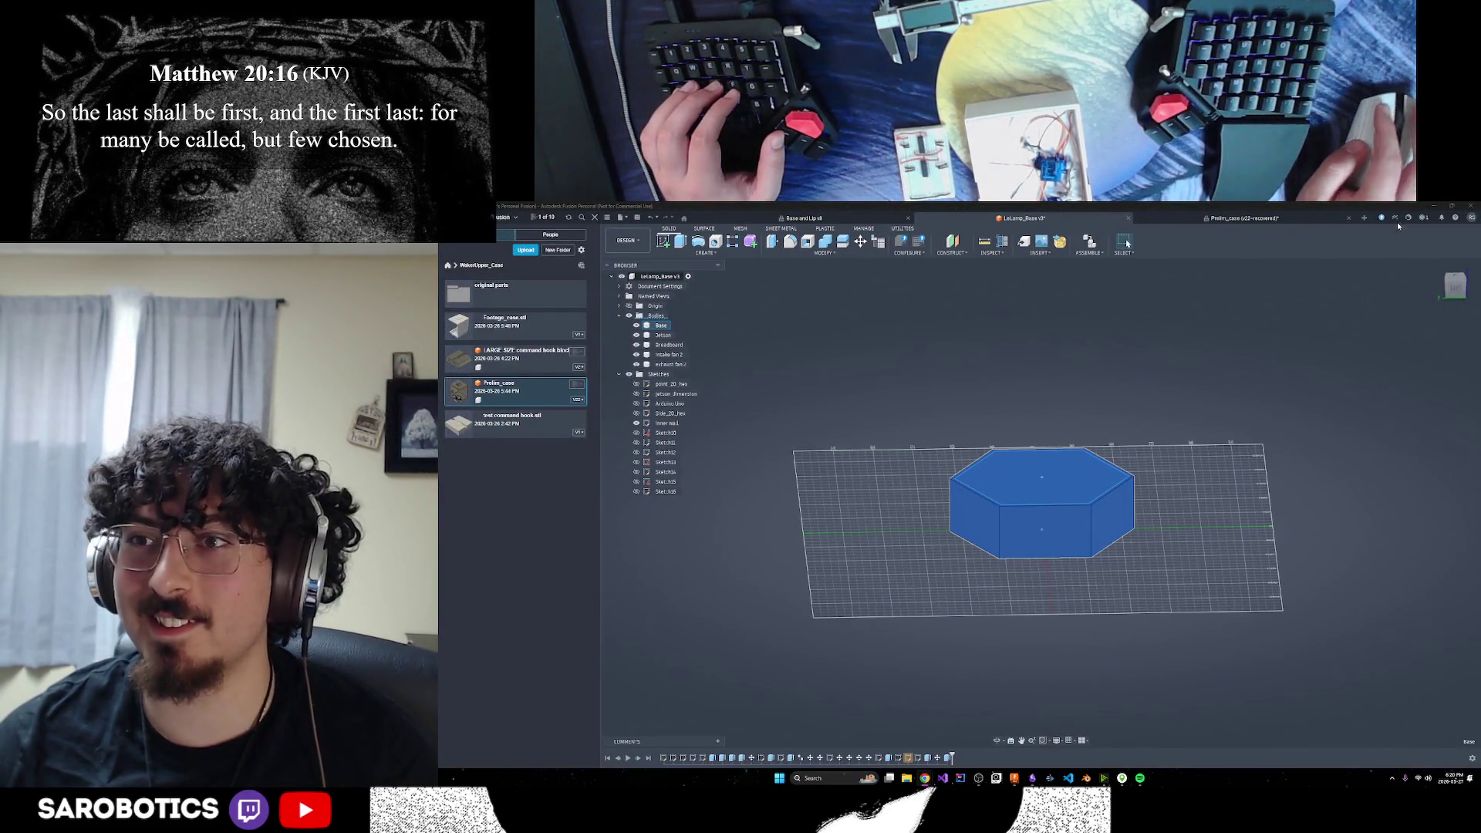
{"action": "left_click", "coordinate": [974, 285]}
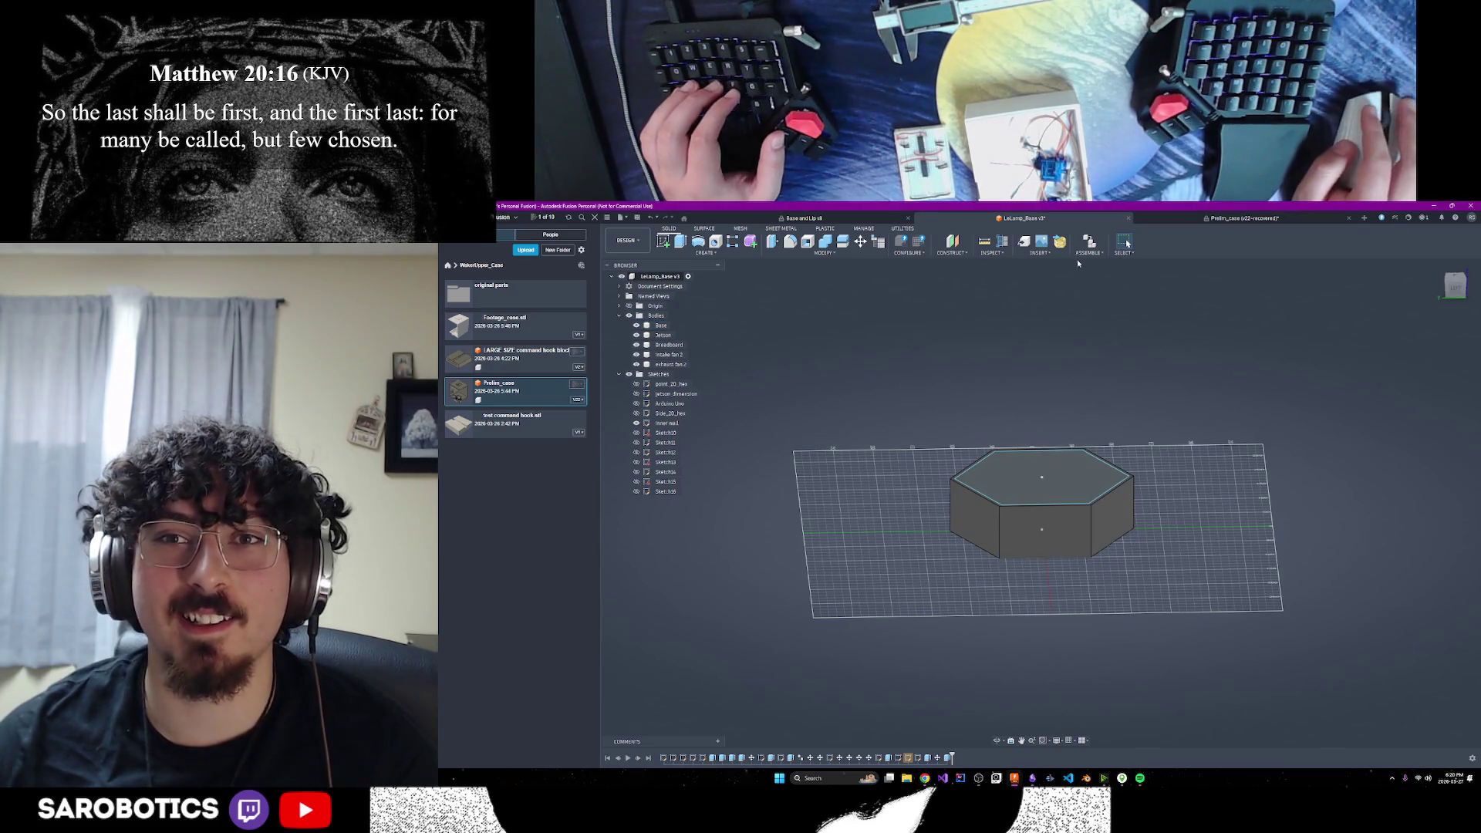
{"action": "left_click", "coordinate": [1001, 253]}
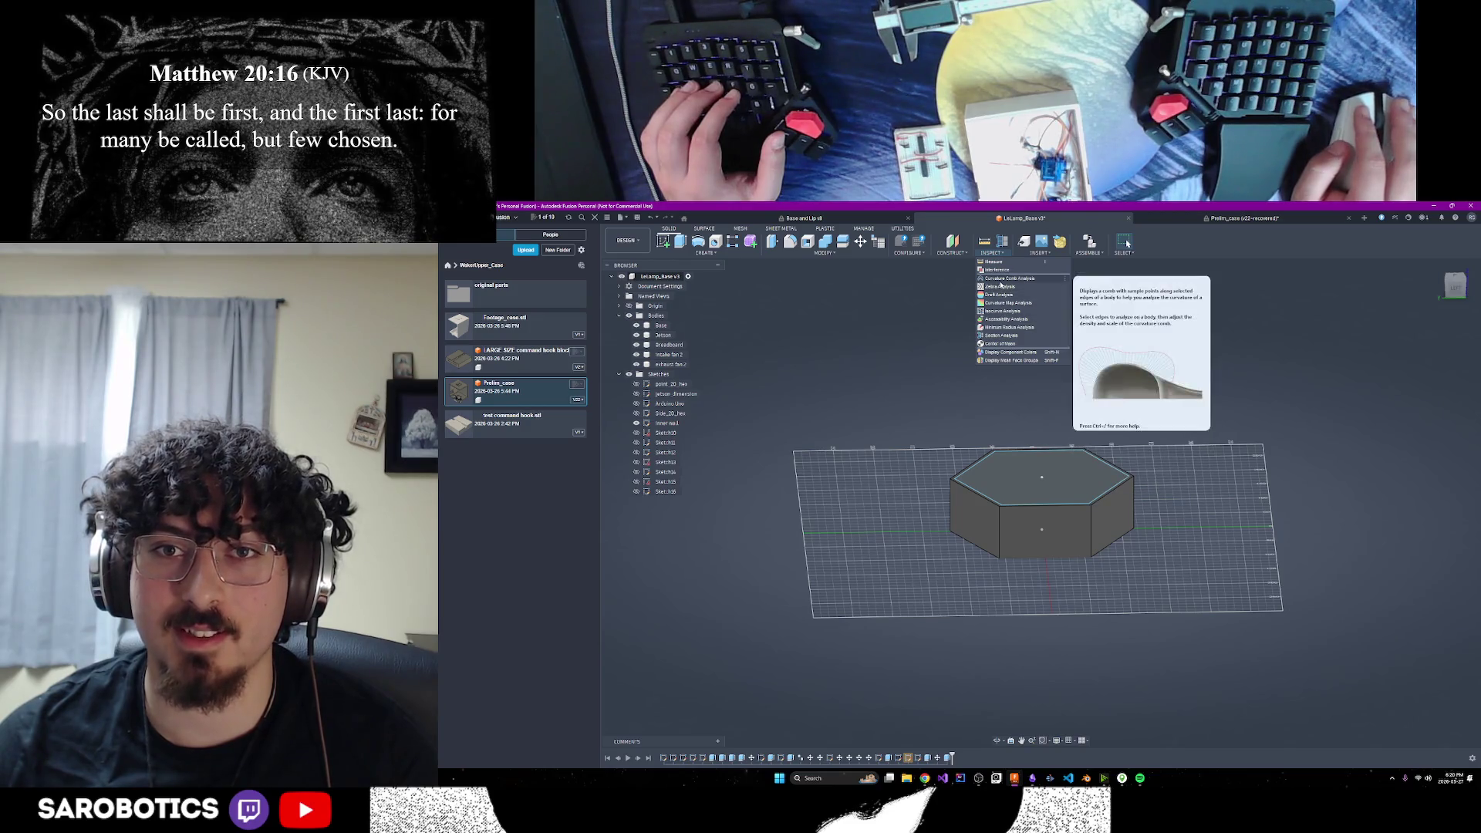
{"action": "left_click", "coordinate": [1001, 338]}
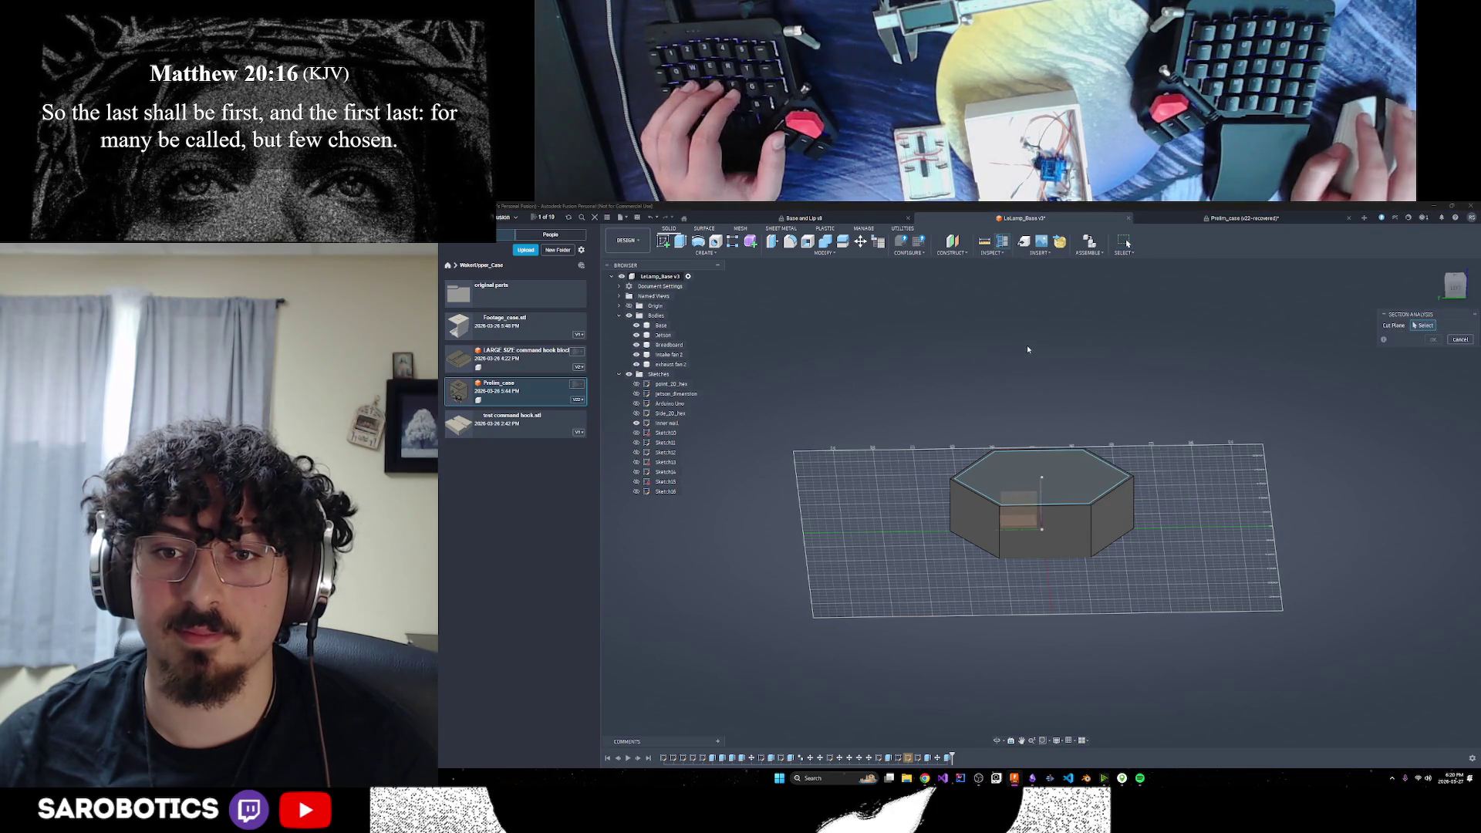
{"action": "left_click", "coordinate": [1001, 742]}
{"action": "mouse_move", "coordinate": [1041, 502]}
{"action": "left_mouse_down"}
{"action": "mouse_move", "coordinate": [1042, 401]}
{"action": "mouse_move", "coordinate": [1158, 463]}
{"action": "mouse_move", "coordinate": [1111, 456]}
{"action": "left_mouse_up"}
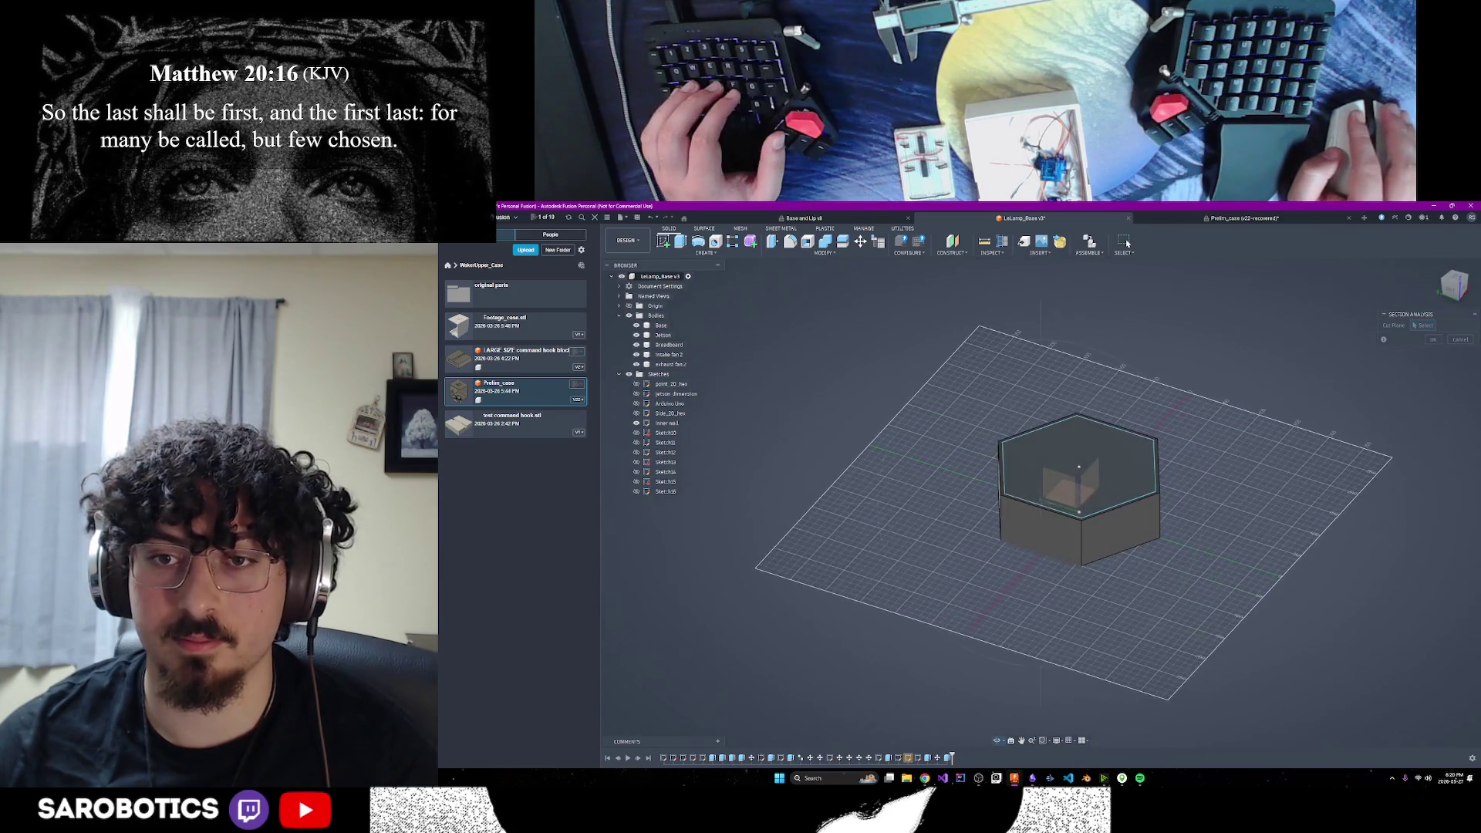
{"action": "key", "text": "Escape"}
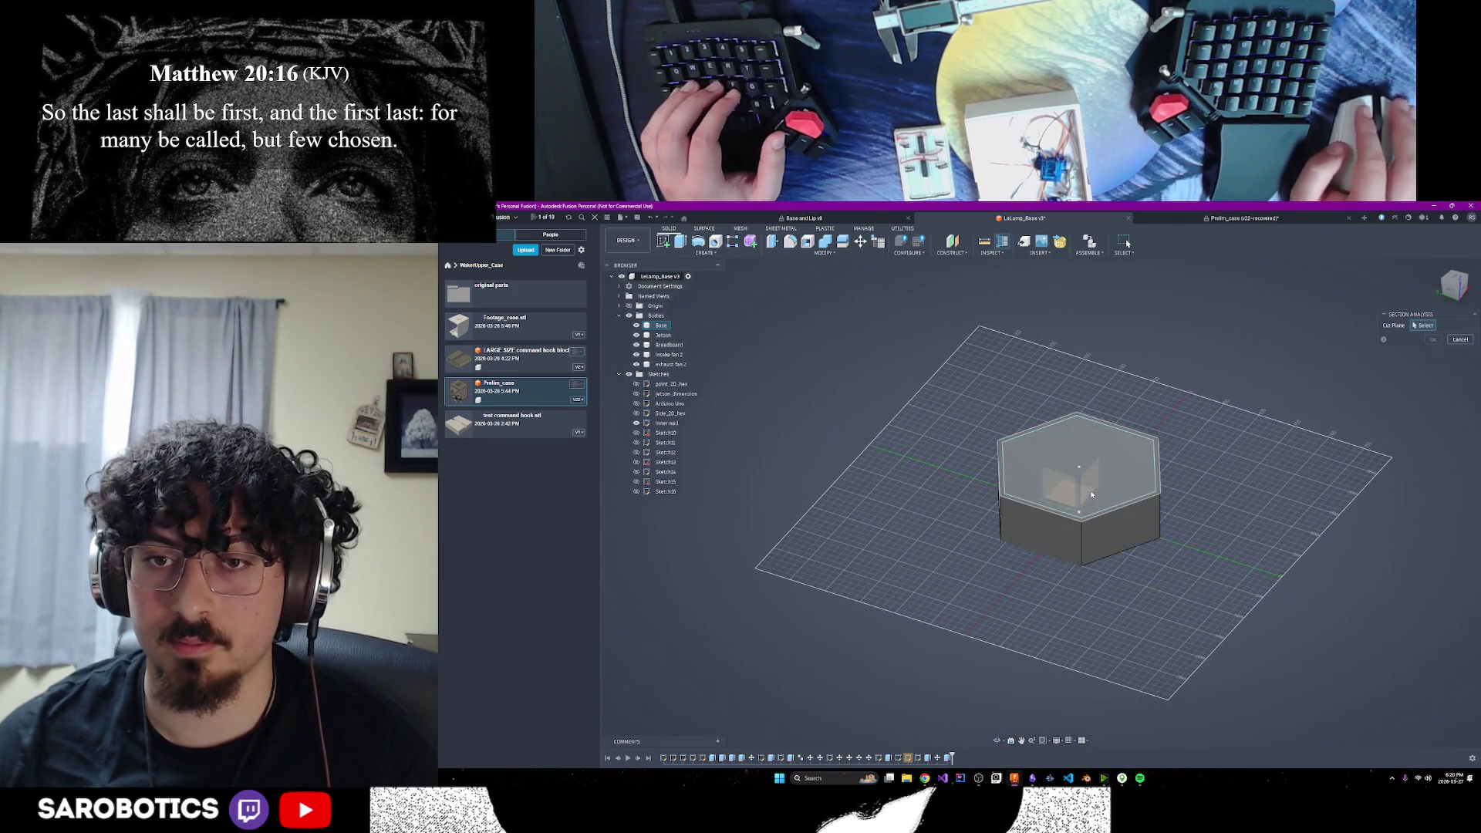
{"action": "left_click", "coordinate": [1092, 495]}
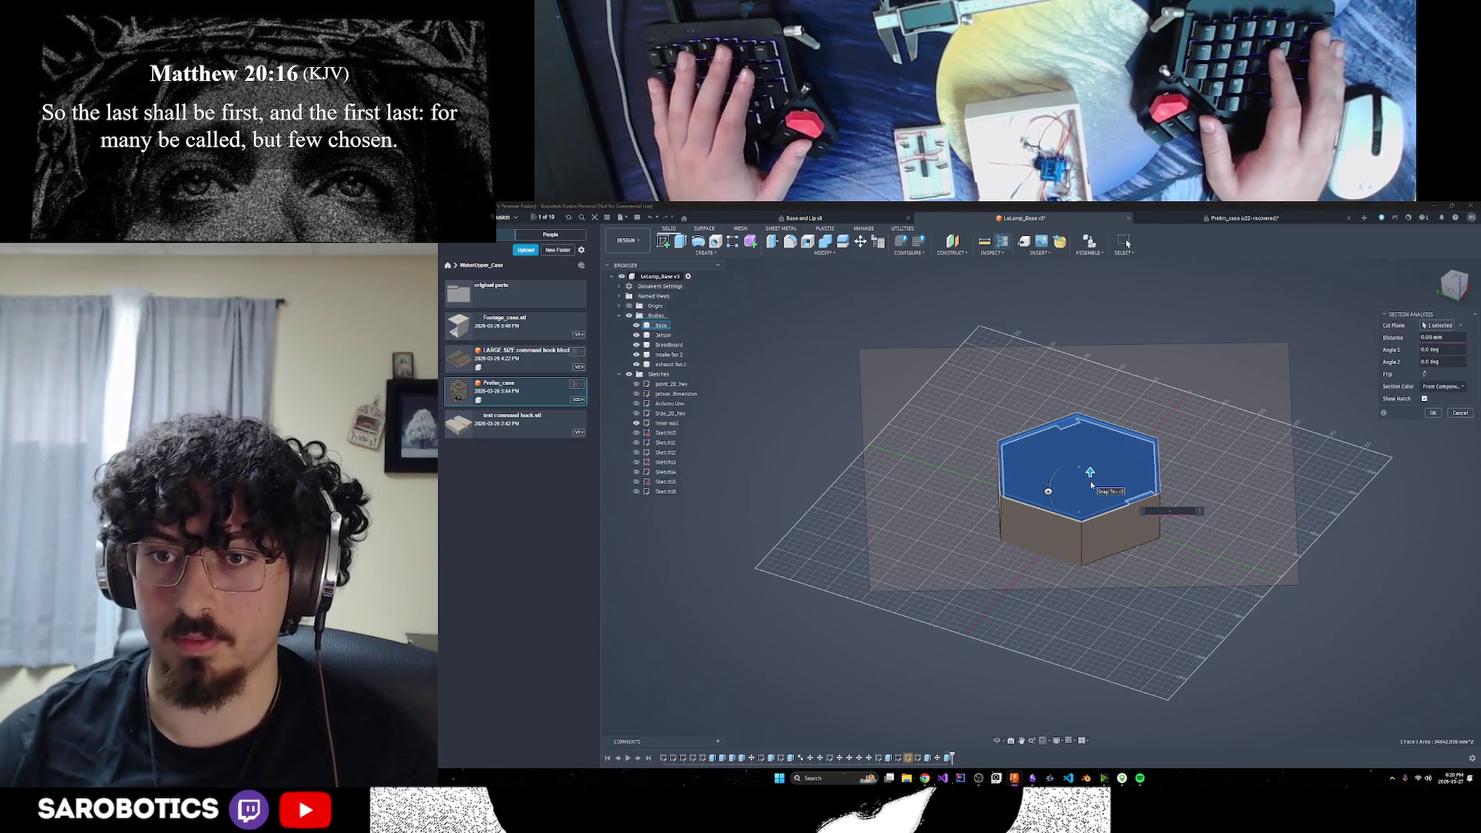
{"action": "type", "text": "-5"}
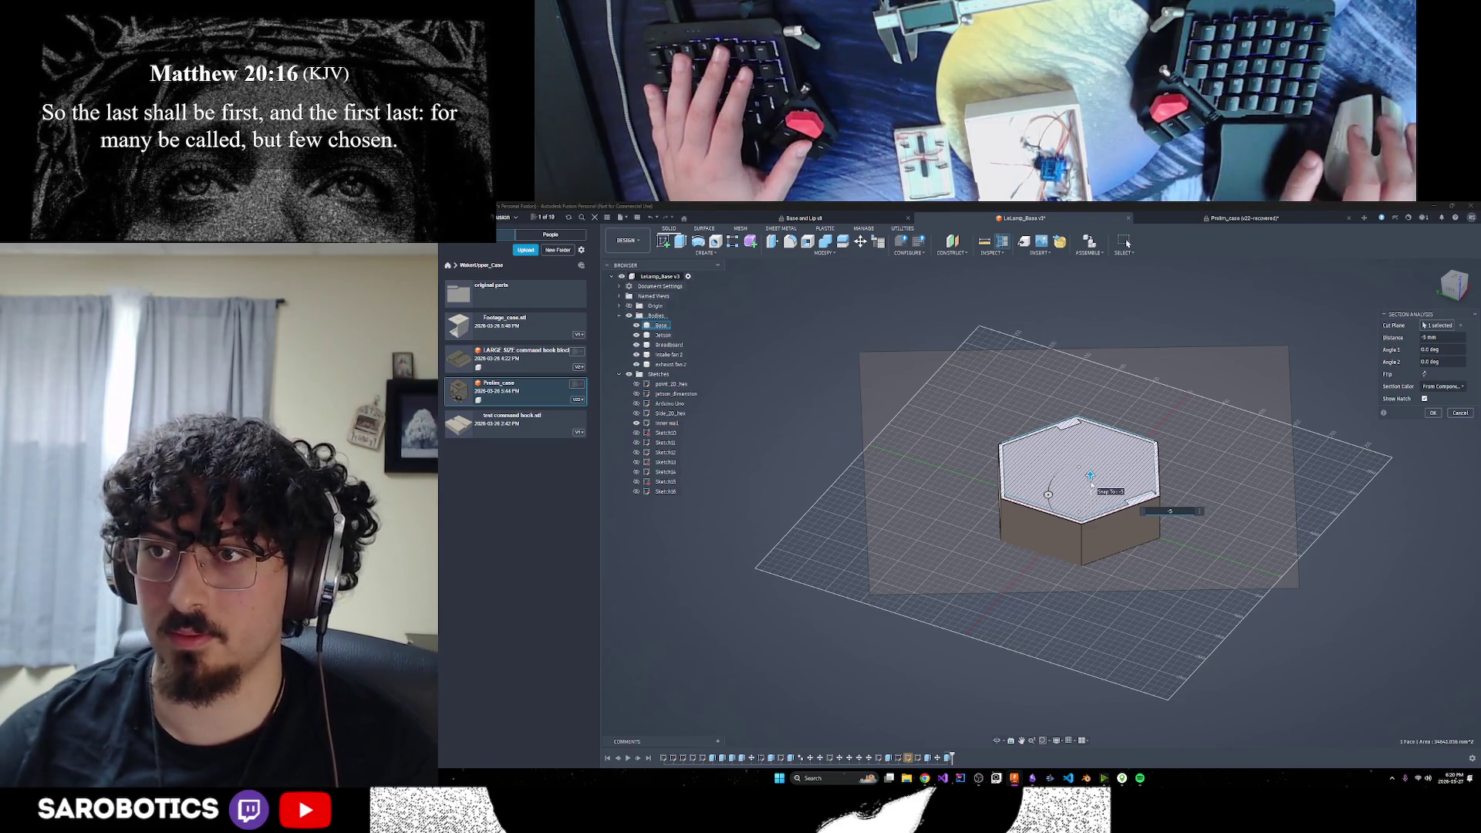
{"action": "left_click", "coordinate": [997, 741]}
{"action": "mouse_move", "coordinate": [1003, 541]}
{"action": "left_mouse_down"}
{"action": "mouse_move", "coordinate": [1003, 479]}
{"action": "mouse_move", "coordinate": [949, 532]}
{"action": "mouse_move", "coordinate": [949, 494]}
{"action": "mouse_move", "coordinate": [949, 602]}
{"action": "mouse_move", "coordinate": [949, 478]}
{"action": "left_mouse_up"}
{"action": "middle_click_drag", "start_coordinate": [949, 478], "coordinate": [972, 548], "text": "shift"}
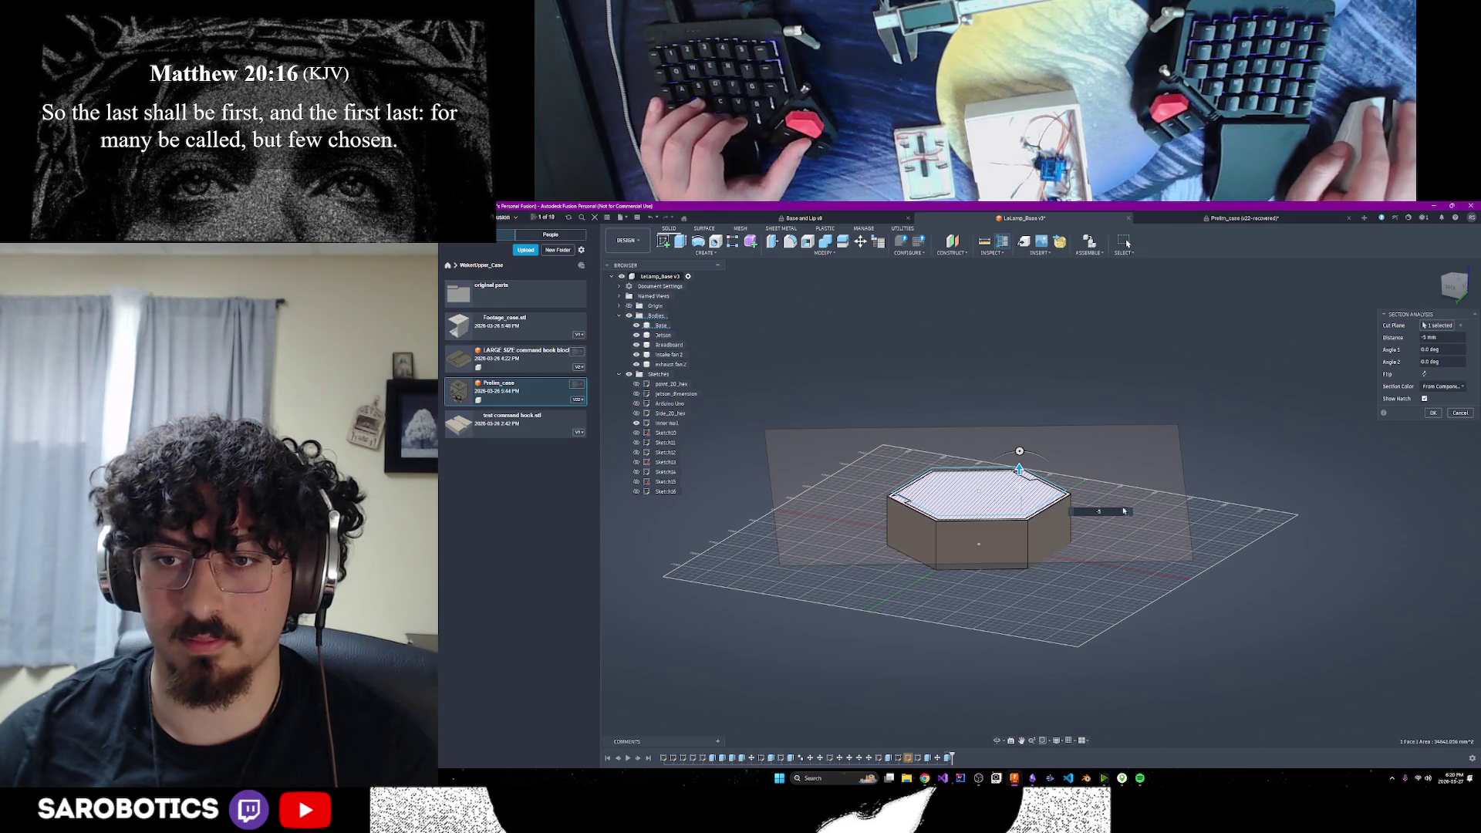
{"action": "left_click", "coordinate": [1110, 511]}
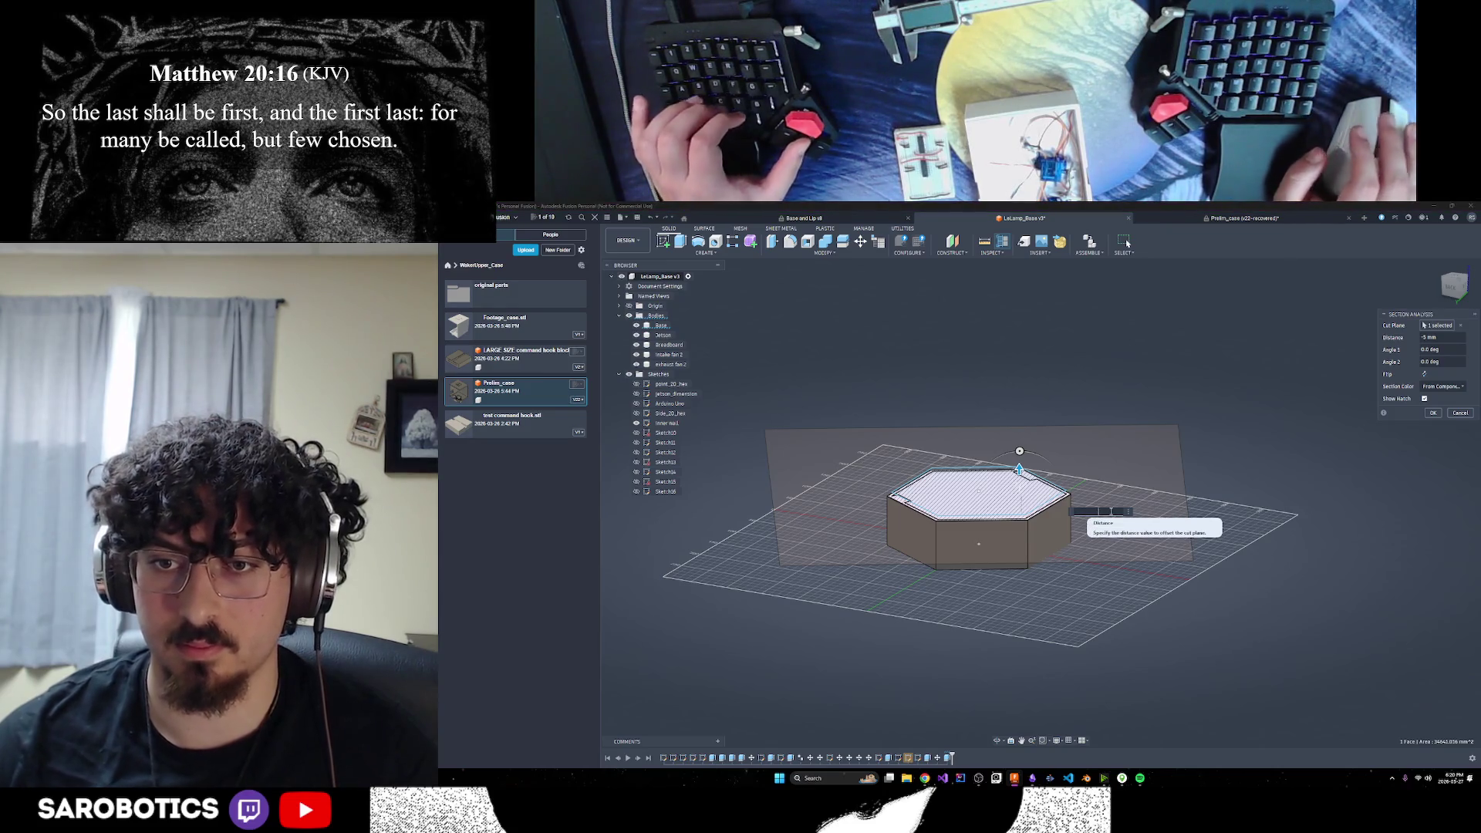
{"action": "type", "text": "5"}
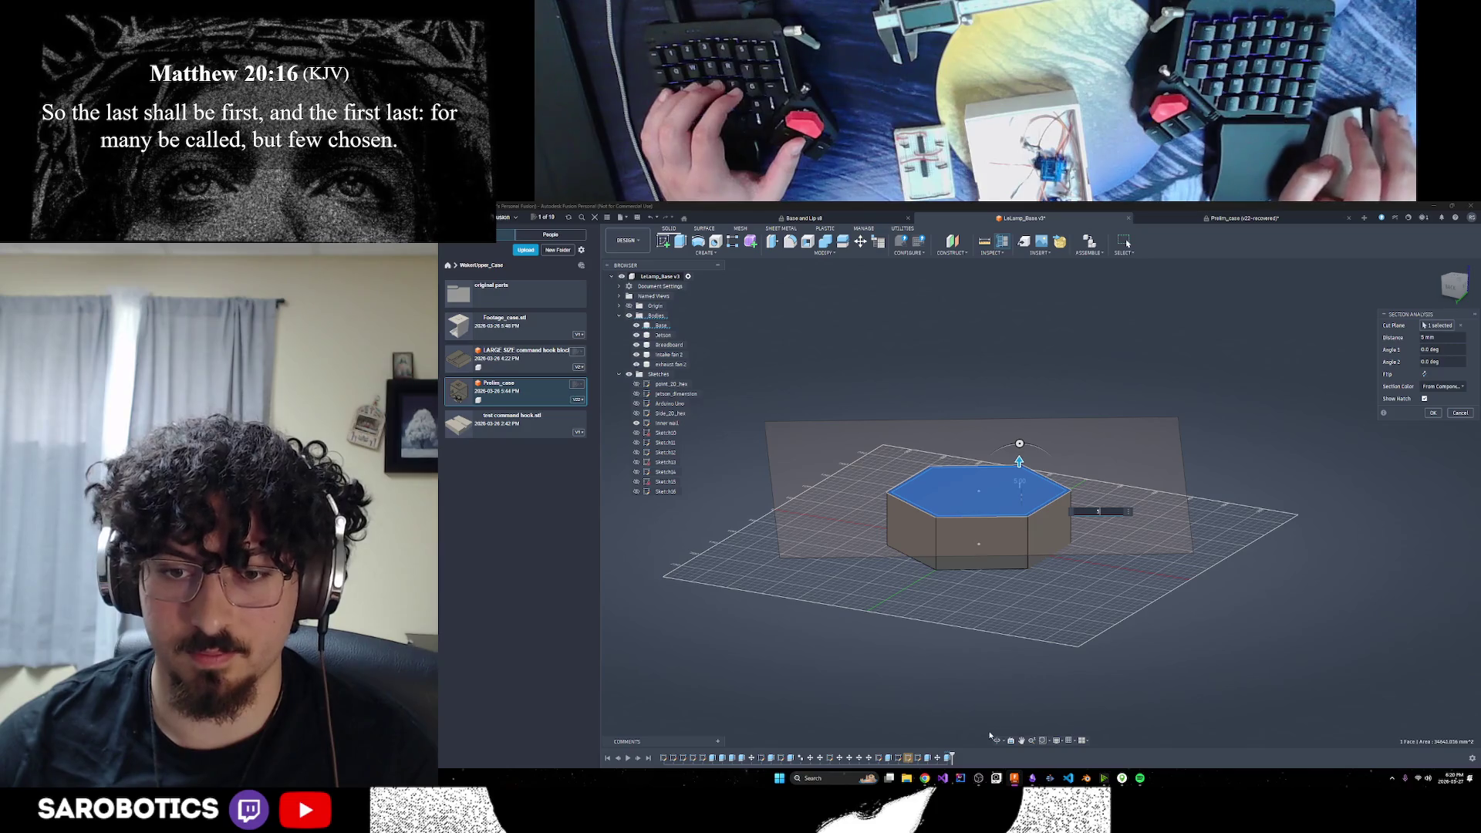
{"action": "mouse_move", "coordinate": [990, 735]}
{"action": "middle_mouse_down", "text": "shift"}
{"action": "mouse_move", "coordinate": [1020, 500]}
{"action": "mouse_move", "coordinate": [1026, 540]}
{"action": "mouse_move", "coordinate": [1039, 503]}
{"action": "mouse_move", "coordinate": [1111, 590]}
{"action": "middle_mouse_up", "text": "shift"}
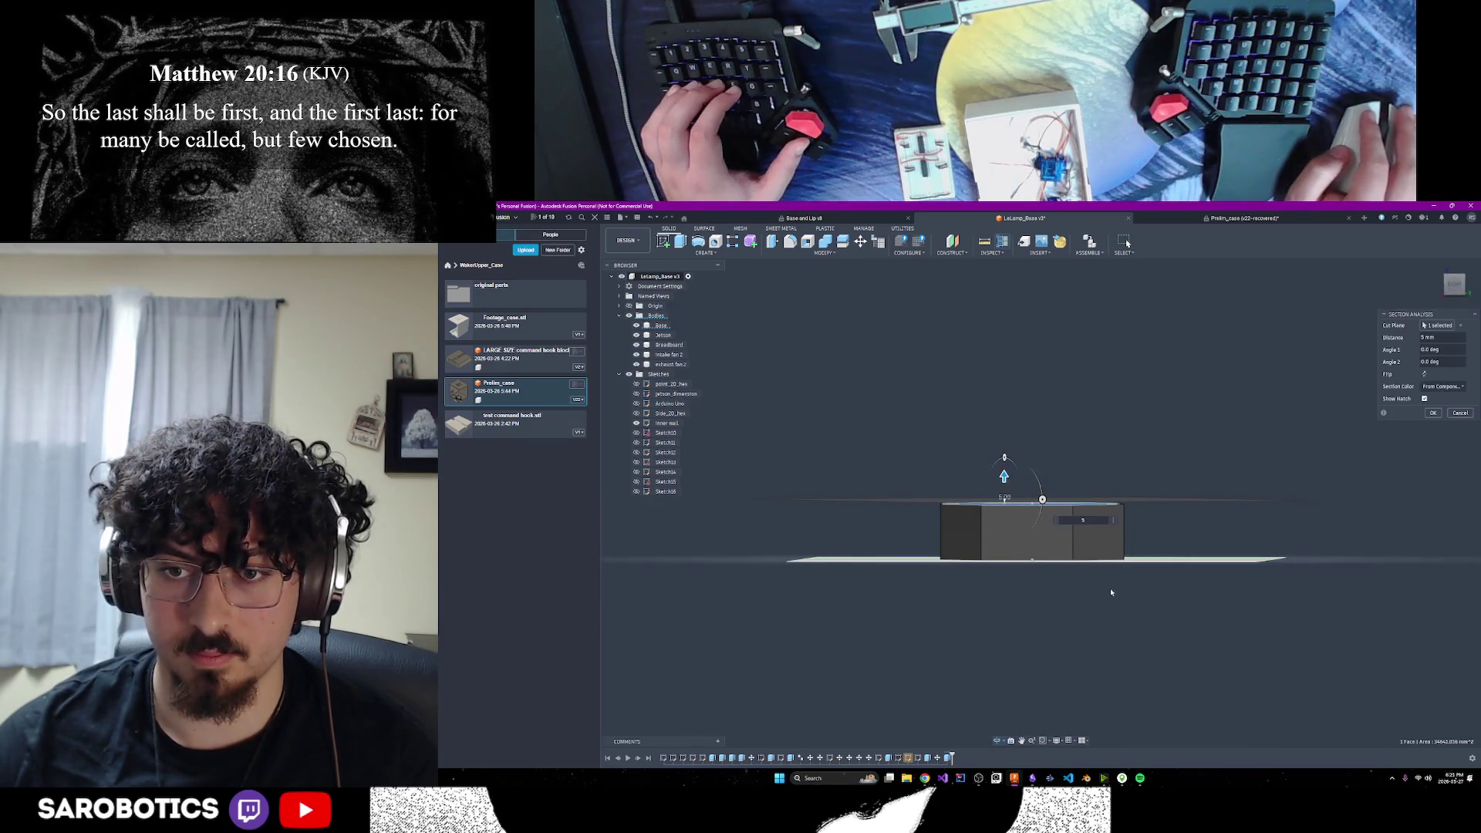
{"action": "left_click_drag", "start_coordinate": [1012, 483], "coordinate": [1013, 531]}
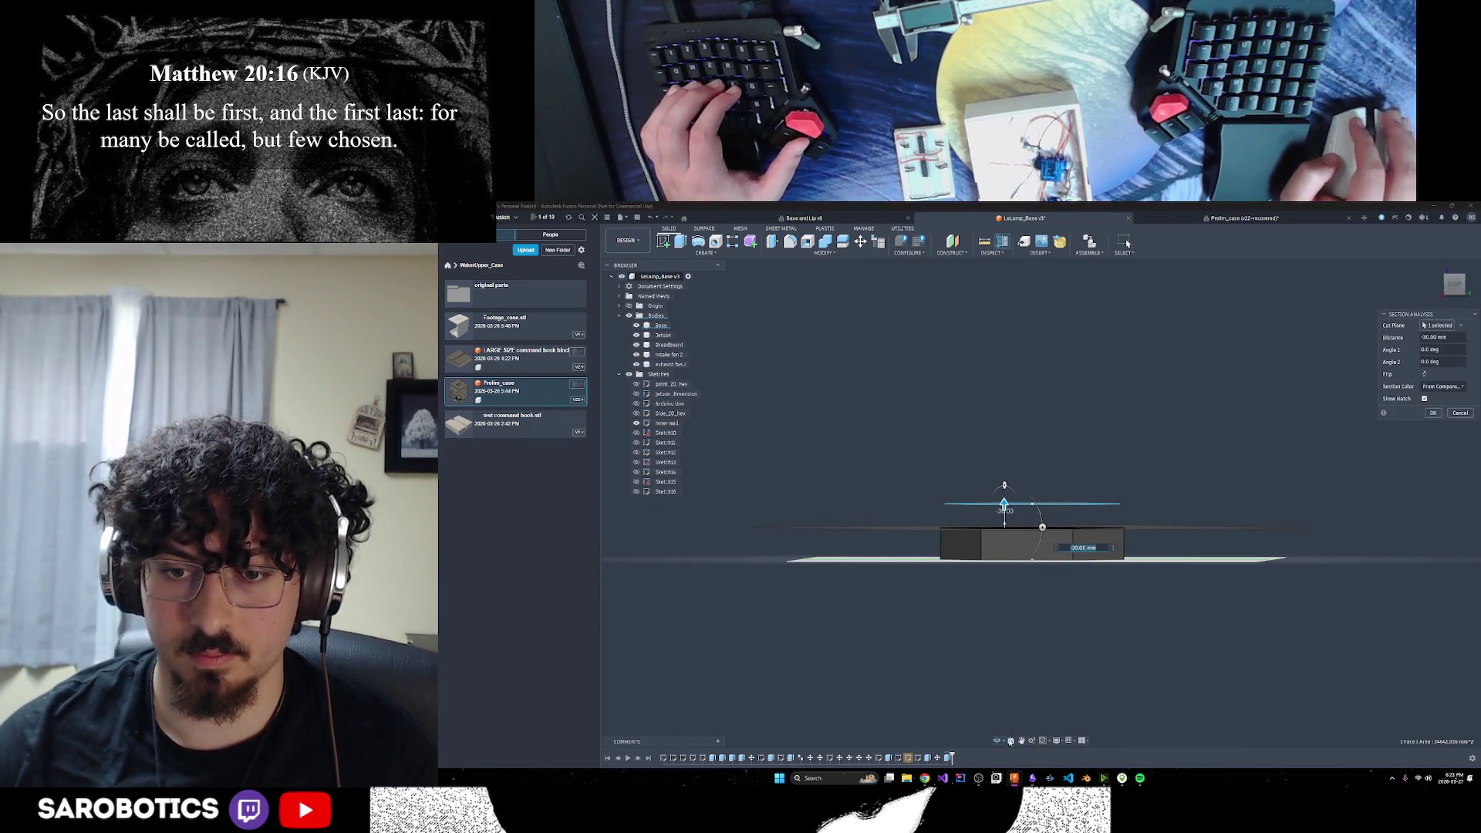
{"action": "mouse_move", "coordinate": [1013, 531]}
{"action": "middle_mouse_down", "text": "shift"}
{"action": "mouse_move", "coordinate": [1043, 629]}
{"action": "mouse_move", "coordinate": [1040, 618]}
{"action": "middle_mouse_up", "text": "shift"}
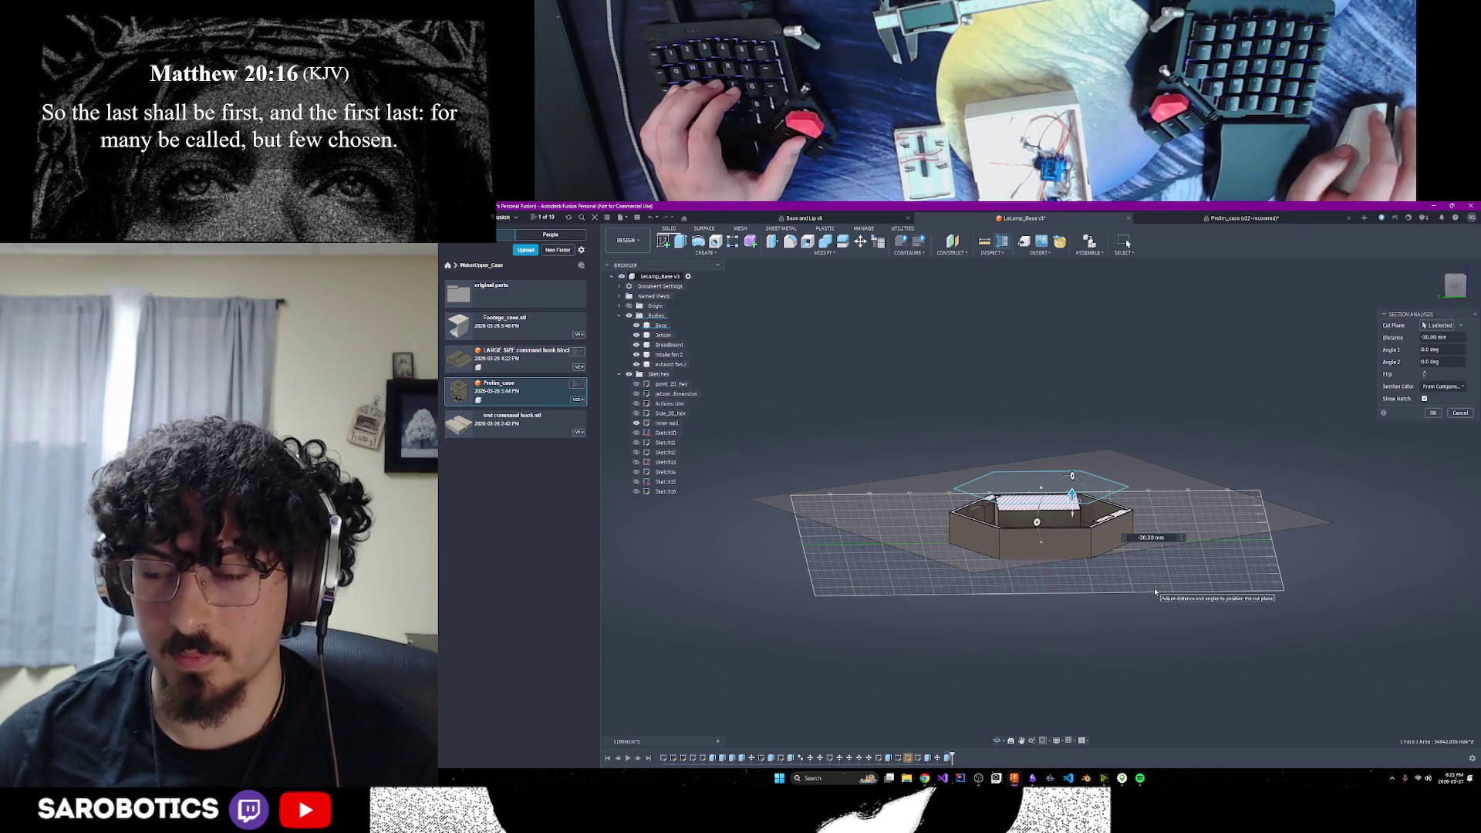
{"action": "mouse_move", "coordinate": [1085, 499]}
{"action": "left_mouse_down"}
{"action": "mouse_move", "coordinate": [1072, 502]}
{"action": "mouse_move", "coordinate": [1065, 433]}
{"action": "mouse_move", "coordinate": [1071, 529]}
{"action": "mouse_move", "coordinate": [1065, 457]}
{"action": "mouse_move", "coordinate": [1057, 509]}
{"action": "mouse_move", "coordinate": [1054, 468]}
{"action": "mouse_move", "coordinate": [1072, 486]}
{"action": "mouse_move", "coordinate": [1072, 463]}
{"action": "left_mouse_up"}
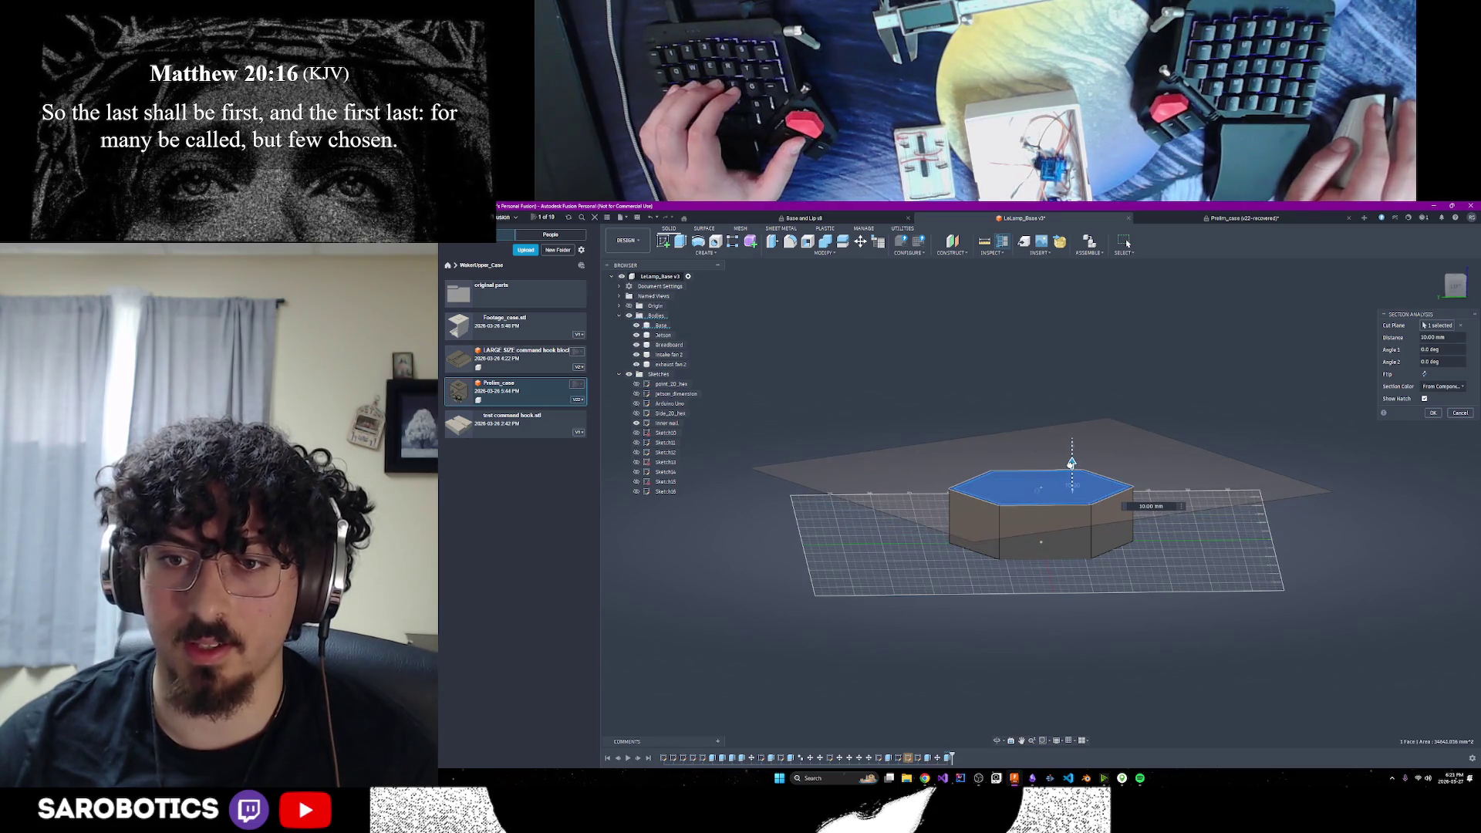
{"action": "left_click", "coordinate": [1460, 412]}
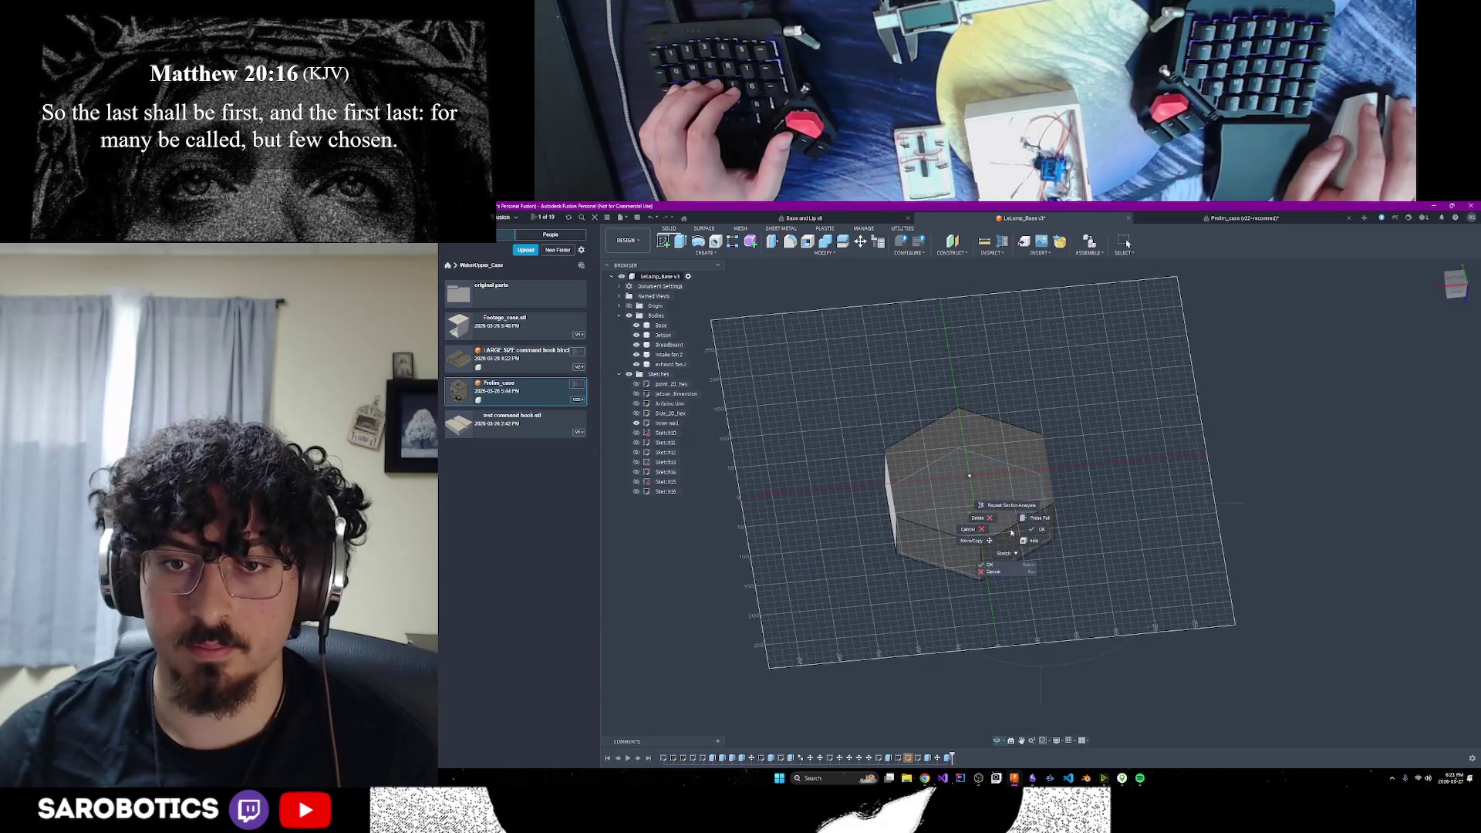
{"action": "left_click", "coordinate": [995, 497]}
Start a Section Analysis on the hexagon body's top face and push the cut plane down
{"action": "key", "text": "Escape"}
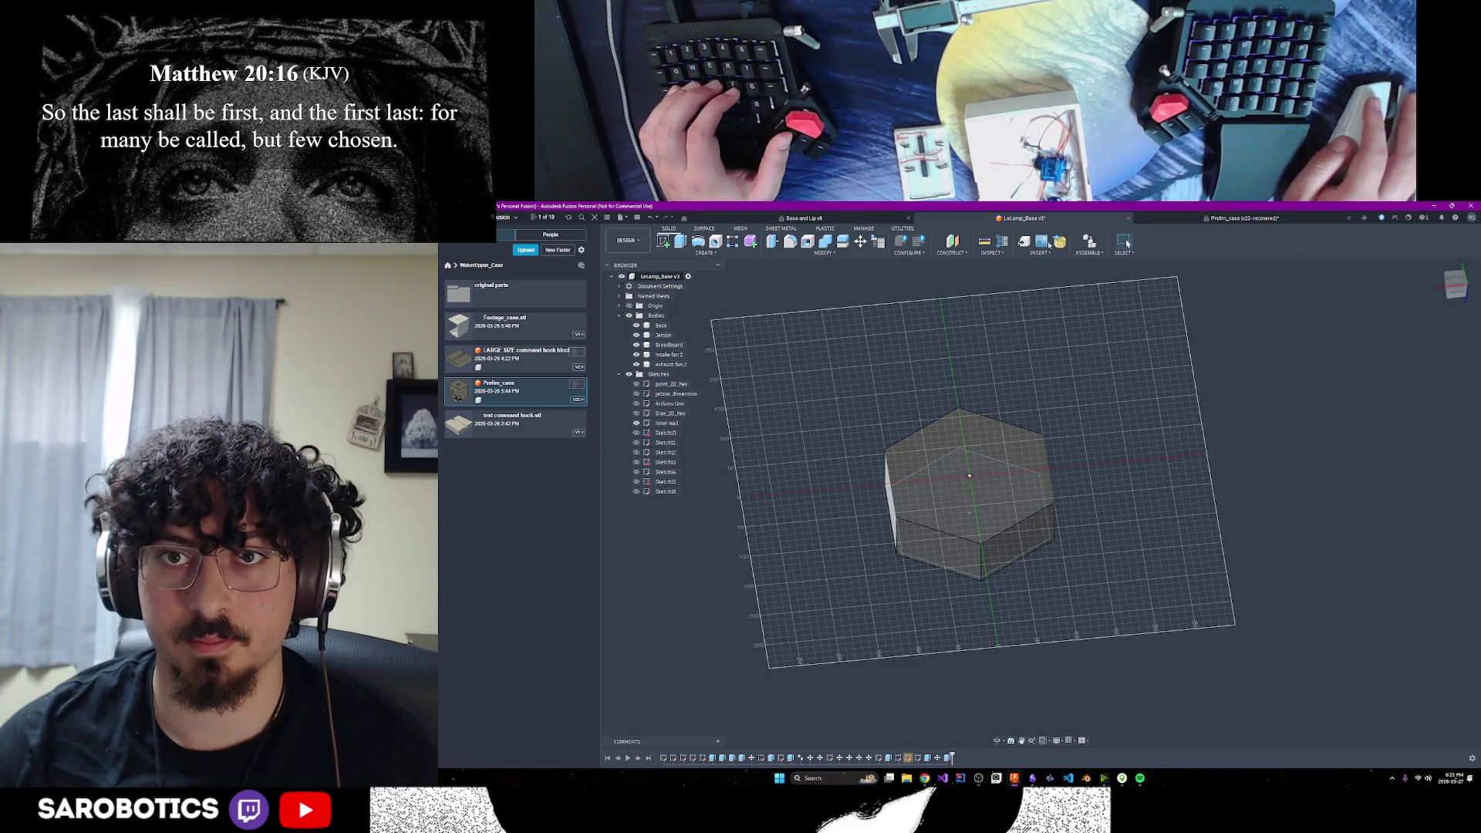
{"action": "left_click", "coordinate": [1059, 255]}
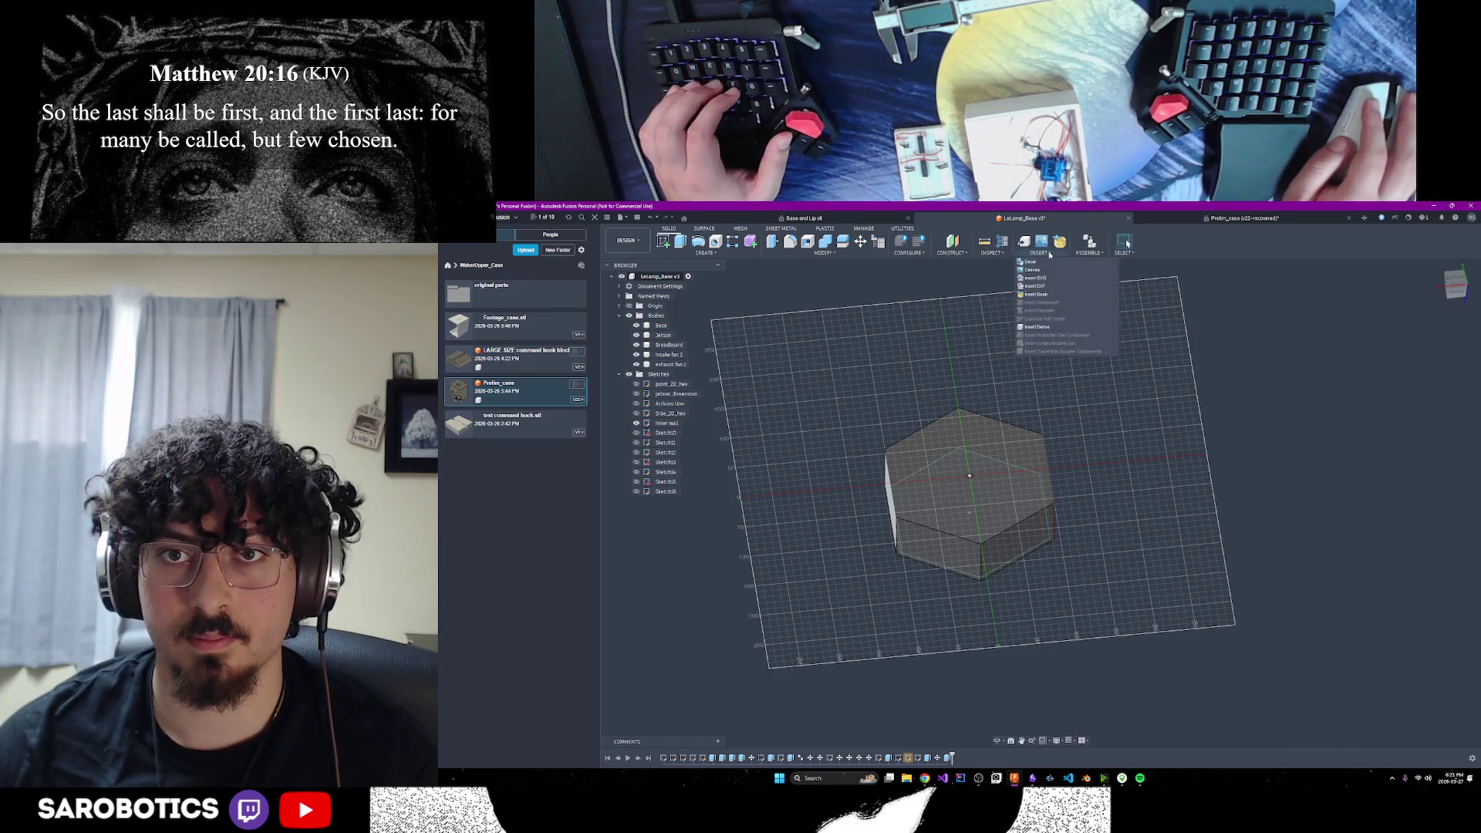
{"action": "left_click", "coordinate": [997, 254]}
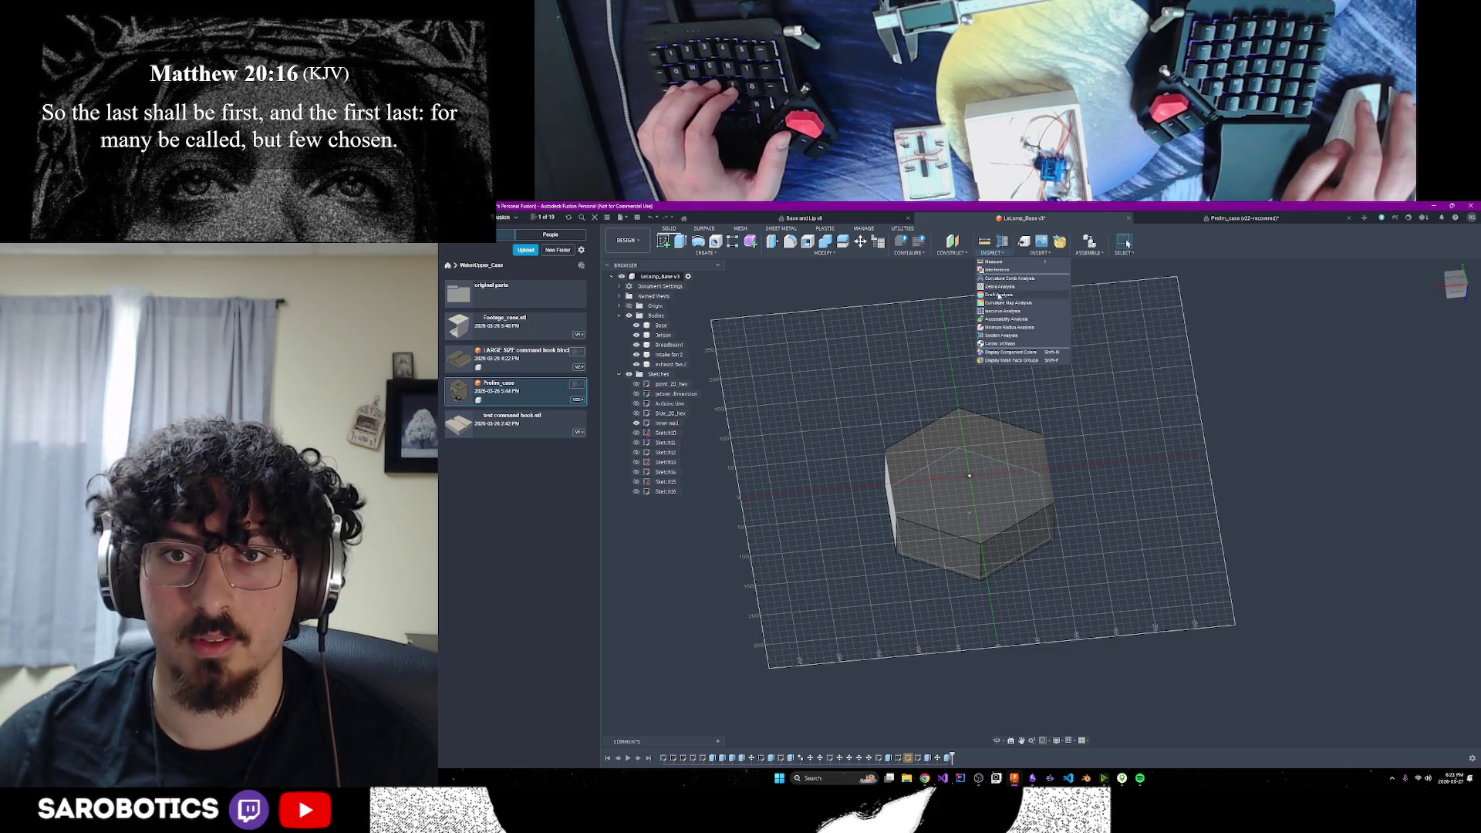
{"action": "left_click", "coordinate": [1005, 338]}
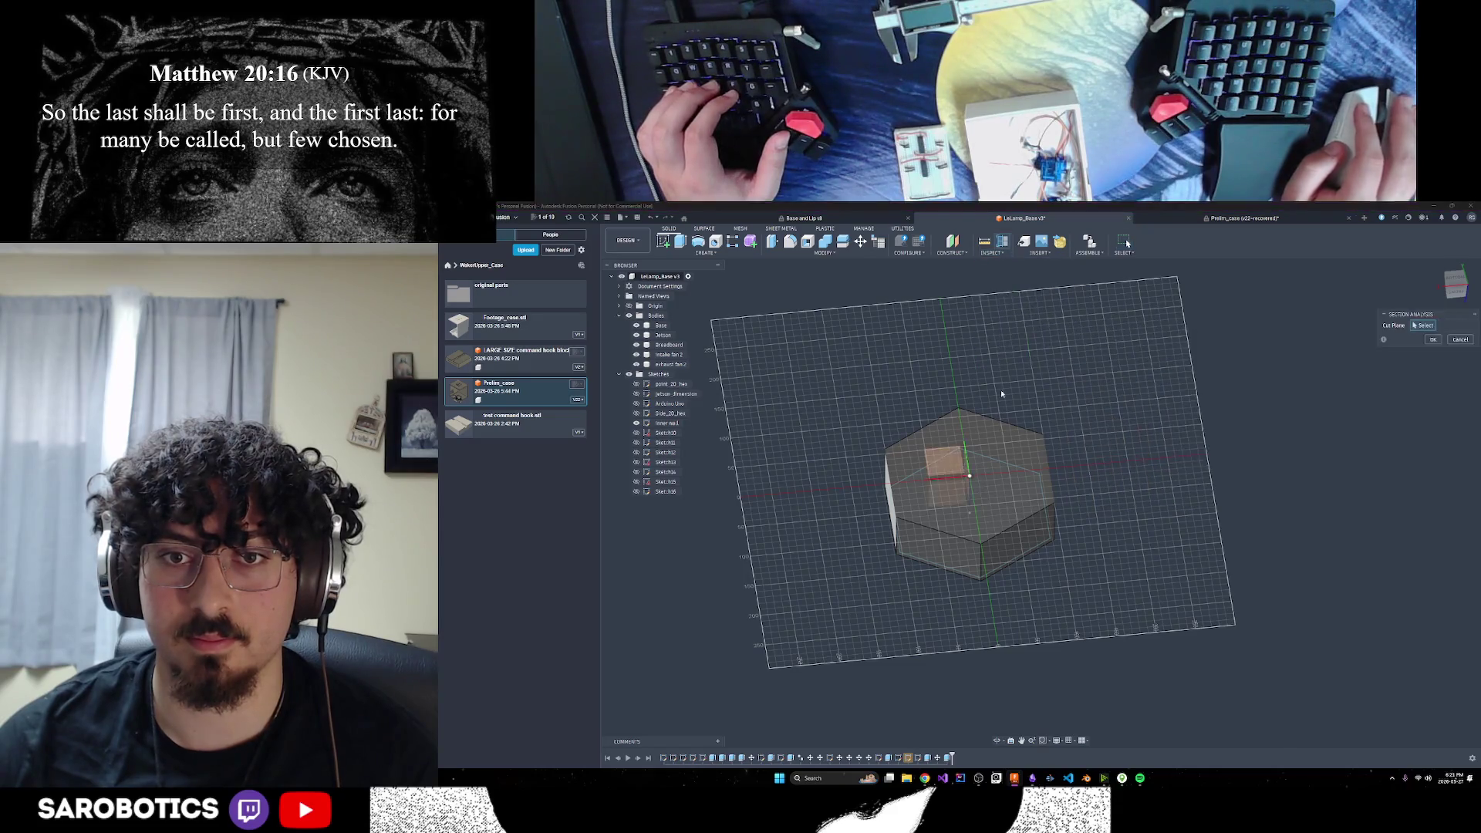
{"action": "left_click", "coordinate": [994, 460]}
{"action": "left_click_drag", "start_coordinate": [994, 446], "coordinate": [993, 477]}
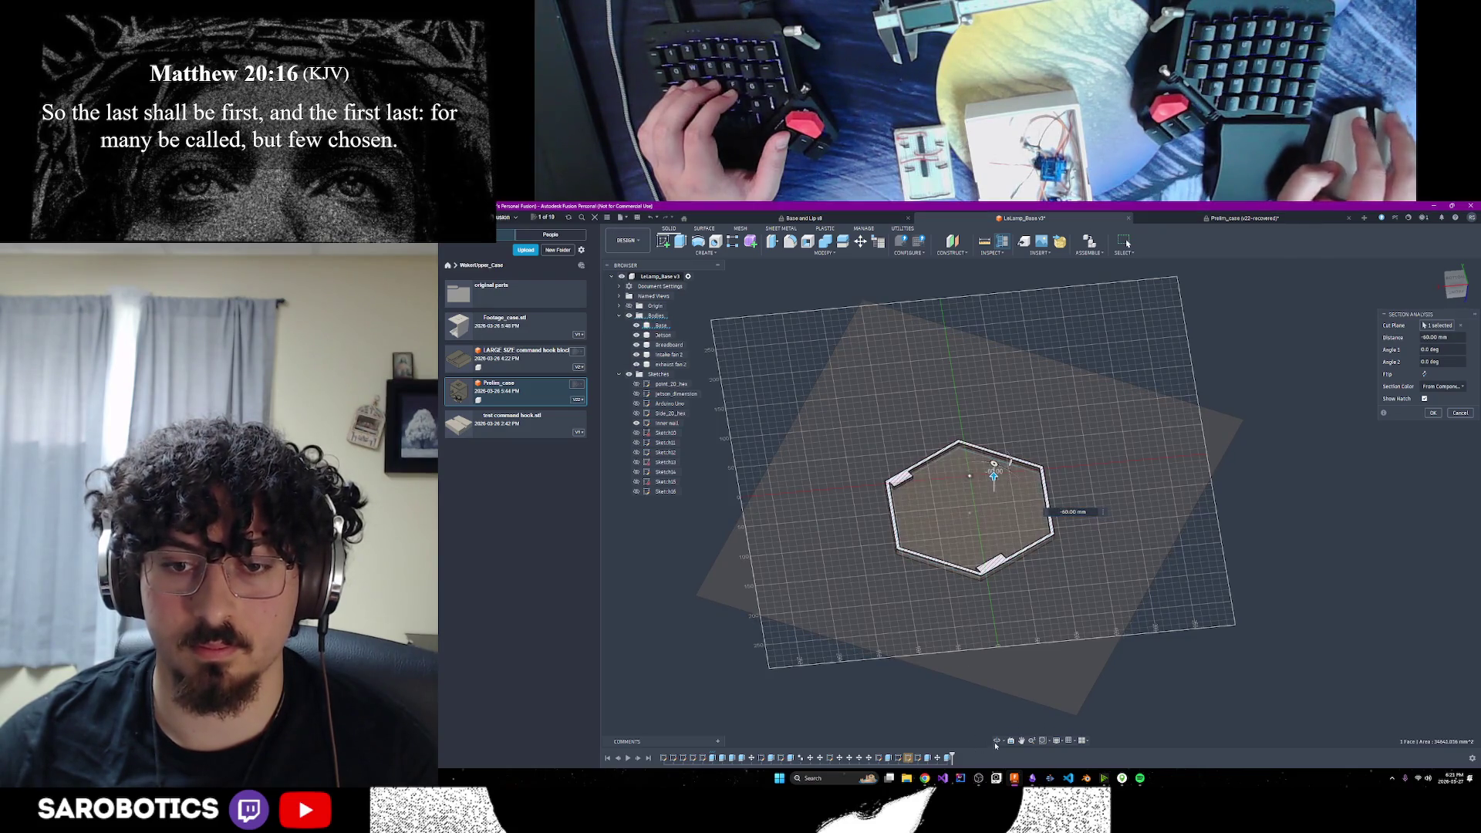
{"action": "middle_click_drag", "start_coordinate": [1065, 588], "coordinate": [995, 574], "text": "shift"}
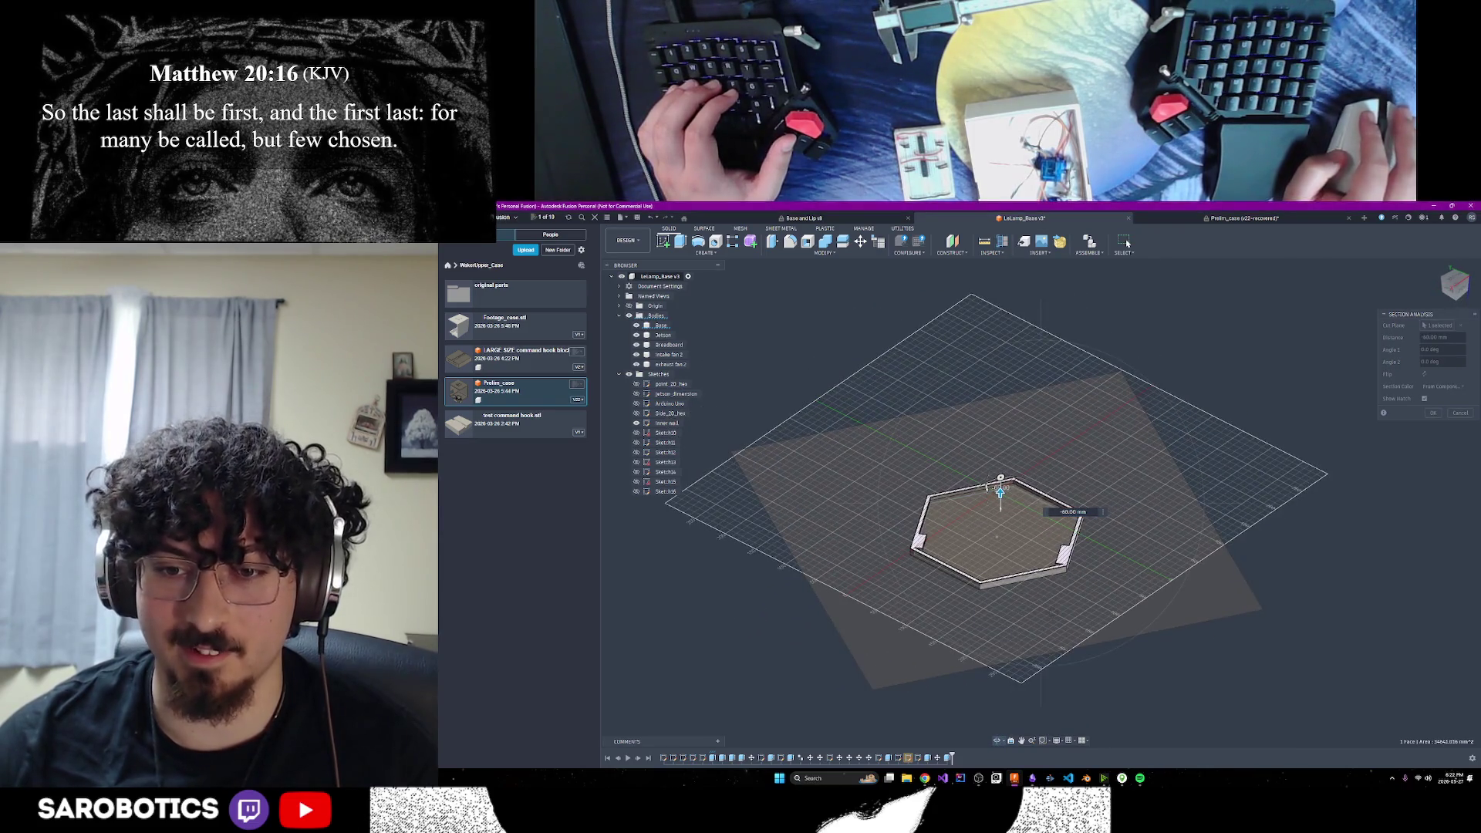
{"action": "left_click", "coordinate": [1059, 615]}
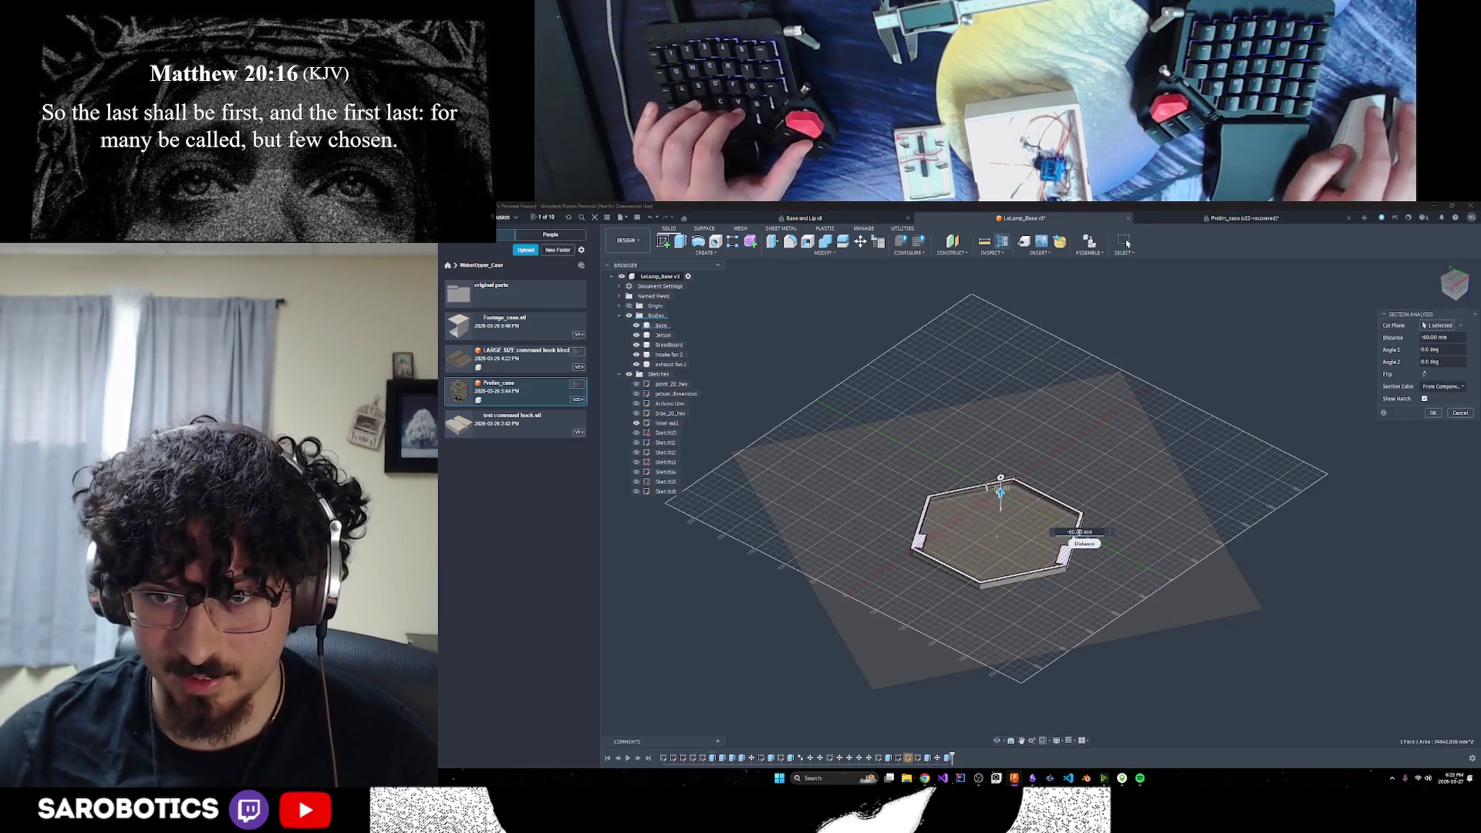
Try section distances of -70 and -65 mm, settle on -66 mm, and orbit to inspect the cut
{"action": "type", "text": "-70"}
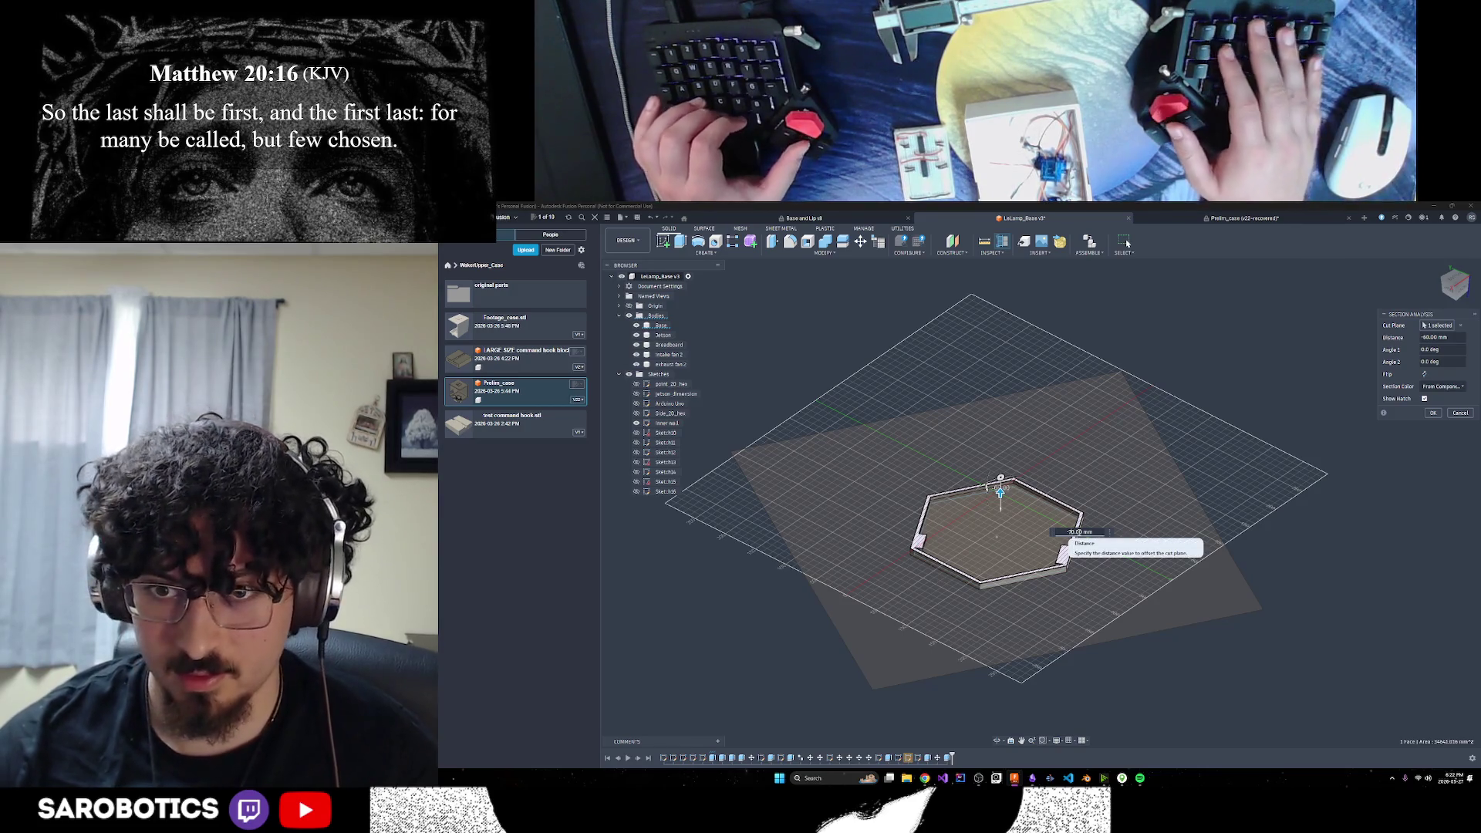
{"action": "key", "text": "Return"}
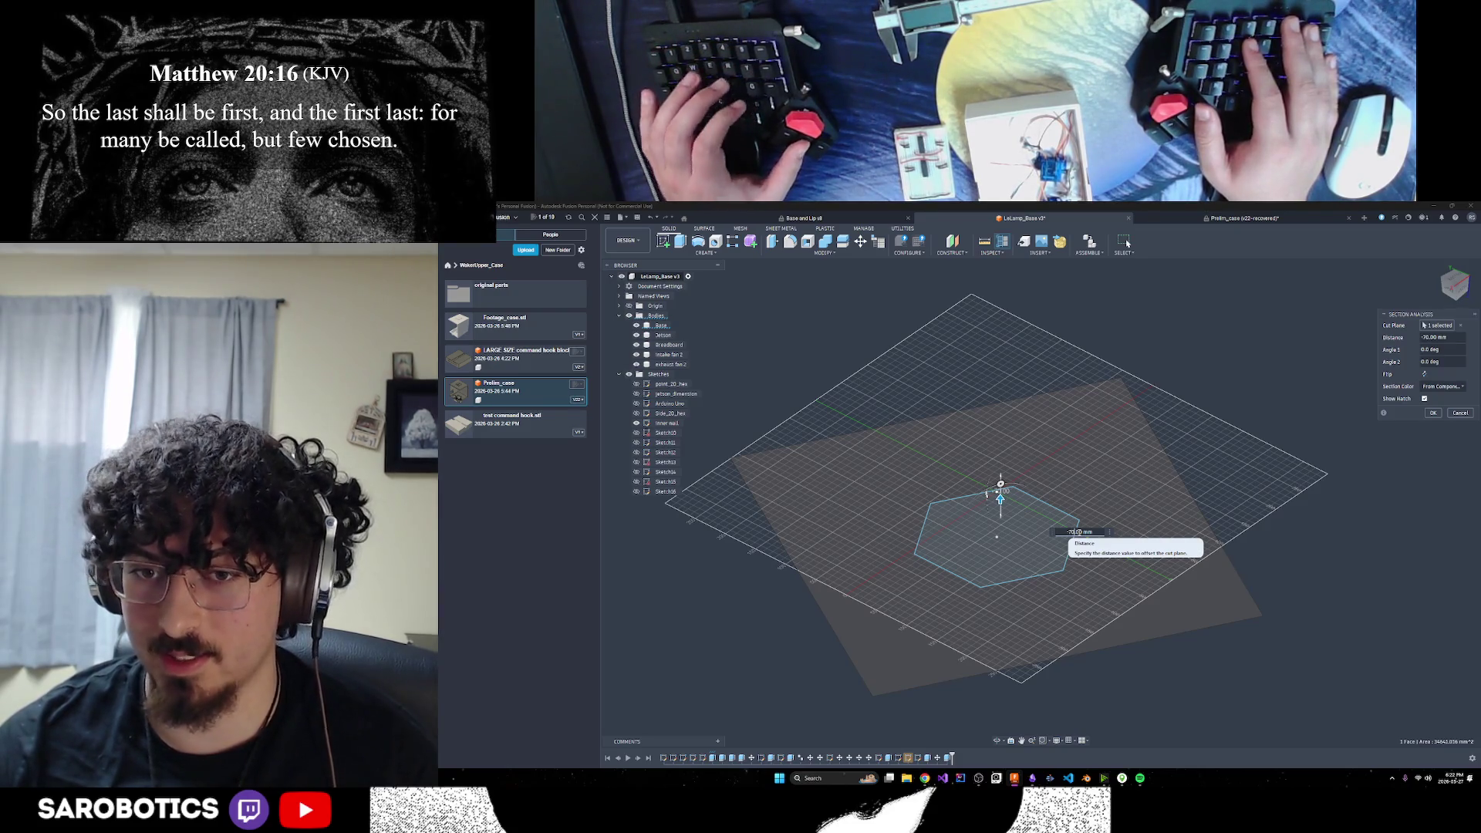
{"action": "type", "text": "-65"}
{"action": "key", "text": "Return"}
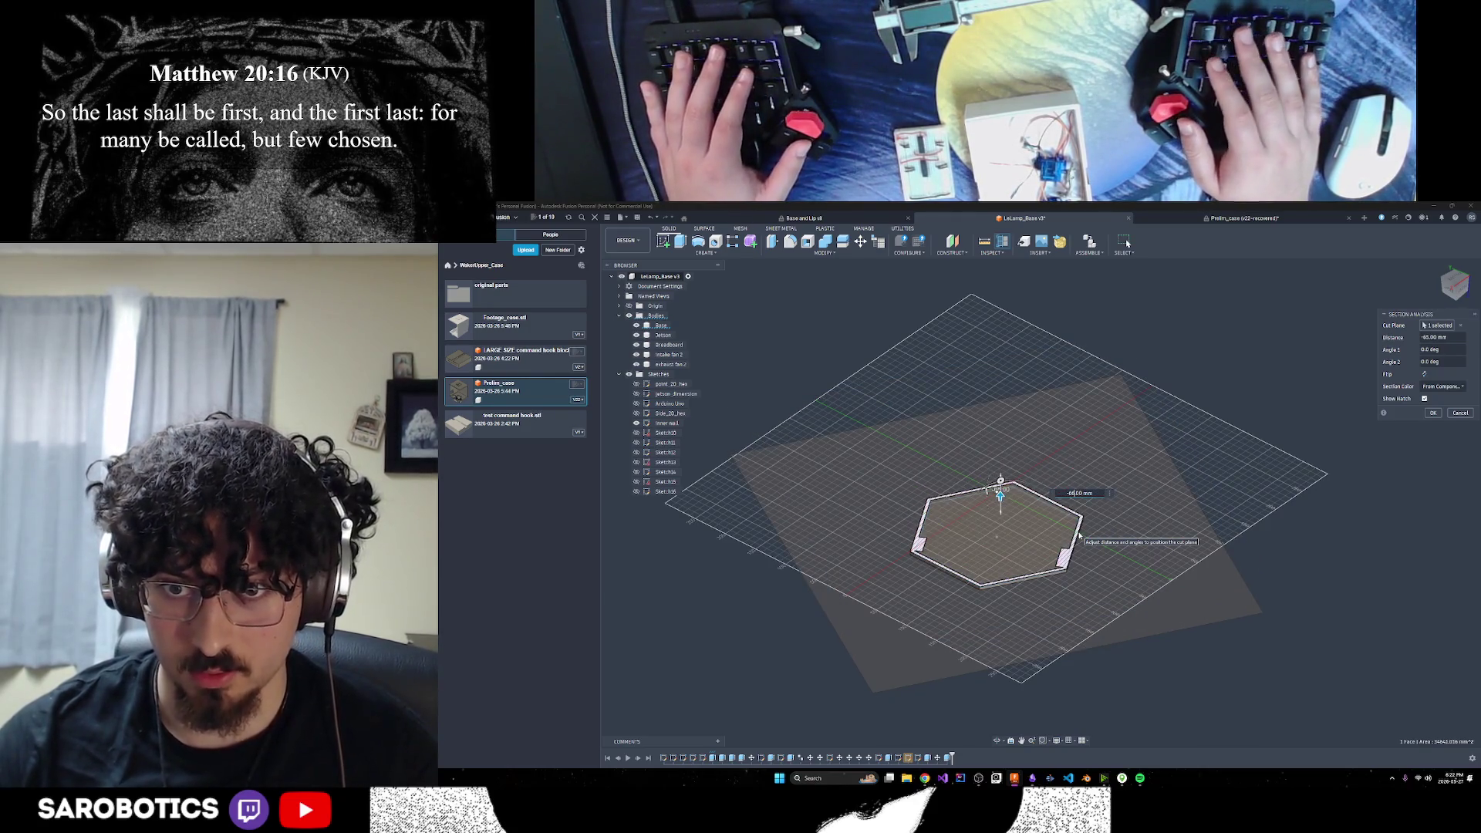
{"action": "type", "text": "-66"}
{"action": "key", "text": "Return"}
{"action": "key", "text": "Return"}
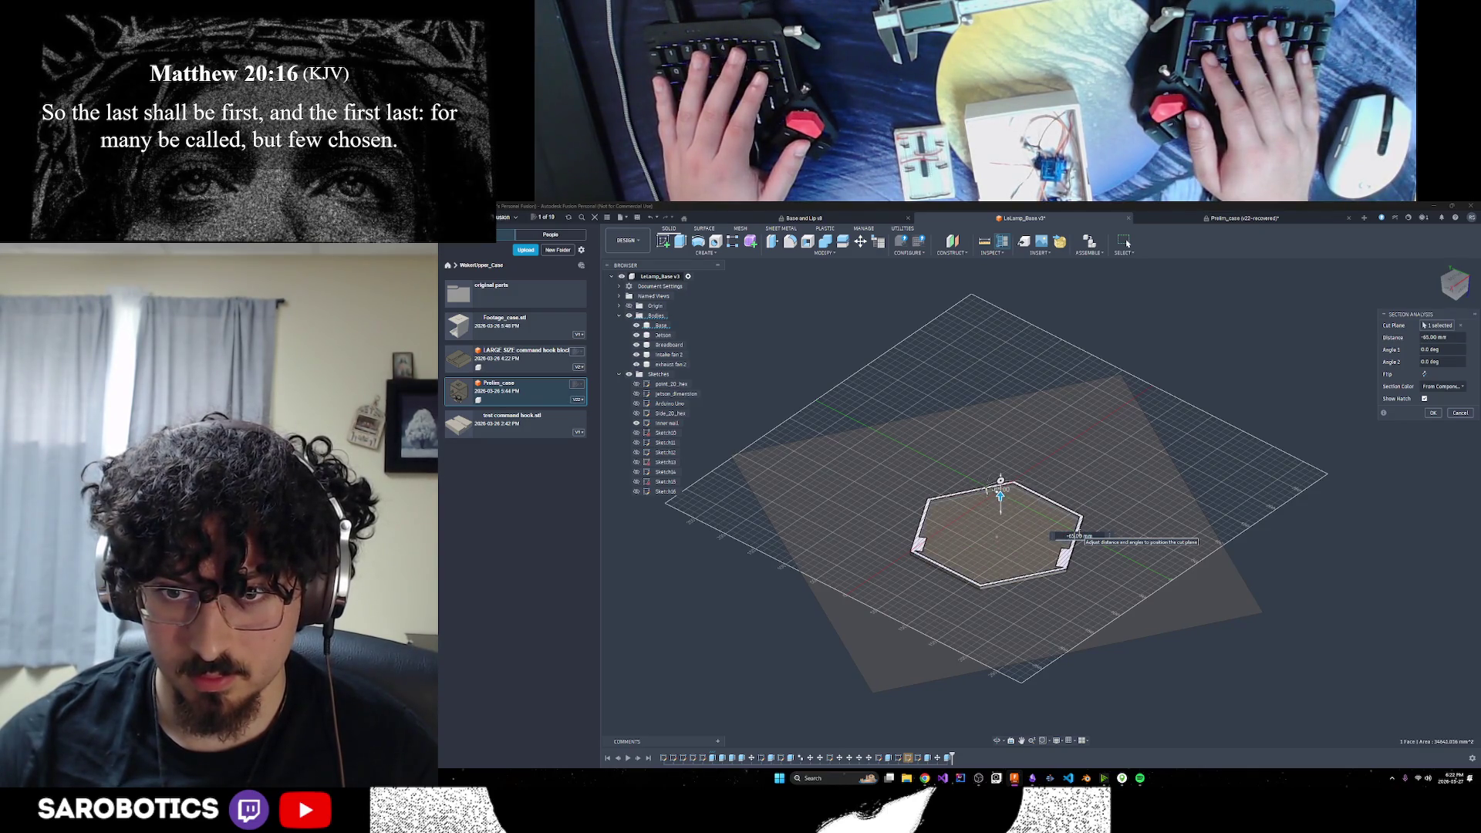
{"action": "left_click_drag", "start_coordinate": [995, 745], "coordinate": [997, 629]}
{"action": "mouse_move", "coordinate": [1142, 432]}
{"action": "left_mouse_down"}
{"action": "mouse_move", "coordinate": [1150, 528]}
{"action": "mouse_move", "coordinate": [1112, 550]}
{"action": "left_mouse_up"}
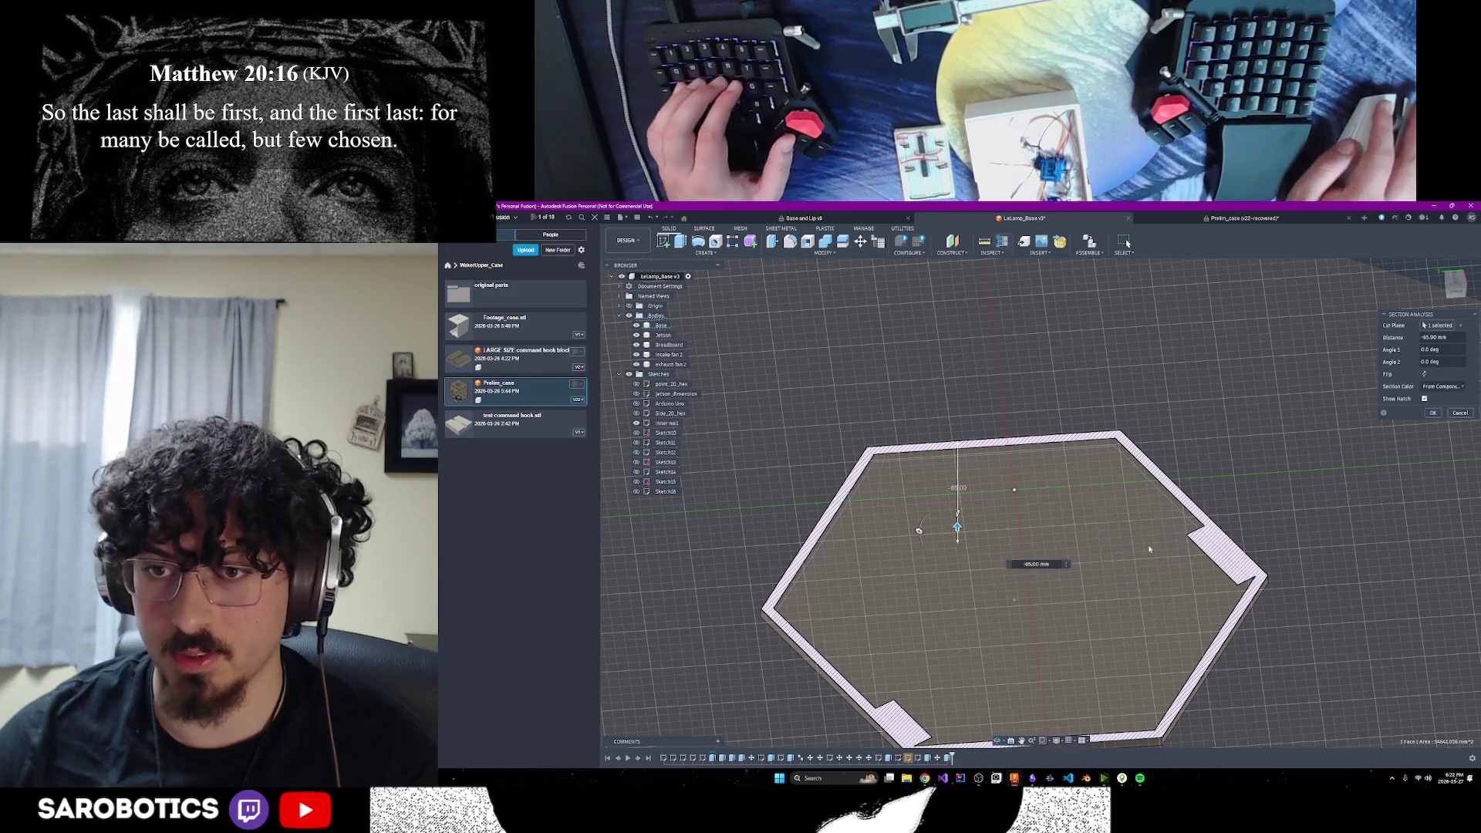
Confirm the section analysis as Section1 and orbit to a low side view of the plate
{"action": "left_click", "coordinate": [1432, 413]}
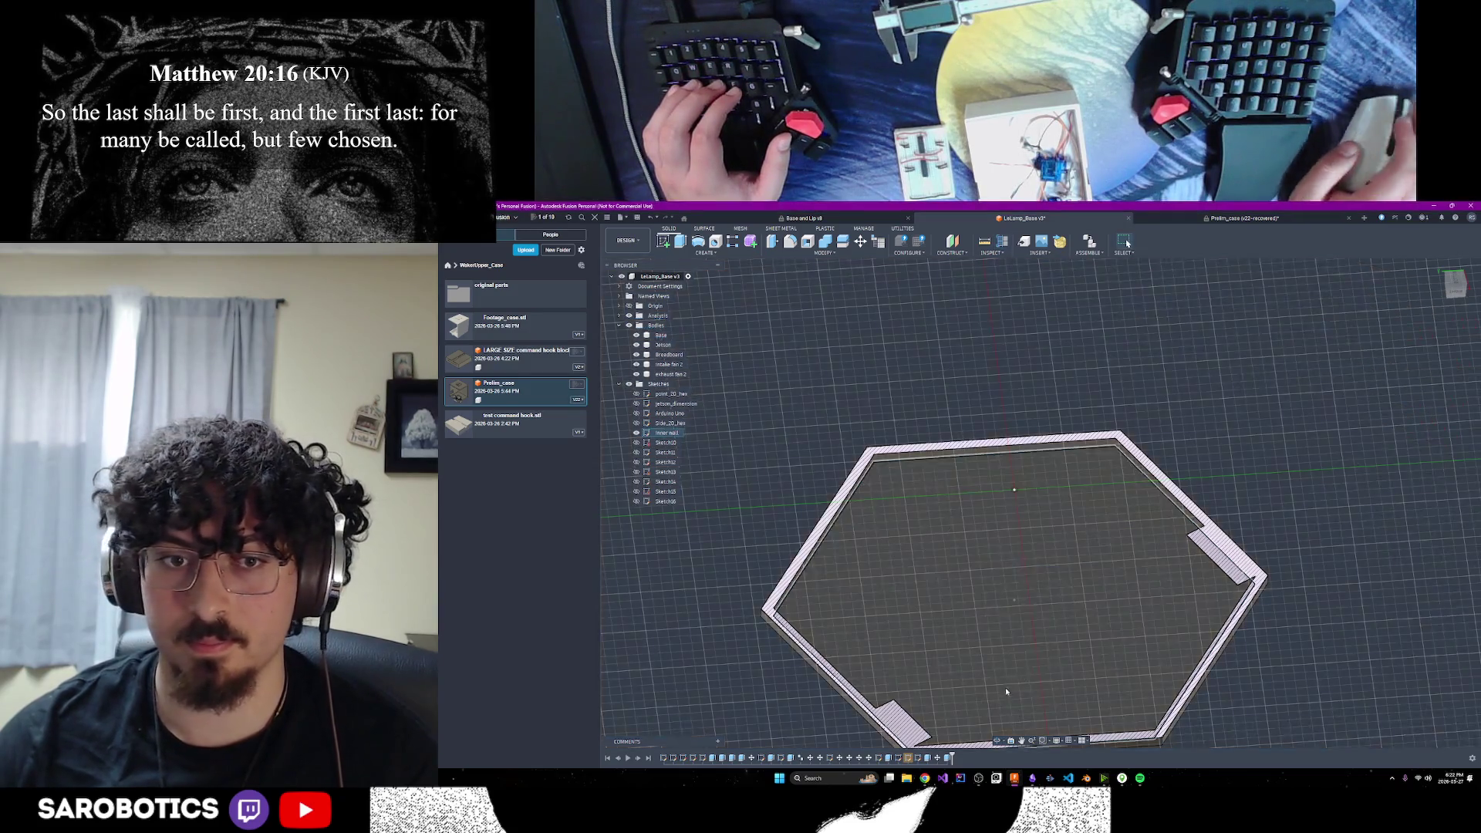
{"action": "scroll", "coordinate": [1006, 686], "scroll_direction": "down", "scroll_amount": 3}
{"action": "left_click", "coordinate": [998, 742]}
{"action": "mouse_move", "coordinate": [997, 742]}
{"action": "left_mouse_down"}
{"action": "mouse_move", "coordinate": [1128, 244]}
{"action": "mouse_move", "coordinate": [1003, 386]}
{"action": "mouse_move", "coordinate": [920, 446]}
{"action": "mouse_move", "coordinate": [996, 417]}
{"action": "left_mouse_up"}
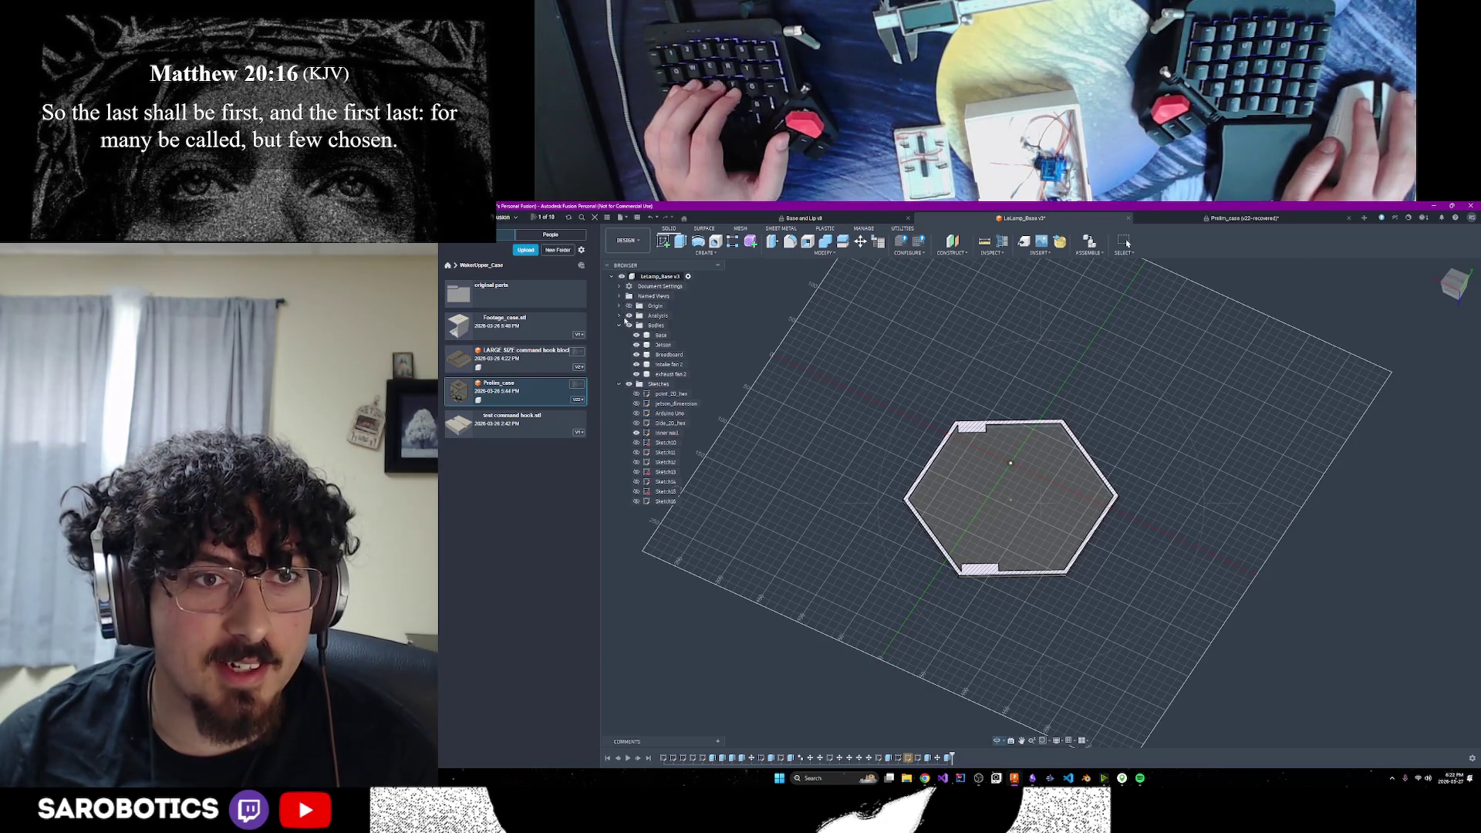
Toggle Section1 off and back on in the Analysis folder, checking the full body in home view
{"action": "left_click", "coordinate": [619, 317]}
{"action": "left_click", "coordinate": [637, 325]}
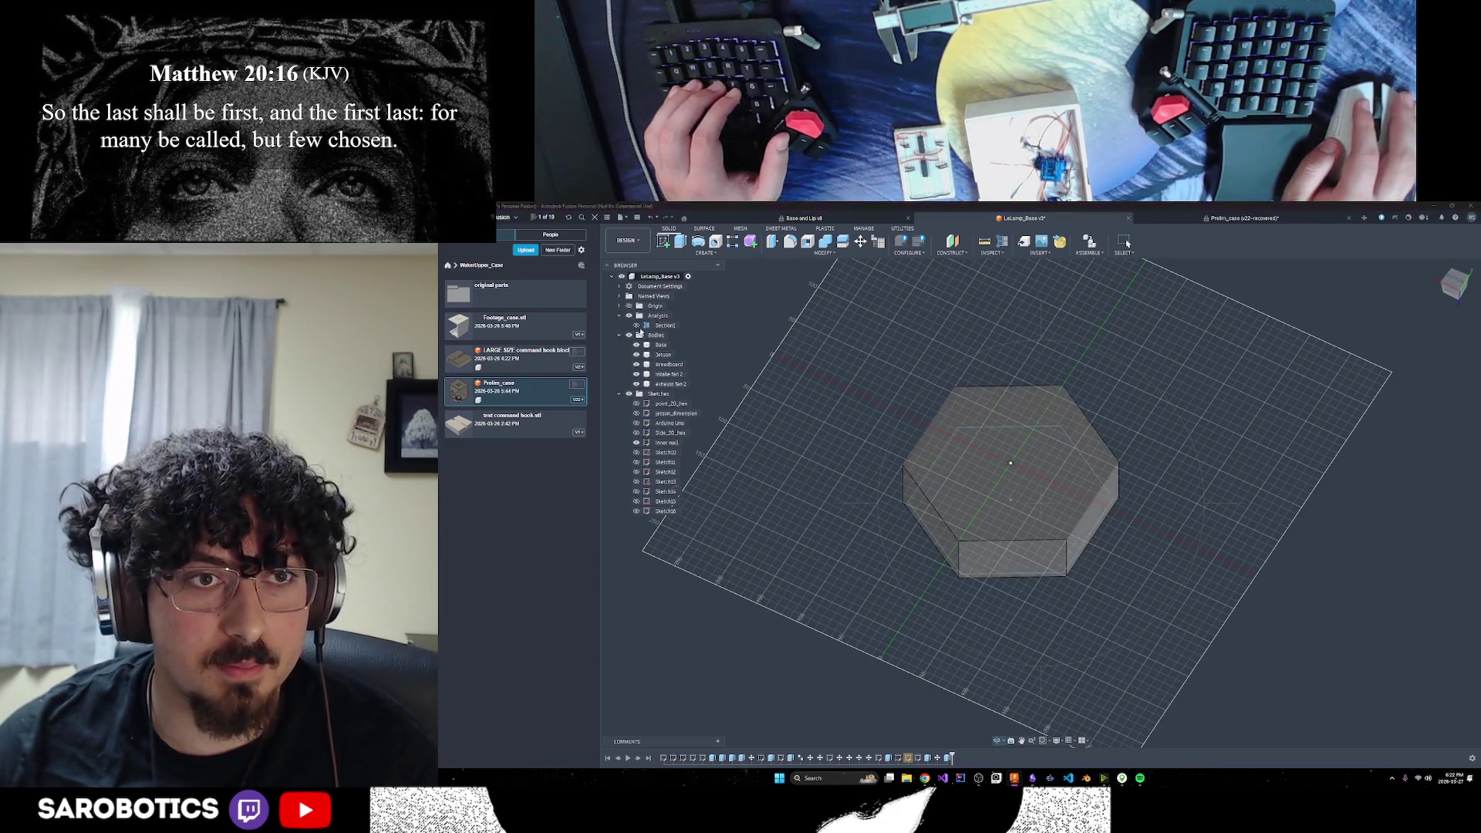
{"action": "key", "text": "F6"}
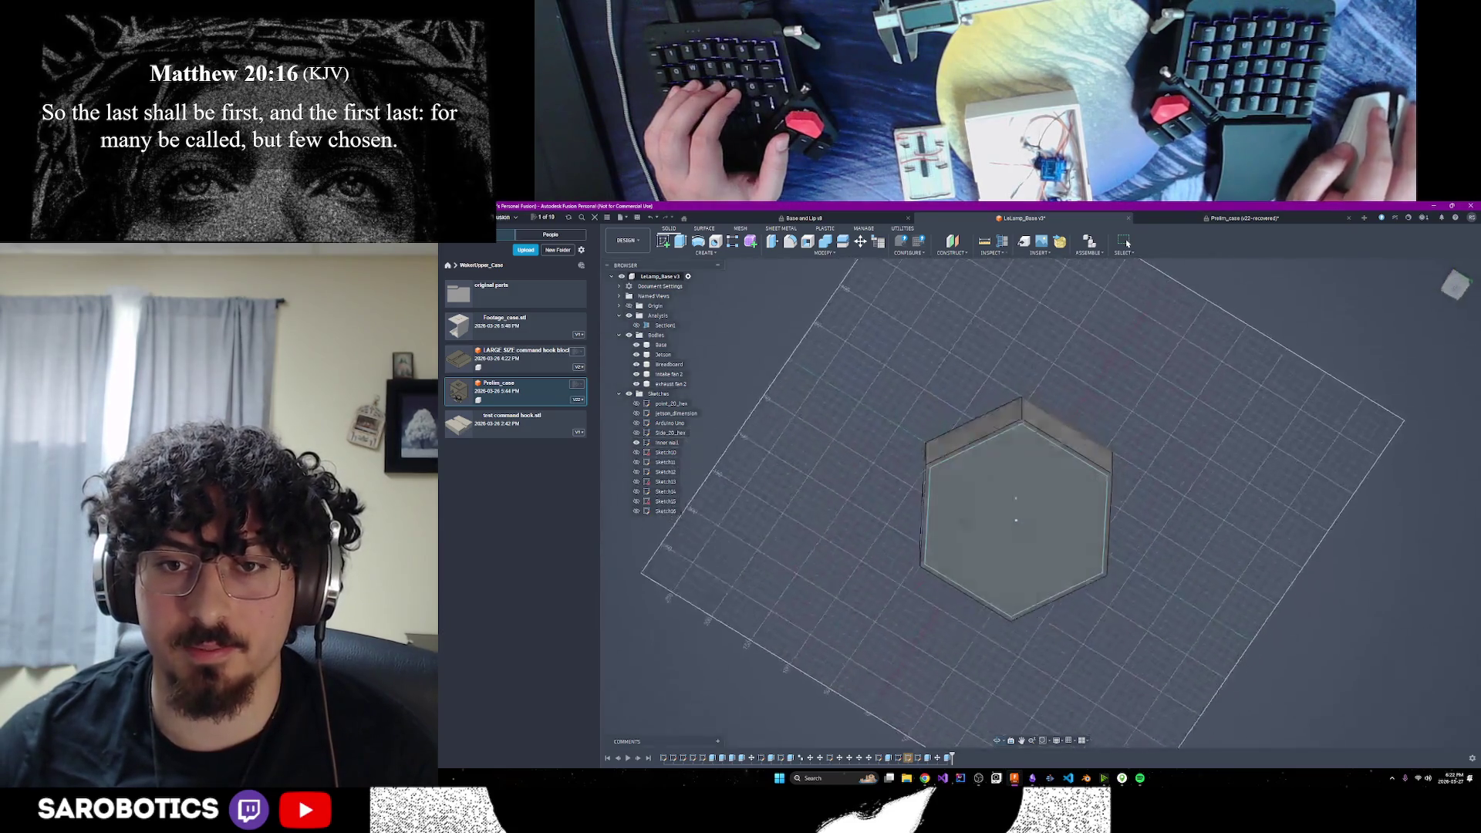
{"action": "middle_click_drag", "start_coordinate": [1126, 243], "coordinate": [645, 361], "text": "shift"}
{"action": "left_click", "coordinate": [636, 325]}
View the cut hexagon straight from the top, then switch to Chrome
{"action": "middle_click_drag", "start_coordinate": [1042, 505], "coordinate": [1024, 450], "text": "shift"}
{"action": "scroll", "coordinate": [1027, 489], "scroll_direction": "up", "scroll_amount": 3}
{"action": "scroll", "coordinate": [1027, 488], "scroll_direction": "up", "scroll_amount": 2}
{"action": "key", "text": "Home"}
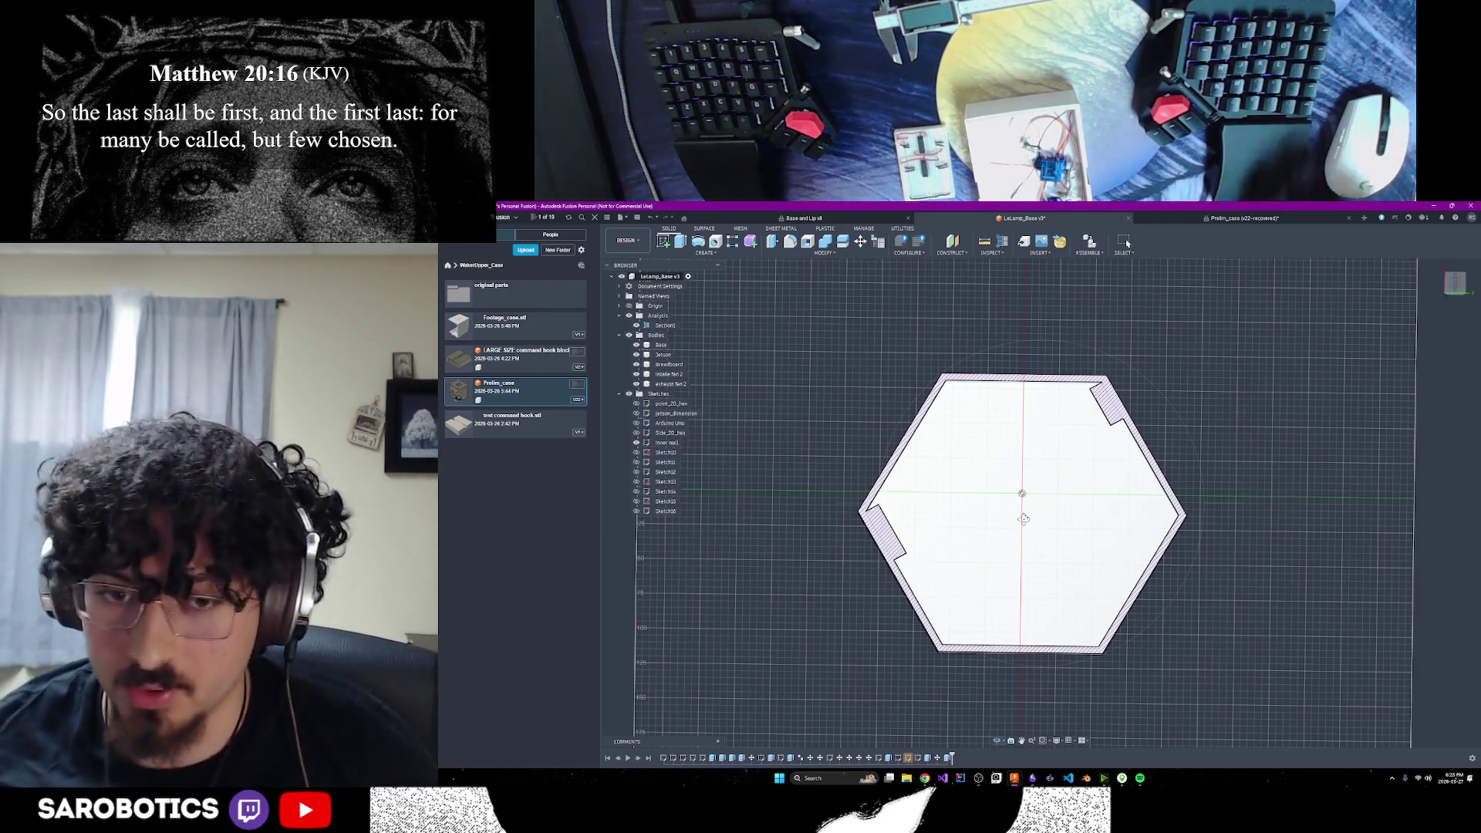
{"action": "mouse_move", "coordinate": [925, 778]}
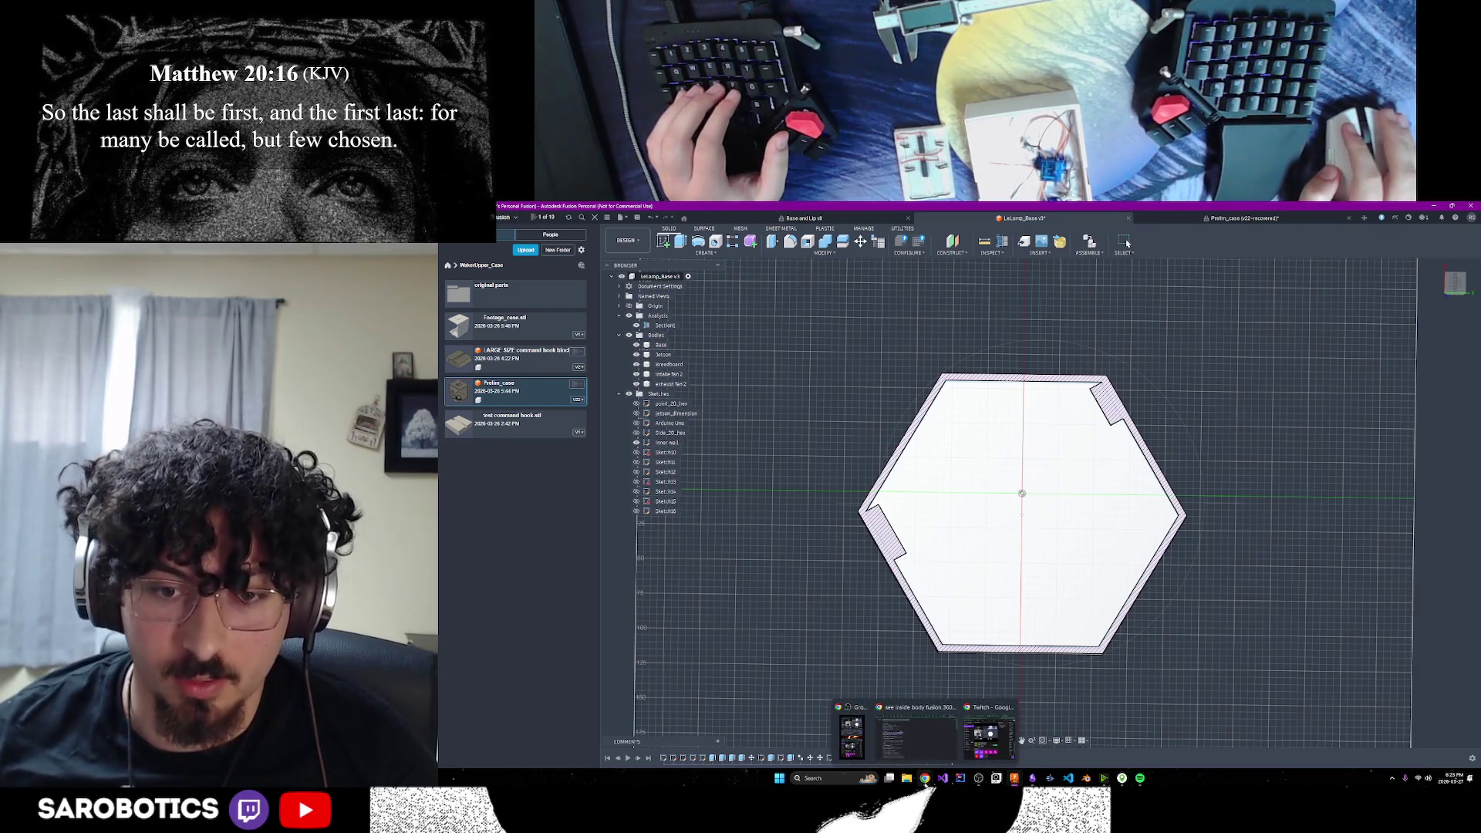
{"action": "left_click", "coordinate": [938, 749]}
Open ChatGPT in a new tab and ask about hobbyist servo motor grades of power
{"action": "left_click", "coordinate": [1345, 209]}
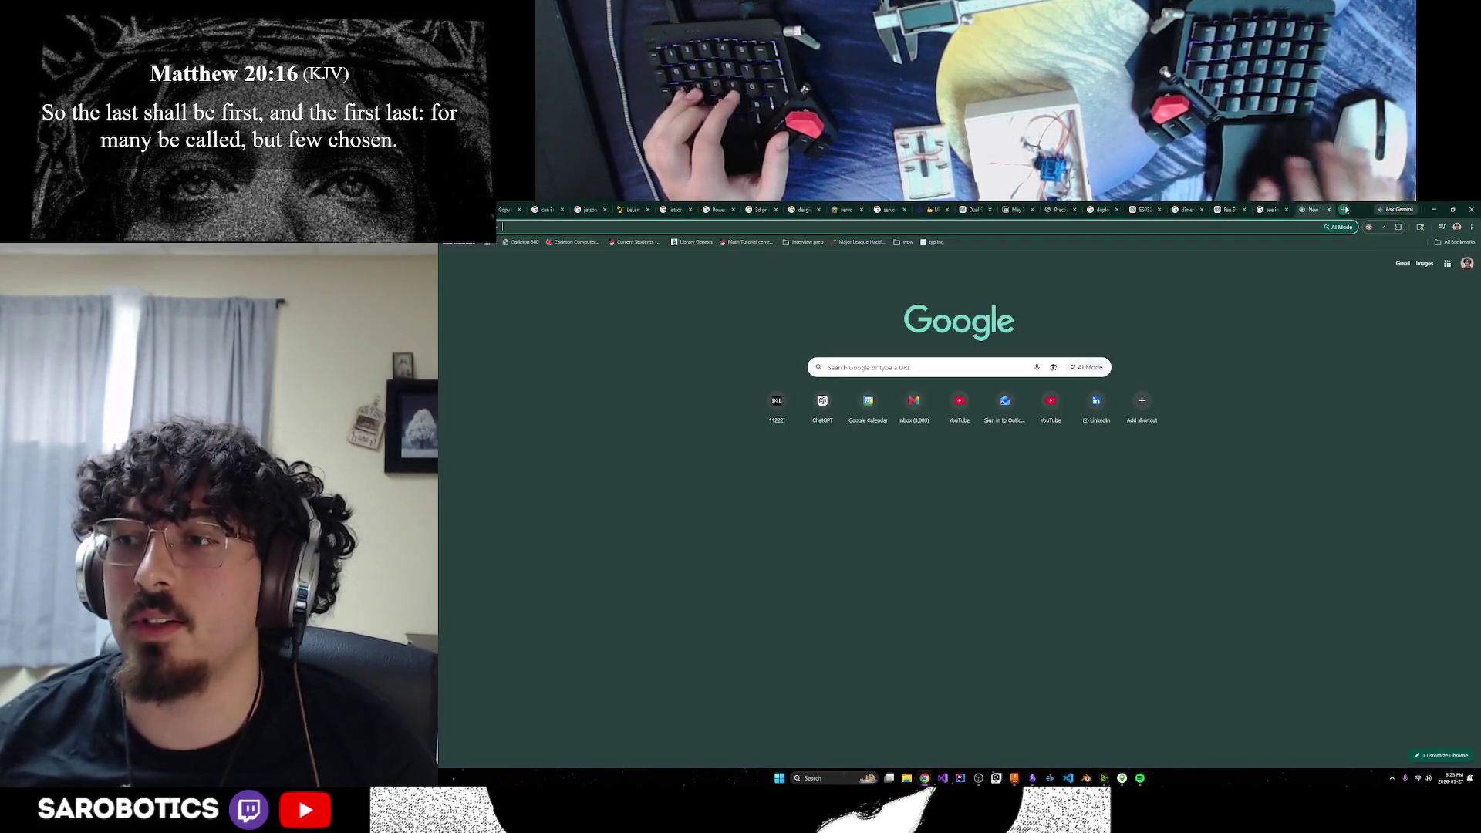
{"action": "type", "text": "chatgpt"}
{"action": "key", "text": "Return"}
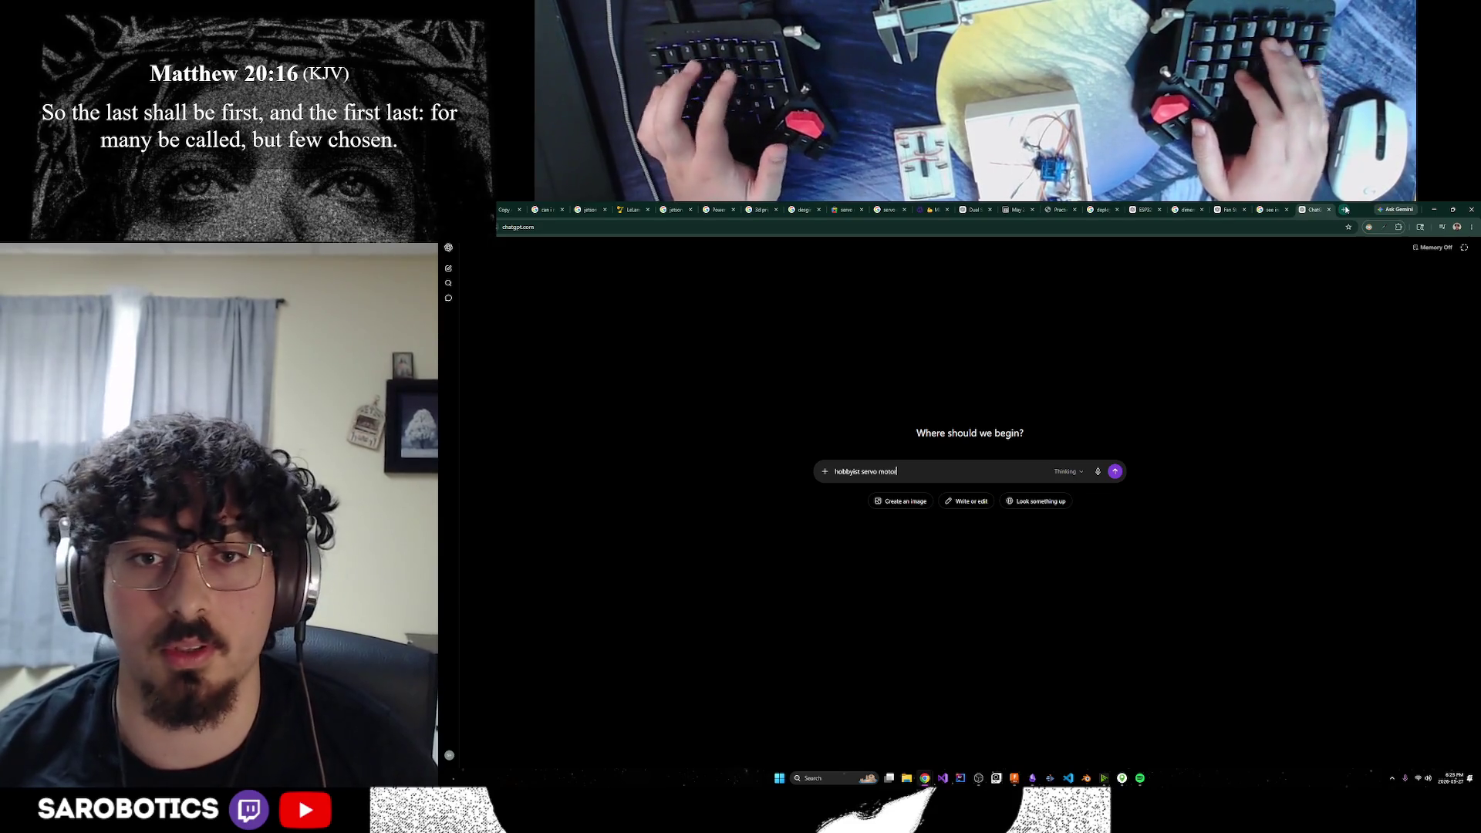
{"action": "type", "text": "hobbyist servo motor grades of power"}
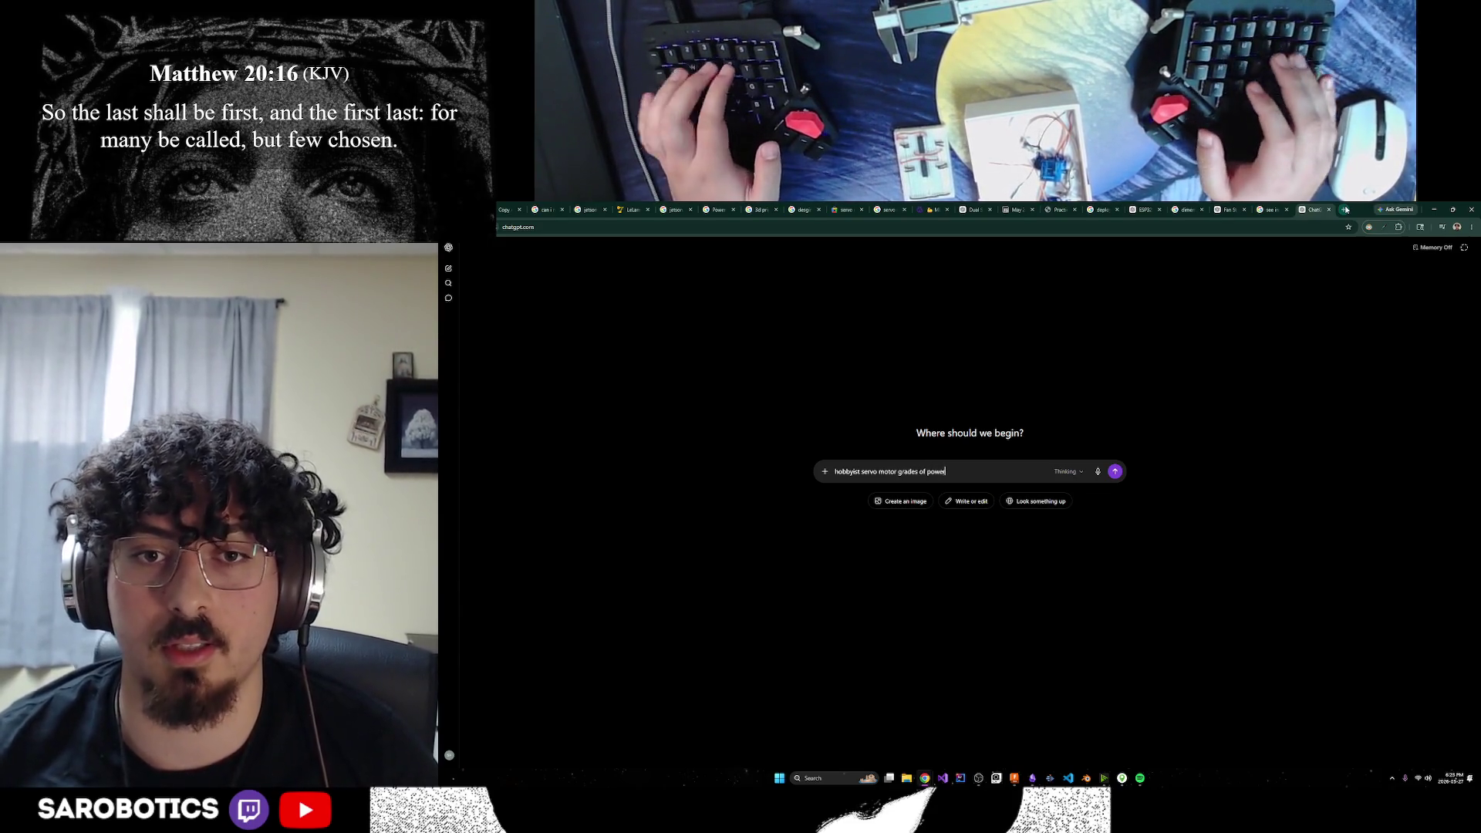
{"action": "key", "text": "Return"}
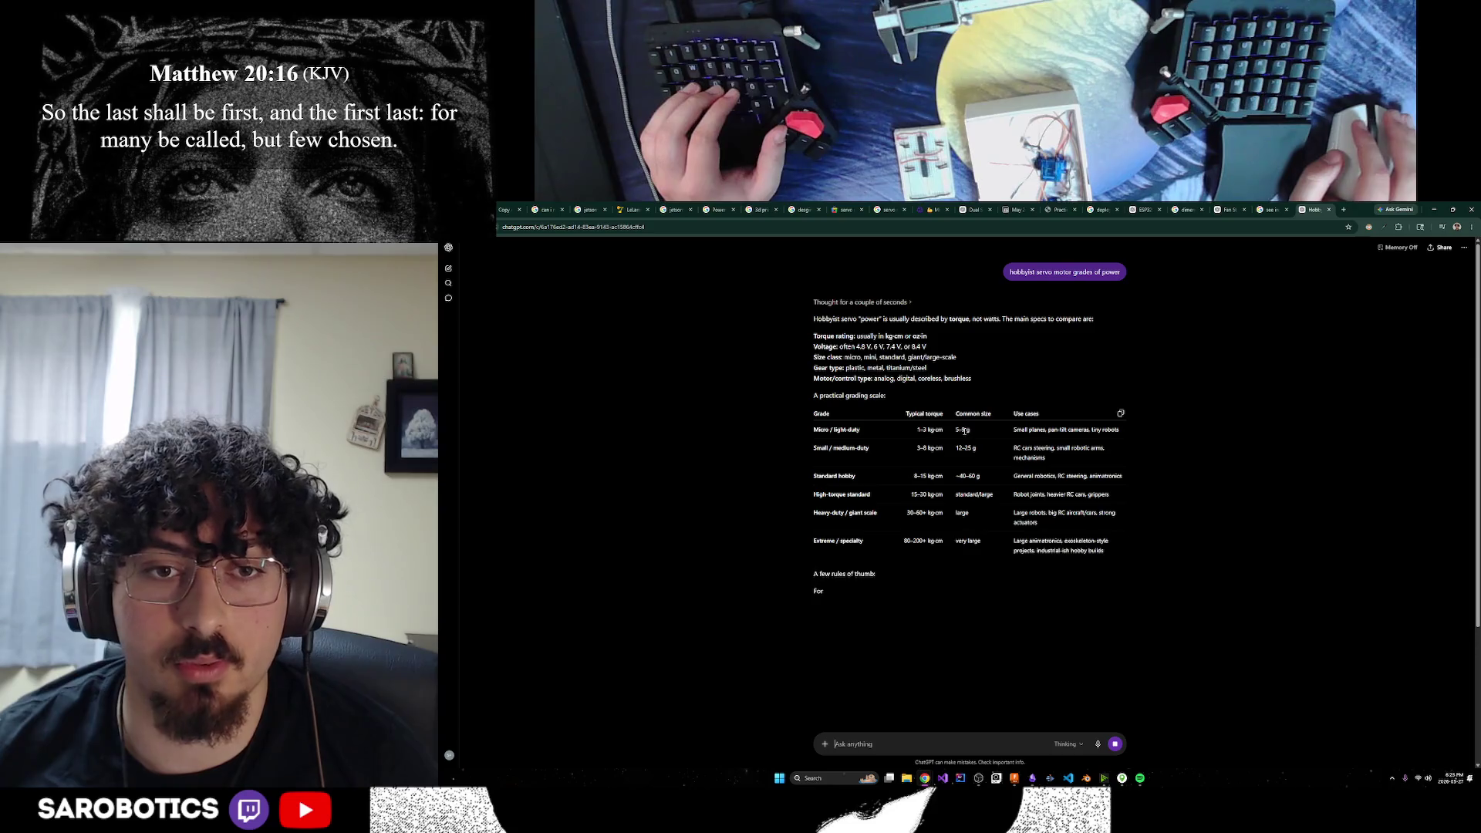
Highlight the torque ranges in the reply, including 15–30 kg-cm for high-torque standard servos
{"action": "scroll", "coordinate": [963, 431], "scroll_direction": "down", "scroll_amount": 2}
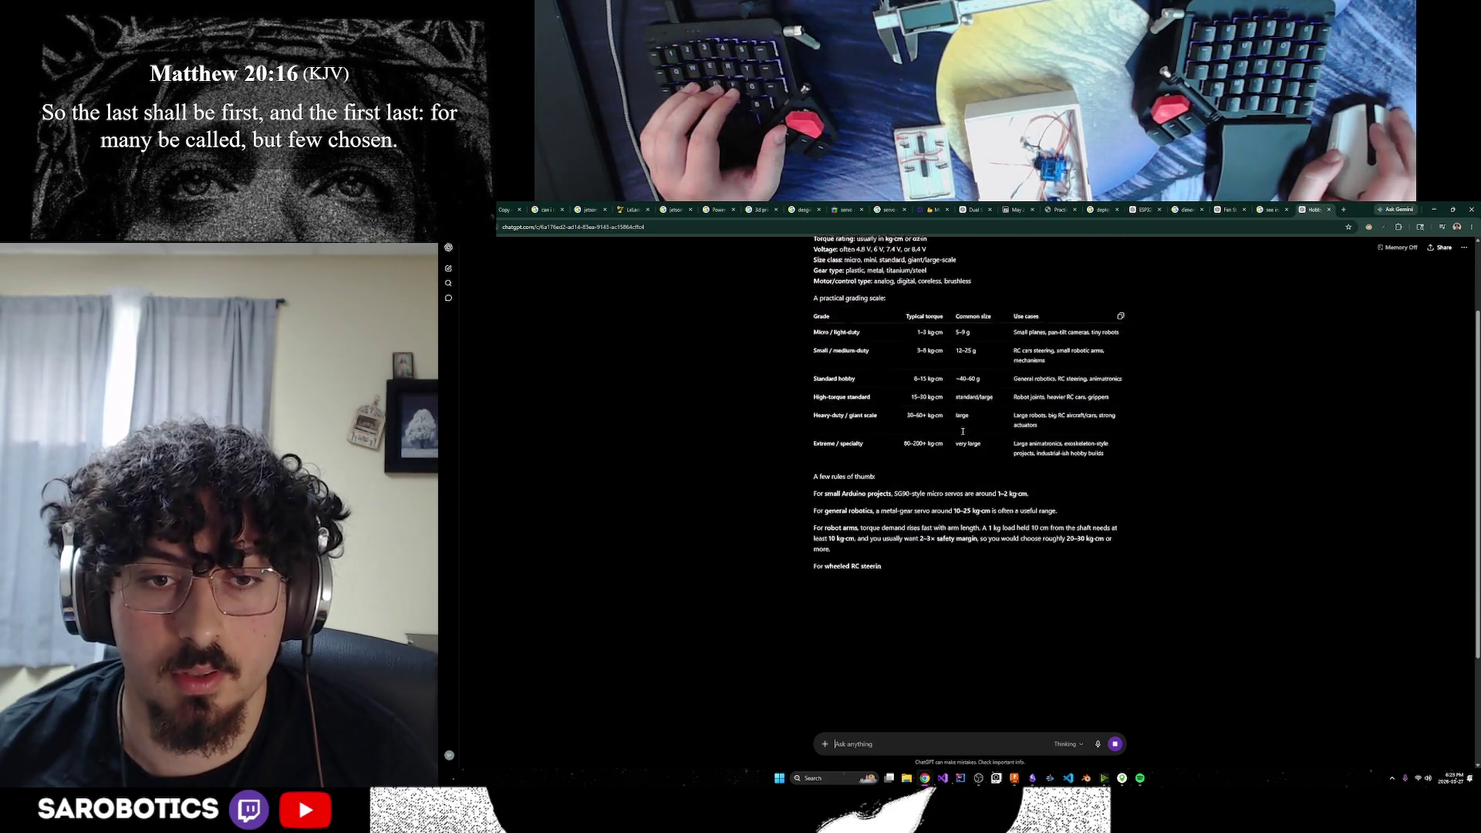
{"action": "mouse_move", "coordinate": [987, 448]}
{"action": "left_mouse_down"}
{"action": "mouse_move", "coordinate": [995, 465]}
{"action": "mouse_move", "coordinate": [1004, 448]}
{"action": "left_mouse_up"}
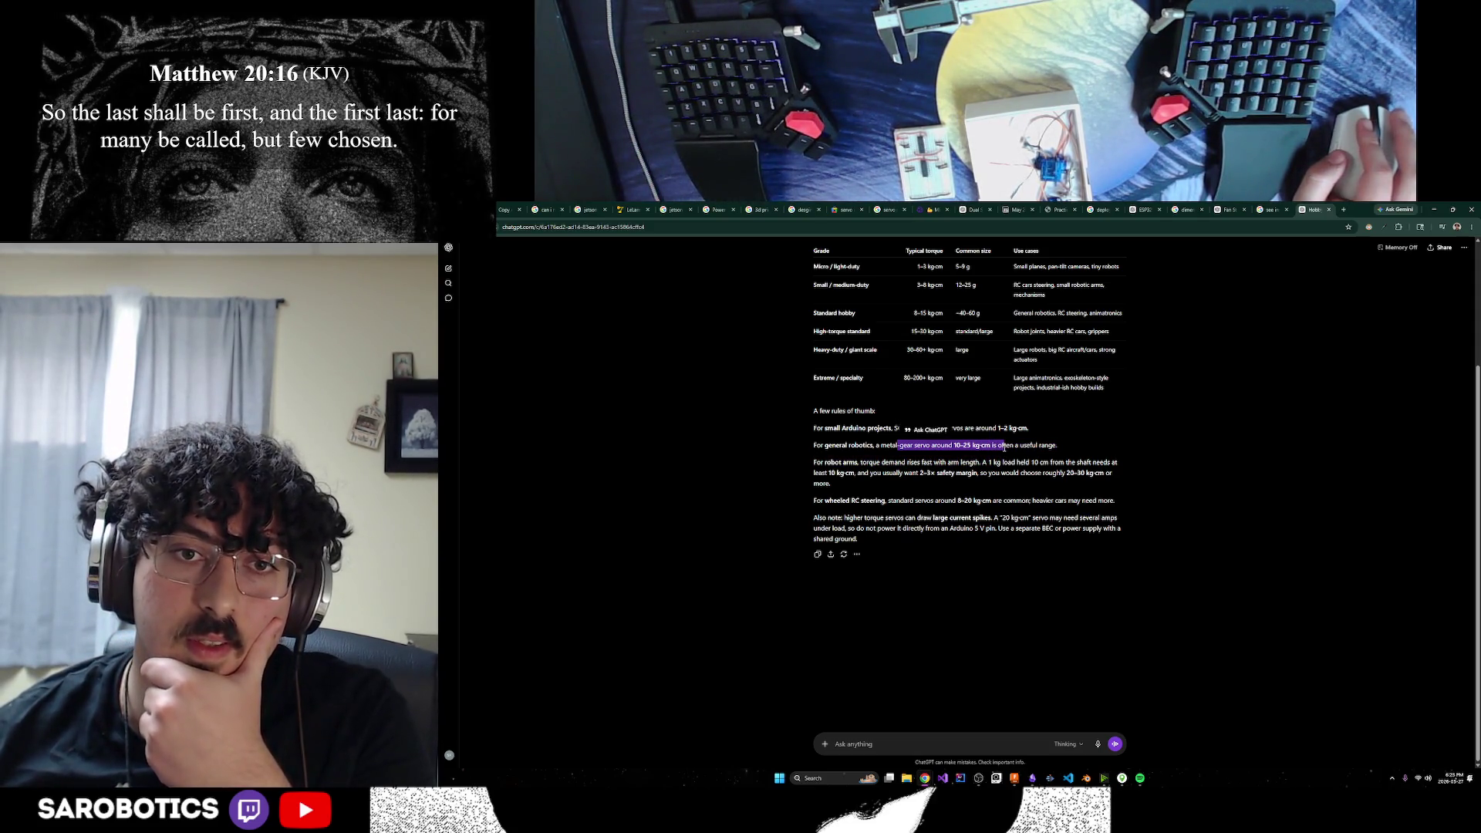
{"action": "scroll", "coordinate": [1005, 447], "scroll_direction": "up", "scroll_amount": 2}
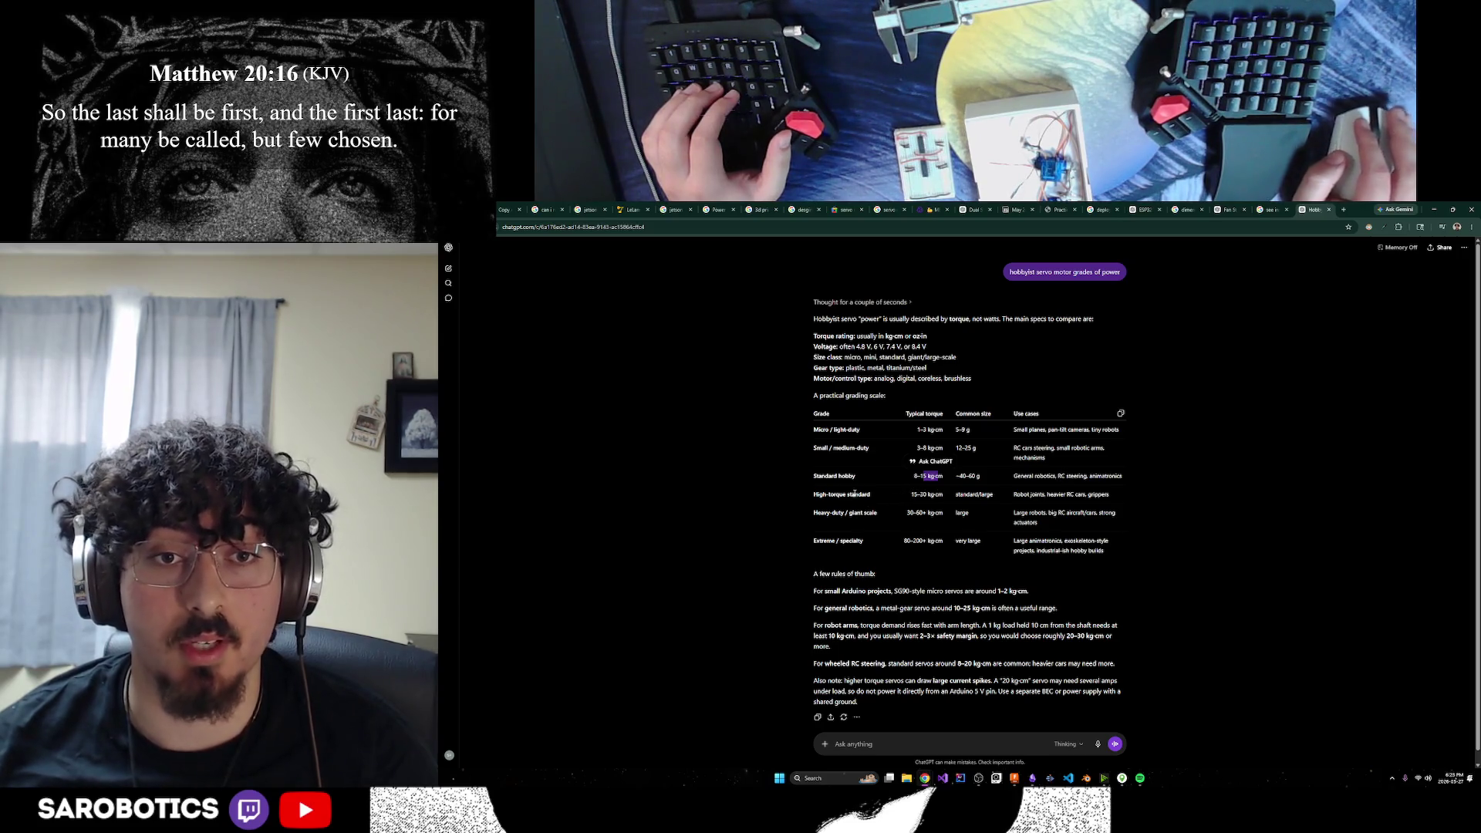
{"action": "left_click_drag", "start_coordinate": [911, 498], "coordinate": [949, 500]}
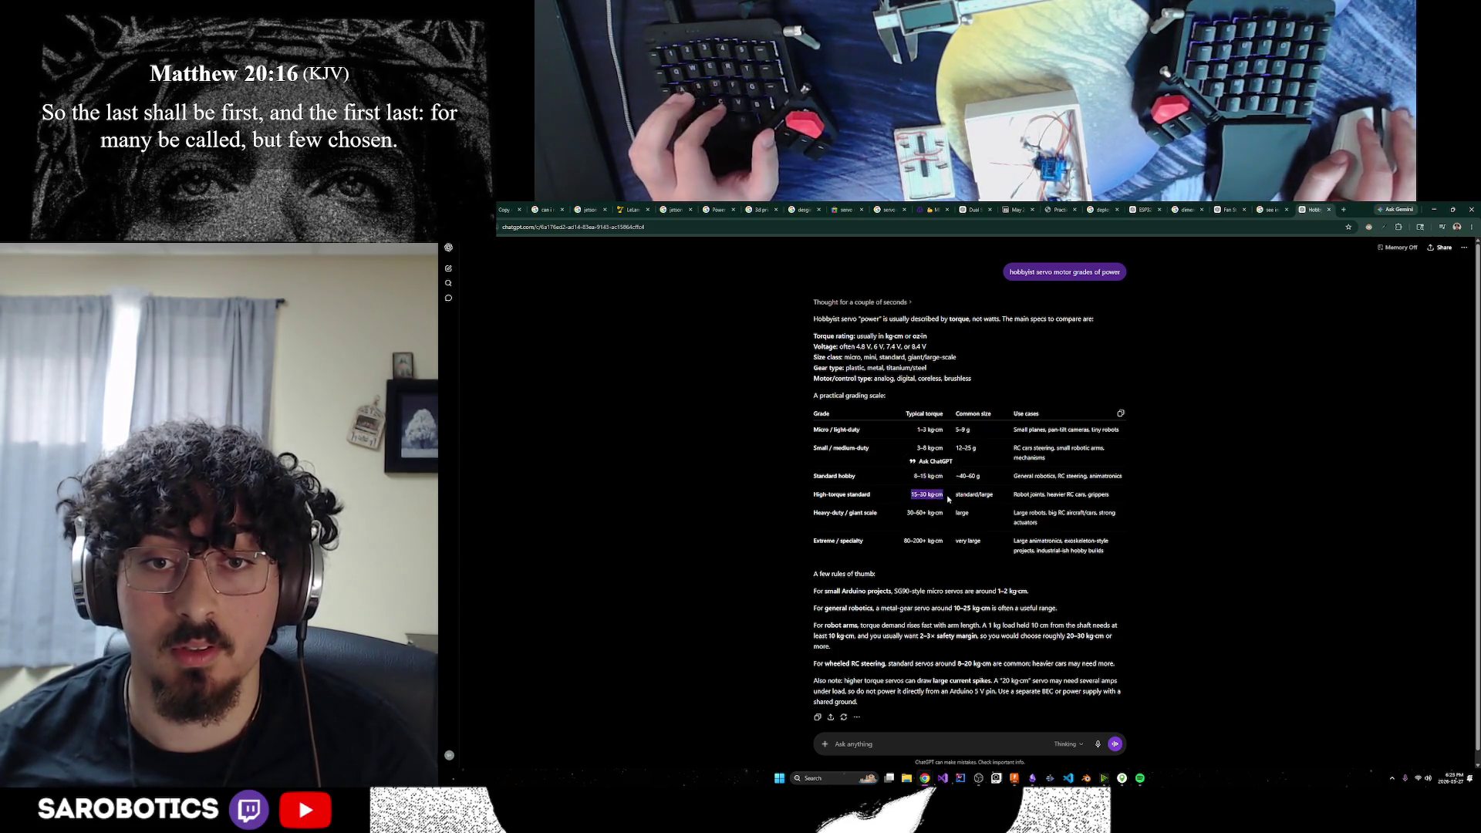
{"action": "left_click", "coordinate": [1341, 210]}
Search '15-30 kg-cm servo', copy the Odorkle 30KG servo's Amazon CA link, and open an Incognito window
{"action": "type", "text": "15-30 kg-cm servo"}
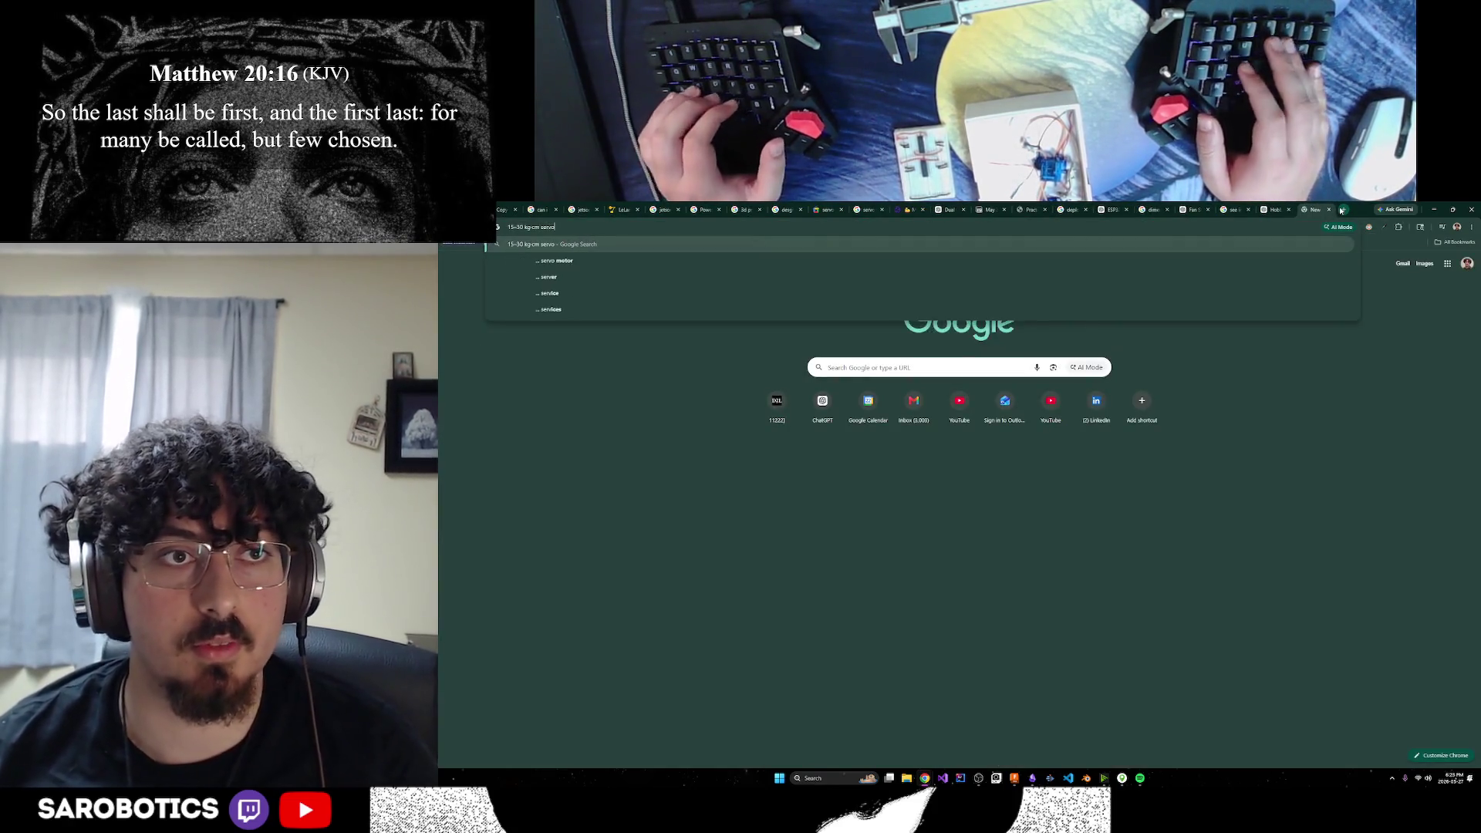
{"action": "key", "text": "Return"}
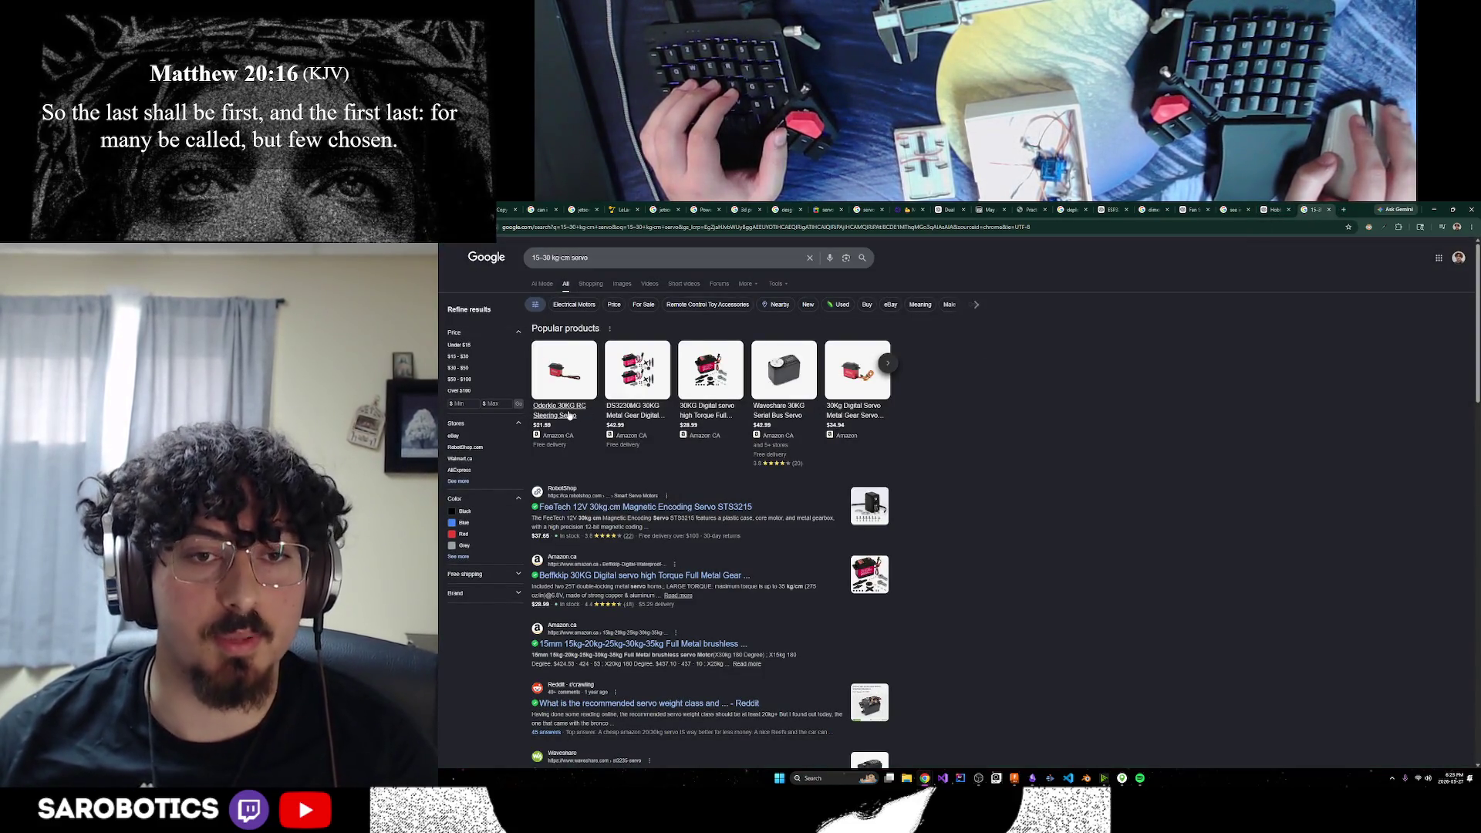
{"action": "left_click", "coordinate": [568, 416]}
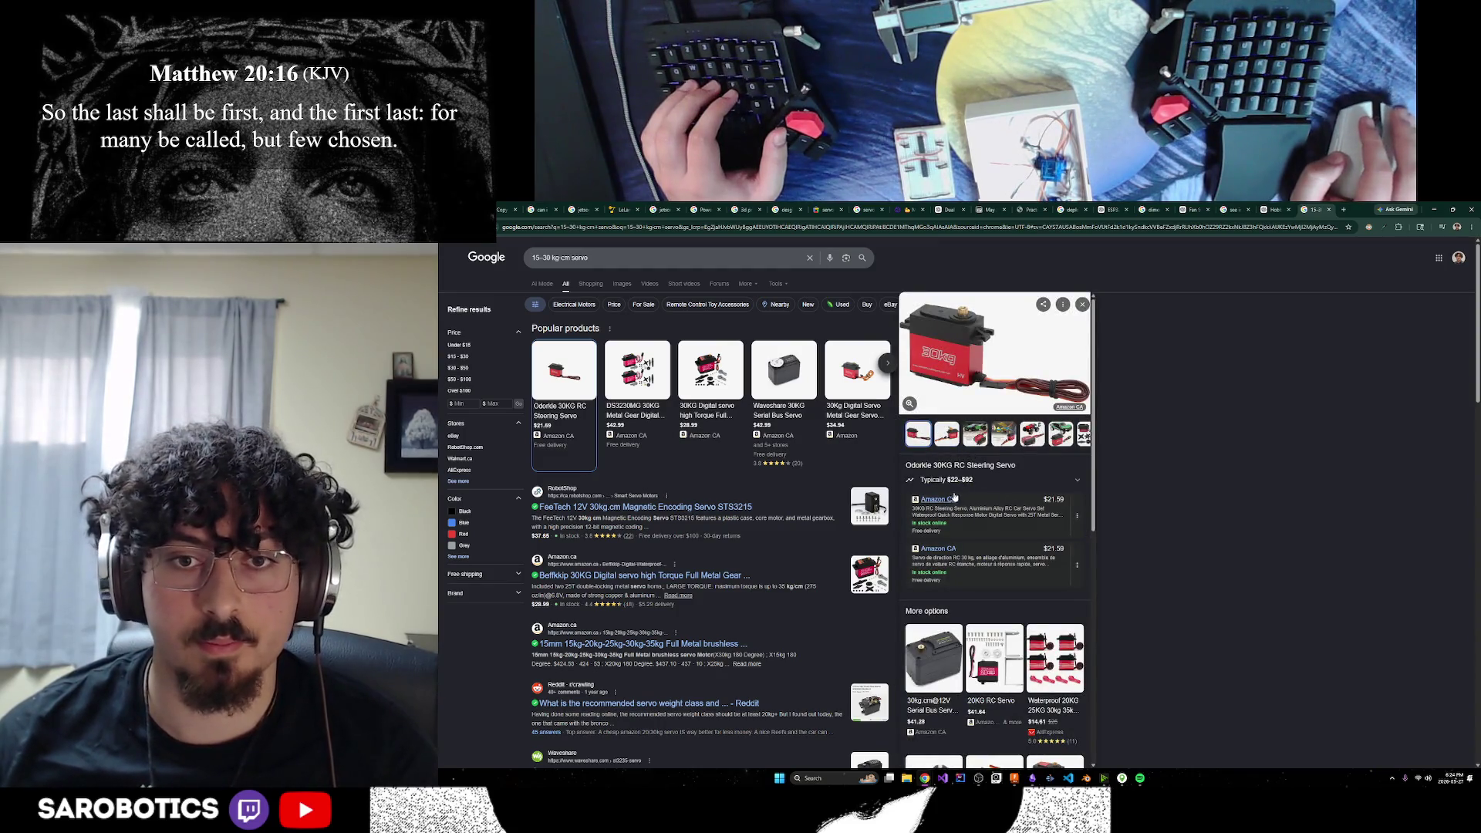
{"action": "right_click", "coordinate": [956, 498]}
{"action": "left_click", "coordinate": [982, 571]}
{"action": "left_click", "coordinate": [1472, 227]}
{"action": "left_click", "coordinate": [1389, 282]}
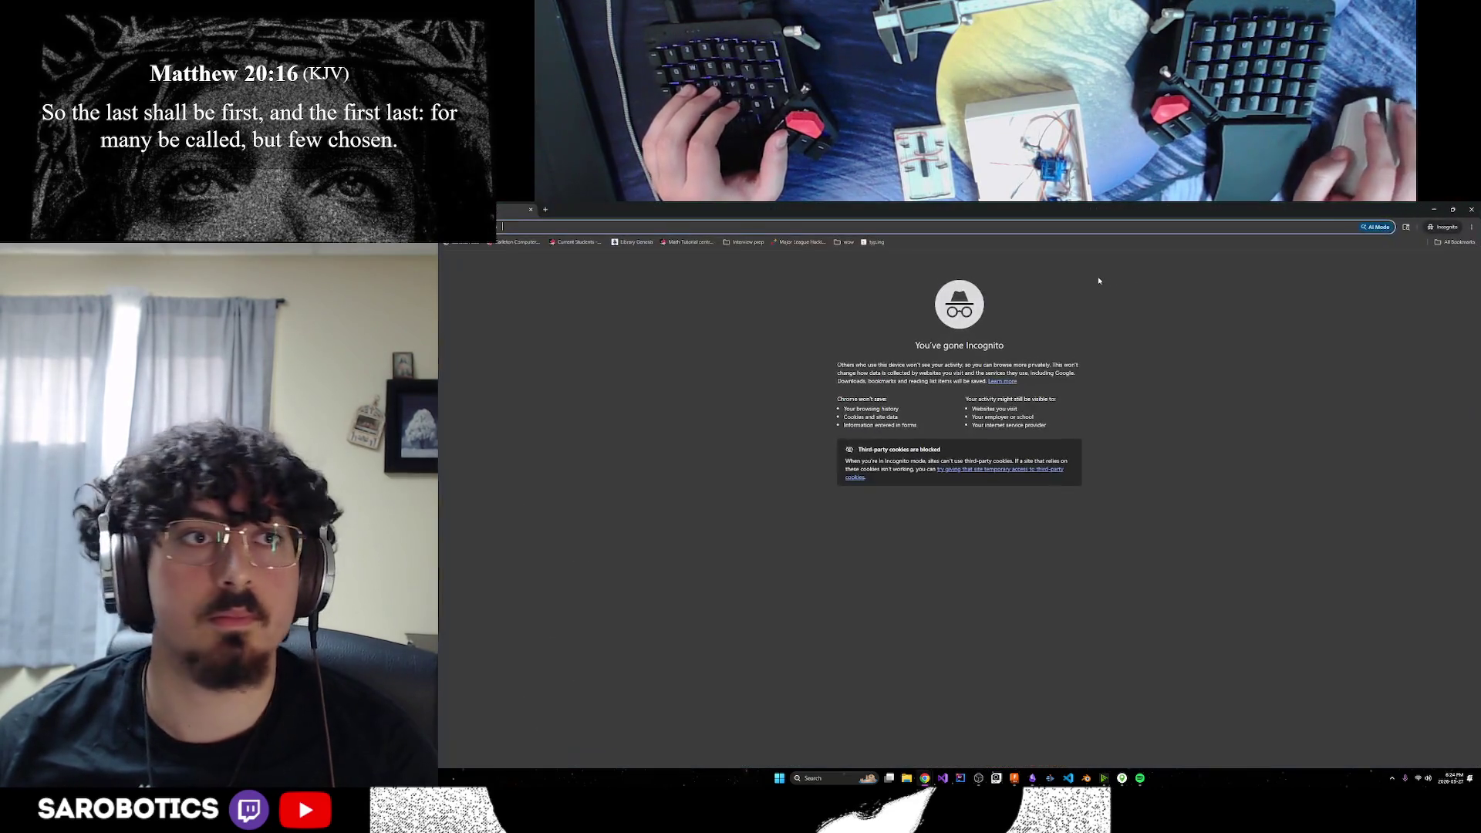
Load the pasted Amazon.ca link for the 30KG RC Steering Servo and review its description and specs
{"action": "key", "text": "ctrl+v"}
{"action": "key", "text": "Return"}
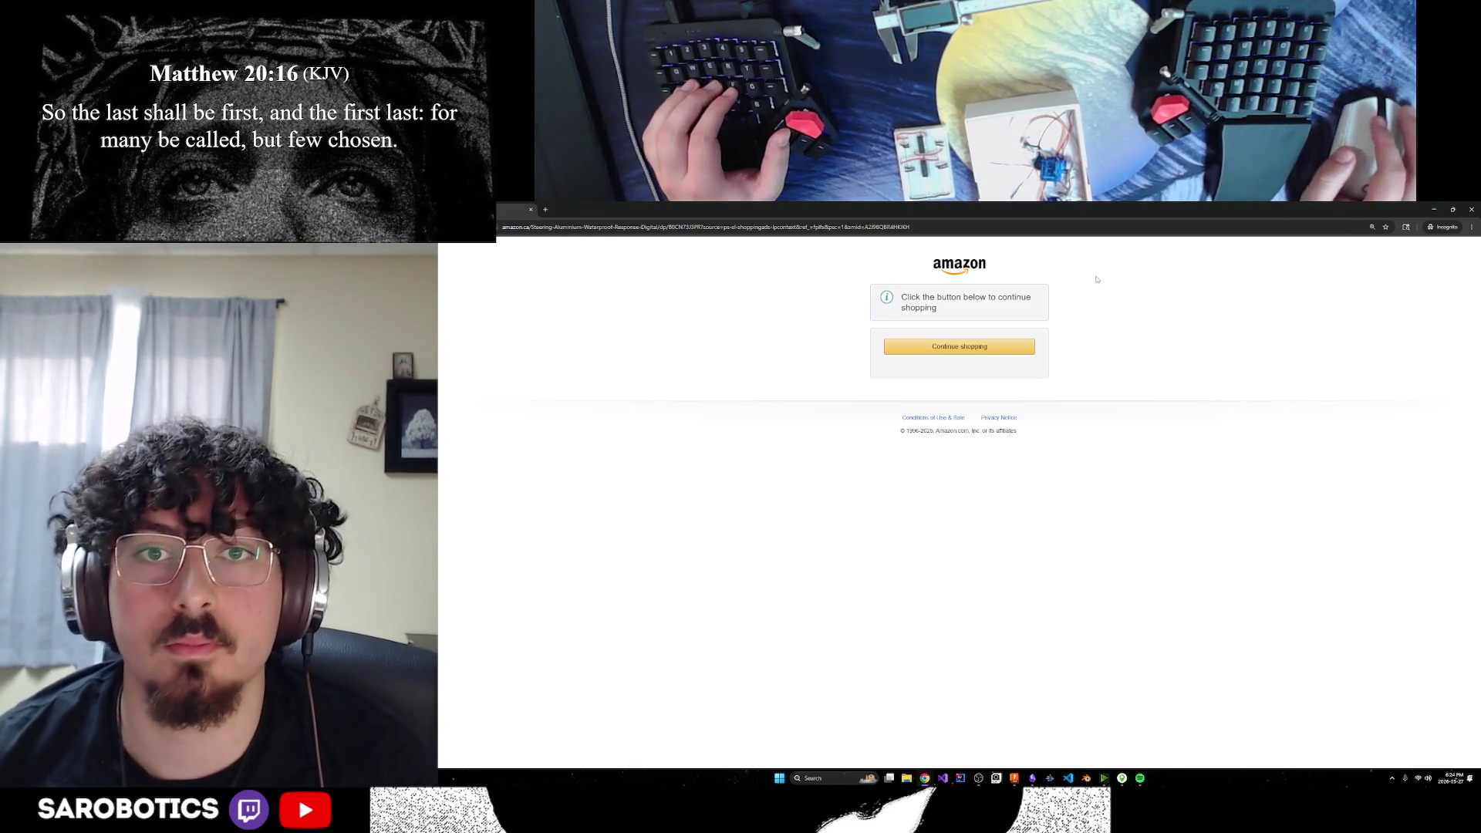
{"action": "left_click", "coordinate": [961, 346]}
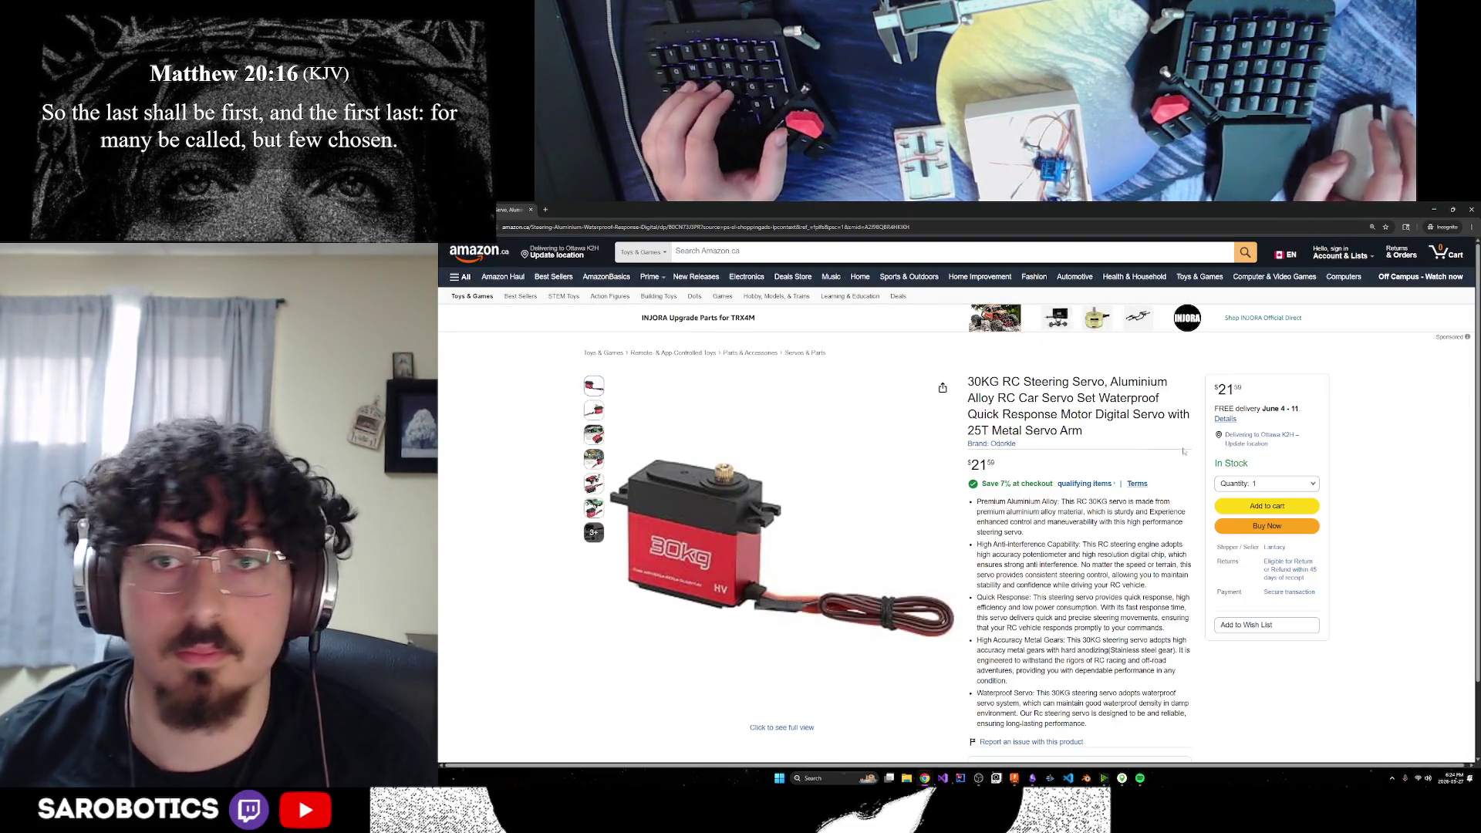
{"action": "scroll", "coordinate": [1150, 434], "scroll_direction": "down", "scroll_amount": 2}
{"action": "scroll", "coordinate": [1150, 434], "scroll_direction": "down", "scroll_amount": 10}
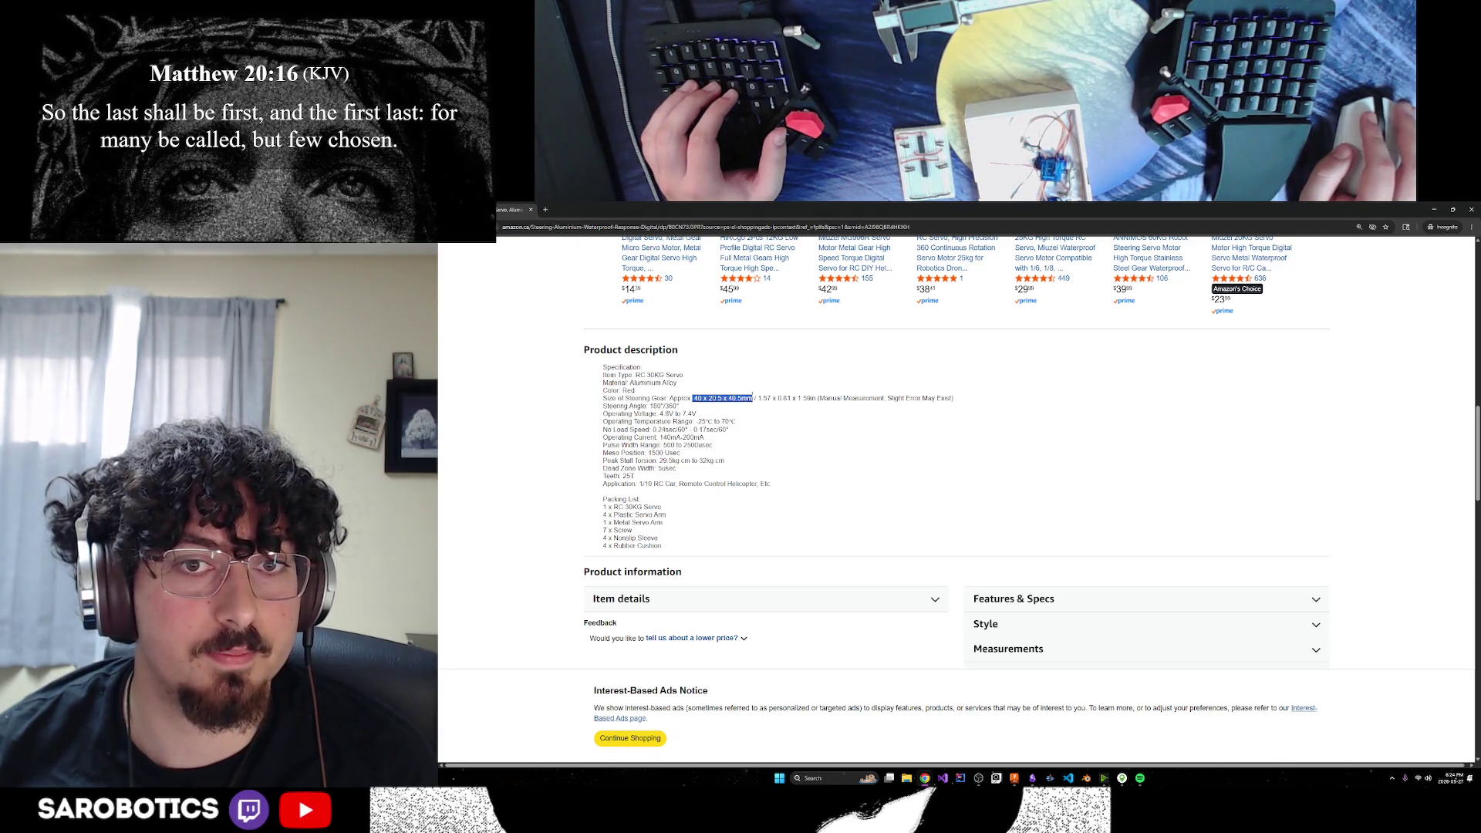
{"action": "scroll", "coordinate": [871, 502], "scroll_direction": "up", "scroll_amount": 15}
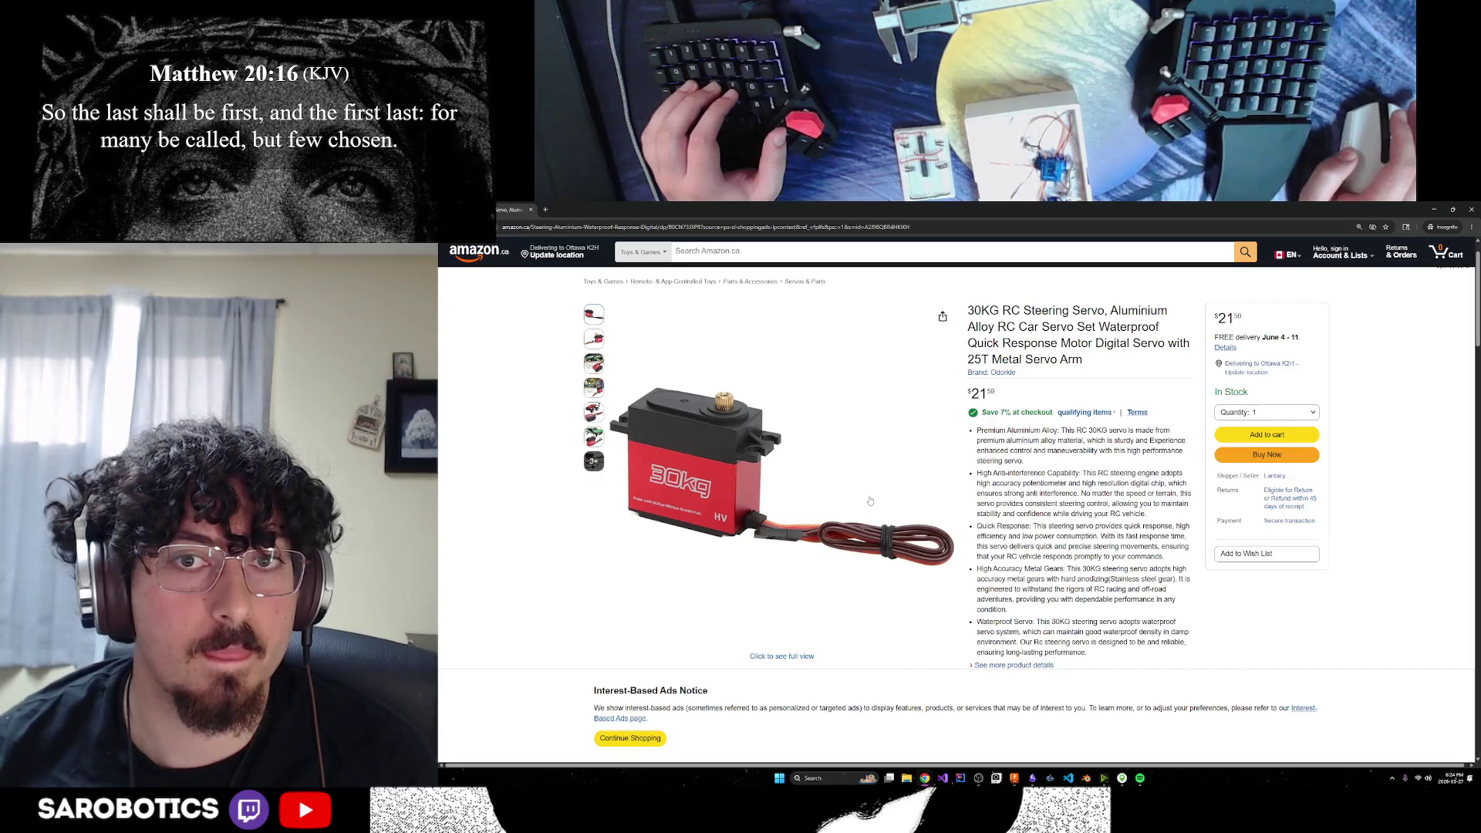
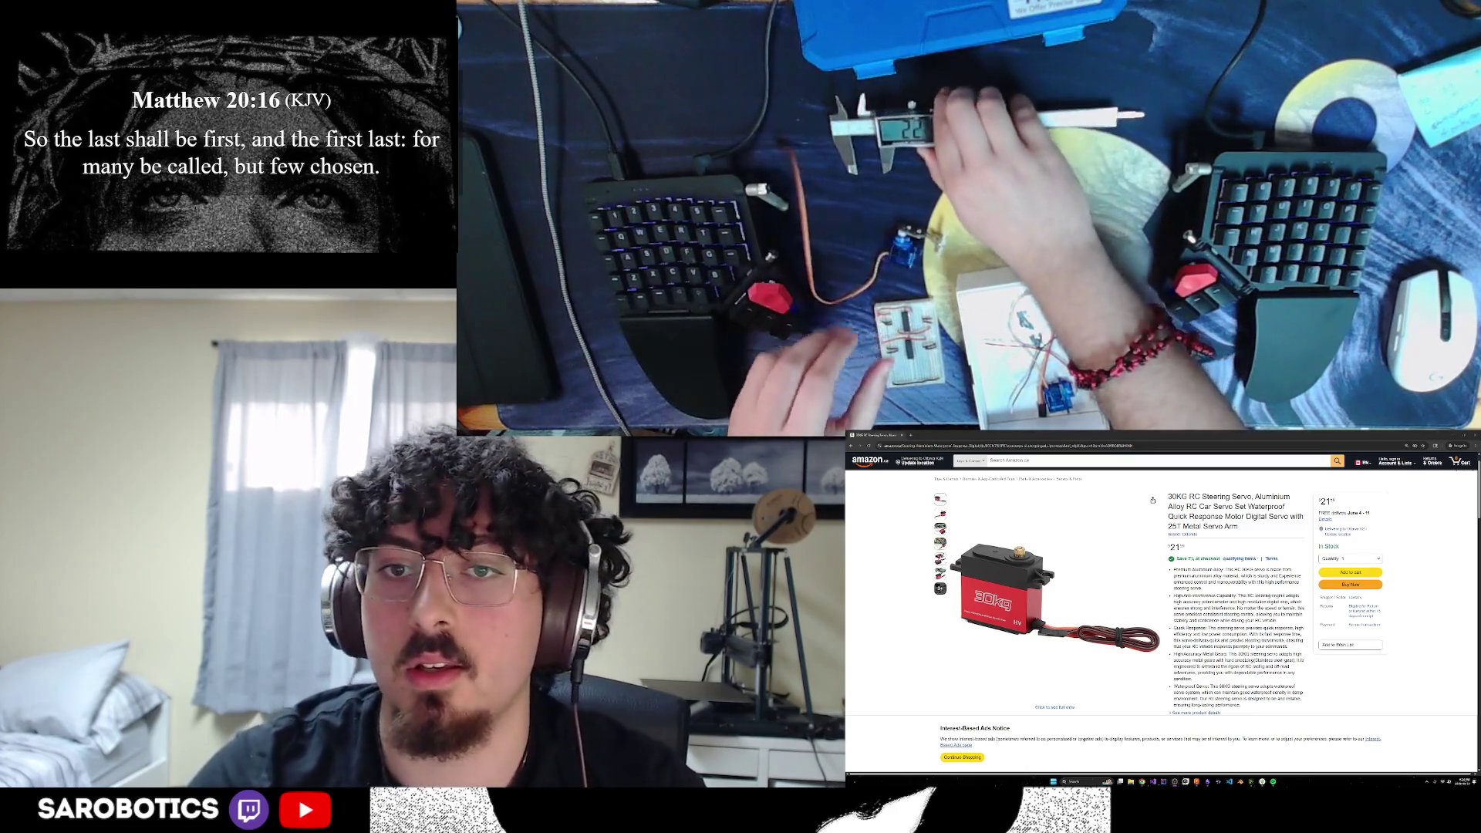
Scroll through the 30KG servo product page on Amazon
{"action": "scroll", "coordinate": [1209, 658], "scroll_direction": "down", "scroll_amount": 3}
{"action": "scroll", "coordinate": [1209, 658], "scroll_direction": "down", "scroll_amount": 10}
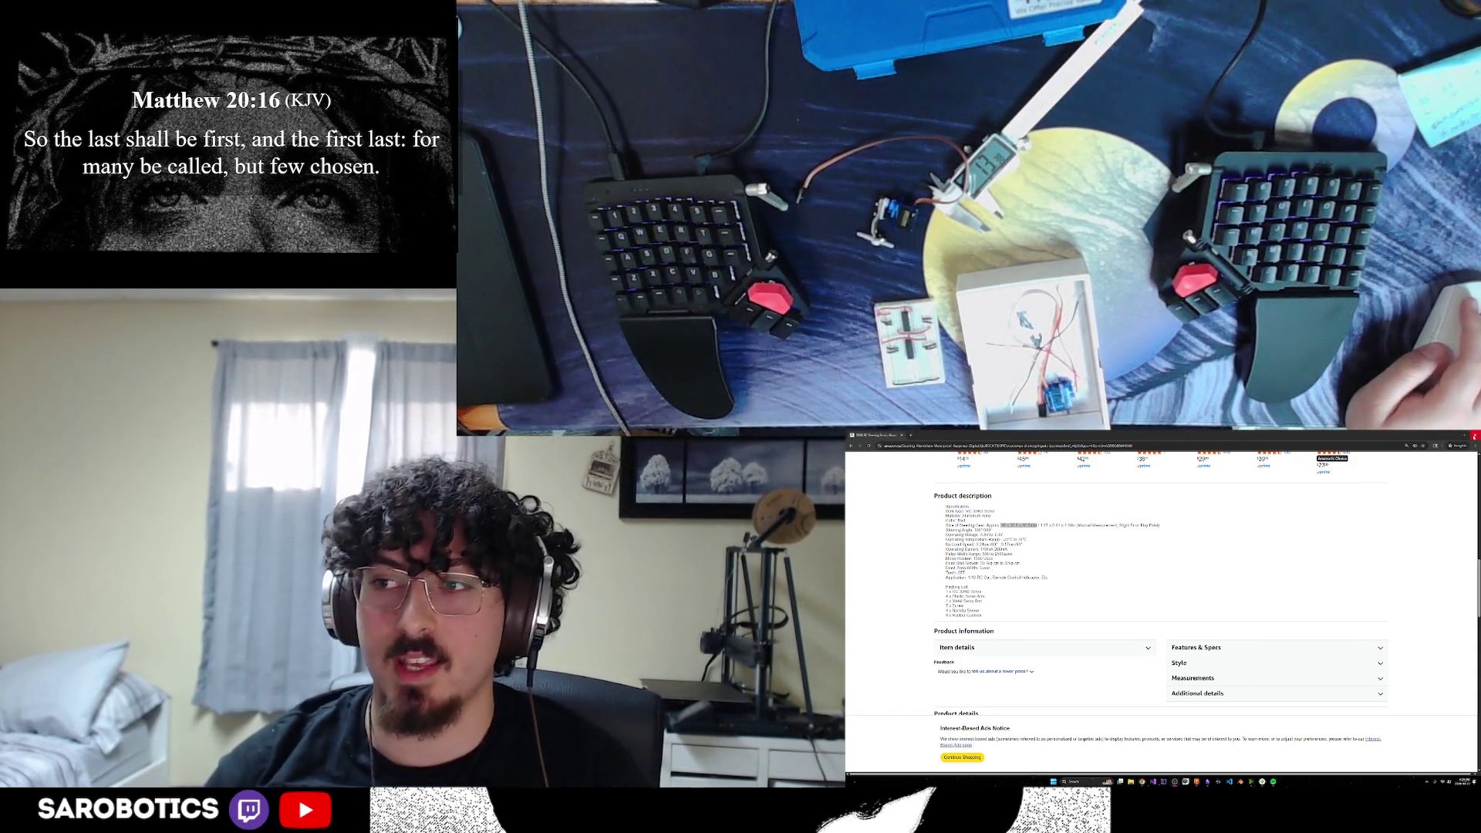
{"action": "mouse_move", "coordinate": [1466, 438]}
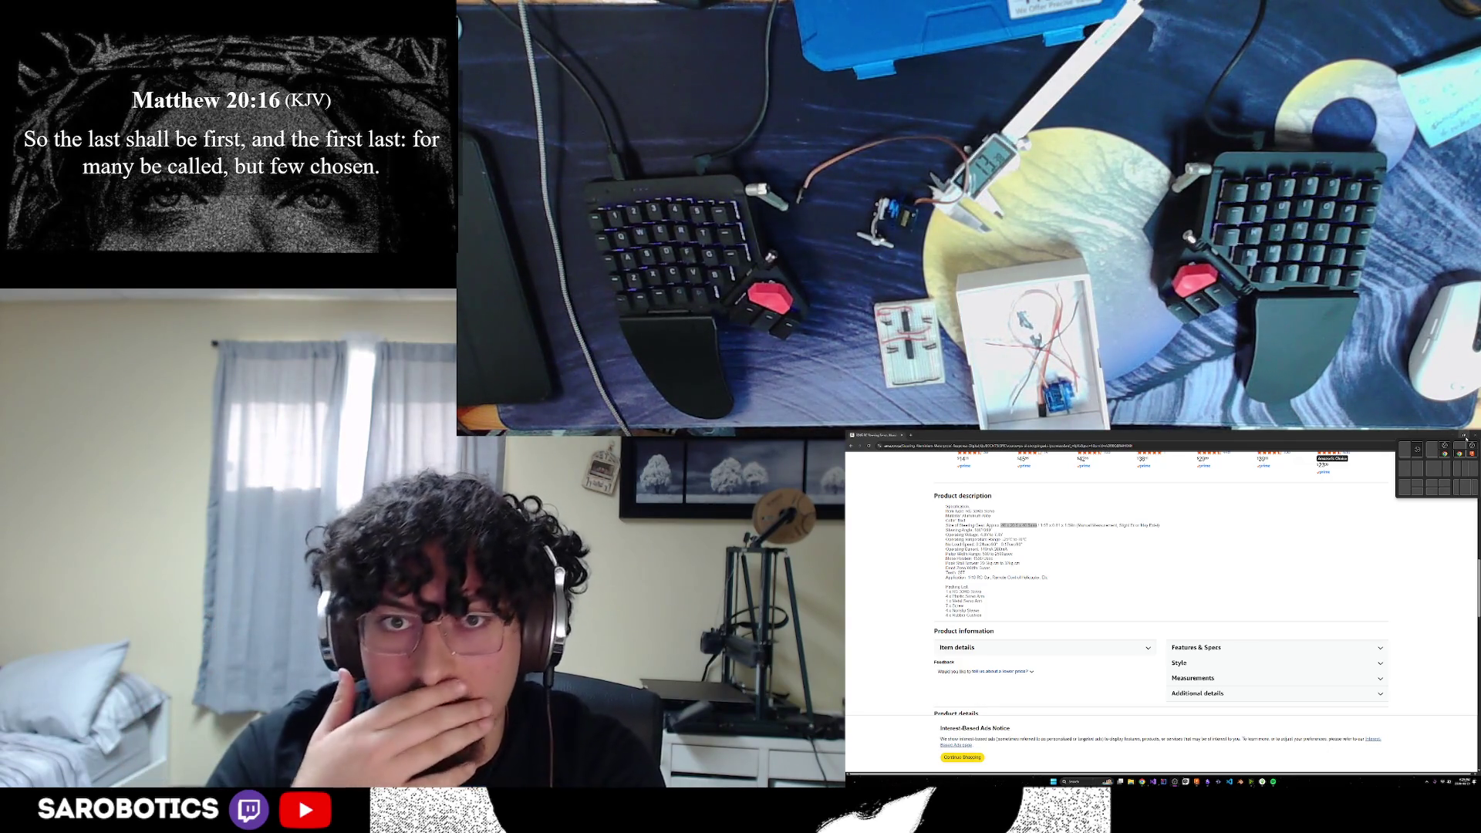
{"action": "scroll", "coordinate": [1157, 602], "scroll_direction": "up", "scroll_amount": 10}
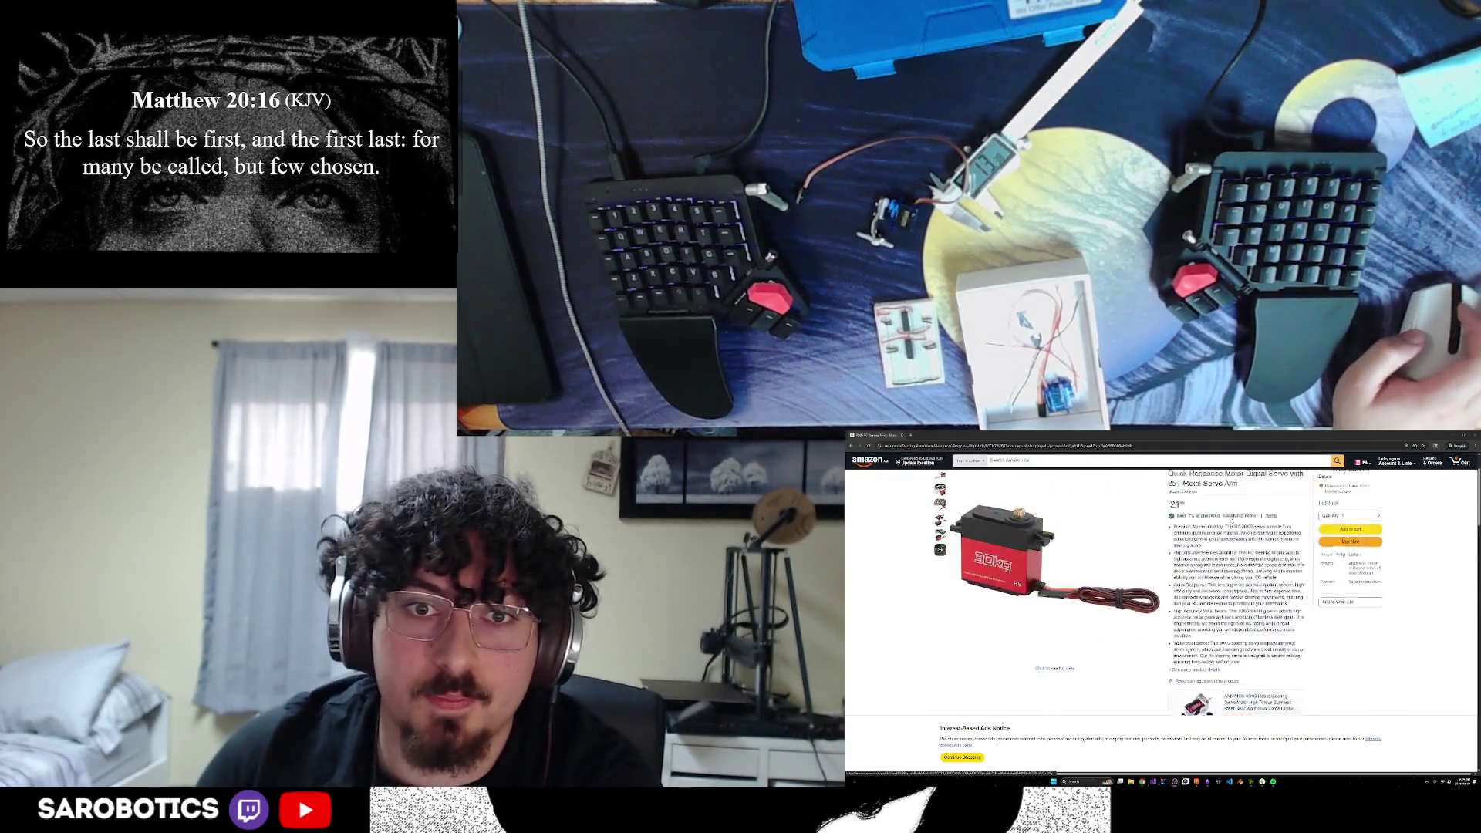
{"action": "scroll", "coordinate": [1158, 601], "scroll_direction": "up", "scroll_amount": 3}
Copy the servo product page's web address and switch to the Obsidian notes
{"action": "left_click", "coordinate": [1003, 445]}
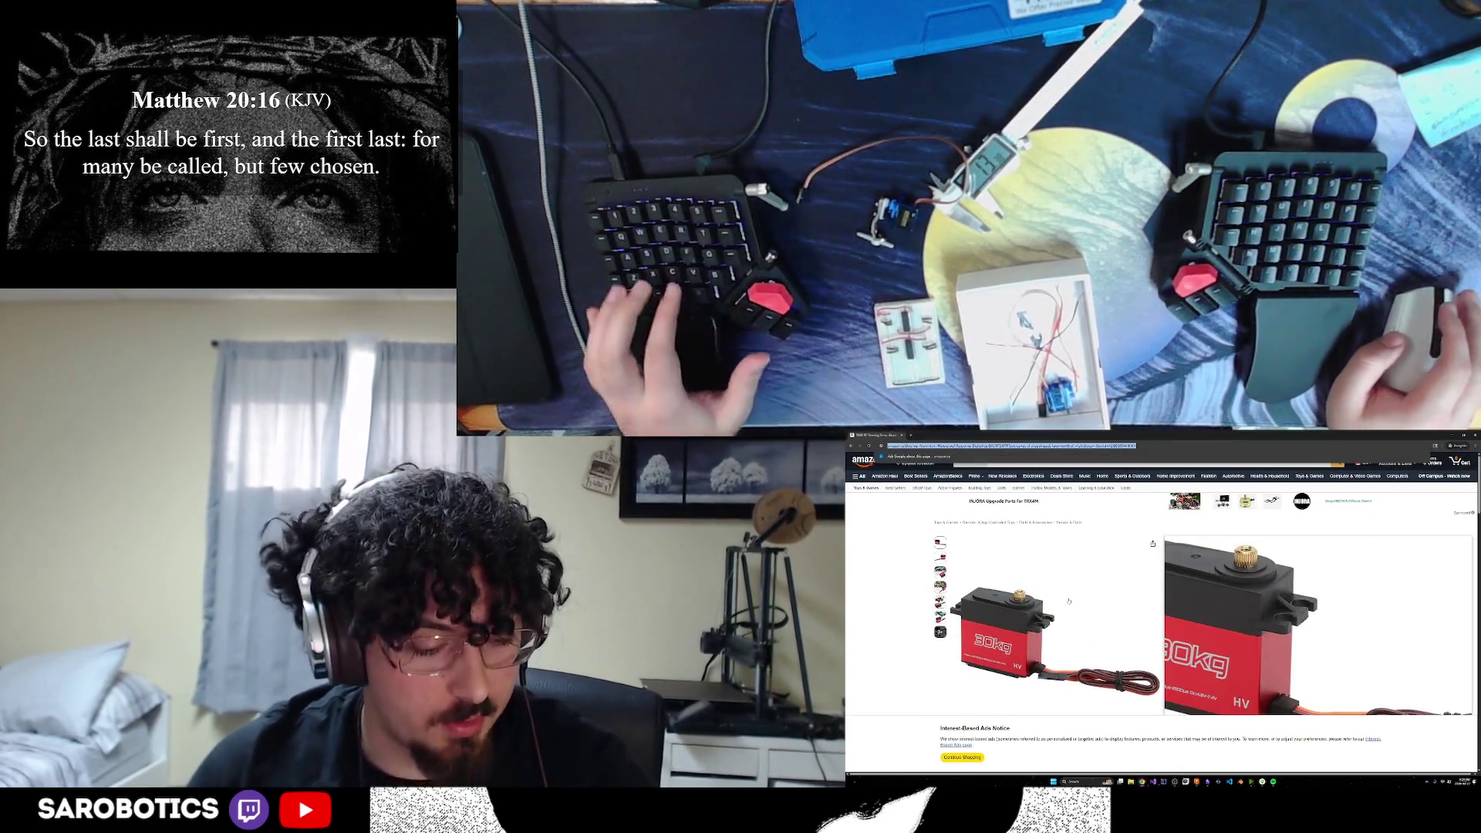
{"action": "mouse_move", "coordinate": [1079, 550]}
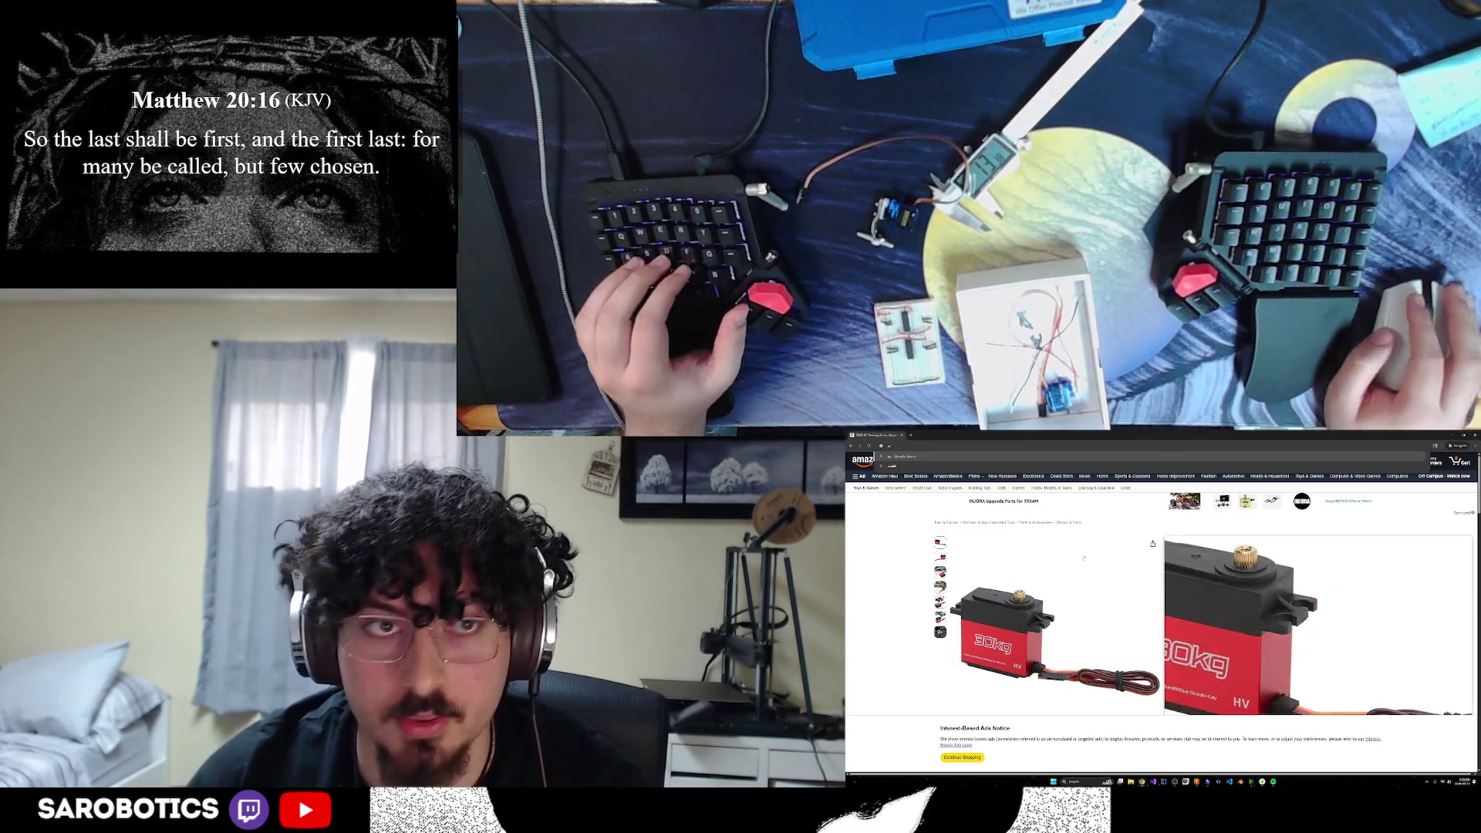
{"action": "key", "text": "ctrl+l"}
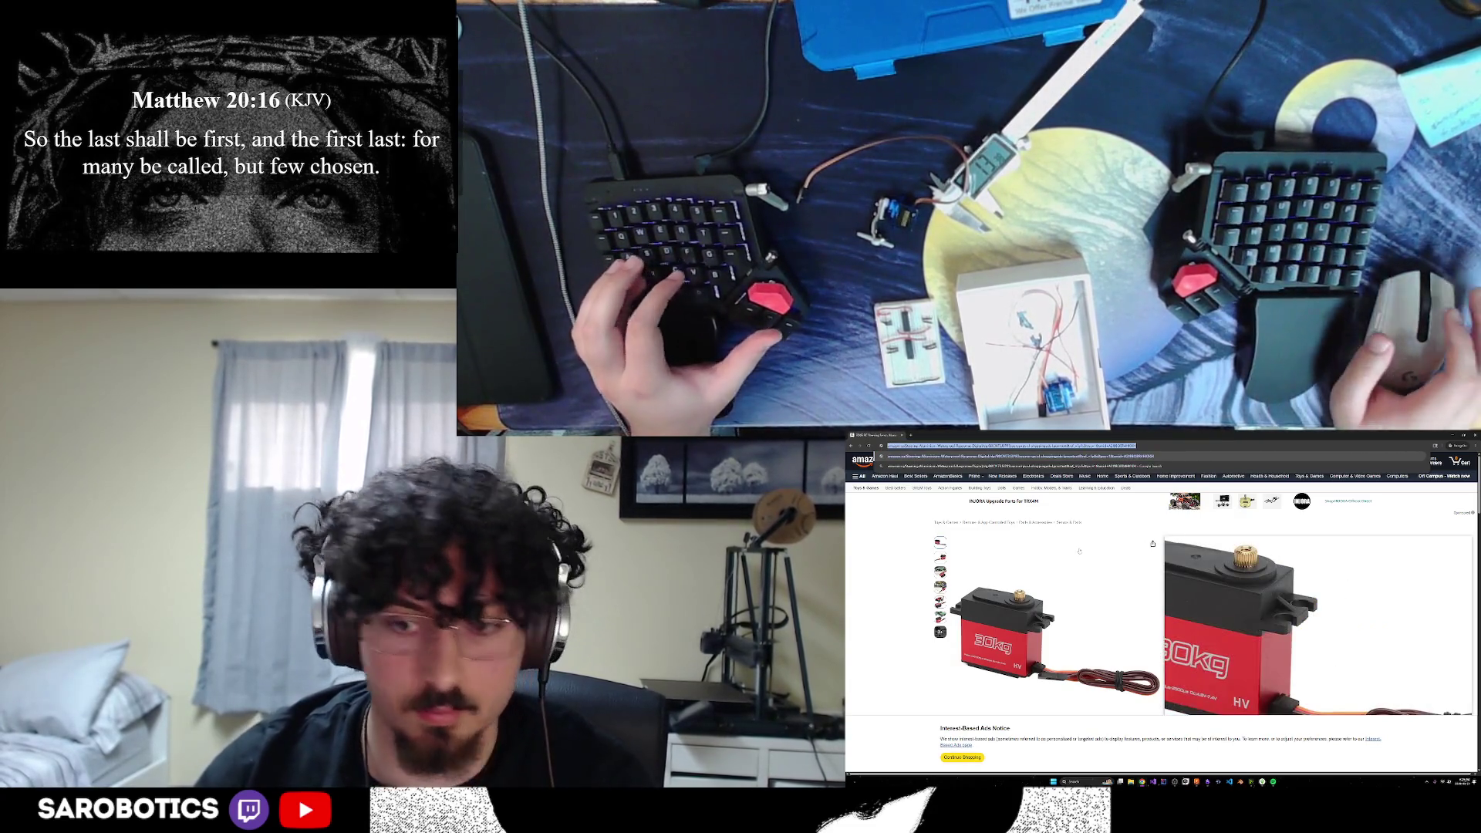
{"action": "key", "text": "alt+Tab"}
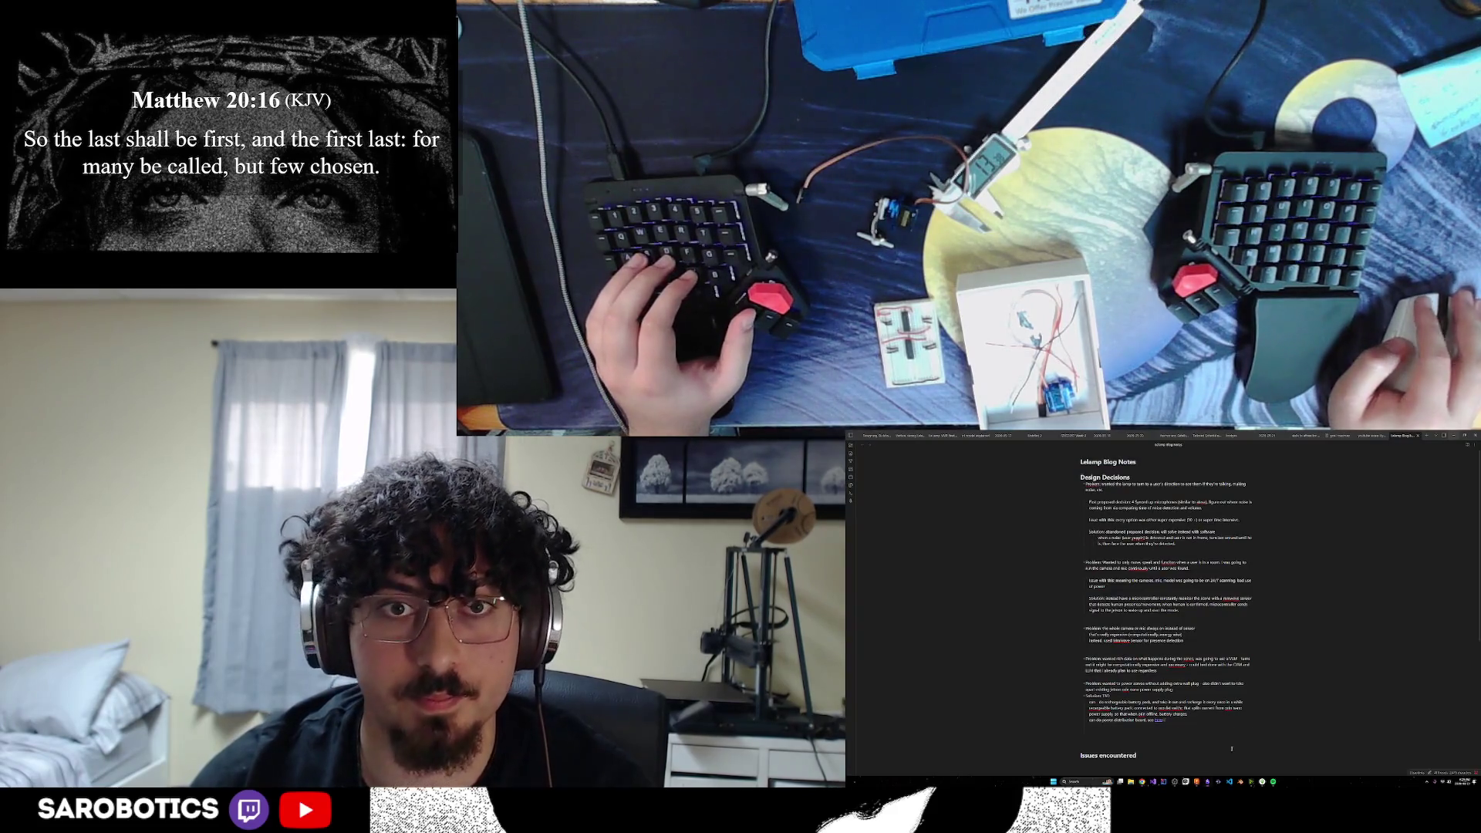
Paste the servo's Amazon URL as an indented bullet under servo motor, then close the note
{"action": "left_click", "coordinate": [1159, 720]}
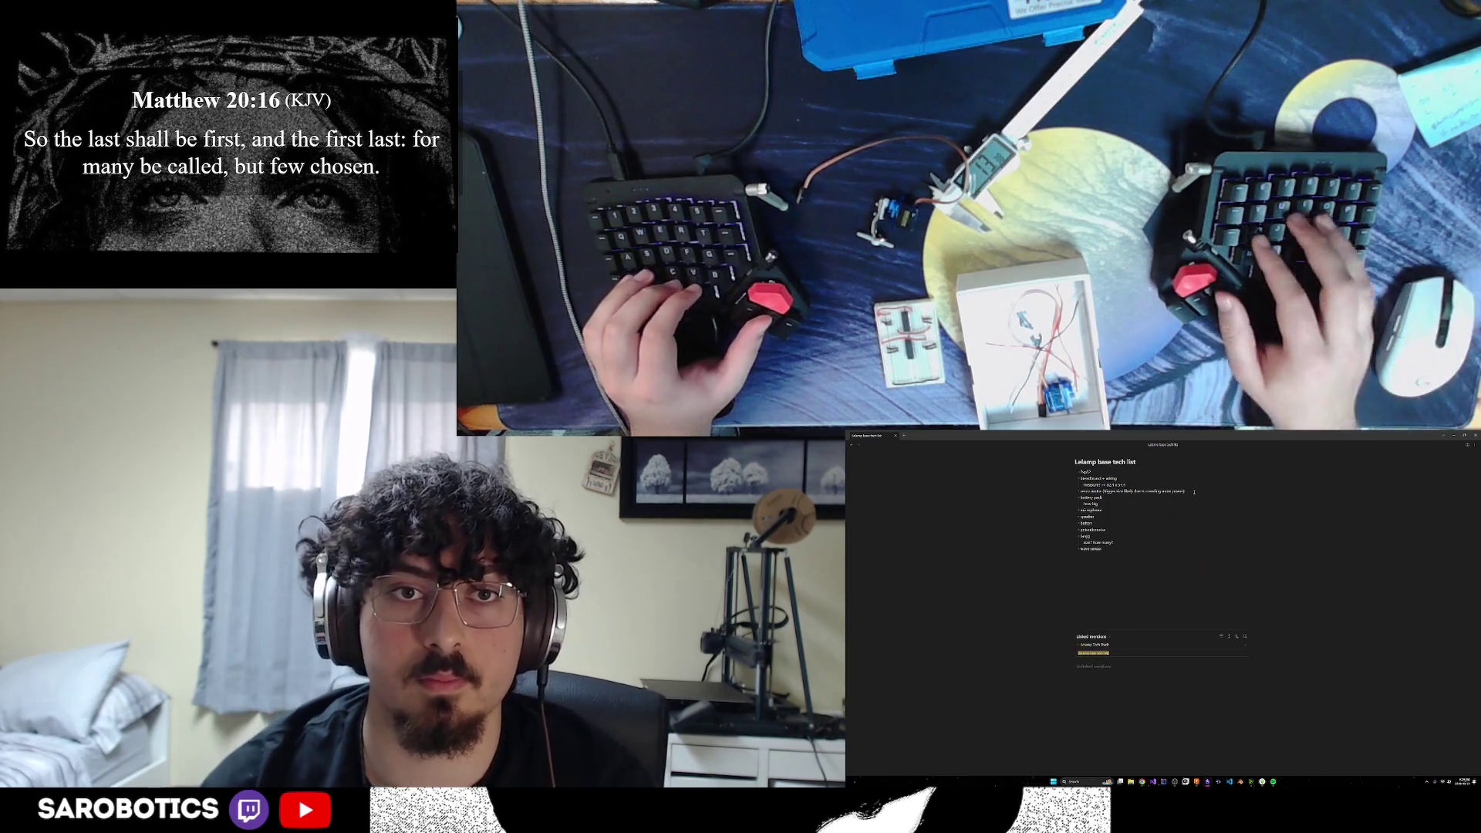
{"action": "key", "text": "Return"}
{"action": "key", "text": "ctrl+v"}
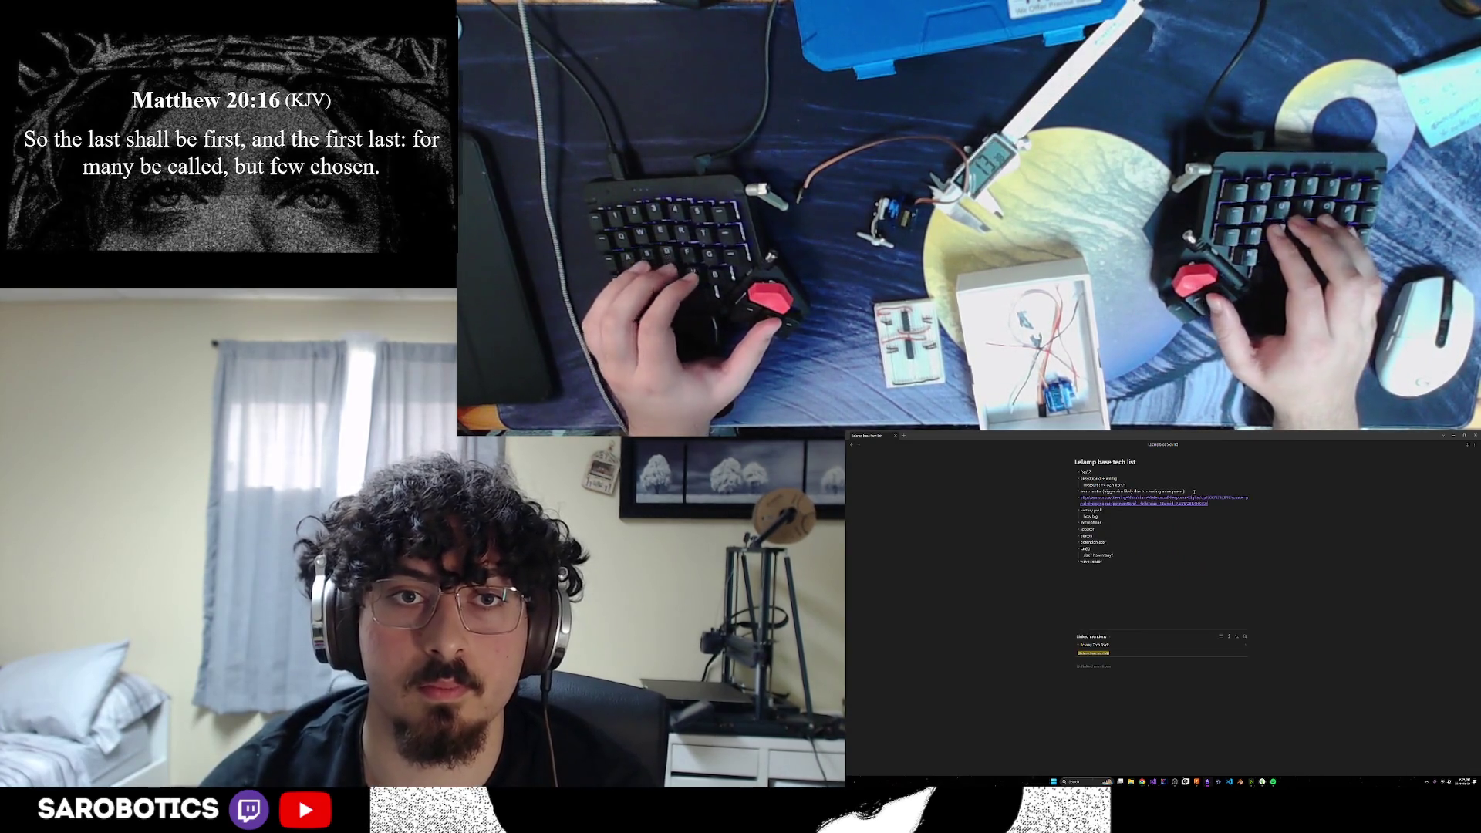
{"action": "key", "text": "Tab"}
{"action": "left_click", "coordinate": [1248, 551]}
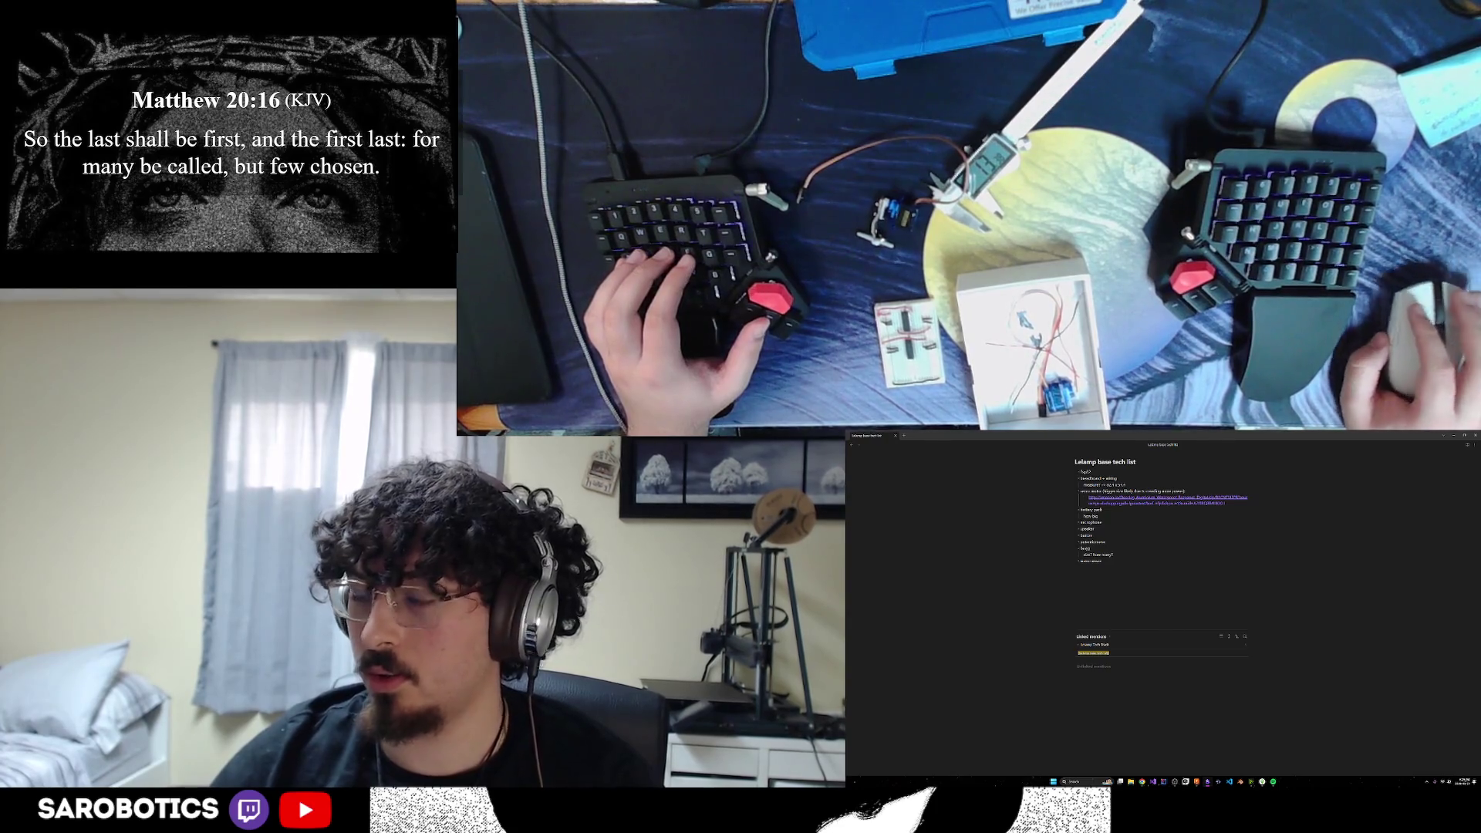
{"action": "left_click", "coordinate": [1453, 437]}
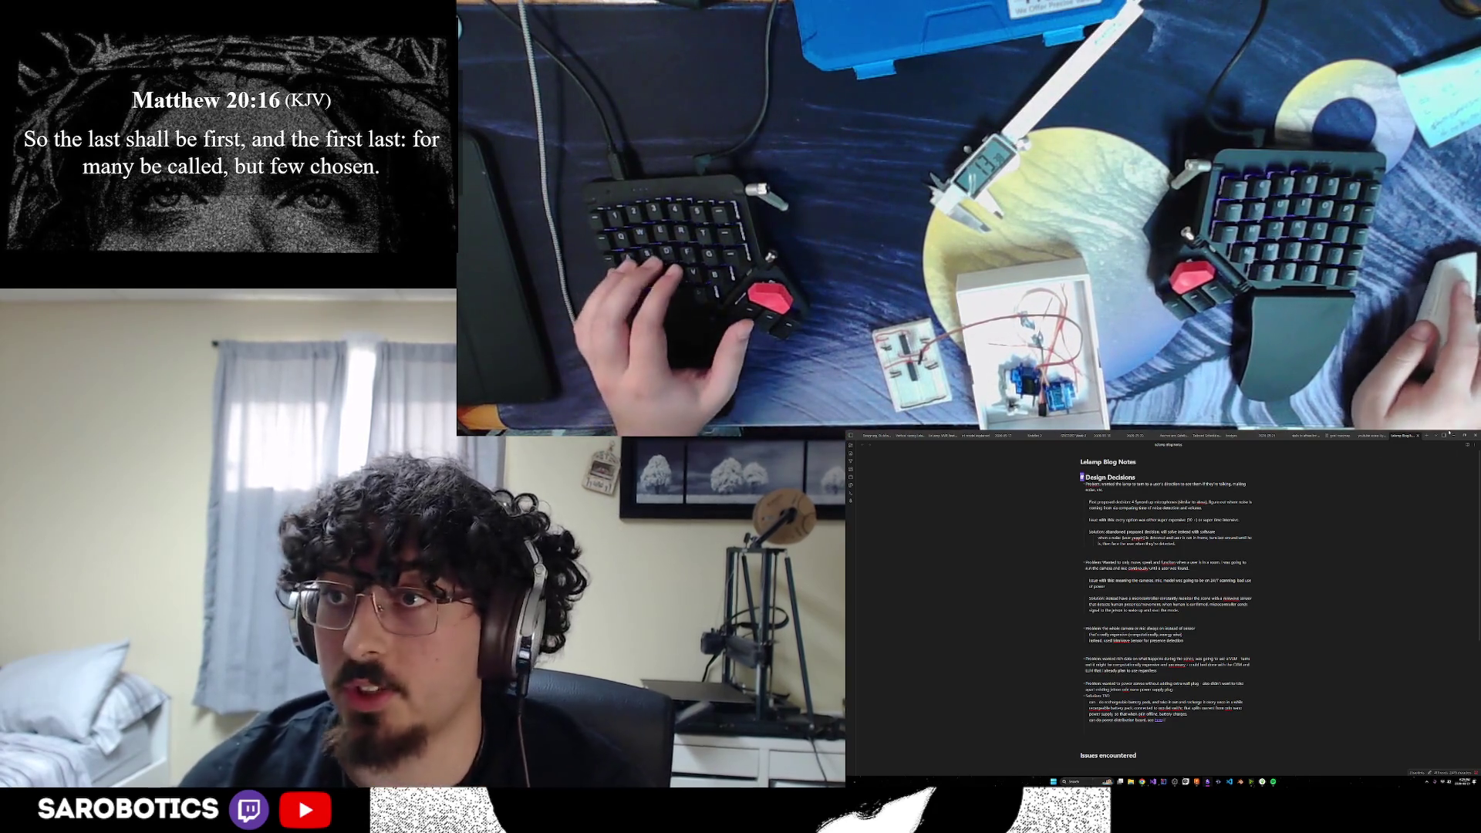
{"action": "key", "text": "alt+Tab"}
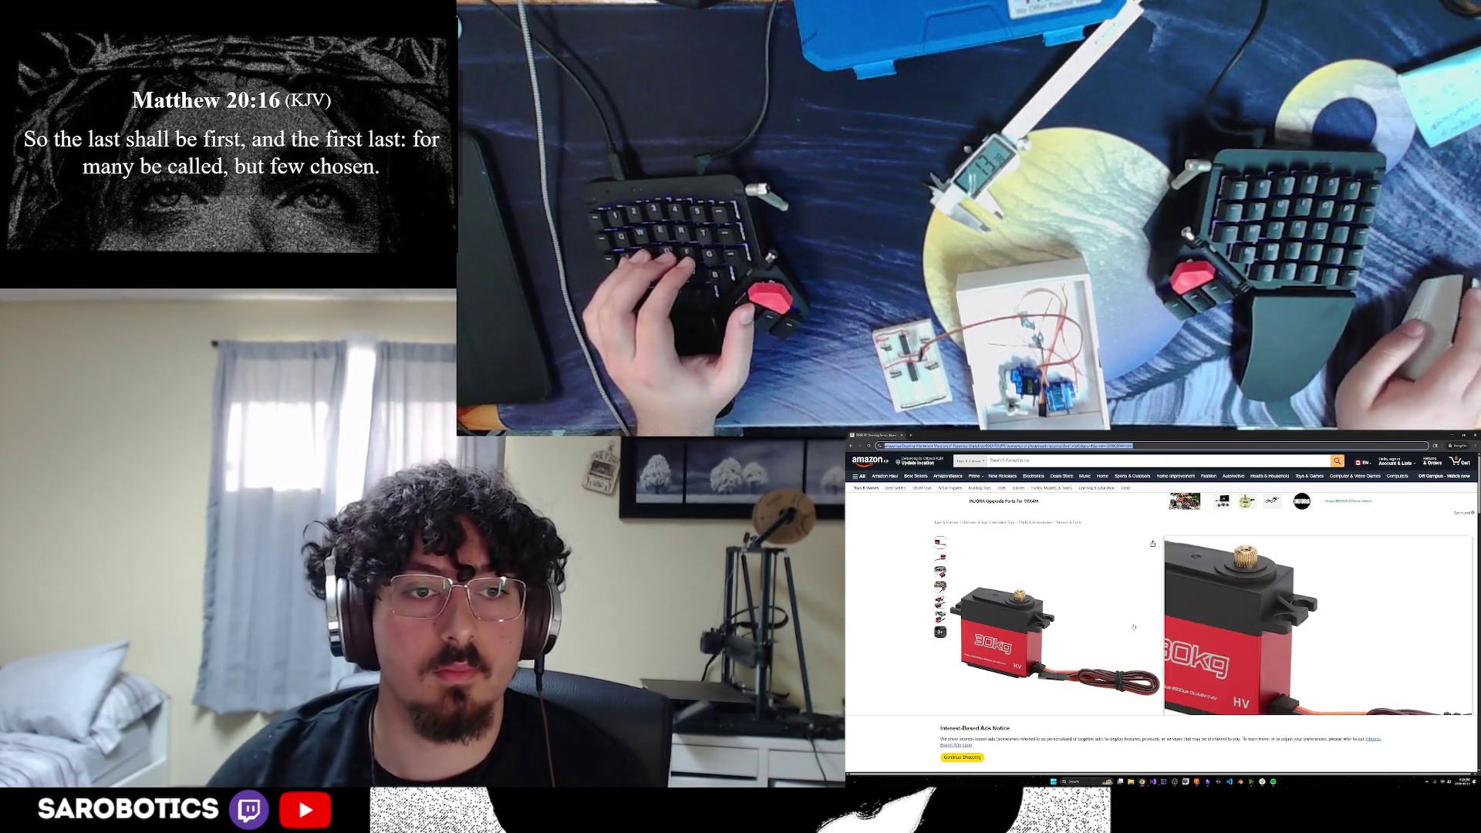
Bring up Fusion 360 and flip between the 3D part design and the hexagon sketch
{"action": "mouse_move", "coordinate": [1207, 782]}
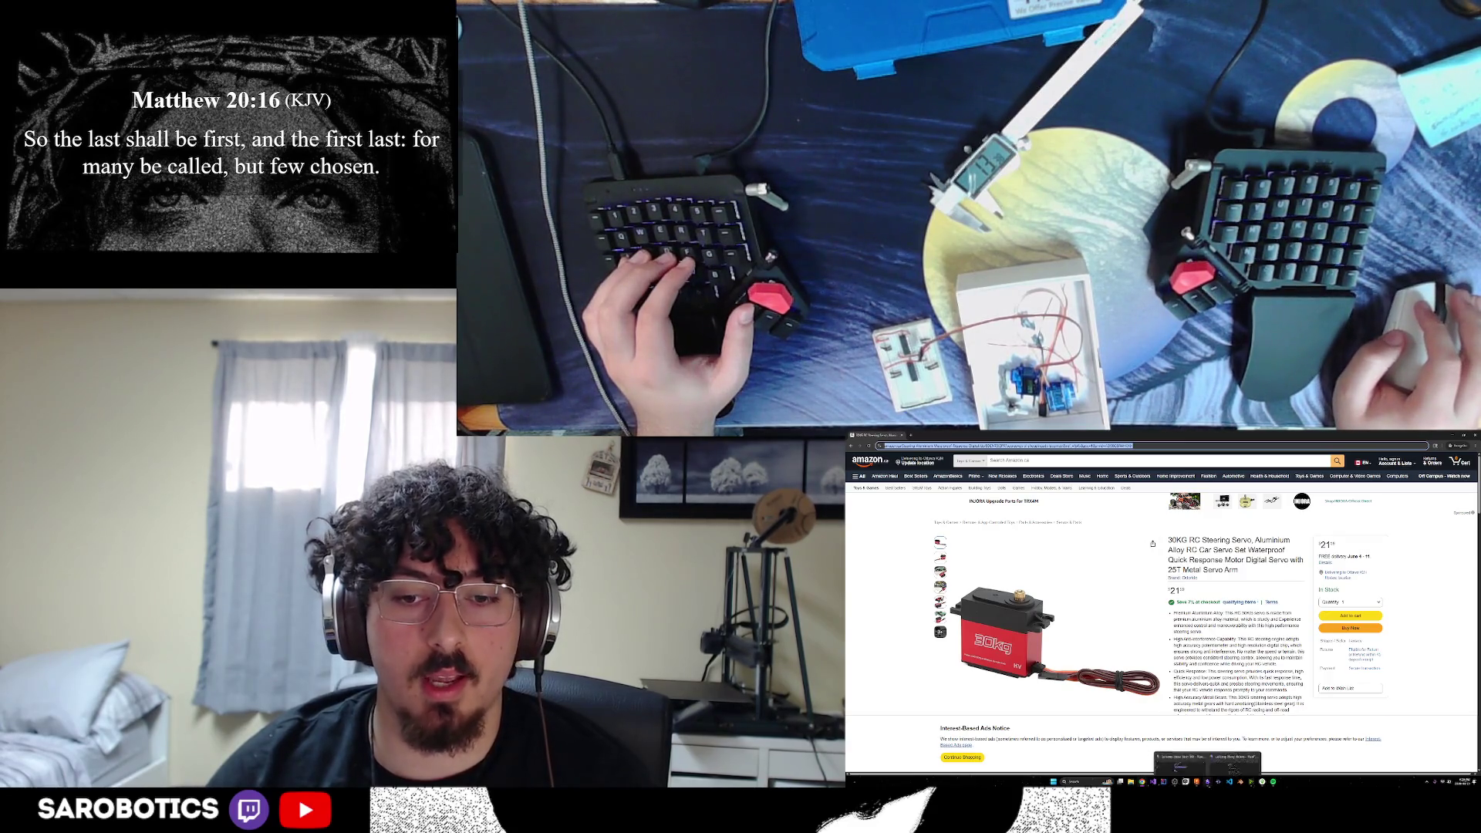
{"action": "left_click", "coordinate": [1181, 753]}
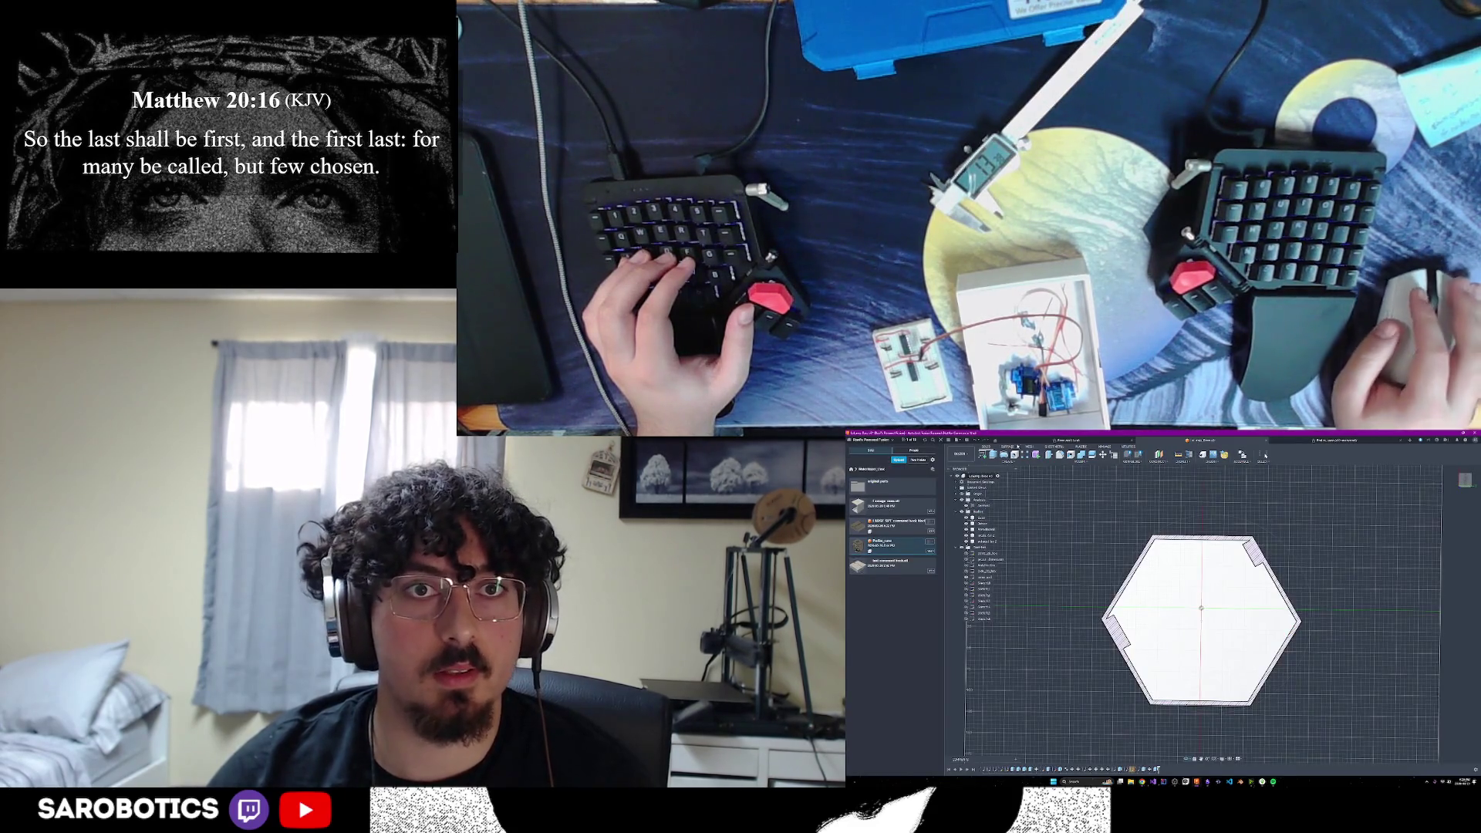
{"action": "key", "text": "ctrl+Tab"}
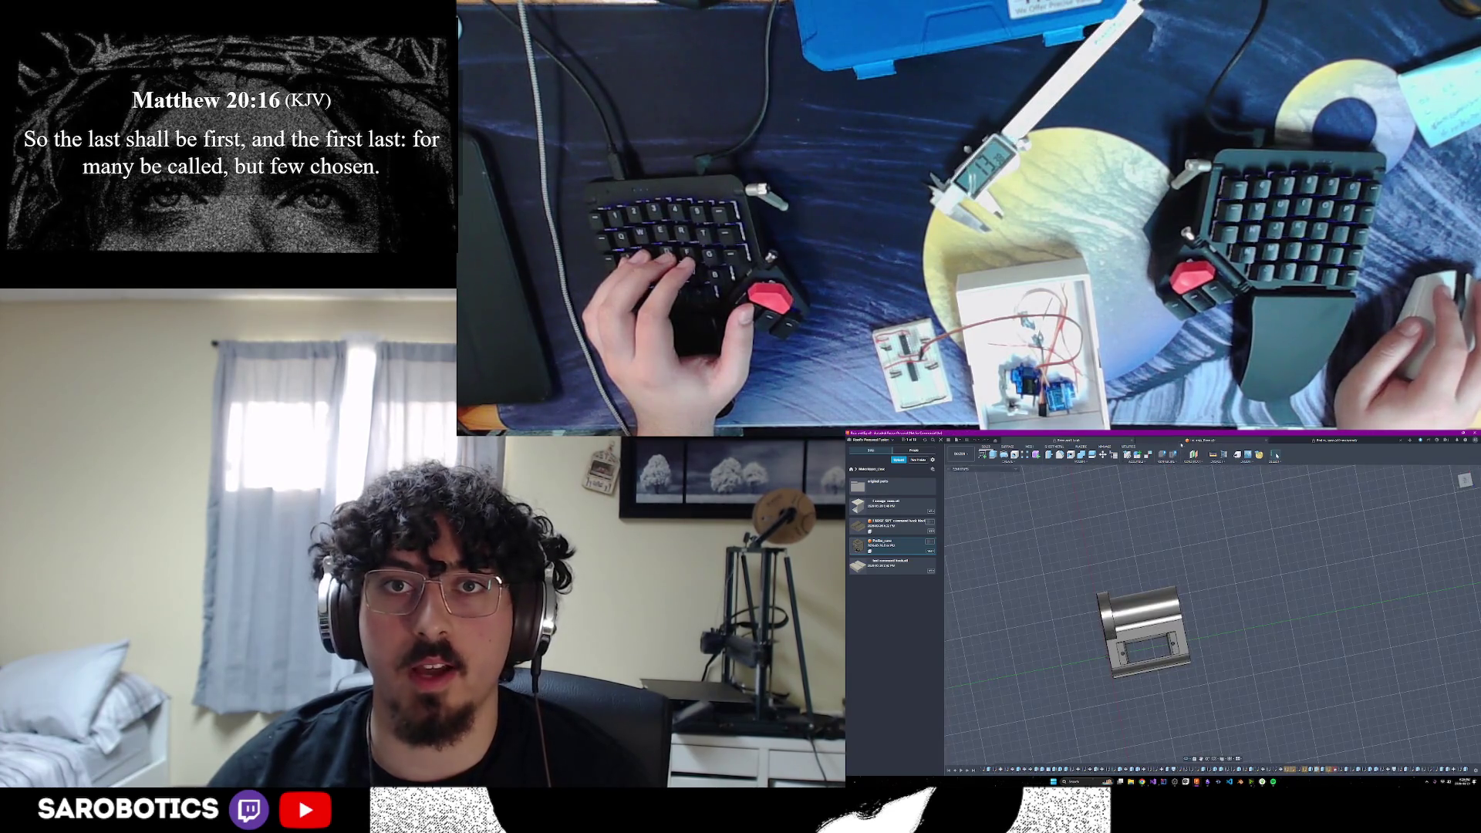
{"action": "key", "text": "ctrl+shift+Tab"}
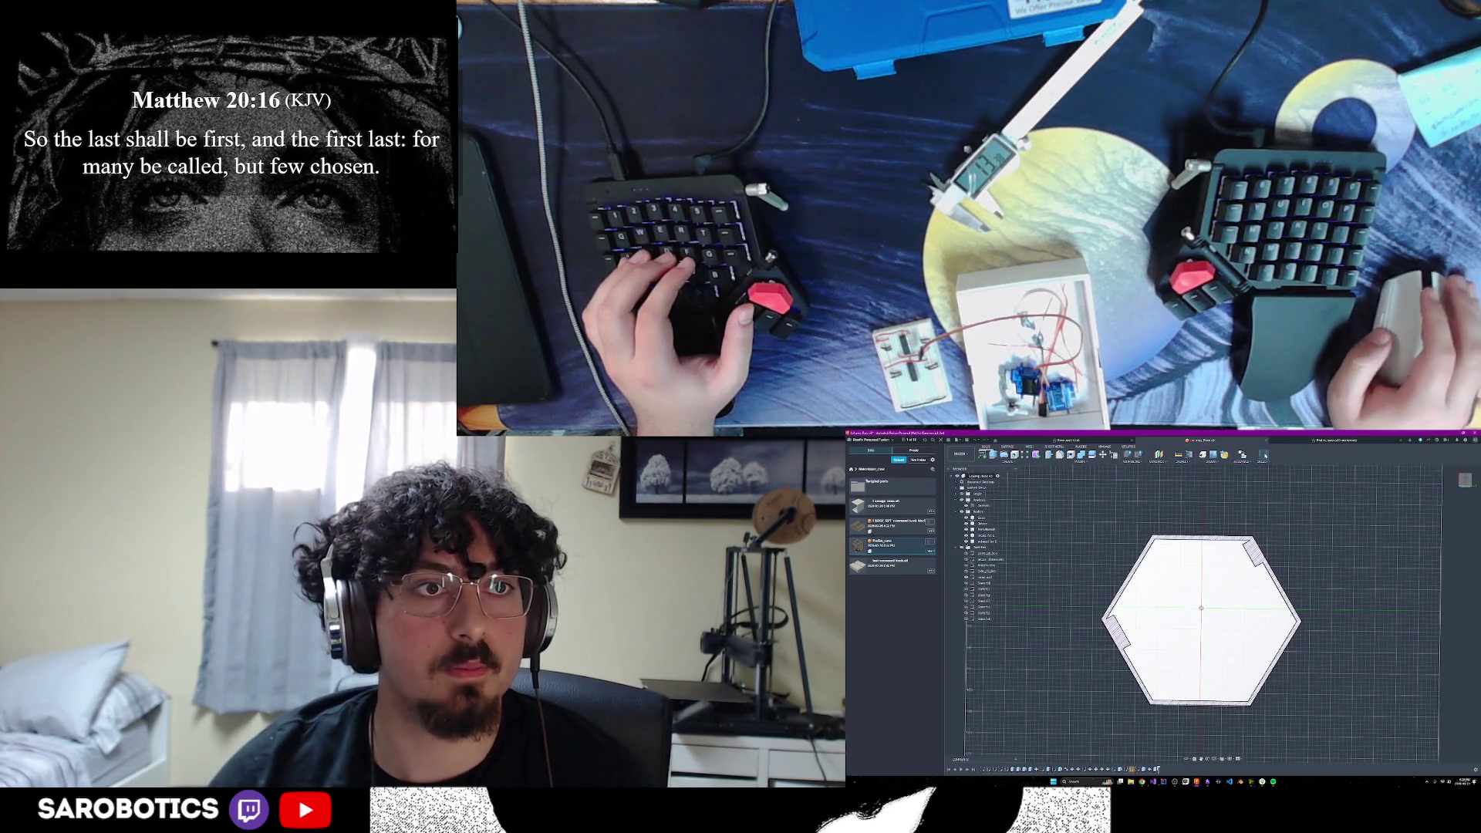
Browse the Data Panel's projects looking for the one holding the Original Parts folder
{"action": "left_click", "coordinate": [854, 470]}
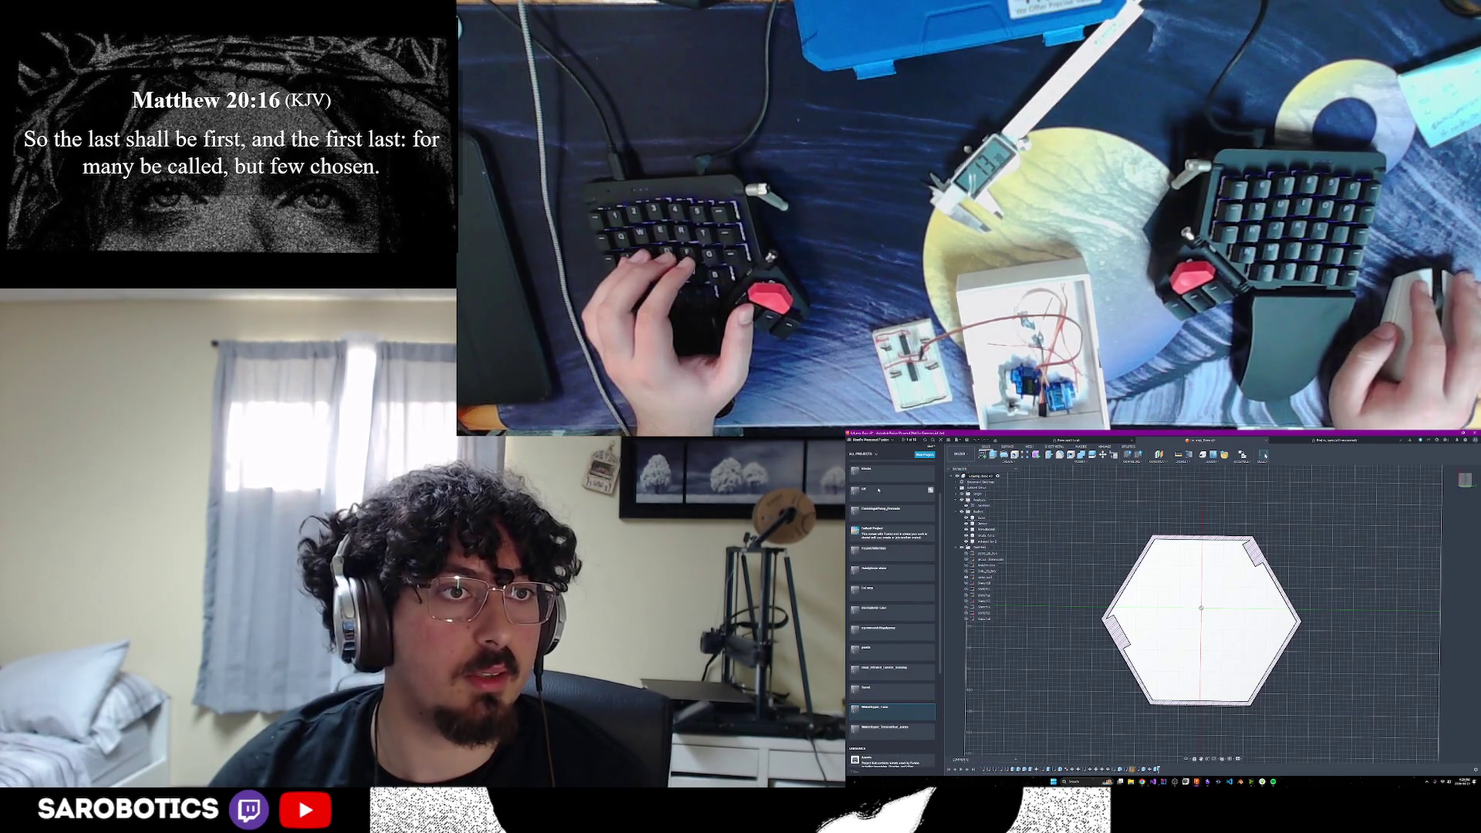
{"action": "scroll", "coordinate": [878, 489], "scroll_direction": "up", "scroll_amount": 2}
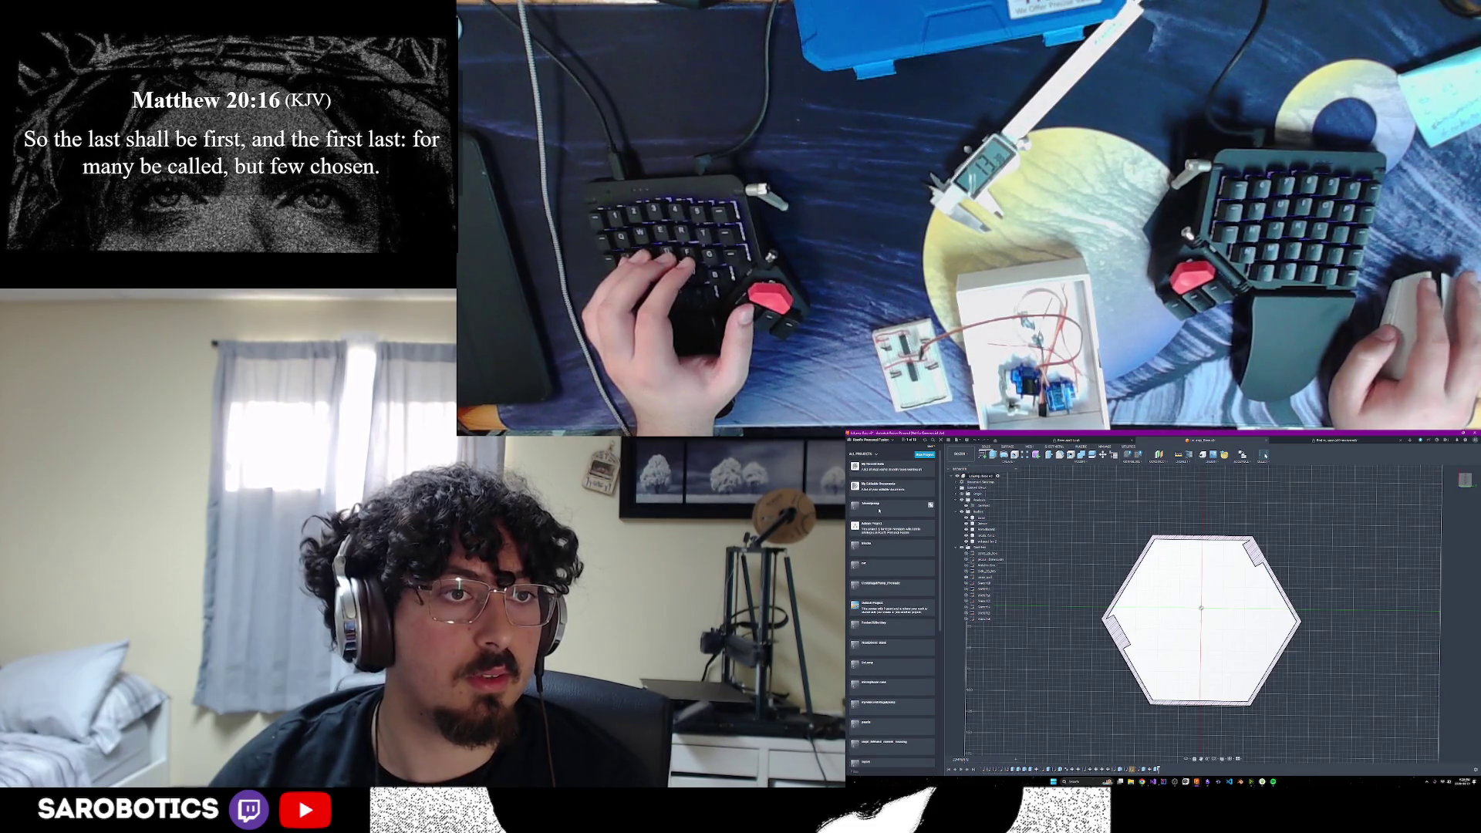
{"action": "left_click", "coordinate": [879, 508]}
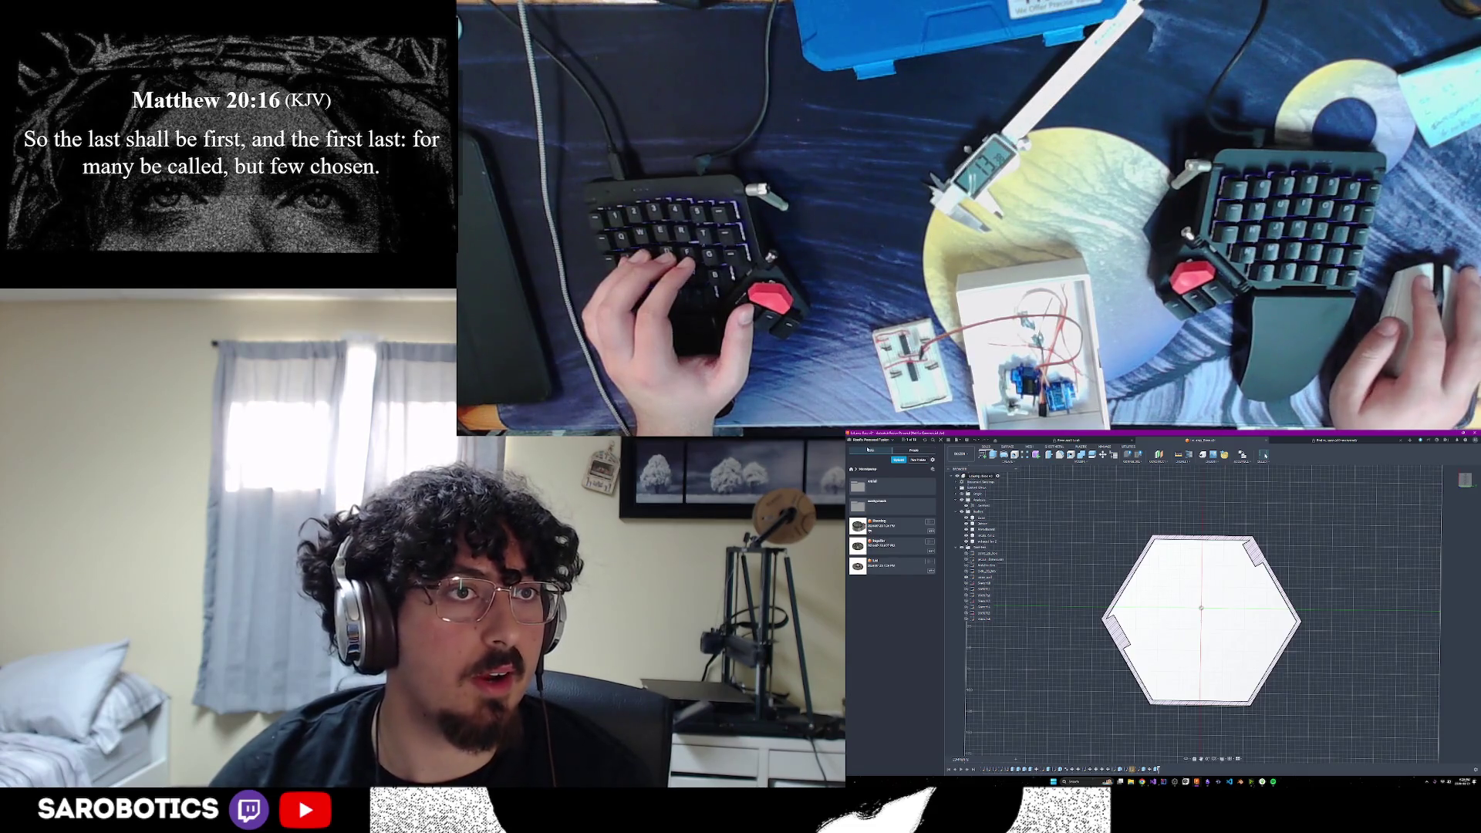
{"action": "left_click", "coordinate": [852, 468]}
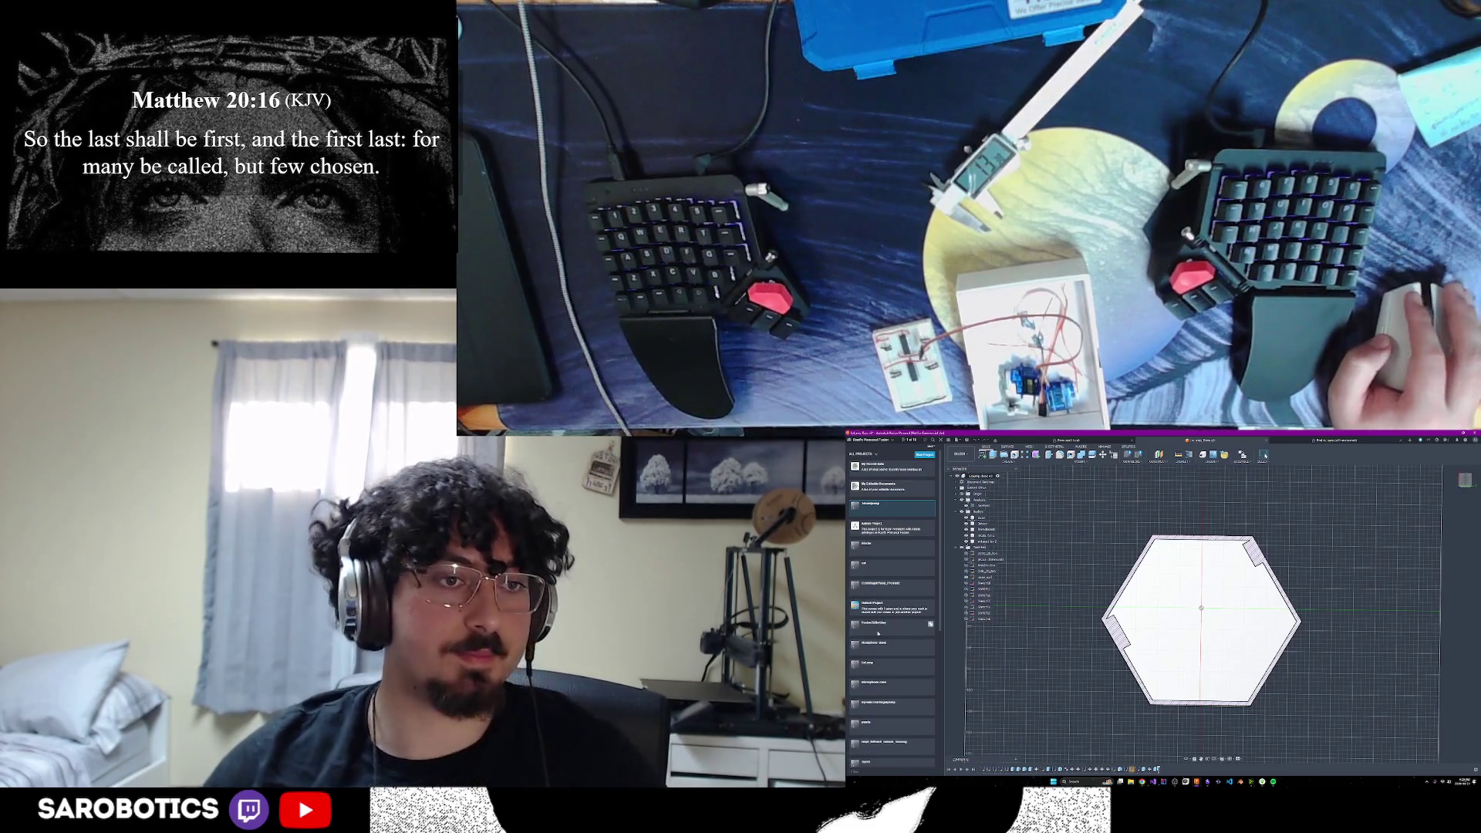
{"action": "left_click", "coordinate": [879, 598]}
{"action": "left_click", "coordinate": [852, 468]}
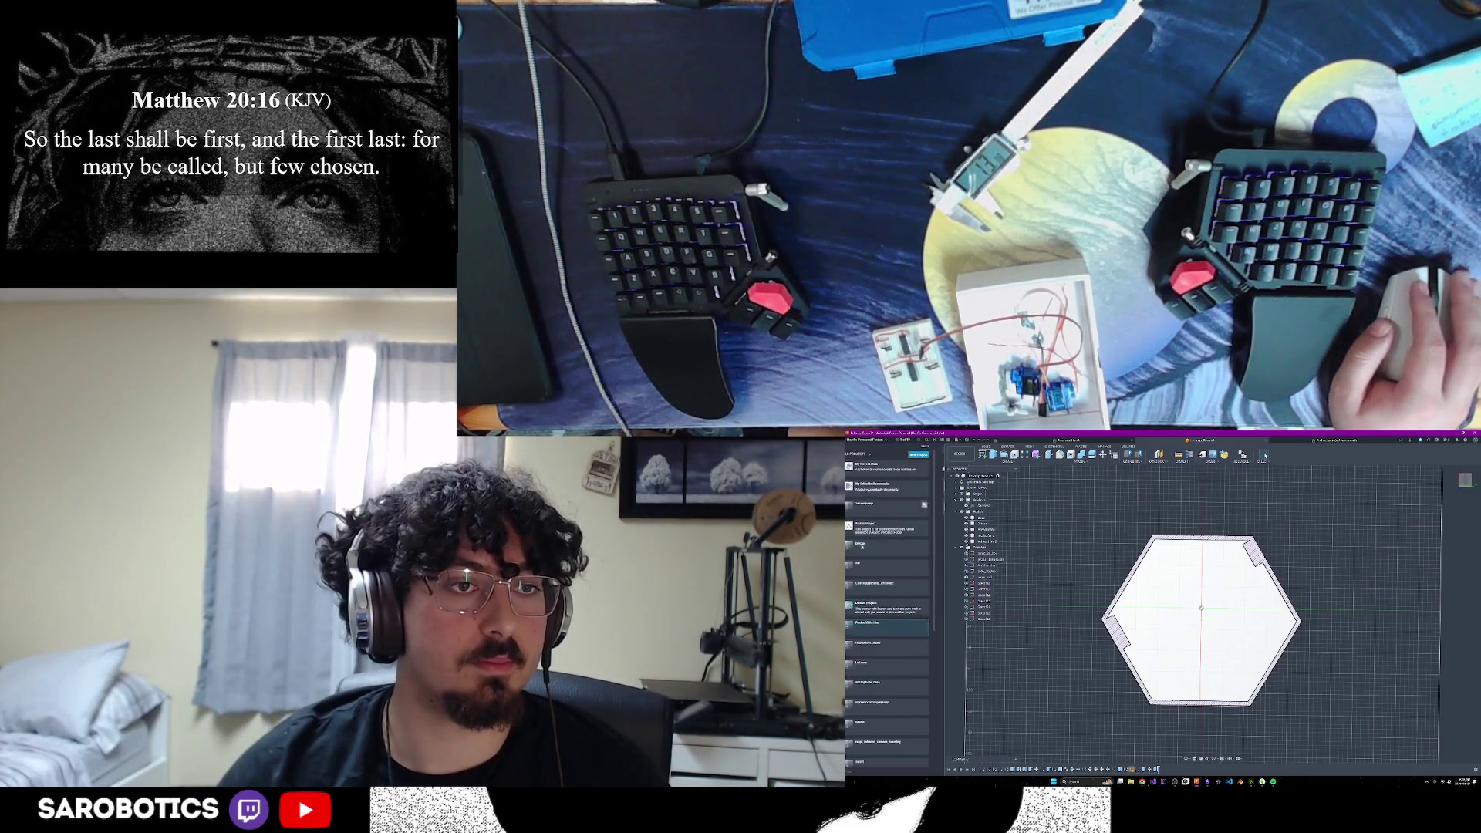
{"action": "left_click", "coordinate": [849, 556]}
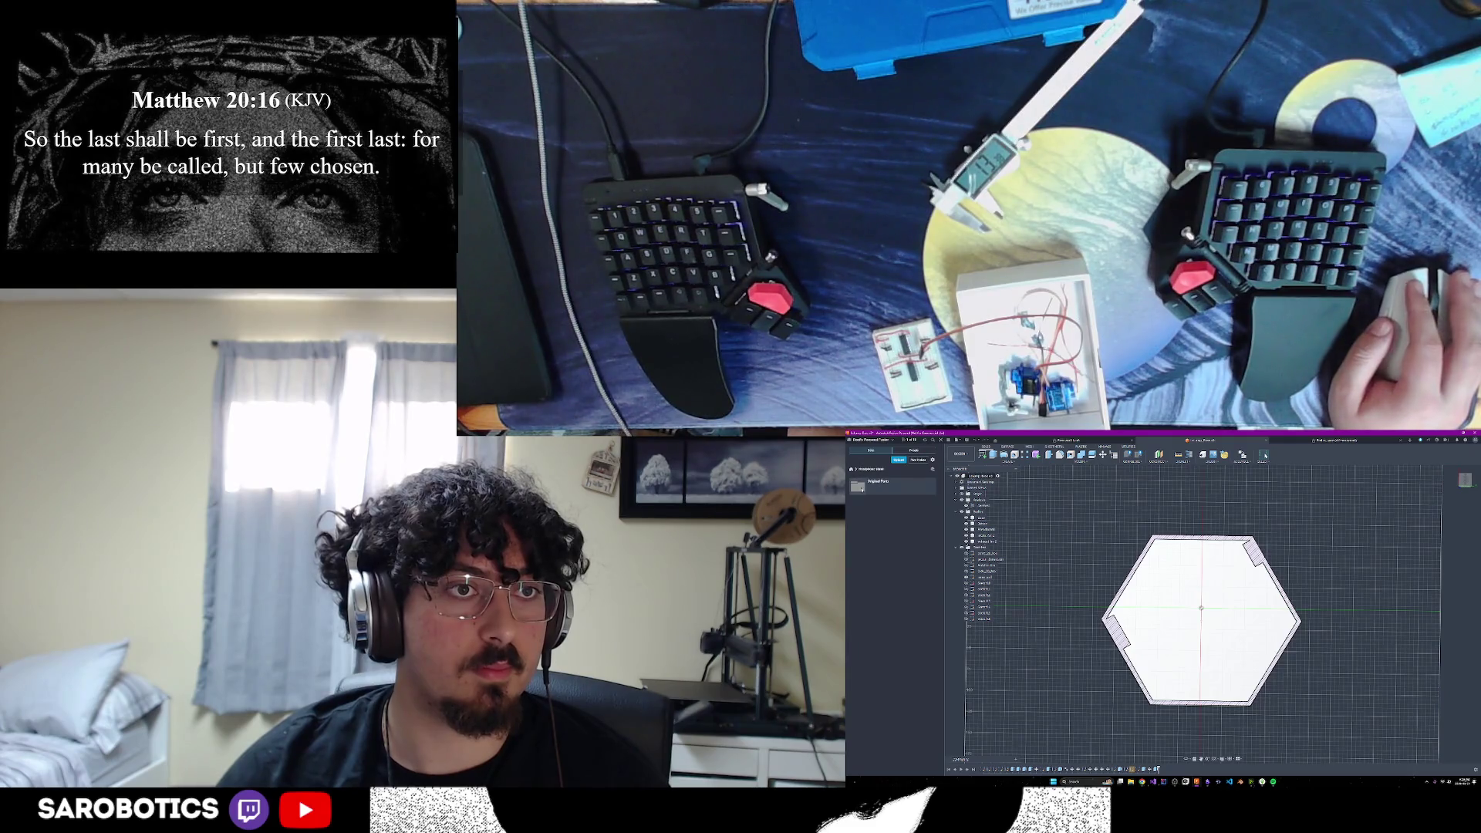
{"action": "left_click", "coordinate": [852, 468]}
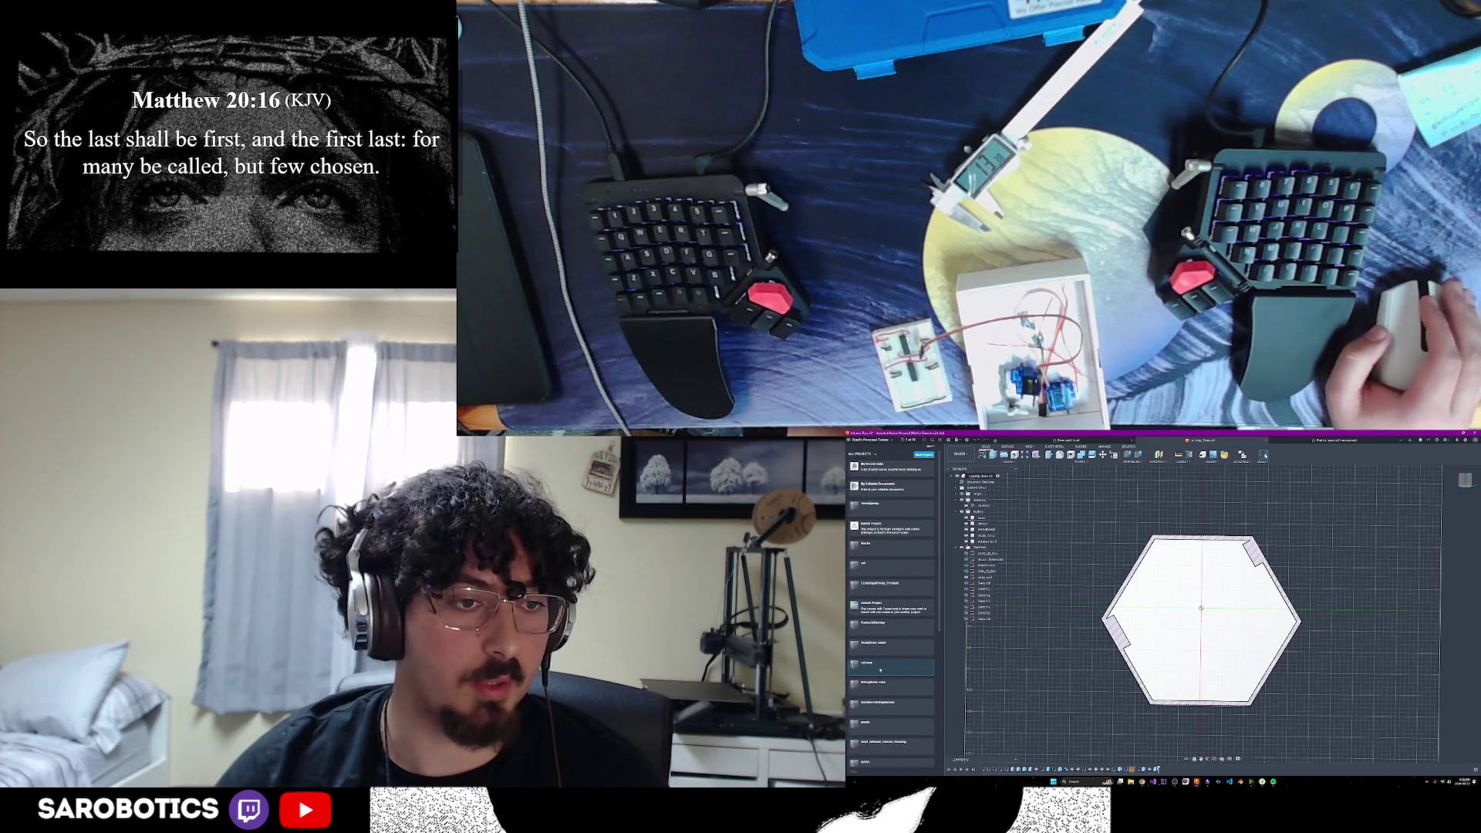
{"action": "scroll", "coordinate": [881, 668], "scroll_direction": "down", "scroll_amount": 1}
{"action": "scroll", "coordinate": [876, 693], "scroll_direction": "down", "scroll_amount": 1}
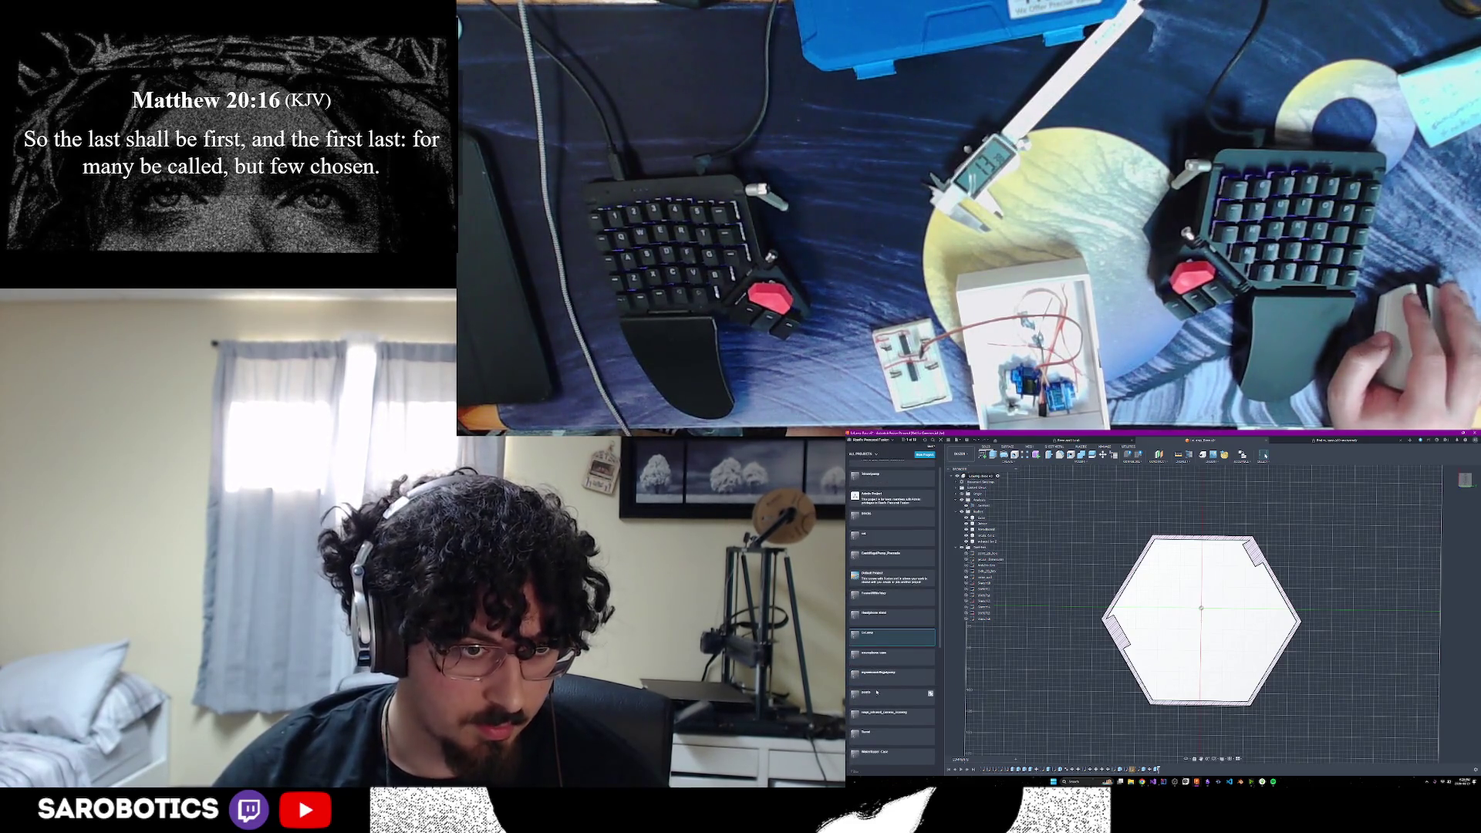
{"action": "scroll", "coordinate": [880, 683], "scroll_direction": "down", "scroll_amount": 3}
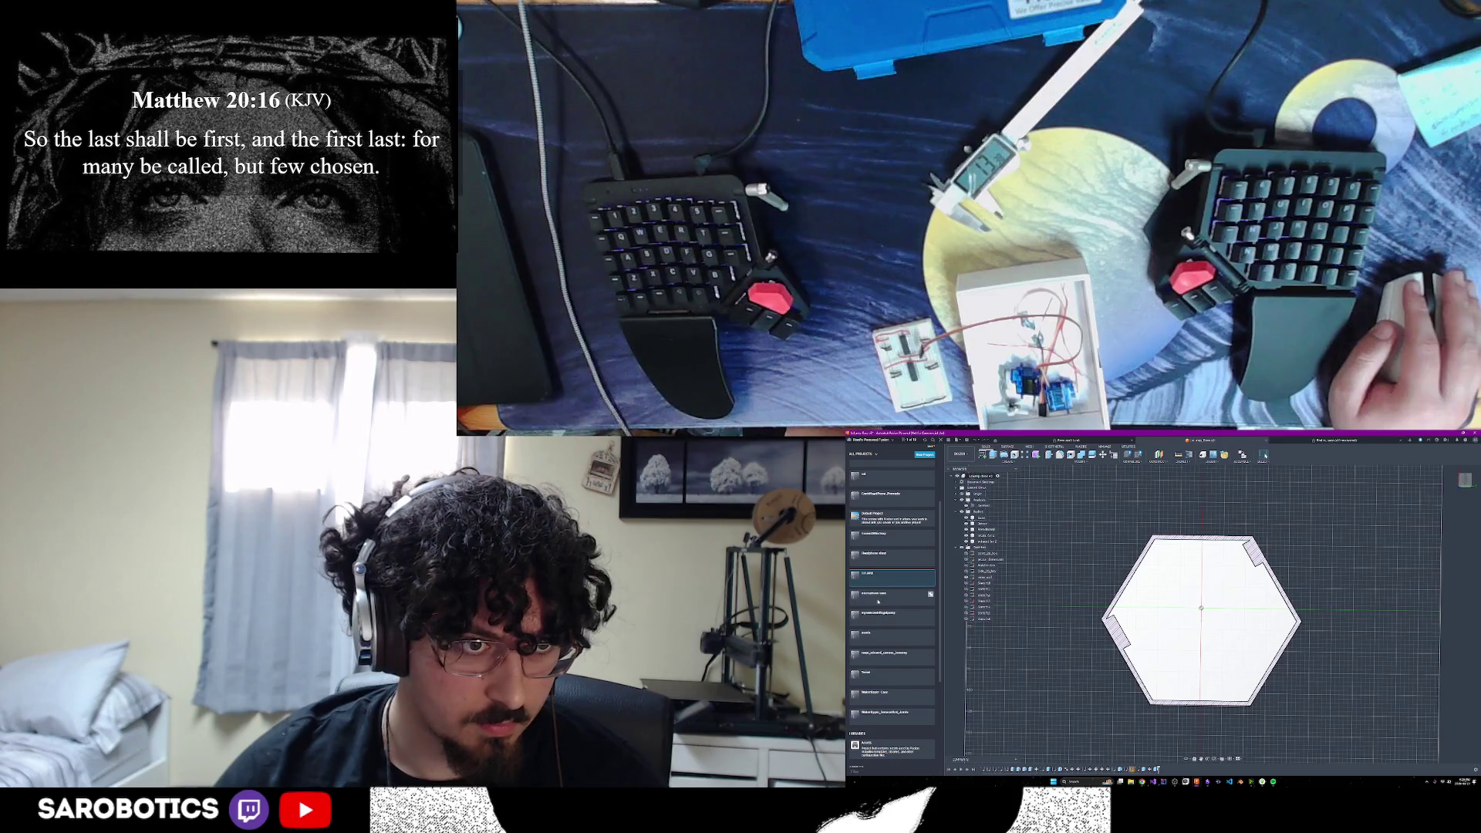
In MakerLogger_Case, open the original parts folder and open Servo SG90 in its own tab
{"action": "left_click", "coordinate": [885, 695]}
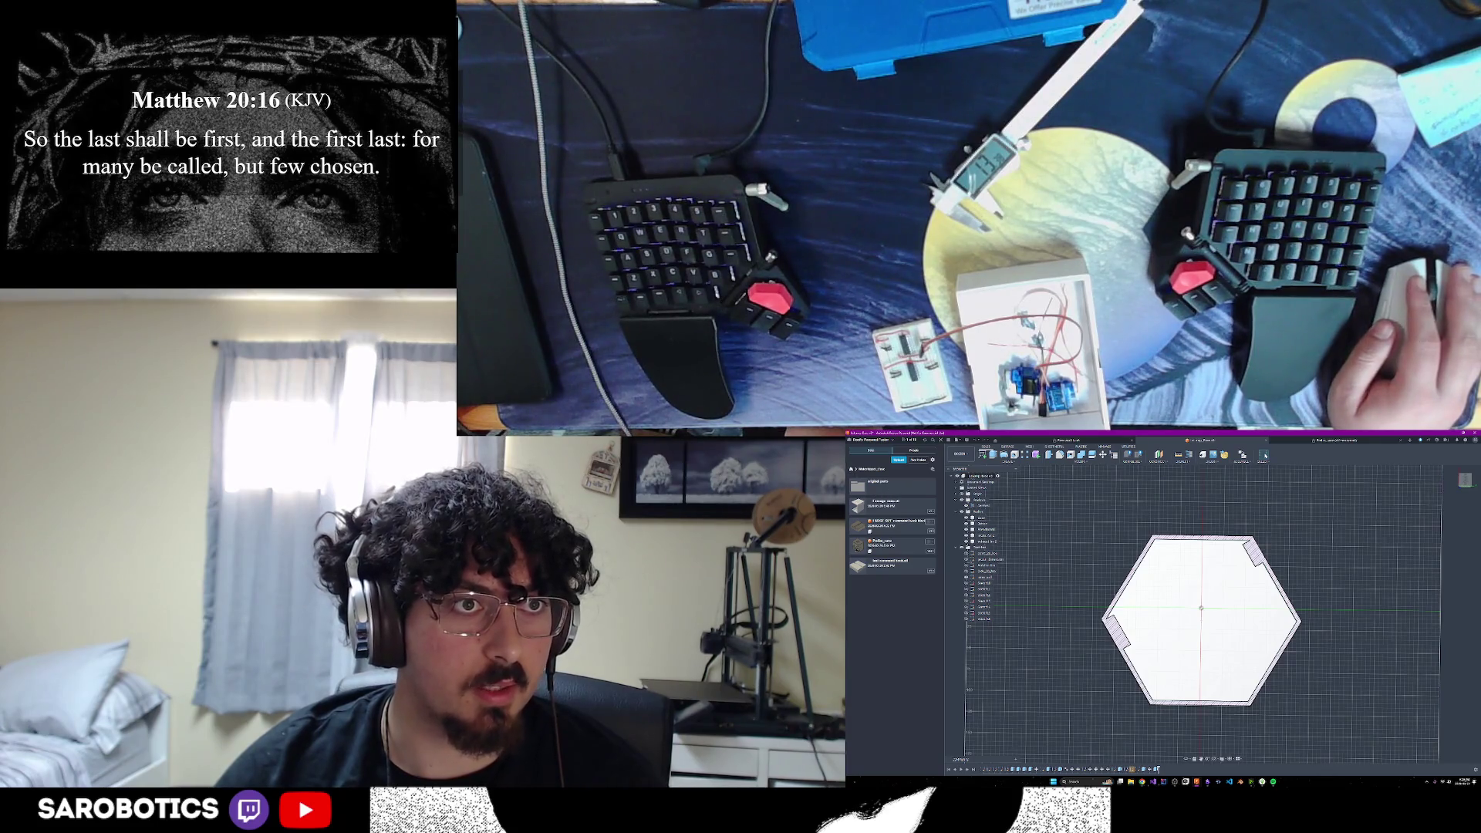
{"action": "left_click", "coordinate": [854, 468]}
{"action": "left_click", "coordinate": [880, 484]}
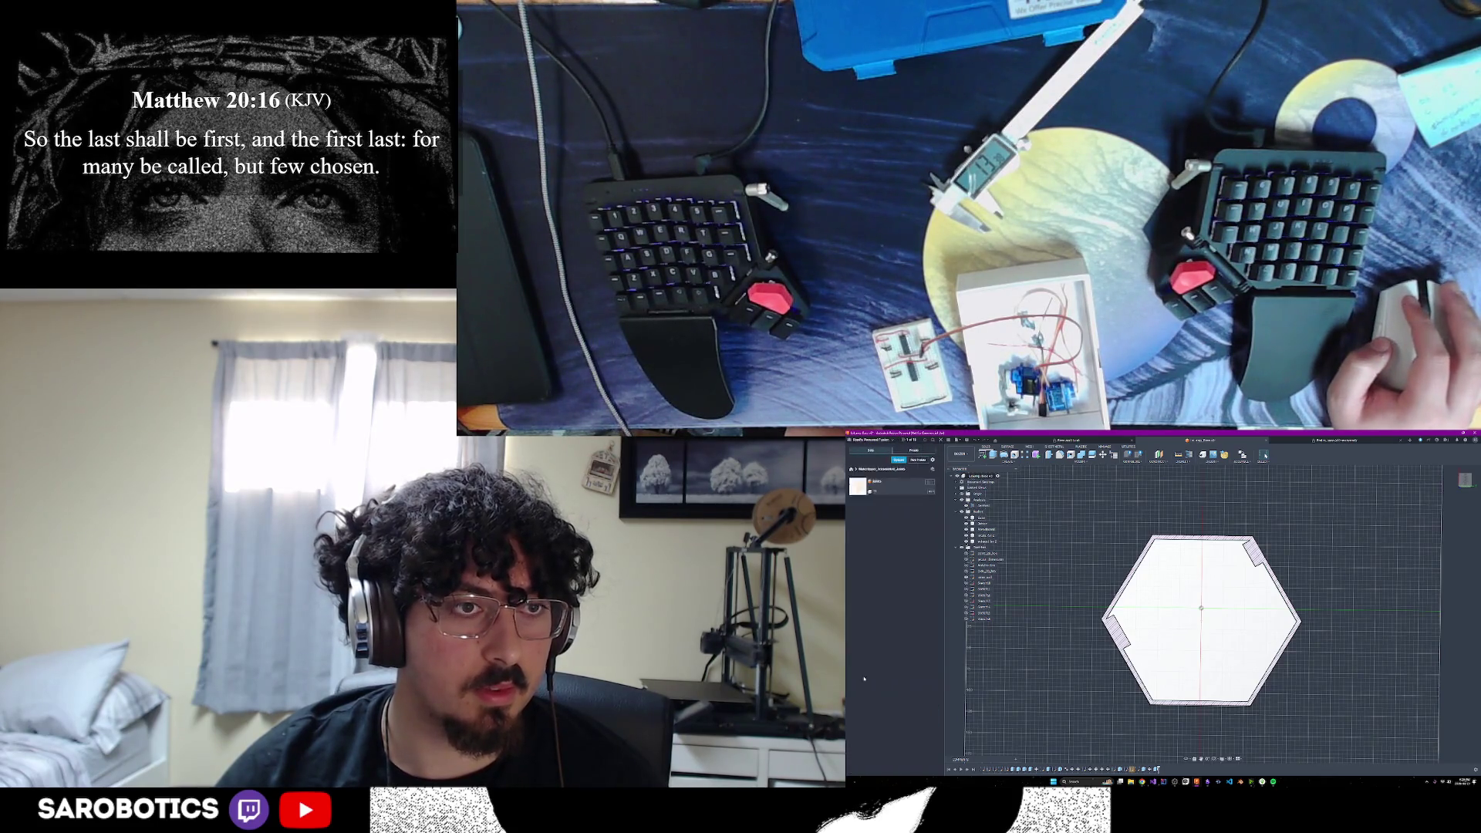
{"action": "left_click", "coordinate": [853, 468]}
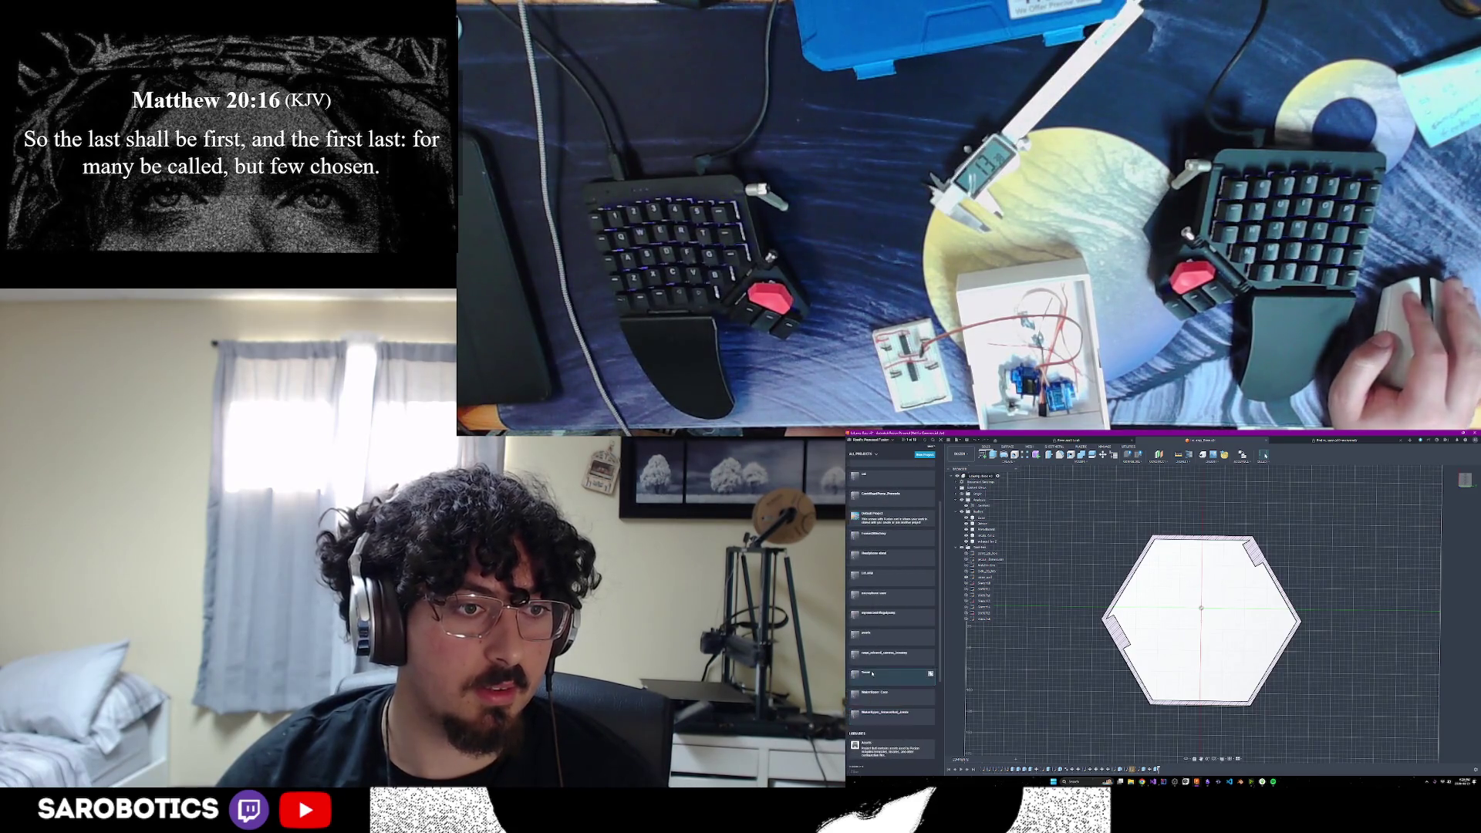
{"action": "left_click", "coordinate": [880, 524]}
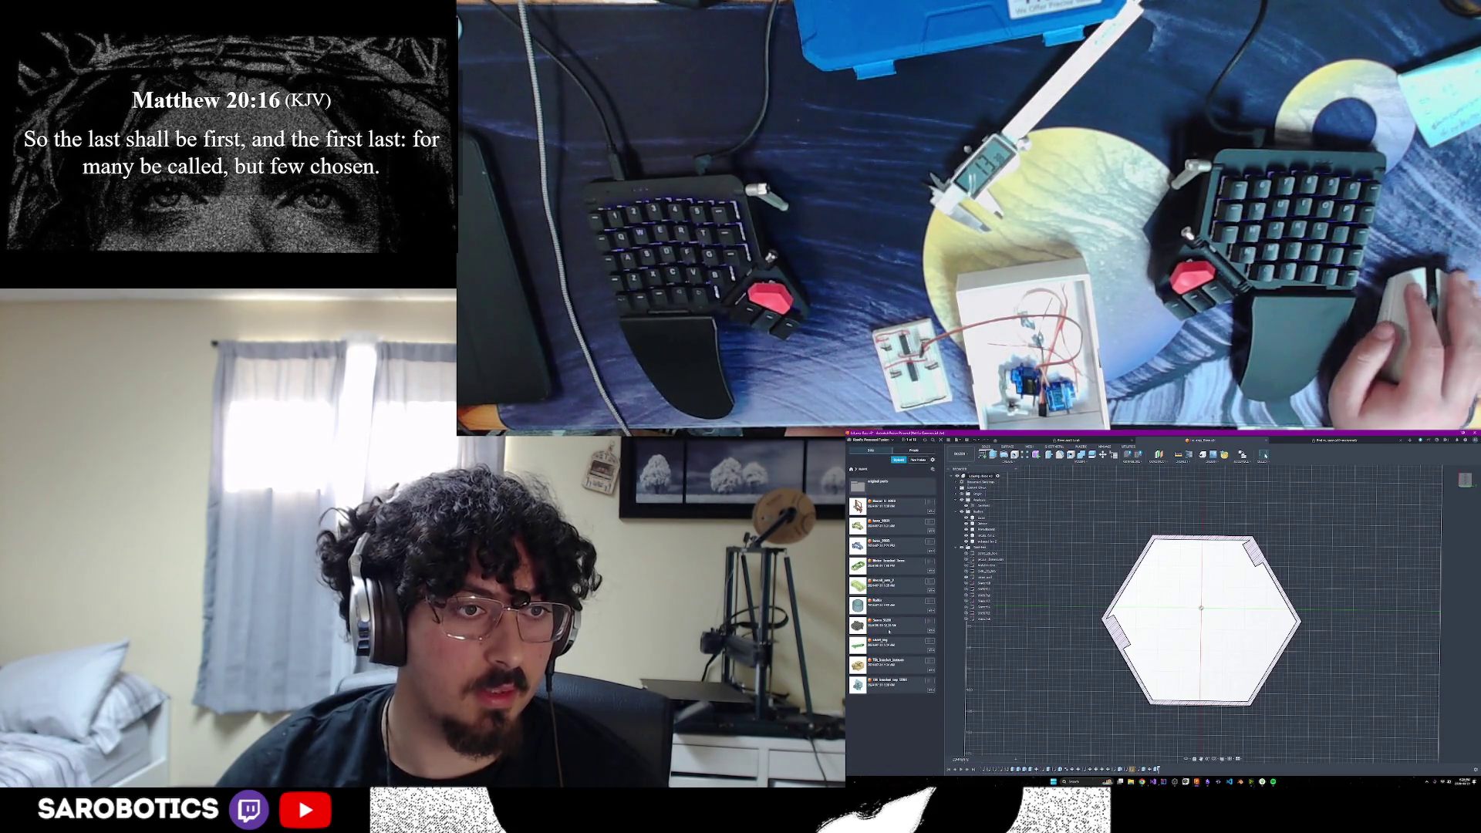
{"action": "double_click", "coordinate": [886, 625]}
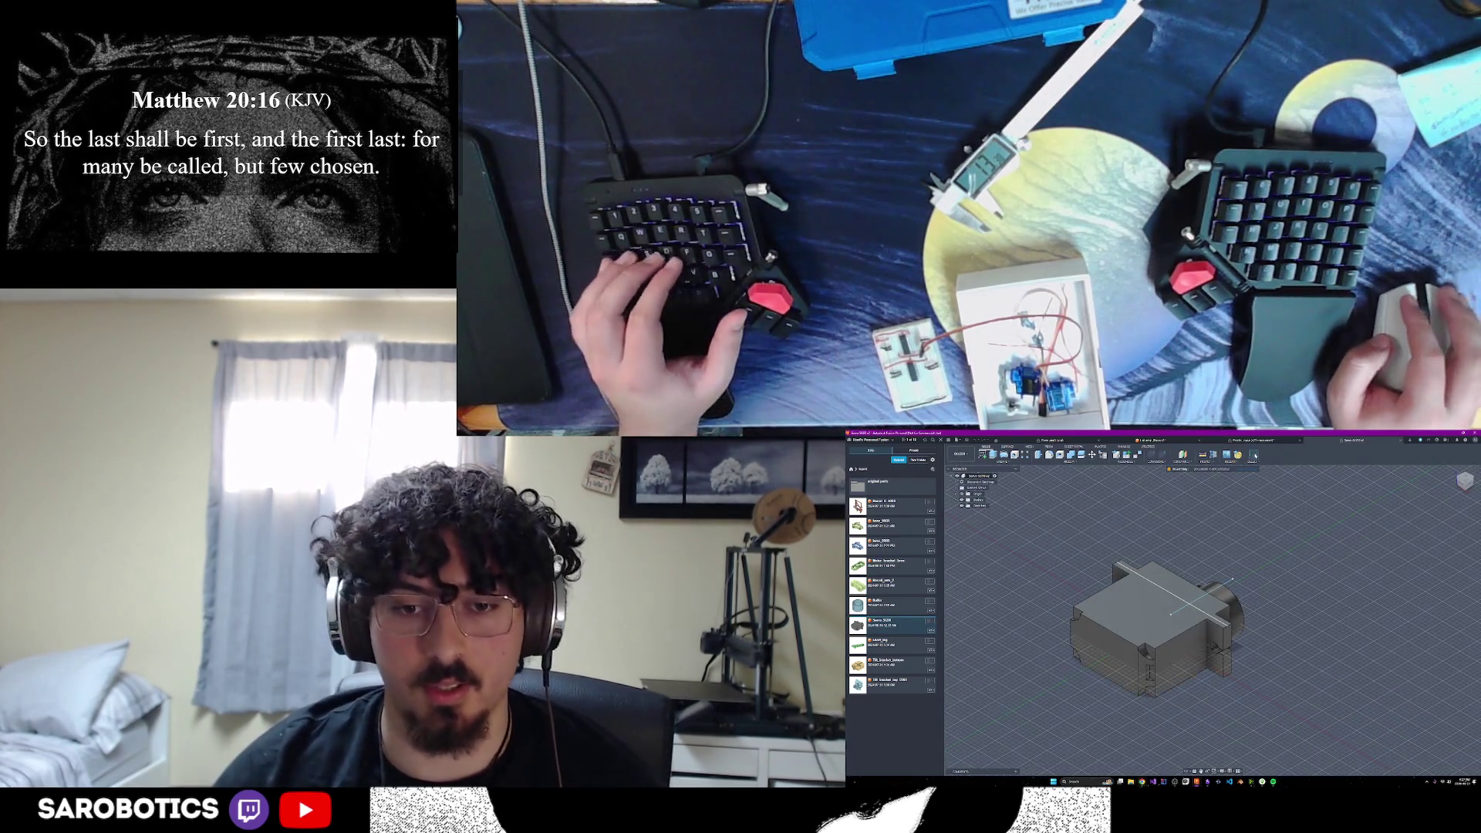
Search Google for 'sg90 servo' in a new private browser tab
{"action": "mouse_move", "coordinate": [1142, 782]}
{"action": "left_click", "coordinate": [1200, 752]}
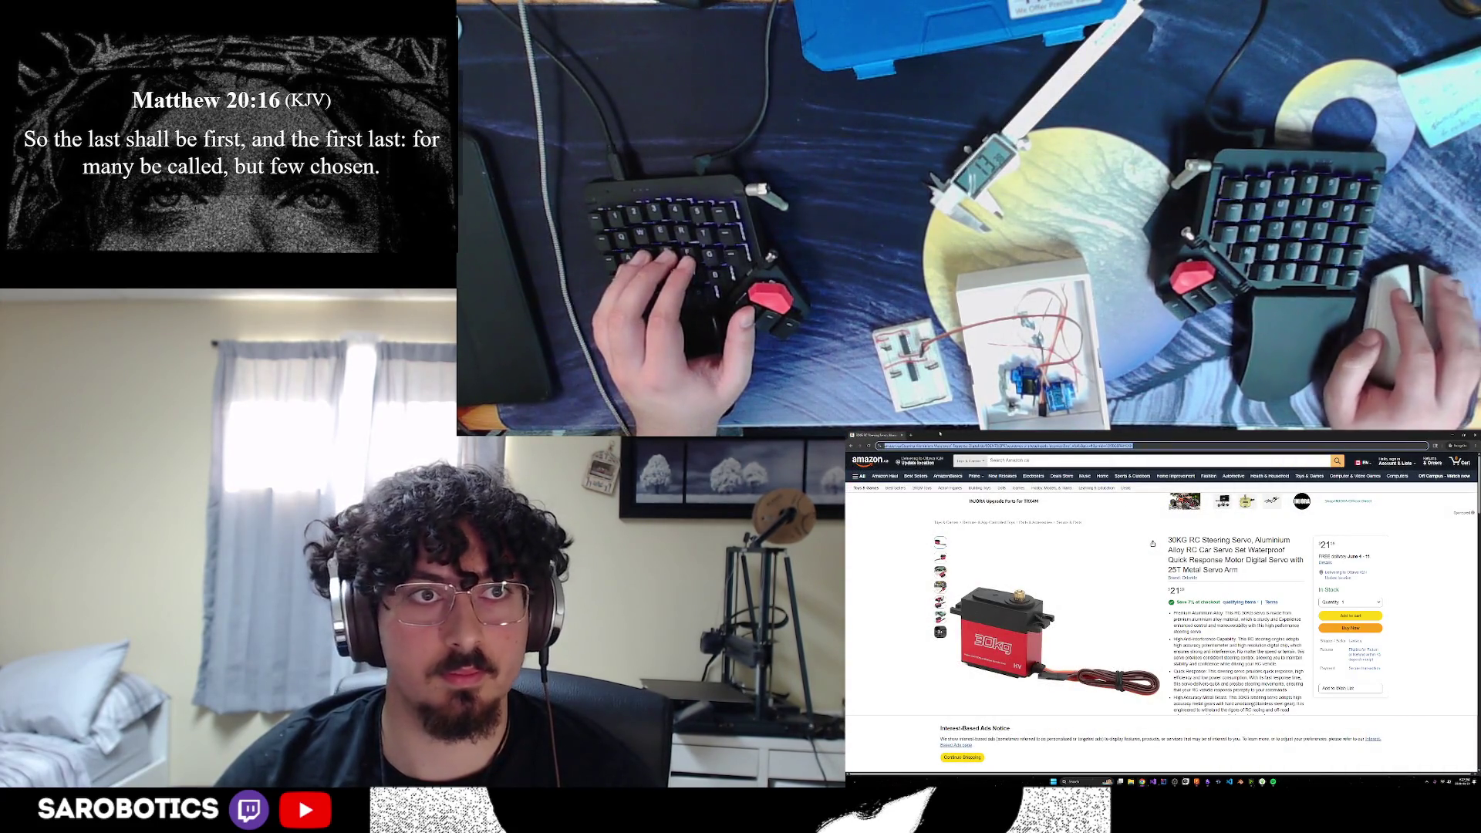
{"action": "key", "text": "ctrl+t"}
{"action": "type", "text": "sg90"}
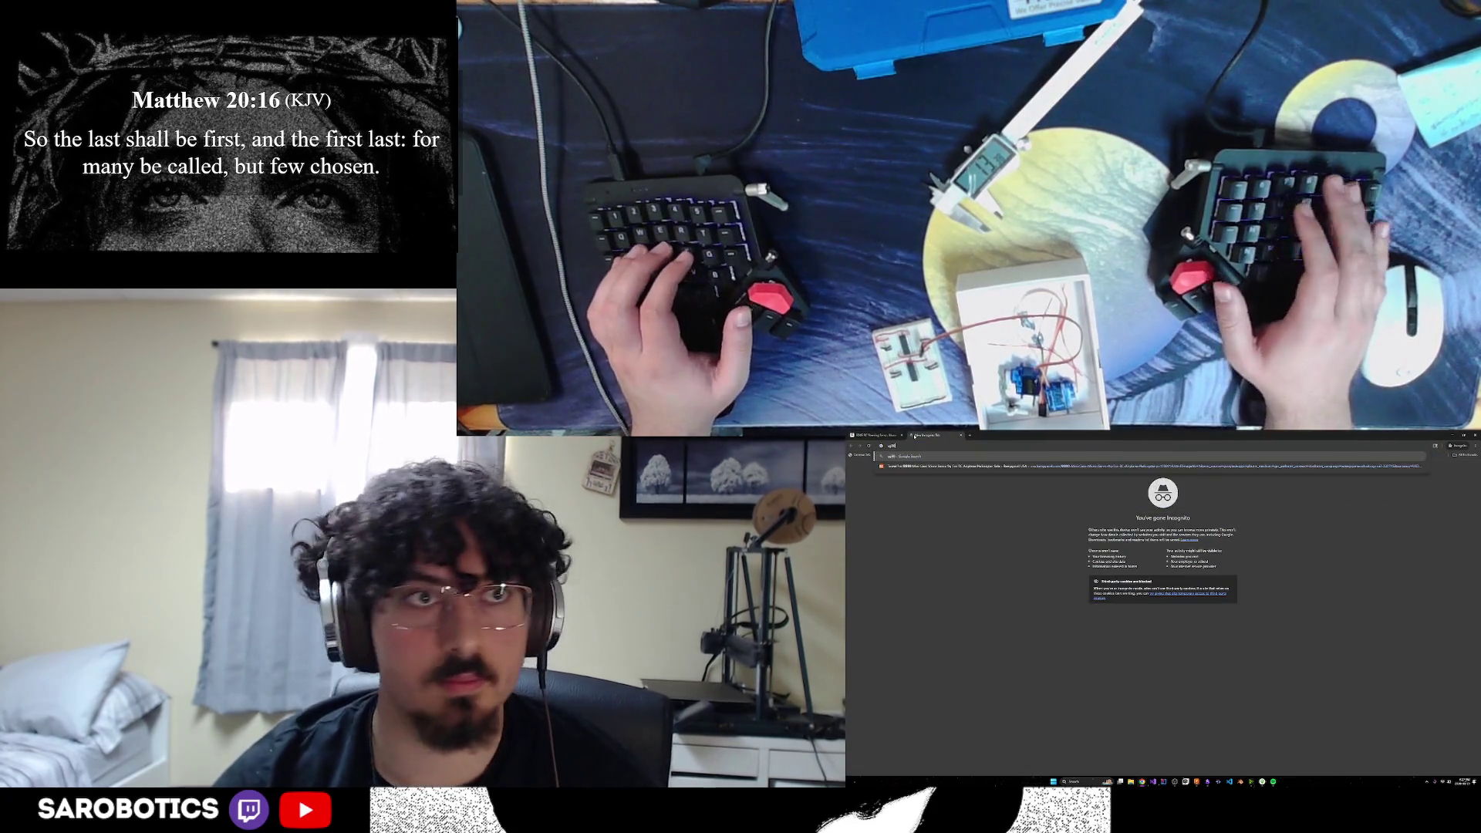
{"action": "type", "text": " servo"}
{"action": "key", "text": "Return"}
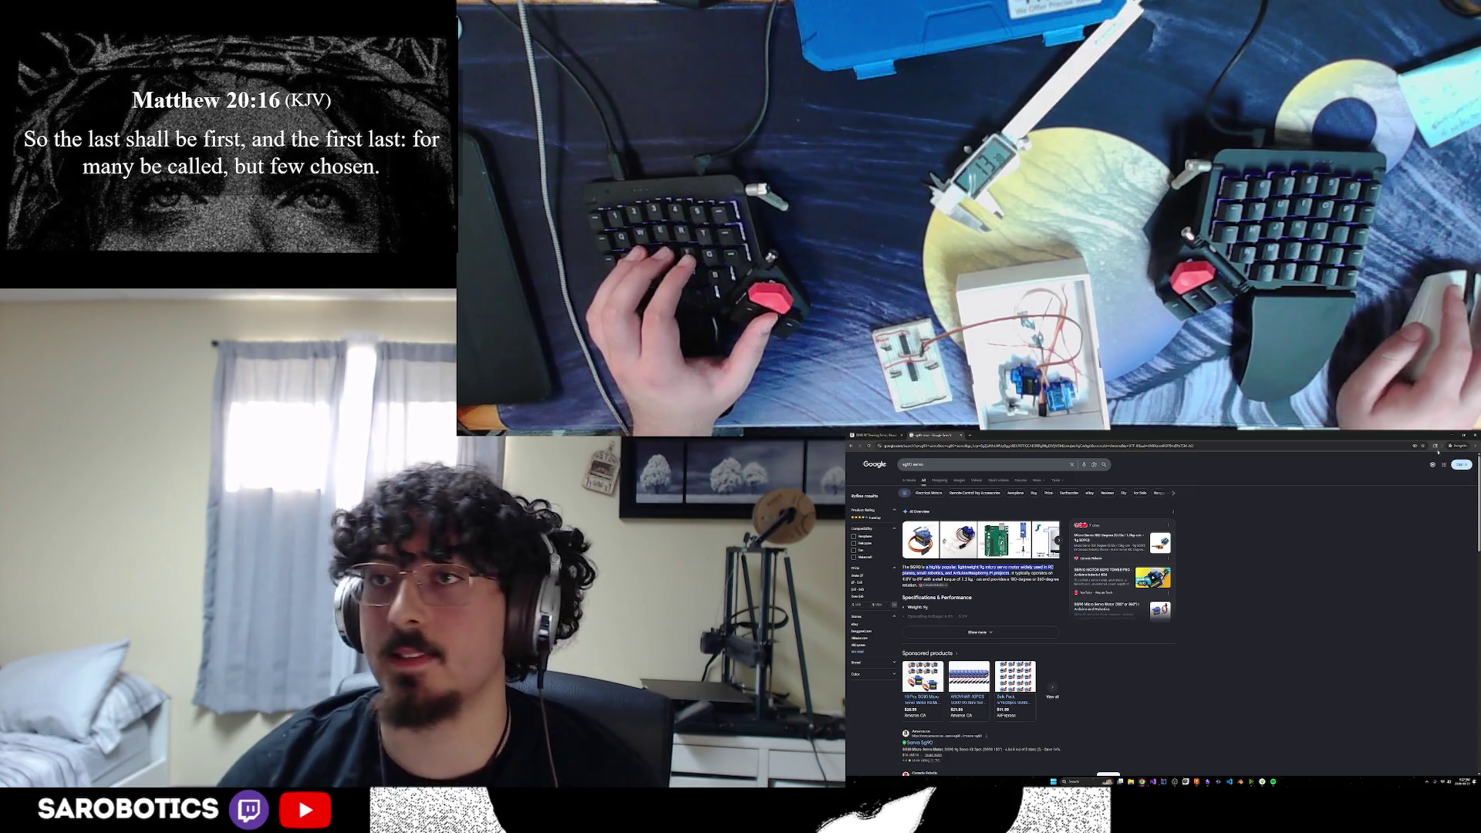
Orbit the SG90 model side-on and measure its height between two points
{"action": "left_click", "coordinate": [1196, 782]}
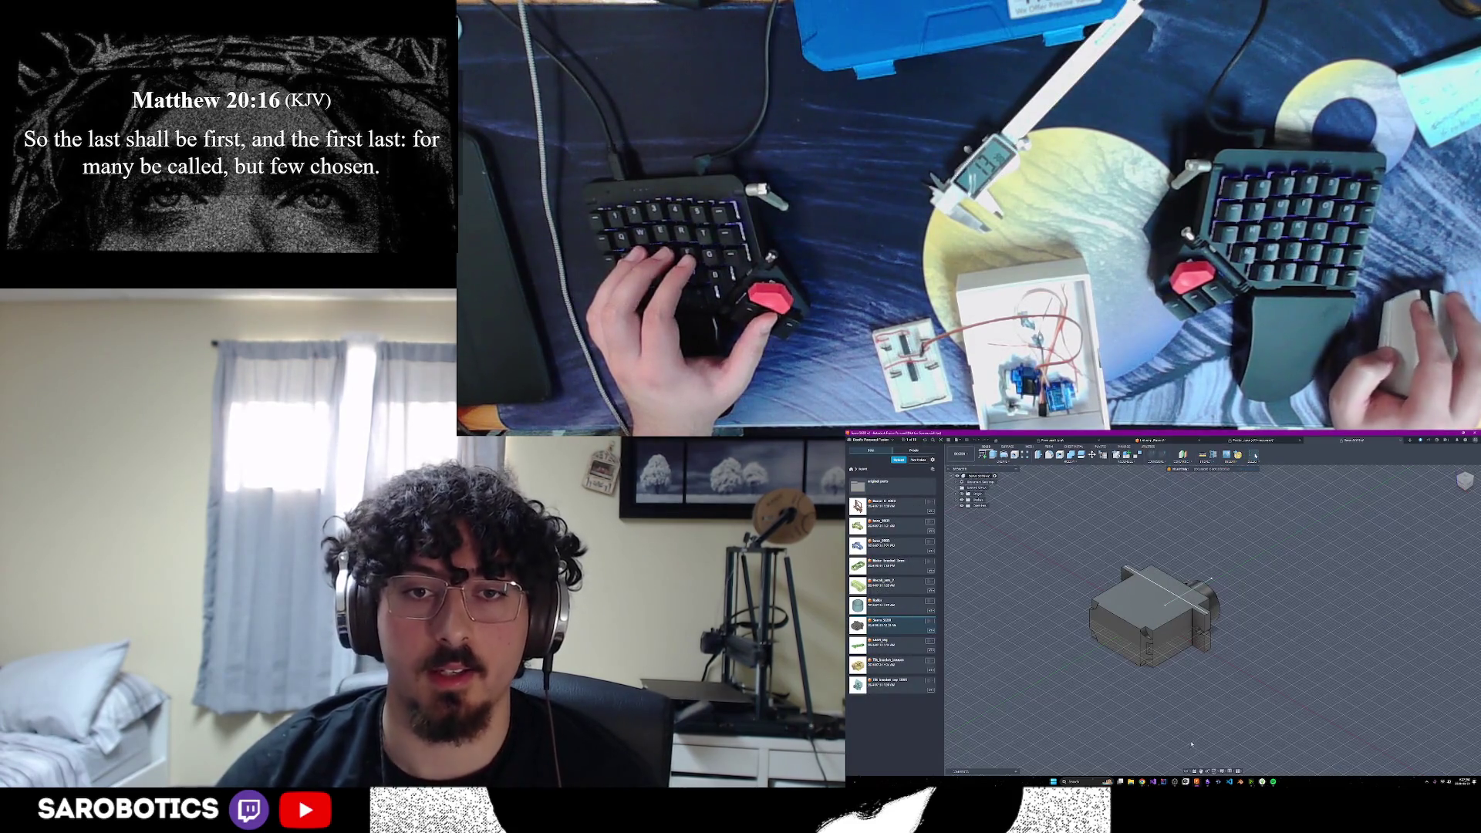
{"action": "middle_click_drag", "start_coordinate": [1212, 579], "coordinate": [1119, 562], "text": "shift"}
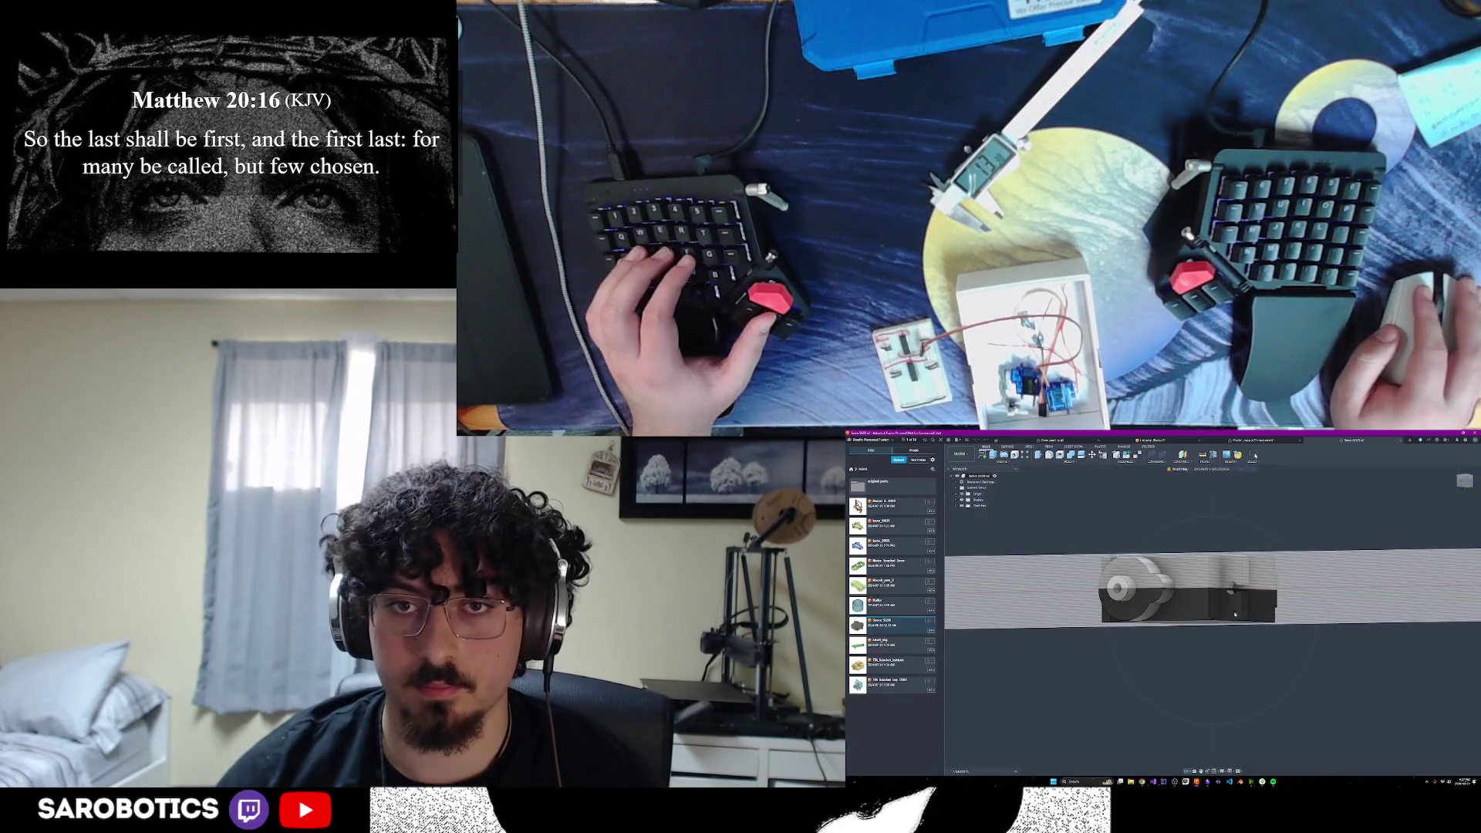
{"action": "key", "text": "i"}
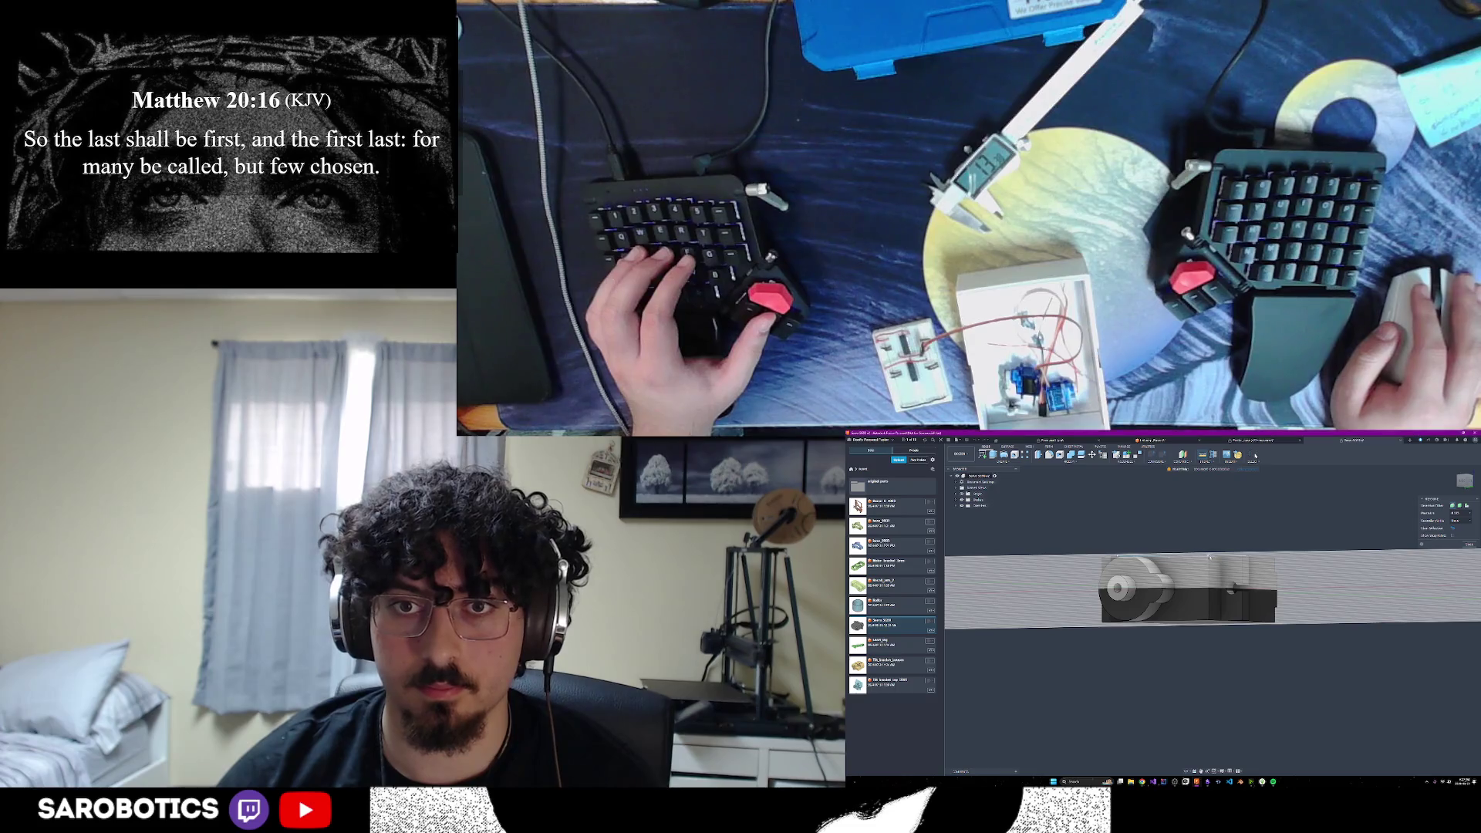
{"action": "left_click", "coordinate": [1204, 627]}
{"action": "left_click", "coordinate": [1210, 622]}
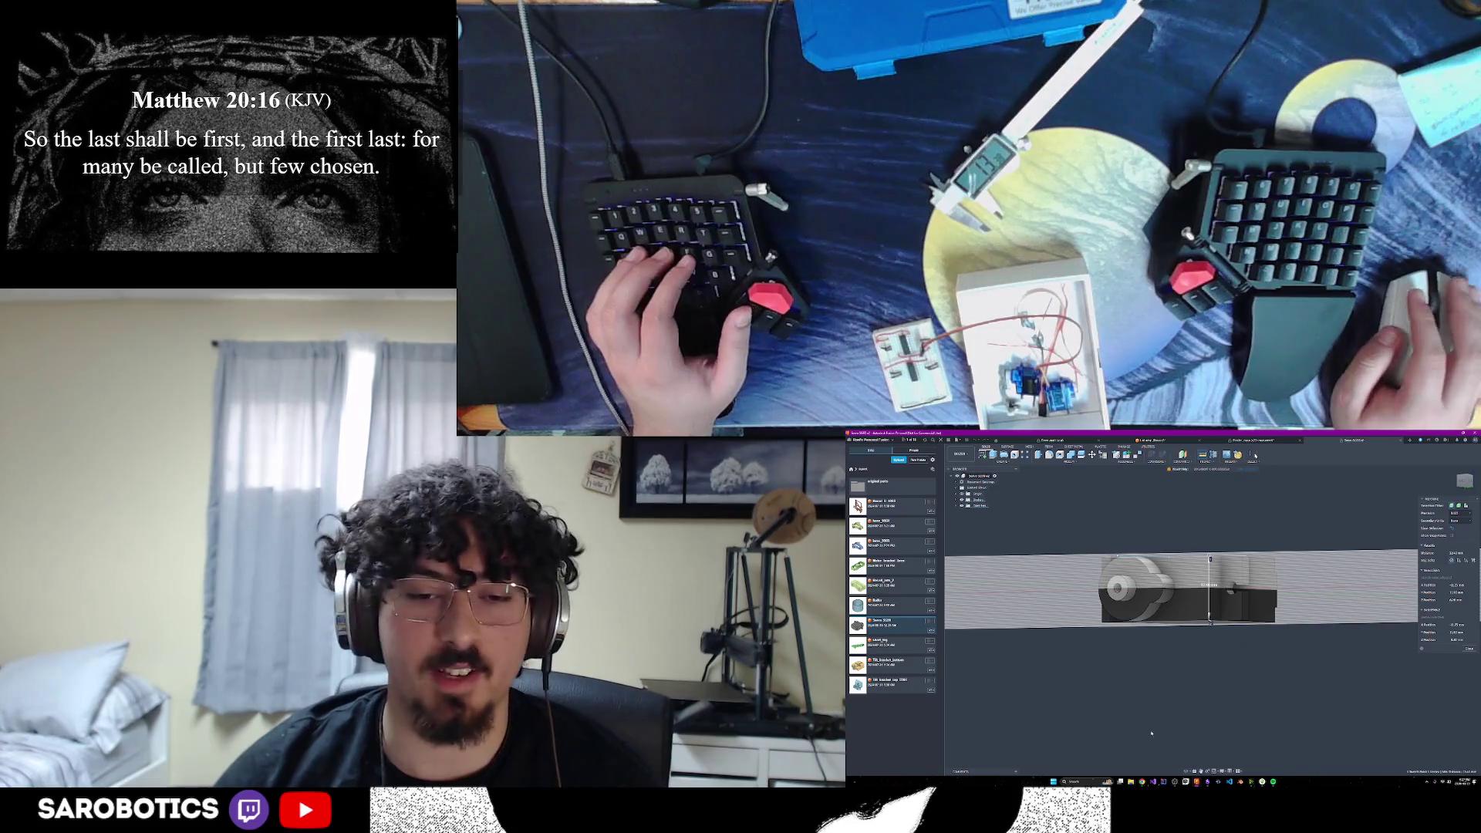
Scroll through the details of the Amazon 30KG RC steering servo listing
{"action": "mouse_move", "coordinate": [1142, 782]}
{"action": "mouse_move", "coordinate": [1174, 758]}
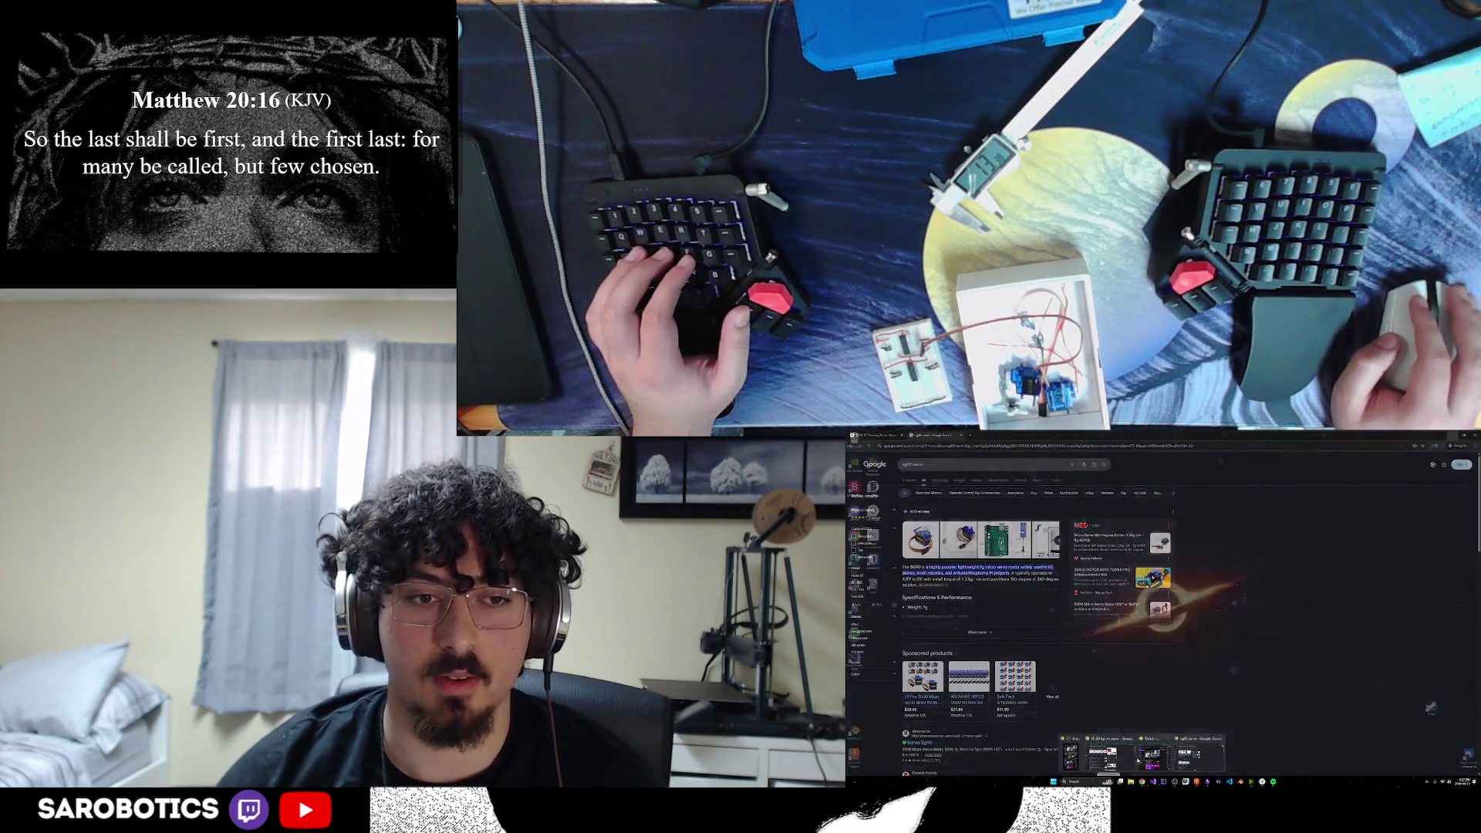
{"action": "mouse_move", "coordinate": [1113, 760]}
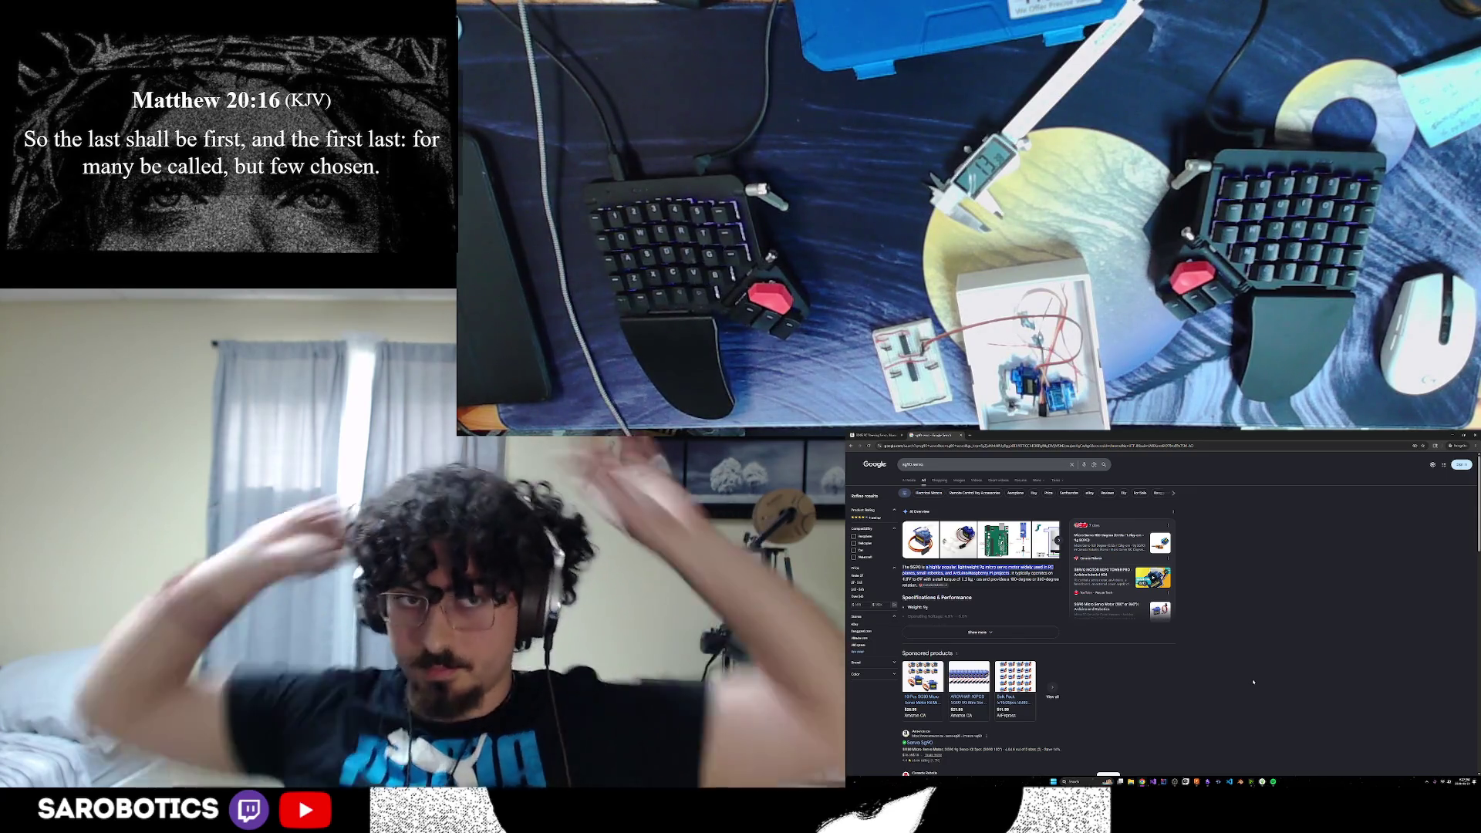
{"action": "left_click", "coordinate": [880, 436]}
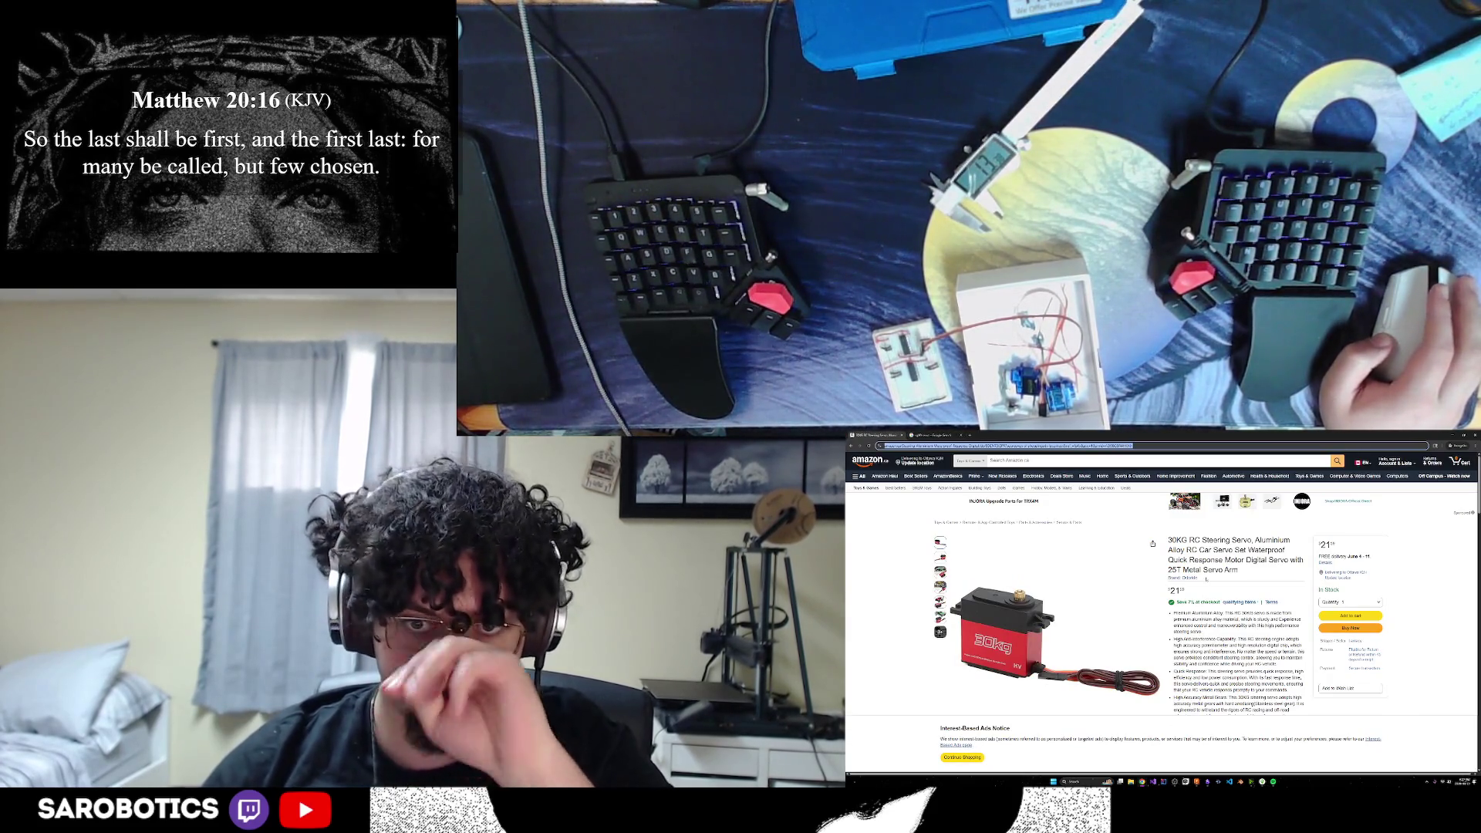
{"action": "scroll", "coordinate": [1207, 579], "scroll_direction": "down", "scroll_amount": 1}
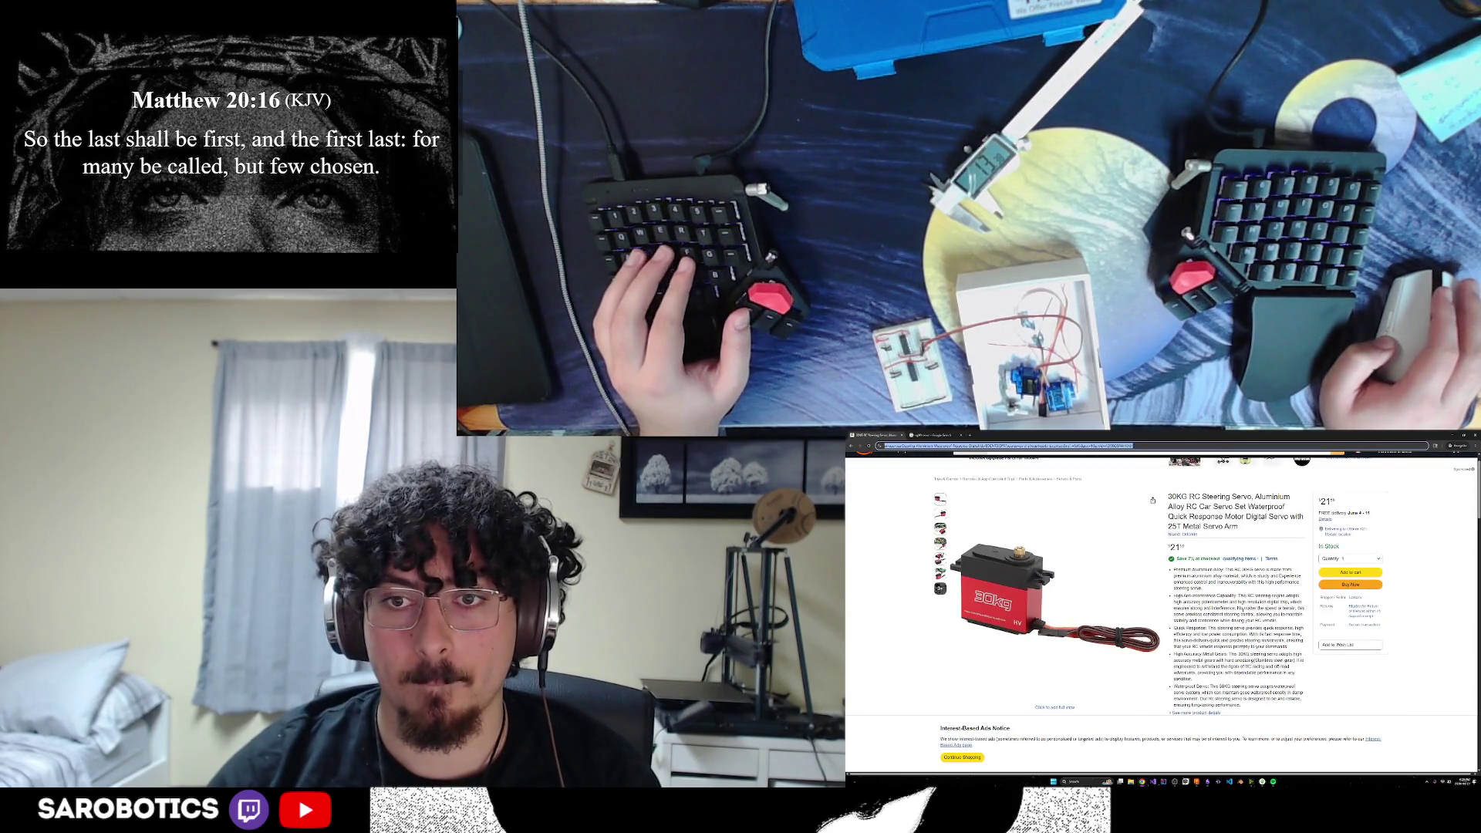
{"action": "scroll", "coordinate": [1157, 579], "scroll_direction": "down", "scroll_amount": 3}
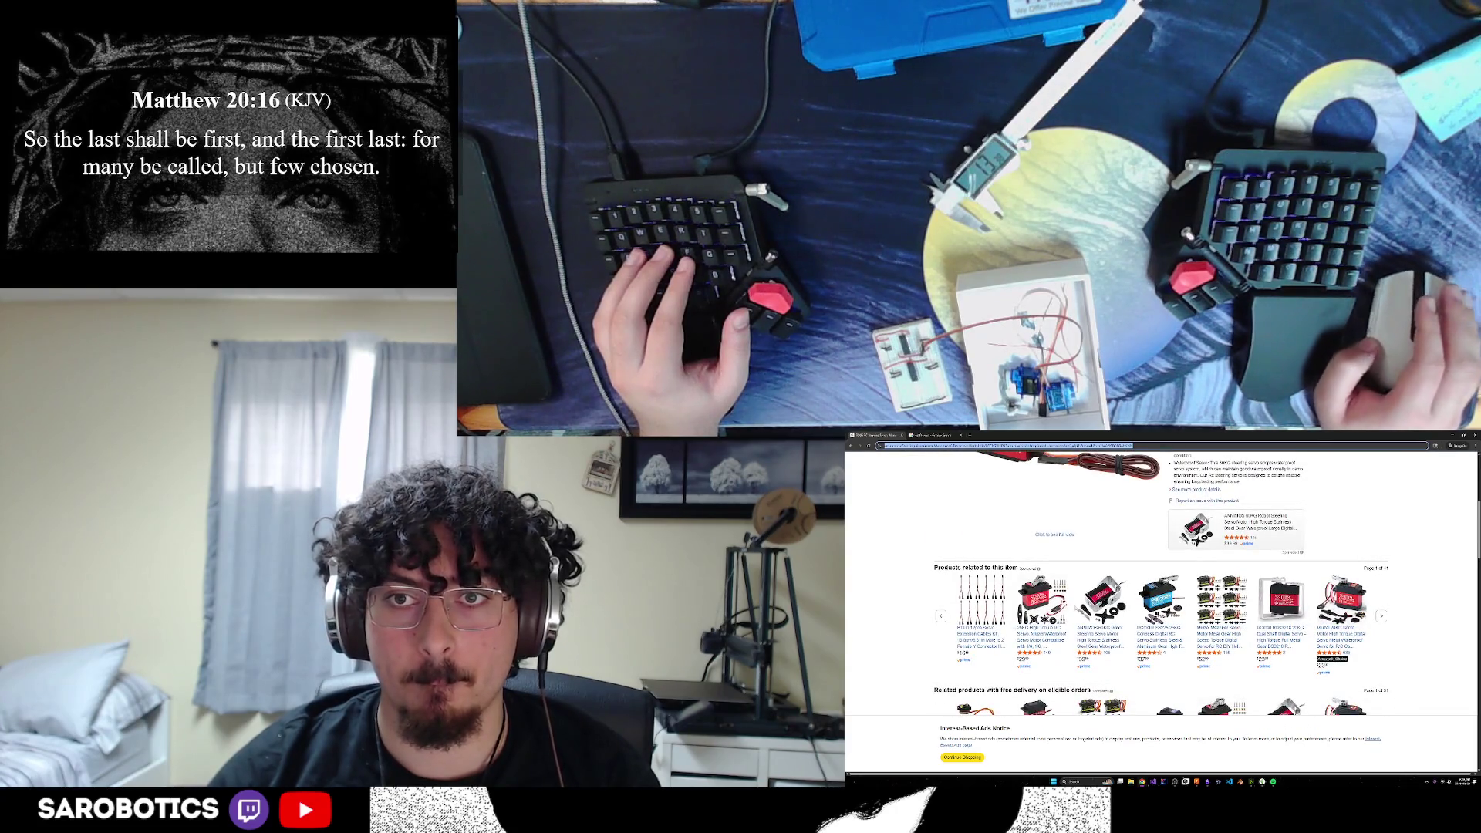
{"action": "scroll", "coordinate": [1073, 606], "scroll_direction": "down", "scroll_amount": 5}
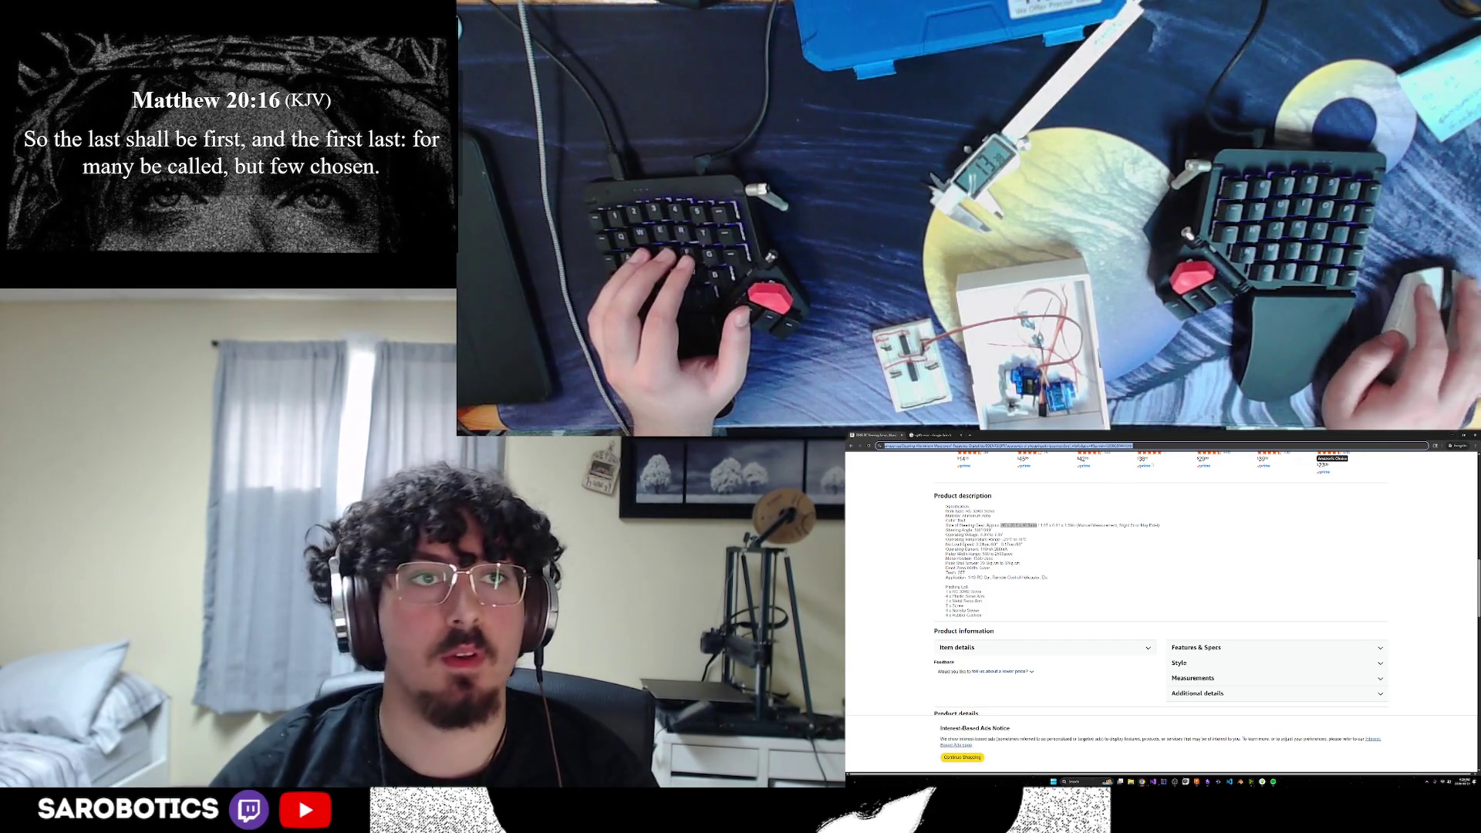
{"action": "scroll", "coordinate": [1018, 539], "scroll_direction": "up", "scroll_amount": 10}
{"action": "scroll", "coordinate": [1018, 539], "scroll_direction": "up", "scroll_amount": 3}
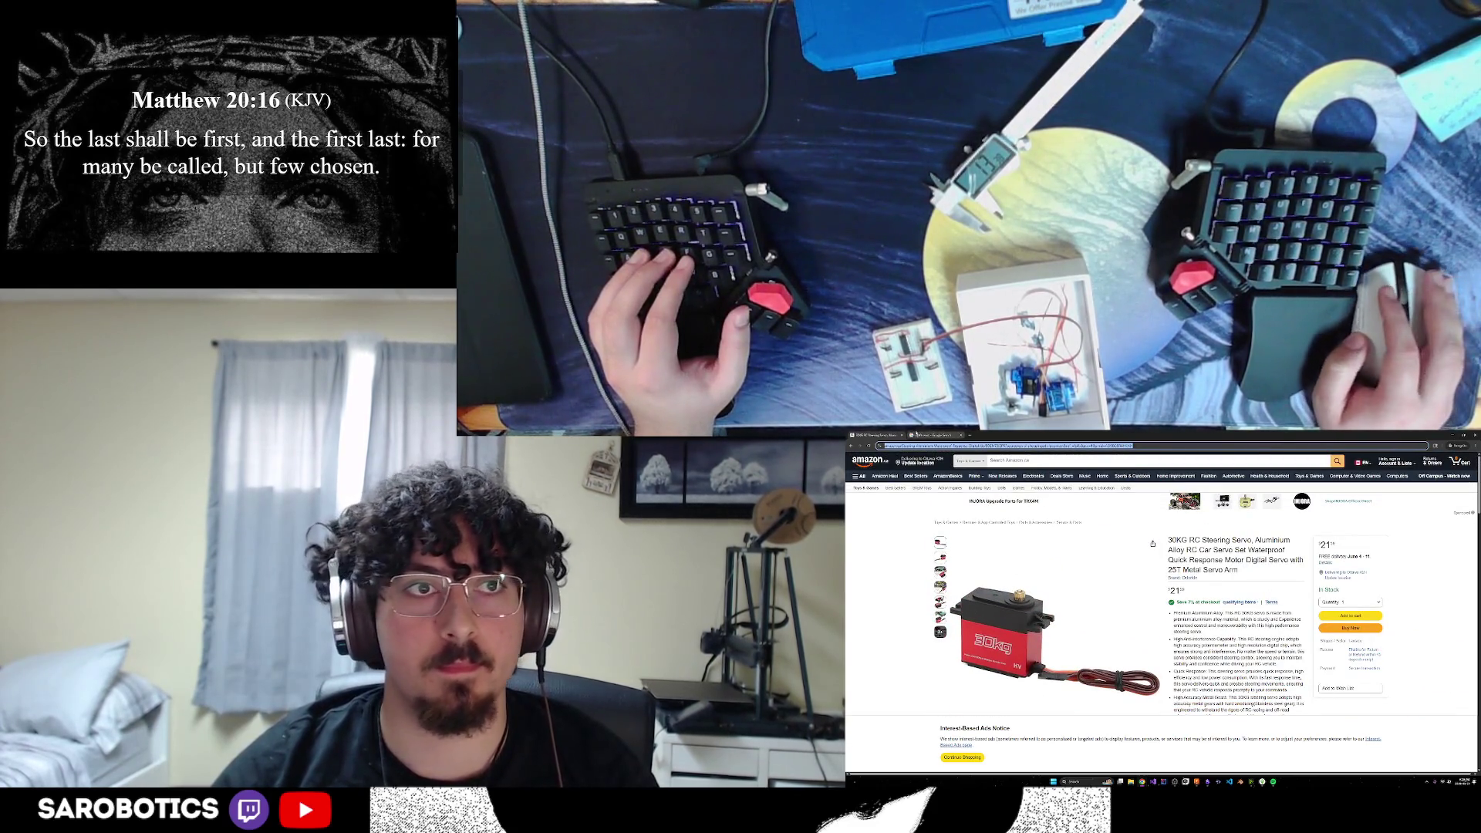
Return to the sg90 search results, then bring up ChatGPT's servo torque comparison
{"action": "left_click", "coordinate": [935, 437]}
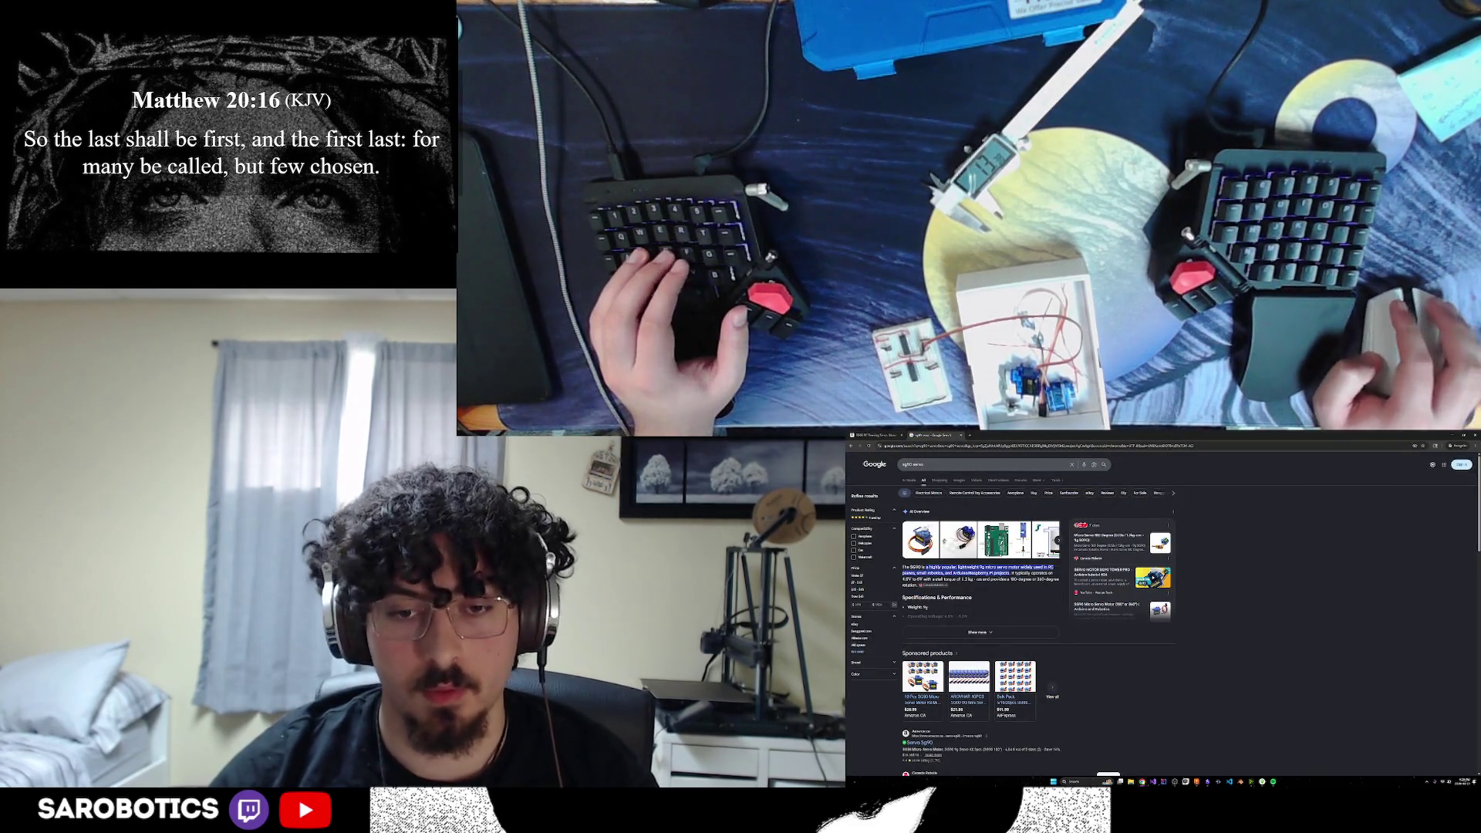
{"action": "mouse_move", "coordinate": [1142, 781]}
{"action": "left_click", "coordinate": [1130, 757]}
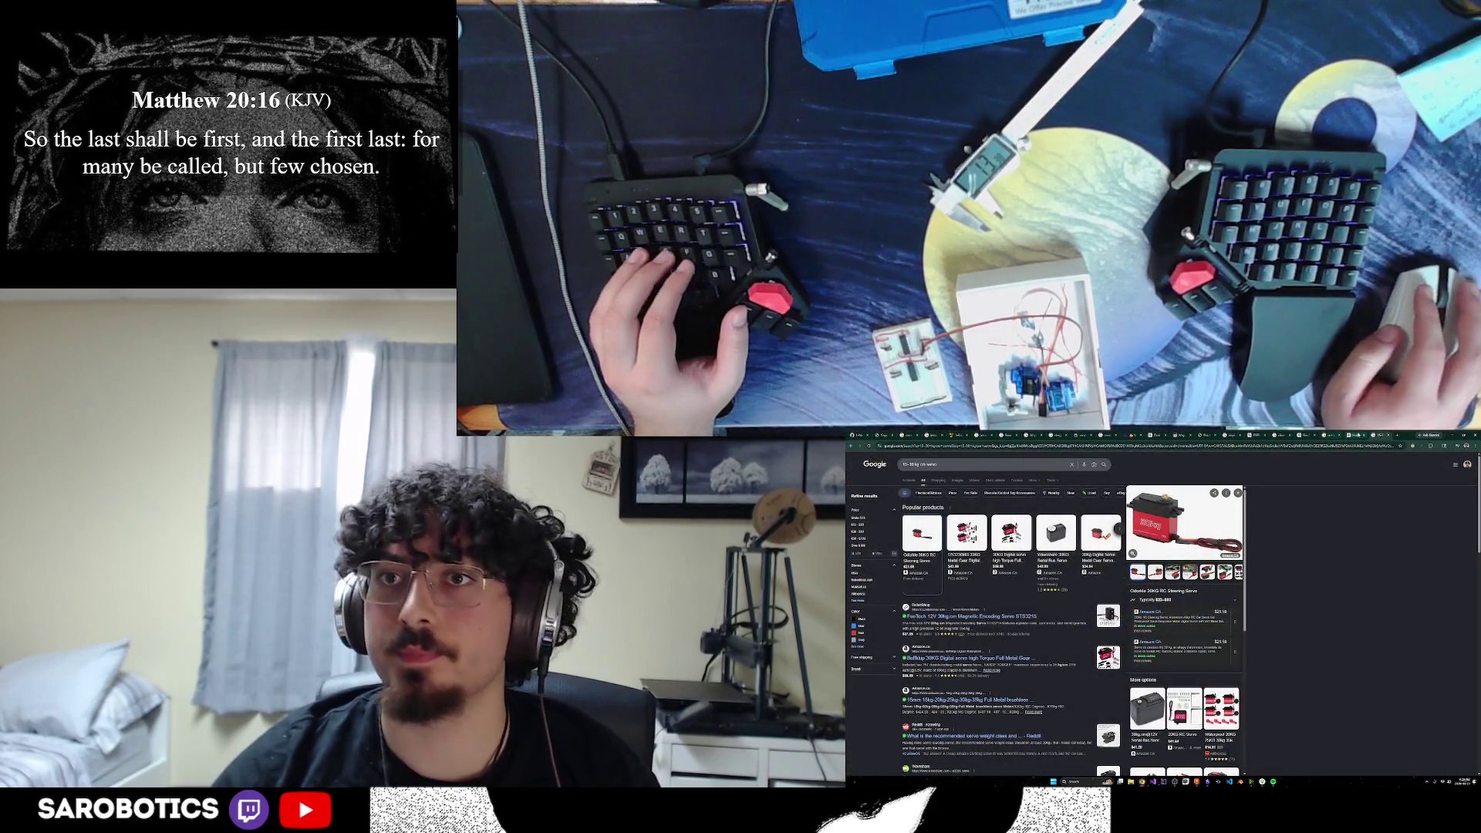
{"action": "key", "text": "alt+Tab"}
{"action": "right_click", "coordinate": [1144, 610]}
{"action": "left_click", "coordinate": [1291, 573]}
{"action": "left_click", "coordinate": [1285, 577]}
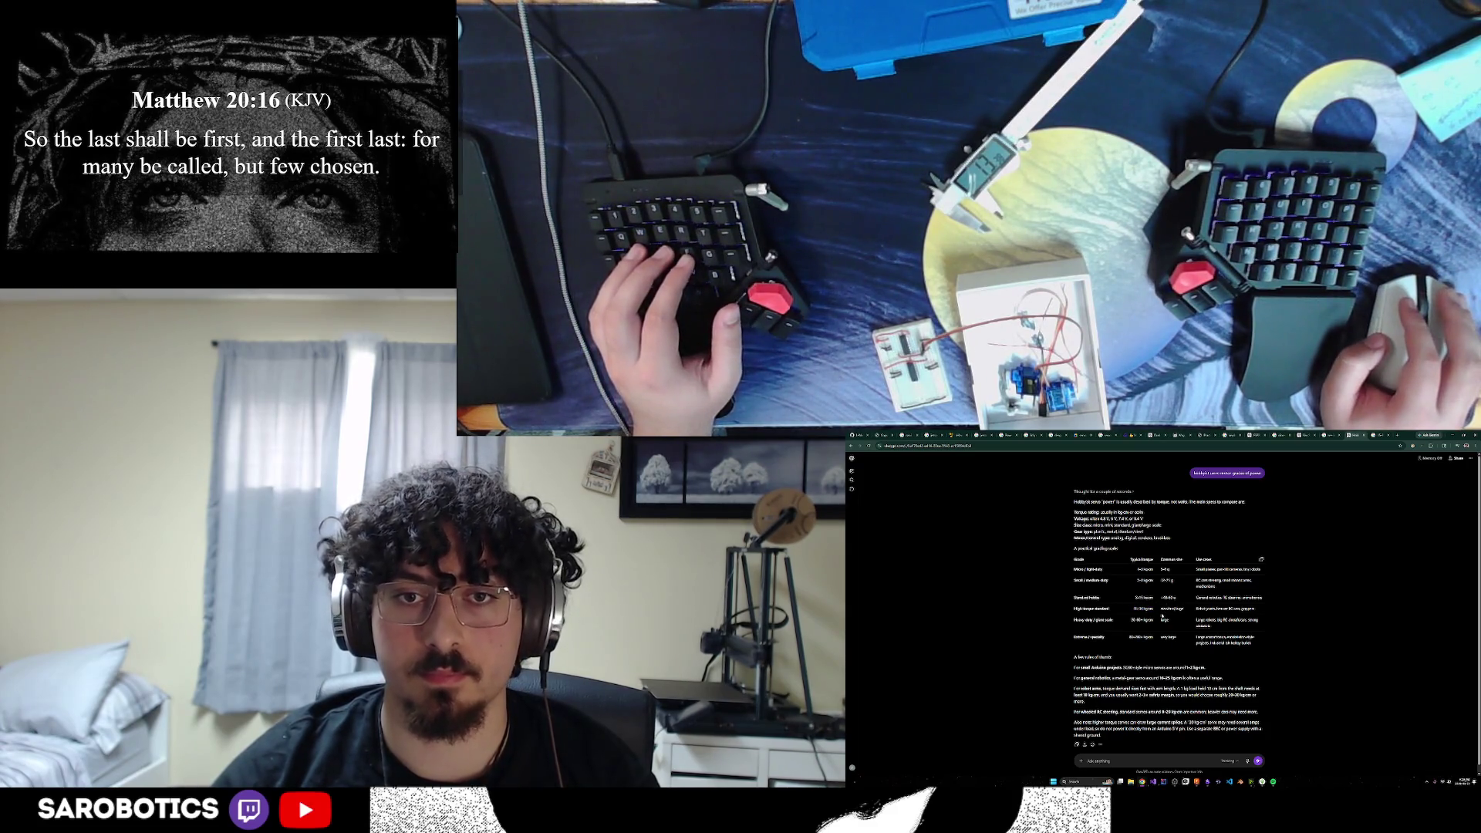
Search the web for 'High-torque standard servo' in a new tab
{"action": "left_click_drag", "start_coordinate": [1084, 609], "coordinate": [1075, 560]}
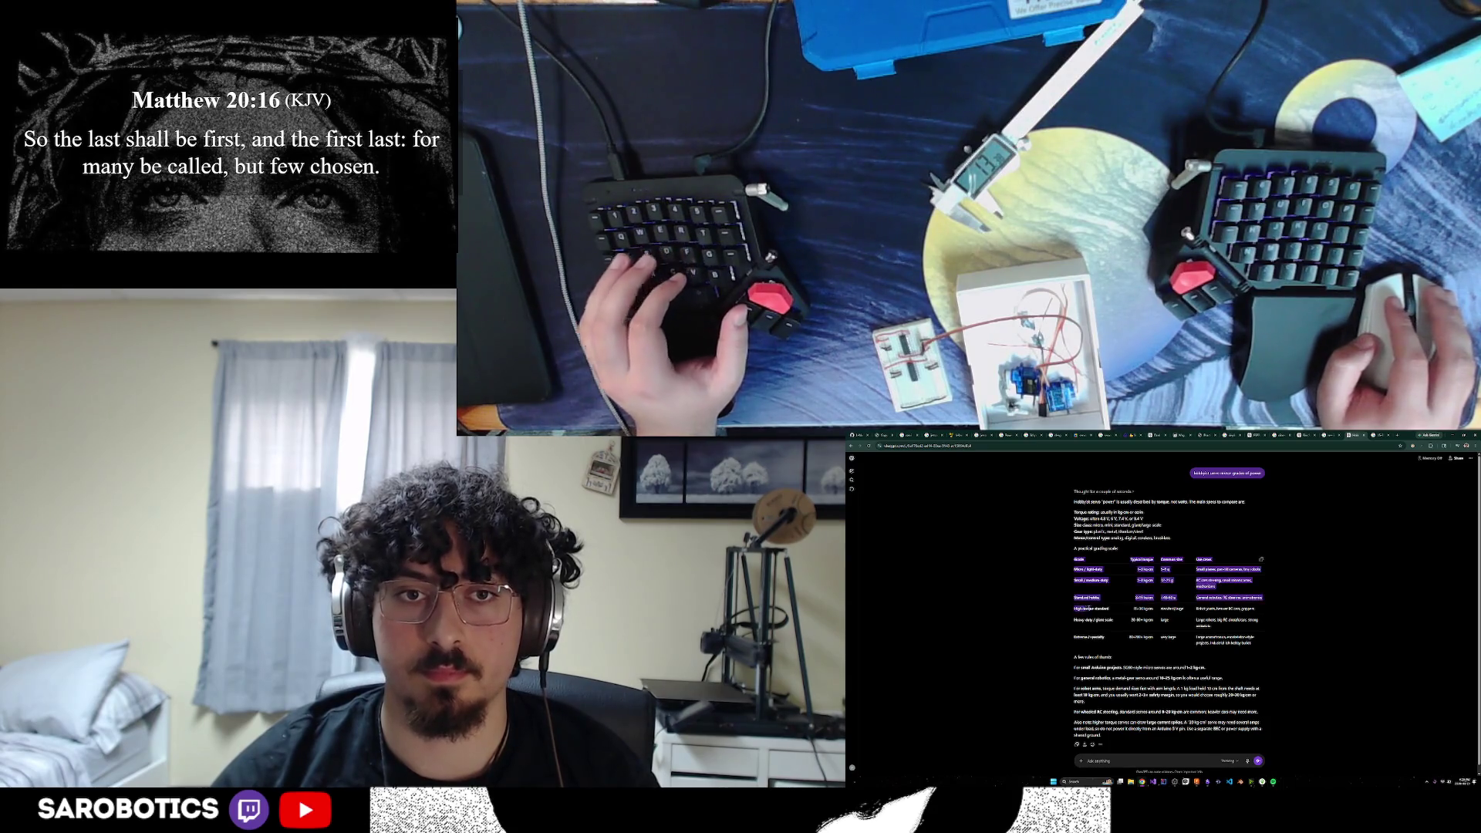
{"action": "left_click", "coordinate": [1107, 609]}
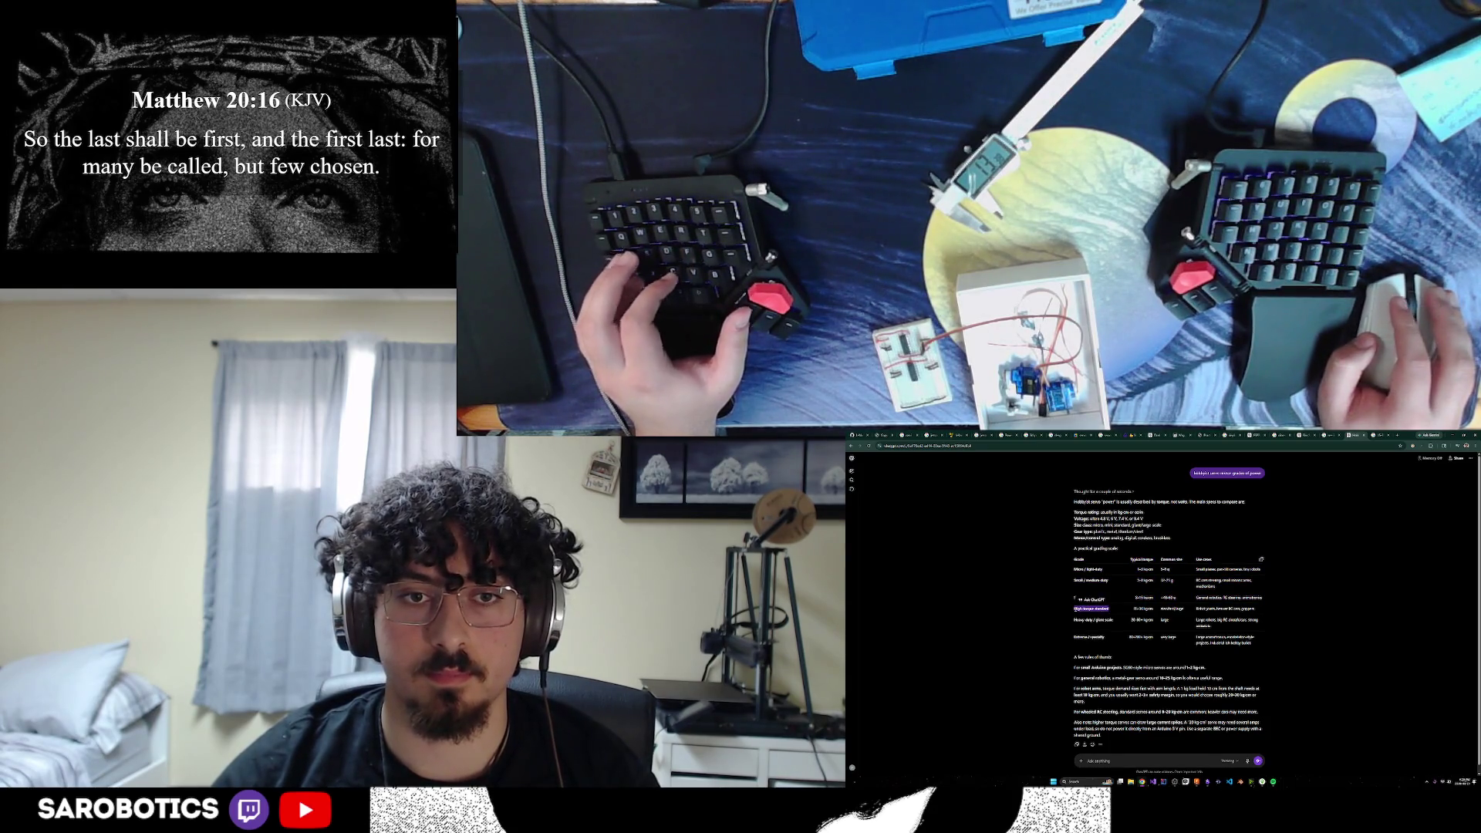
{"action": "left_click", "coordinate": [1396, 437]}
{"action": "type", "text": "High-torque standard servo"}
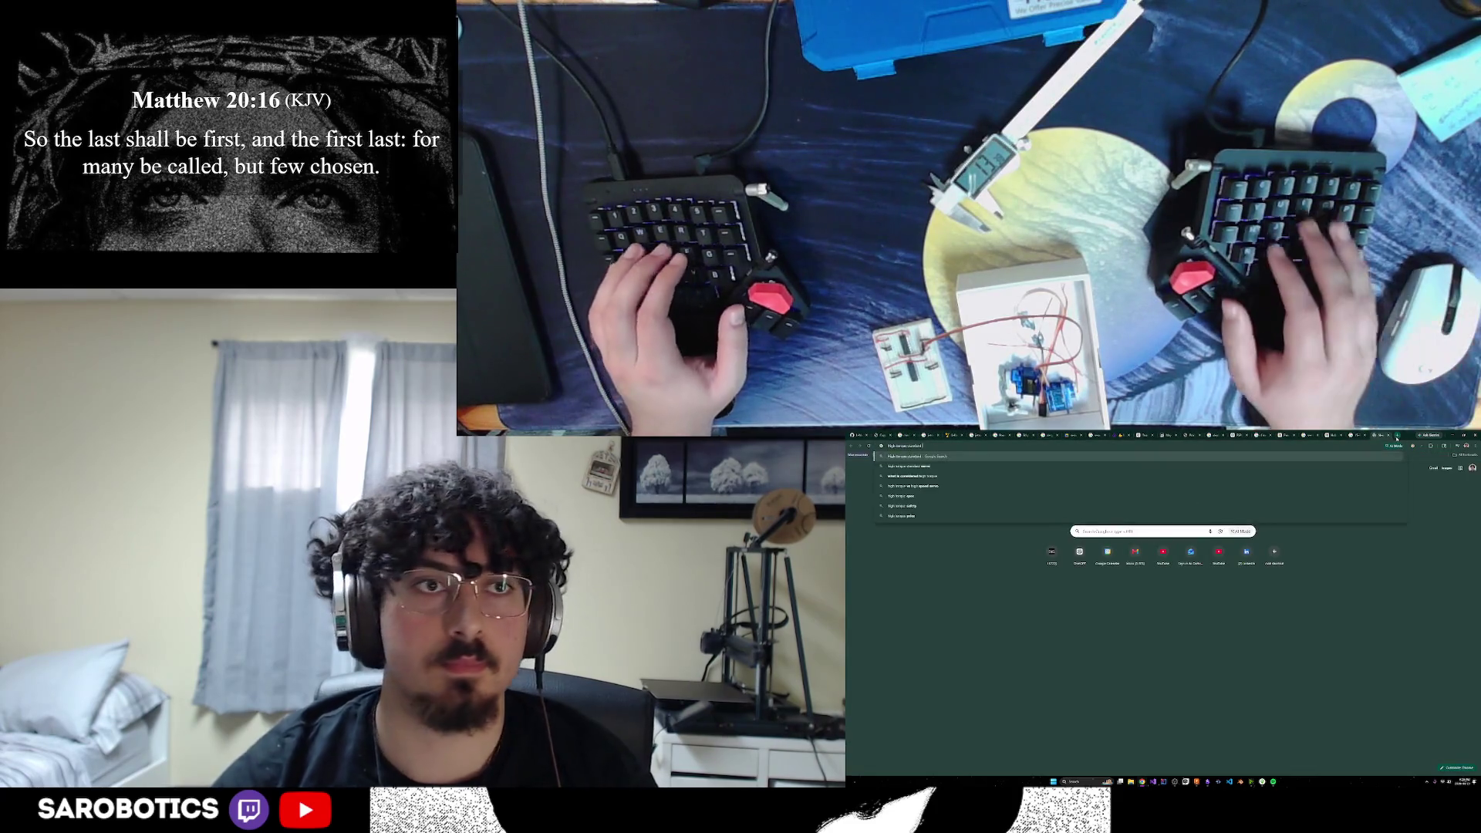
{"action": "key", "text": "Return"}
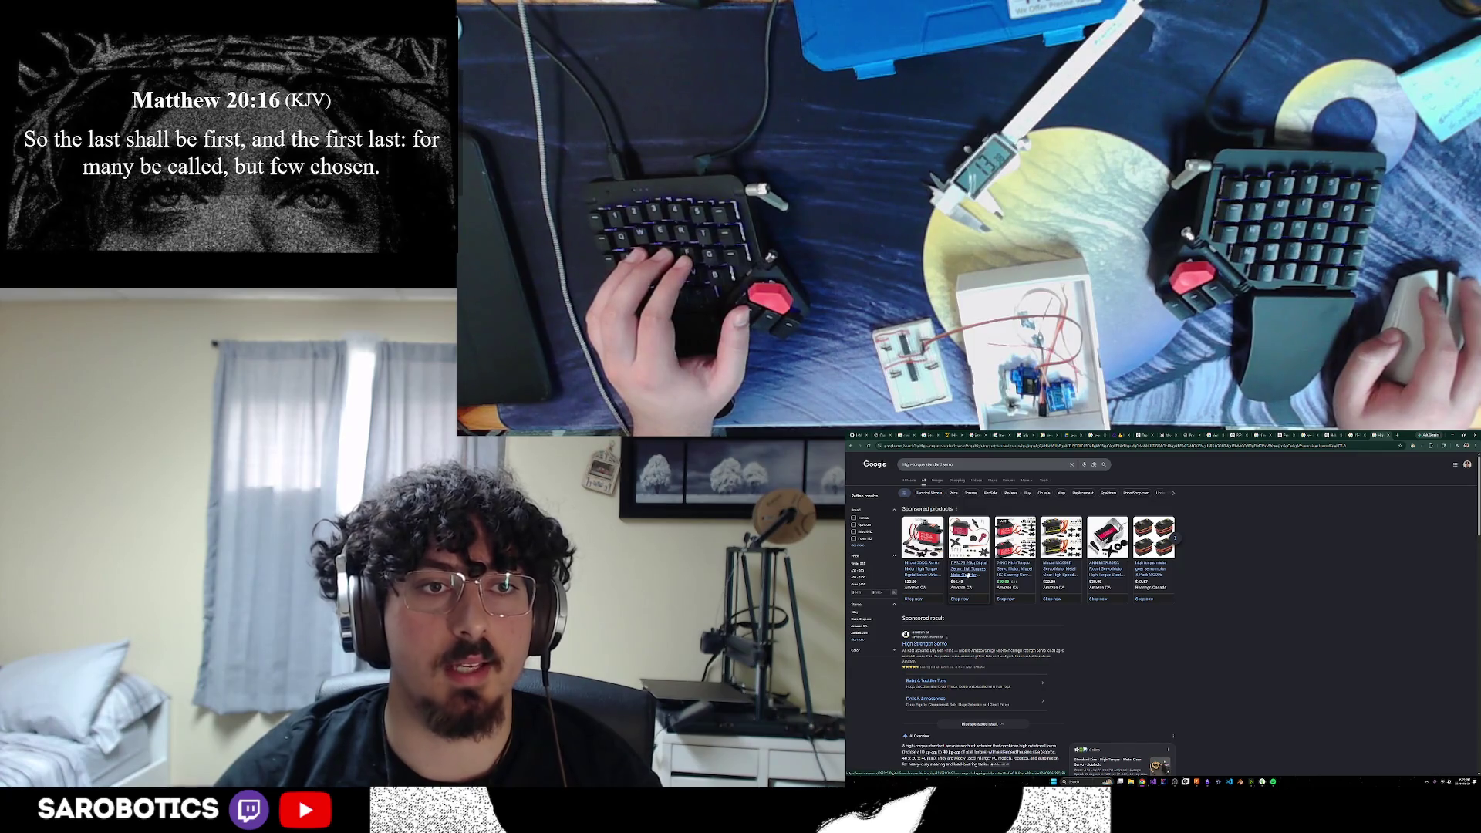
Copy the second sponsored servo's link and load it in the other browser window
{"action": "right_click", "coordinate": [968, 575]}
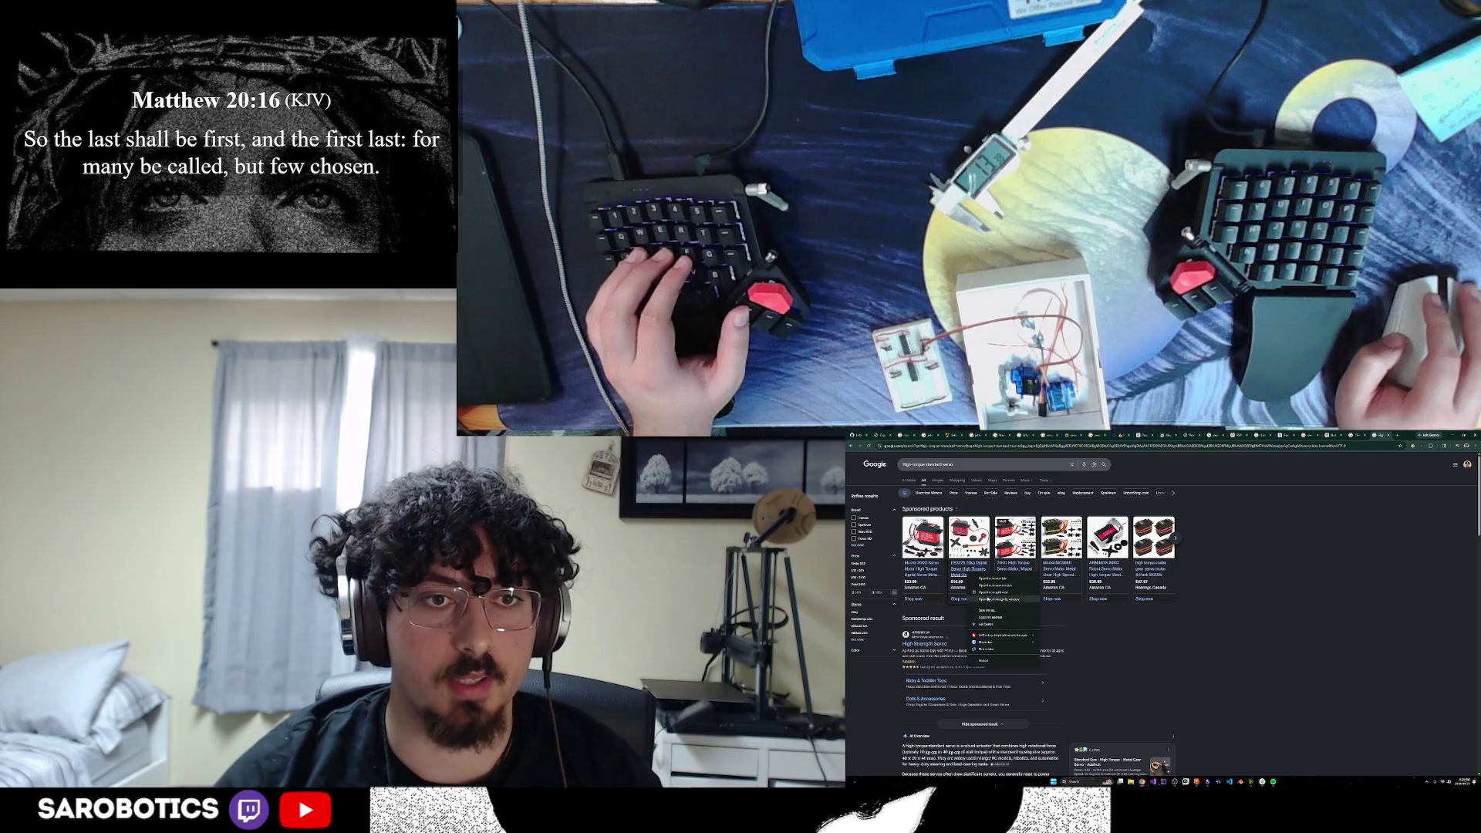
{"action": "left_click", "coordinate": [992, 579]}
{"action": "right_click", "coordinate": [964, 569]}
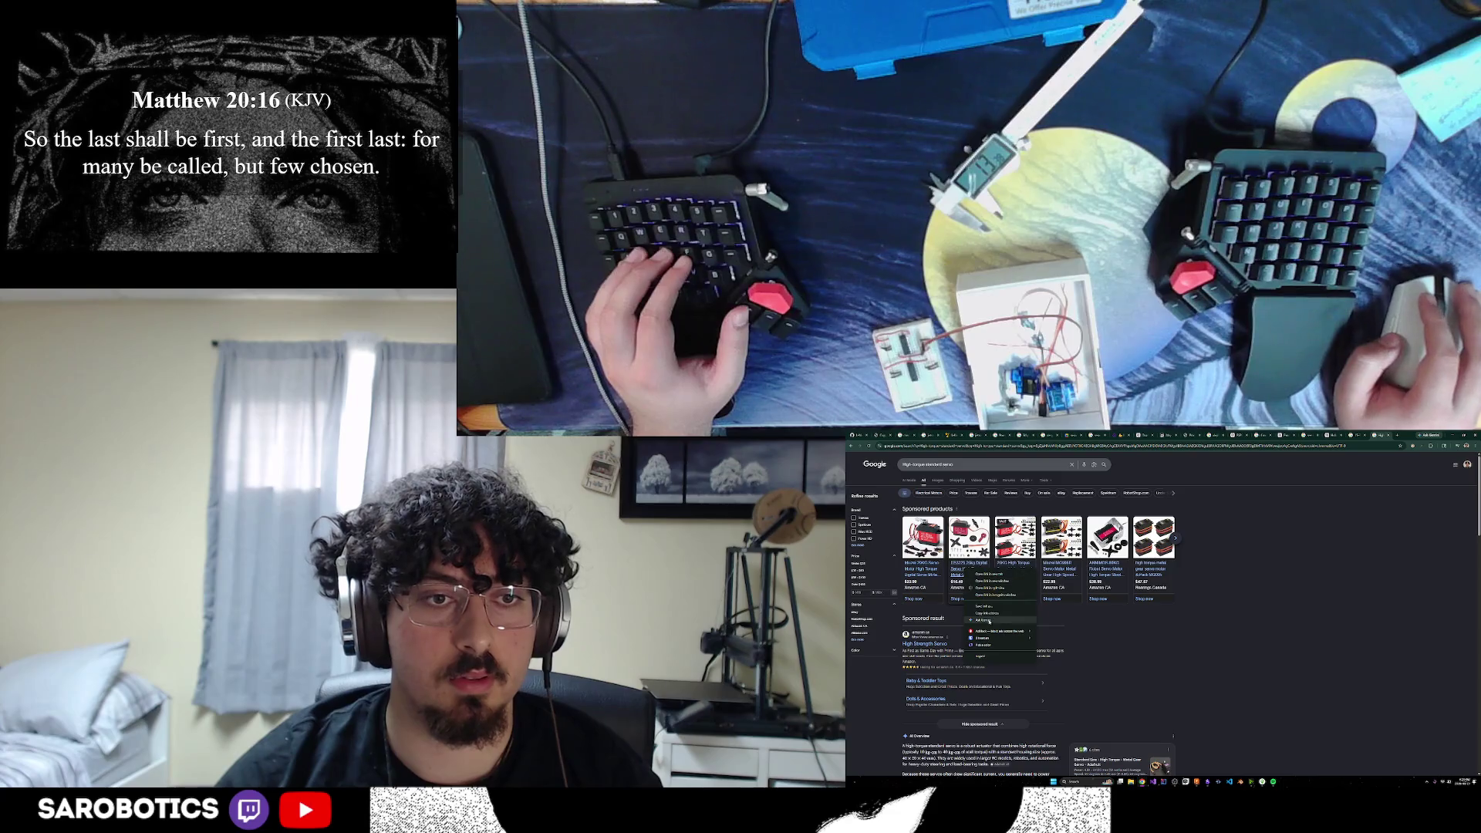
{"action": "left_click", "coordinate": [988, 613]}
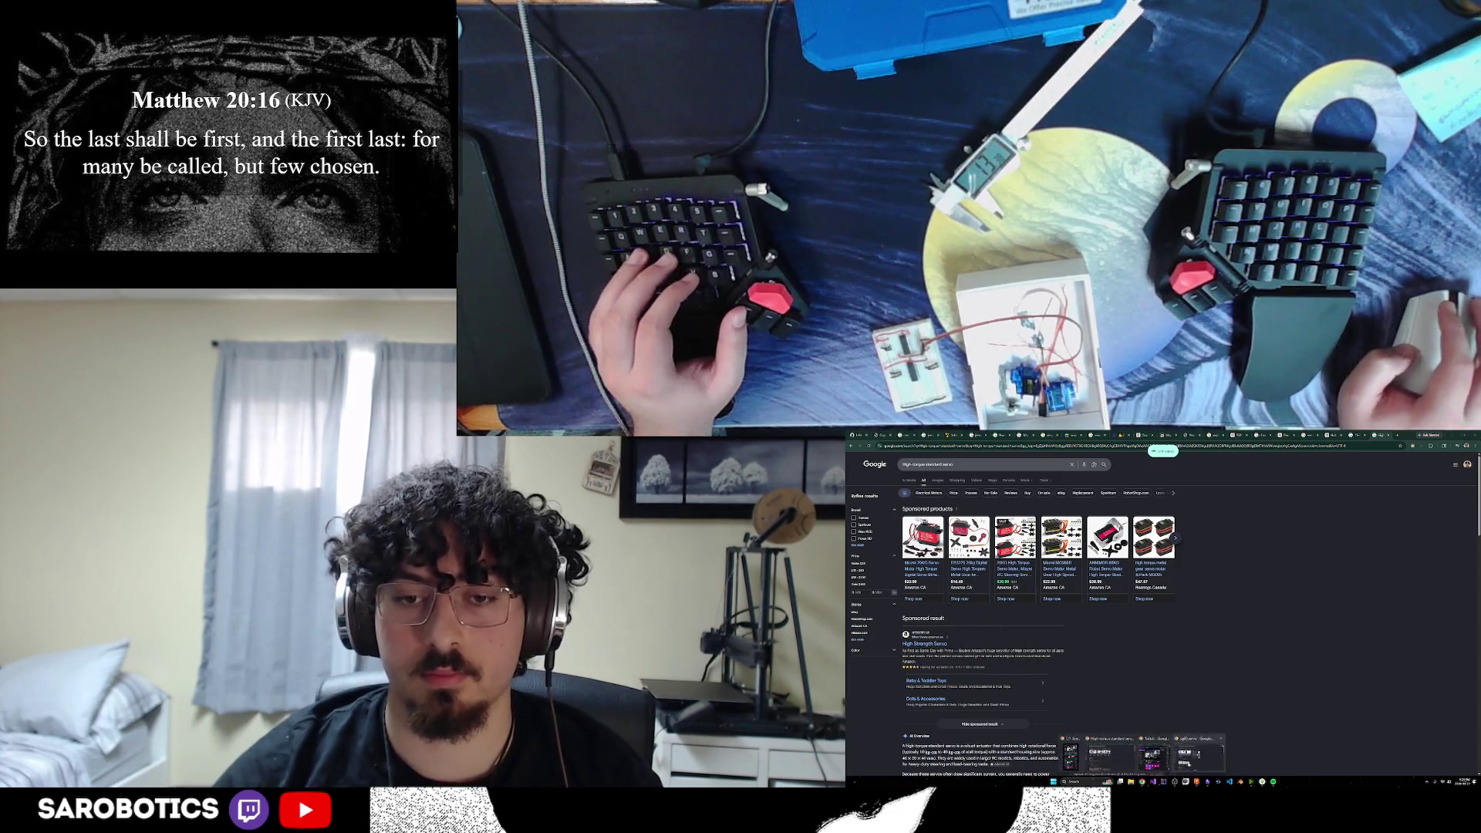
{"action": "key", "text": "alt+Tab"}
{"action": "left_click", "coordinate": [978, 449]}
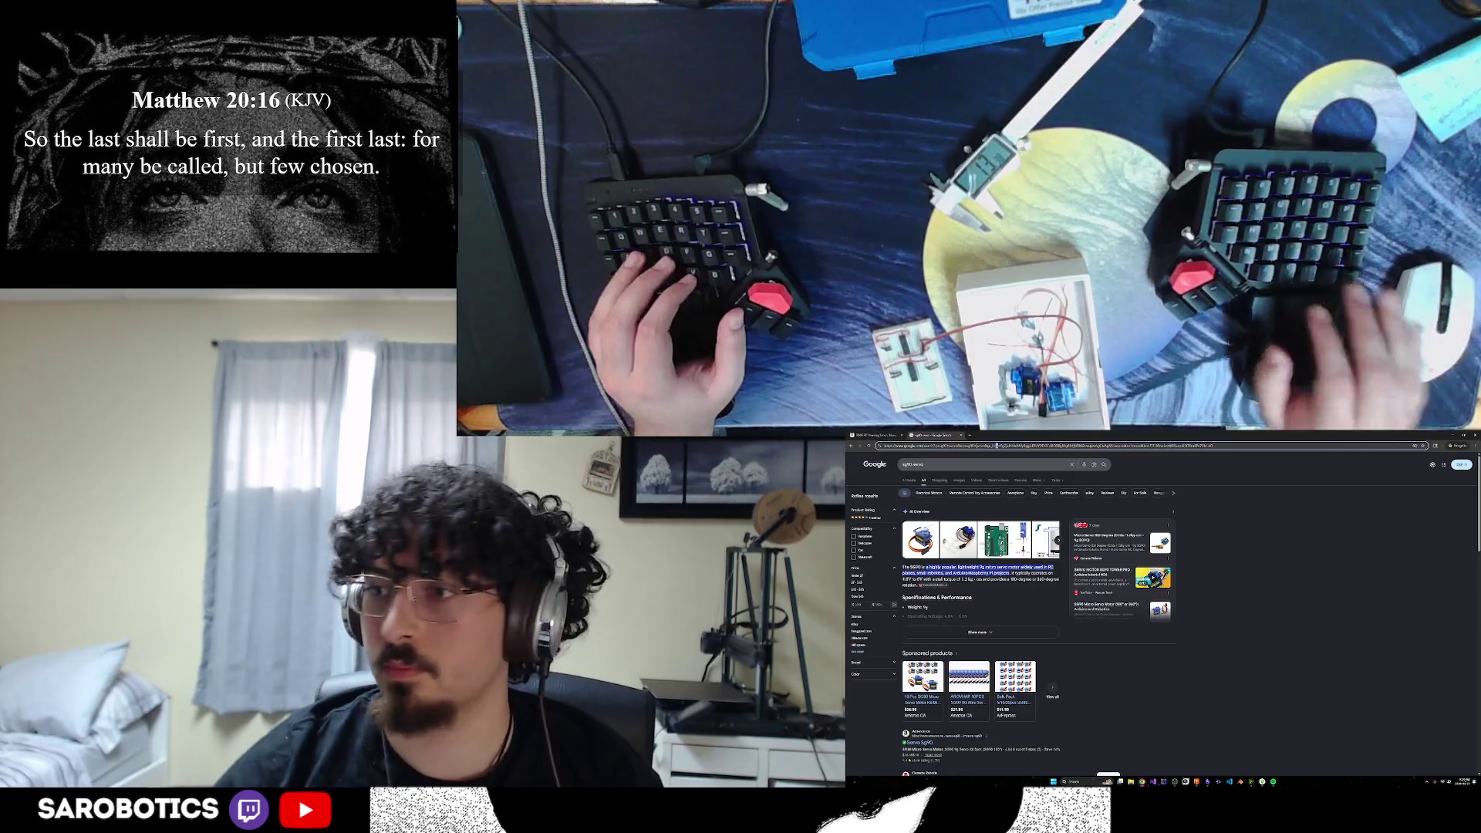
{"action": "key", "text": "ctrl+v"}
{"action": "key", "text": "Return"}
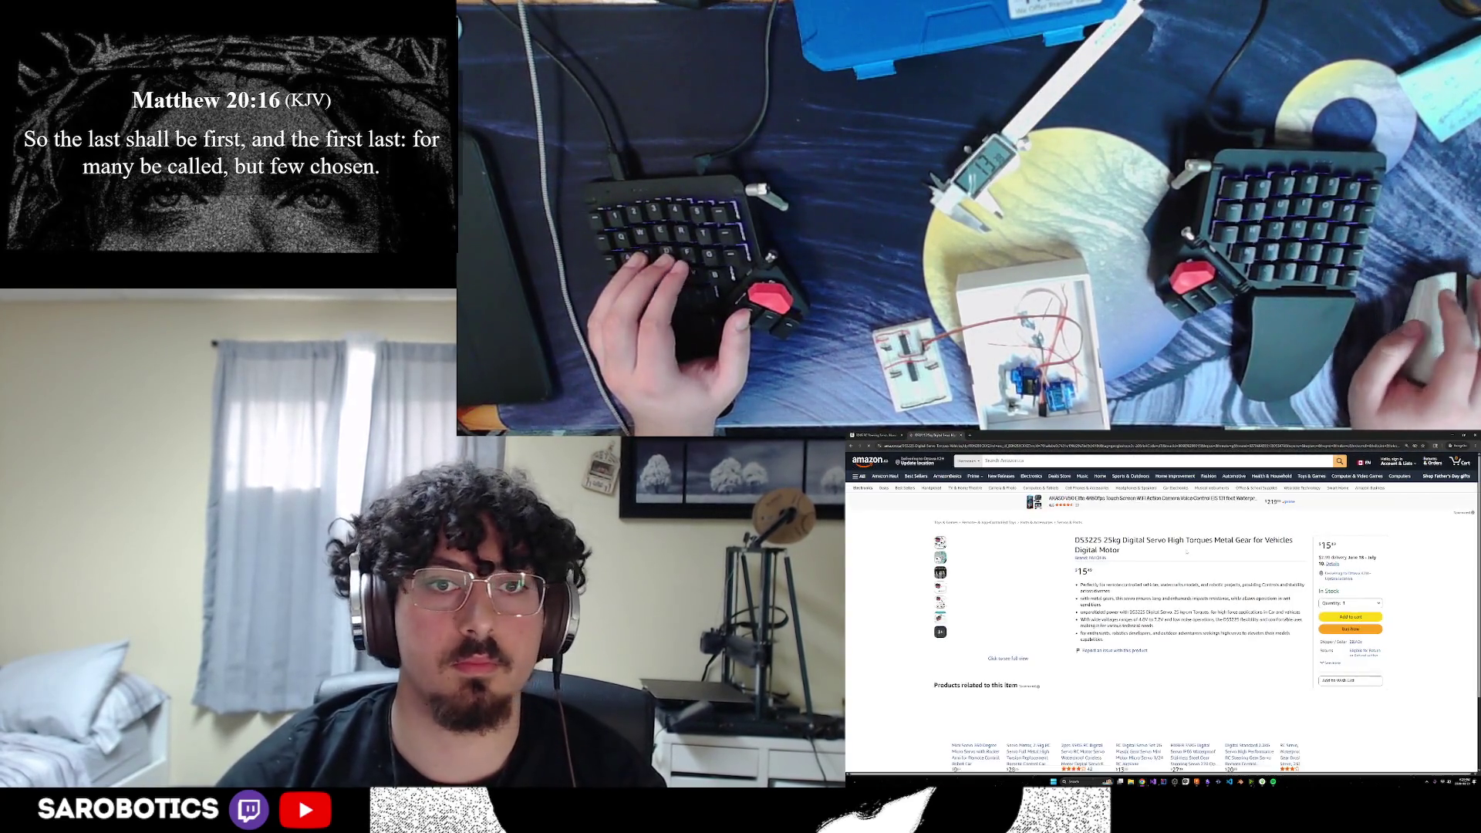
Select the DS3225 model name and paste it into a new private tab's search
{"action": "scroll", "coordinate": [1106, 536], "scroll_direction": "down", "scroll_amount": 1}
{"action": "left_click_drag", "start_coordinate": [1075, 497], "coordinate": [1109, 497]}
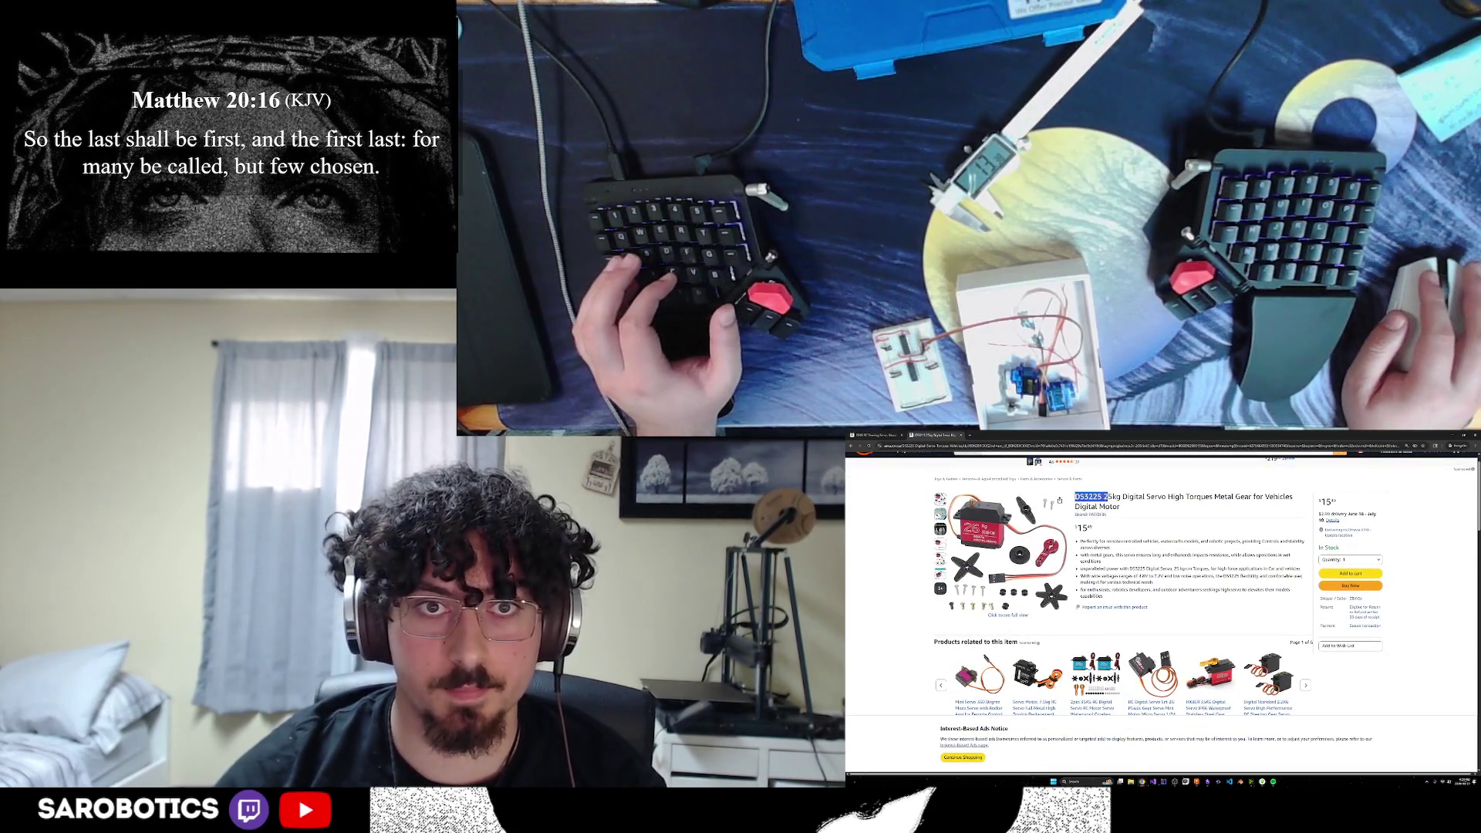
{"action": "key", "text": "ctrl+shift+n"}
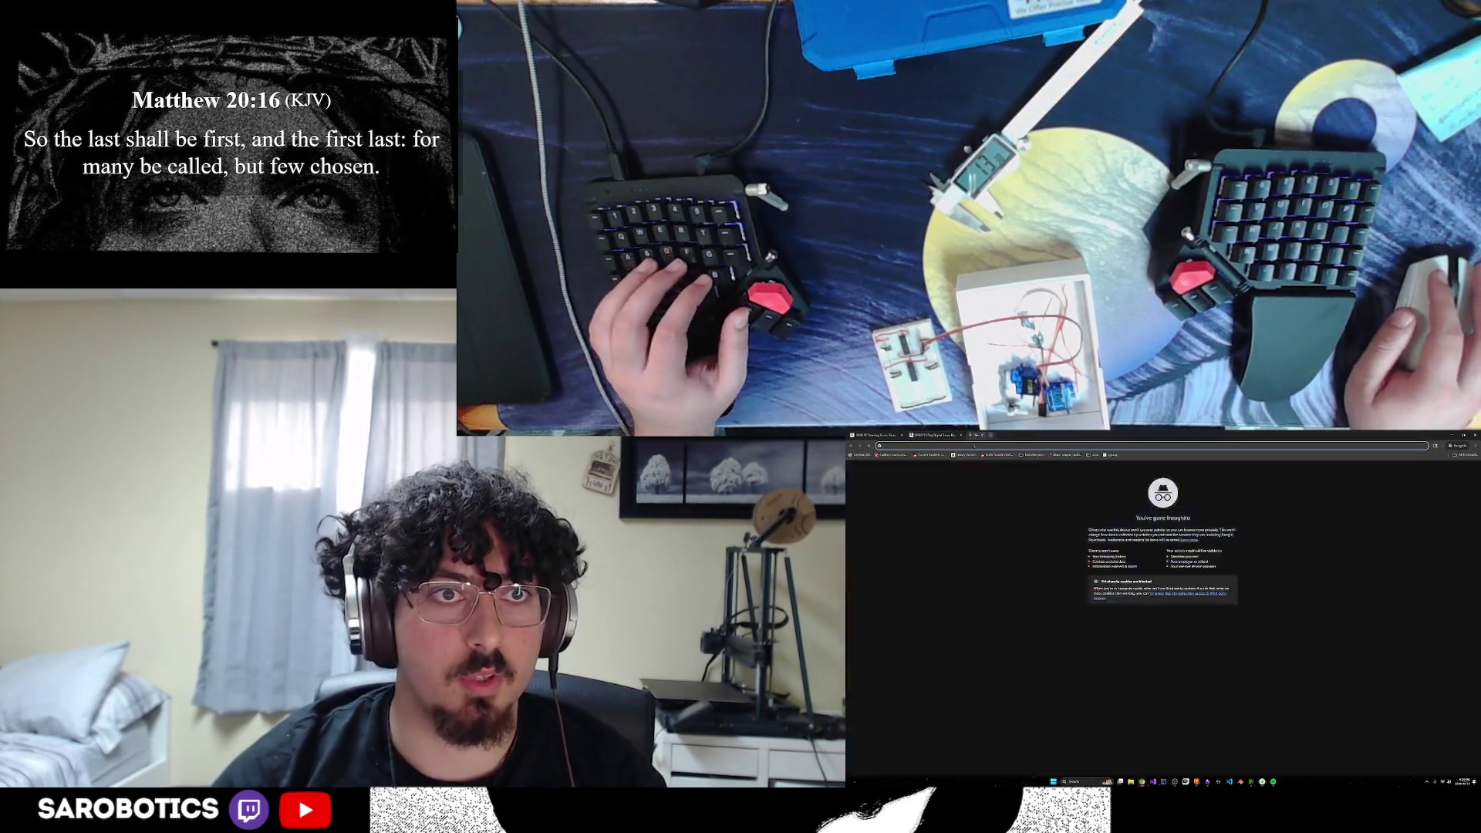
{"action": "key", "text": "ctrl+shift+Tab"}
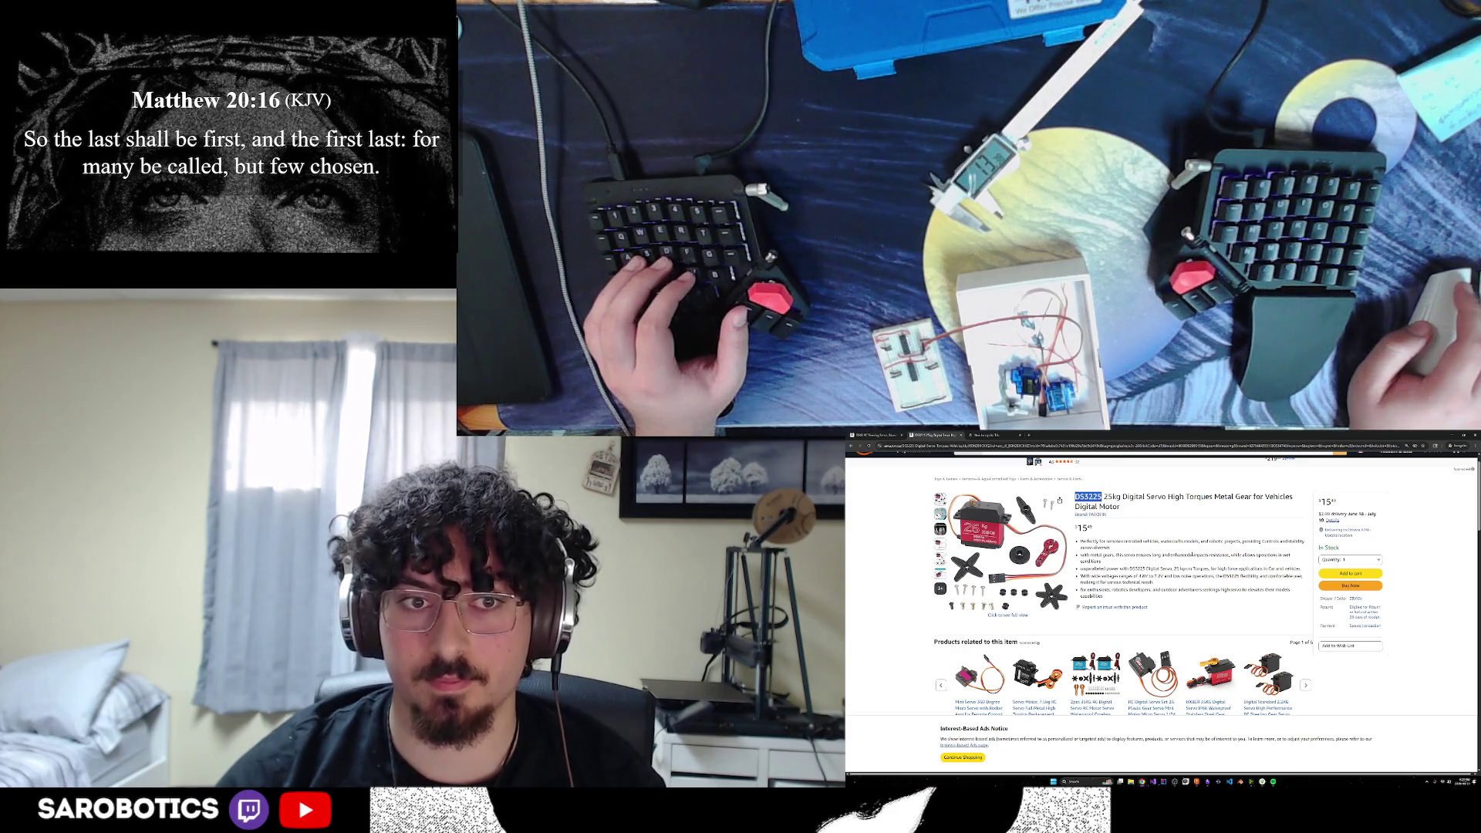
{"action": "key", "text": "ctrl+Tab"}
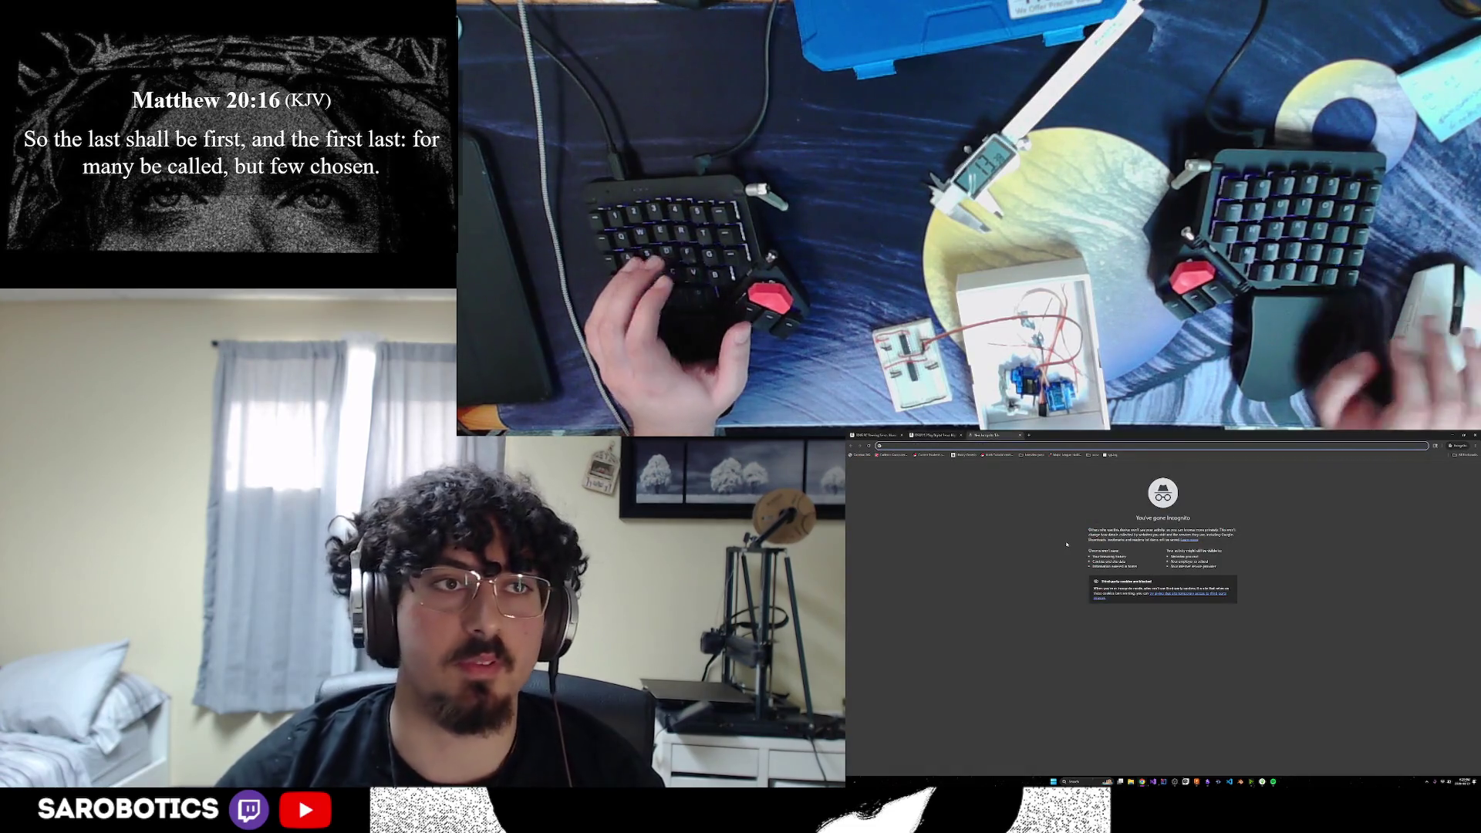
{"action": "key", "text": "ctrl+v"}
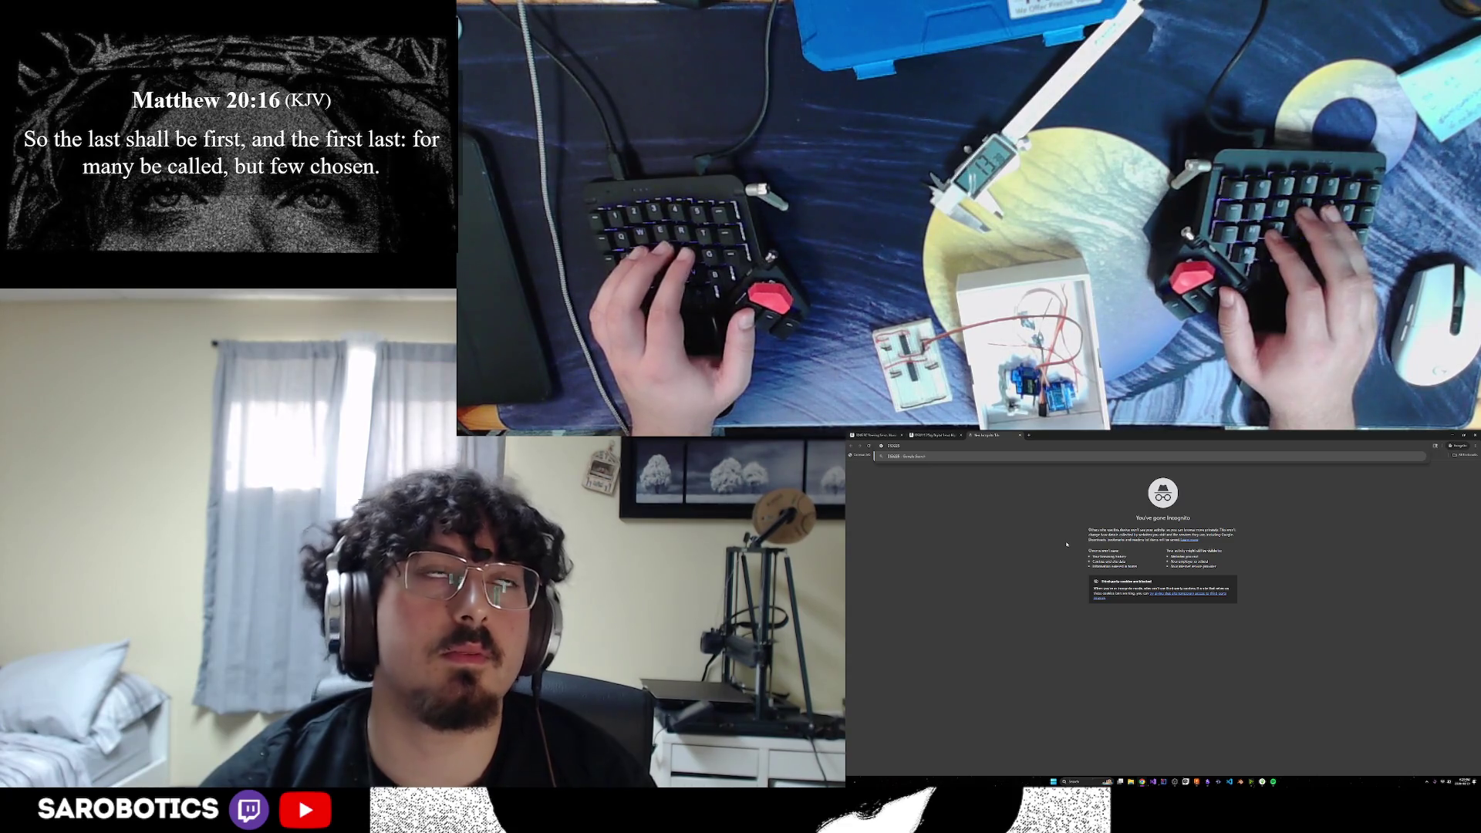
Search 'DS3225 3d model' and look over the GrabCAD Servo DS3225 25KG page
{"action": "type", "text": "3d model"}
{"action": "key", "text": "Return"}
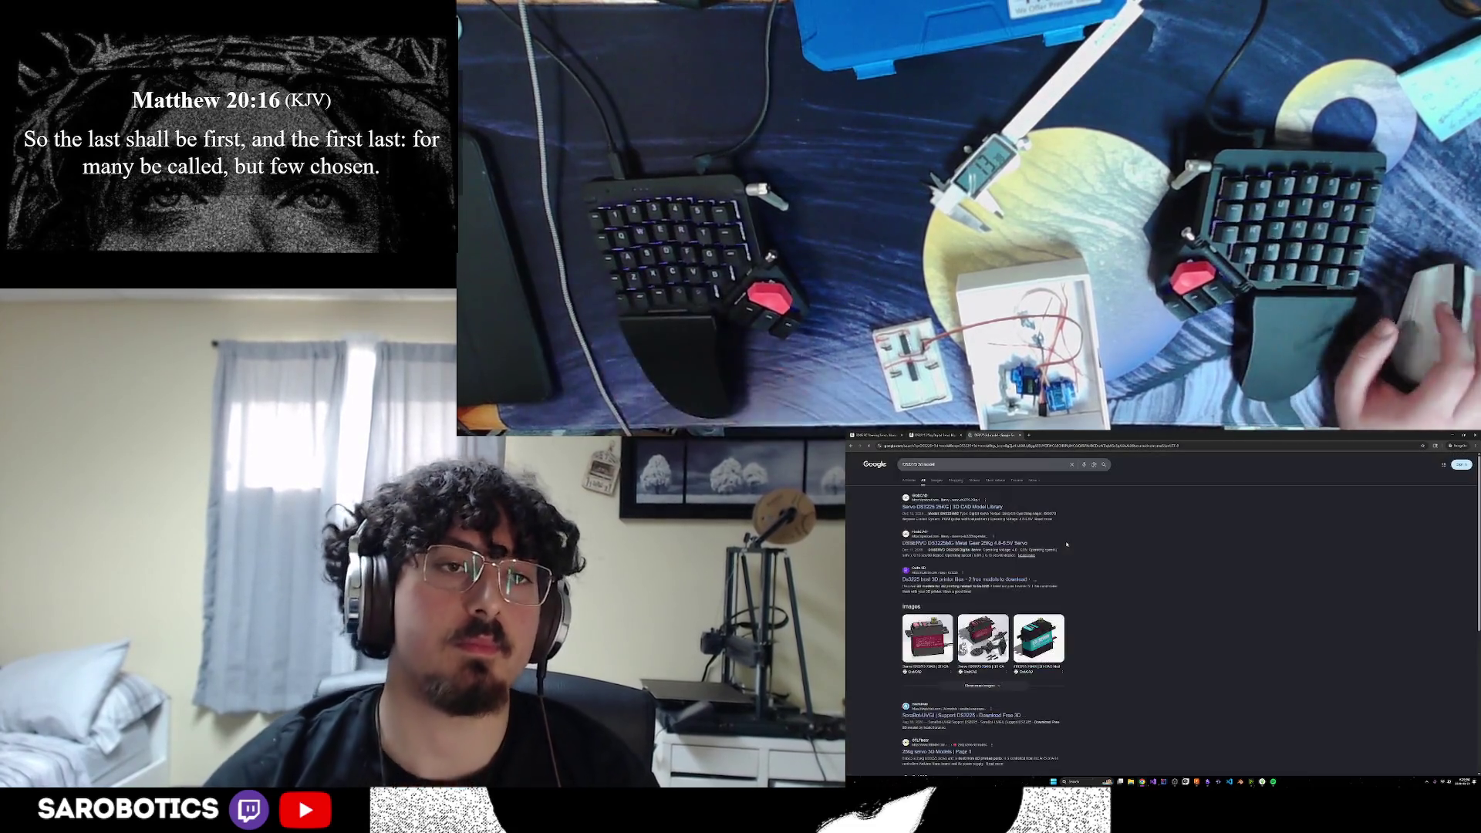
{"action": "left_click", "coordinate": [953, 507]}
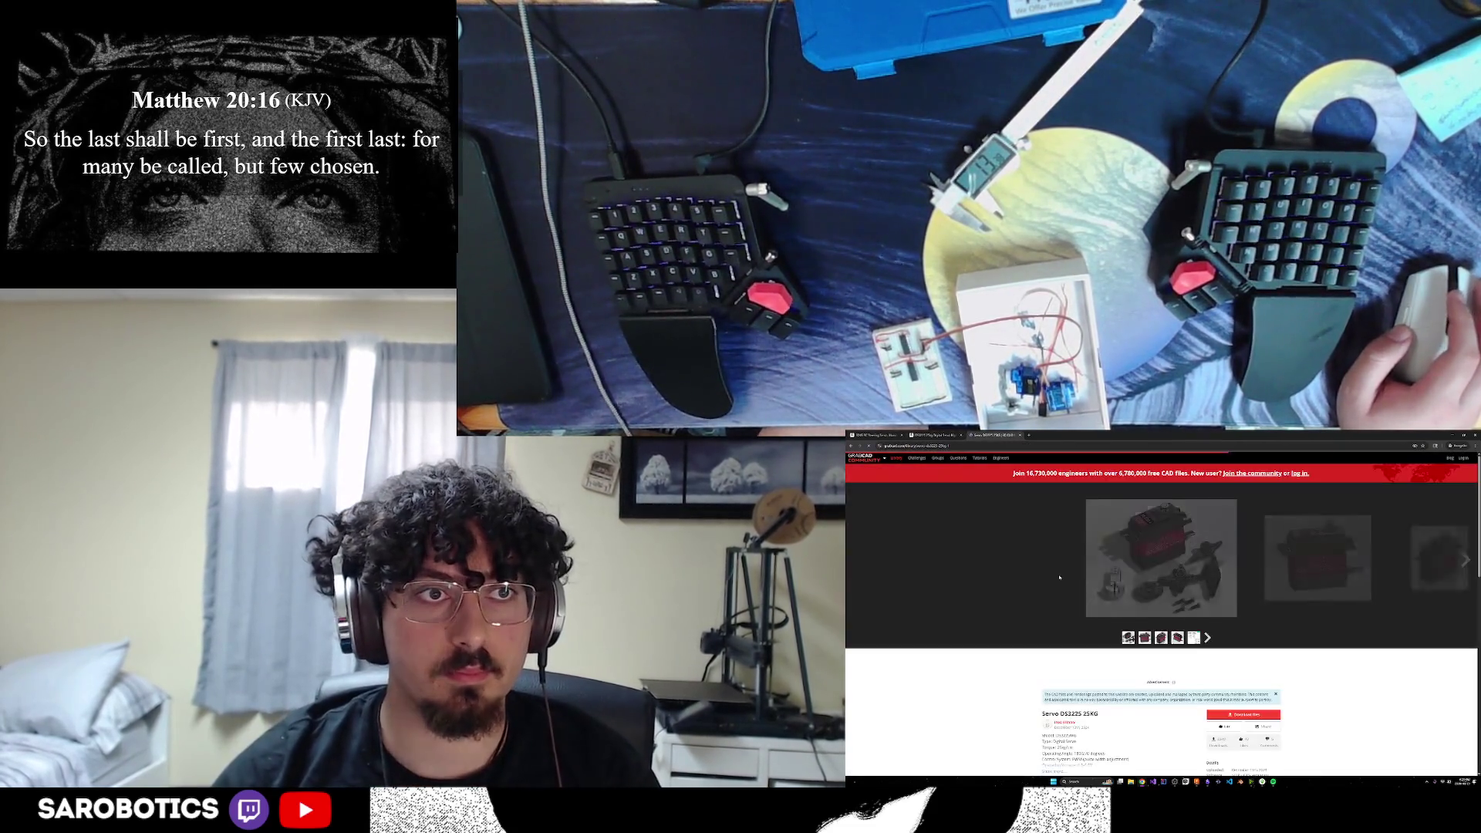
{"action": "scroll", "coordinate": [1163, 614], "scroll_direction": "down", "scroll_amount": 1}
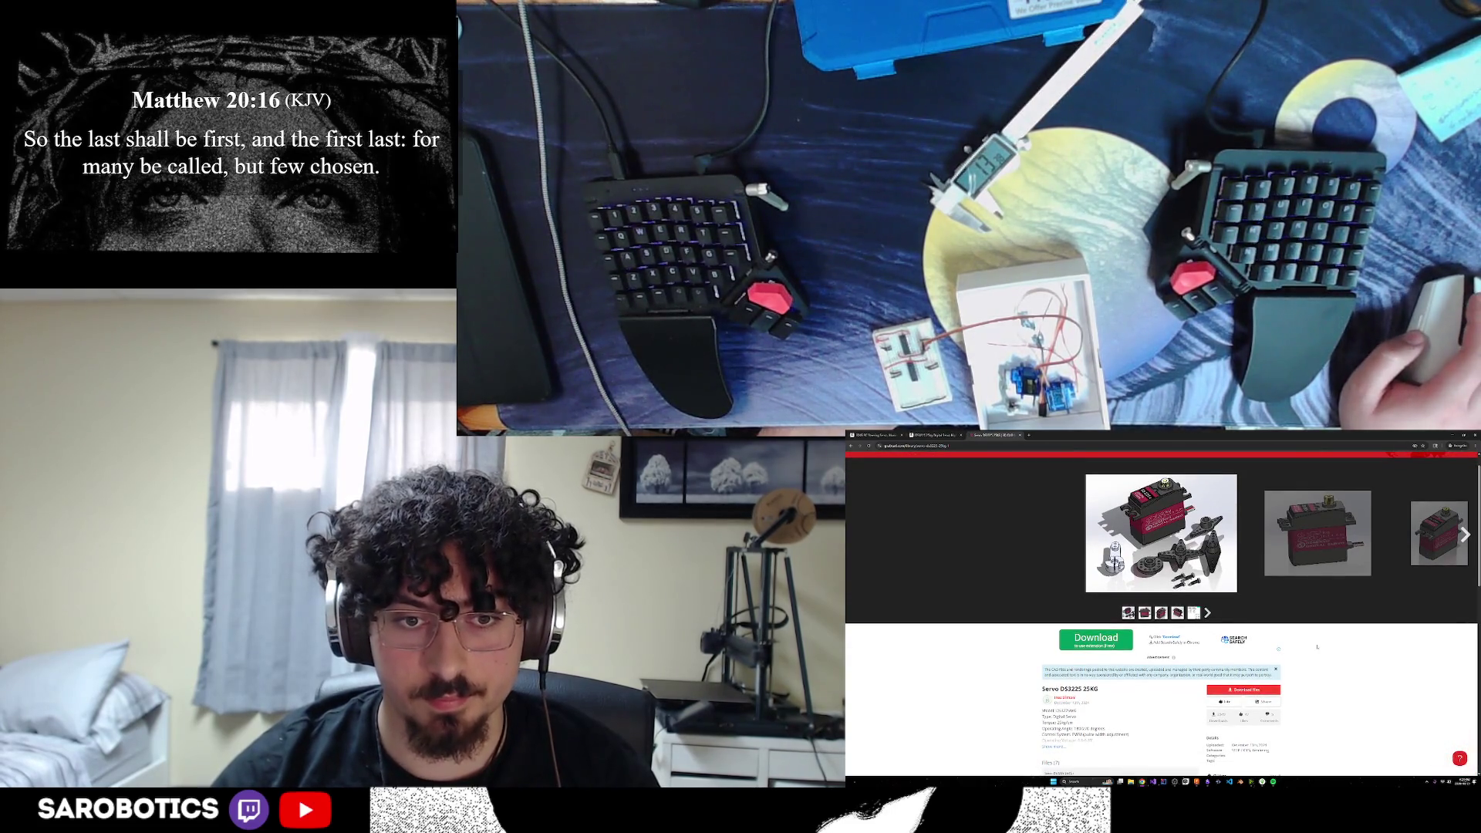
{"action": "scroll", "coordinate": [1317, 646], "scroll_direction": "down", "scroll_amount": 5}
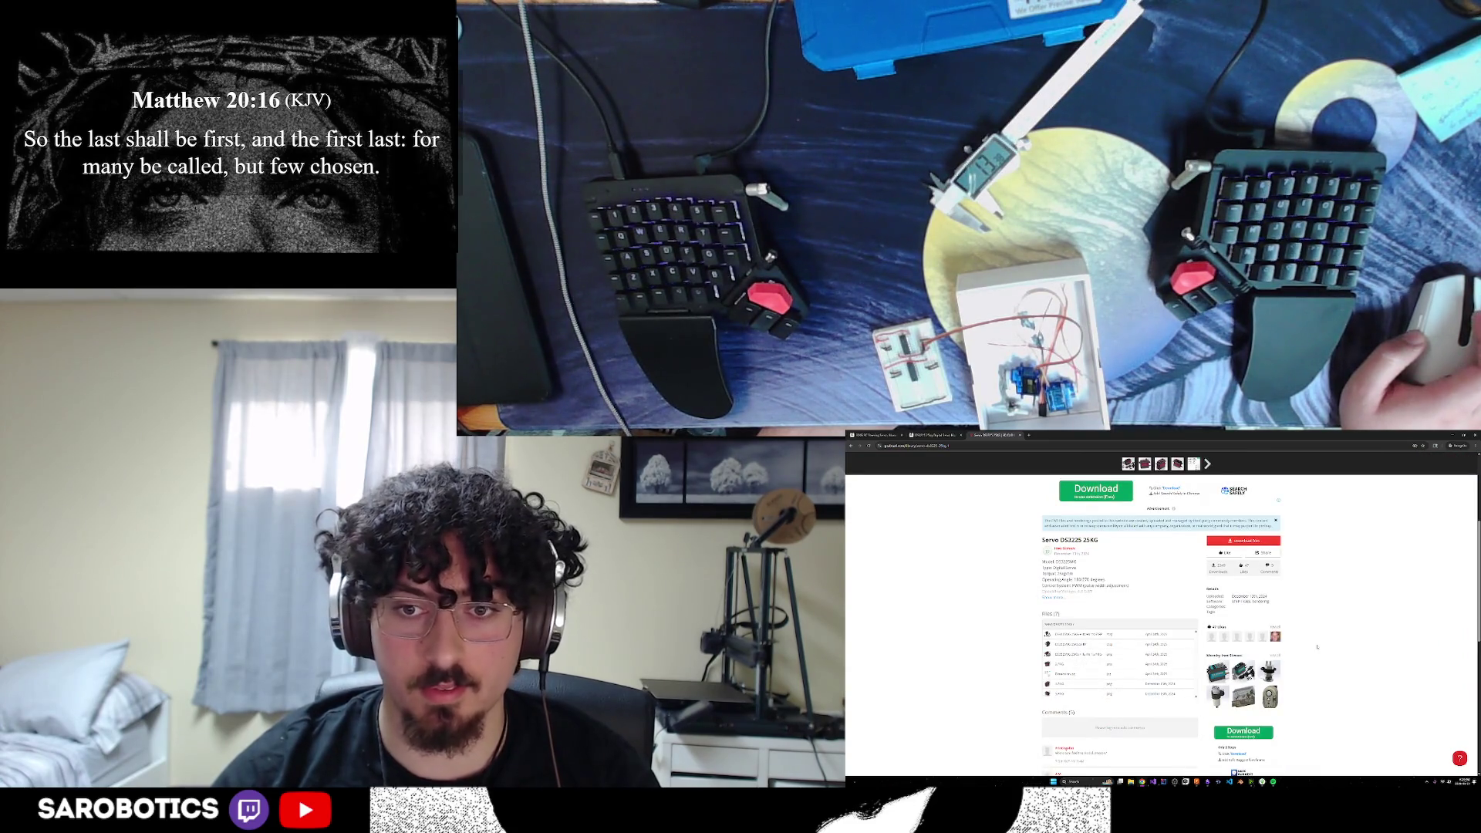
{"action": "scroll", "coordinate": [1317, 647], "scroll_direction": "up", "scroll_amount": 6}
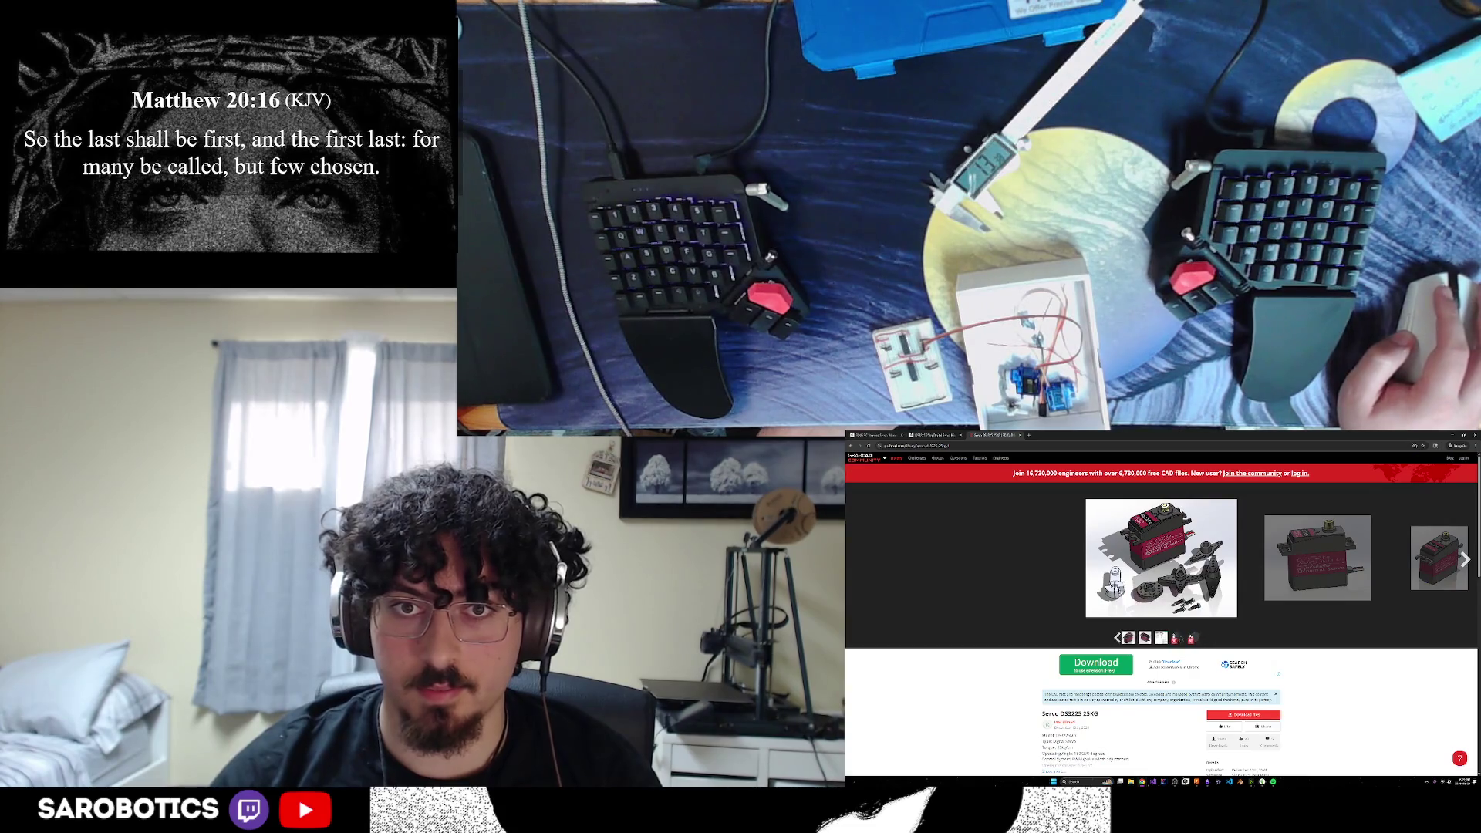
{"action": "key", "text": "alt+Left"}
Add 'stl' to the search and open the Cults3D DS3225 STL files result
{"action": "left_click", "coordinate": [981, 466]}
{"action": "type", "text": "stl"}
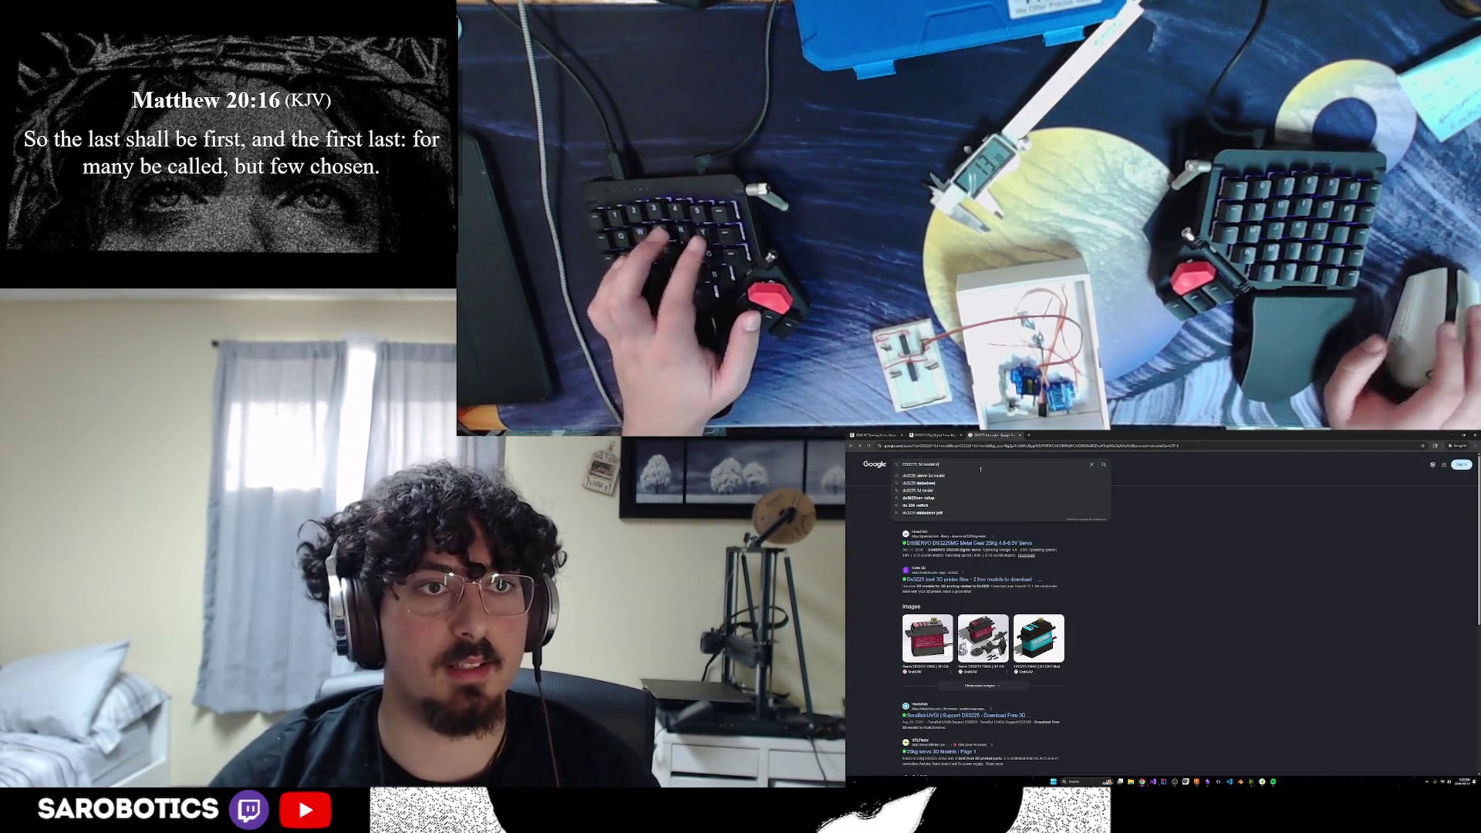
{"action": "key", "text": "Return"}
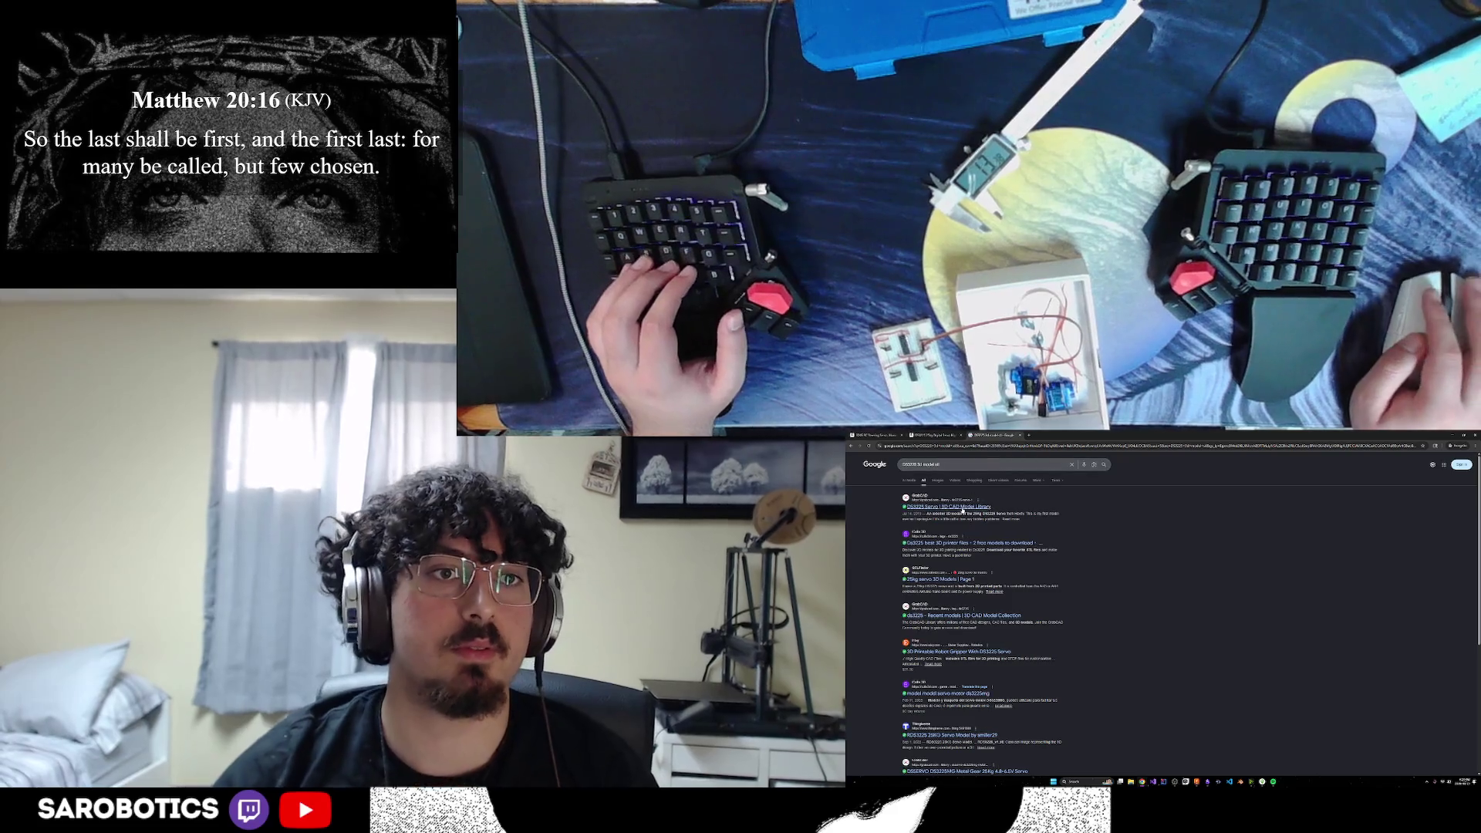
{"action": "left_click", "coordinate": [970, 545]}
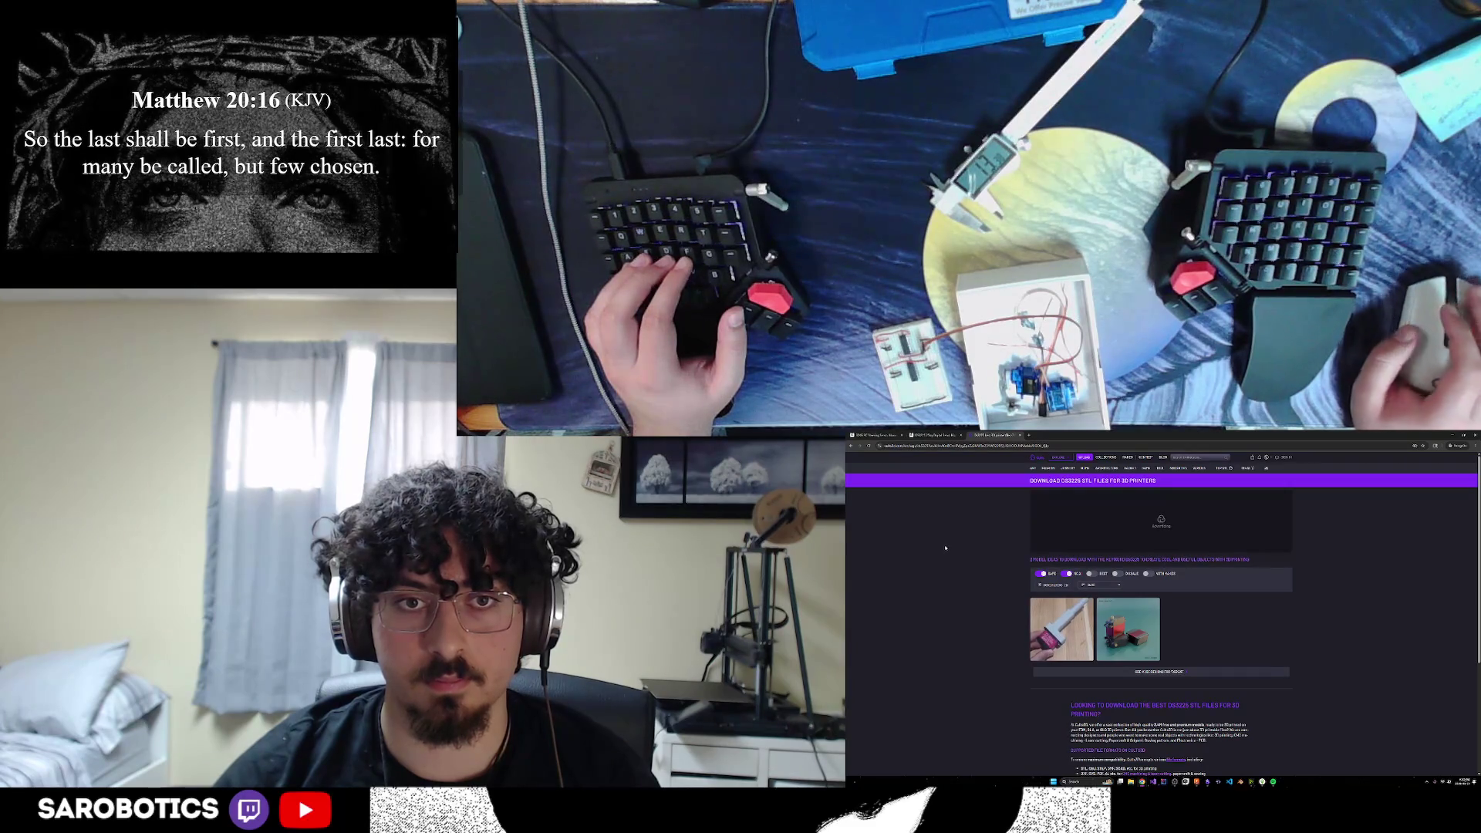
Open the GrabCAD DS3225 Servo model page, briefly checking the Amazon tab
{"action": "left_click", "coordinate": [852, 446]}
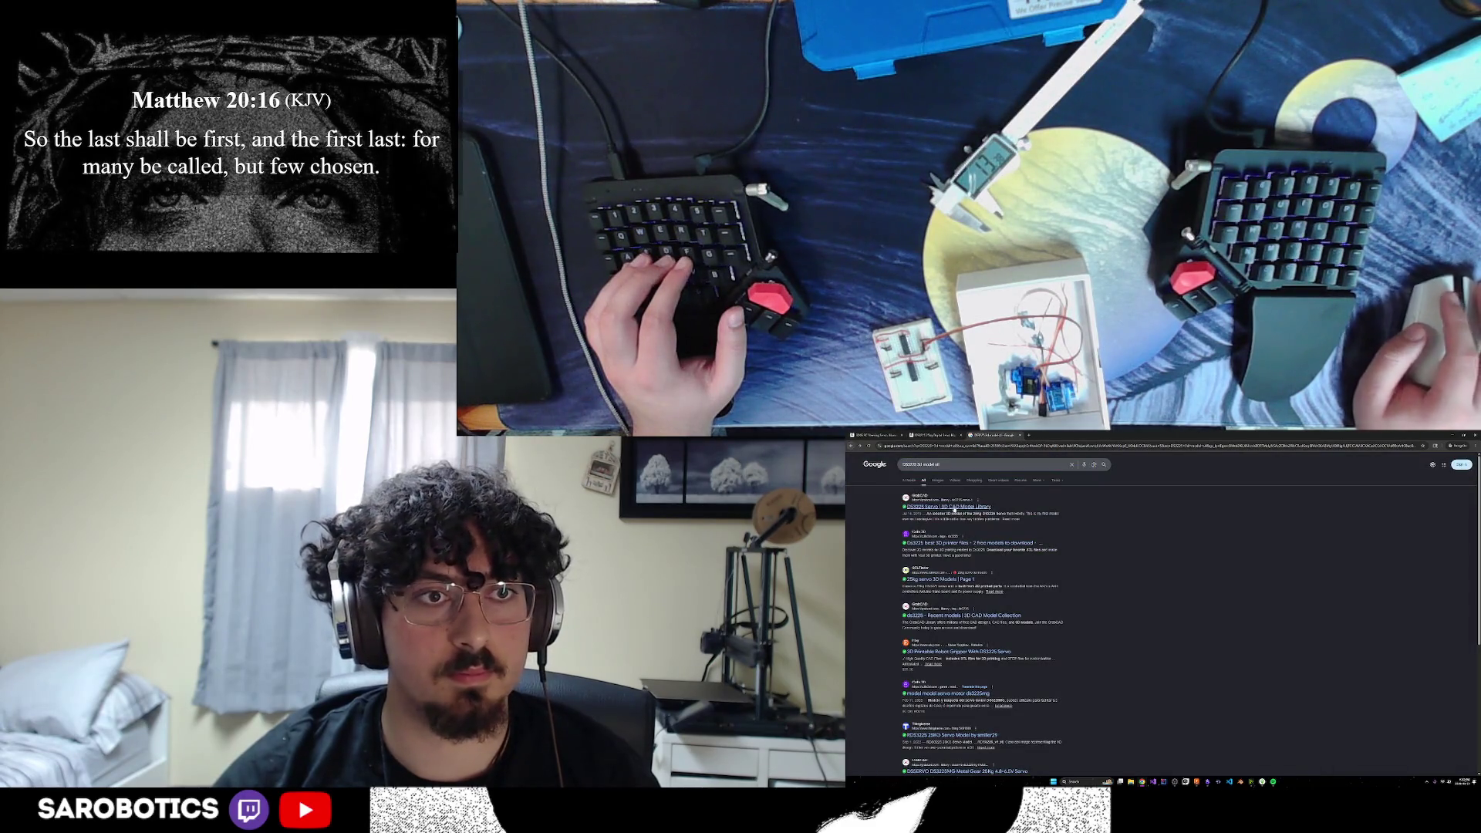
{"action": "left_click", "coordinate": [949, 510]}
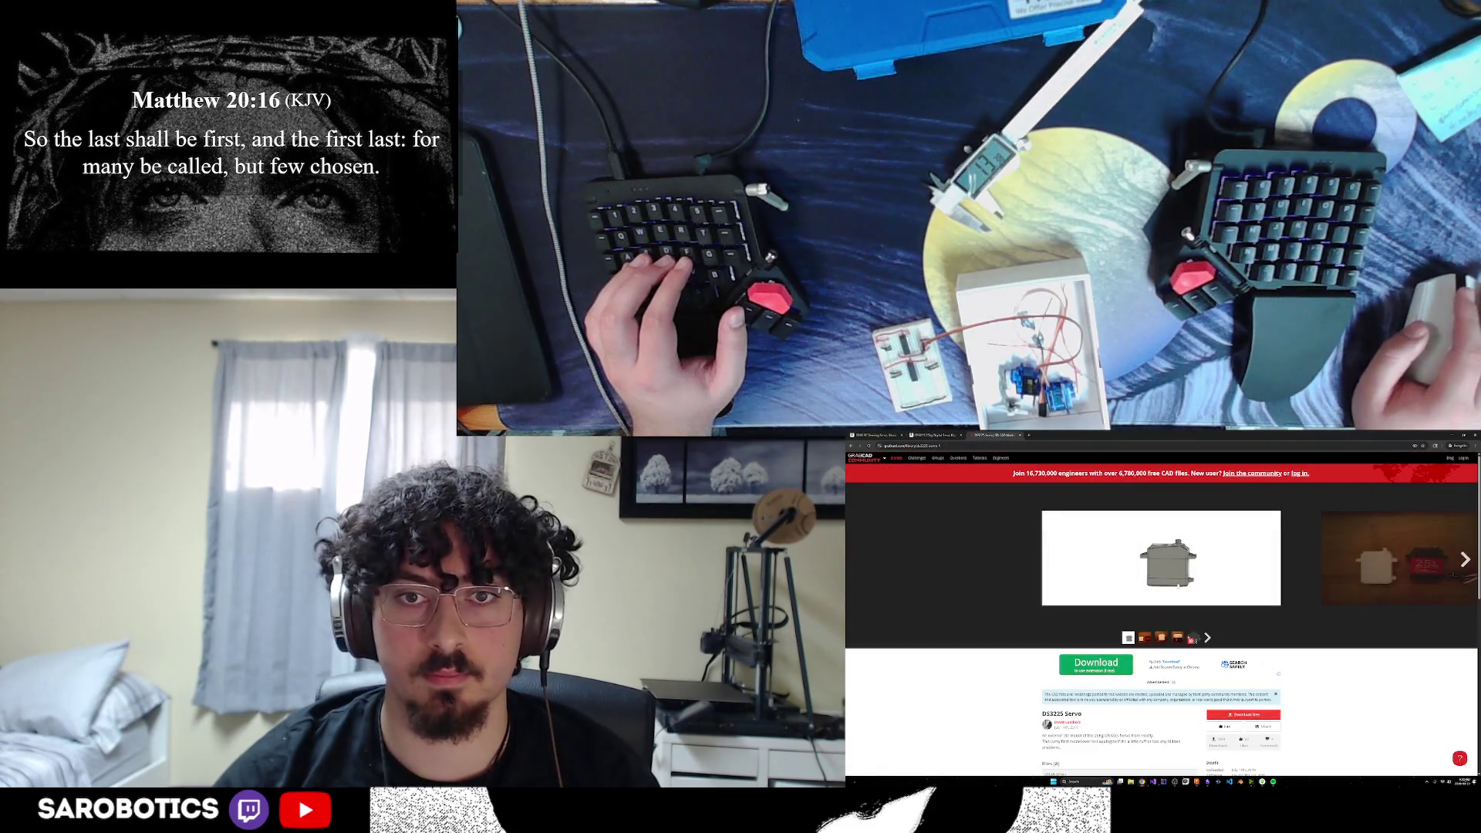
{"action": "scroll", "coordinate": [1256, 589], "scroll_direction": "down", "scroll_amount": 1}
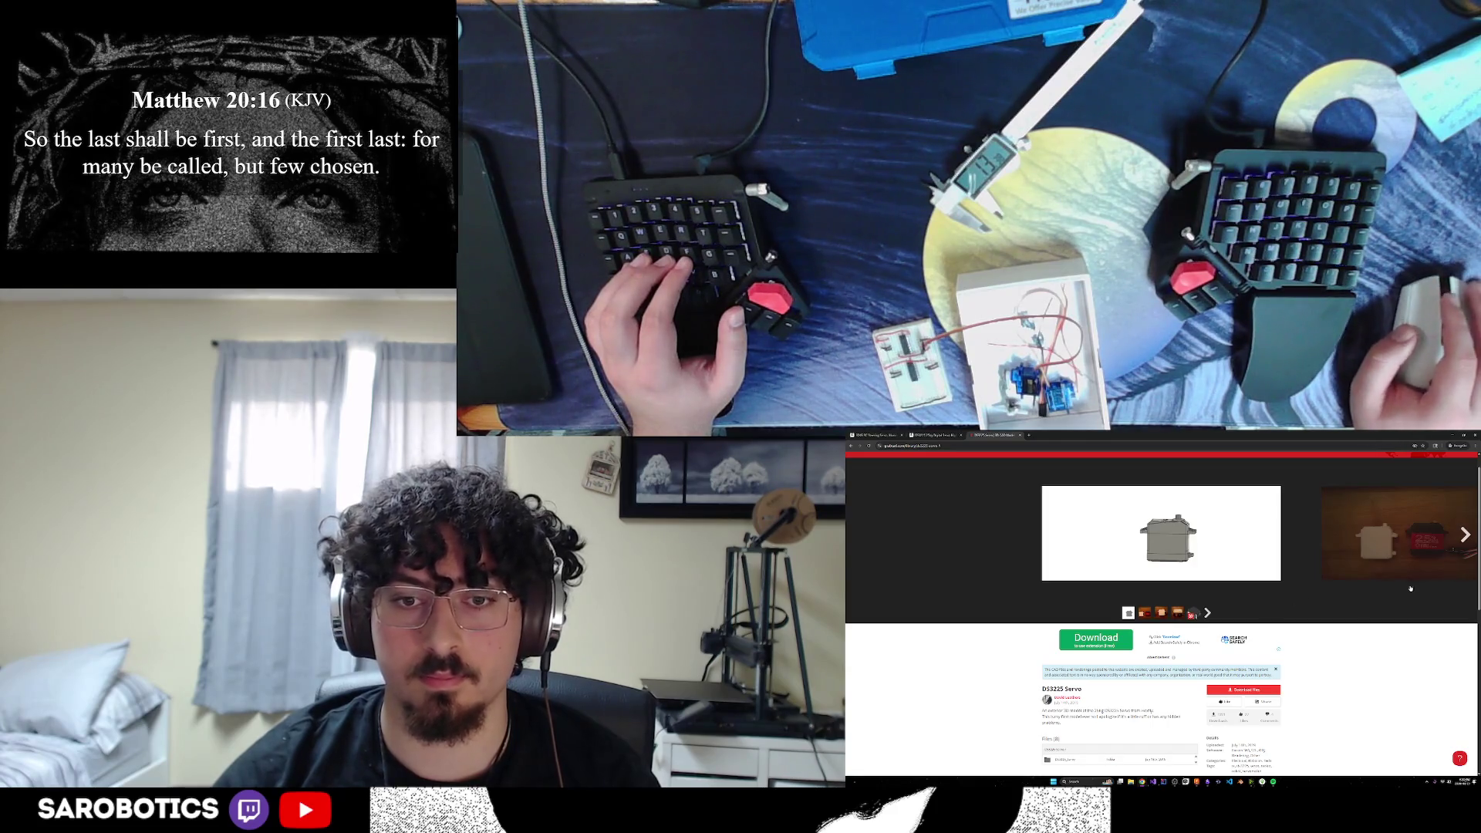
{"action": "left_click", "coordinate": [1466, 536]}
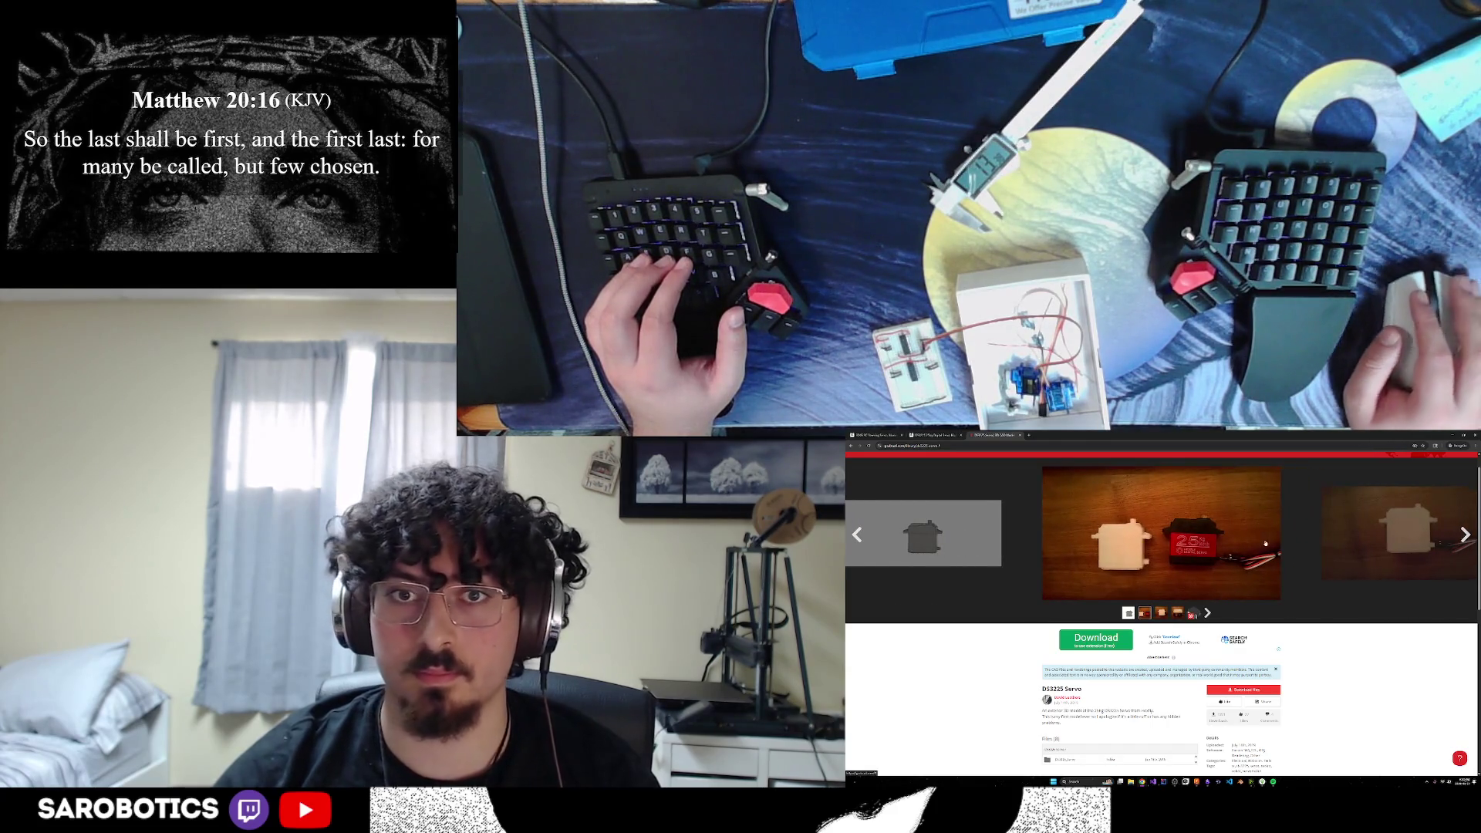
{"action": "left_click", "coordinate": [949, 435]}
{"action": "left_click", "coordinate": [975, 435]}
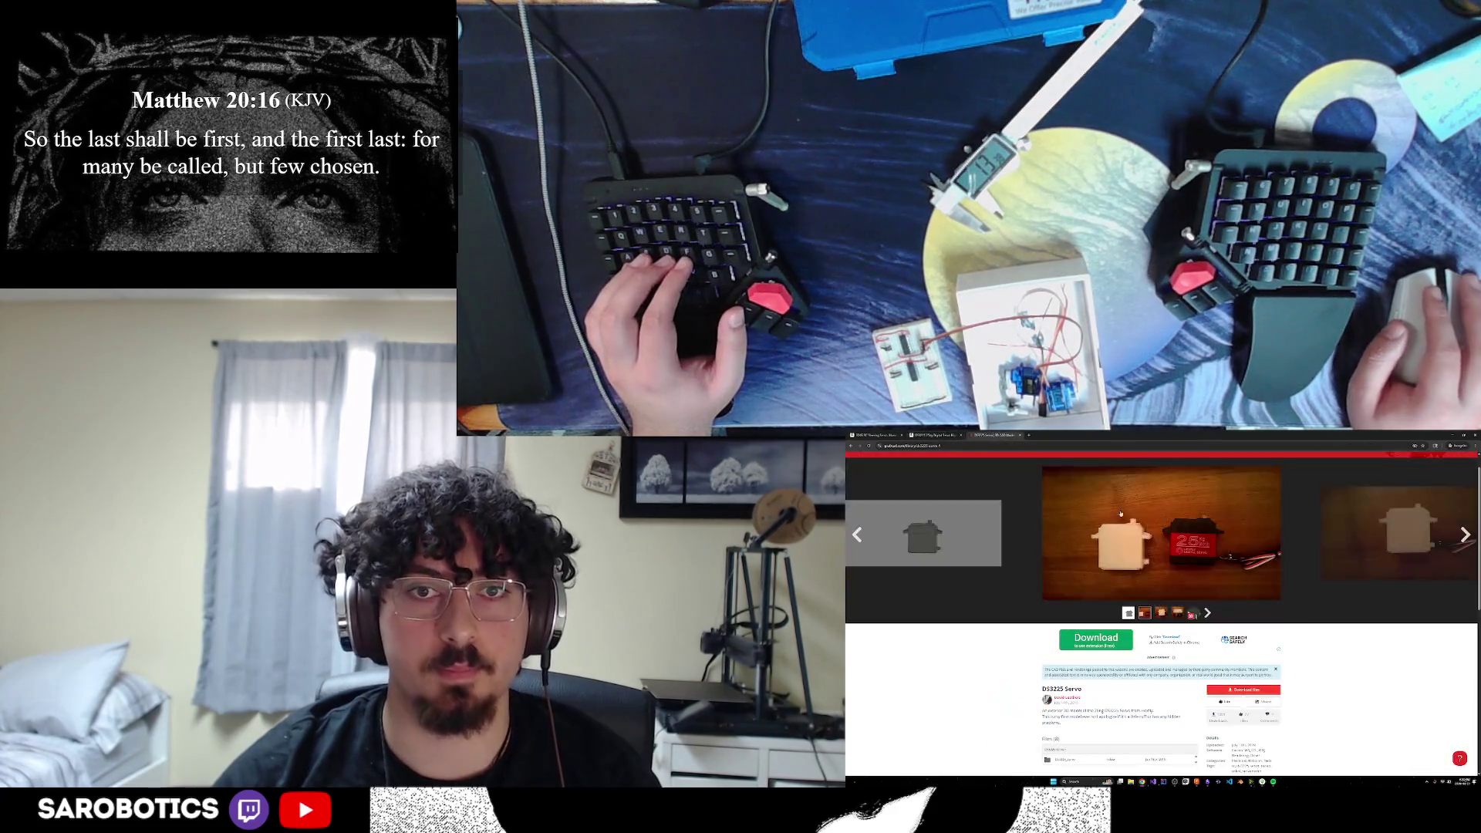
Step through the servo's photos and 3D views, then check the 40.5x40x20mm size on Amazon
{"action": "left_click", "coordinate": [1466, 535]}
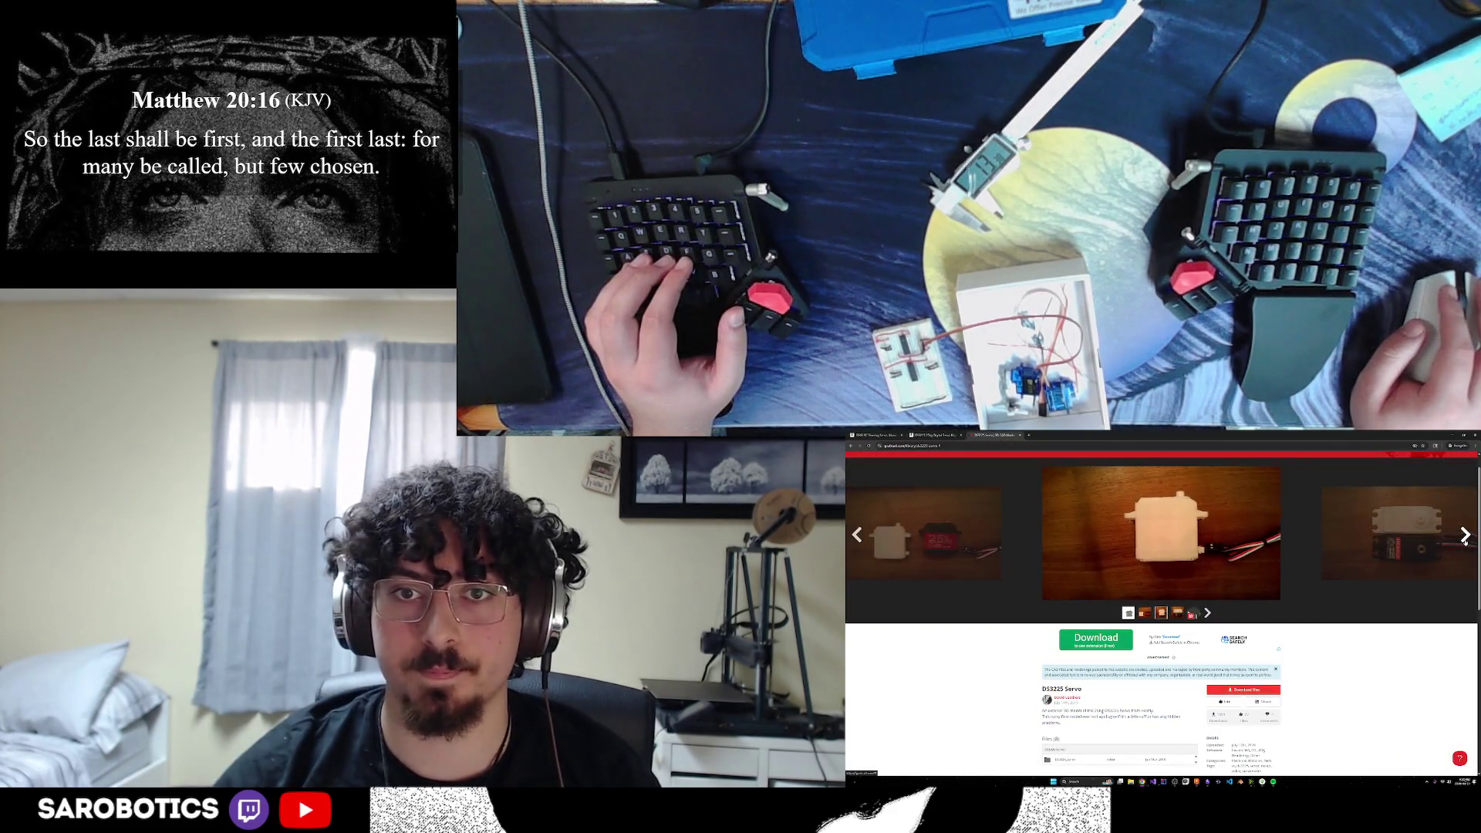
{"action": "left_click", "coordinate": [1466, 535]}
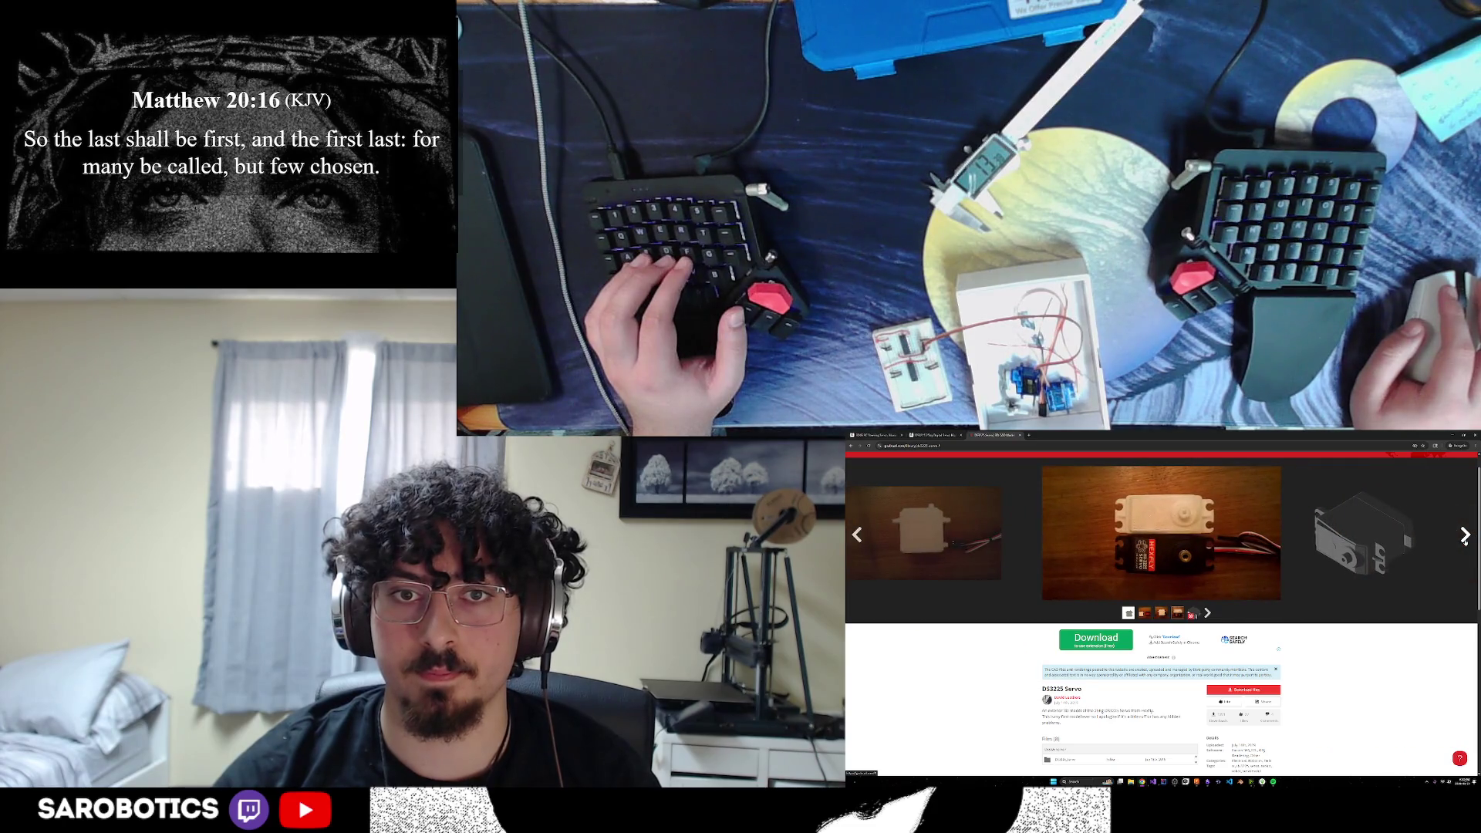
{"action": "left_click", "coordinate": [1465, 538]}
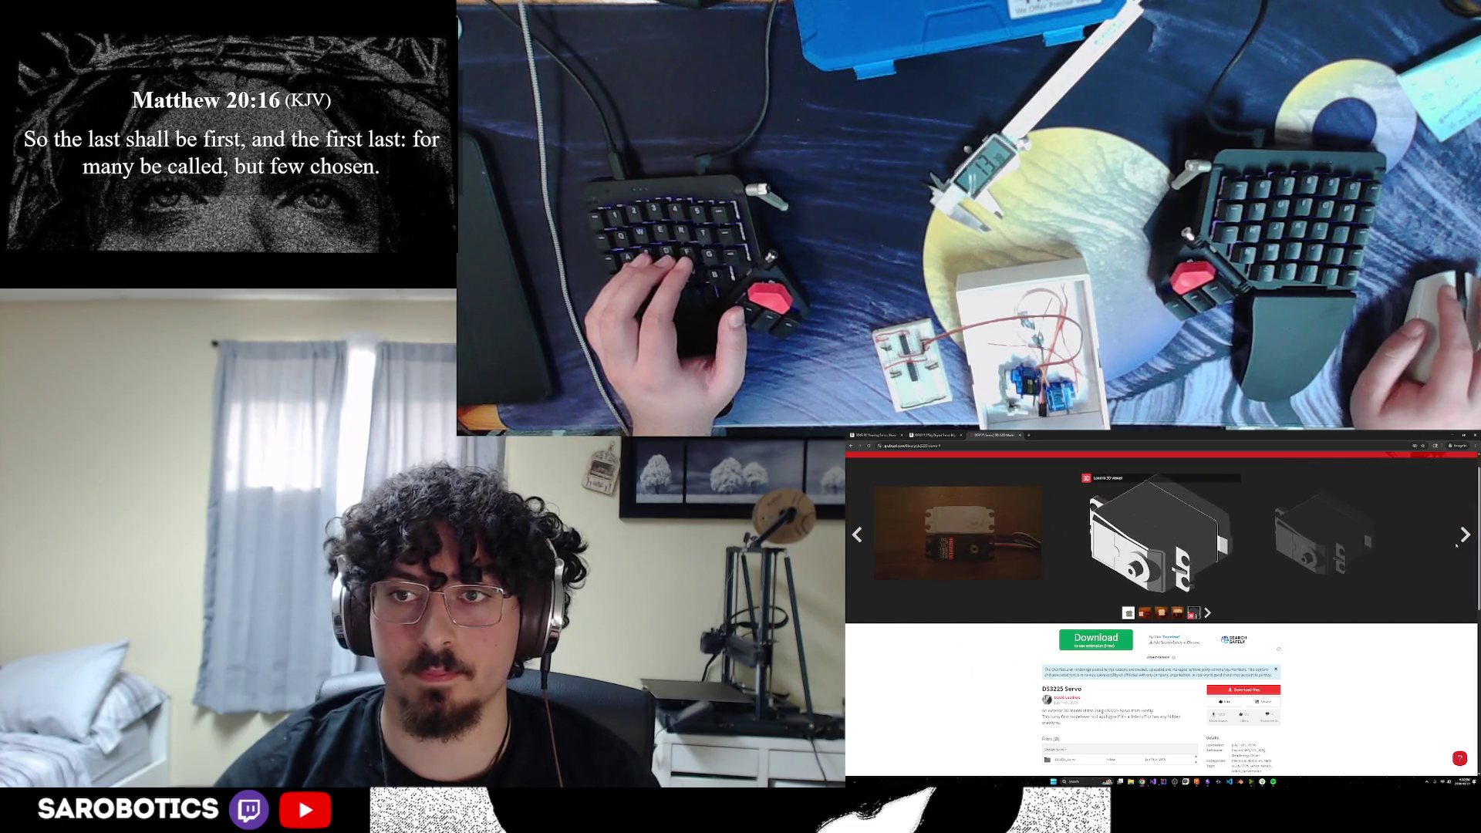
{"action": "left_click", "coordinate": [1461, 540]}
{"action": "scroll", "coordinate": [1350, 564], "scroll_direction": "down", "scroll_amount": 3}
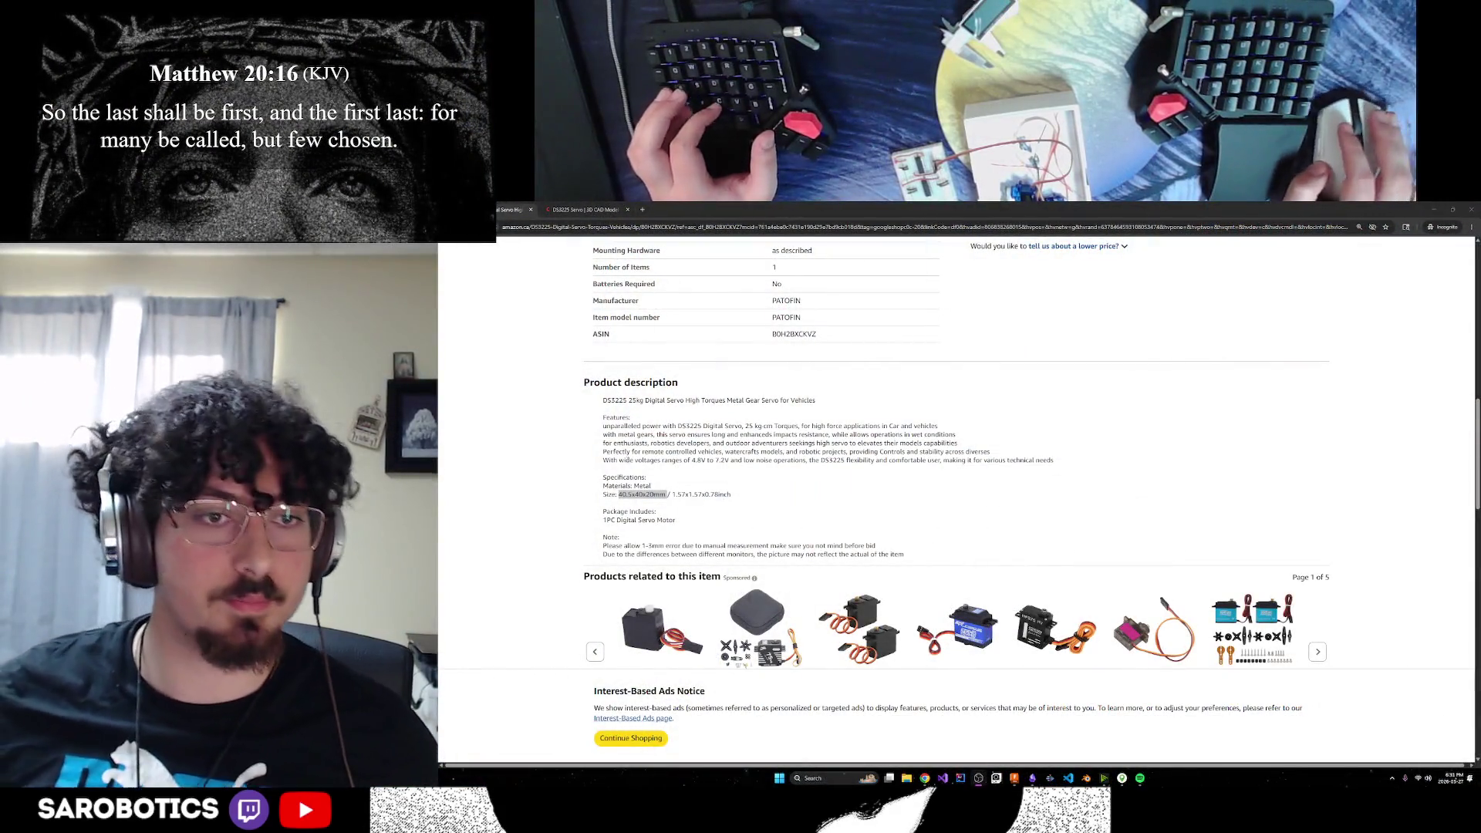
{"action": "right_click", "coordinate": [625, 497]}
Scroll through the Amazon DS3225 listing, then minimize the browser to reveal the Lelamp notes
{"action": "left_click", "coordinate": [652, 505]}
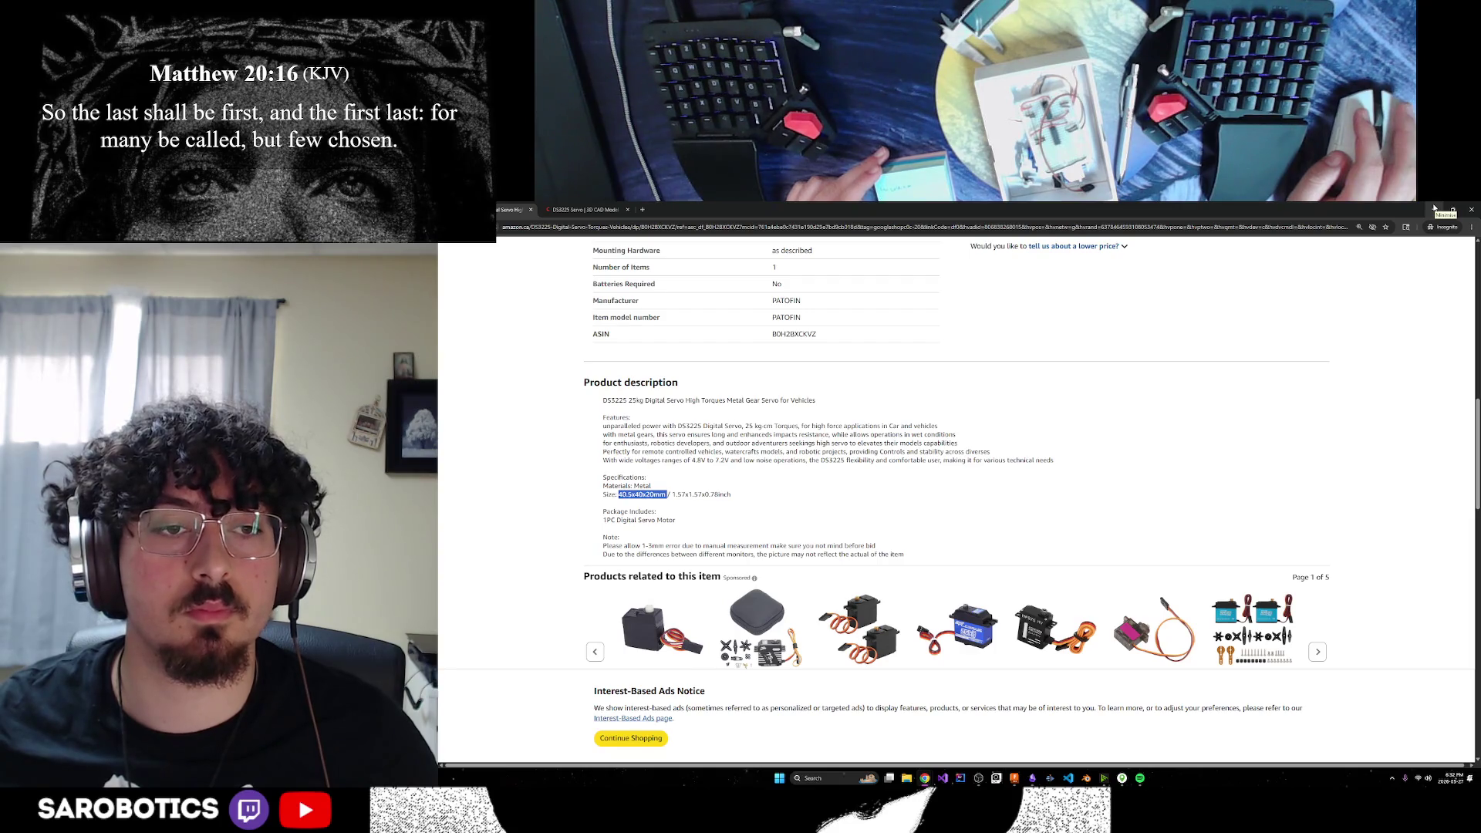
{"action": "scroll", "coordinate": [722, 483], "scroll_direction": "up", "scroll_amount": 15}
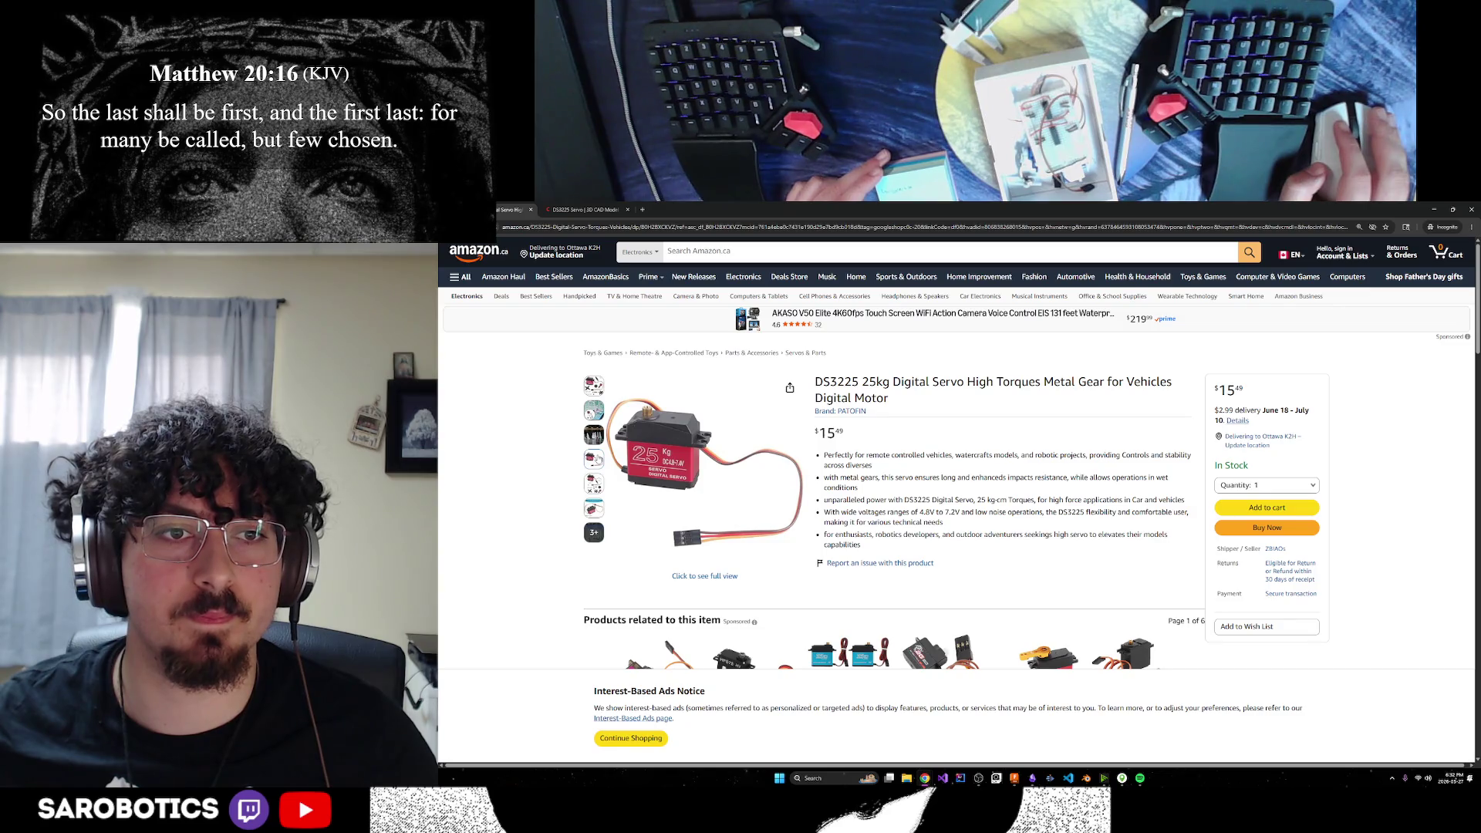
{"action": "scroll", "coordinate": [691, 482], "scroll_direction": "down", "scroll_amount": 15}
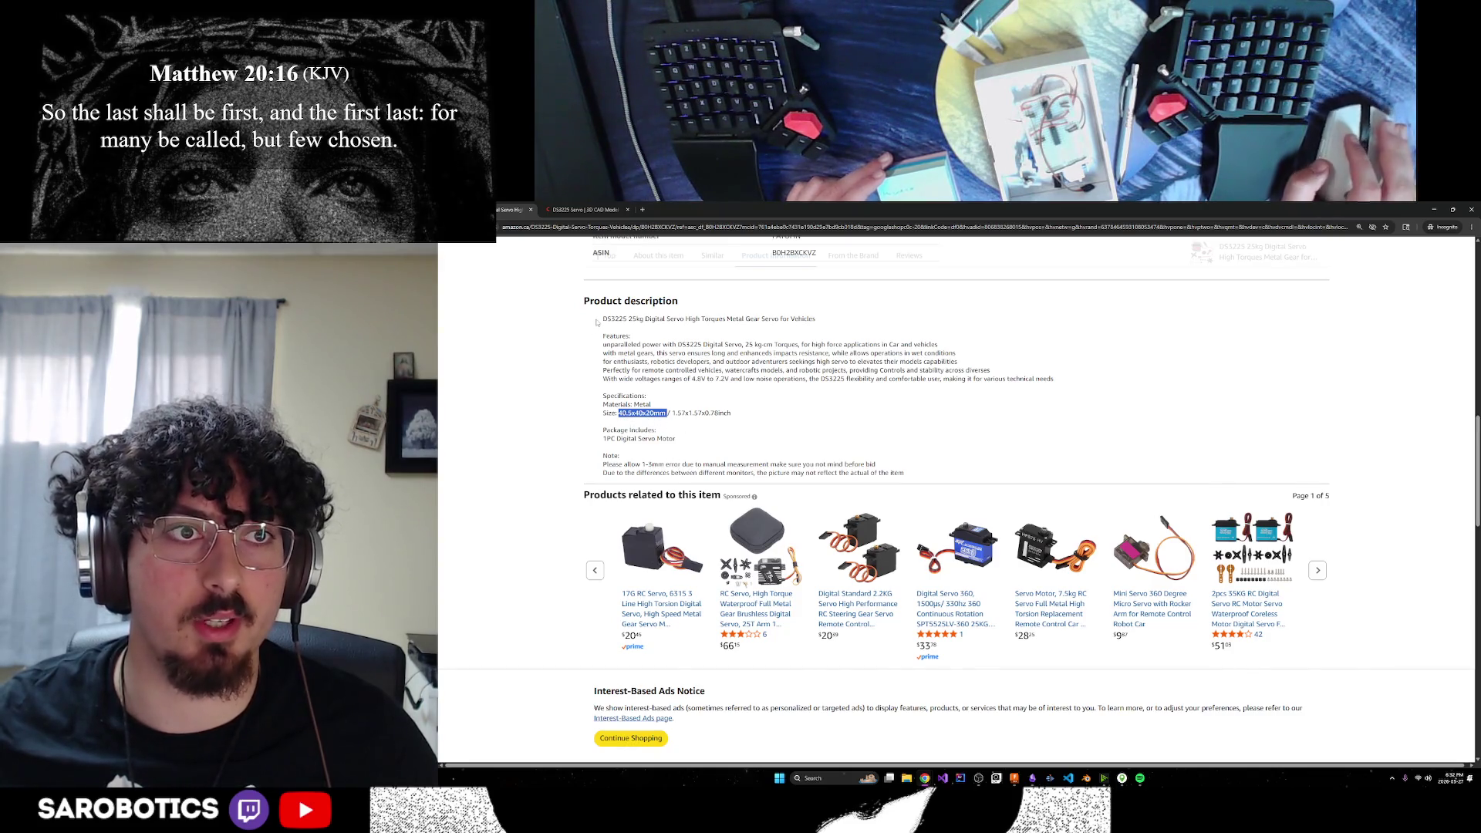
{"action": "scroll", "coordinate": [674, 455], "scroll_direction": "up", "scroll_amount": 3}
{"action": "left_click", "coordinate": [592, 207]}
{"action": "left_click", "coordinate": [511, 209]}
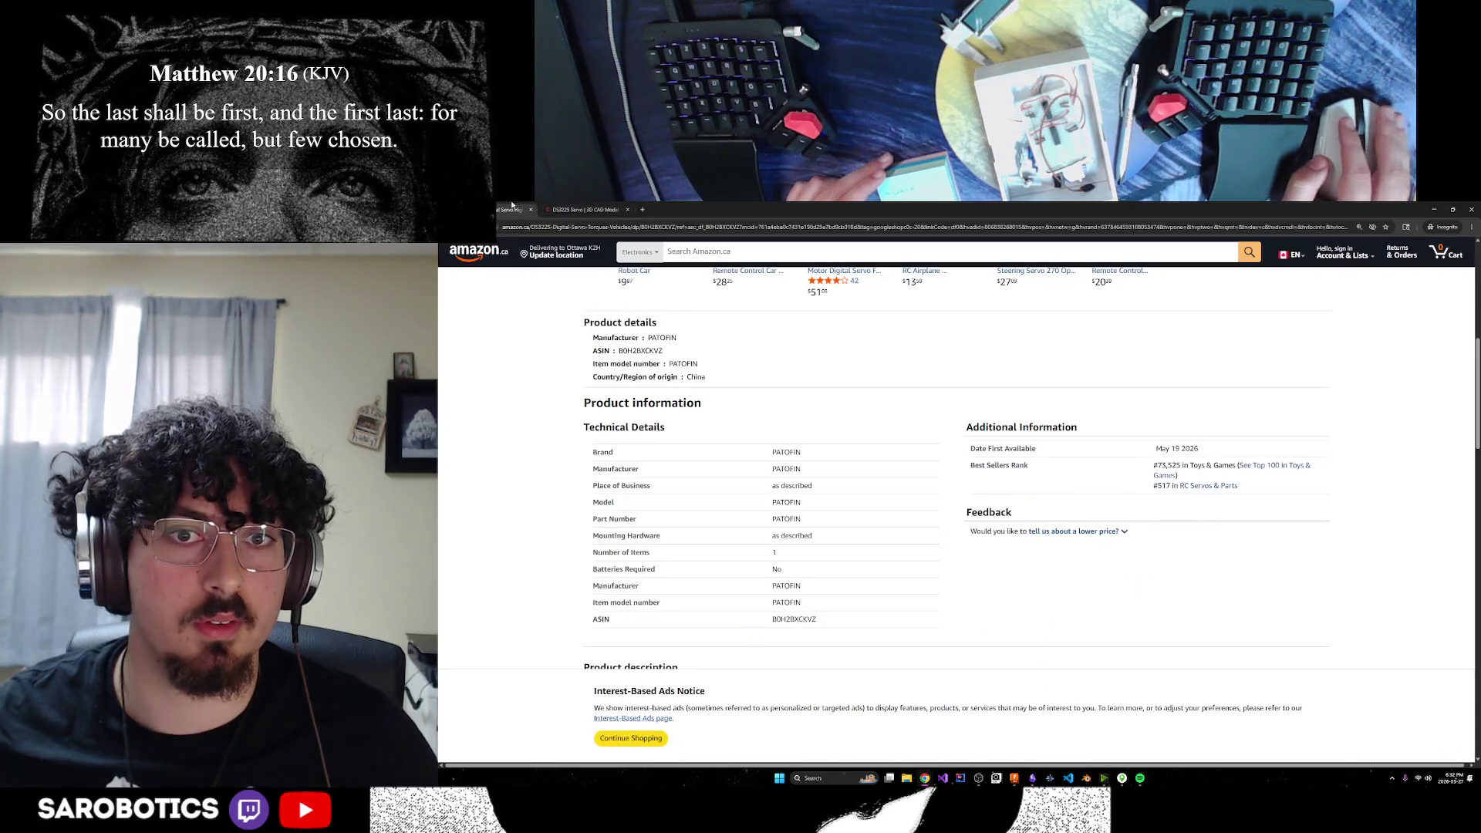
{"action": "left_click", "coordinate": [1434, 213]}
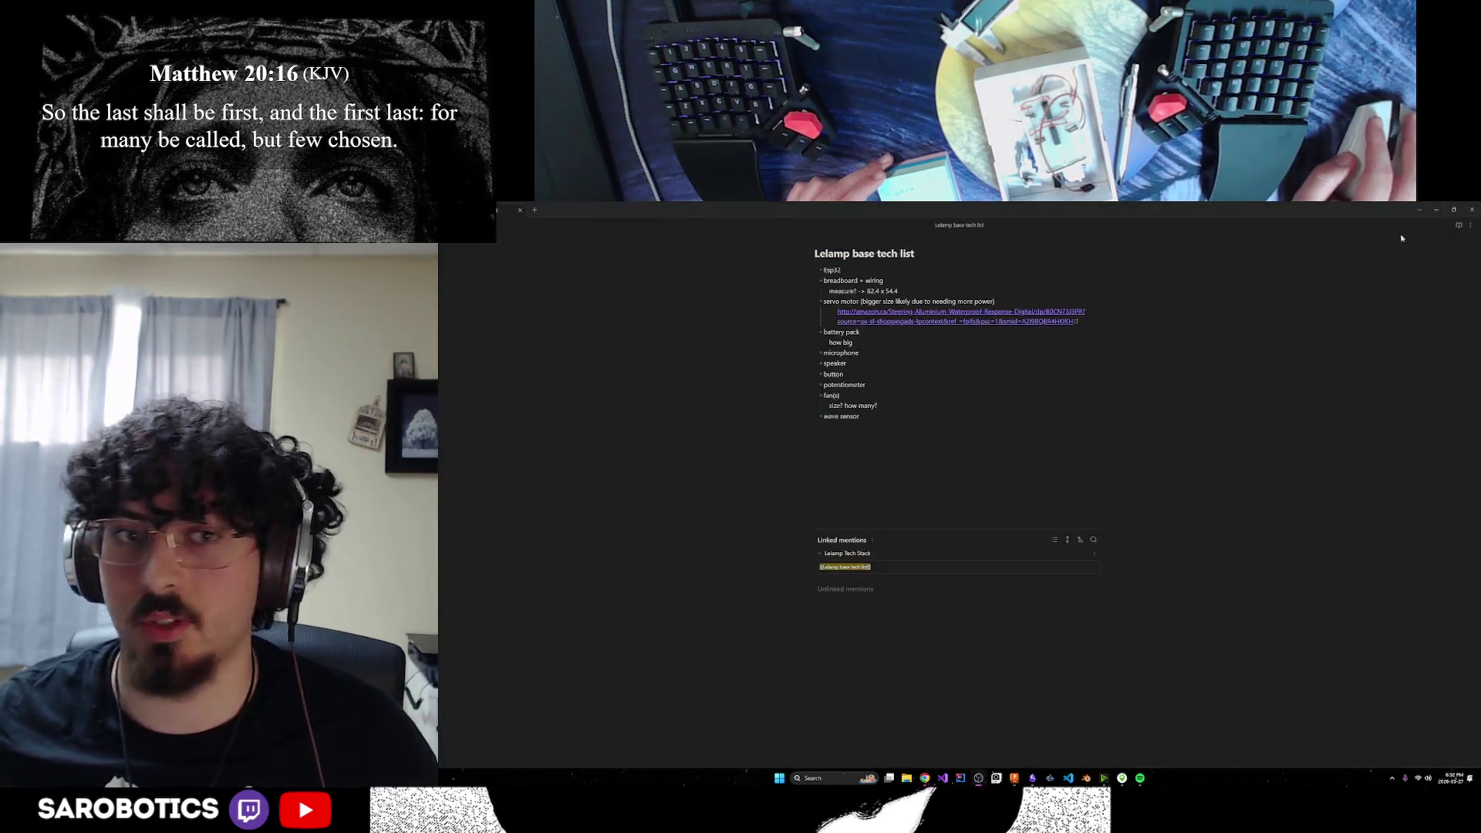
Switch from the Obsidian tech list to the Fusion 360 design window via the taskbar preview
{"action": "mouse_move", "coordinate": [926, 781]}
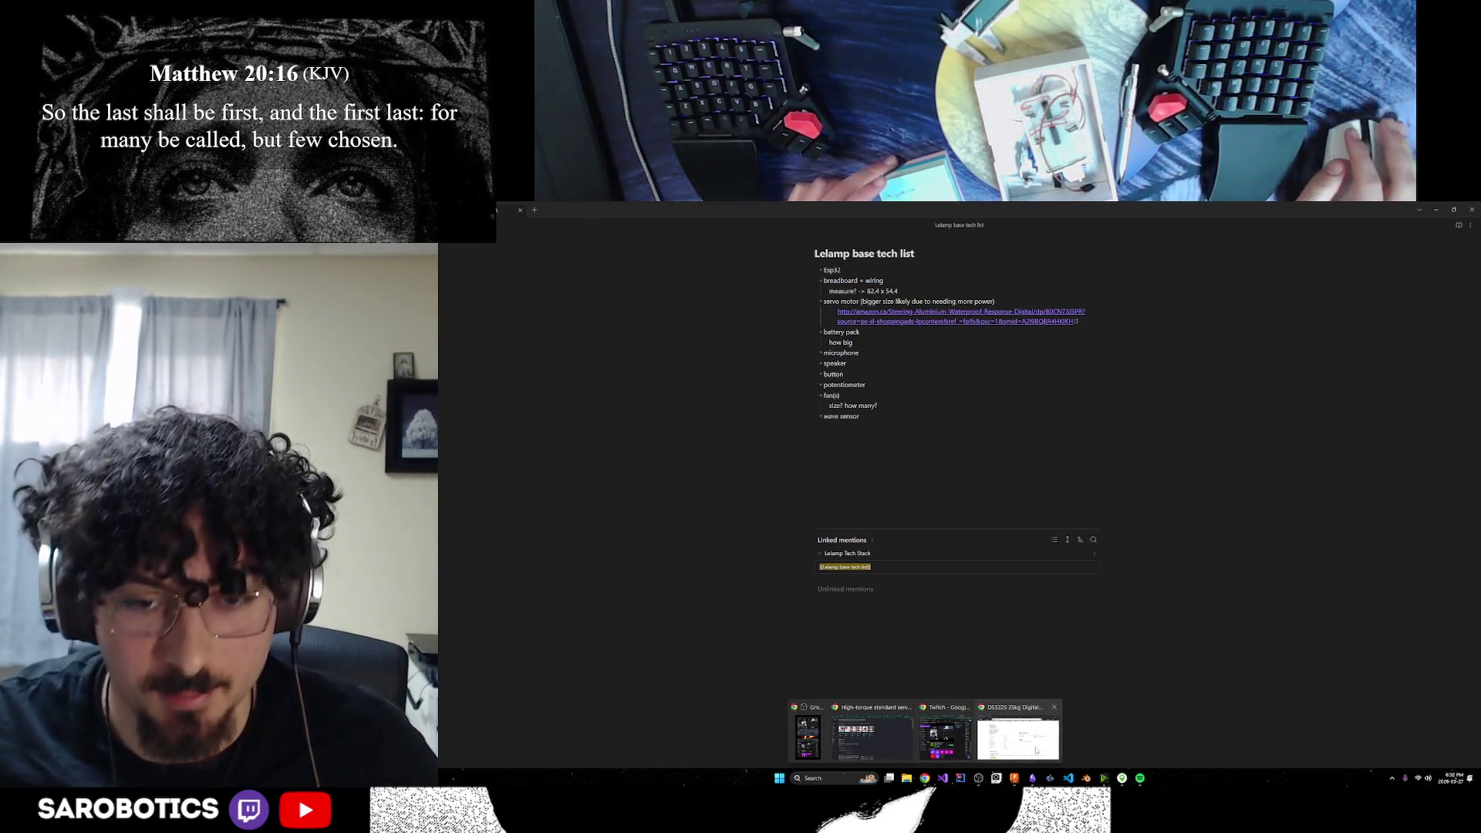
{"action": "mouse_move", "coordinate": [1050, 747]}
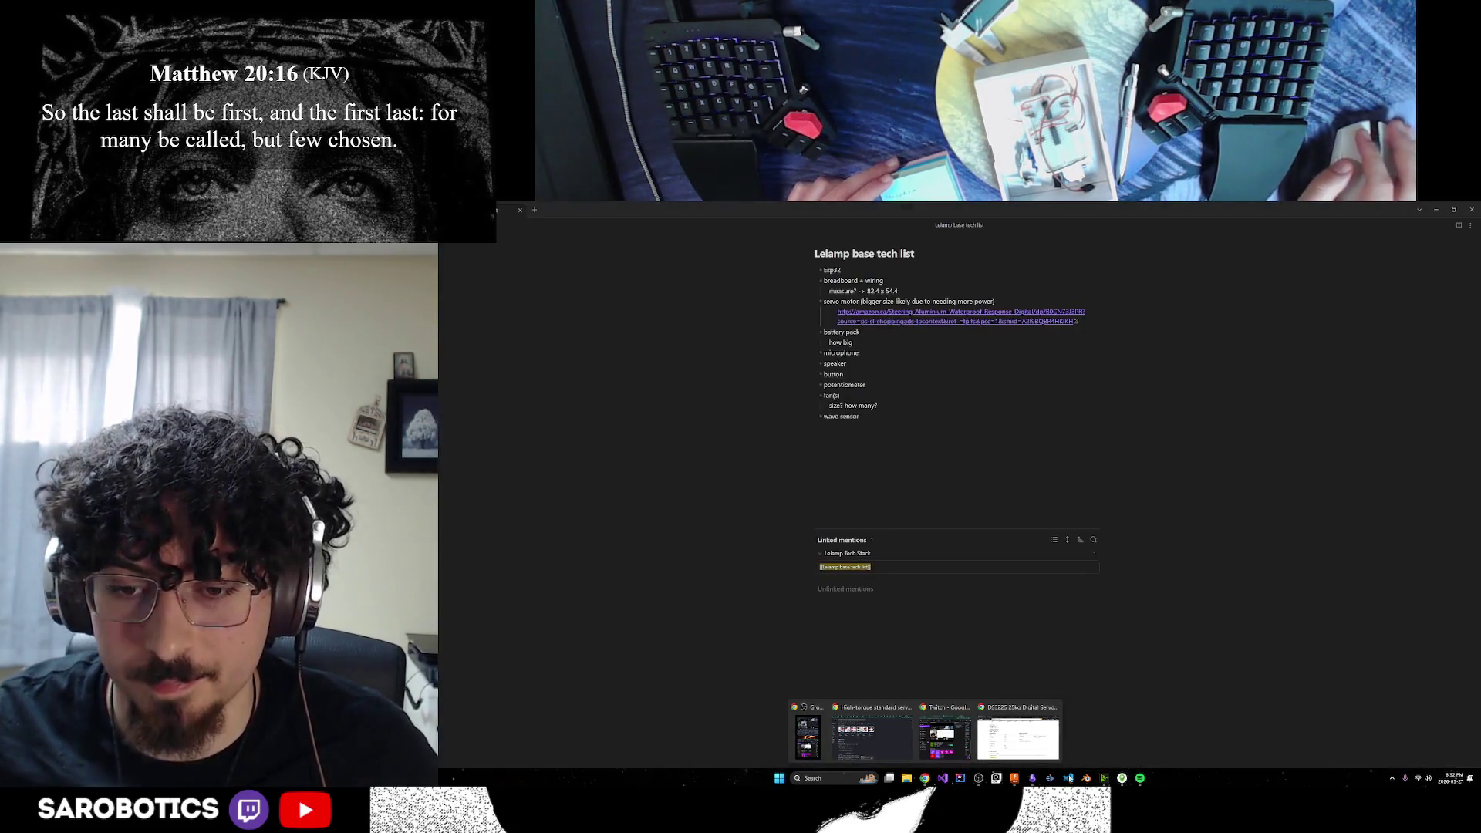
{"action": "left_click", "coordinate": [1016, 779]}
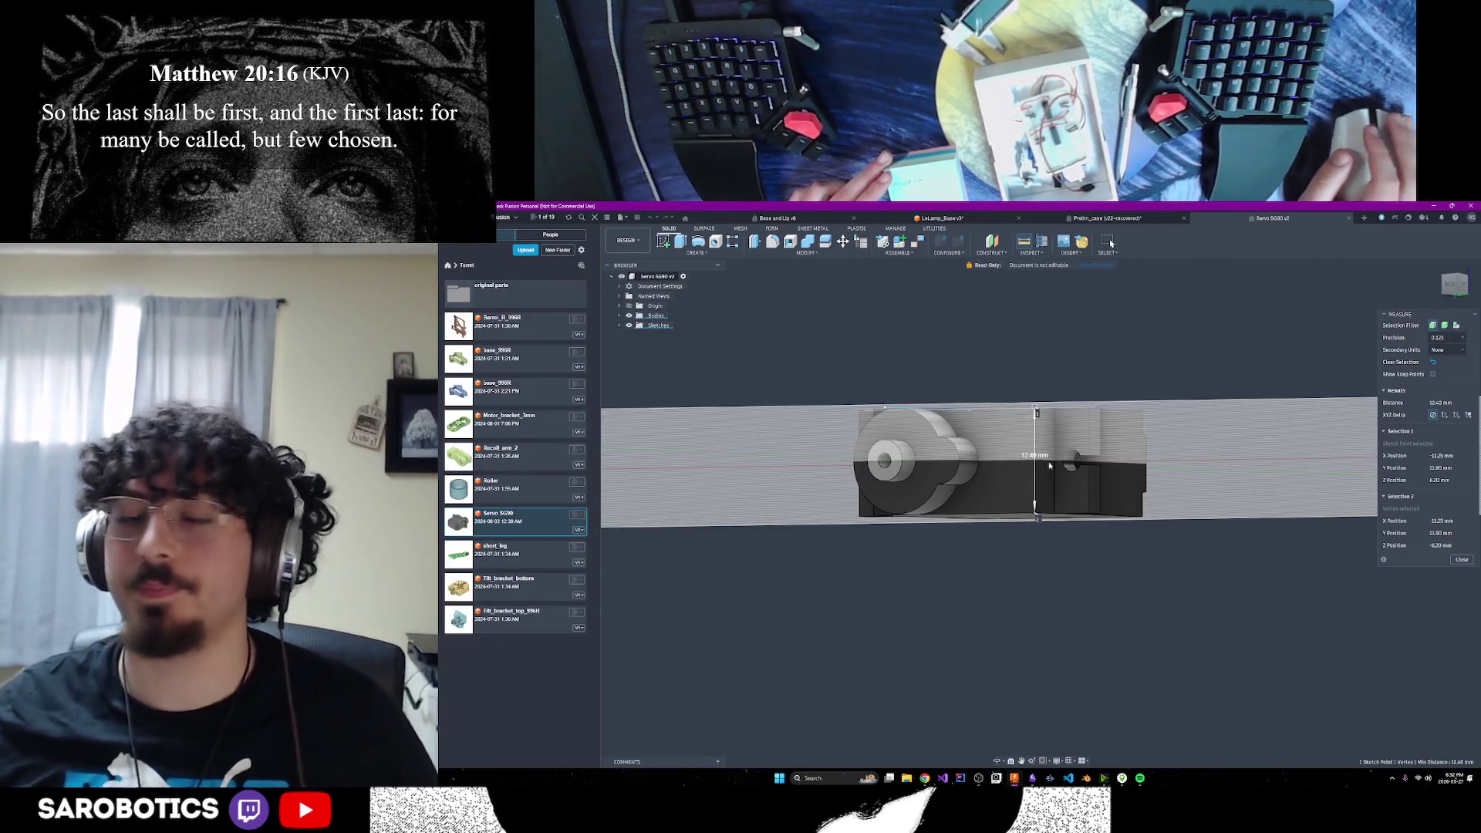
Switch to the LeLamp_Base design, orbit to an edge-on view and fit the base
{"action": "left_click", "coordinate": [970, 222]}
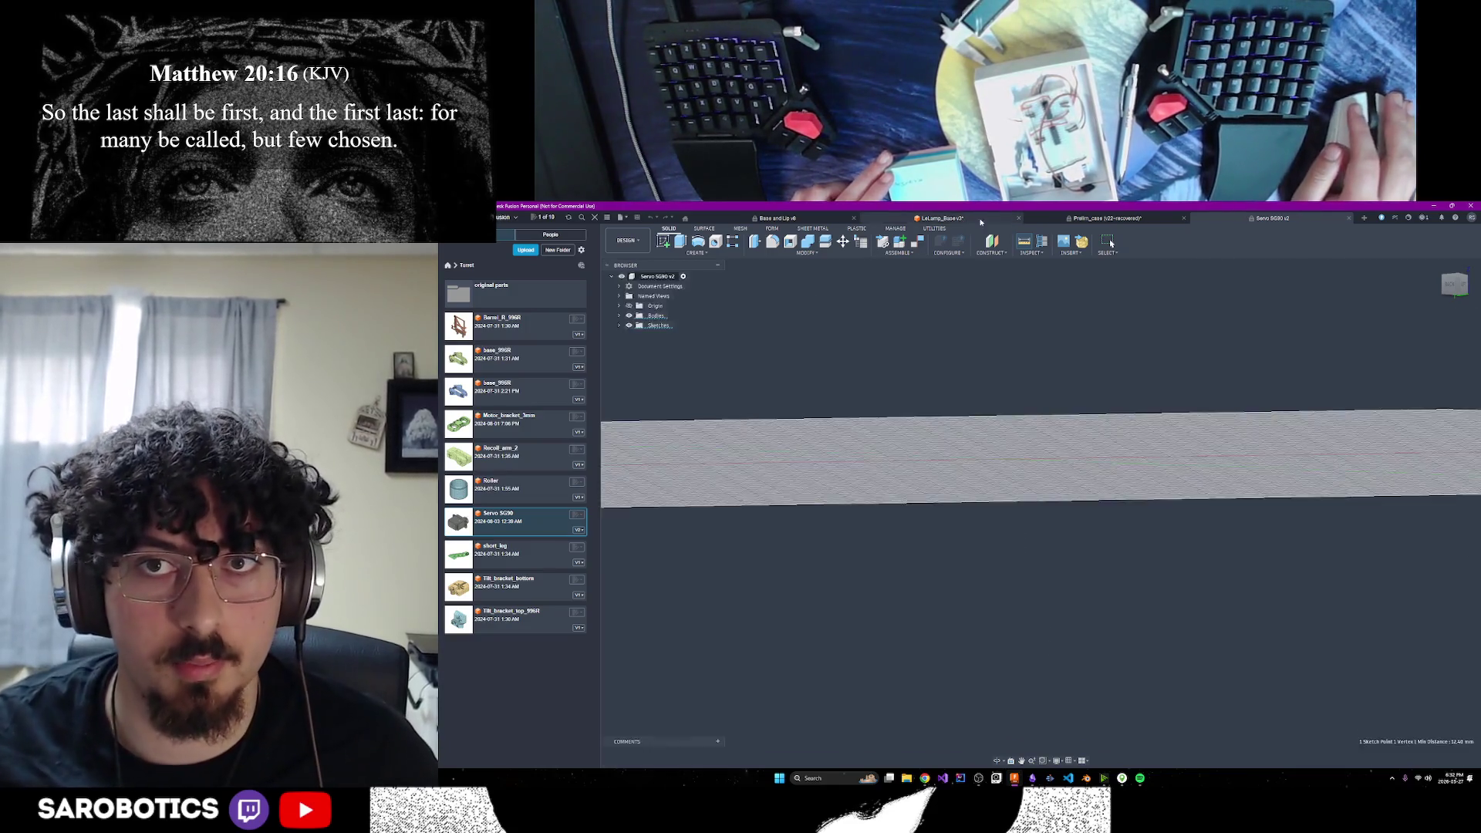
{"action": "left_click", "coordinate": [997, 740]}
{"action": "mouse_move", "coordinate": [1018, 540]}
{"action": "left_mouse_down"}
{"action": "mouse_move", "coordinate": [1026, 432]}
{"action": "mouse_move", "coordinate": [1034, 561]}
{"action": "left_mouse_up"}
{"action": "key", "text": "F6"}
{"action": "scroll", "coordinate": [940, 515], "scroll_direction": "down", "scroll_amount": 2}
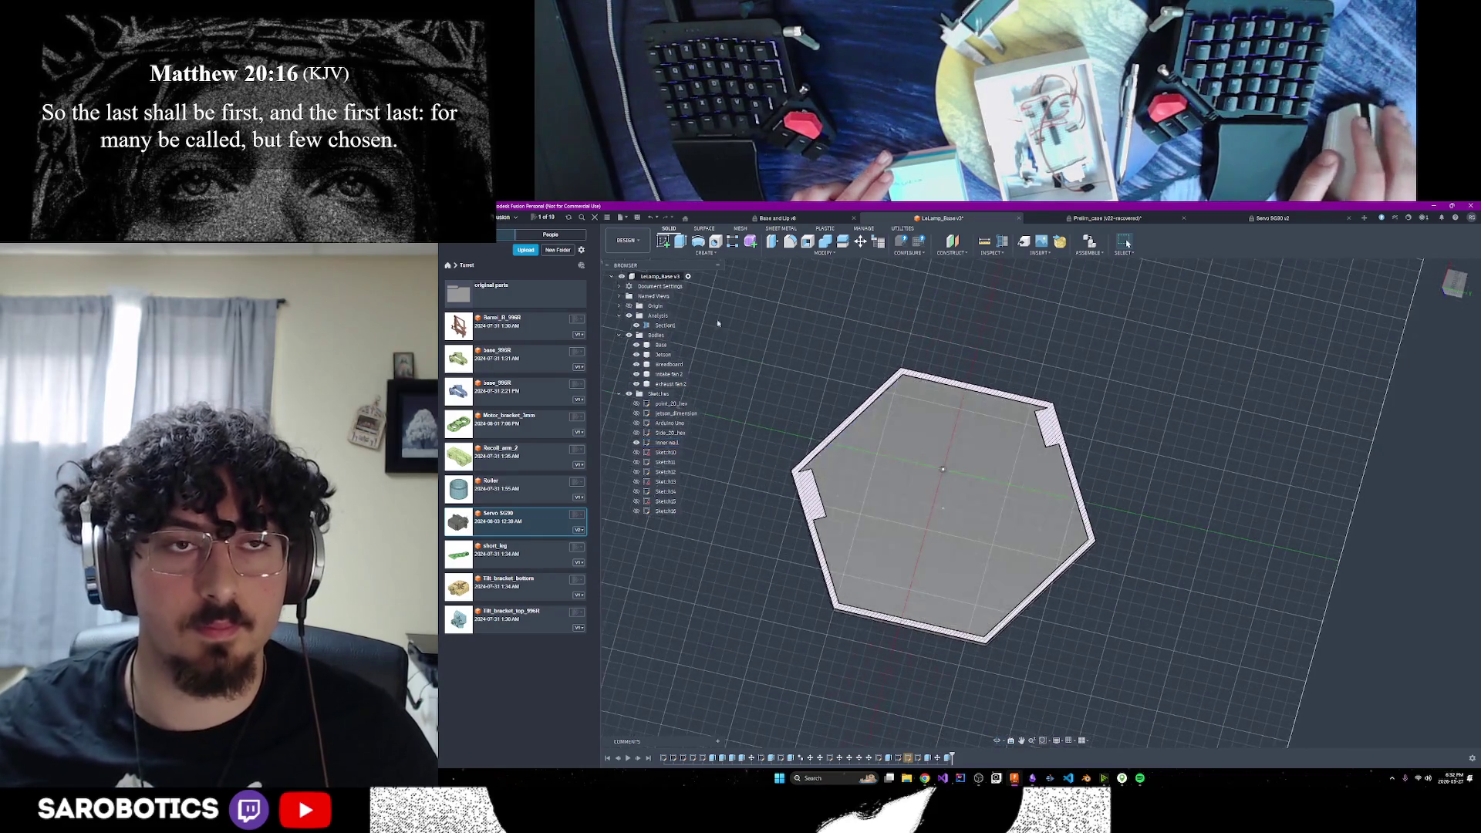
Create and finish an empty sketch on the vertical origin plane, then start one on the top face
{"action": "left_click", "coordinate": [663, 242]}
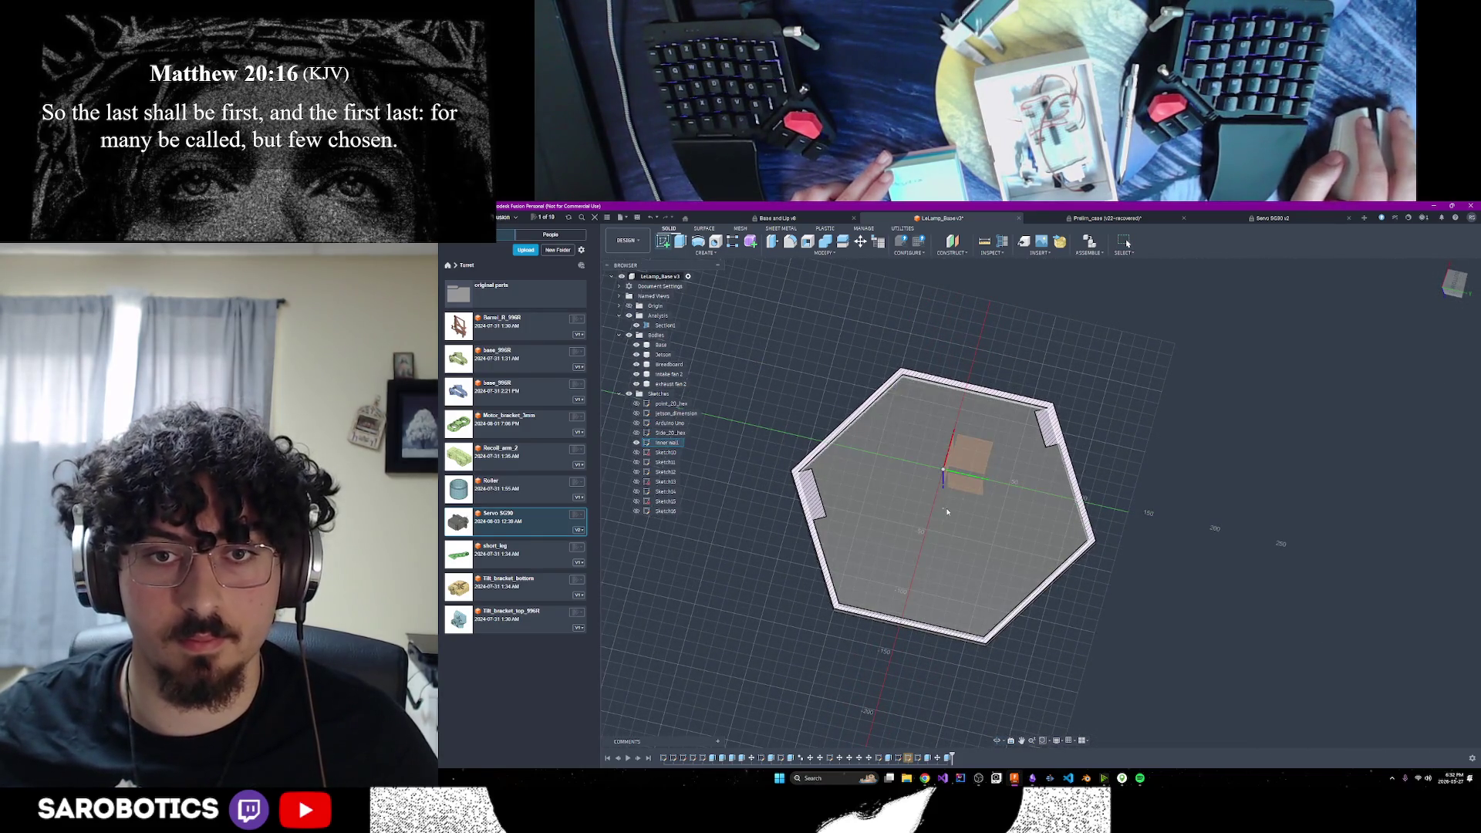
{"action": "scroll", "coordinate": [935, 507], "scroll_direction": "up", "scroll_amount": 3}
{"action": "left_click", "coordinate": [997, 740]}
{"action": "left_click_drag", "start_coordinate": [996, 687], "coordinate": [1003, 656]}
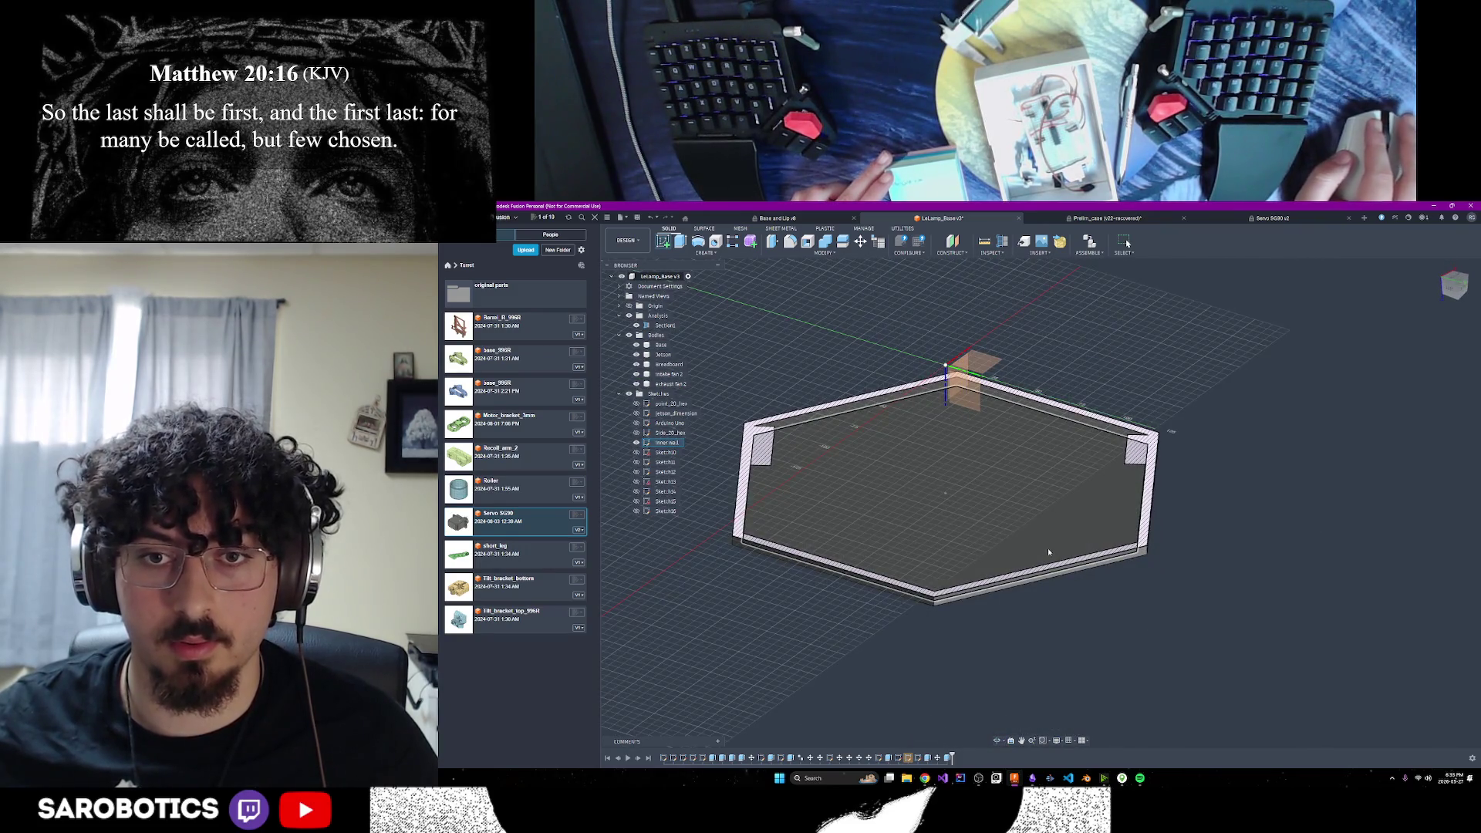
{"action": "left_click", "coordinate": [1072, 549]}
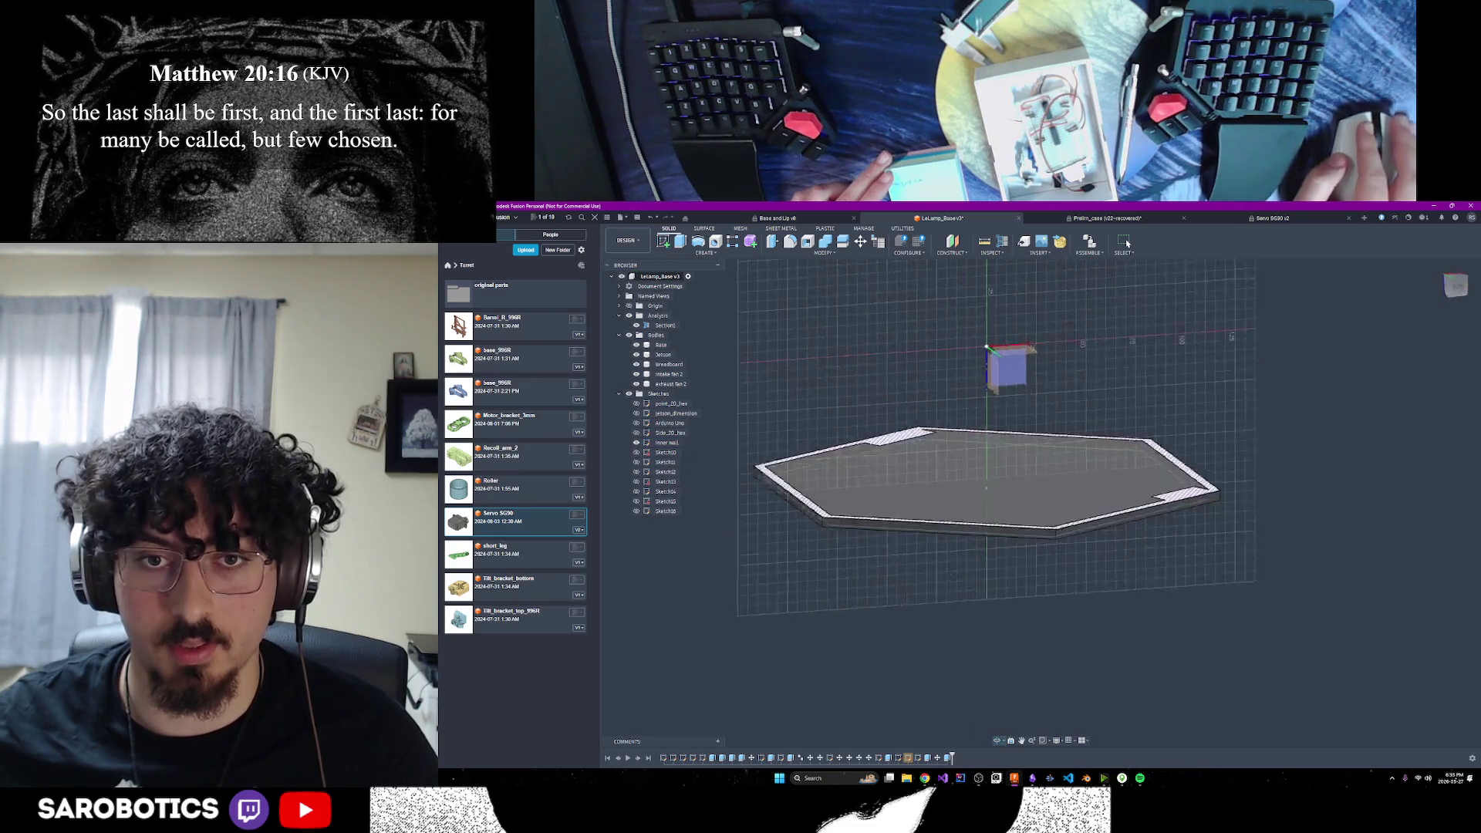
{"action": "right_click", "coordinate": [953, 580]}
{"action": "left_click", "coordinate": [984, 582]}
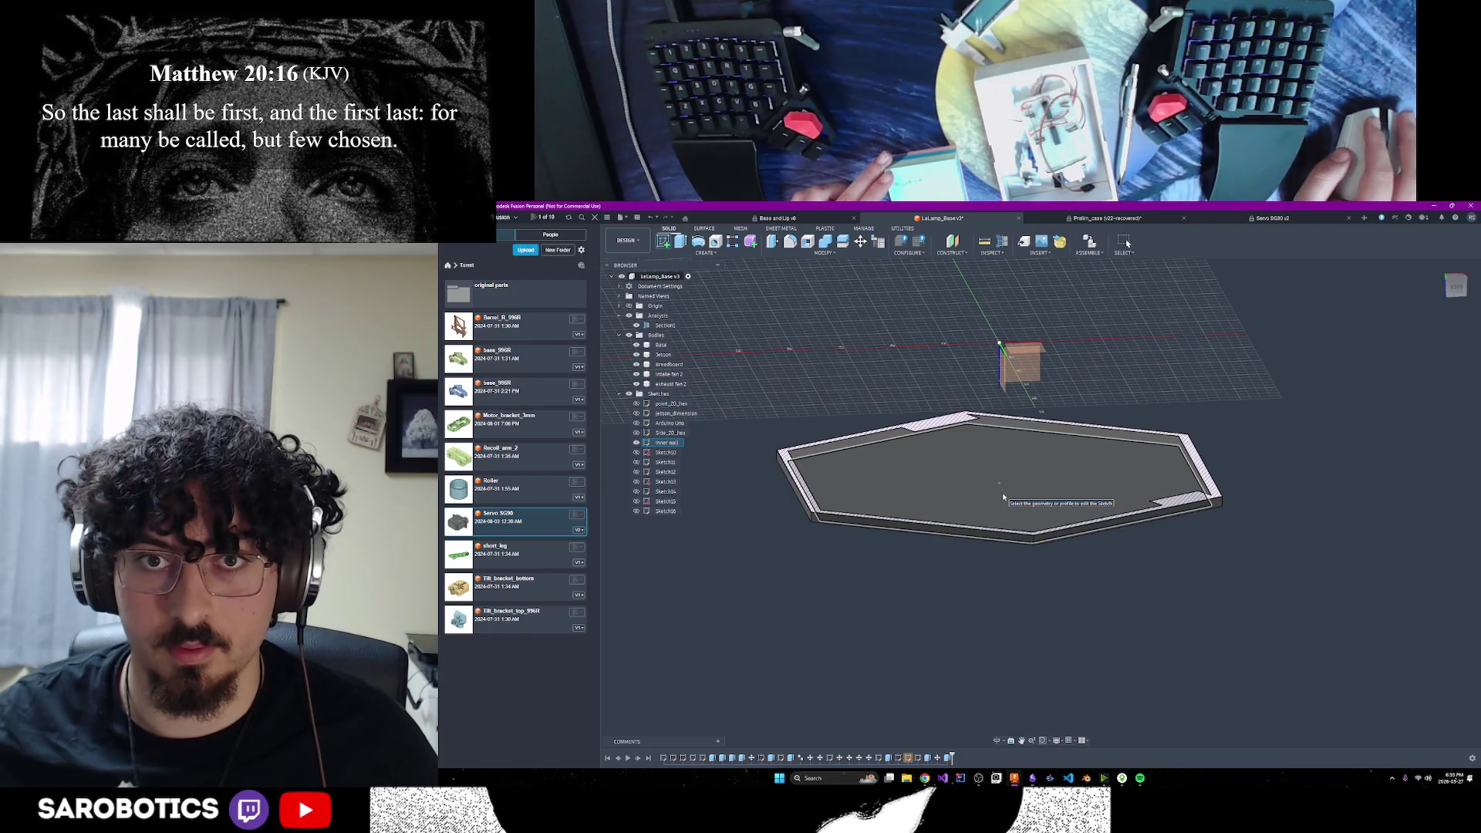
{"action": "left_click", "coordinate": [1003, 497]}
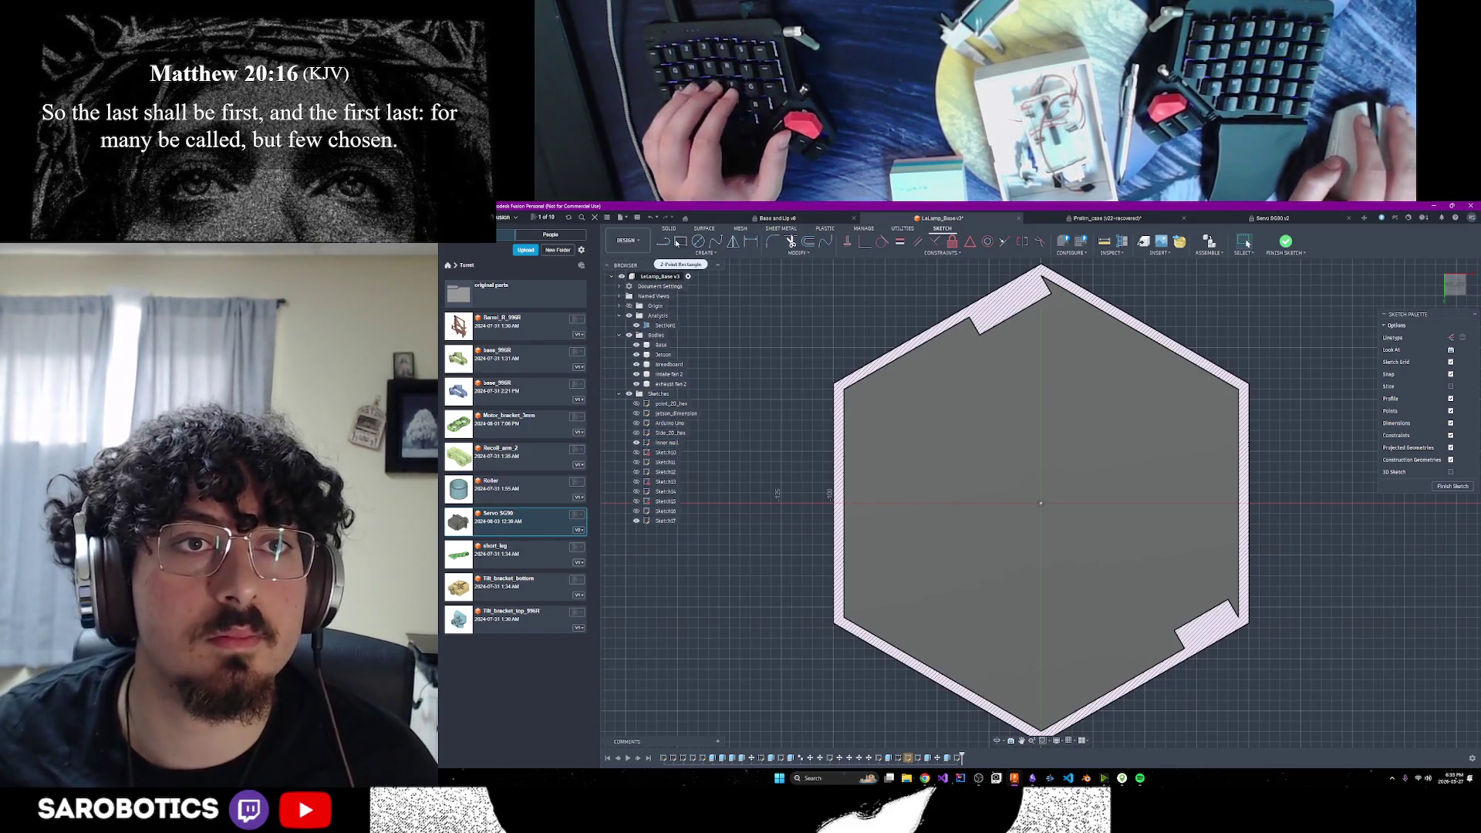
In the top-face sketch, switch from Rectangle to construction Line and cancel a line started at the origin
{"action": "left_click", "coordinate": [678, 242]}
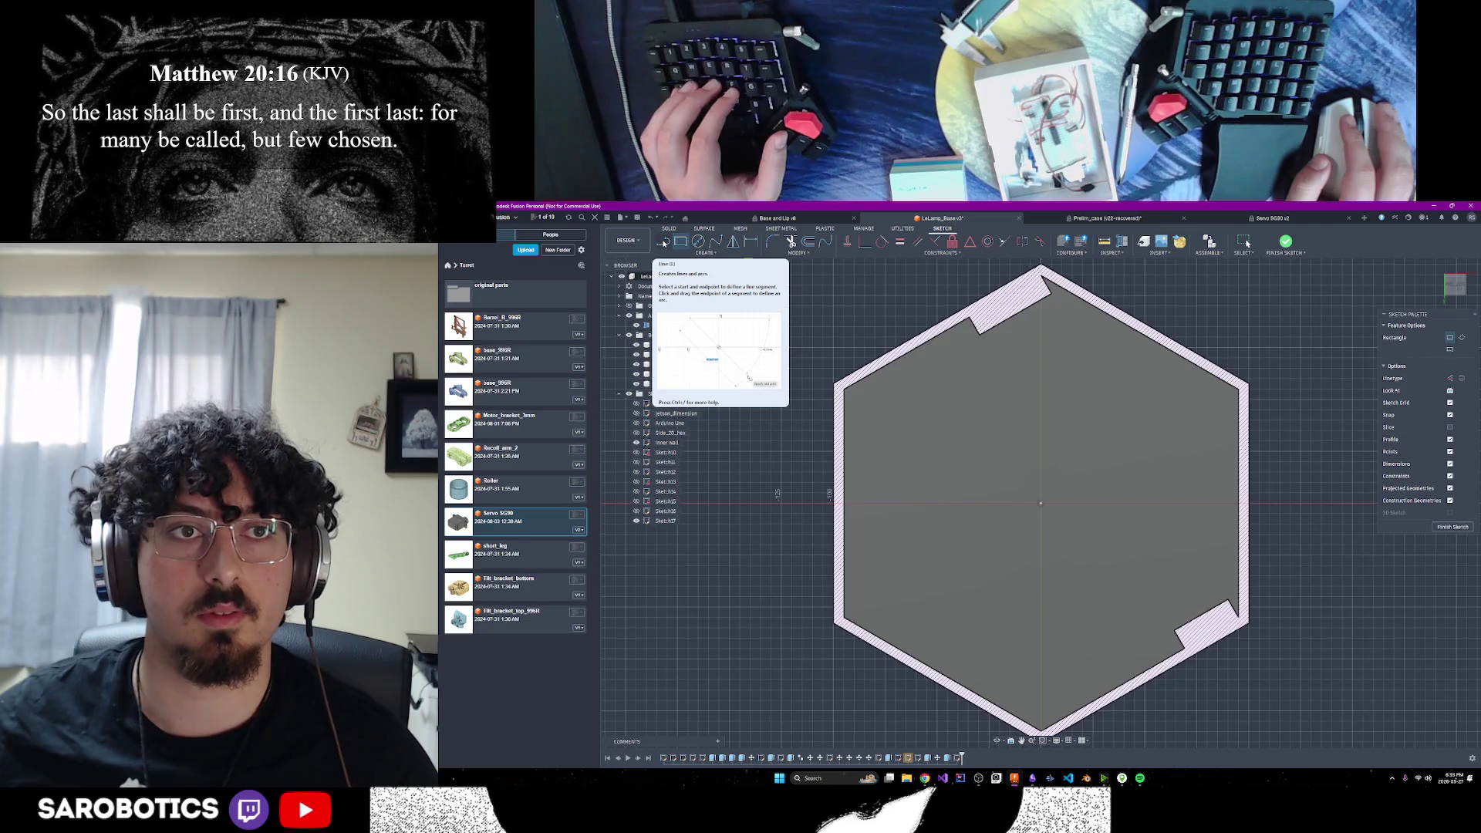
{"action": "left_click", "coordinate": [664, 243]}
{"action": "left_click", "coordinate": [1451, 338]}
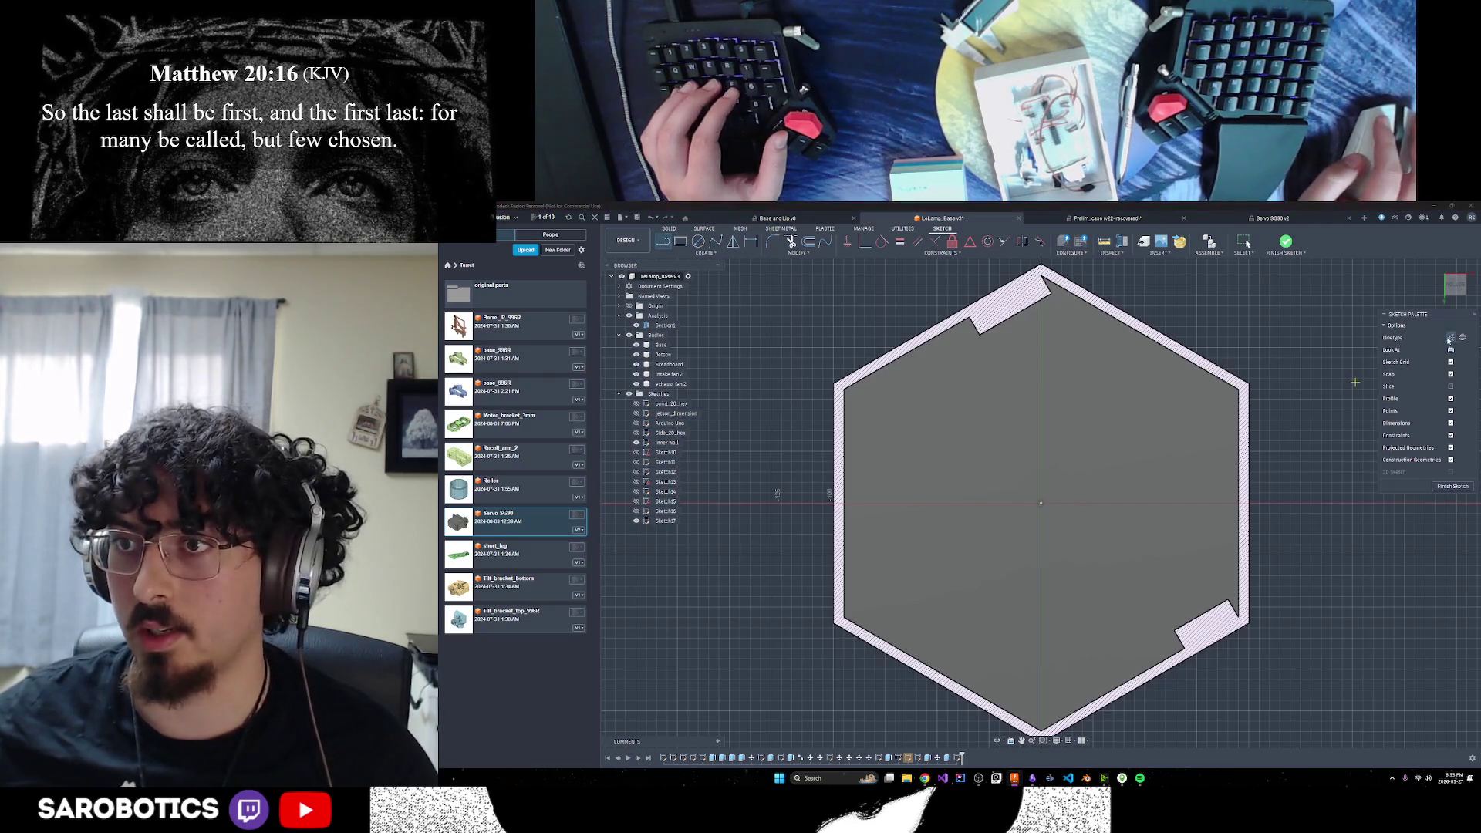
{"action": "left_click", "coordinate": [1041, 505]}
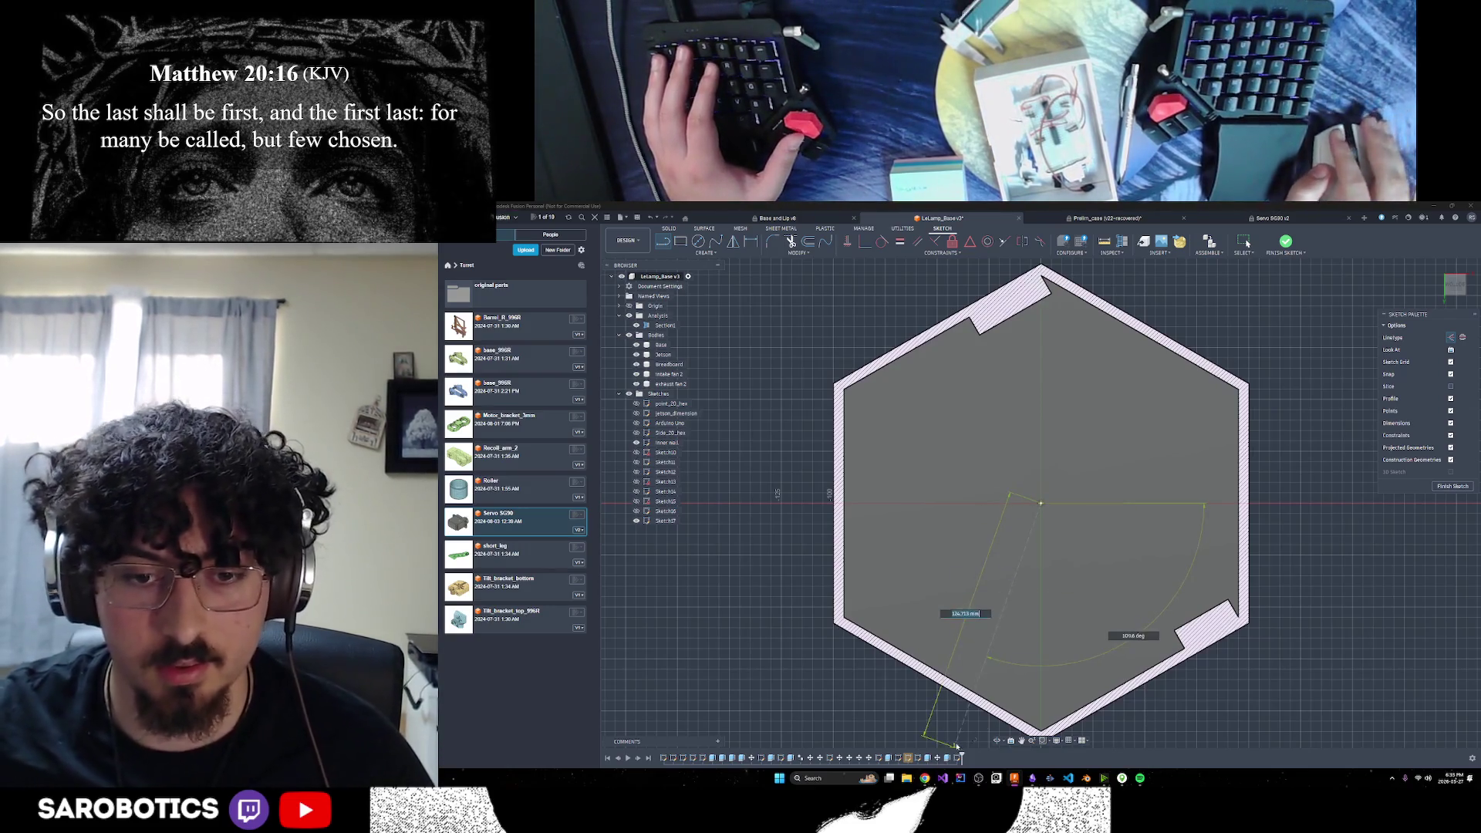
{"action": "key", "text": "Escape"}
Glance at the GrabCAD DS3225 Servo page in Chrome, then return to the Amazon 25 kg servo listing
{"action": "mouse_move", "coordinate": [924, 776]}
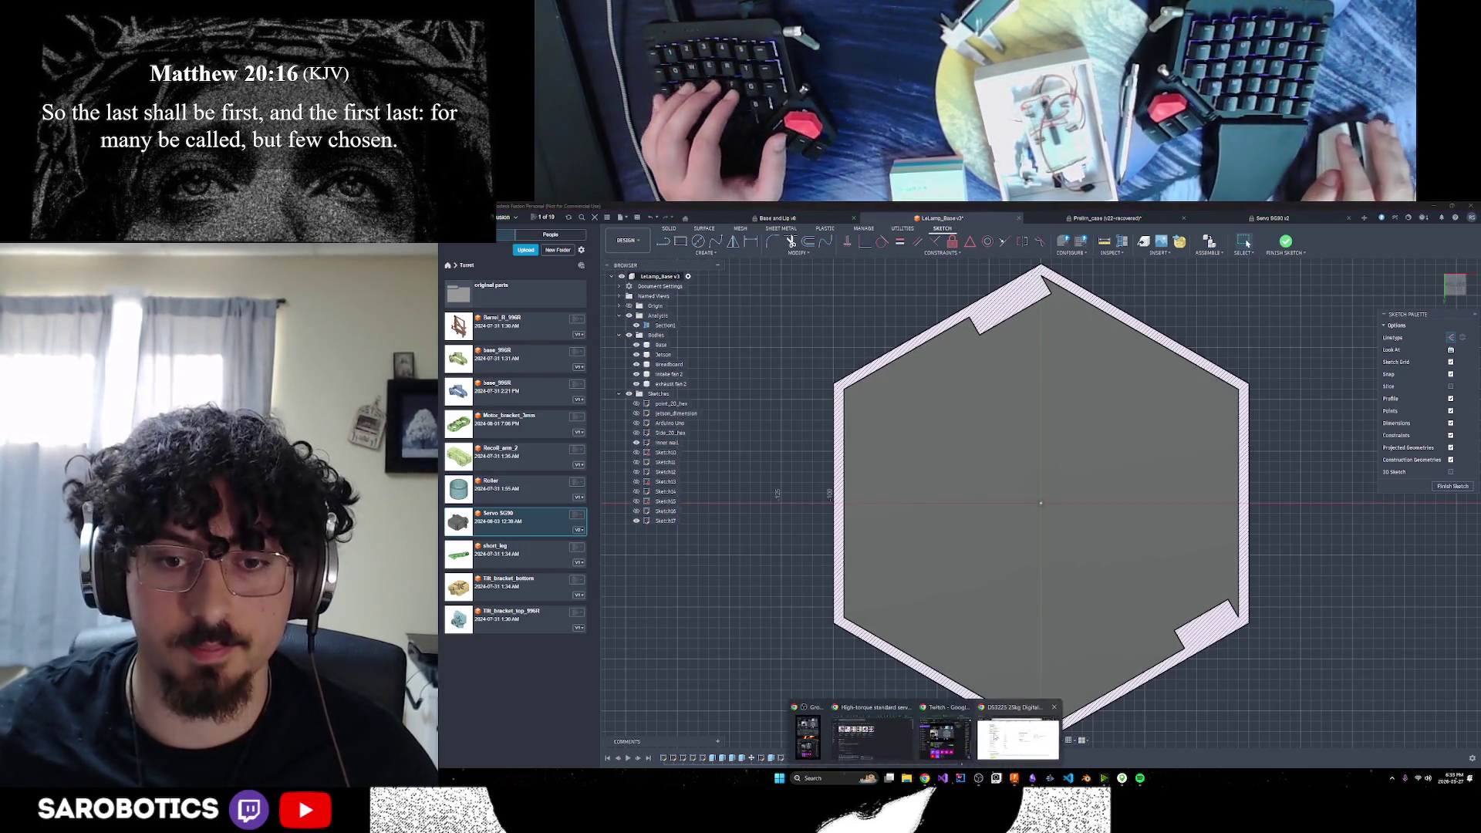
{"action": "left_click", "coordinate": [998, 737]}
{"action": "left_click", "coordinate": [586, 209]}
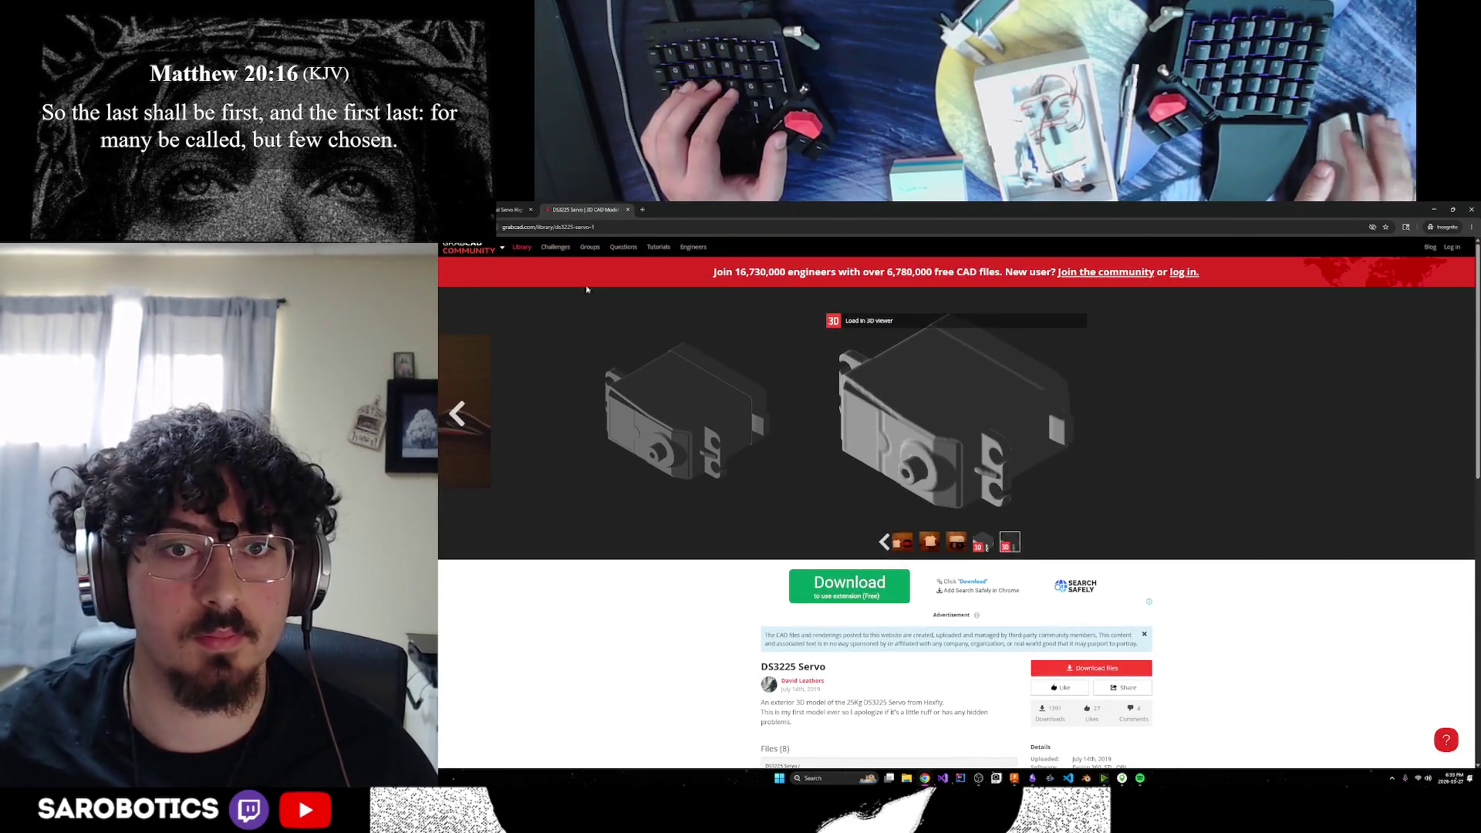
{"action": "left_click", "coordinate": [513, 209]}
{"action": "scroll", "coordinate": [801, 548], "scroll_direction": "up", "scroll_amount": 10}
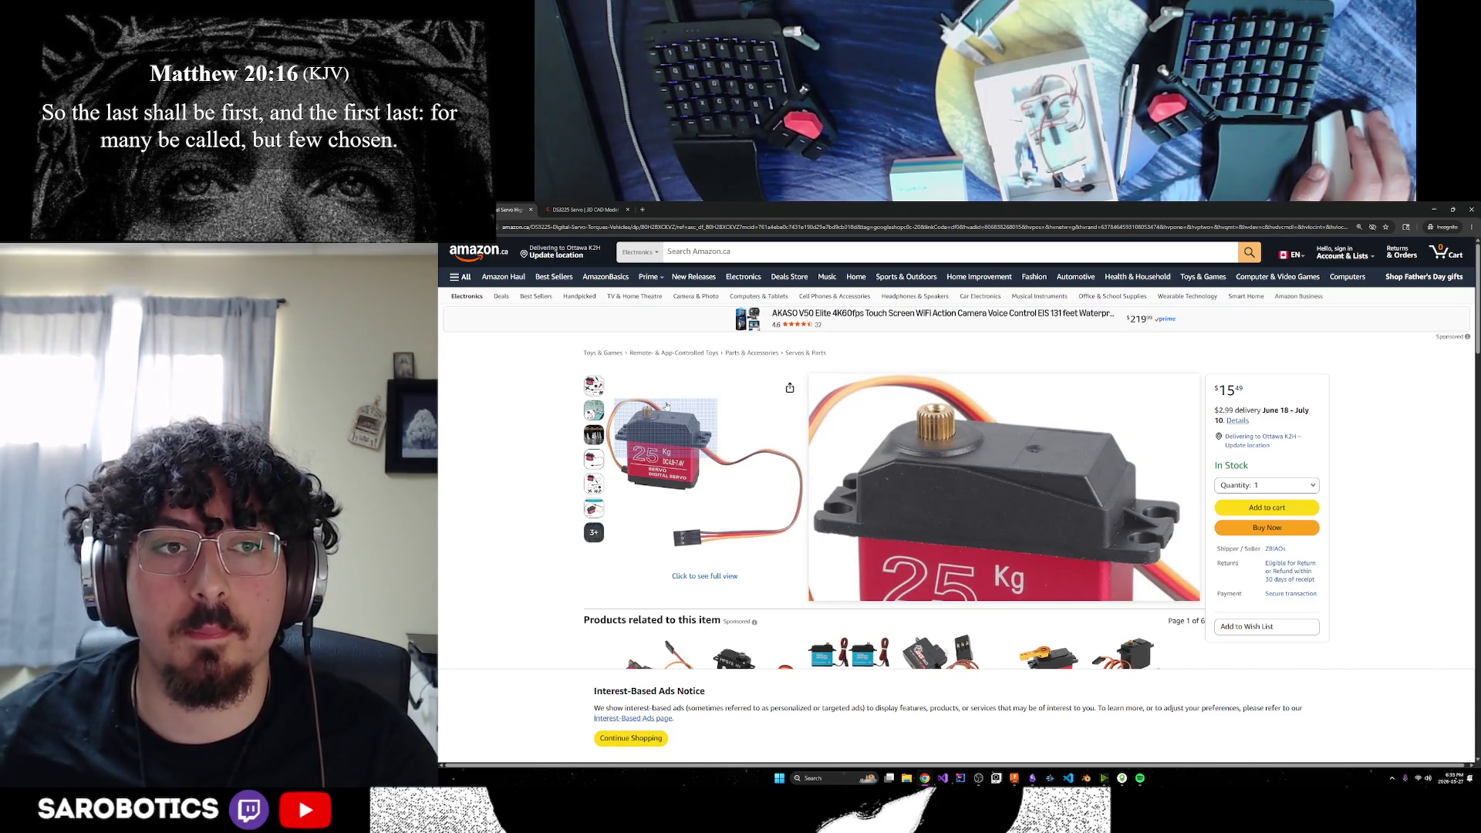
{"action": "scroll", "coordinate": [666, 406], "scroll_direction": "down", "scroll_amount": 15}
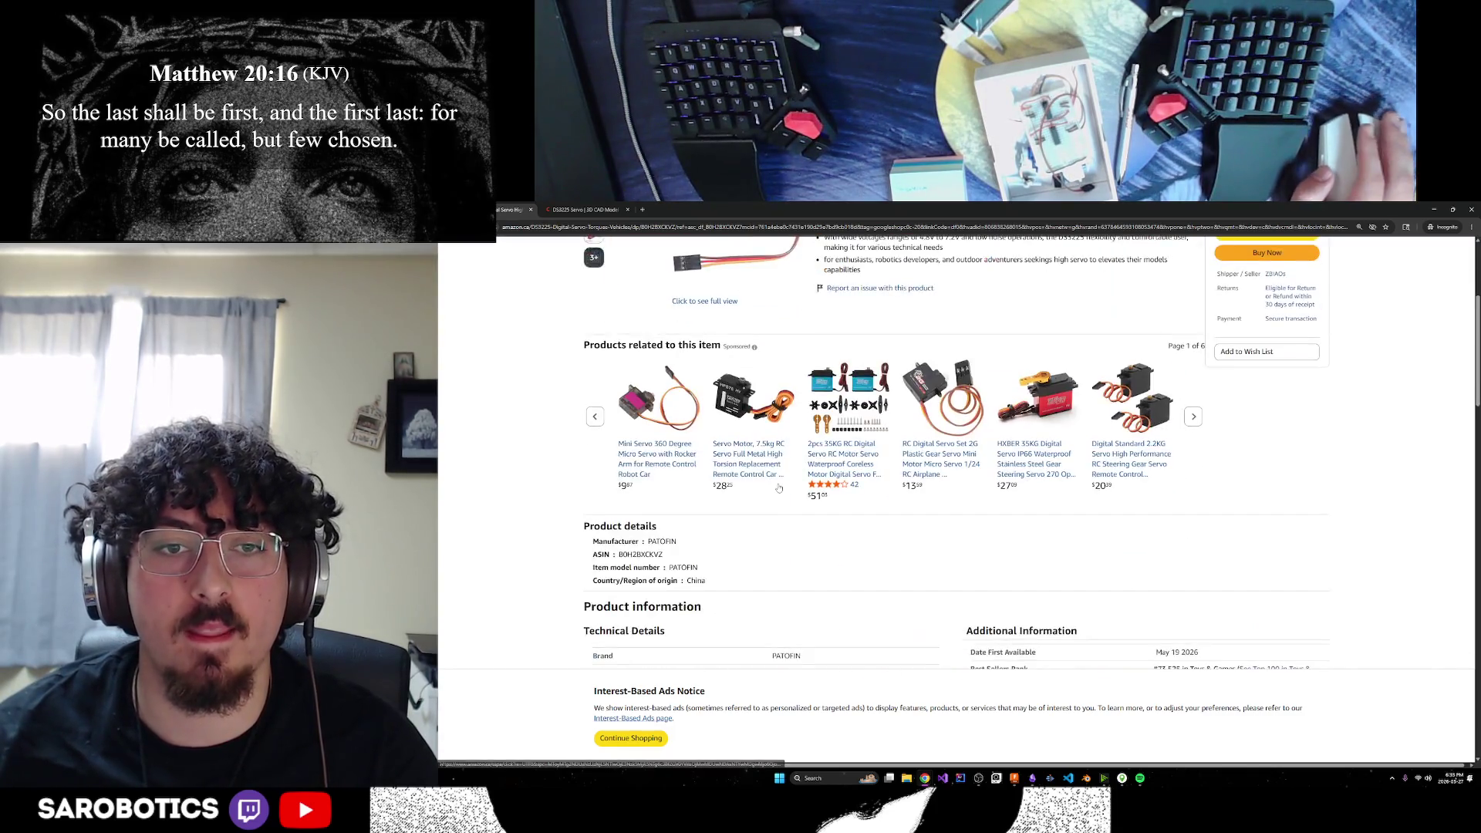
{"action": "scroll", "coordinate": [781, 489], "scroll_direction": "down", "scroll_amount": 2}
{"action": "scroll", "coordinate": [783, 486], "scroll_direction": "up", "scroll_amount": 5}
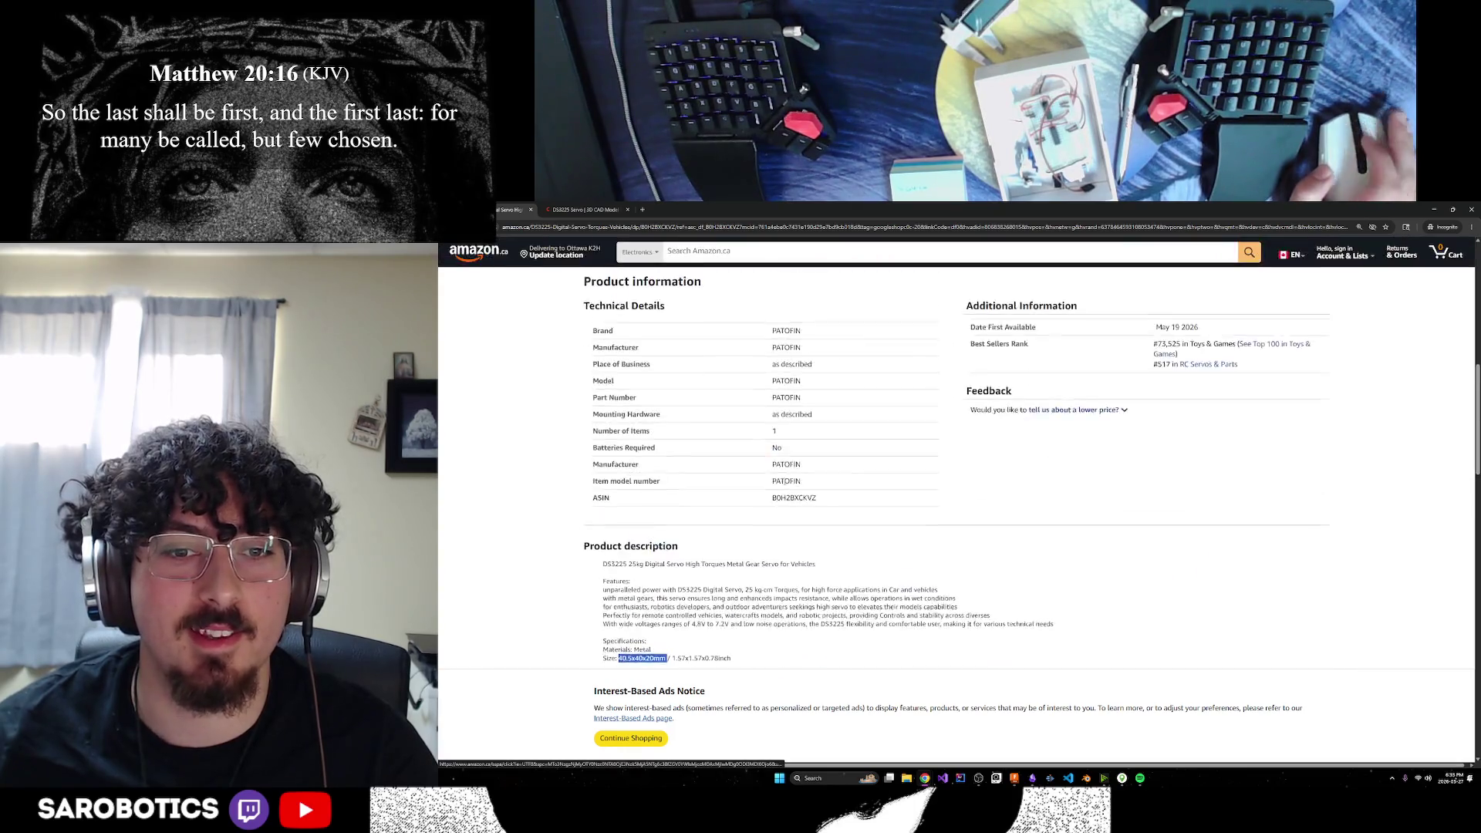
{"action": "scroll", "coordinate": [785, 484], "scroll_direction": "down", "scroll_amount": 1}
{"action": "scroll", "coordinate": [785, 484], "scroll_direction": "down", "scroll_amount": 1}
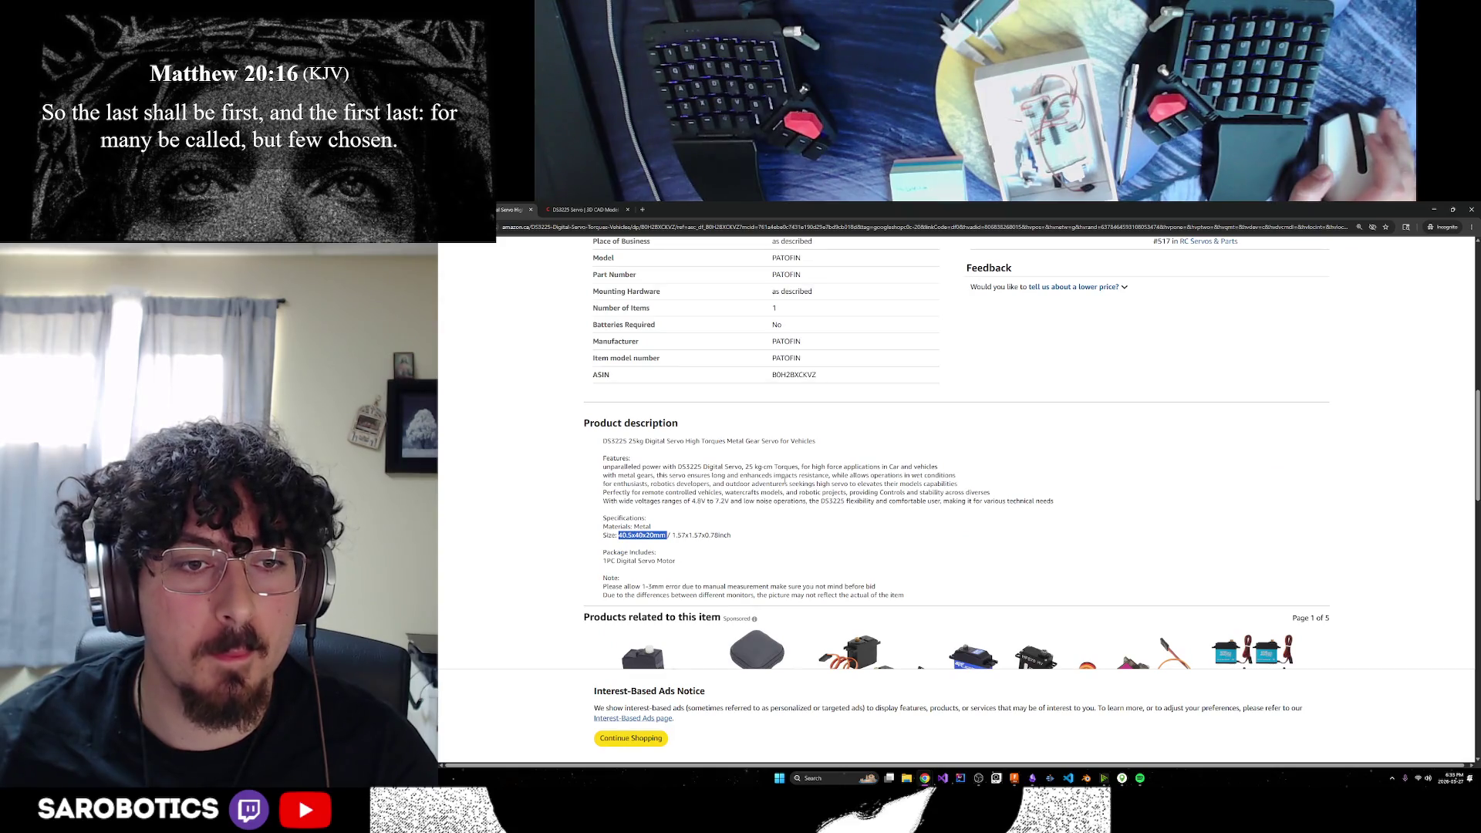
{"action": "scroll", "coordinate": [785, 484], "scroll_direction": "up", "scroll_amount": 10}
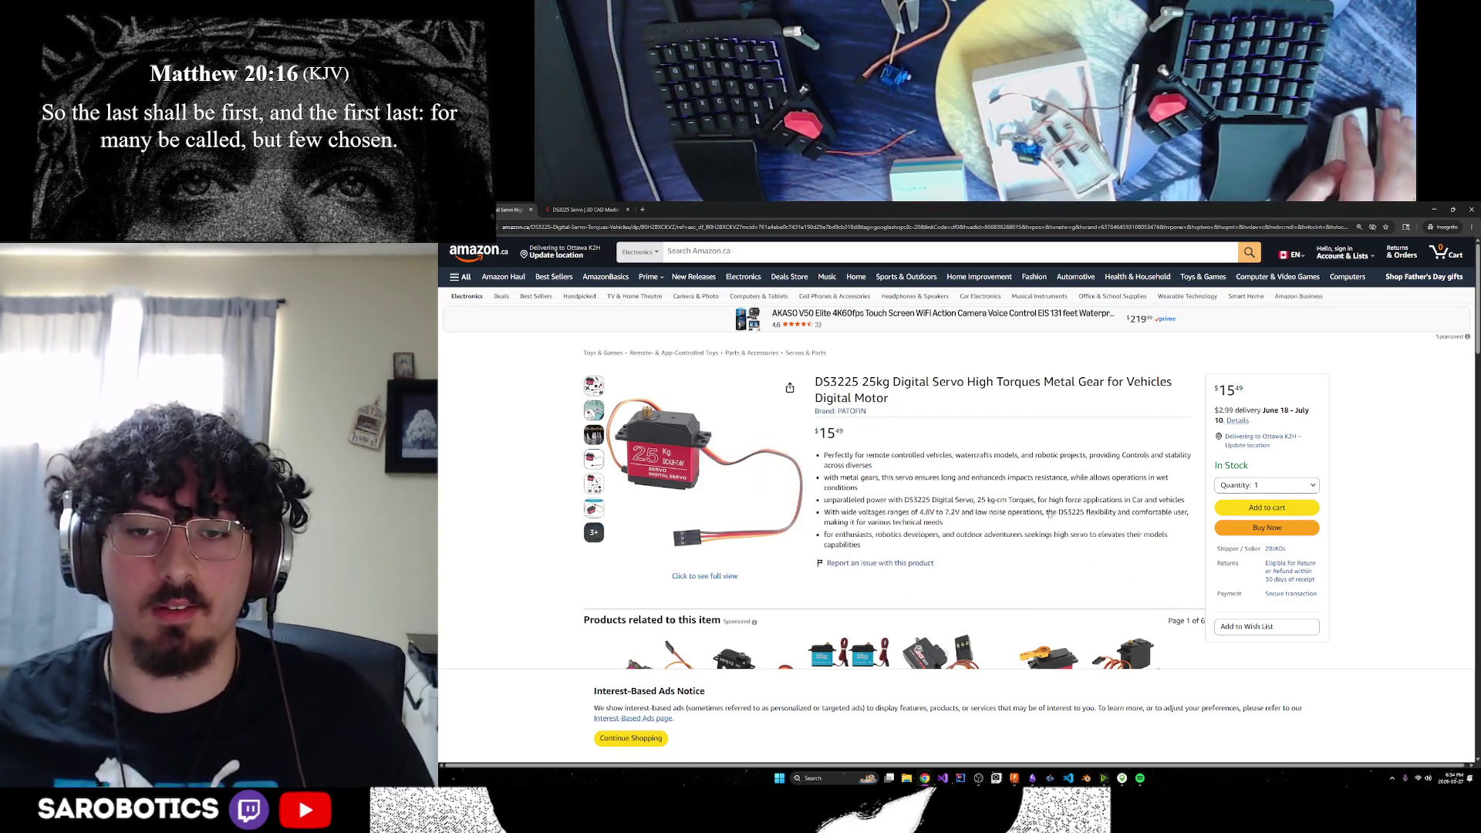
{"action": "mouse_move", "coordinate": [1042, 777]}
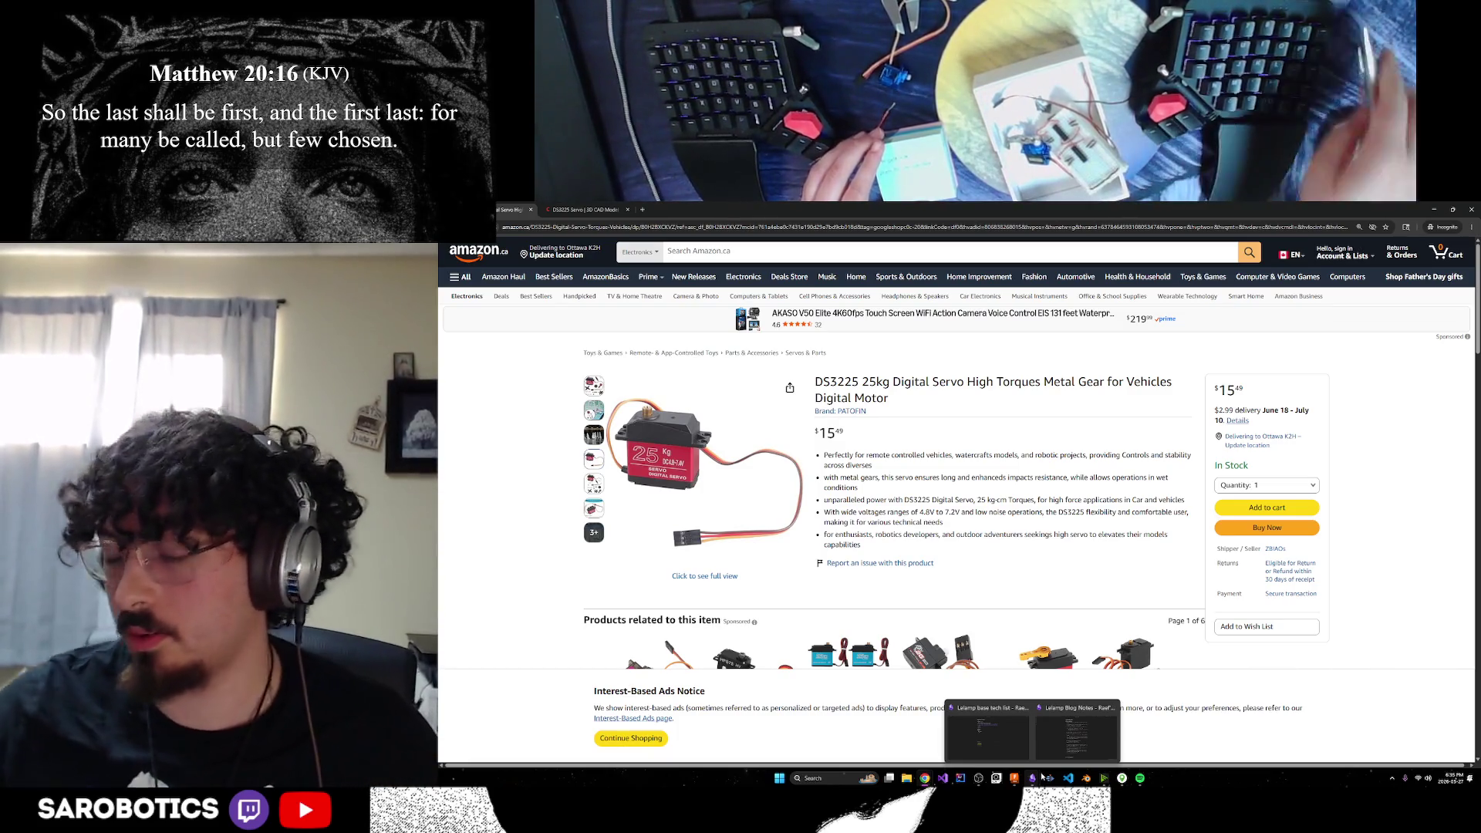
Back in the hexagon base sketch, draw a 10 mm line from the centre
{"action": "left_click", "coordinate": [992, 733]}
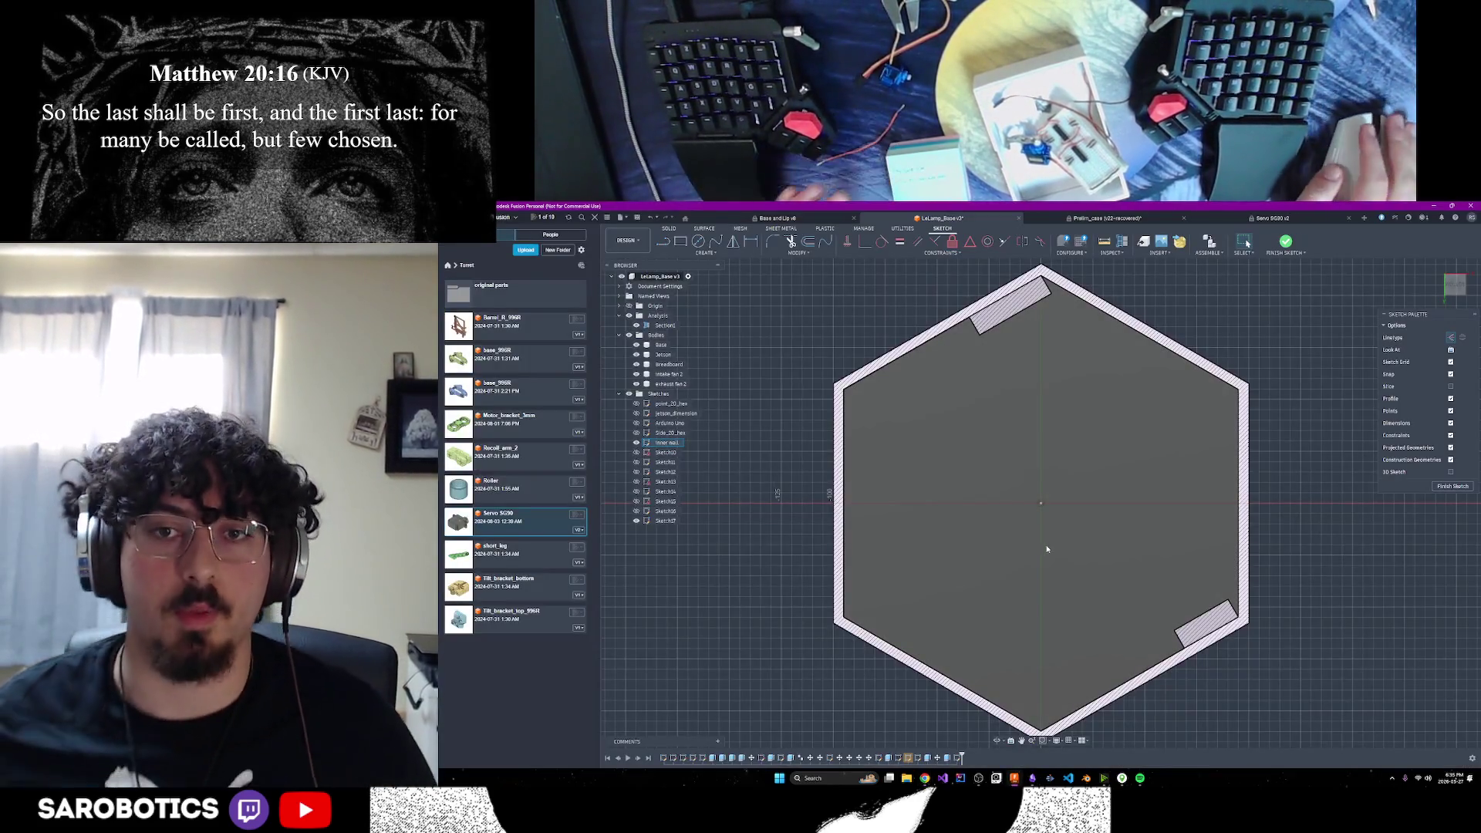
{"action": "scroll", "coordinate": [1041, 509], "scroll_direction": "down", "scroll_amount": 2}
{"action": "scroll", "coordinate": [1041, 509], "scroll_direction": "up", "scroll_amount": 1}
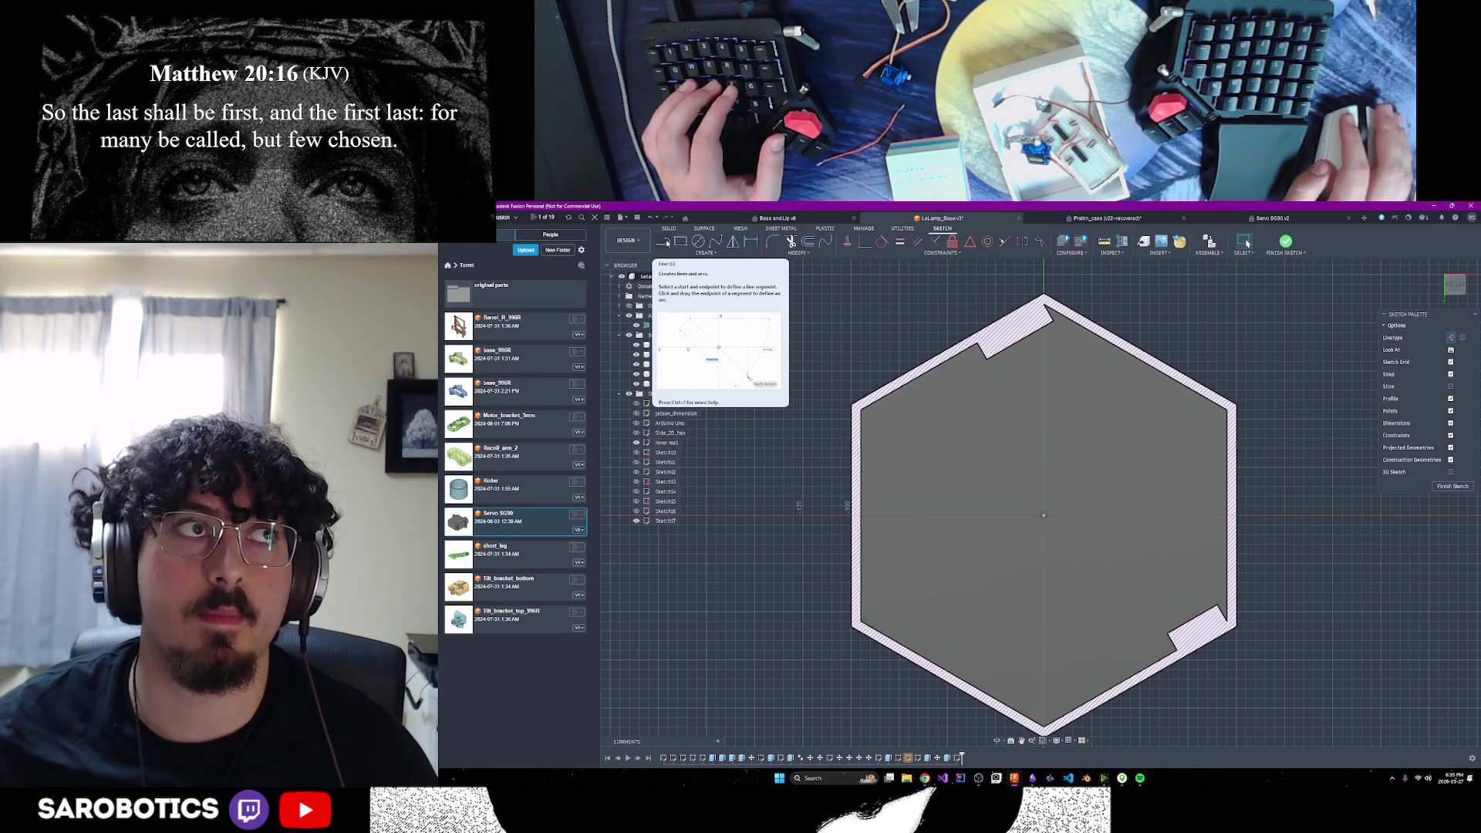
{"action": "left_click", "coordinate": [665, 243]}
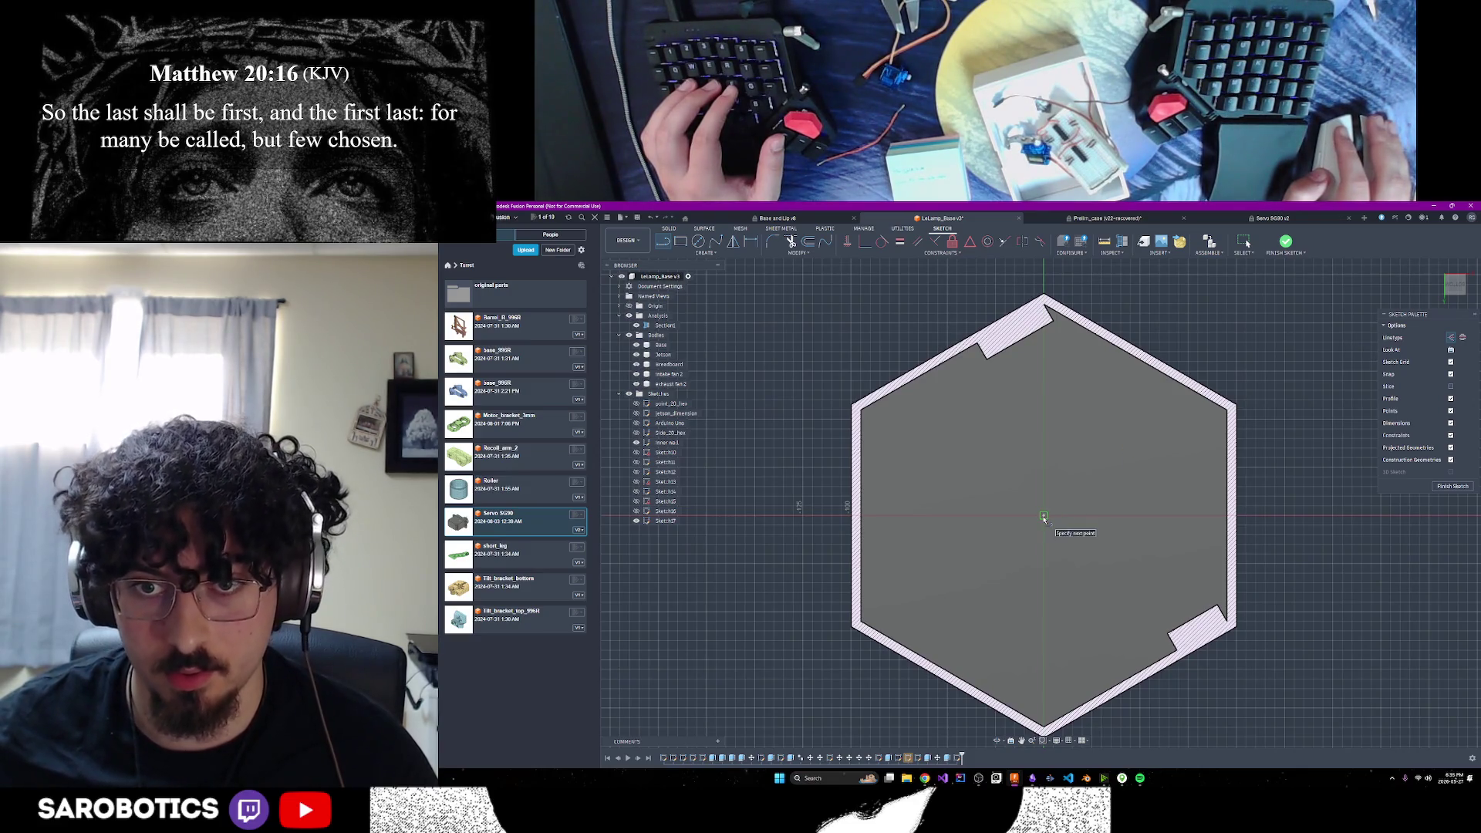
{"action": "left_click", "coordinate": [1044, 516]}
{"action": "type", "text": "10"}
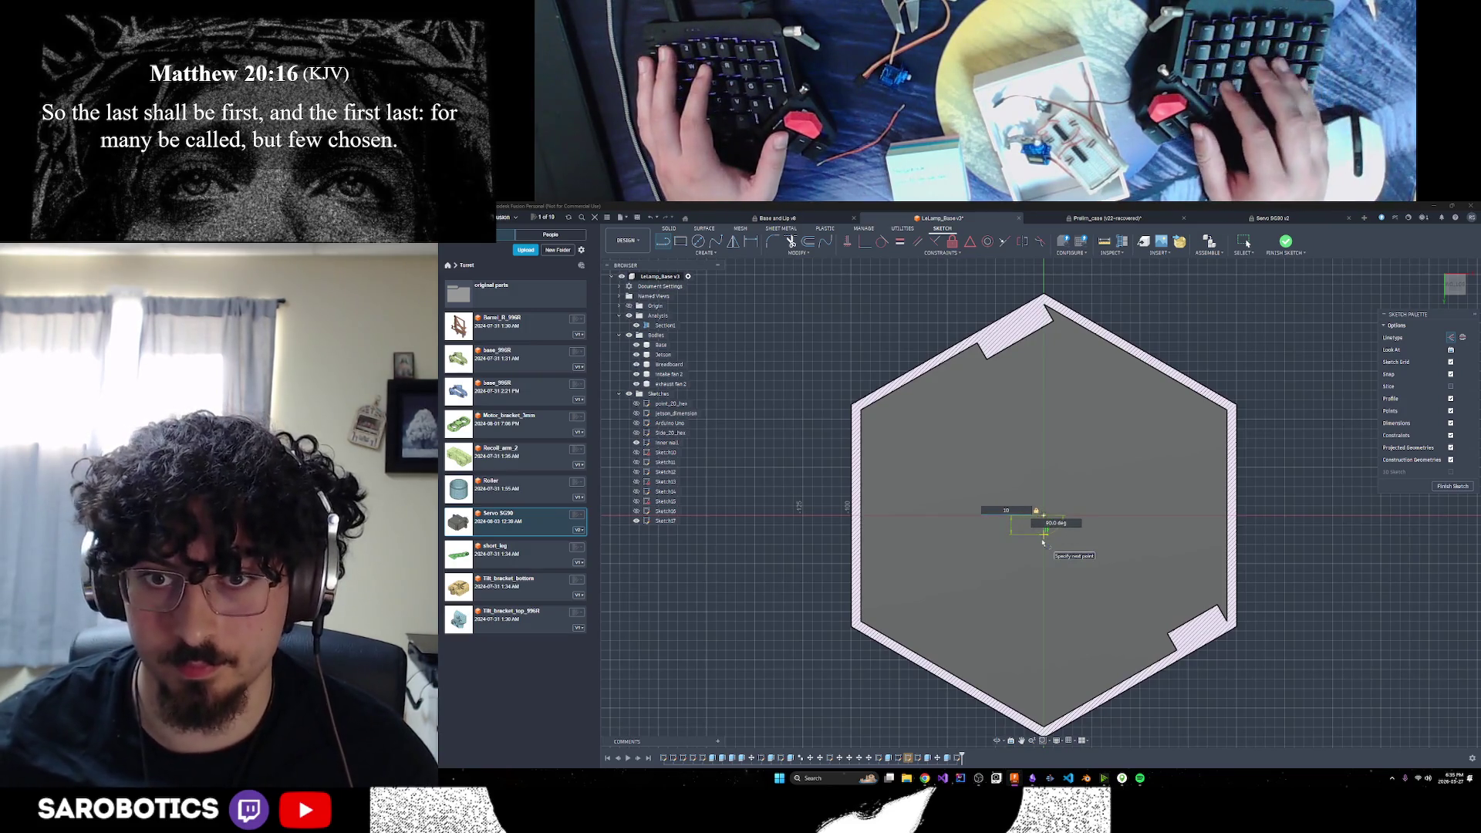
{"action": "key", "text": "Return"}
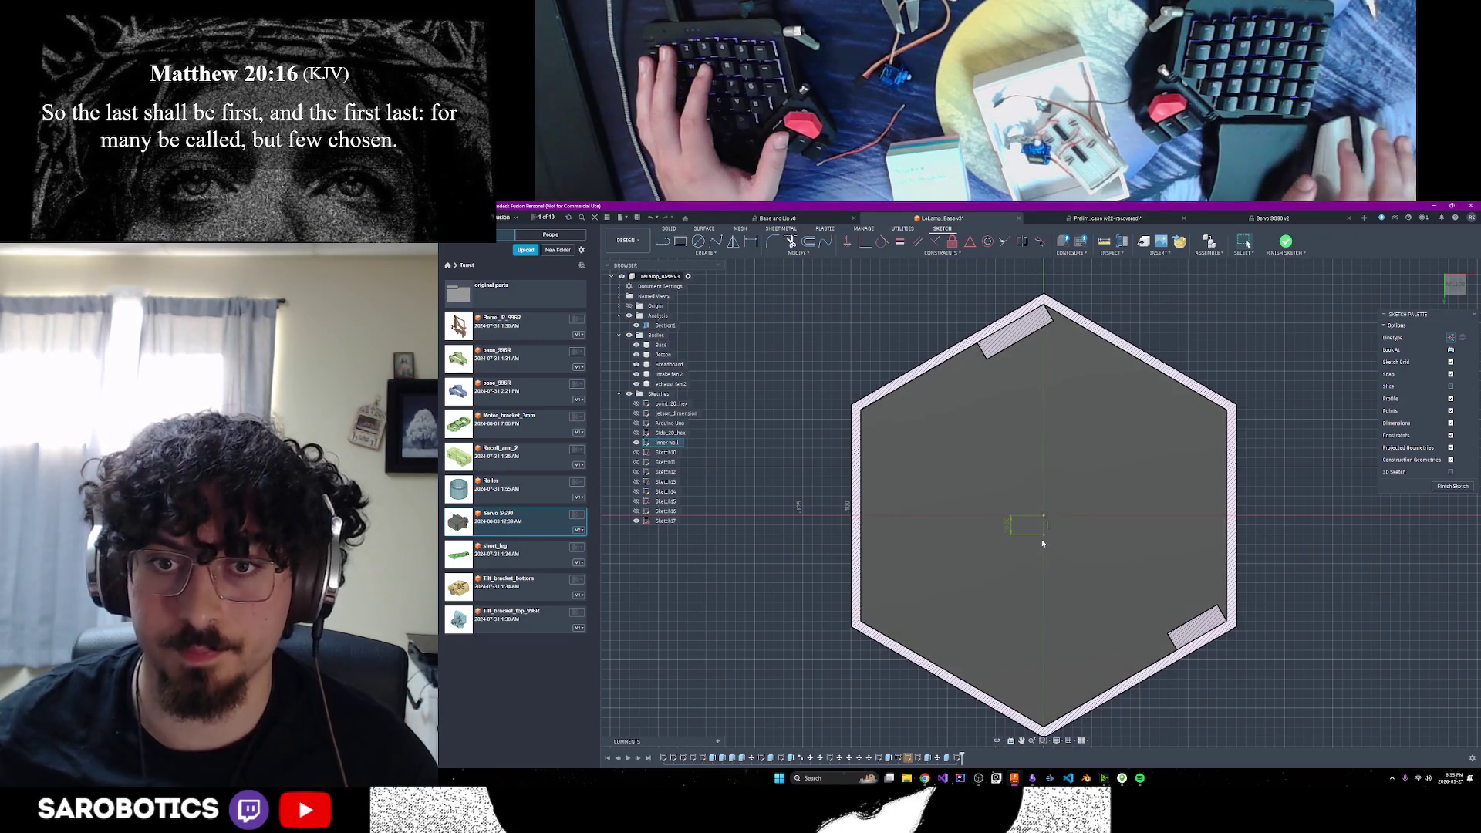
Draw a vertical line entered as 40 and -10 from the small outline's corner, then stop drawing
{"action": "left_click", "coordinate": [662, 244]}
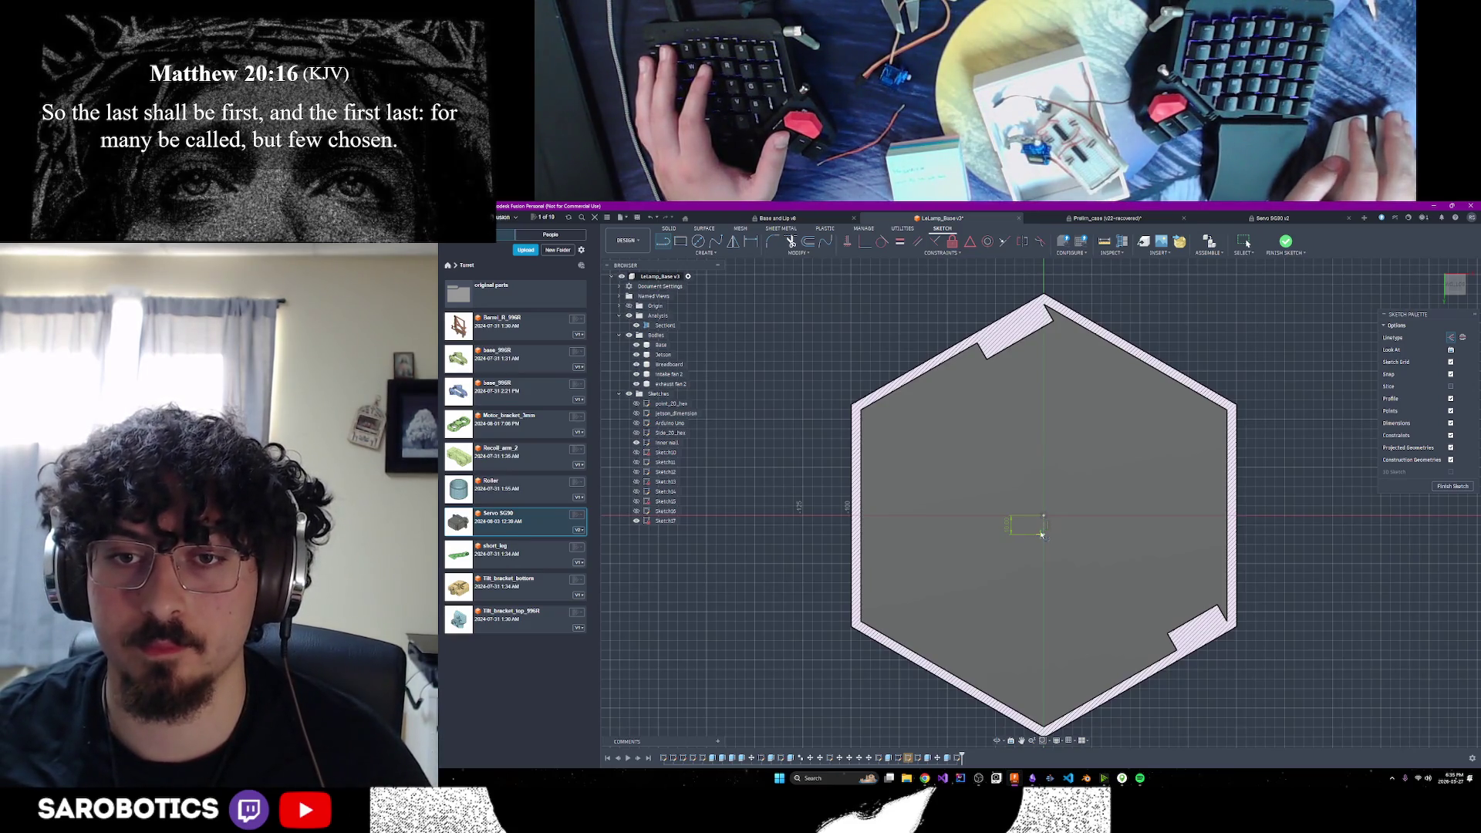
{"action": "left_click", "coordinate": [1044, 516]}
{"action": "type", "text": "4"}
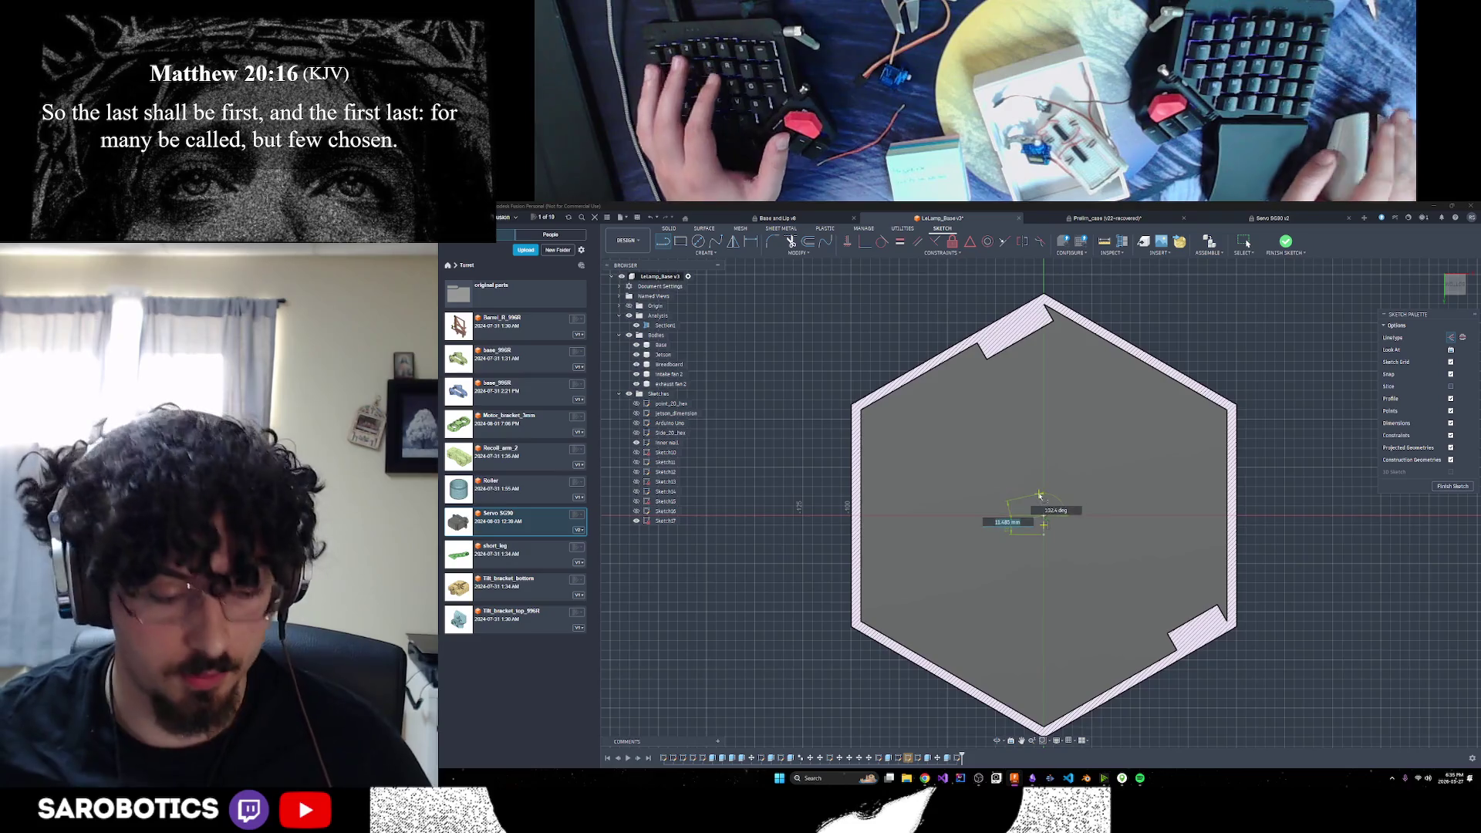
{"action": "type", "text": "0"}
{"action": "key", "text": "Tab"}
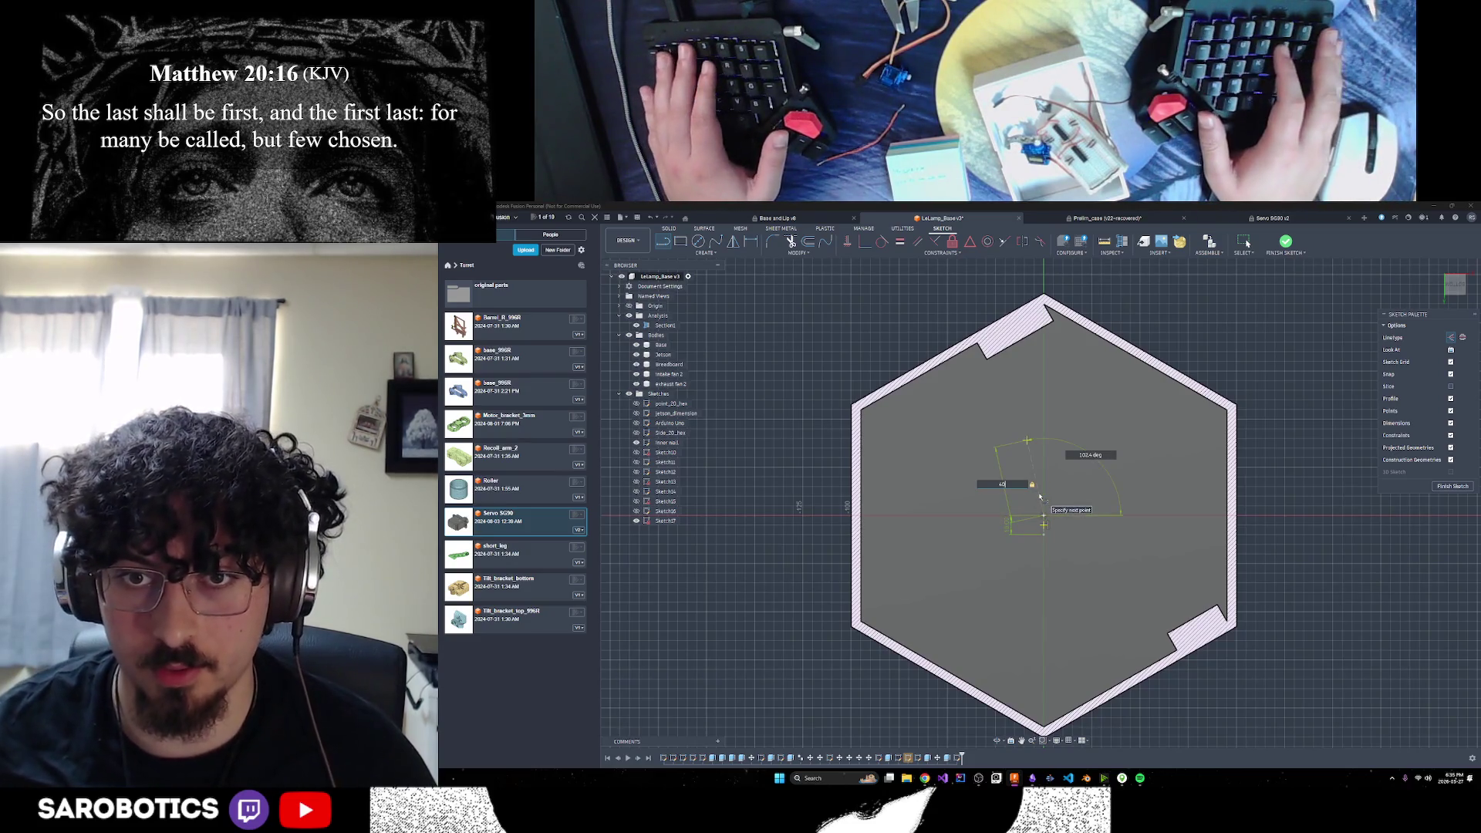
{"action": "type", "text": "-10"}
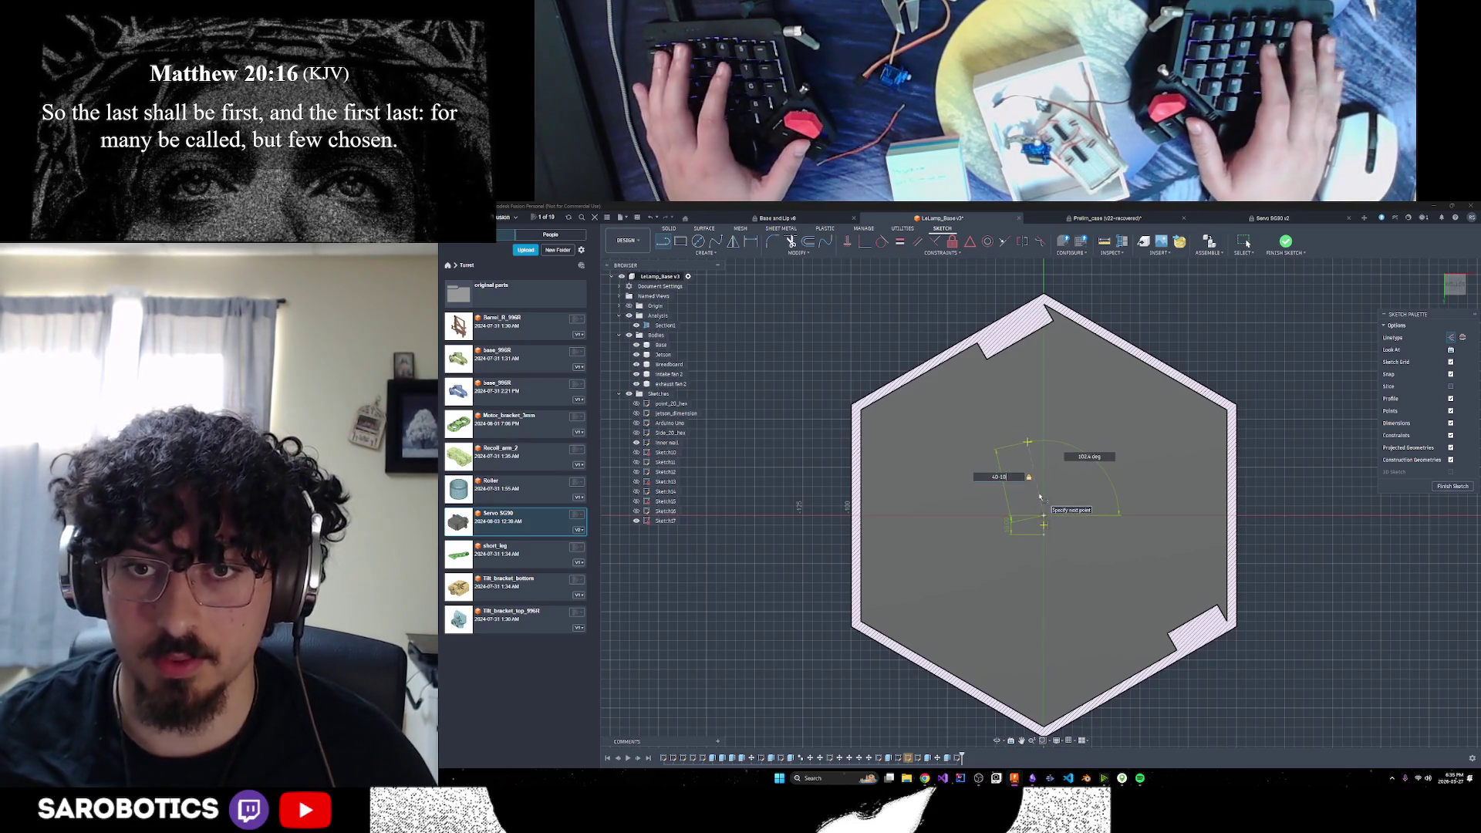
{"action": "key", "text": "Return"}
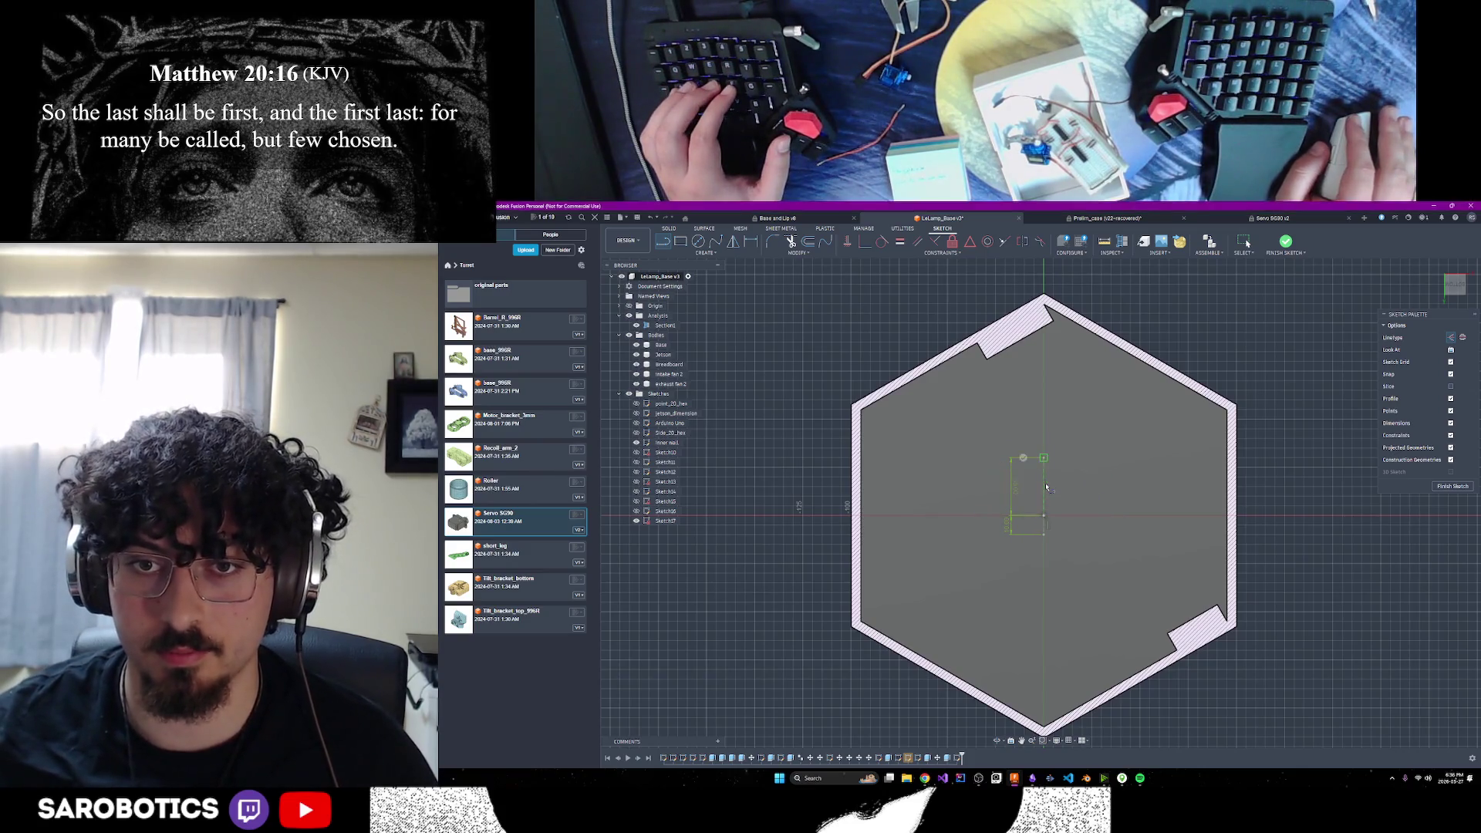
{"action": "scroll", "coordinate": [1061, 500], "scroll_direction": "down", "scroll_amount": 2}
{"action": "key", "text": "Escape"}
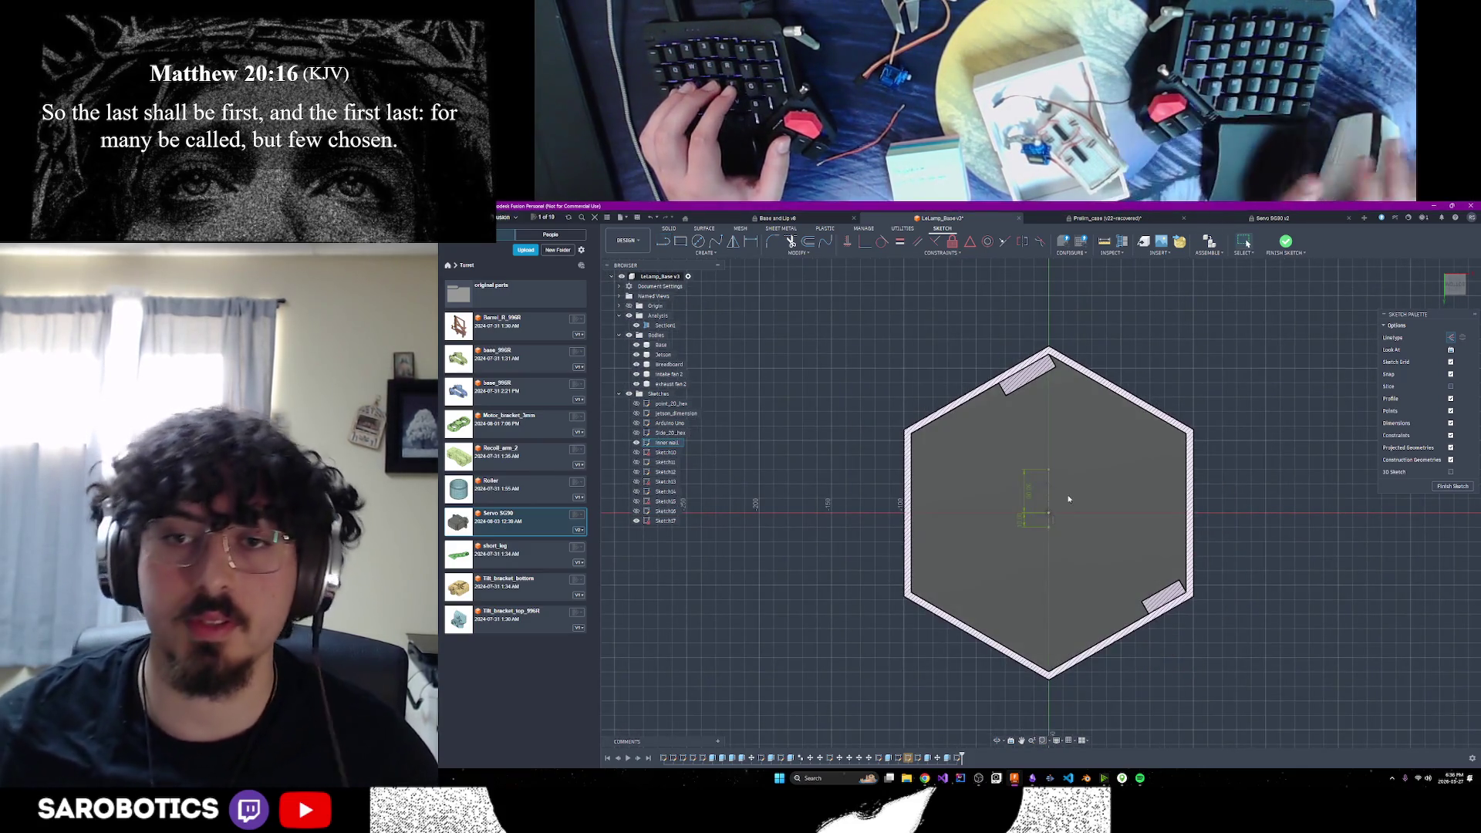
Zoom into the sketch, start a line at the small rectangle's corner, then switch to the Amazon servo page
{"action": "middle_click_drag", "start_coordinate": [1033, 463], "coordinate": [1080, 493], "text": "shift"}
{"action": "middle_click_drag", "start_coordinate": [1031, 577], "coordinate": [1079, 596], "text": "shift"}
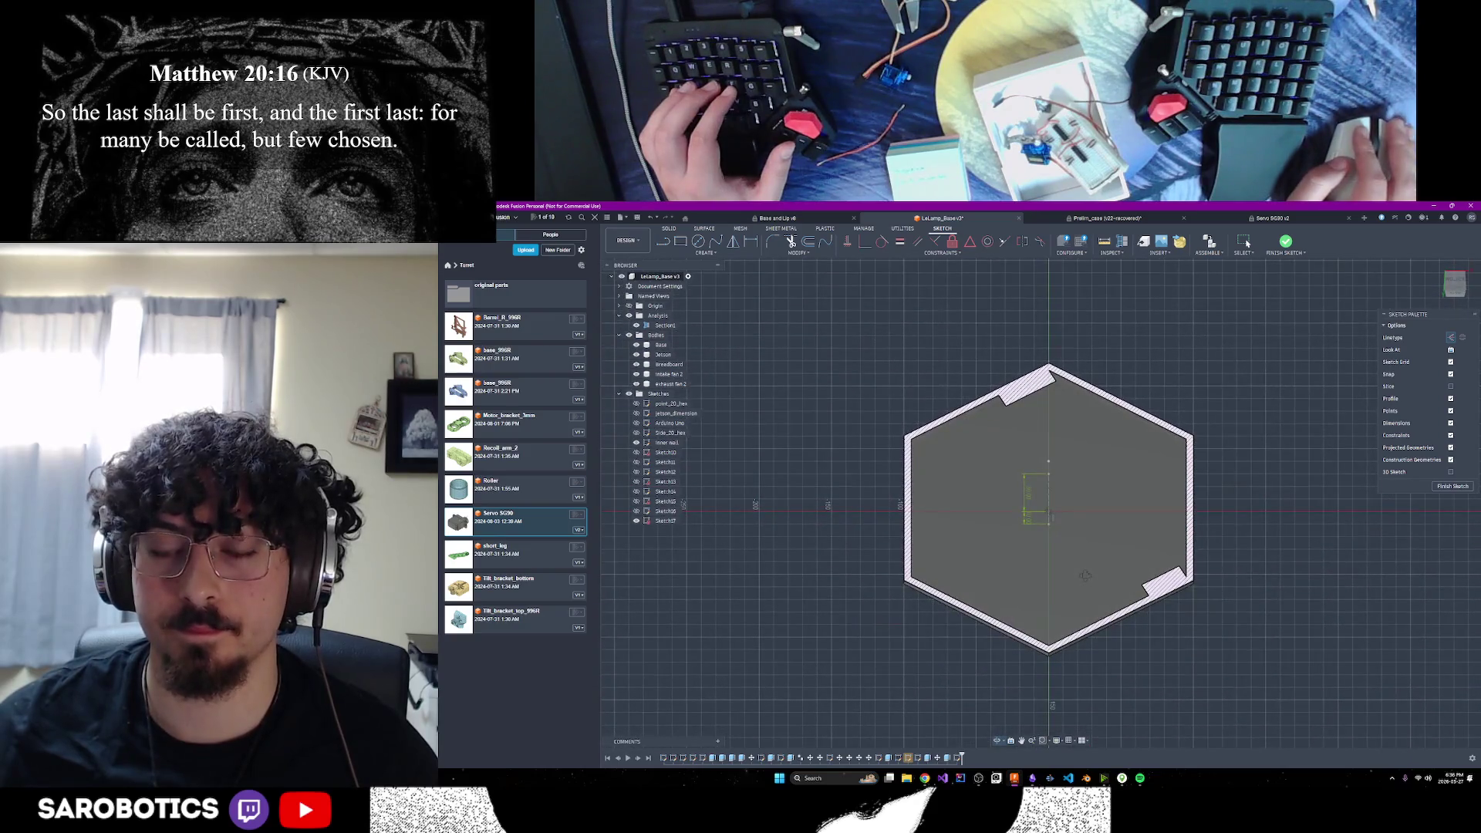
{"action": "scroll", "coordinate": [1058, 503], "scroll_direction": "up", "scroll_amount": 5}
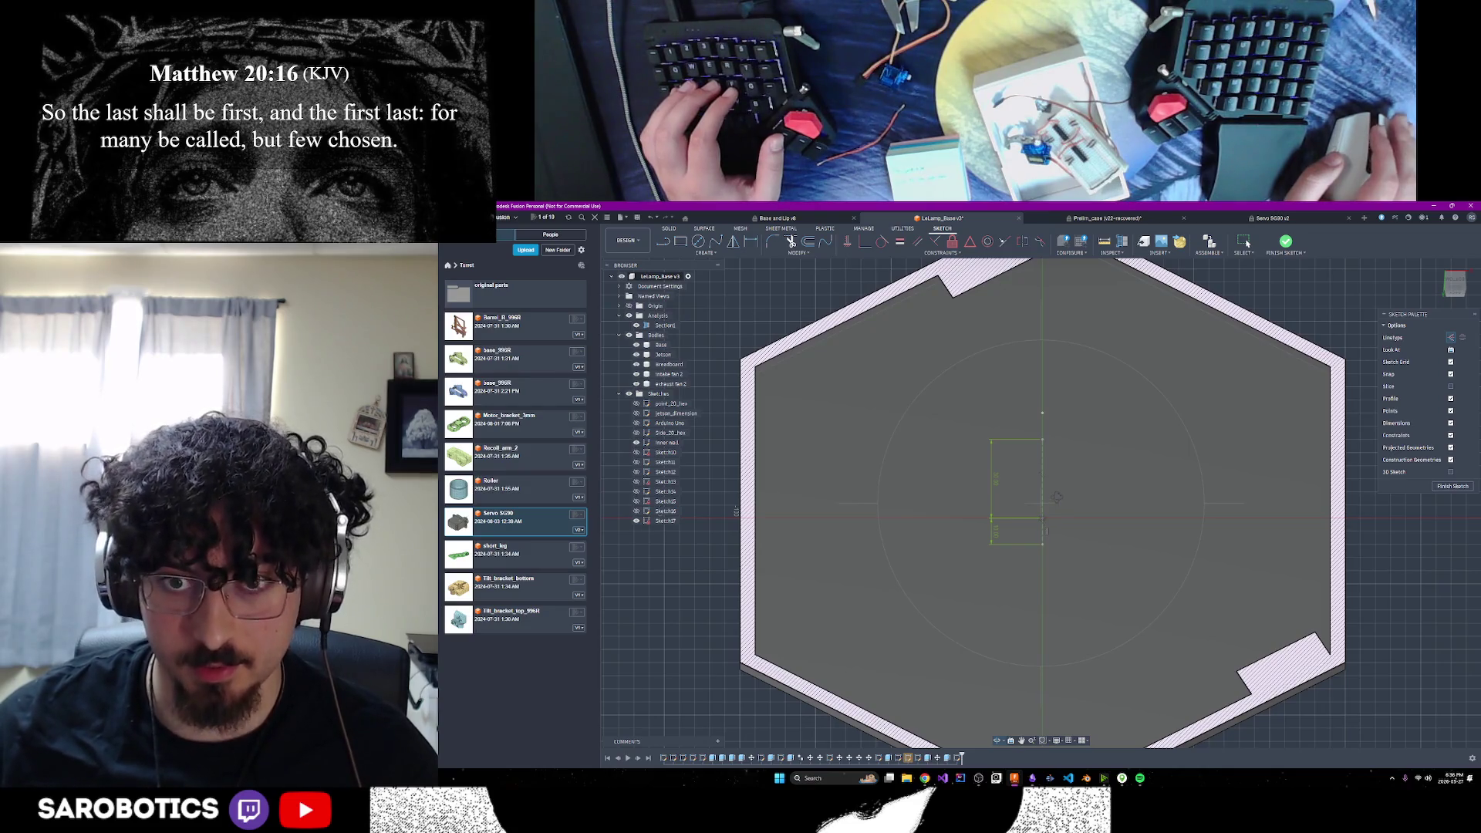
{"action": "scroll", "coordinate": [1058, 497], "scroll_direction": "up", "scroll_amount": 2}
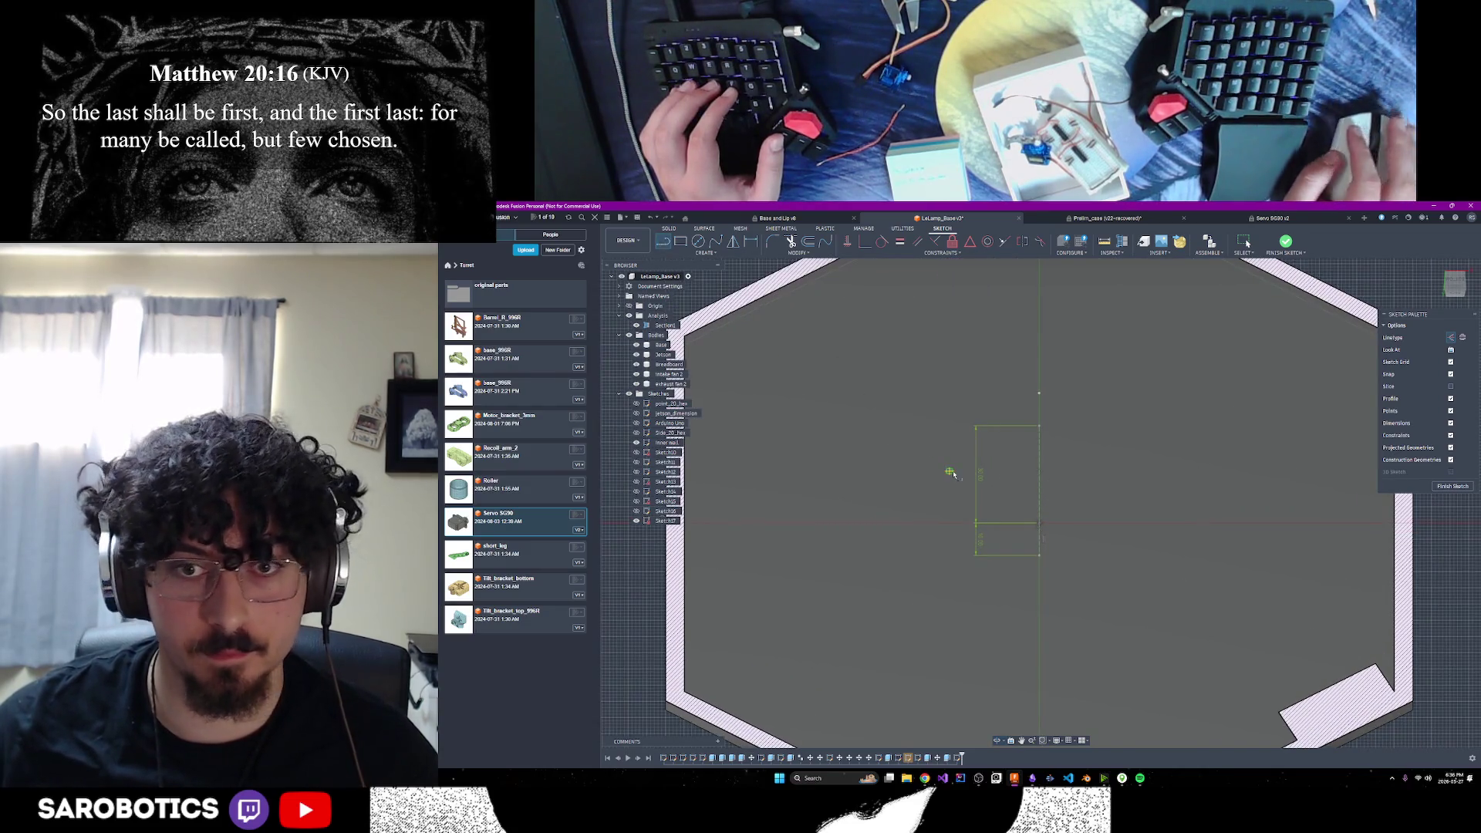
{"action": "left_click", "coordinate": [1040, 556]}
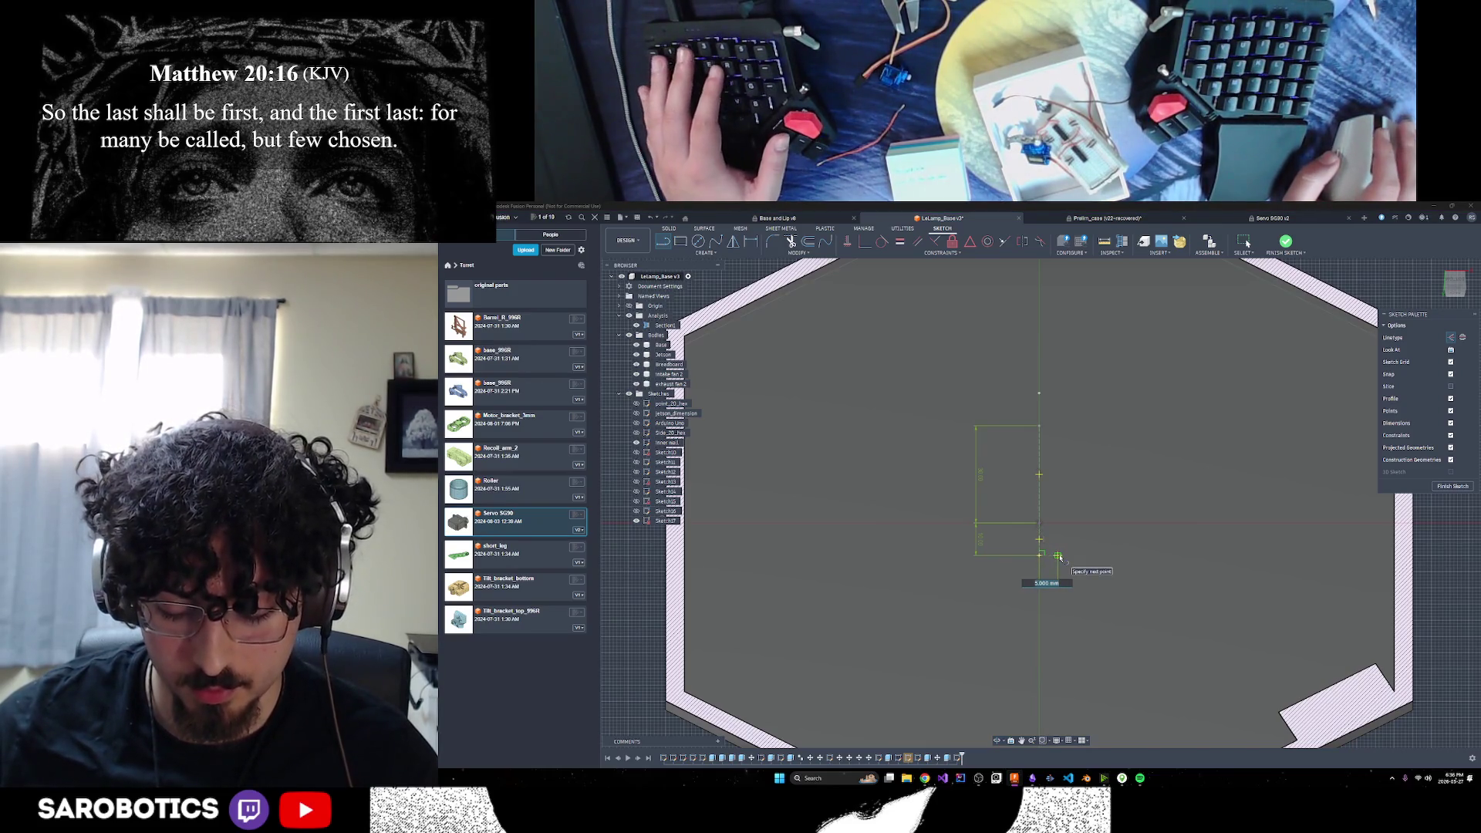
{"action": "key", "text": "alt+Tab"}
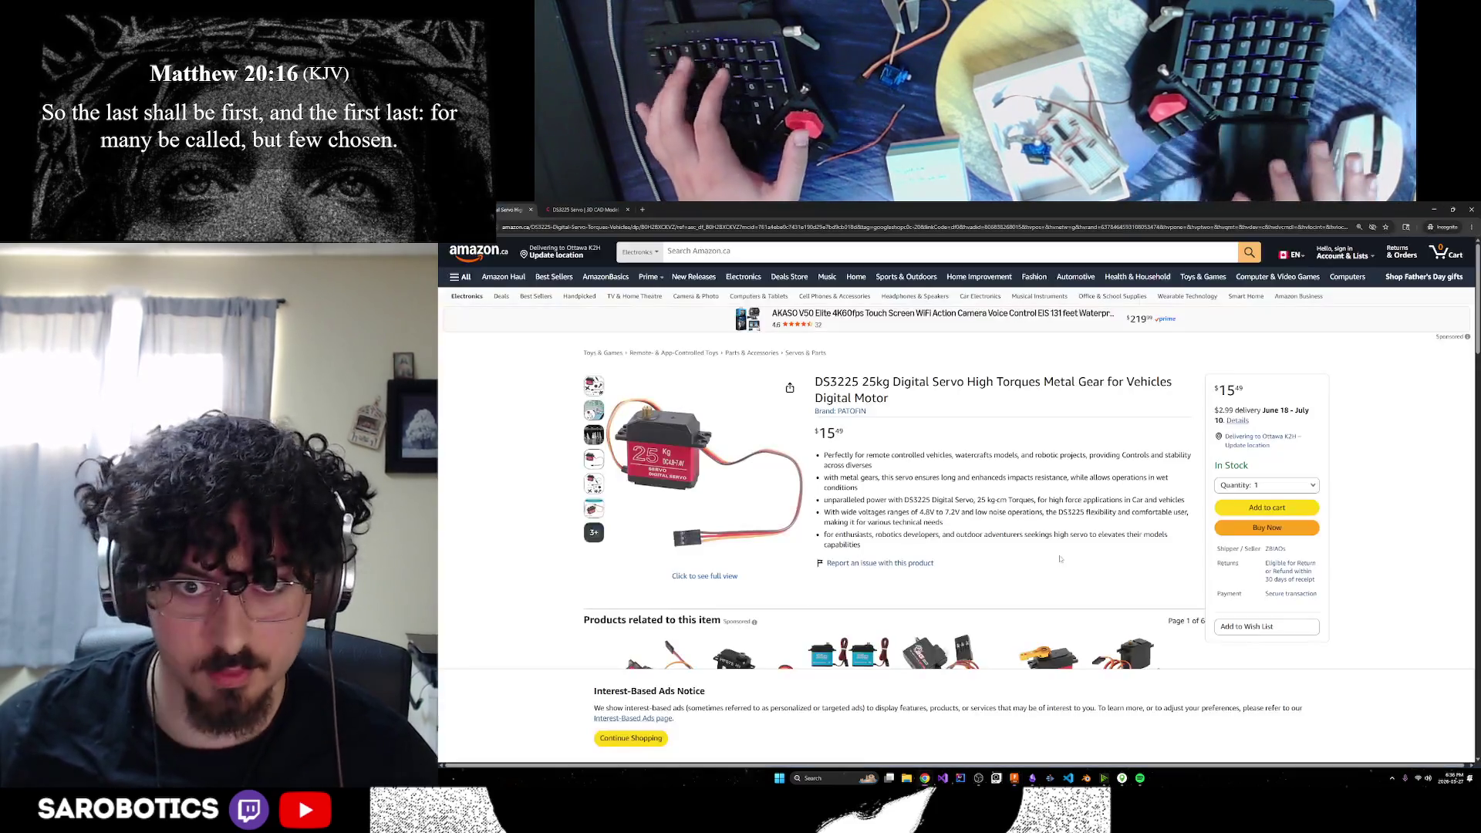
{"action": "scroll", "coordinate": [1084, 555], "scroll_direction": "down", "scroll_amount": 20}
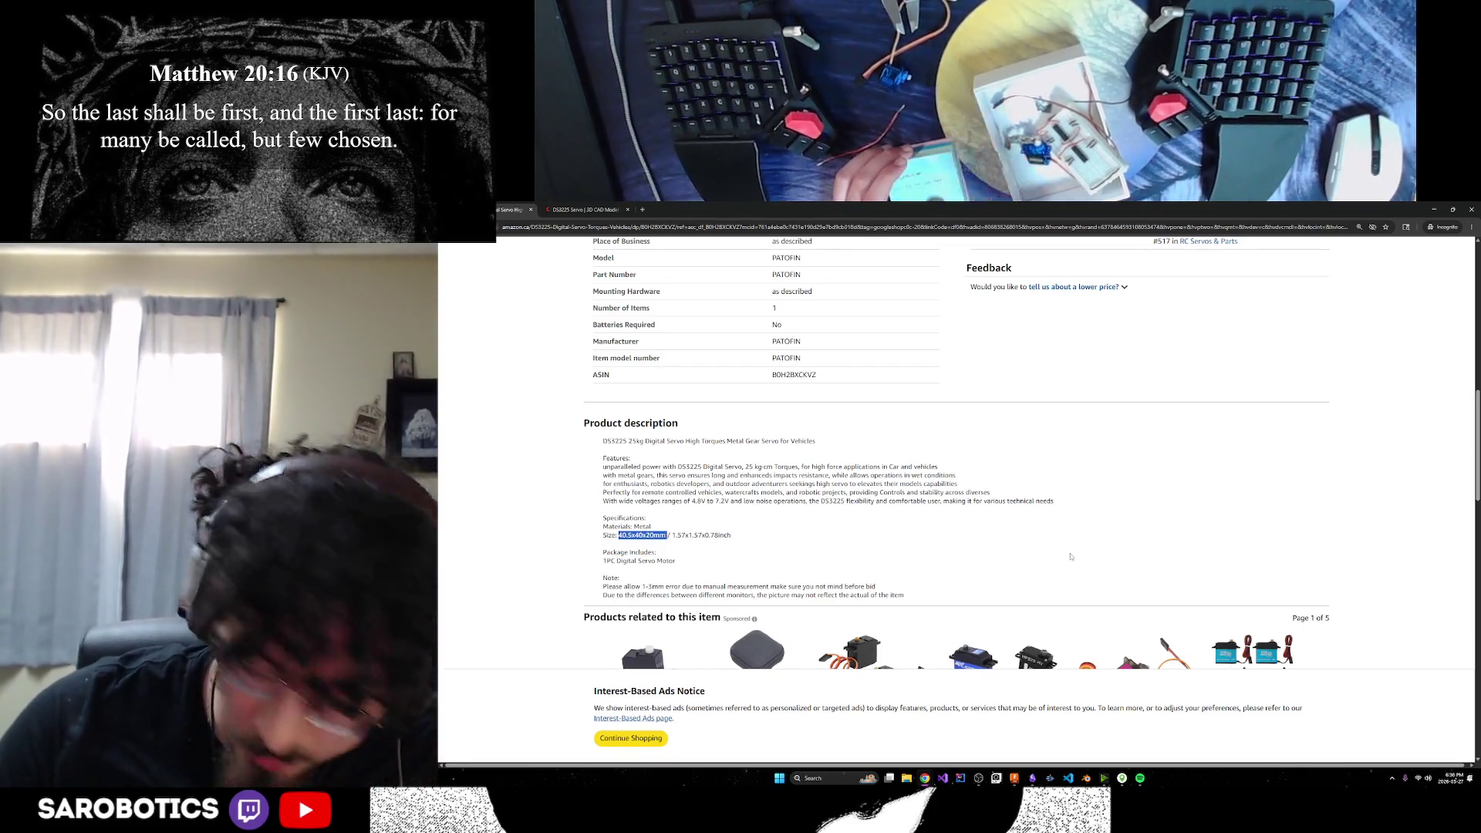
{"action": "scroll", "coordinate": [1063, 511], "scroll_direction": "up", "scroll_amount": 3}
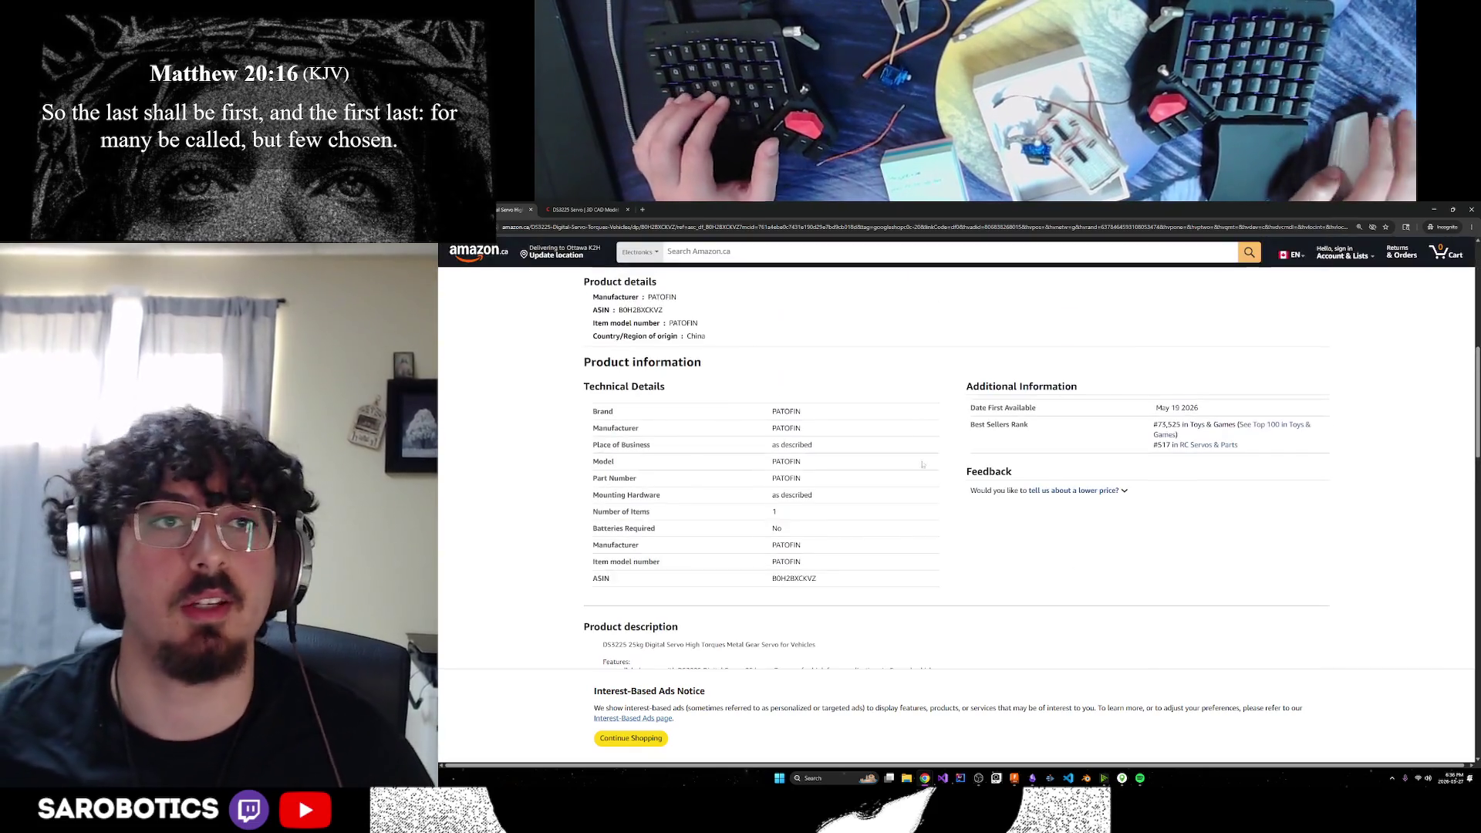
{"action": "left_click", "coordinate": [585, 209]}
{"action": "key", "text": "ctrl+Tab"}
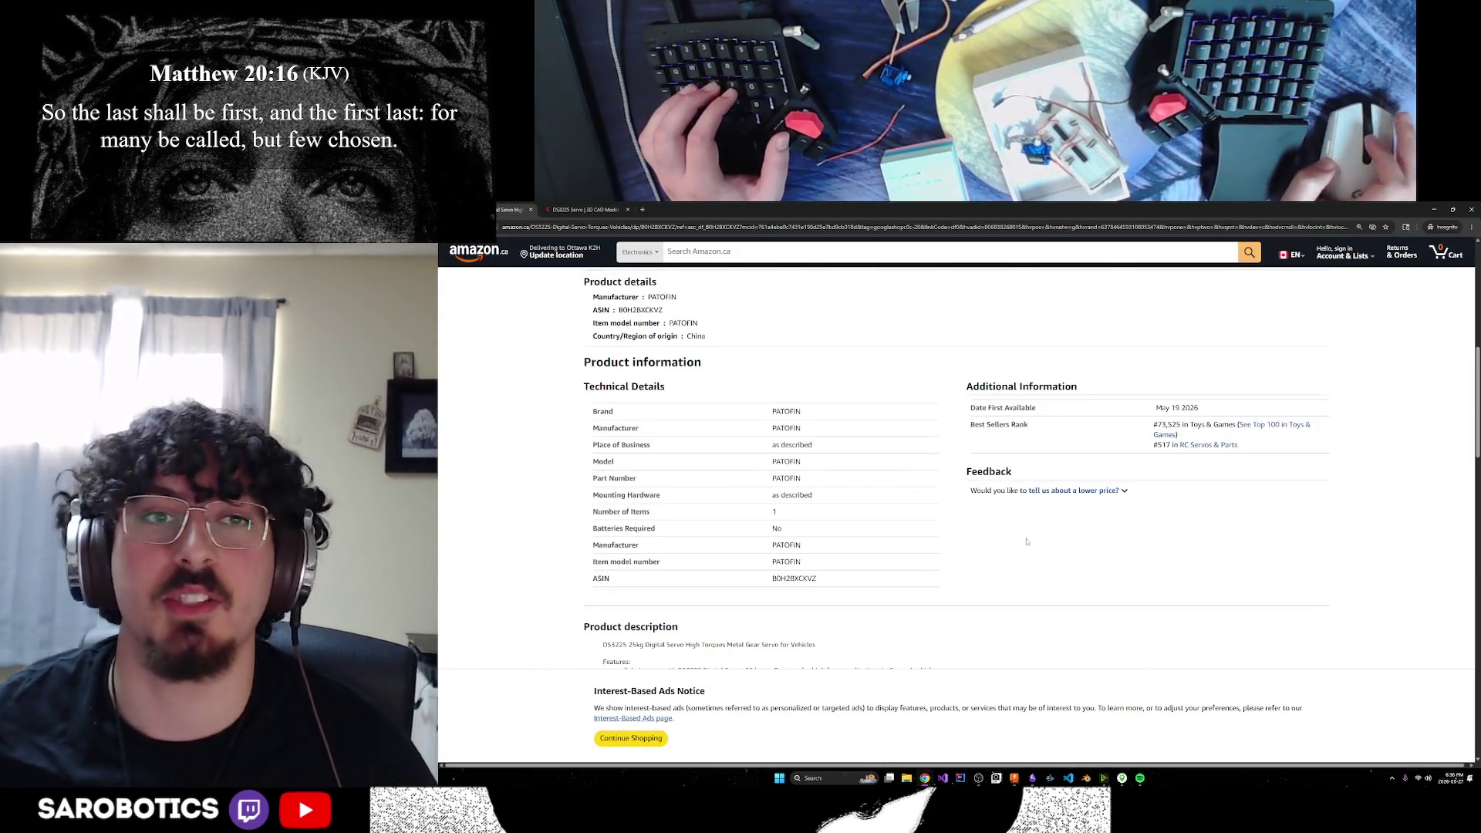
{"action": "scroll", "coordinate": [1027, 543], "scroll_direction": "up", "scroll_amount": 10}
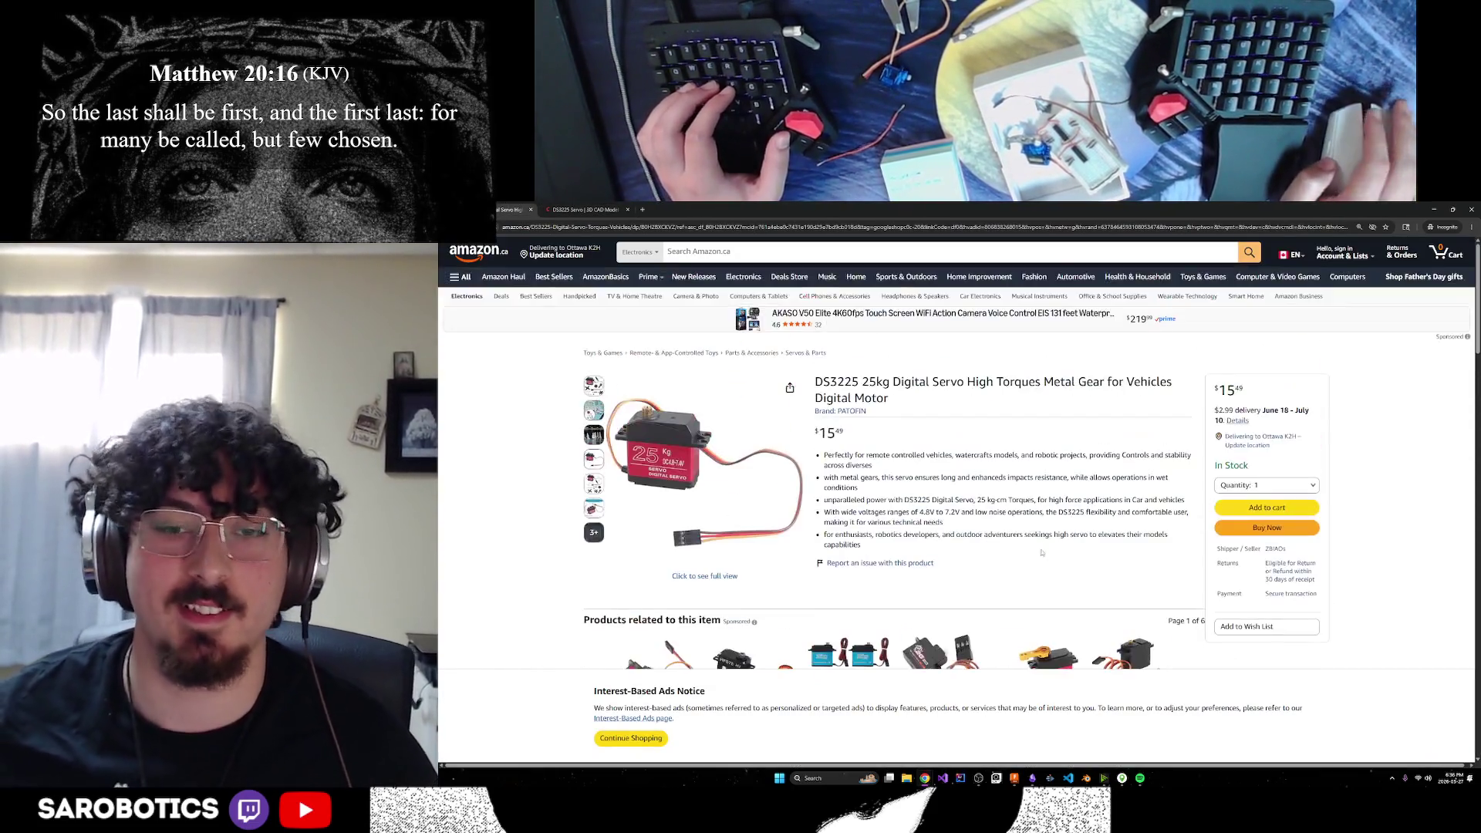
{"action": "left_click", "coordinate": [1015, 779]}
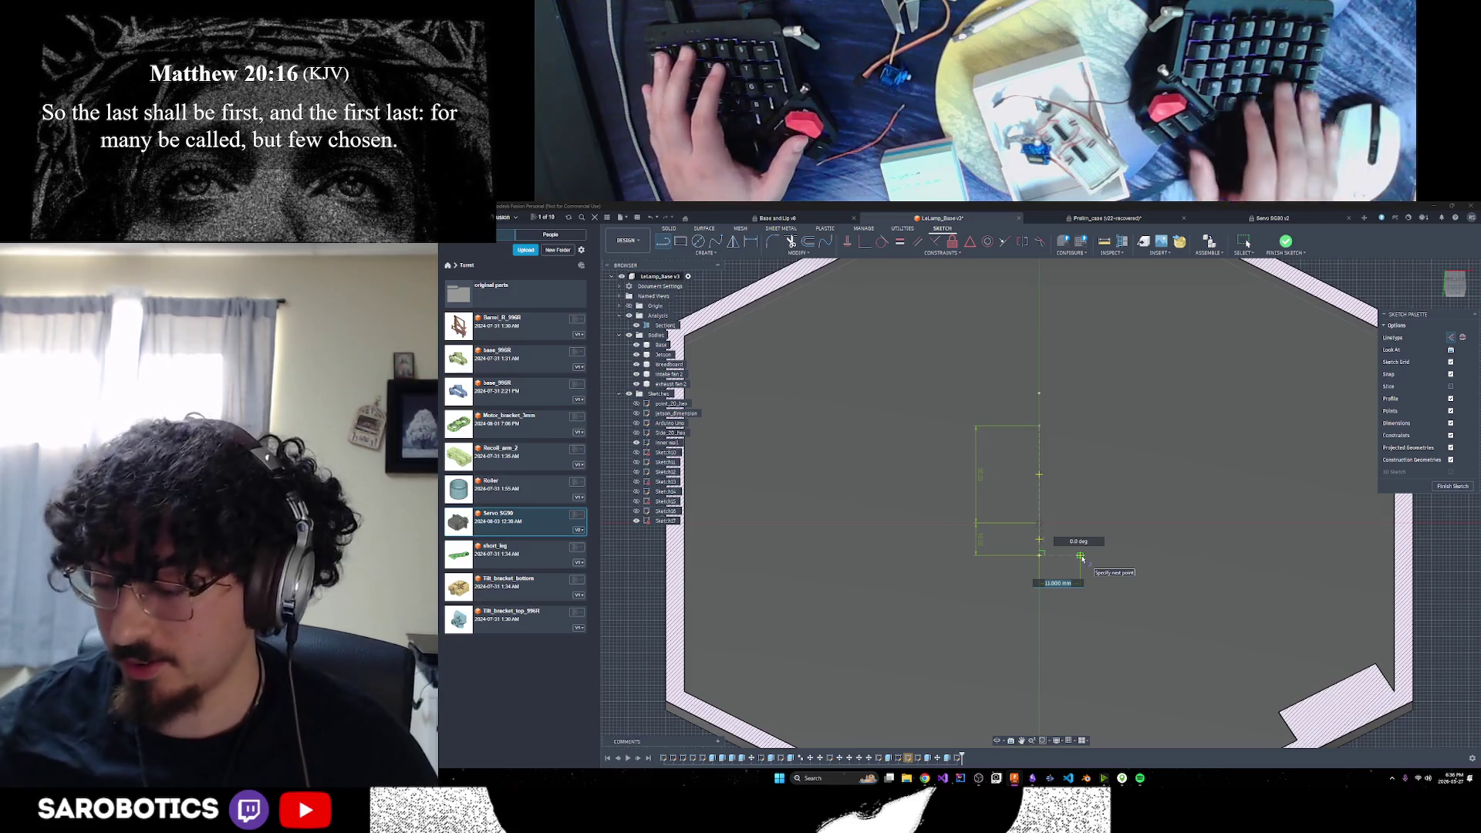
Complete the line (1020) that closes the small rectangle and exit the Line tool
{"action": "type", "text": "10"}
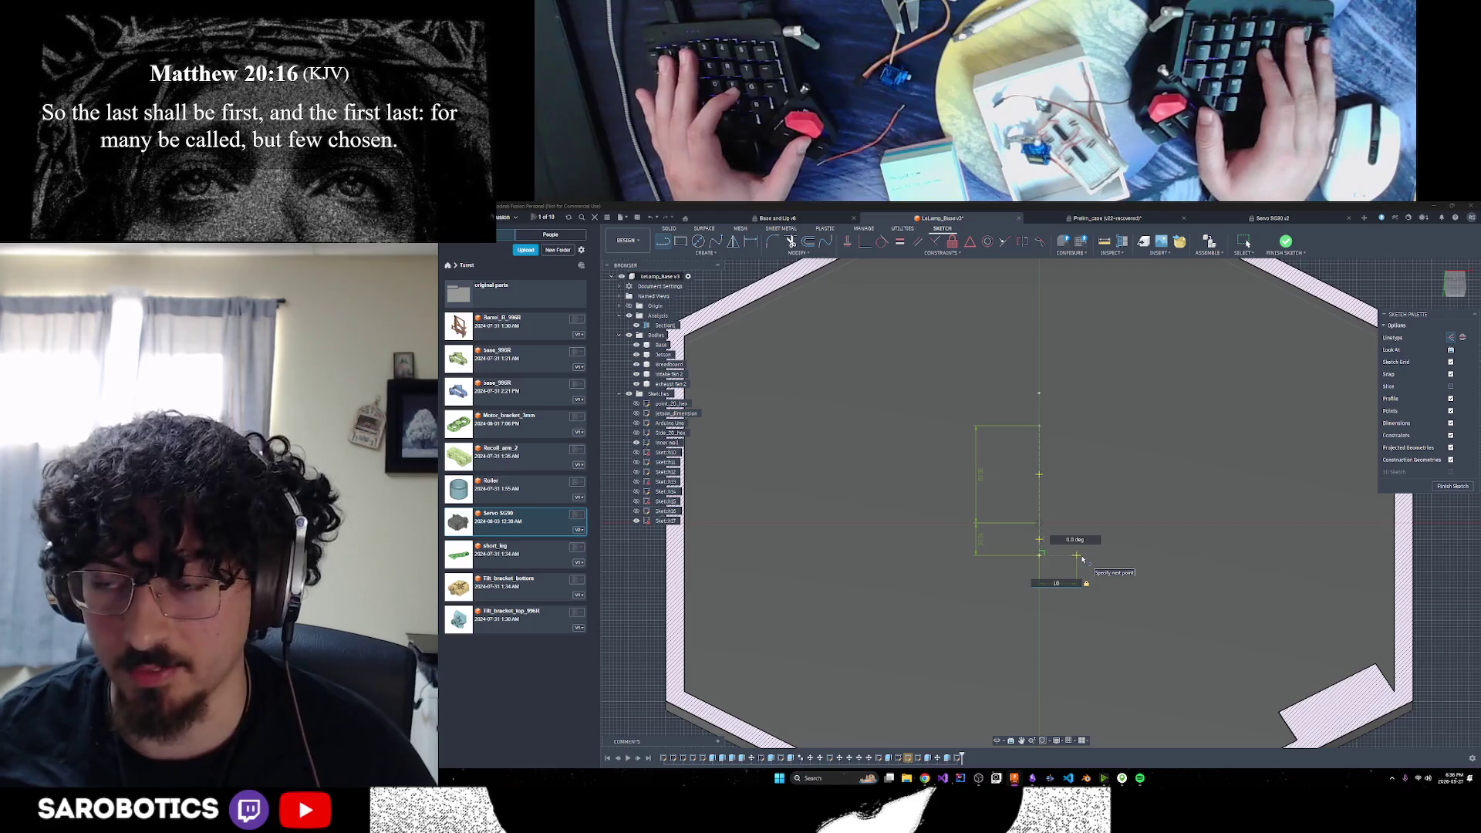
{"action": "type", "text": "20"}
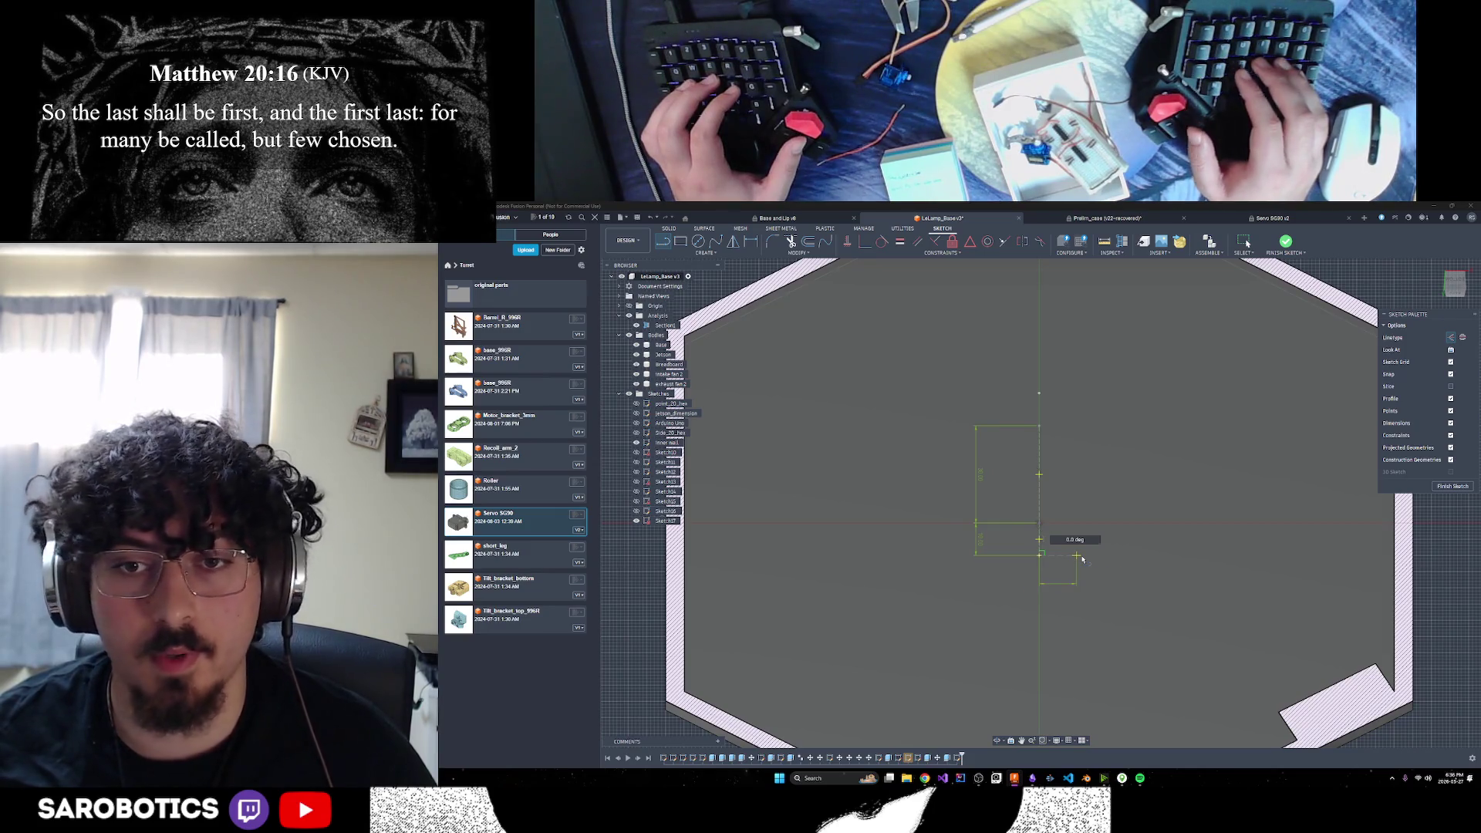
{"action": "left_click", "coordinate": [1082, 557]}
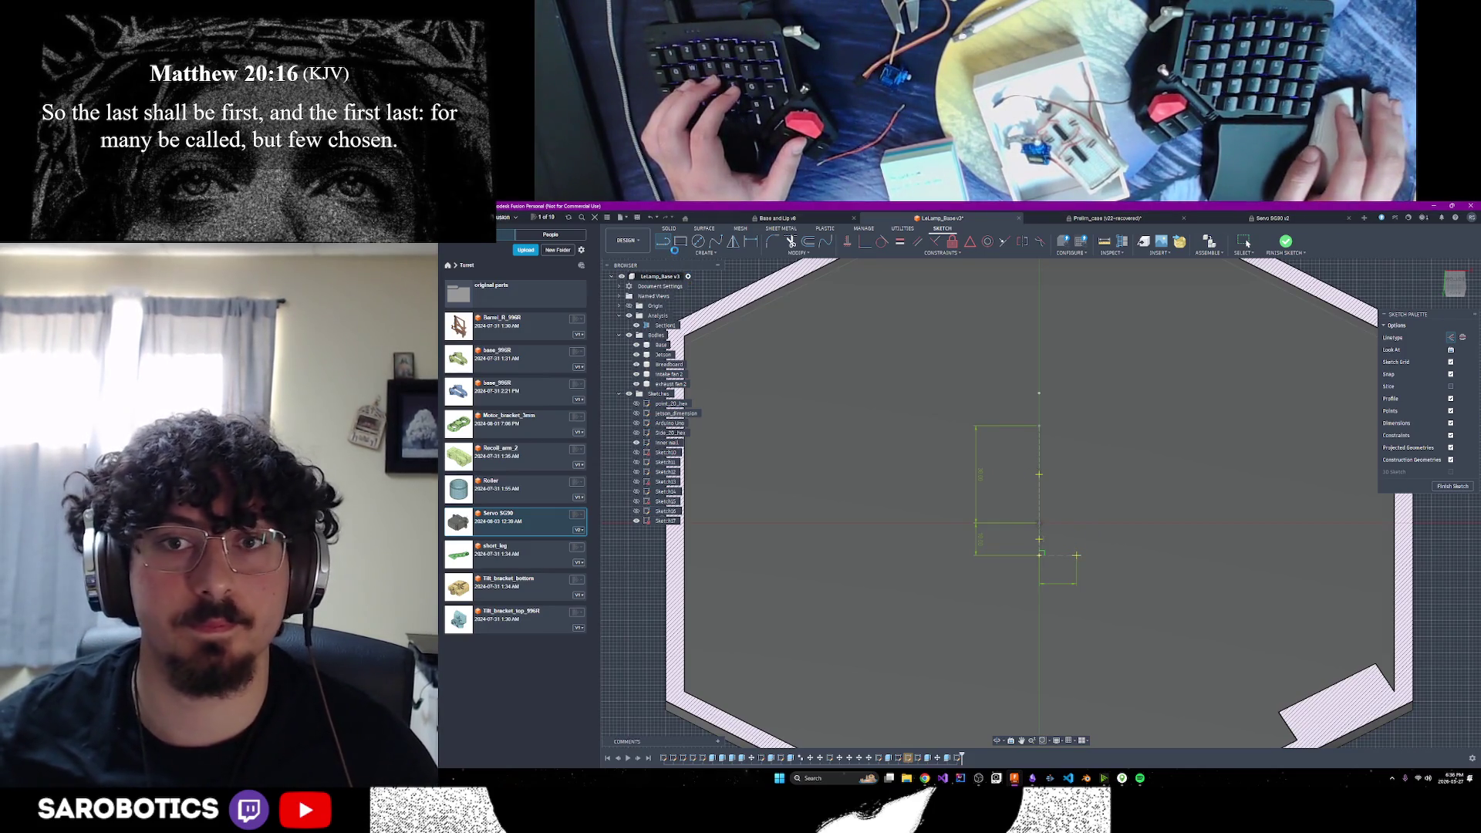
{"action": "left_click", "coordinate": [664, 243]}
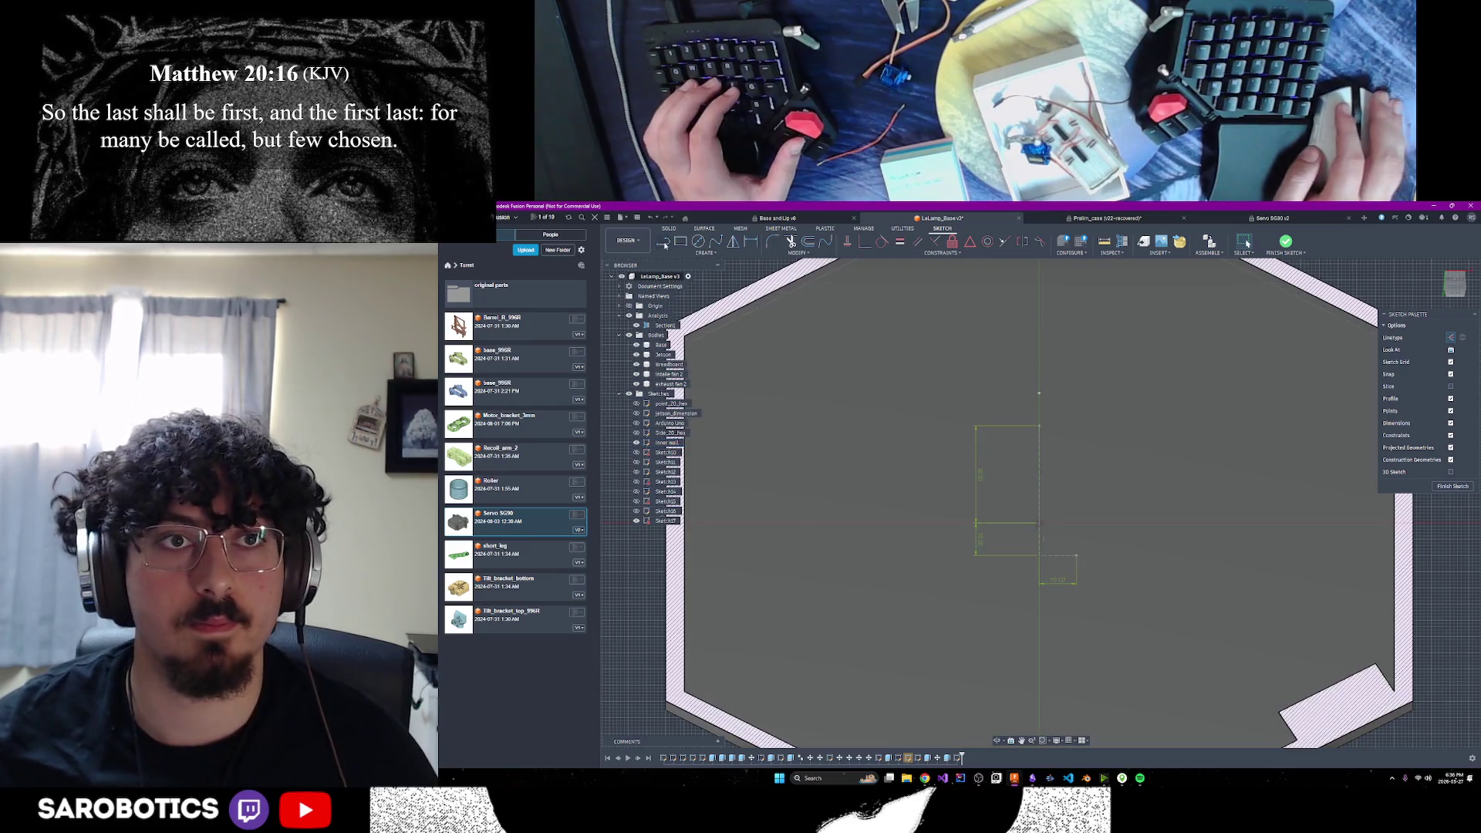
Try a centre-point arc at the small rectangle's corner, then undo it
{"action": "left_click", "coordinate": [1039, 556]}
{"action": "key", "text": "Tab"}
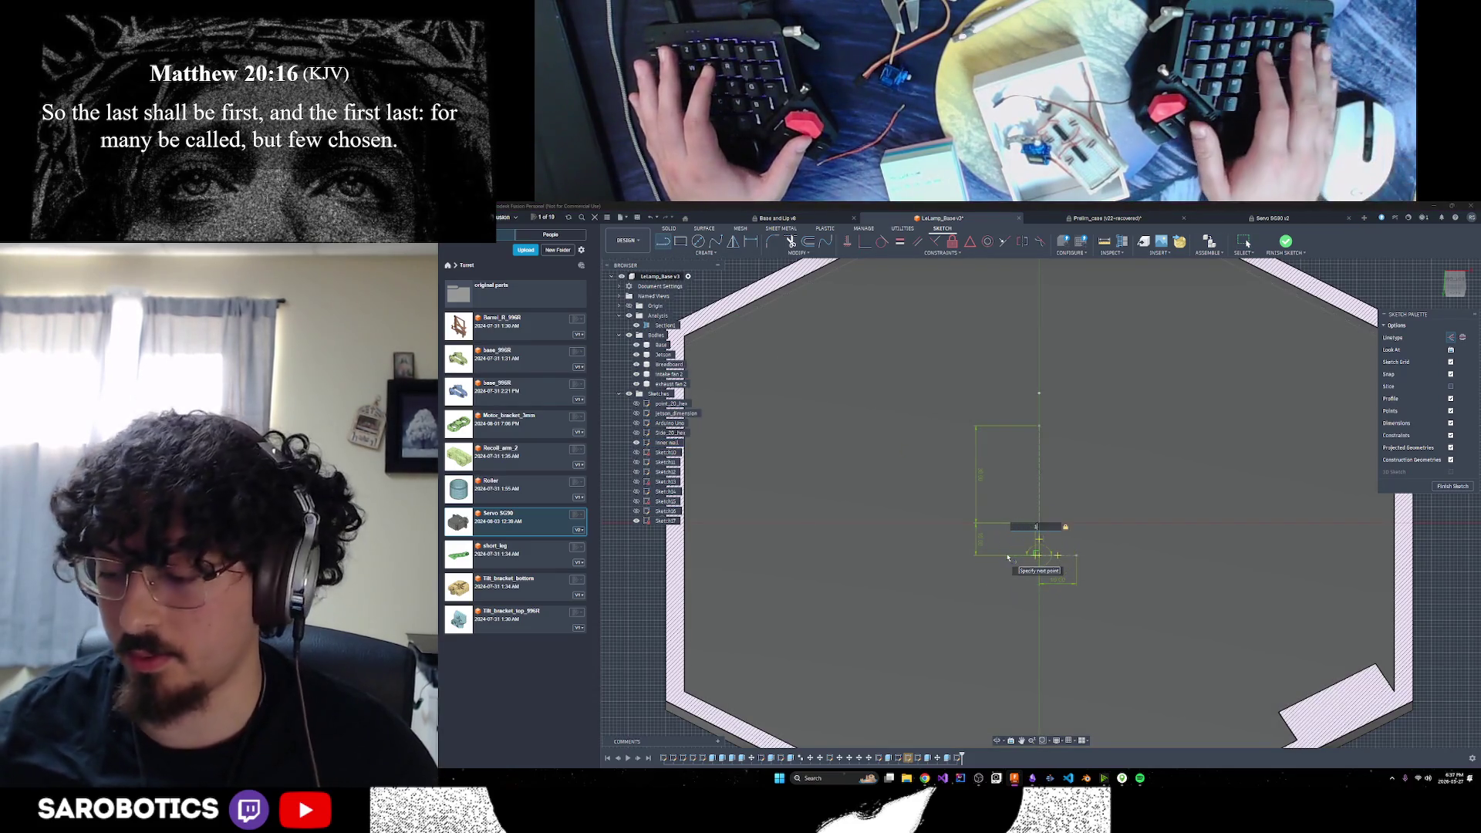
{"action": "key", "text": "Escape"}
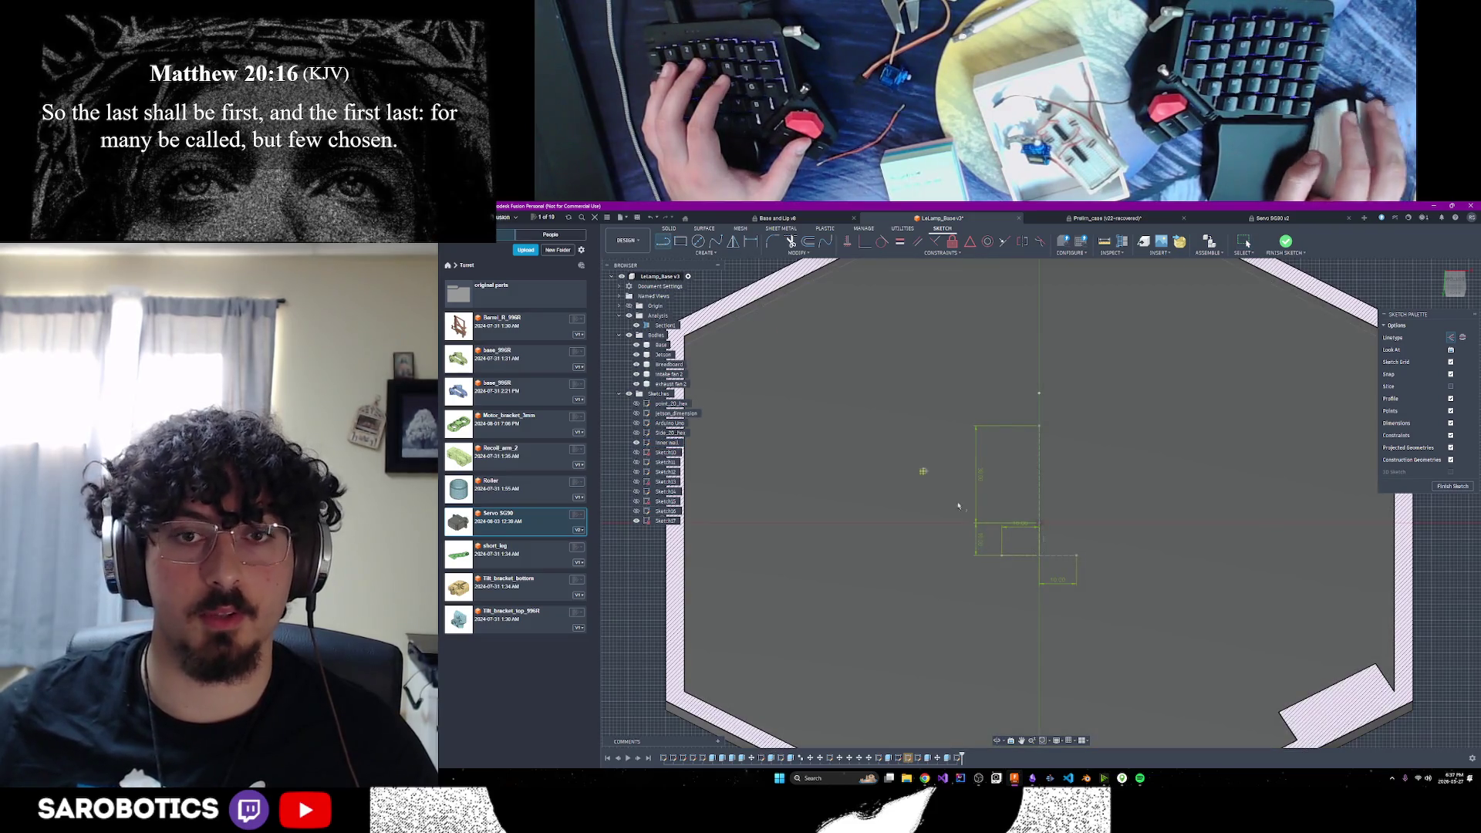
{"action": "left_click", "coordinate": [1002, 556]}
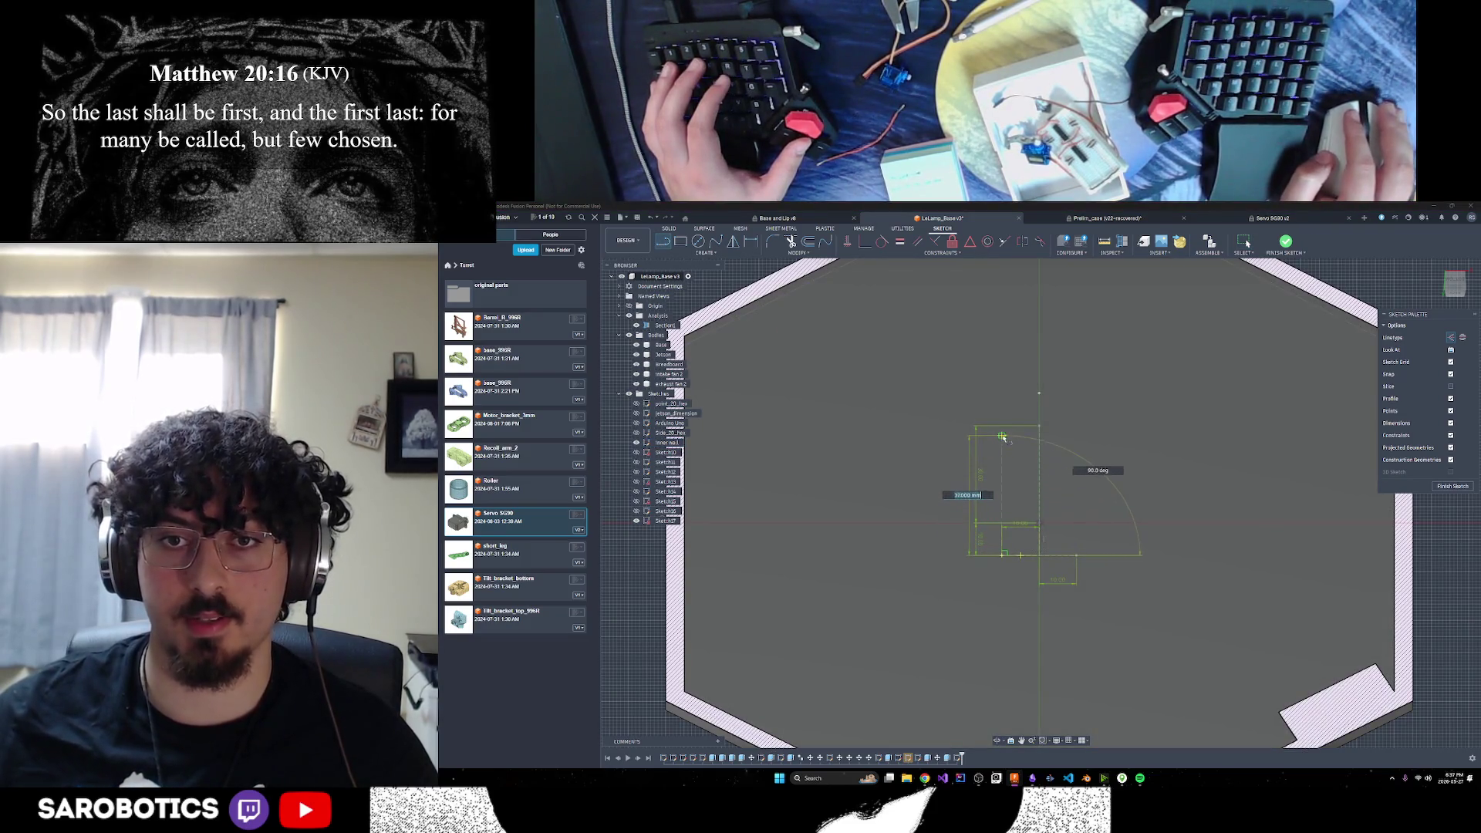
{"action": "left_click", "coordinate": [1003, 428]}
{"action": "left_click", "coordinate": [1074, 486]}
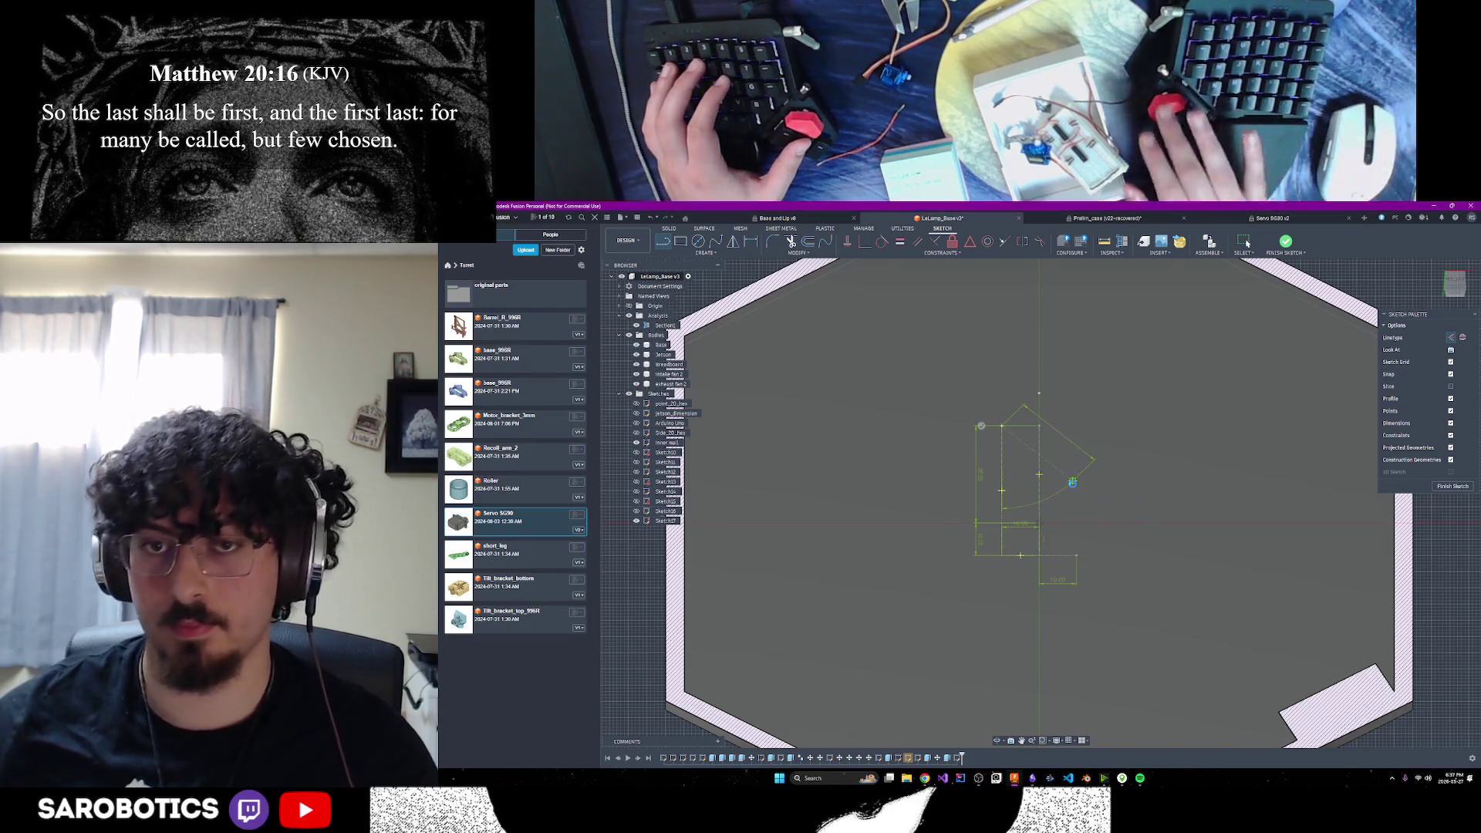
{"action": "key", "text": "ctrl+z"}
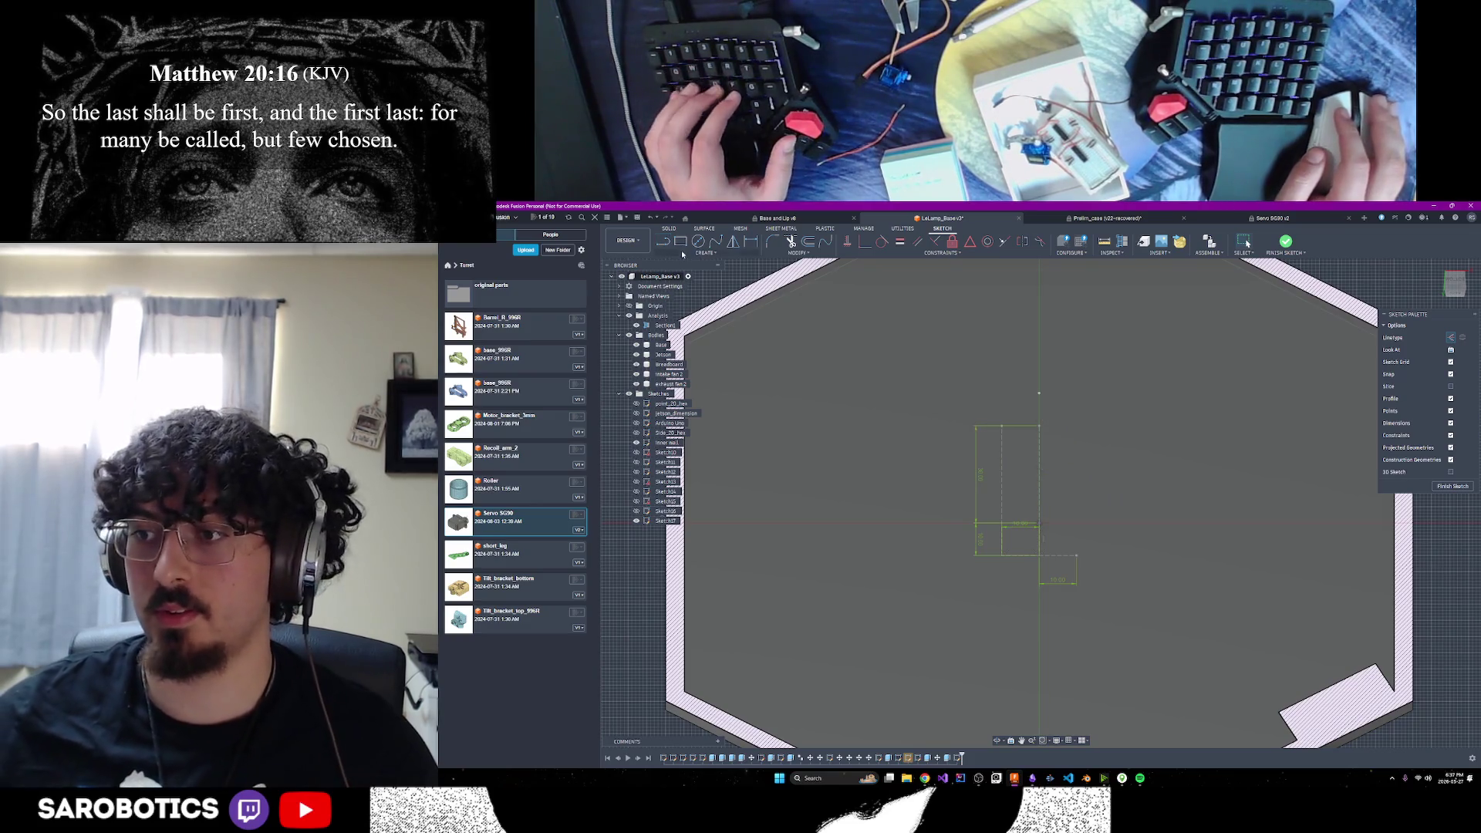
Draw a 2-point rectangle from the small rectangle's corner and finish the sketch
{"action": "left_click", "coordinate": [681, 241]}
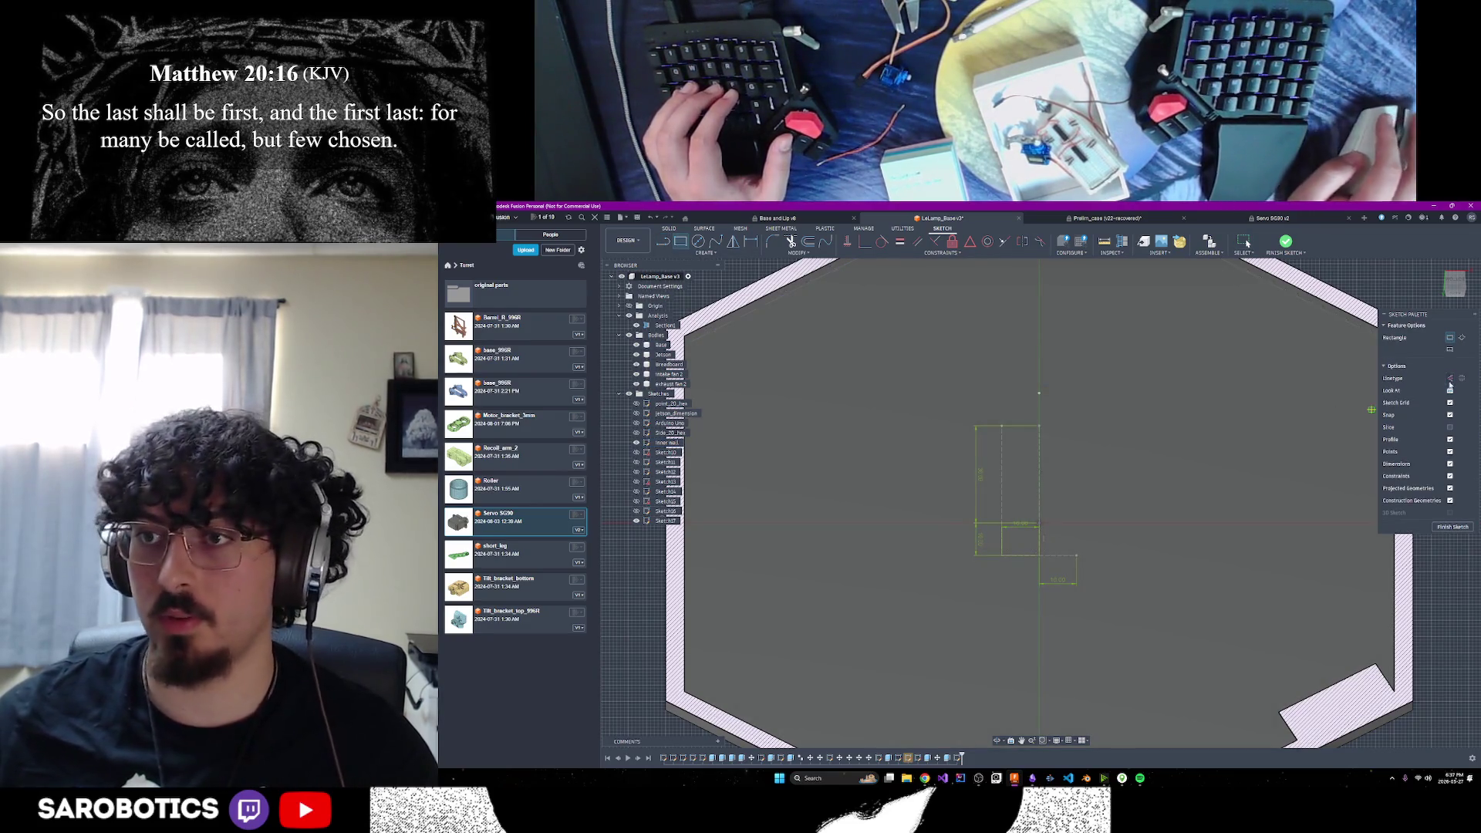
{"action": "left_click", "coordinate": [1078, 556]}
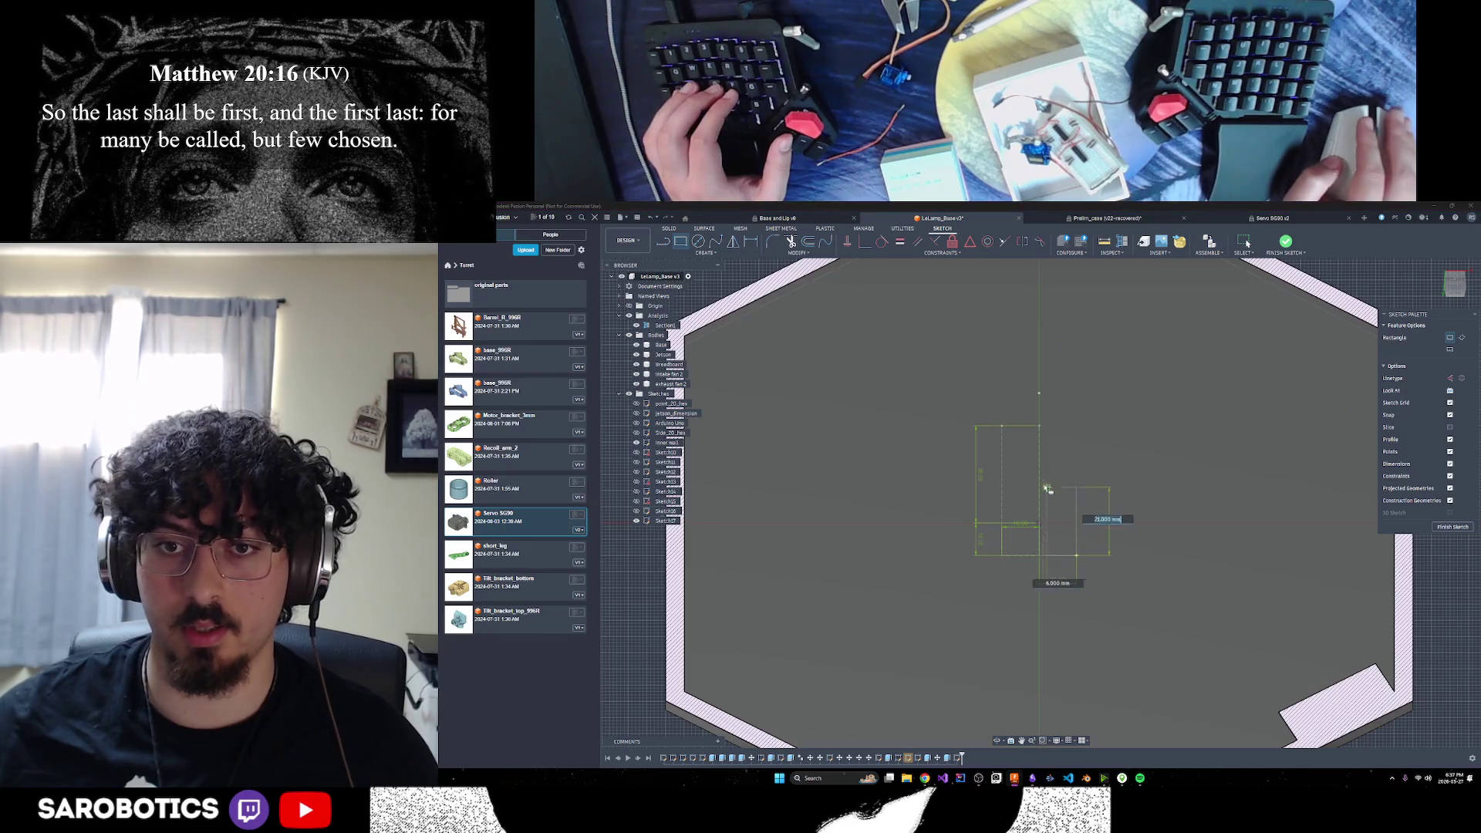
{"action": "left_click", "coordinate": [1003, 428]}
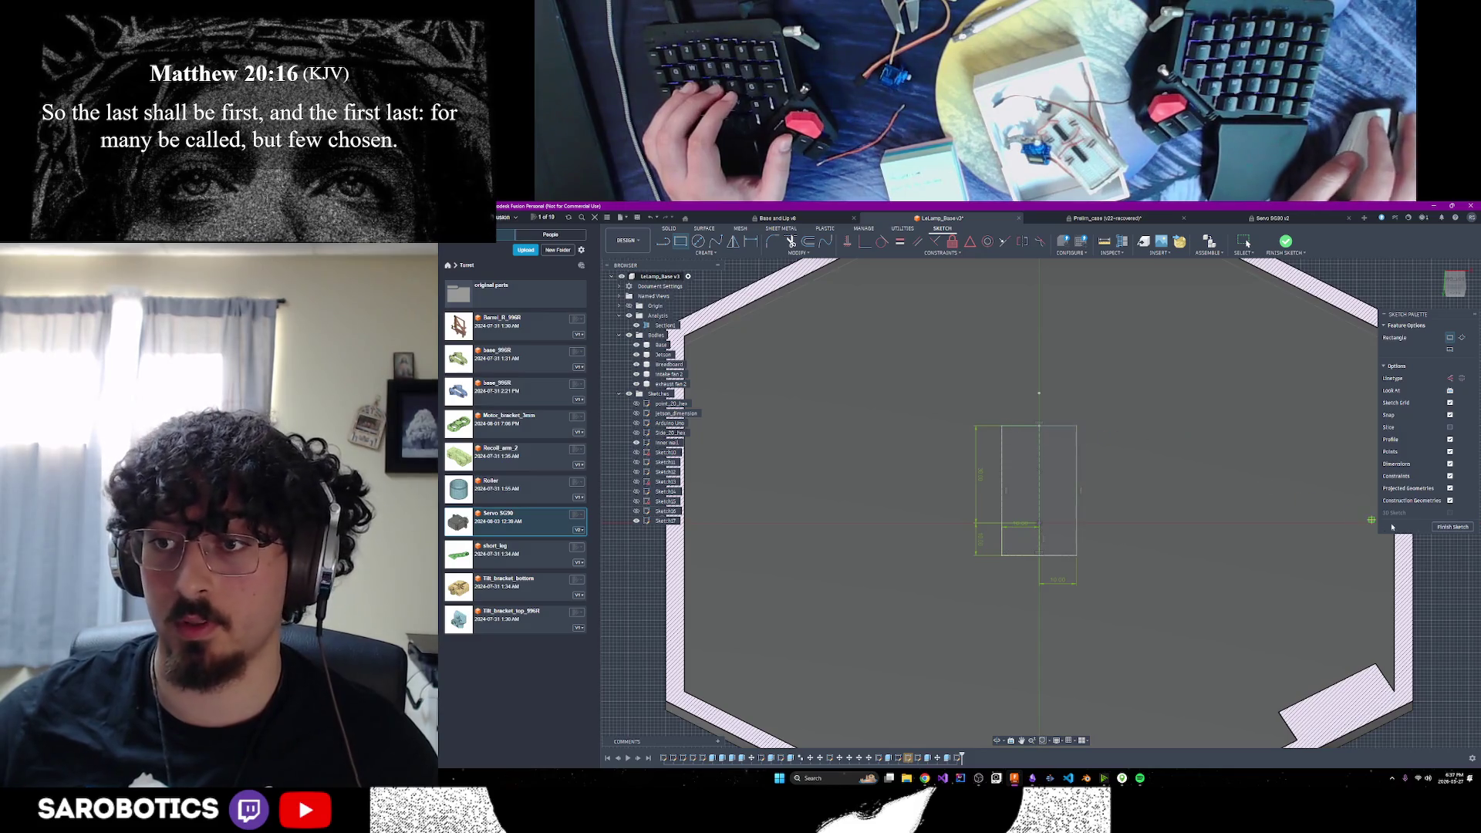
{"action": "left_click", "coordinate": [1453, 527]}
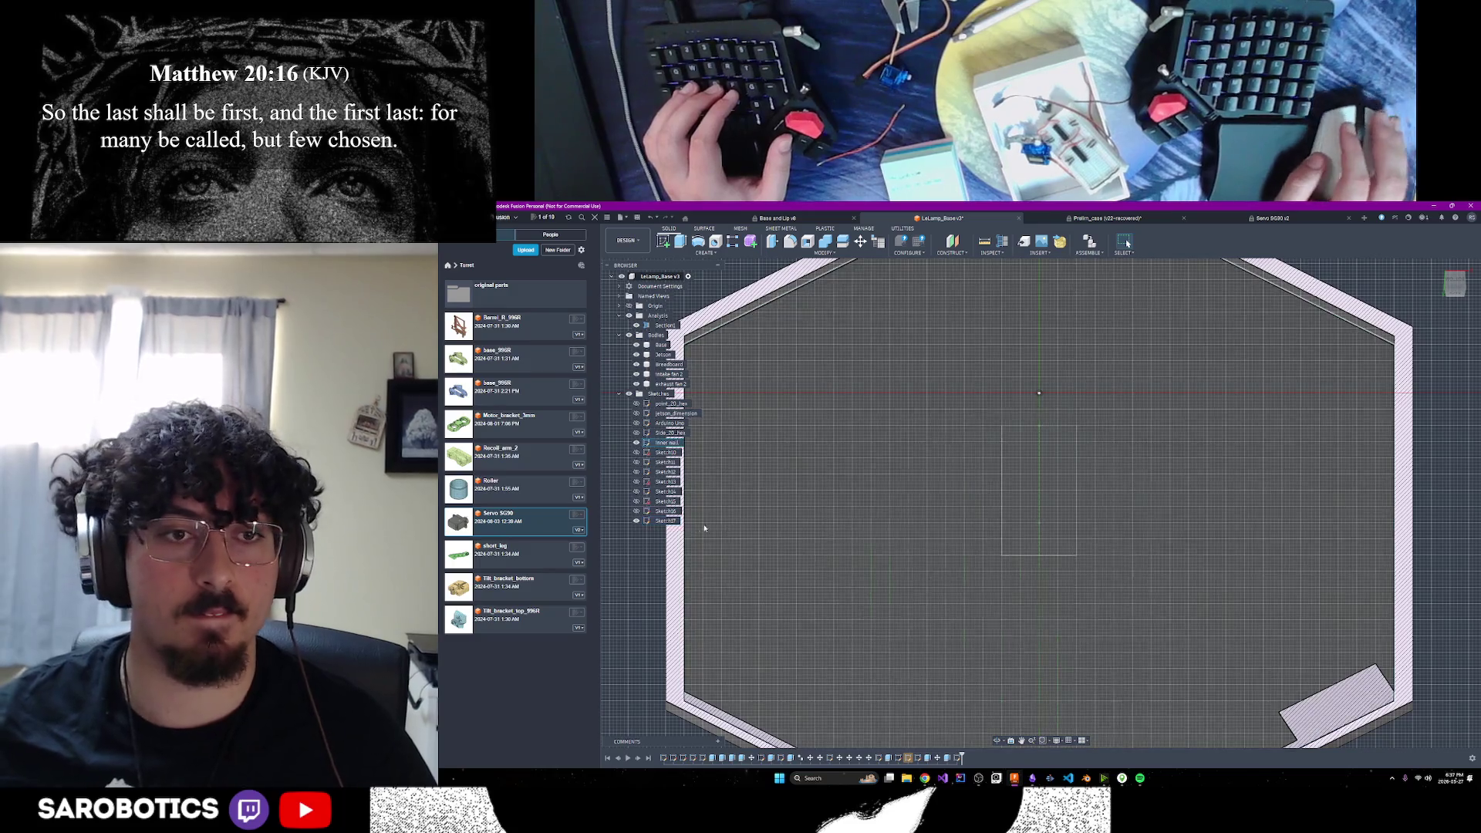
{"action": "right_click", "coordinate": [668, 523]}
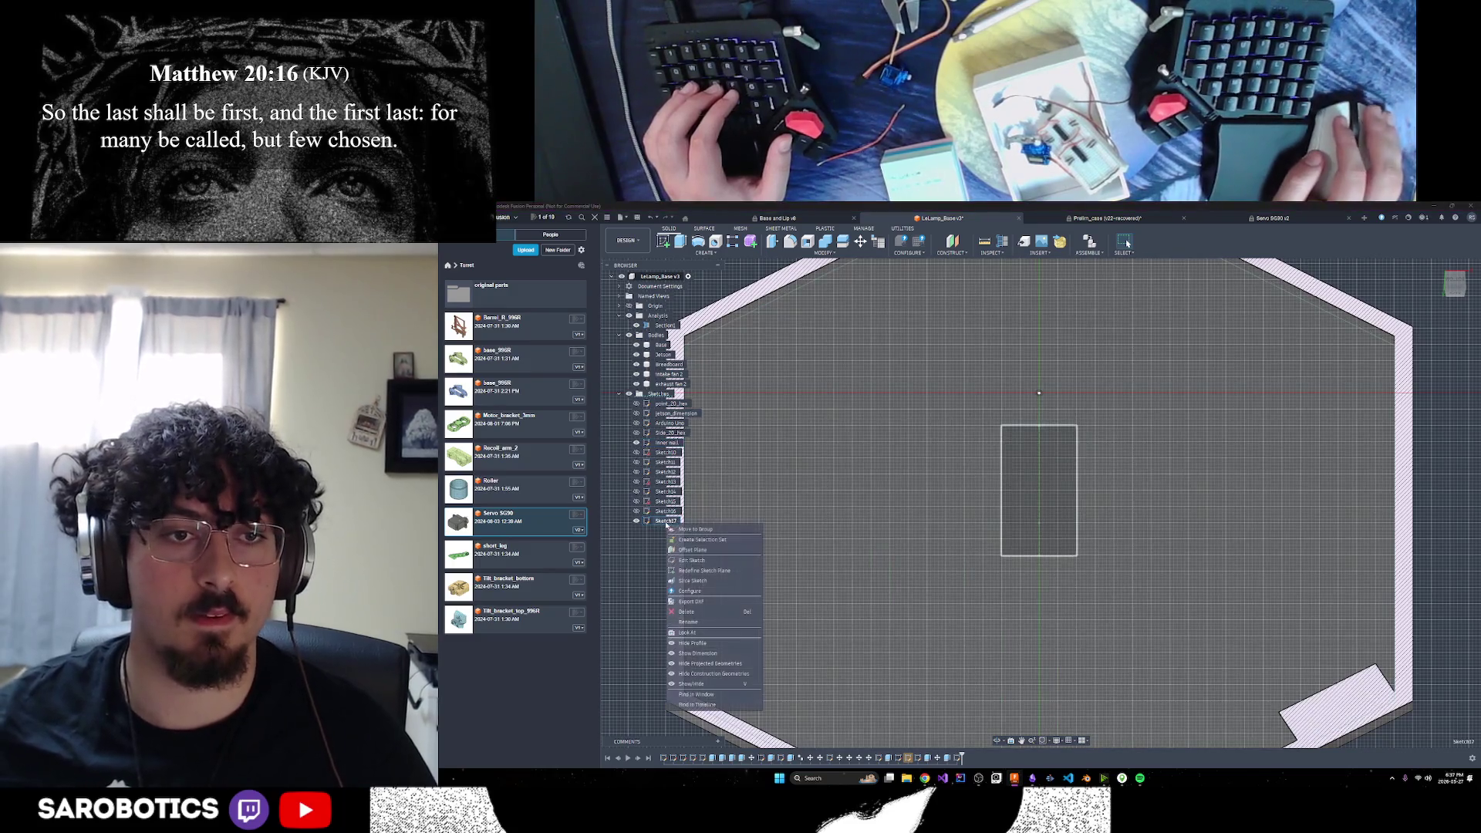
Rename the new sketch after the 25 kg servo
{"action": "left_click", "coordinate": [694, 623]}
{"action": "type", "text": "servo m"}
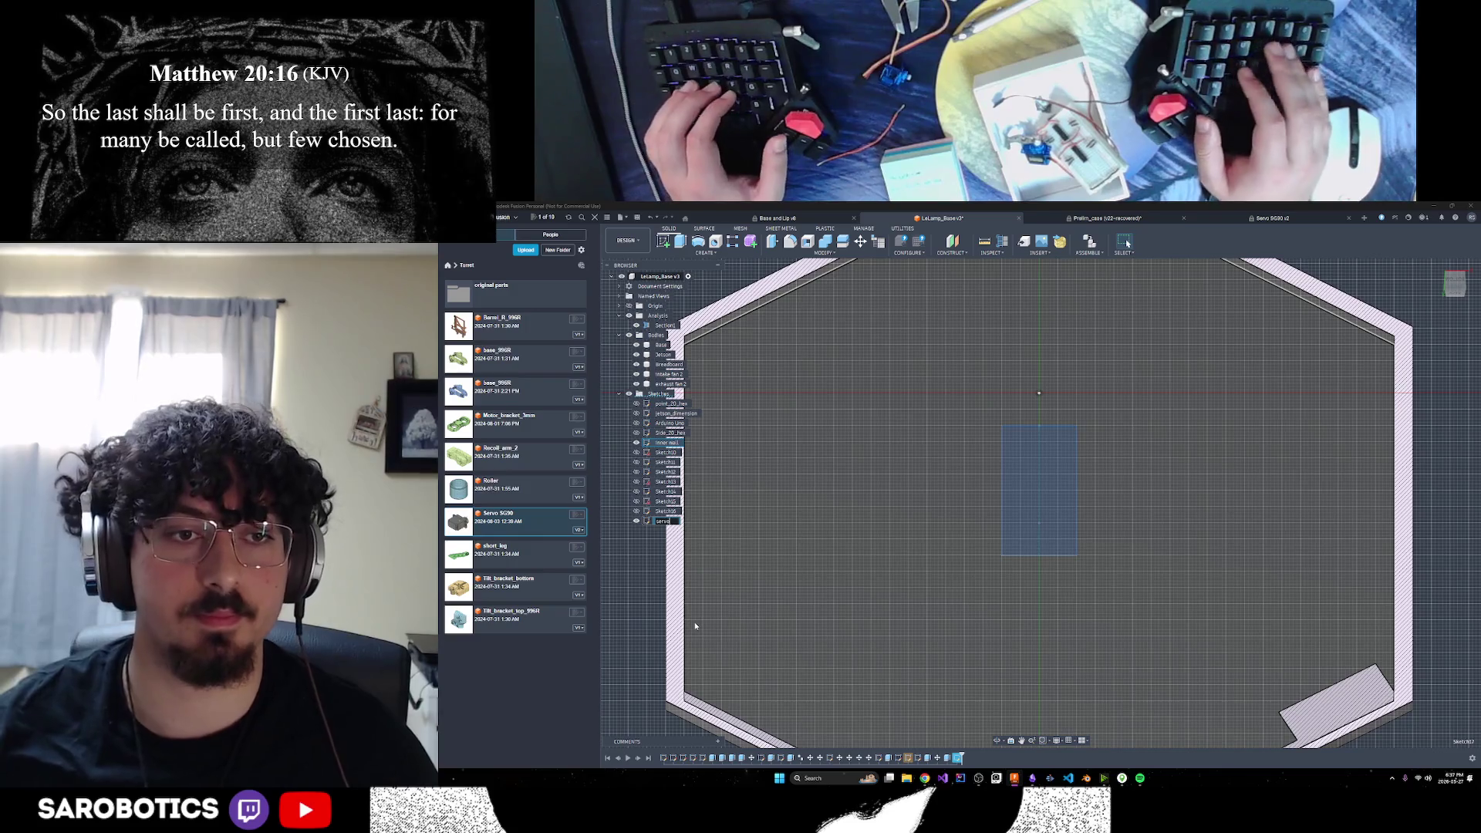
{"action": "type", "text": "otor"}
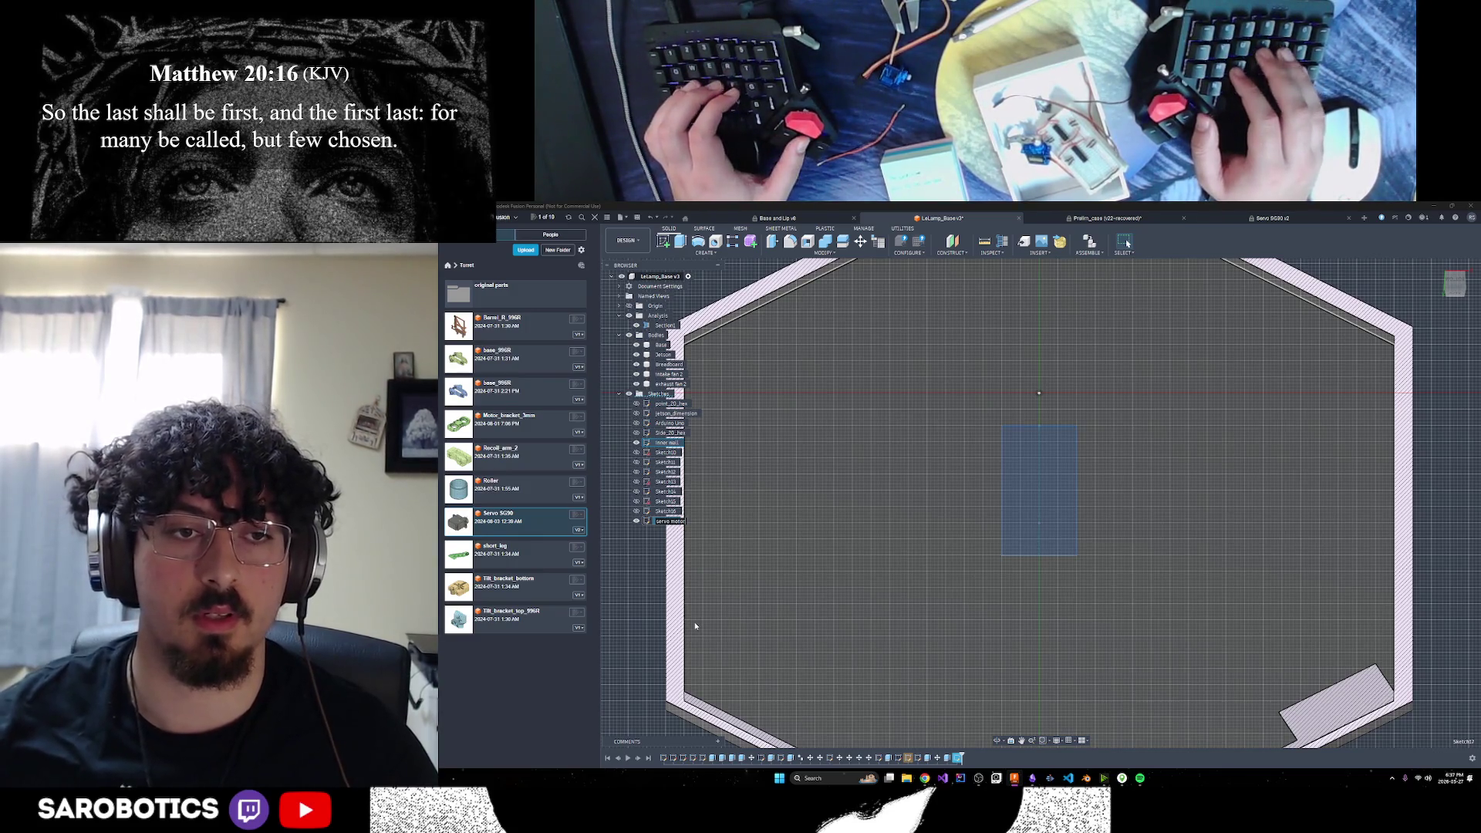
{"action": "key", "text": "ctrl+a"}
{"action": "key", "text": "BackSpace"}
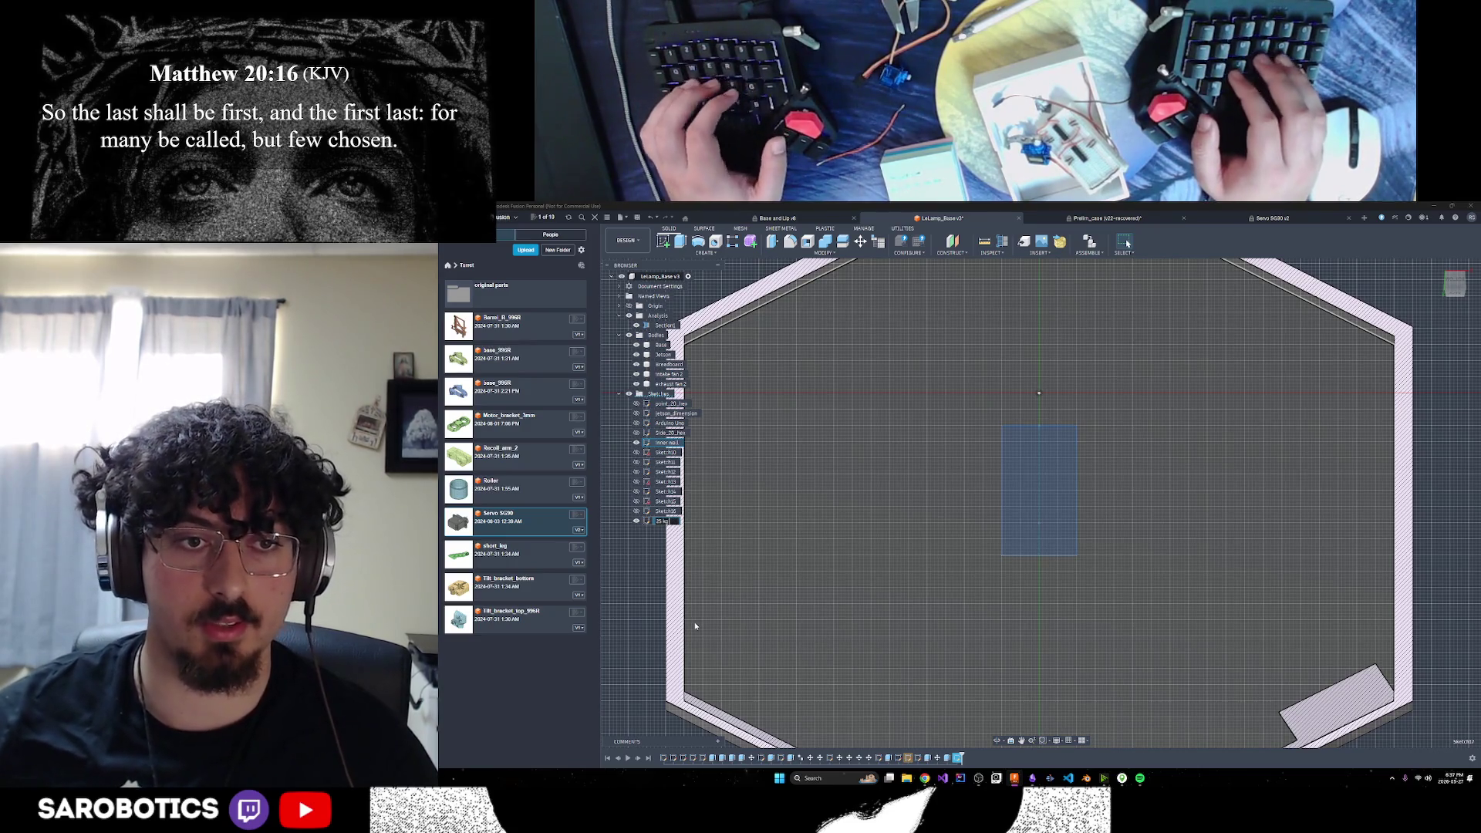
{"action": "type", "text": "ervo"}
{"action": "key", "text": "Return"}
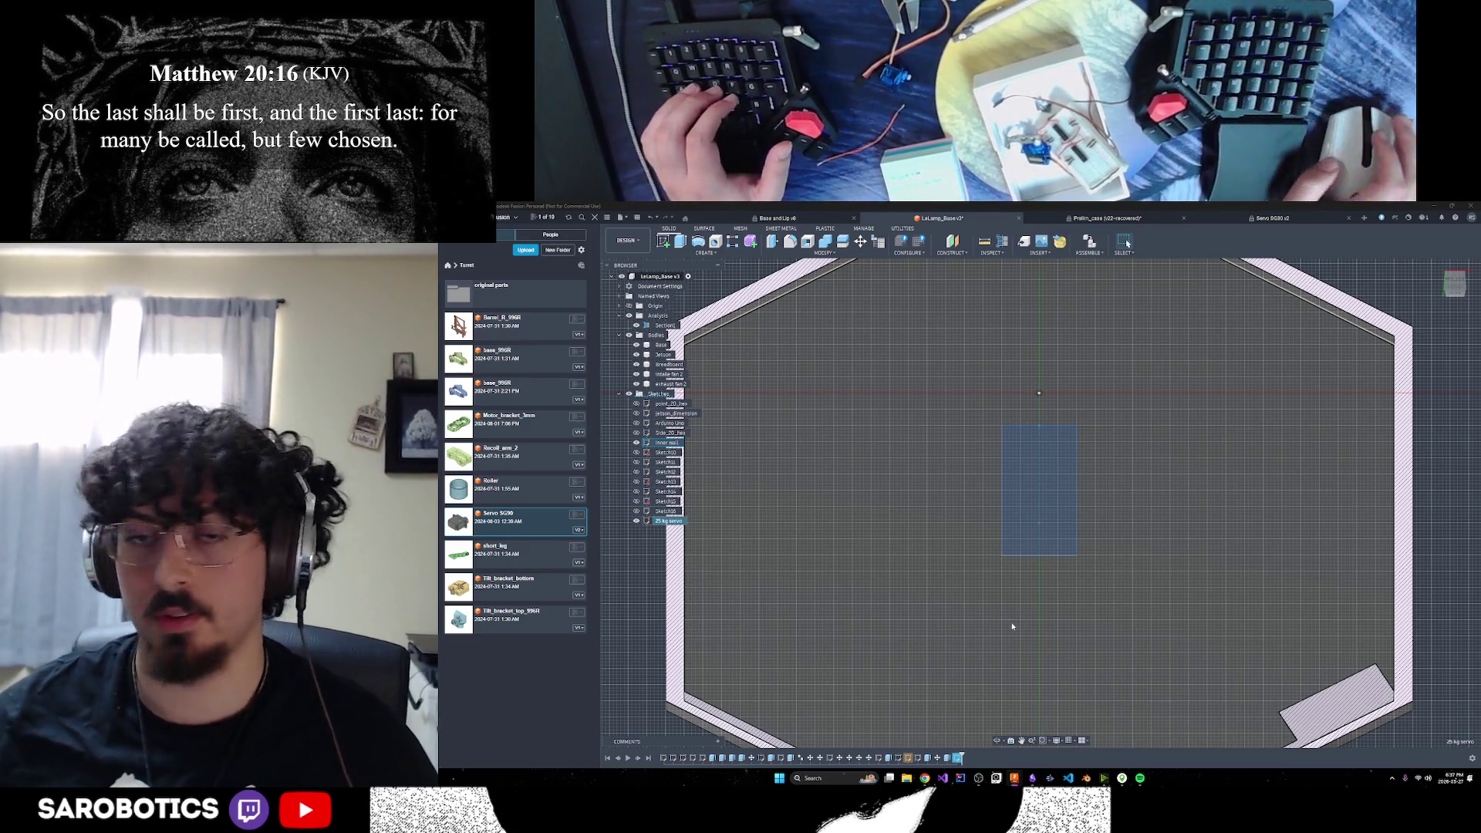
Orbit the hexagon base to a near top-down view of the central servo rectangle
{"action": "scroll", "coordinate": [1012, 664], "scroll_direction": "down", "scroll_amount": 3}
{"action": "mouse_move", "coordinate": [1012, 682]}
{"action": "middle_mouse_down", "text": "shift"}
{"action": "mouse_move", "coordinate": [995, 324]}
{"action": "mouse_move", "coordinate": [1019, 450]}
{"action": "middle_mouse_up", "text": "shift"}
{"action": "key", "text": "Escape"}
{"action": "mouse_move", "coordinate": [1080, 631]}
{"action": "middle_mouse_down", "text": "shift"}
{"action": "mouse_move", "coordinate": [1080, 540]}
{"action": "mouse_move", "coordinate": [1081, 617]}
{"action": "middle_mouse_up", "text": "shift"}
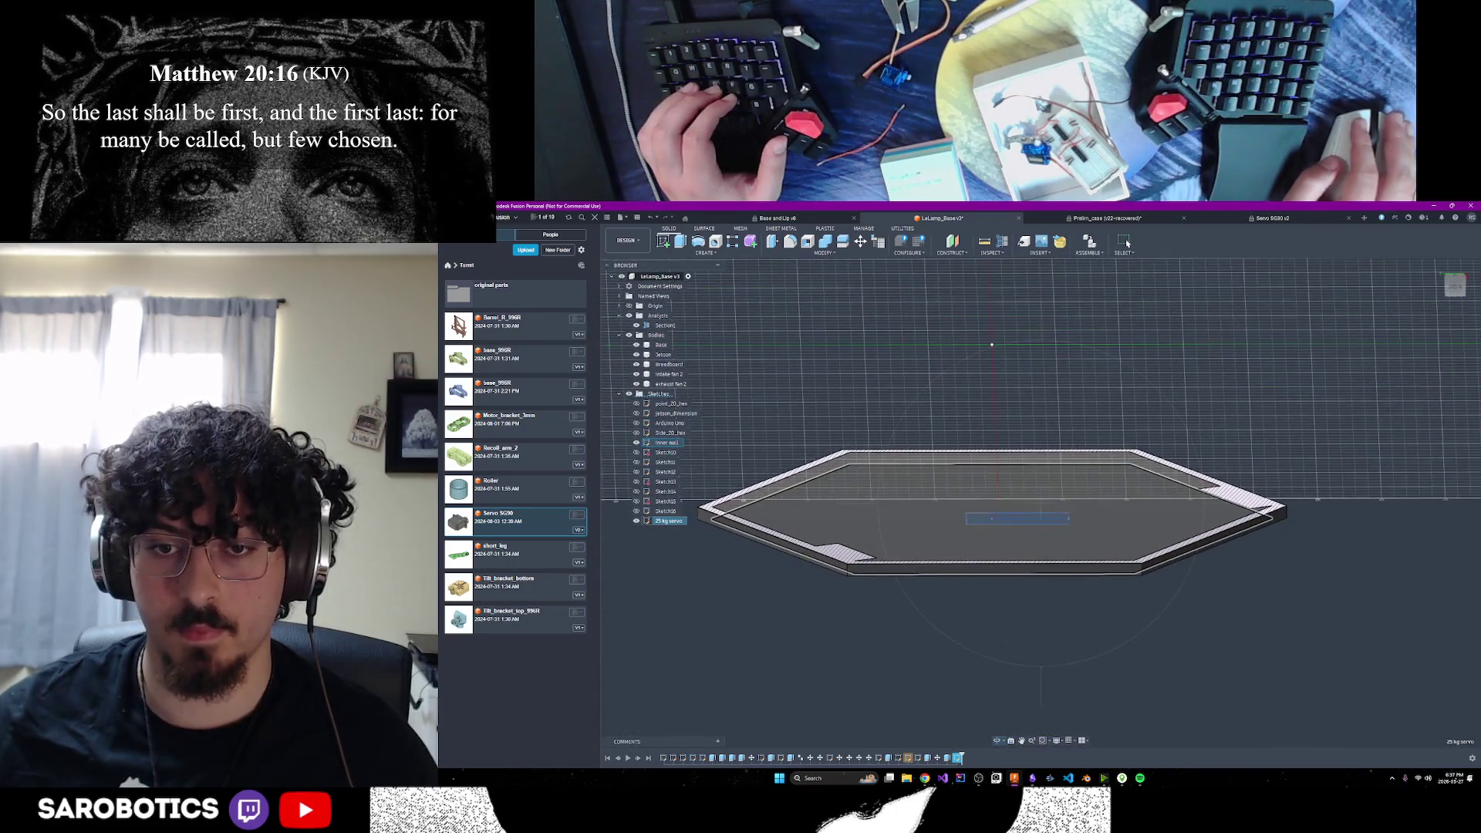
{"action": "key", "text": "Escape"}
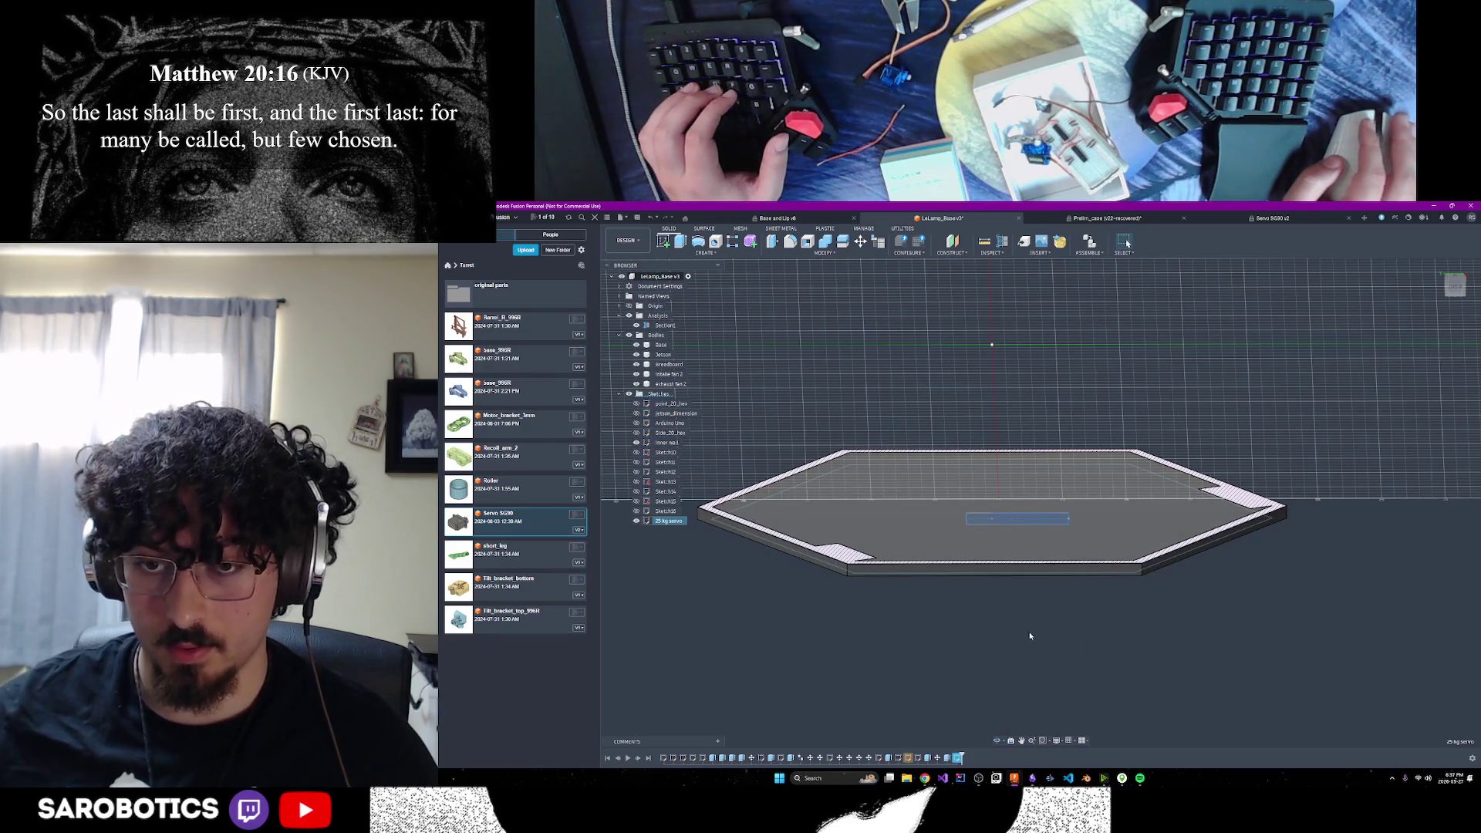
{"action": "middle_click_drag", "start_coordinate": [998, 739], "coordinate": [1003, 663], "text": "shift"}
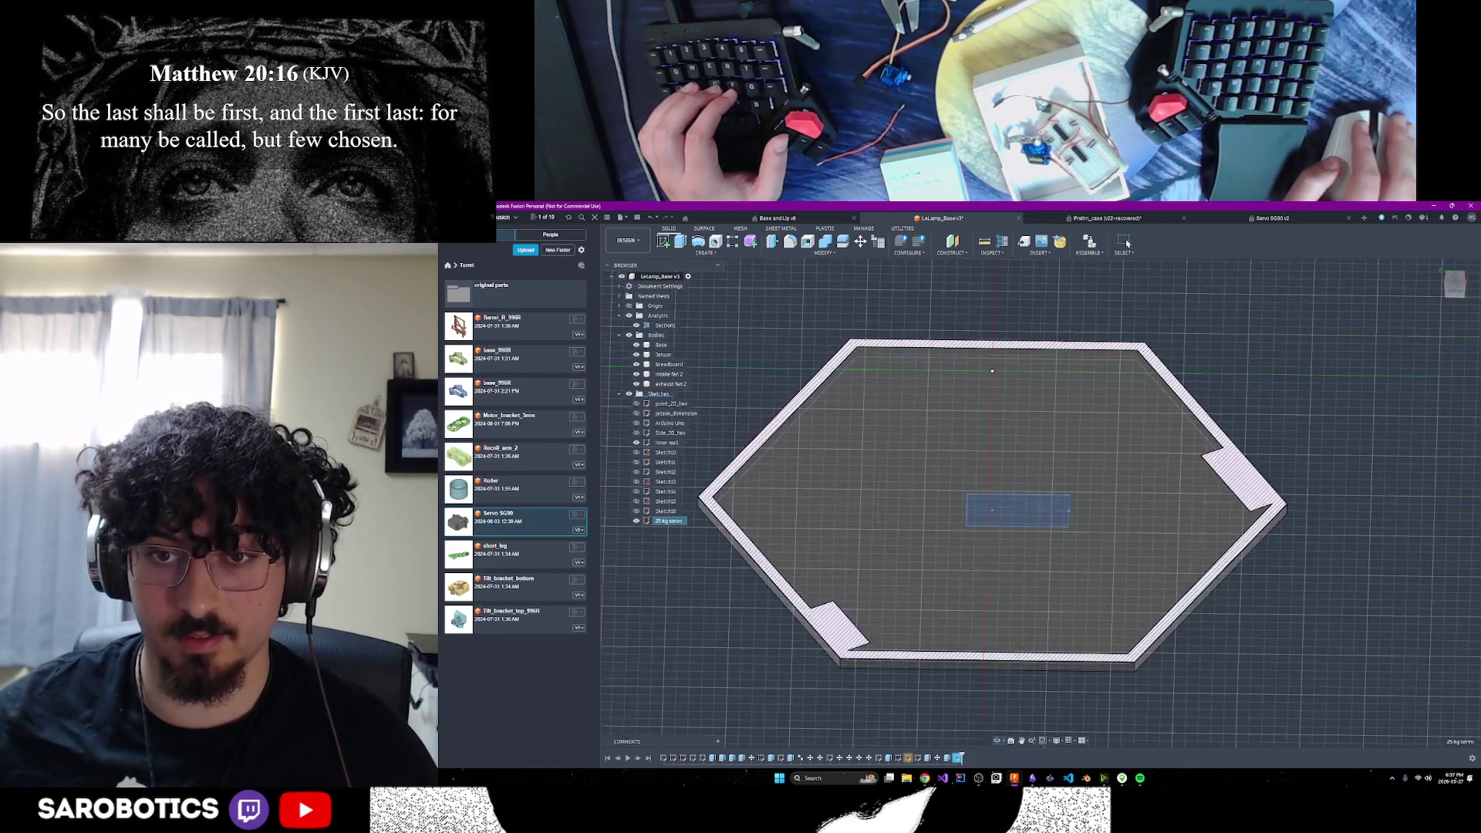
Extrude the servo rectangle profile 40 mm as a New Body instead of a cut
{"action": "left_click", "coordinate": [679, 245]}
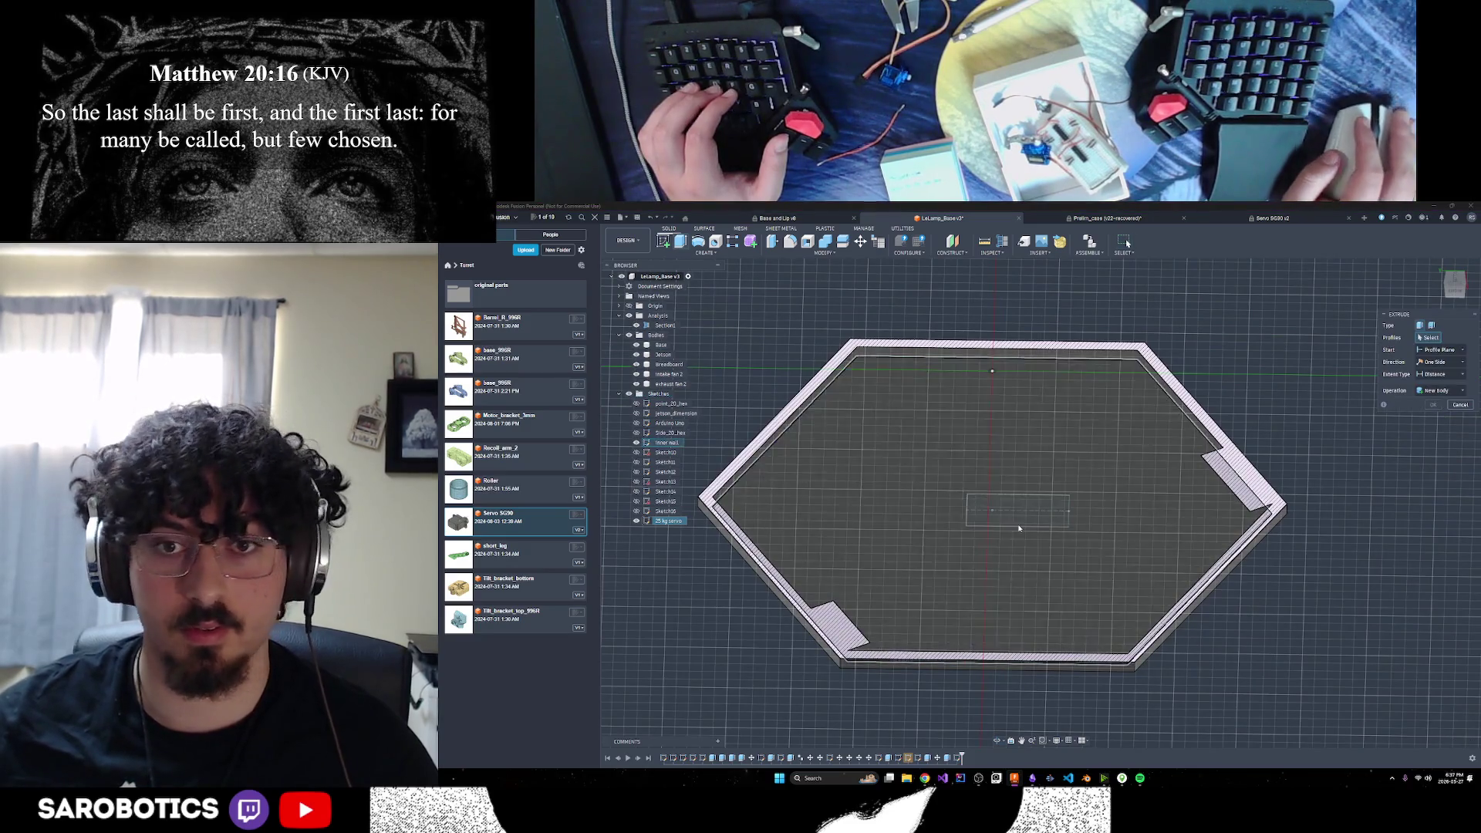
{"action": "left_click", "coordinate": [1017, 515]}
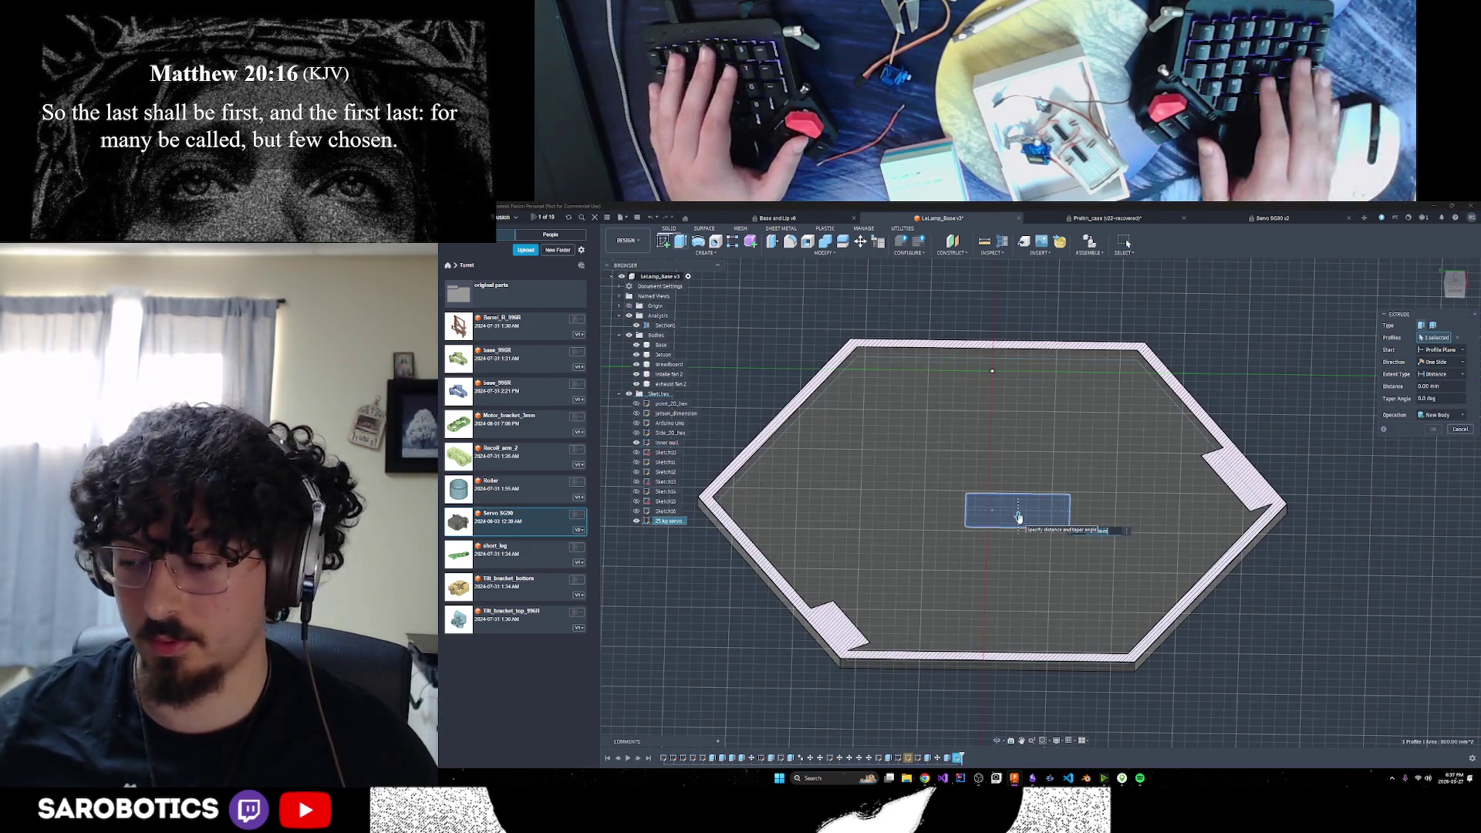
{"action": "type", "text": "40.5"}
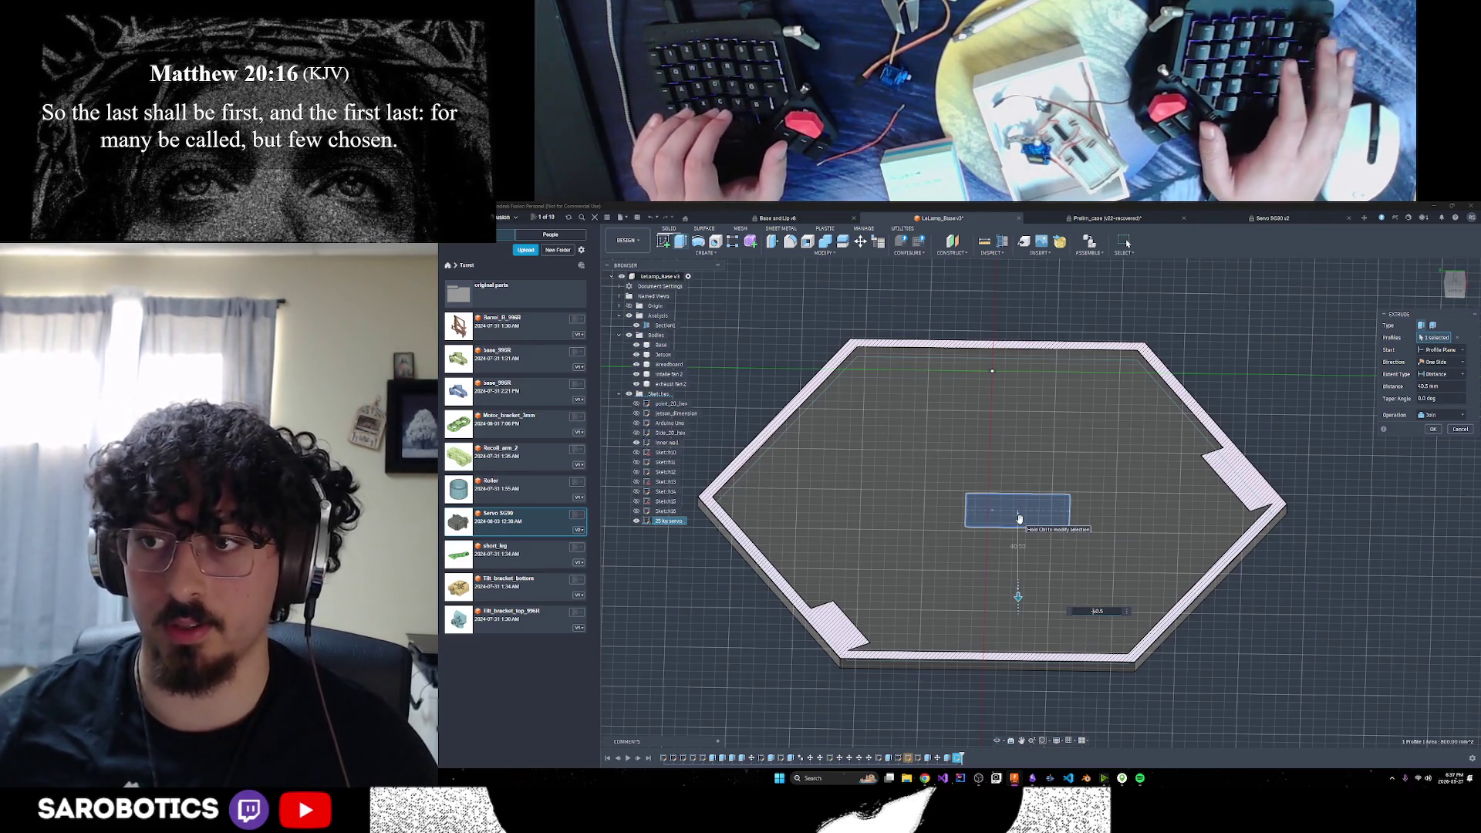
{"action": "type", "text": "-"}
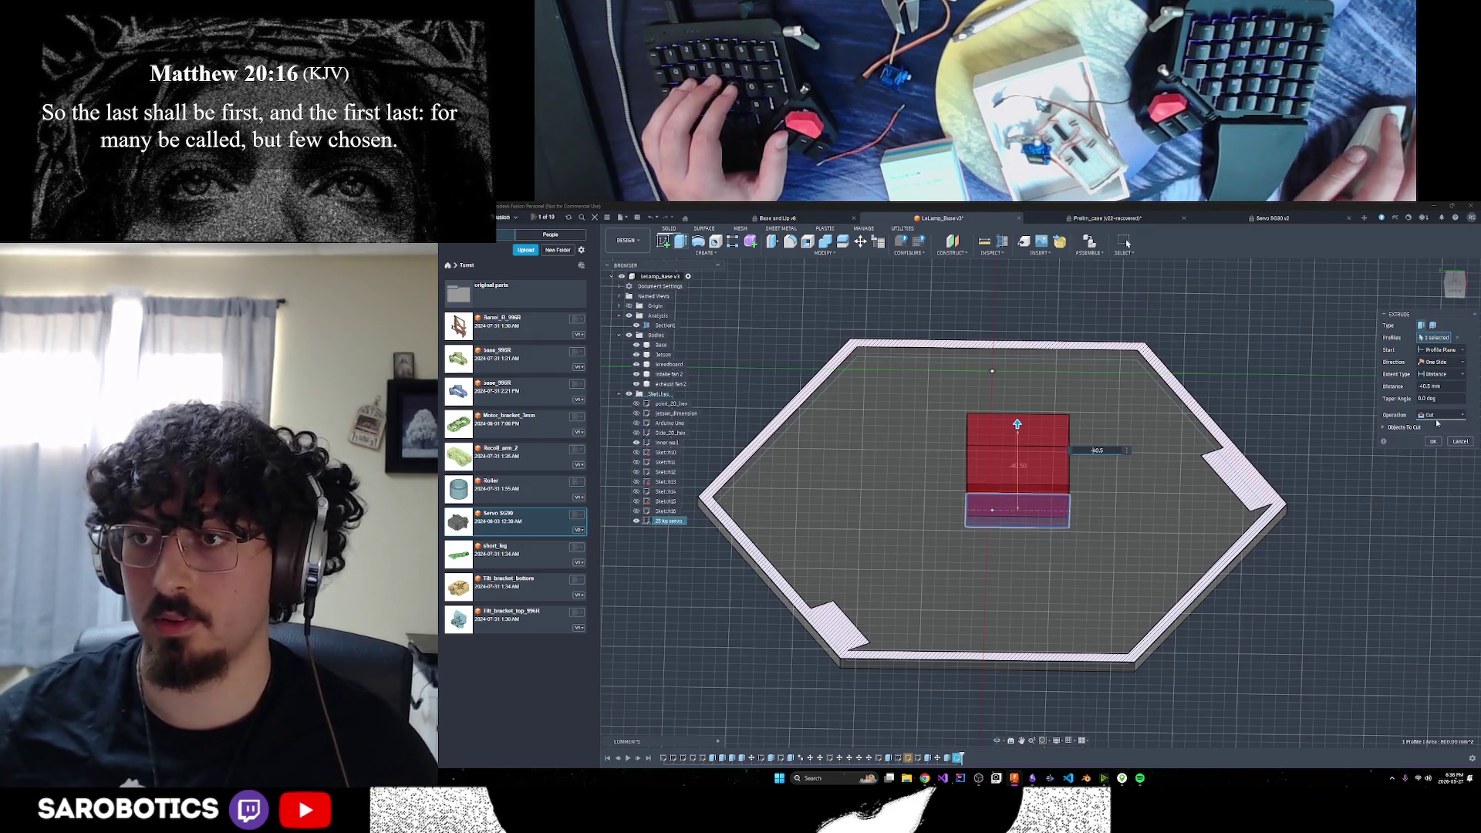
{"action": "left_click", "coordinate": [1438, 419]}
{"action": "left_click", "coordinate": [1389, 463]}
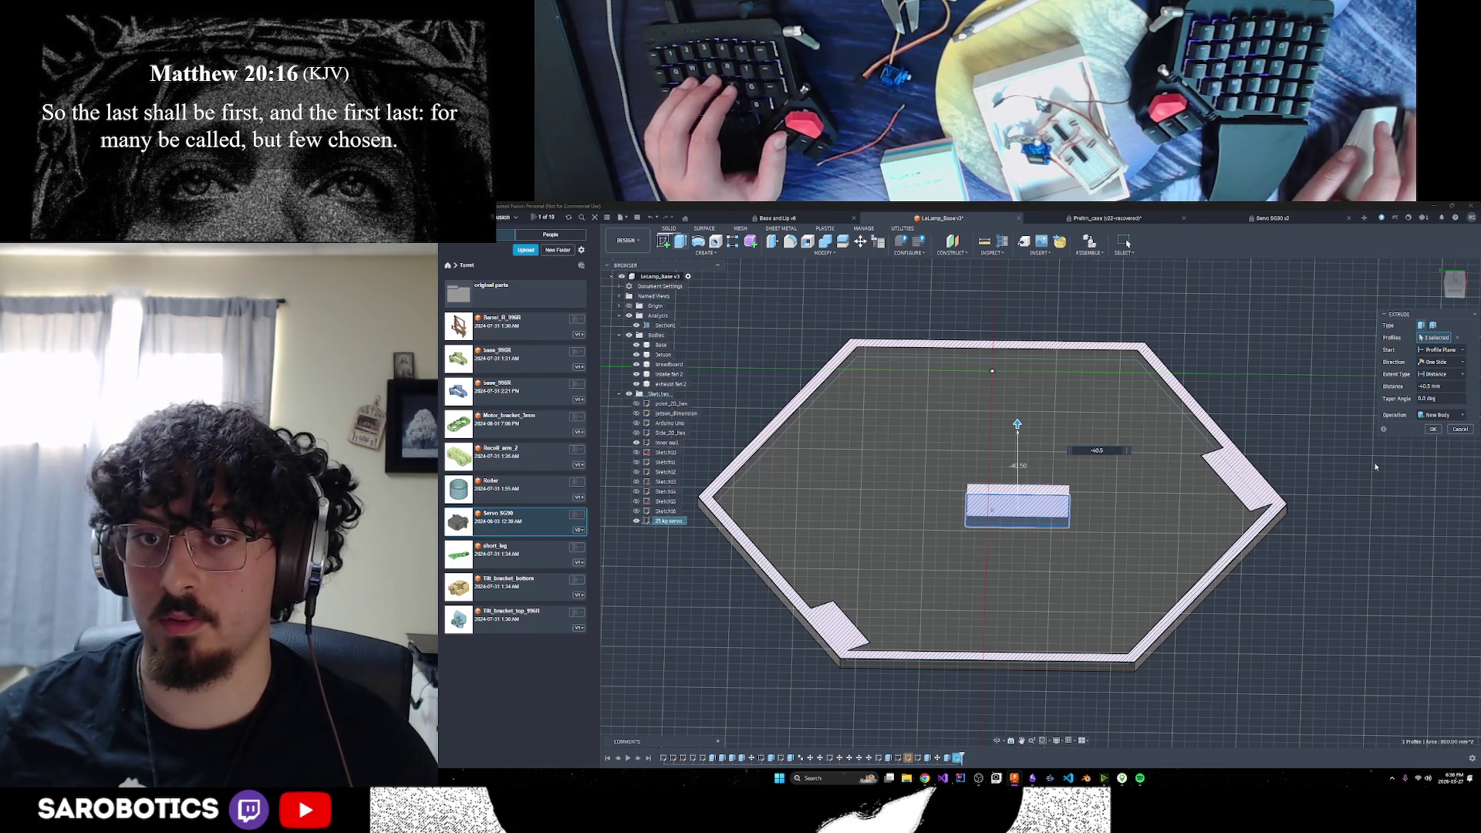
{"action": "left_click", "coordinate": [1436, 430]}
{"action": "scroll", "coordinate": [1003, 608], "scroll_direction": "down", "scroll_amount": 3}
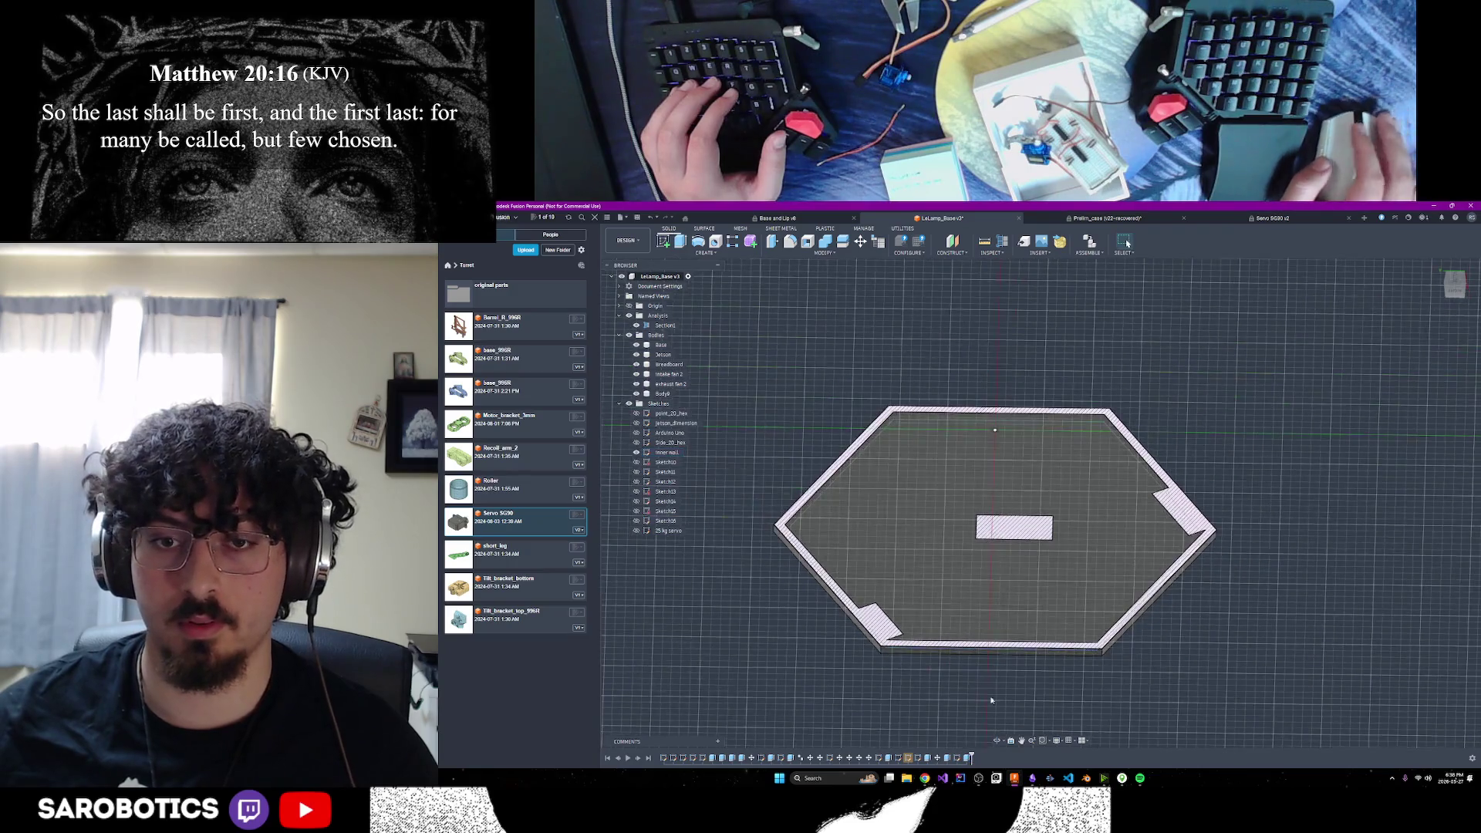
{"action": "mouse_move", "coordinate": [998, 741]}
{"action": "middle_mouse_down", "text": "shift"}
{"action": "mouse_move", "coordinate": [1011, 663]}
{"action": "mouse_move", "coordinate": [1003, 694]}
{"action": "mouse_move", "coordinate": [1027, 687]}
{"action": "middle_mouse_up", "text": "shift"}
Hide the Section Analysis, orbit around the full hexagonal base, then return to the browser windows
{"action": "mouse_move", "coordinate": [1013, 396]}
{"action": "middle_mouse_down", "text": "shift"}
{"action": "mouse_move", "coordinate": [1003, 344]}
{"action": "mouse_move", "coordinate": [994, 402]}
{"action": "mouse_move", "coordinate": [1017, 459]}
{"action": "mouse_move", "coordinate": [1003, 478]}
{"action": "middle_mouse_up", "text": "shift"}
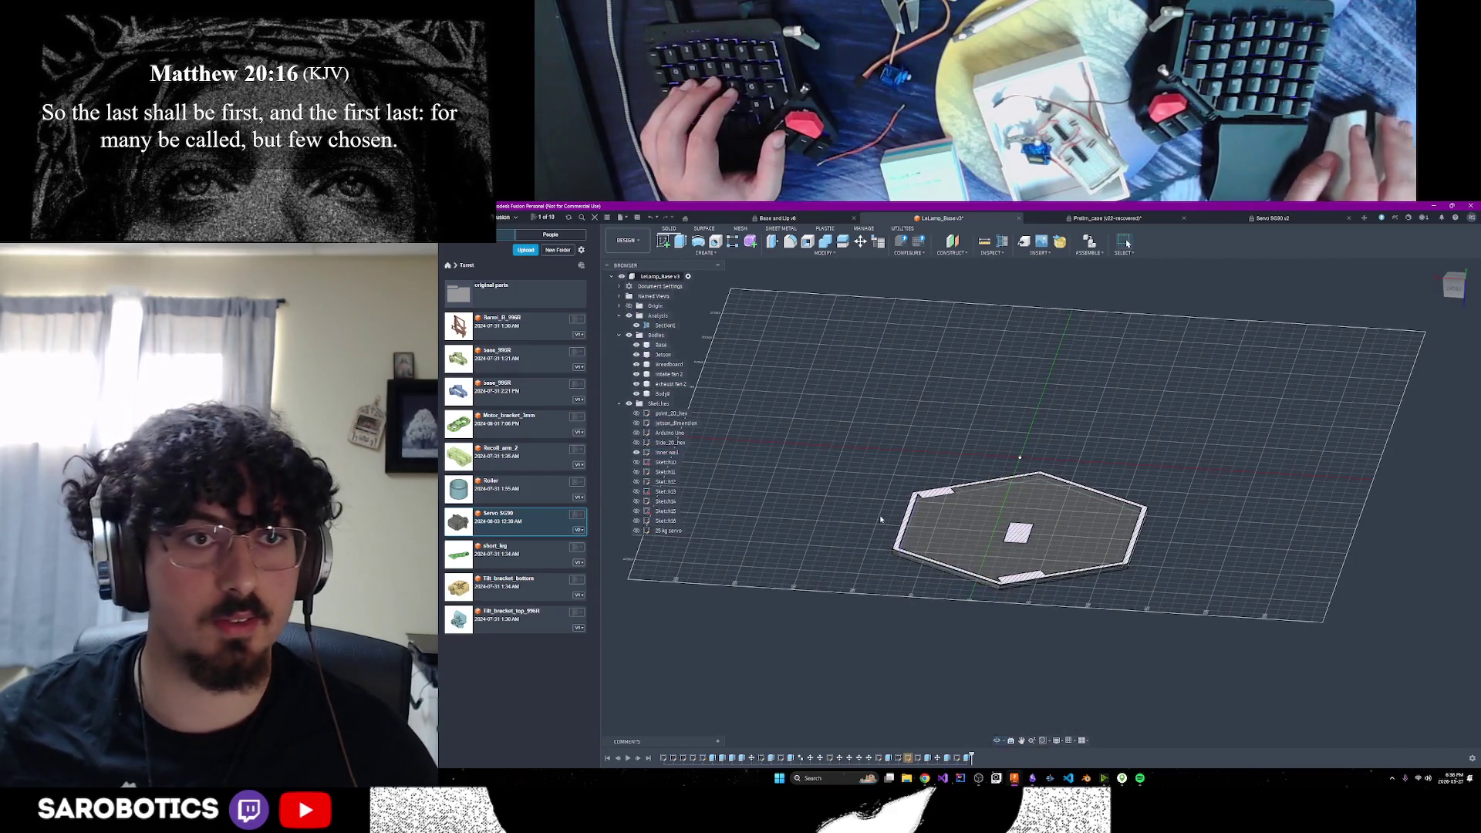
{"action": "left_click", "coordinate": [637, 324]}
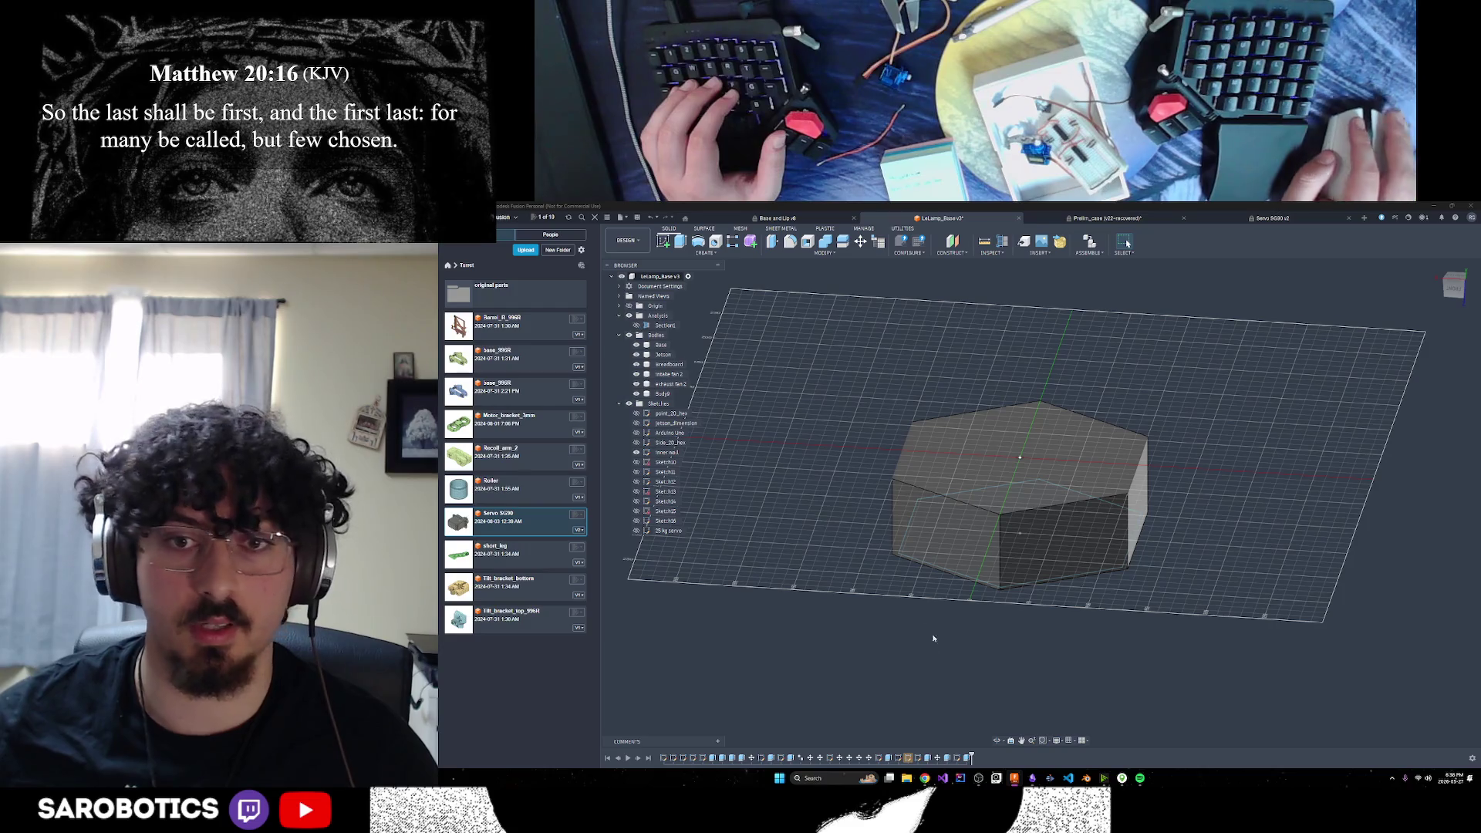
{"action": "left_click", "coordinate": [996, 741]}
{"action": "mouse_move", "coordinate": [957, 416]}
{"action": "left_mouse_down"}
{"action": "mouse_move", "coordinate": [946, 486]}
{"action": "mouse_move", "coordinate": [953, 432]}
{"action": "mouse_move", "coordinate": [964, 502]}
{"action": "mouse_move", "coordinate": [960, 432]}
{"action": "mouse_move", "coordinate": [965, 517]}
{"action": "mouse_move", "coordinate": [988, 494]}
{"action": "left_mouse_up"}
{"action": "left_click_drag", "start_coordinate": [906, 520], "coordinate": [901, 463]}
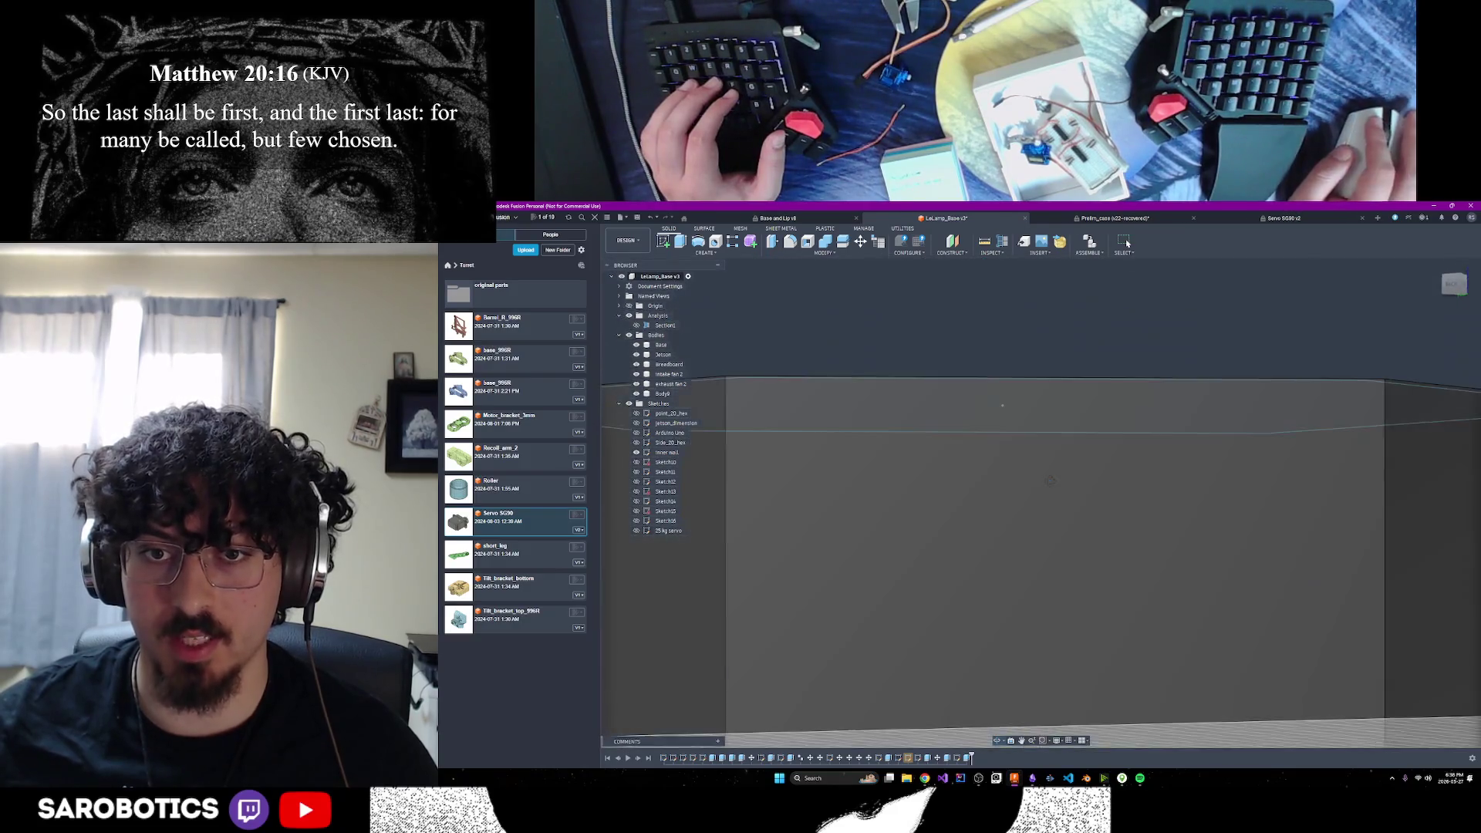
{"action": "left_click_drag", "start_coordinate": [1020, 485], "coordinate": [999, 497]}
{"action": "middle_click_drag", "start_coordinate": [1000, 498], "coordinate": [1016, 503]}
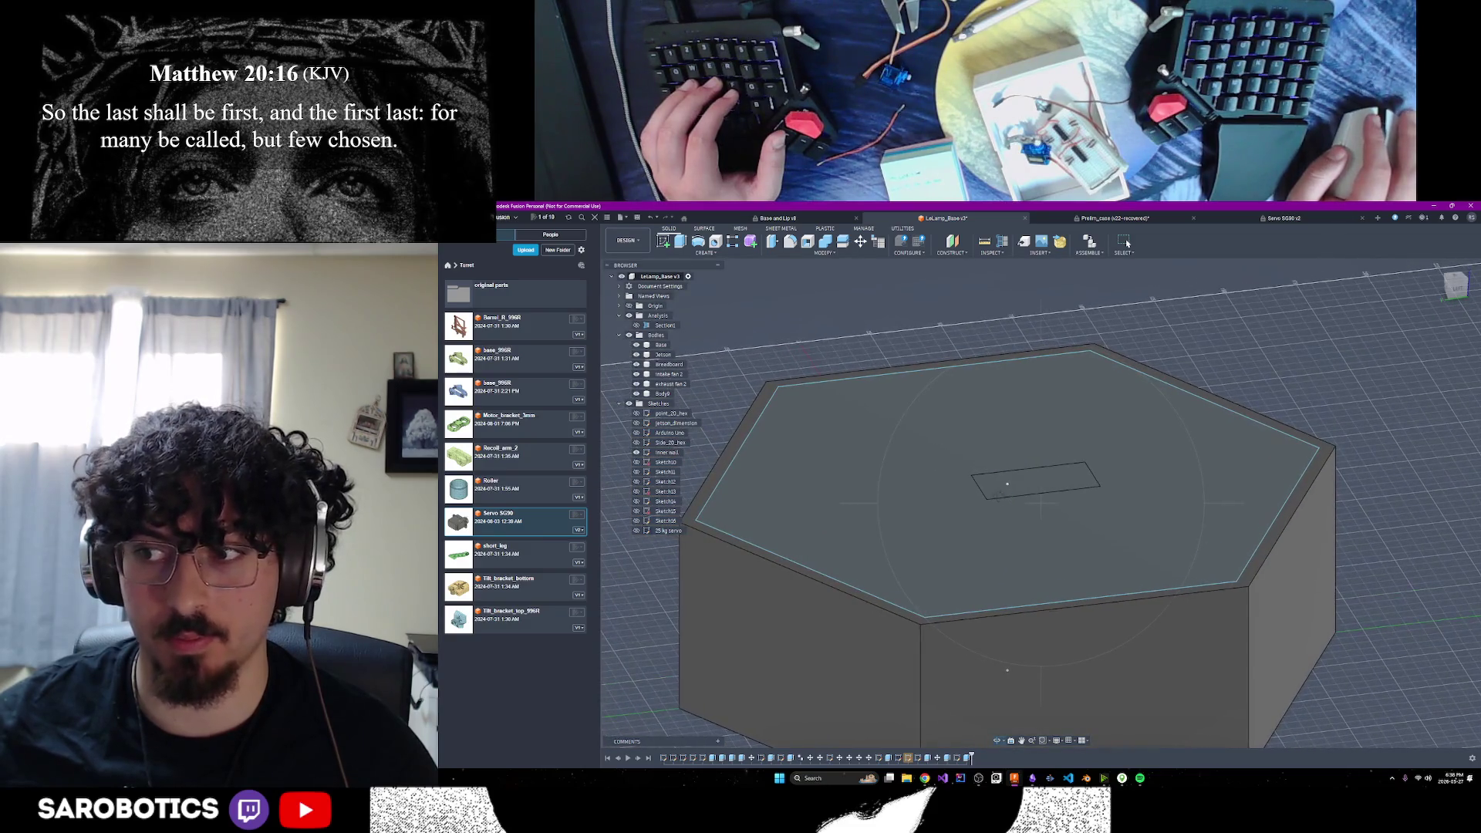
{"action": "left_click_drag", "start_coordinate": [1027, 519], "coordinate": [1031, 537]}
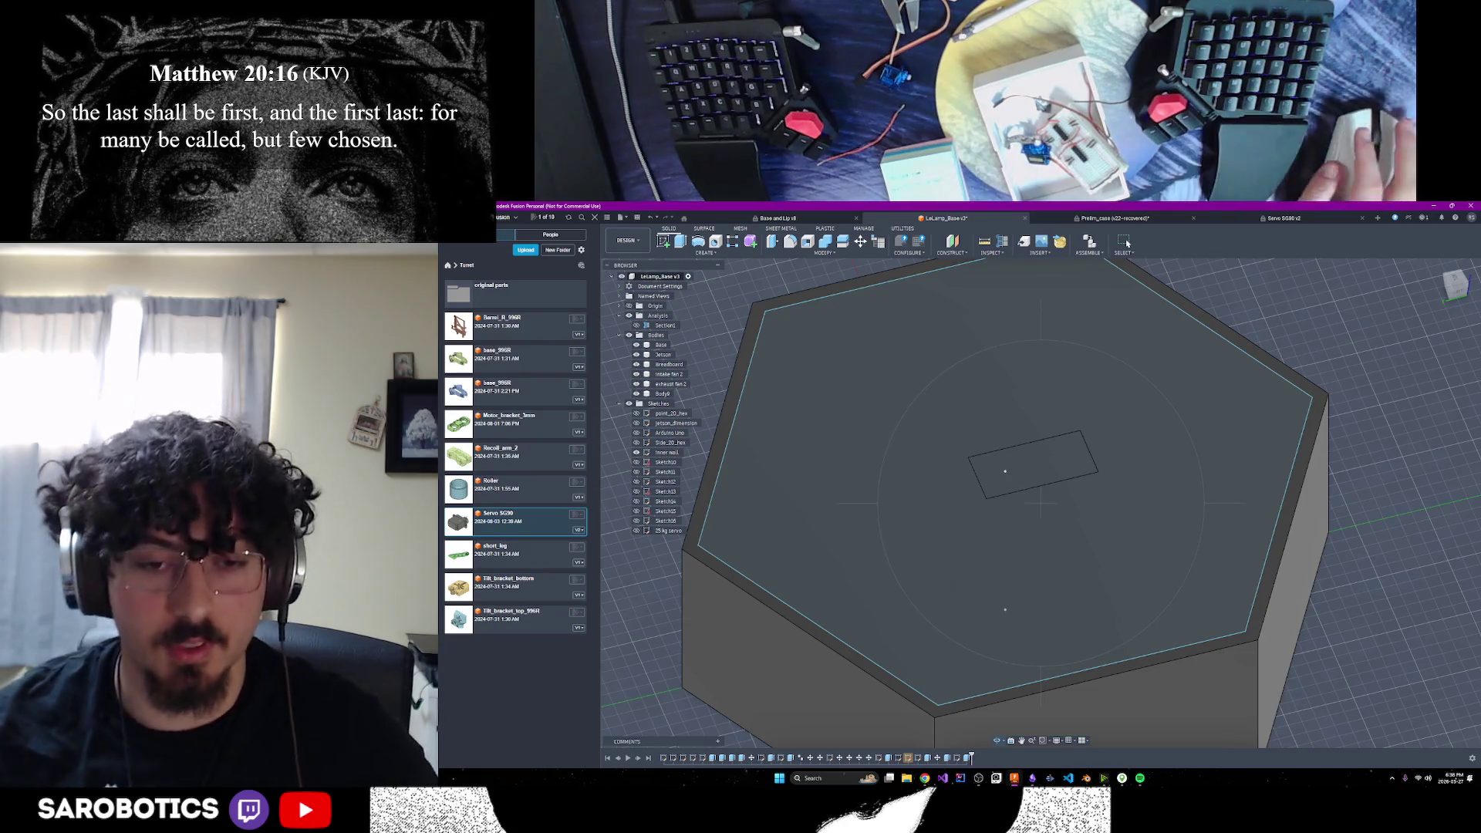
{"action": "left_click", "coordinate": [925, 778]}
Read the DS3225 servo's size in Amazon's product description, then minimize Chrome
{"action": "left_click", "coordinate": [1019, 737]}
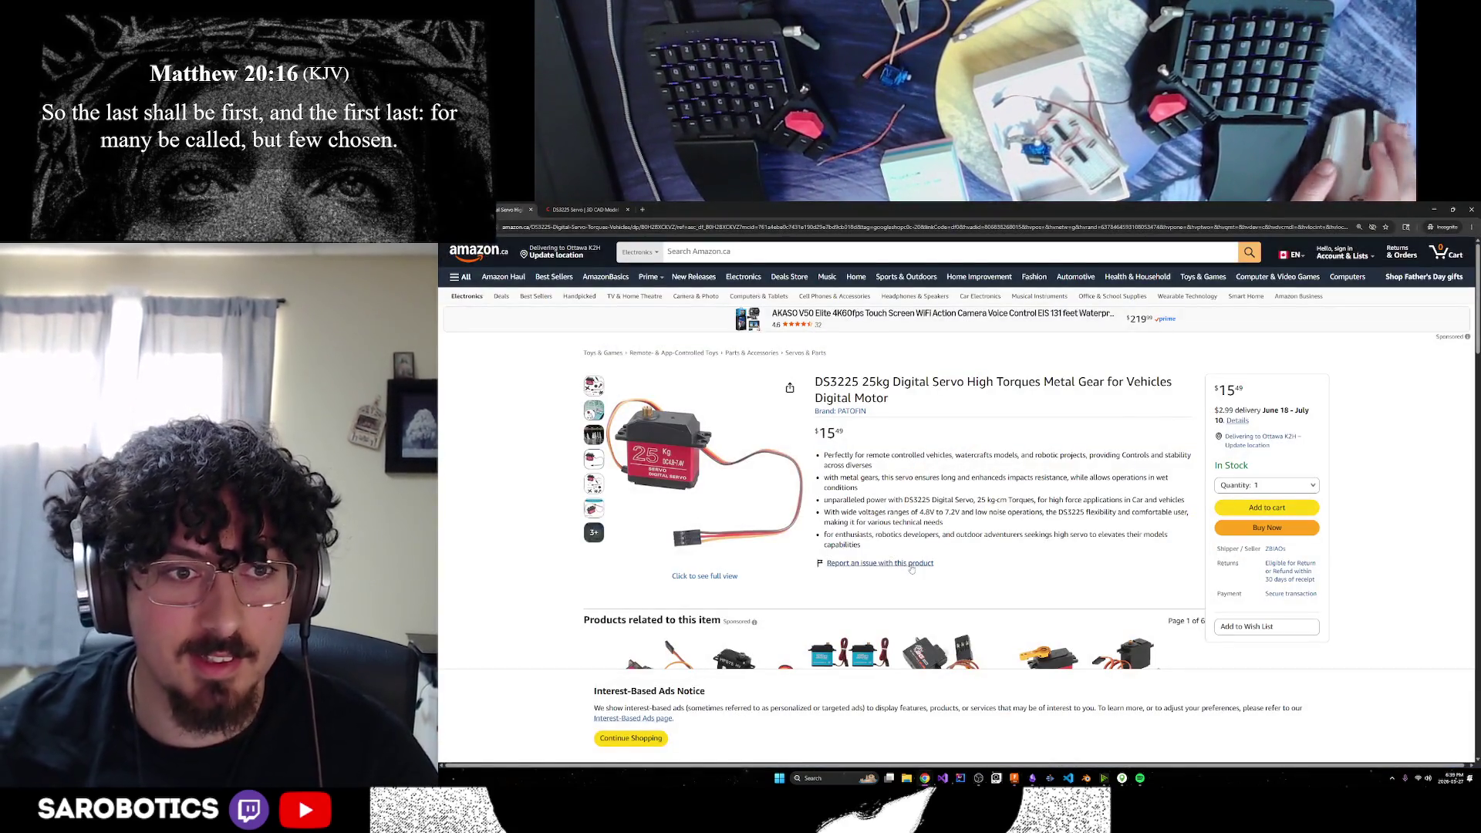
{"action": "scroll", "coordinate": [900, 565], "scroll_direction": "down", "scroll_amount": 10}
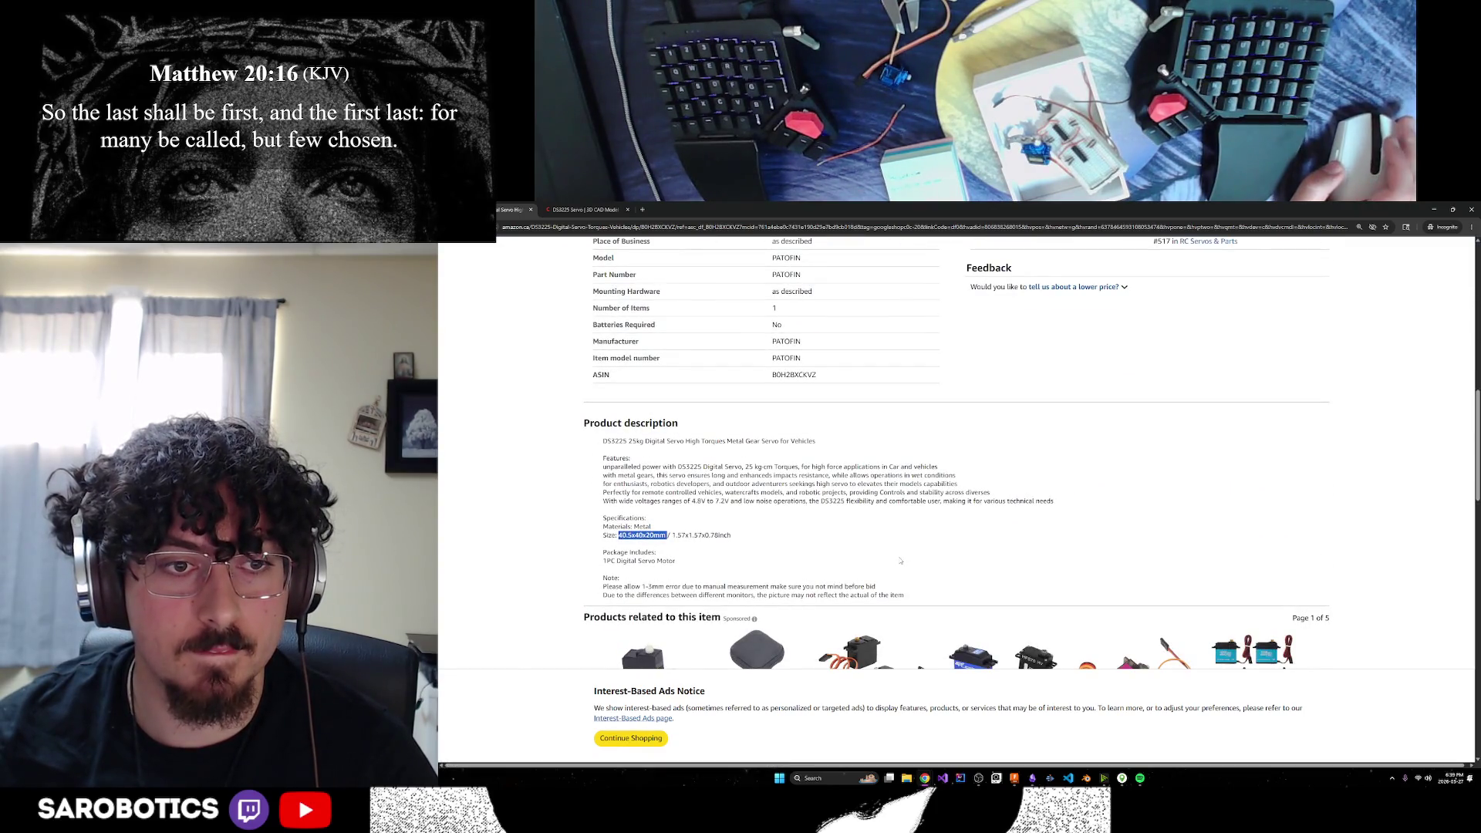
{"action": "scroll", "coordinate": [900, 561], "scroll_direction": "up", "scroll_amount": 15}
{"action": "scroll", "coordinate": [900, 558], "scroll_direction": "up", "scroll_amount": 2}
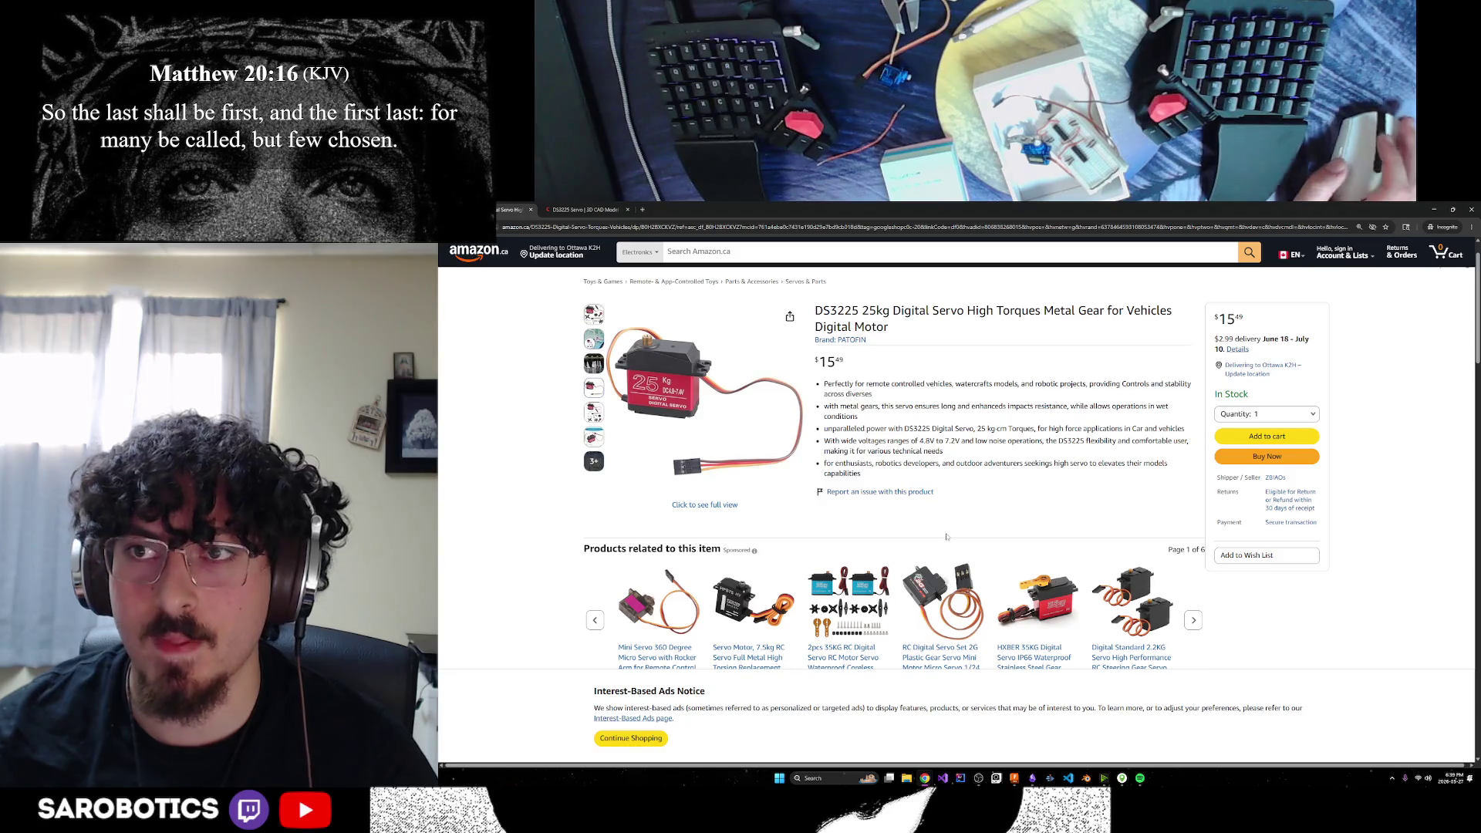
{"action": "left_click", "coordinate": [1432, 209]}
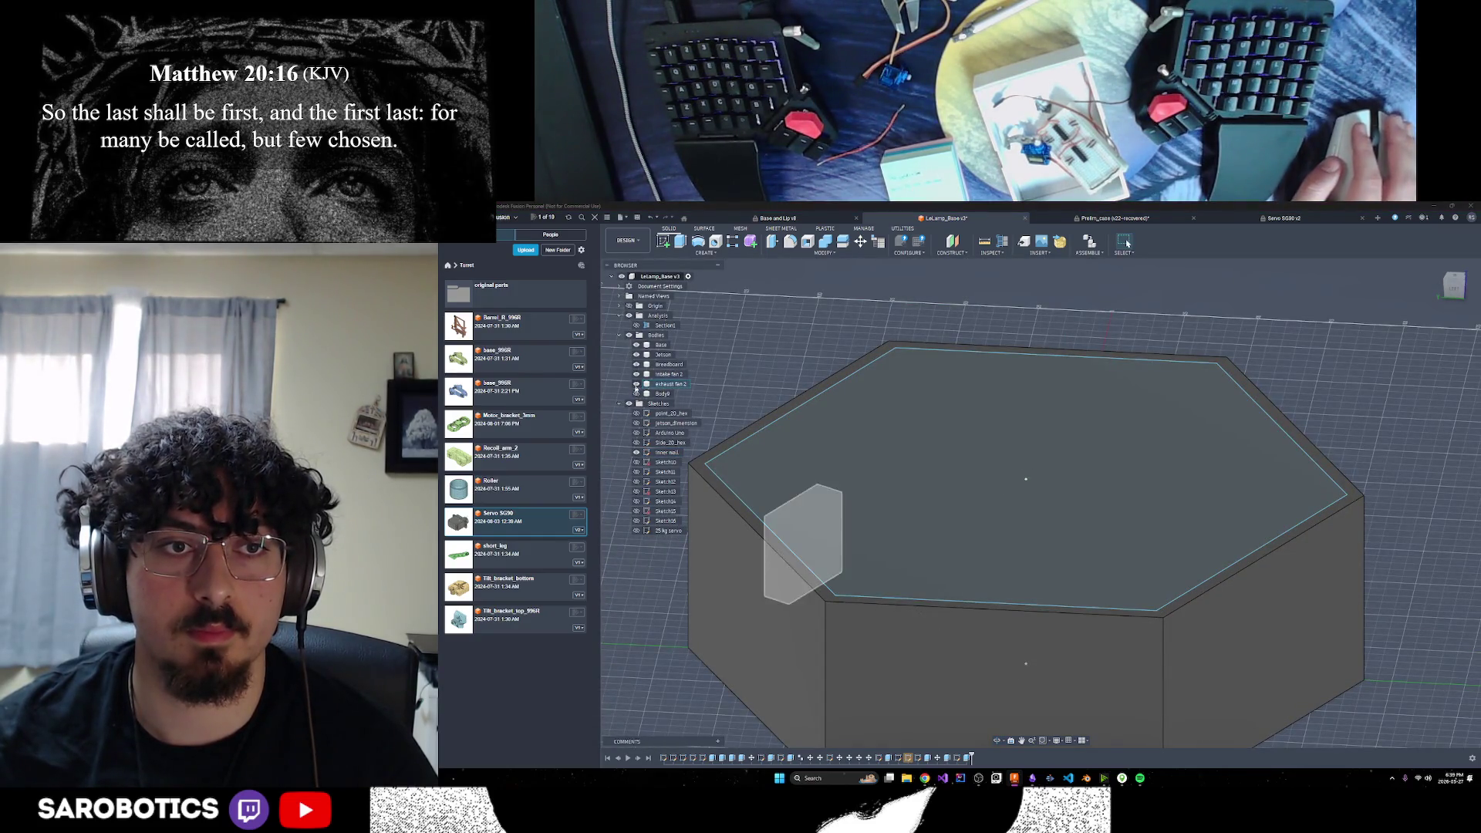
Hide the Base body to inspect the inner component blocks from several angles, then return to Amazon
{"action": "left_click", "coordinate": [636, 349]}
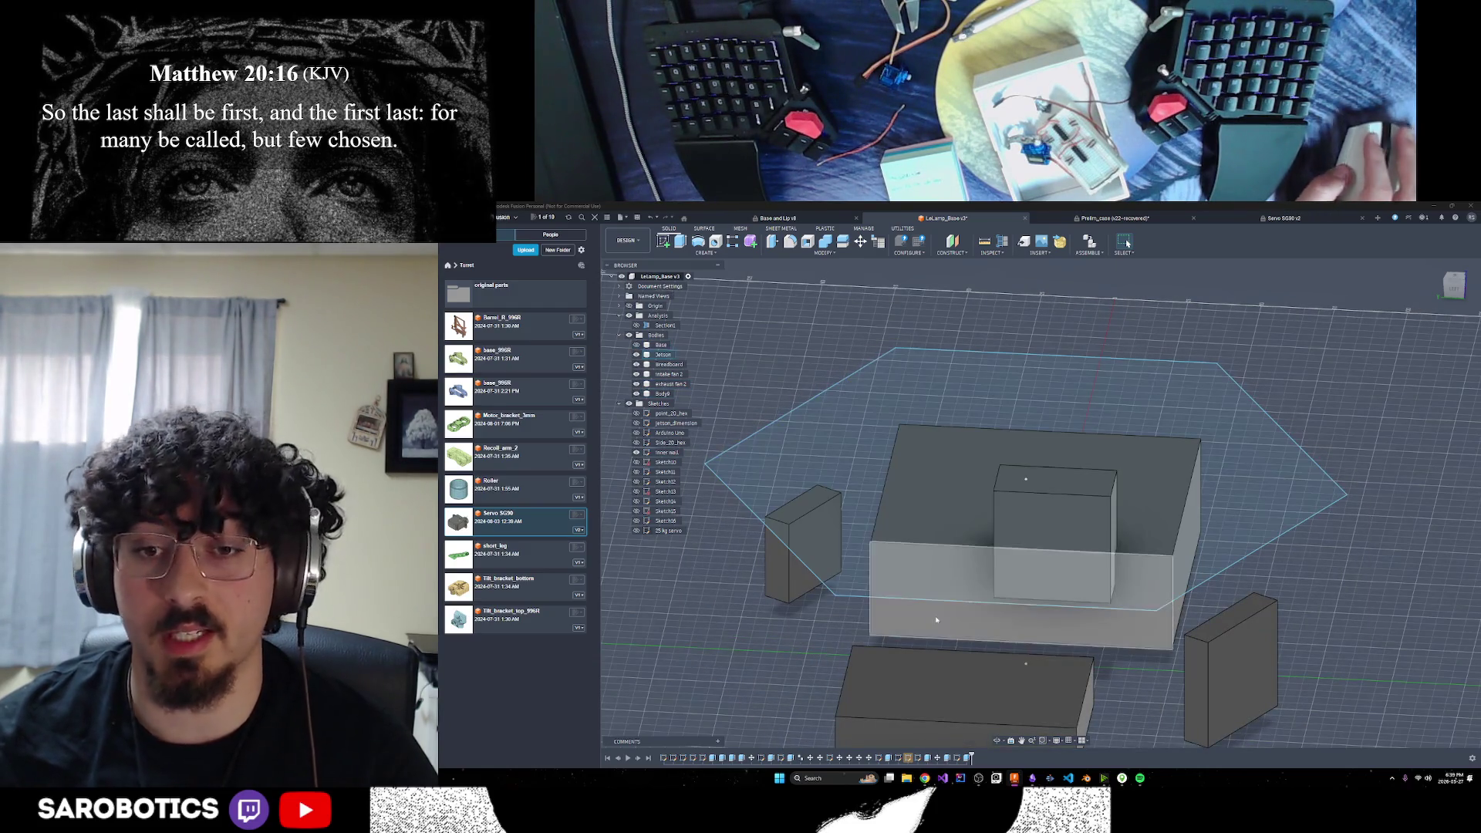
{"action": "scroll", "coordinate": [979, 686], "scroll_direction": "down", "scroll_amount": 2}
{"action": "mouse_move", "coordinate": [994, 741]}
{"action": "middle_mouse_down", "text": "shift"}
{"action": "mouse_move", "coordinate": [910, 731]}
{"action": "mouse_move", "coordinate": [868, 779]}
{"action": "middle_mouse_up", "text": "shift"}
{"action": "mouse_move", "coordinate": [1004, 540]}
{"action": "middle_mouse_down", "text": "shift"}
{"action": "mouse_move", "coordinate": [1003, 494]}
{"action": "mouse_move", "coordinate": [1019, 493]}
{"action": "mouse_move", "coordinate": [1057, 555]}
{"action": "middle_mouse_up", "text": "shift"}
{"action": "middle_click_drag", "start_coordinate": [1127, 244], "coordinate": [916, 781], "text": "shift"}
{"action": "mouse_move", "coordinate": [923, 779]}
{"action": "left_click", "coordinate": [857, 733]}
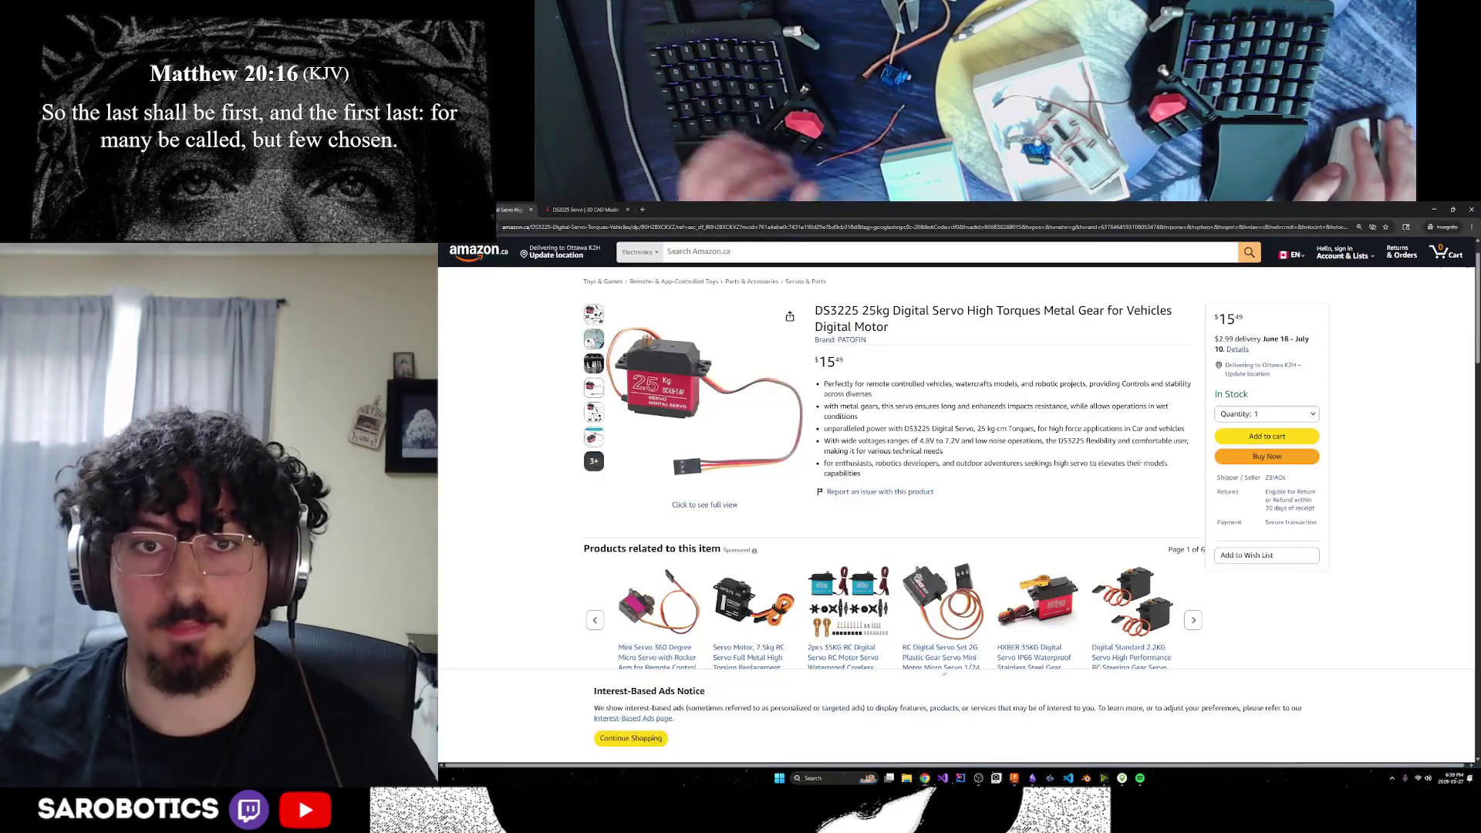
Search Google Images for 'jetson orin nano' in a new tab, then return to GrabCAD's DS3225 page
{"action": "left_click", "coordinate": [645, 211]}
{"action": "type", "text": "jts"}
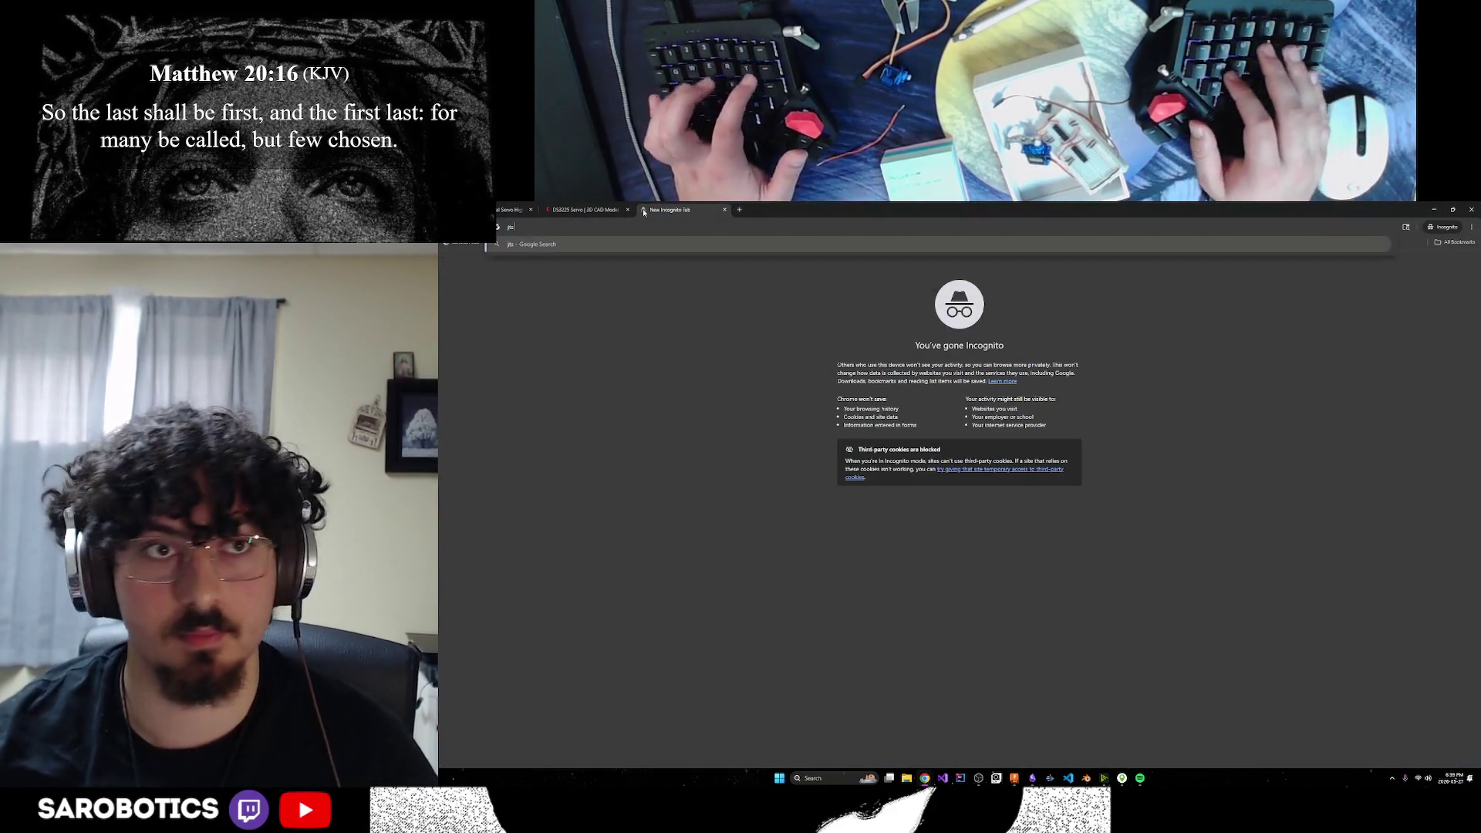
{"action": "key", "text": "BackSpace"}
{"action": "key", "text": "BackSpace"}
{"action": "key", "text": "BackSpace"}
{"action": "type", "text": "jetson"}
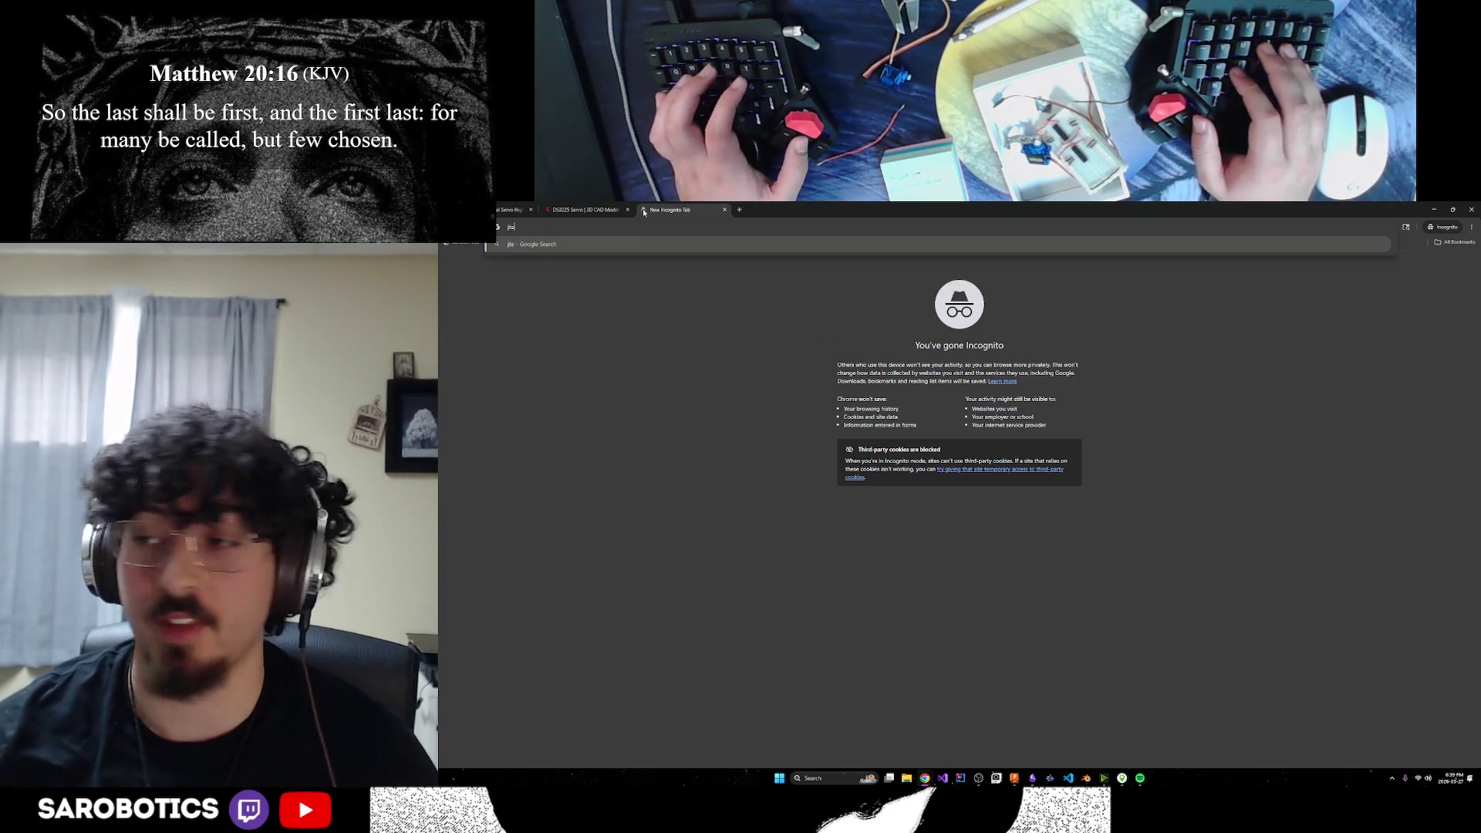
{"action": "key", "text": "Return"}
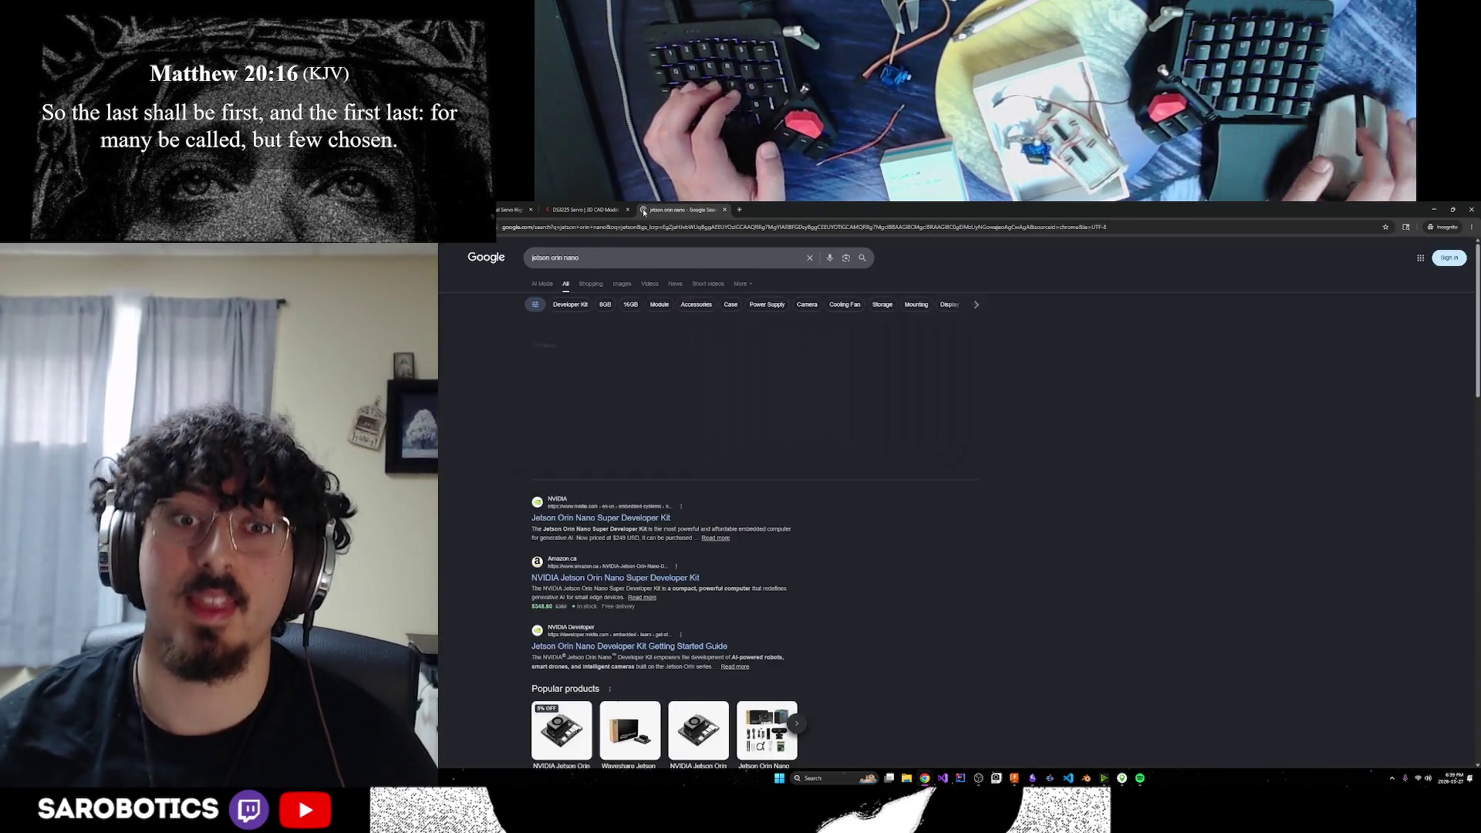
{"action": "left_click", "coordinate": [621, 286]}
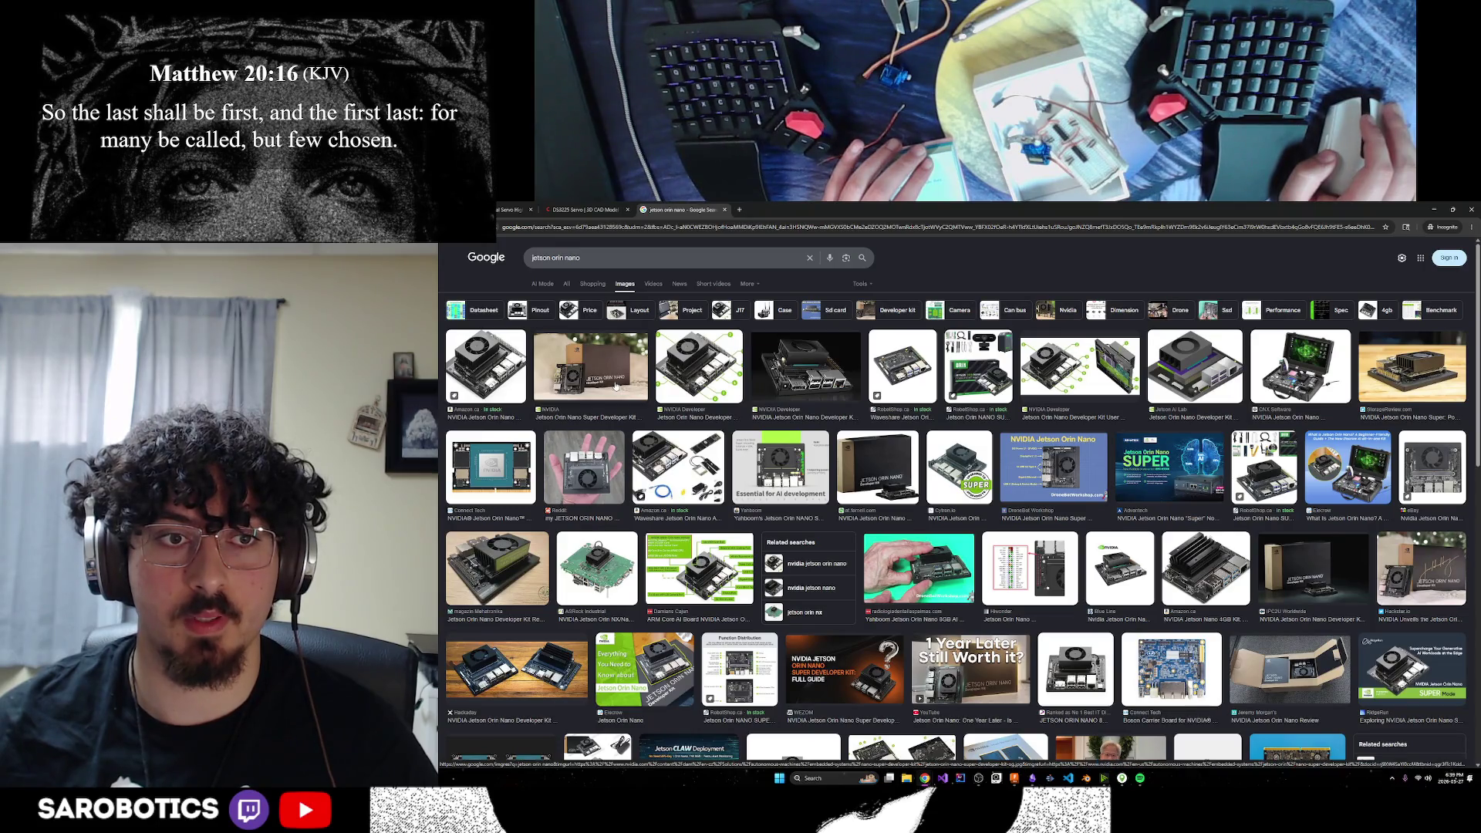
{"action": "left_click", "coordinate": [587, 206]}
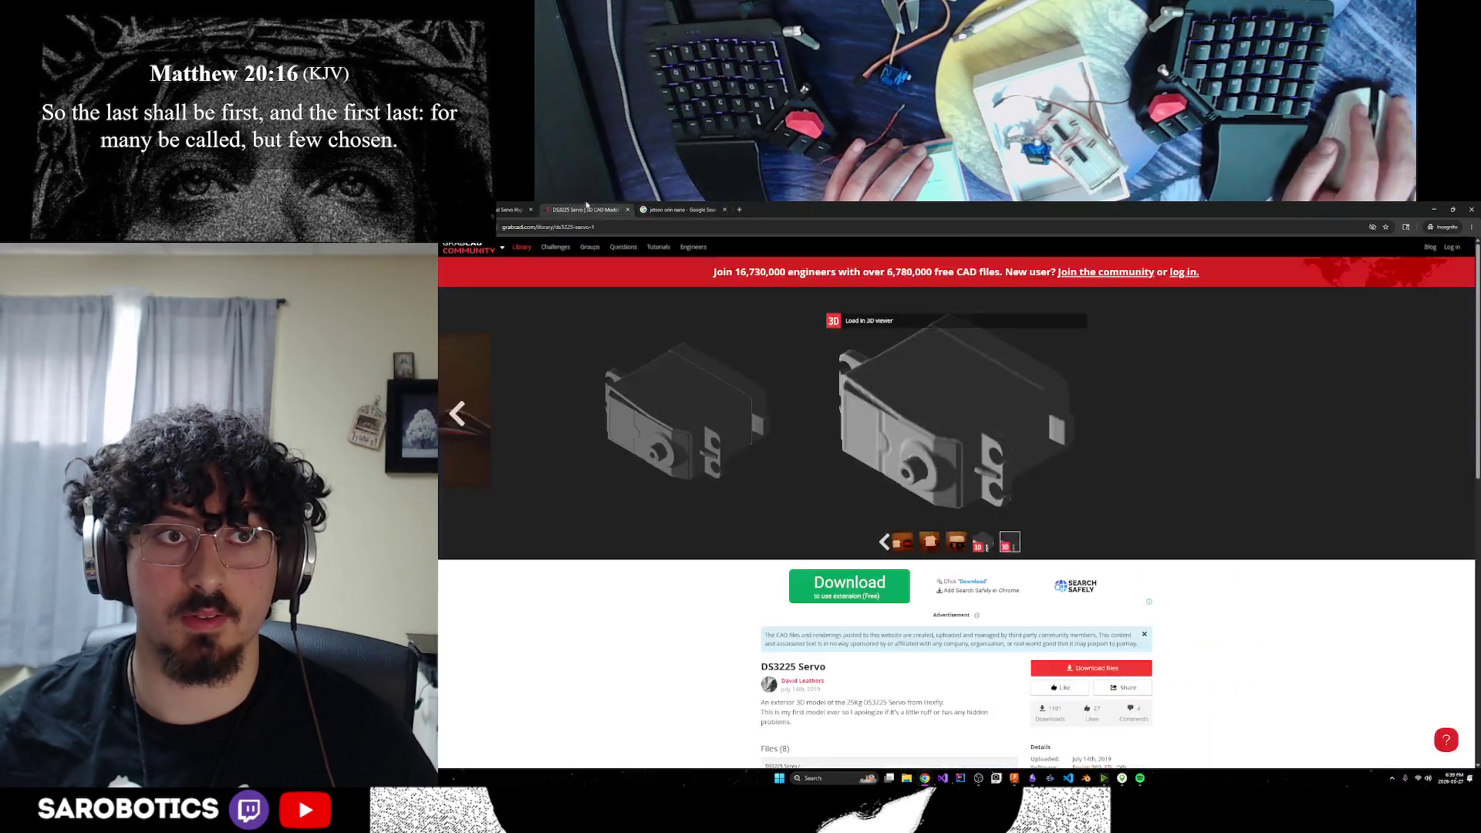
Look over GrabCAD's DS3225 Servo page, then bring the LeLamp_Base design in Fusion back to front
{"action": "left_click", "coordinate": [655, 208]}
{"action": "left_click", "coordinate": [596, 205]}
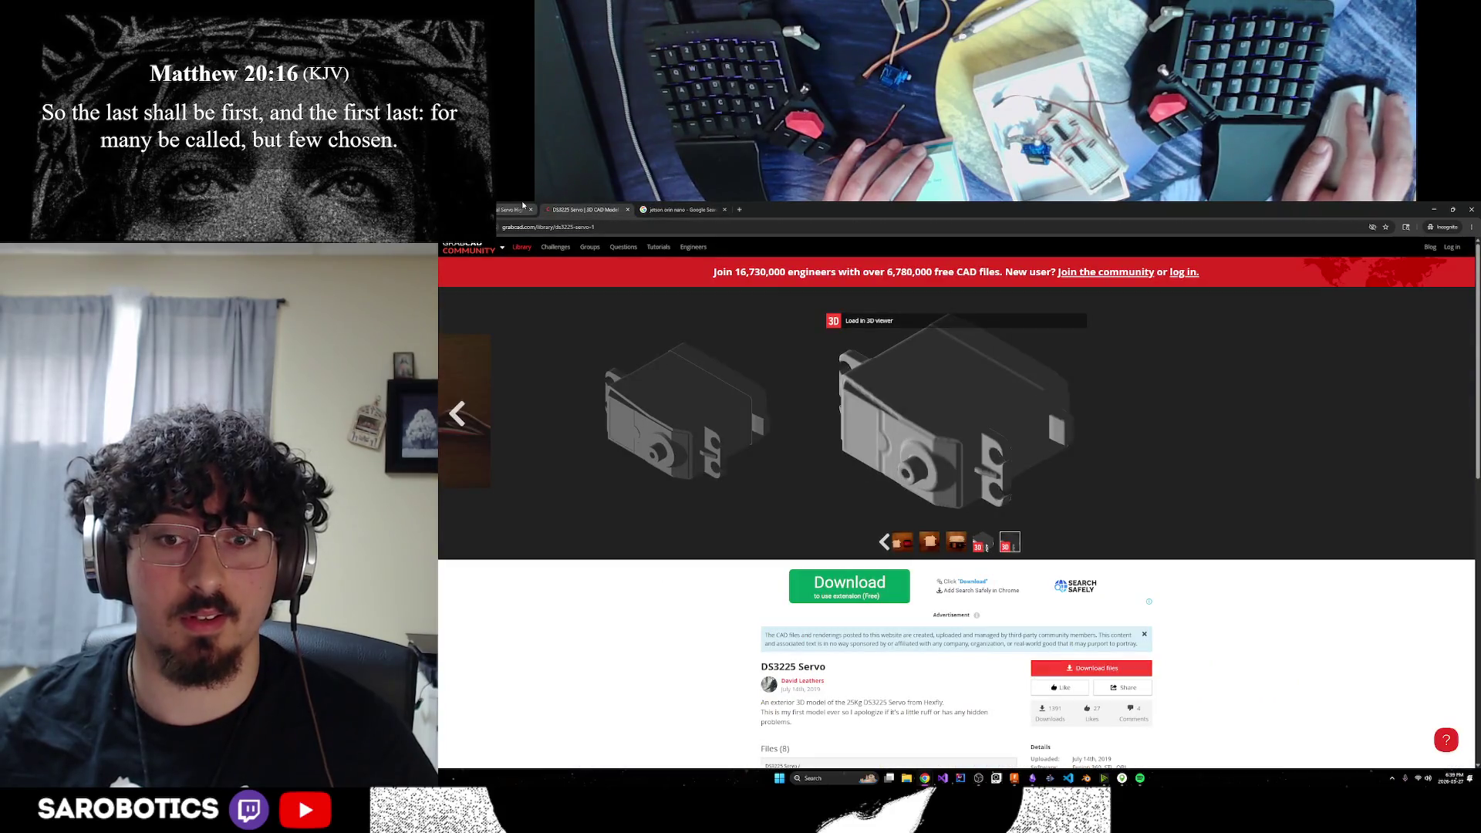
{"action": "mouse_move", "coordinate": [1051, 778]}
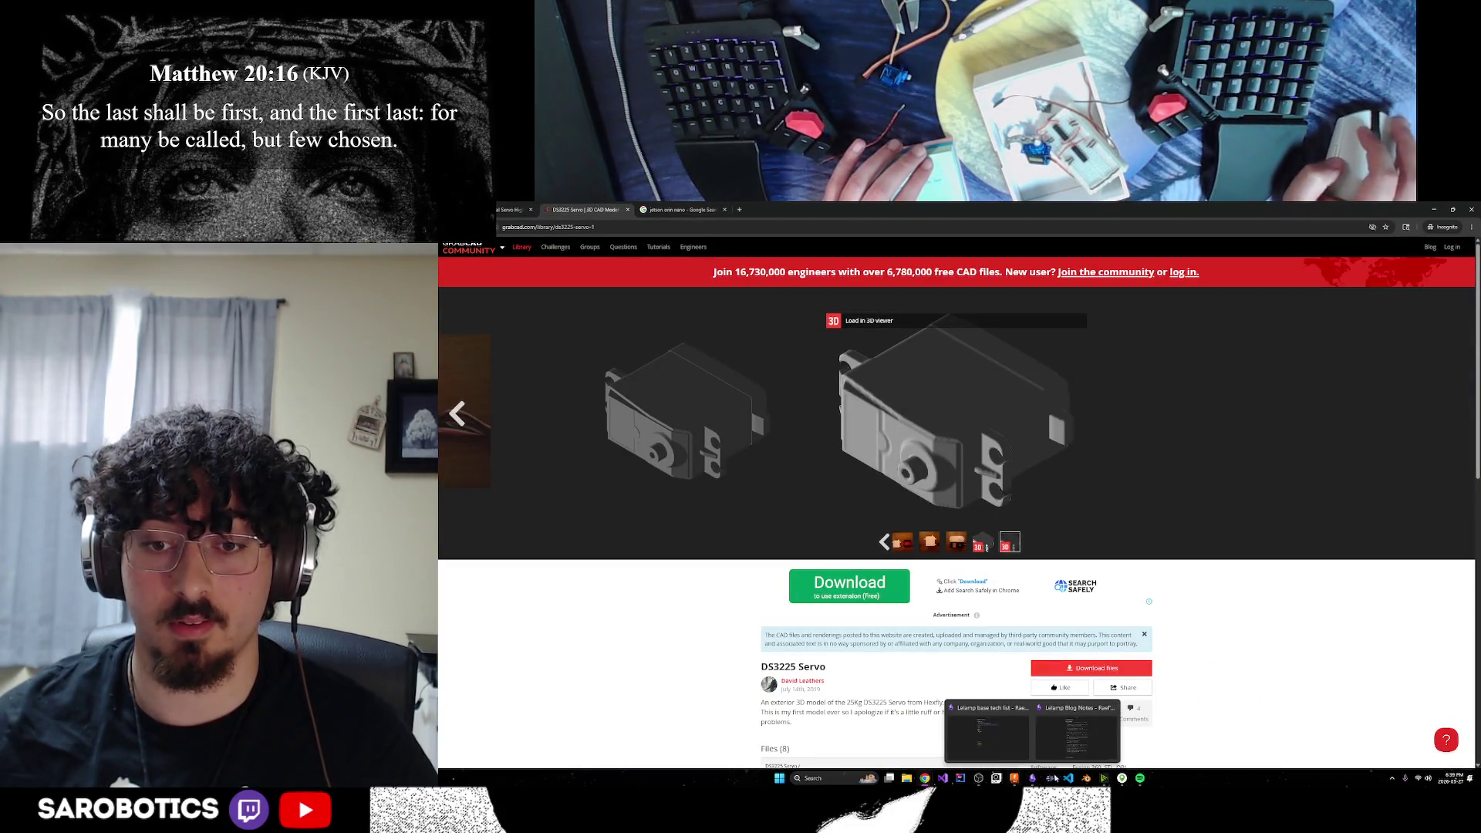
{"action": "left_click", "coordinate": [1012, 778]}
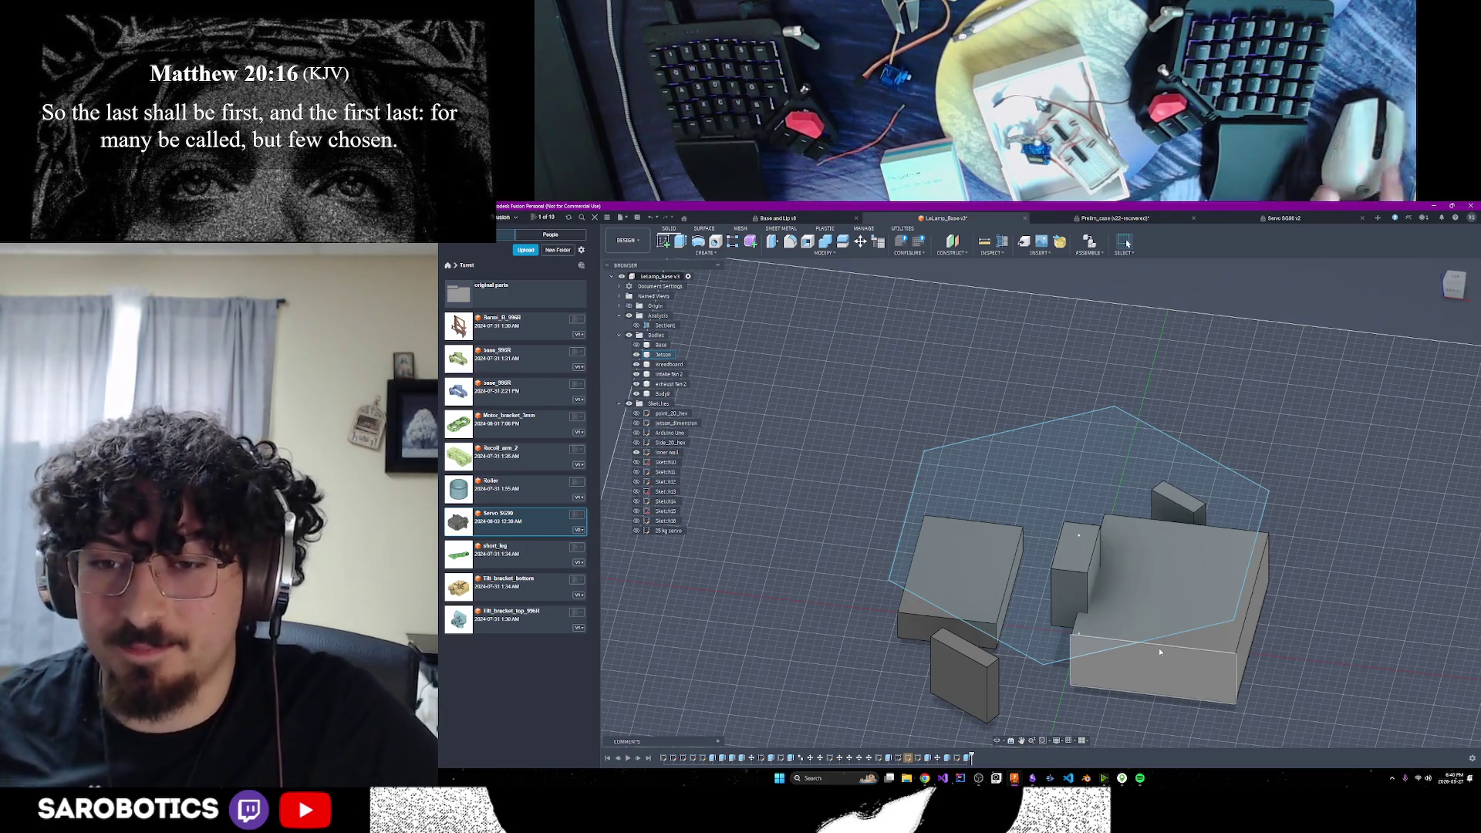
{"action": "left_click", "coordinate": [1454, 282]}
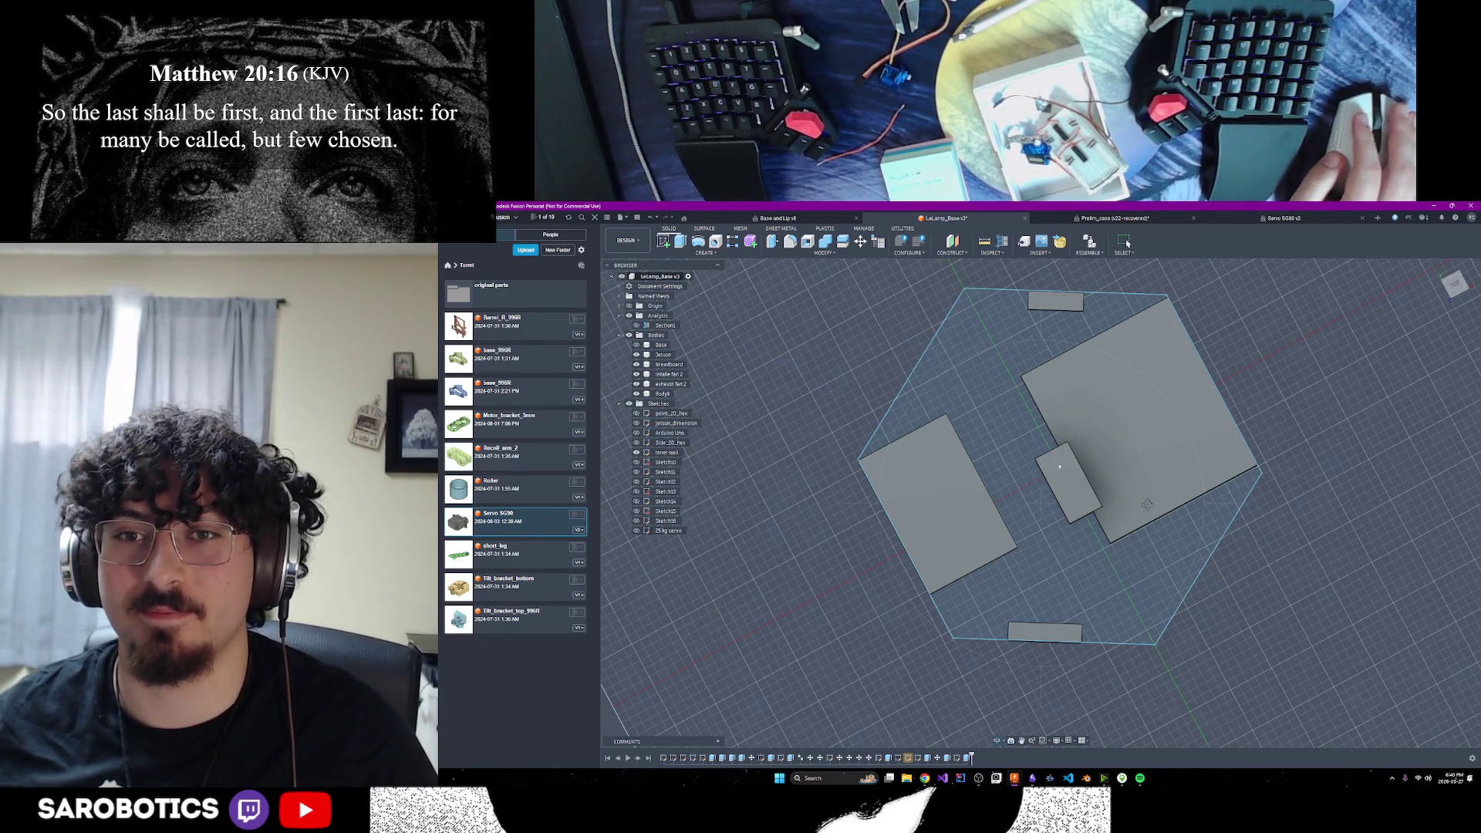
{"action": "mouse_move", "coordinate": [1060, 467]}
{"action": "middle_mouse_down", "text": "shift"}
{"action": "mouse_move", "coordinate": [1001, 652]}
{"action": "mouse_move", "coordinate": [887, 540]}
{"action": "middle_mouse_up", "text": "shift"}
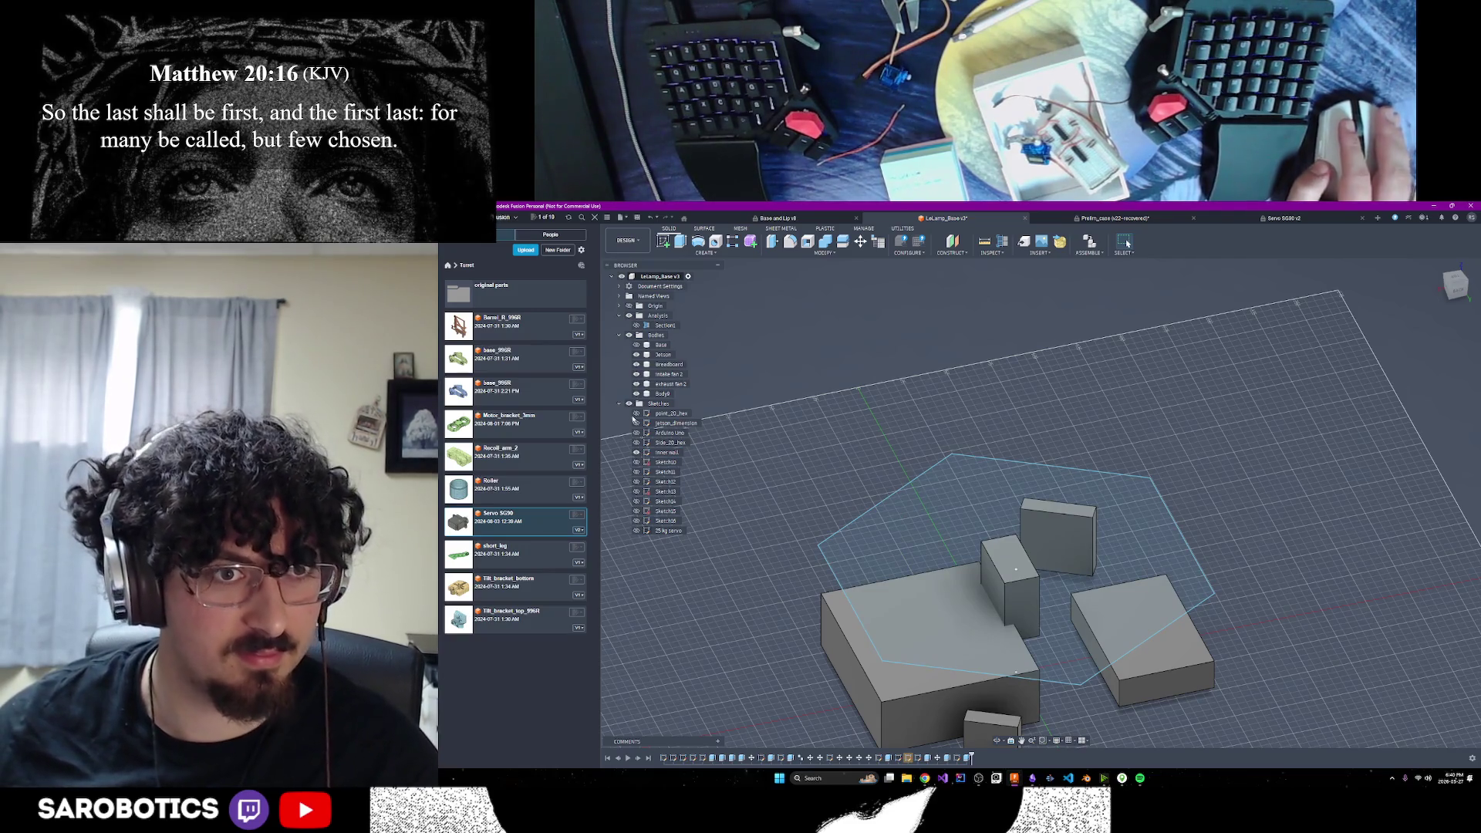
{"action": "left_click", "coordinate": [637, 346]}
{"action": "left_click", "coordinate": [637, 346]}
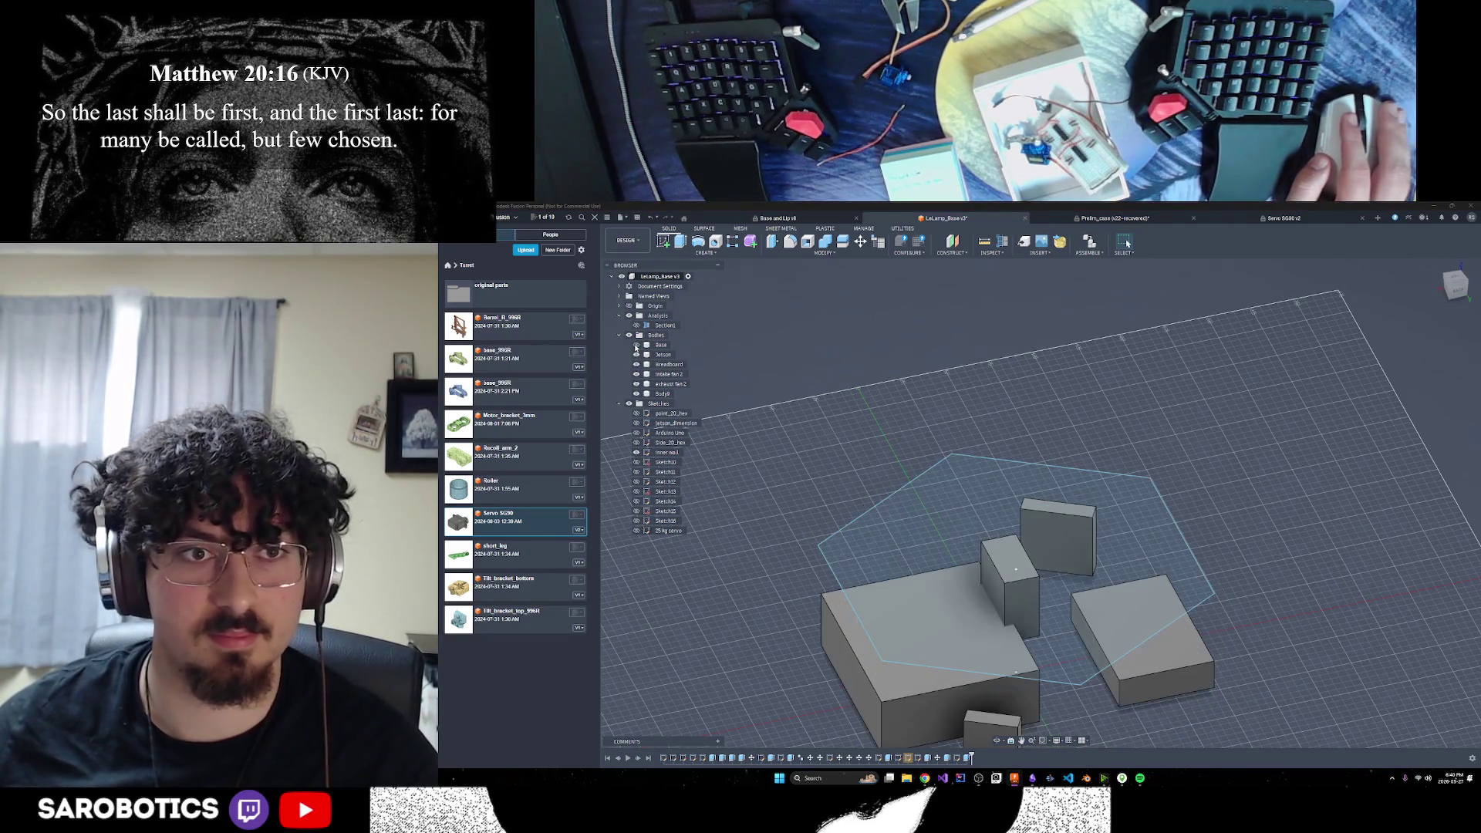
{"action": "left_click", "coordinate": [637, 383]}
{"action": "left_click", "coordinate": [637, 384]}
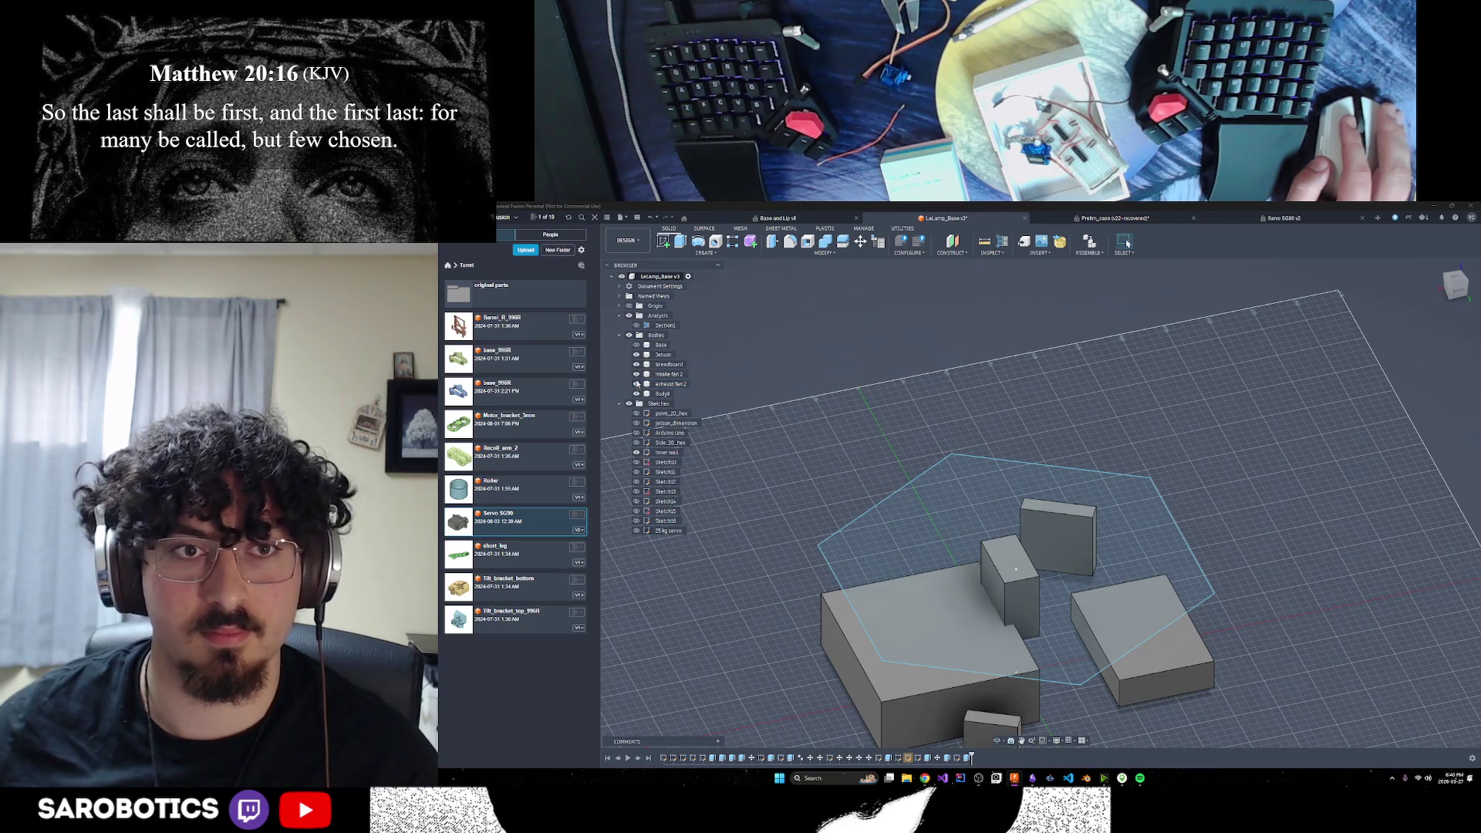
{"action": "left_click", "coordinate": [636, 374]}
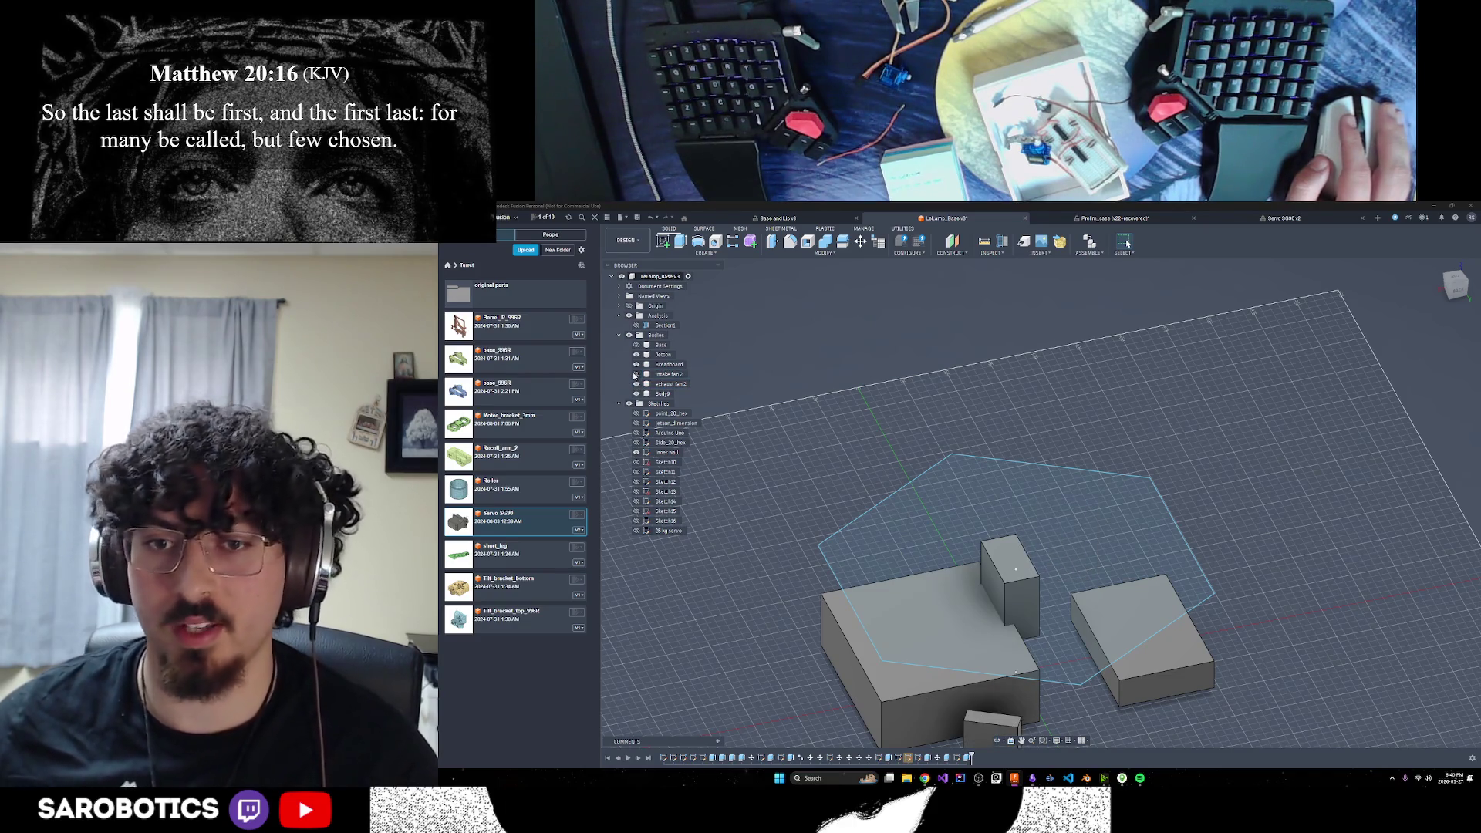
{"action": "left_click", "coordinate": [636, 374]}
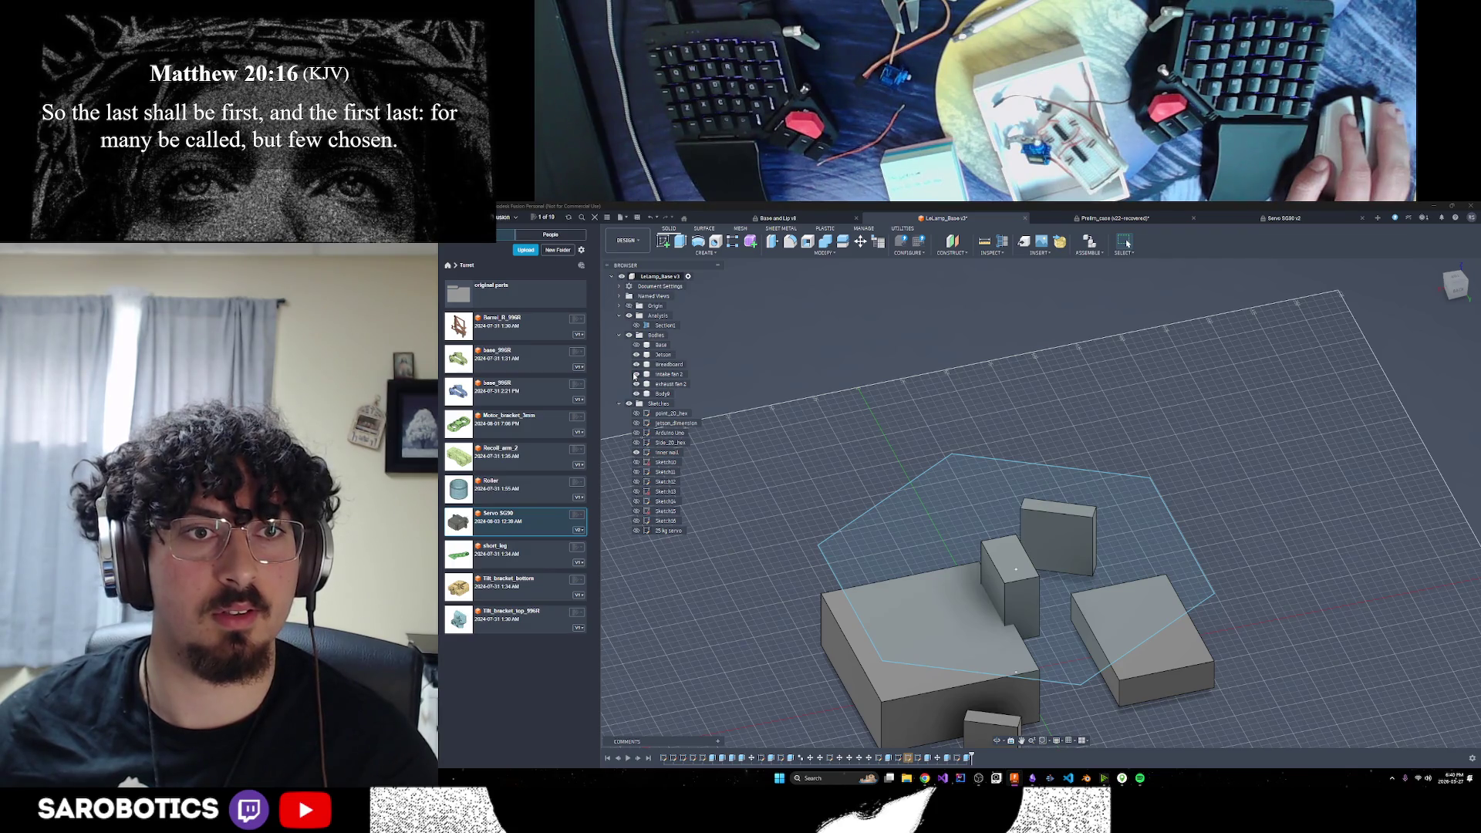
{"action": "left_click", "coordinate": [999, 741]}
{"action": "mouse_move", "coordinate": [999, 741]}
{"action": "left_mouse_down"}
{"action": "mouse_move", "coordinate": [965, 586]}
{"action": "mouse_move", "coordinate": [926, 571]}
{"action": "mouse_move", "coordinate": [953, 482]}
{"action": "mouse_move", "coordinate": [957, 524]}
{"action": "mouse_move", "coordinate": [926, 568]}
{"action": "left_mouse_up"}
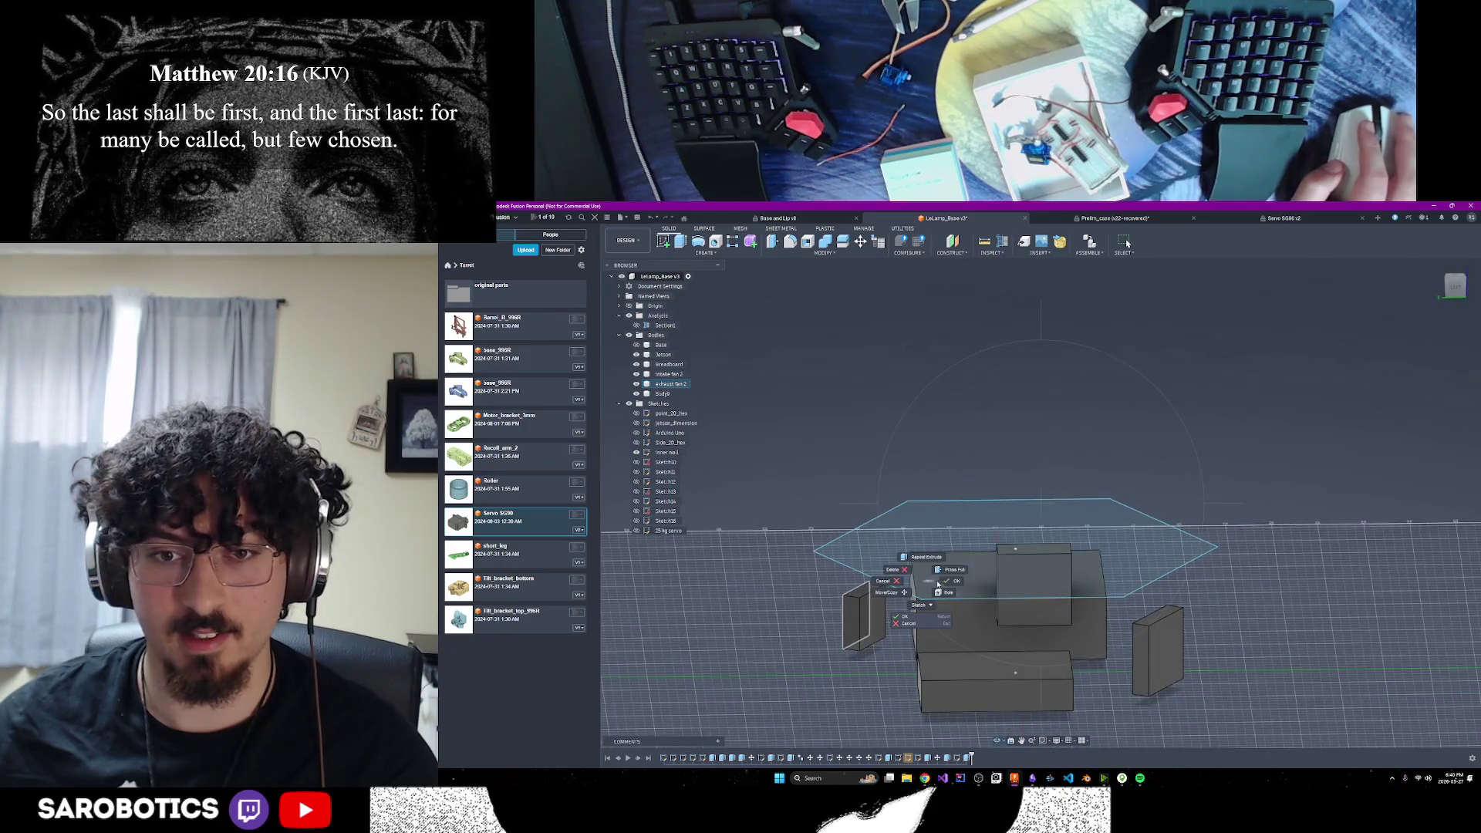
{"action": "left_click", "coordinate": [637, 346]}
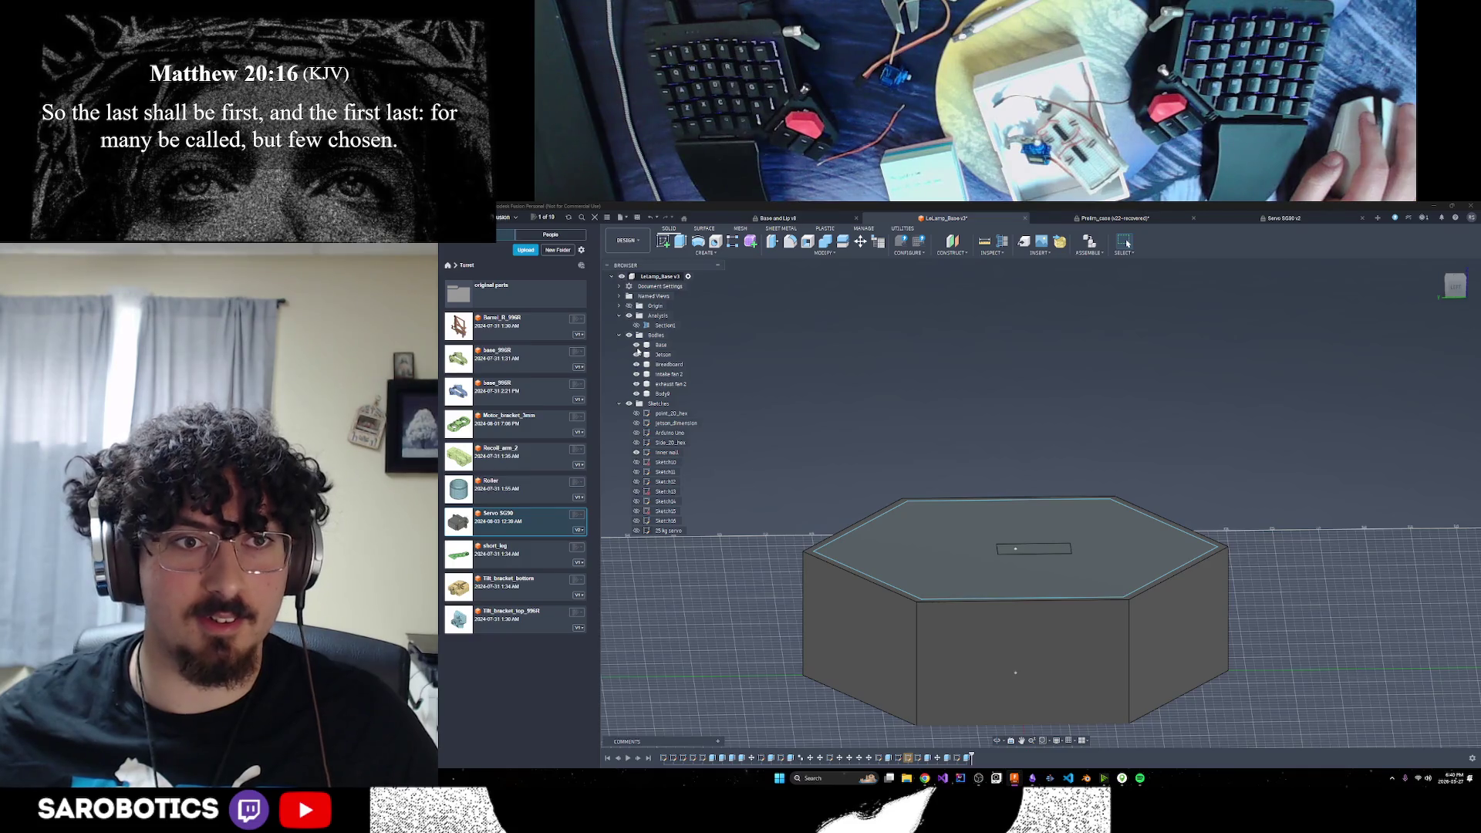
{"action": "left_click", "coordinate": [638, 348]}
{"action": "left_click", "coordinate": [637, 347]}
{"action": "left_click", "coordinate": [638, 347]}
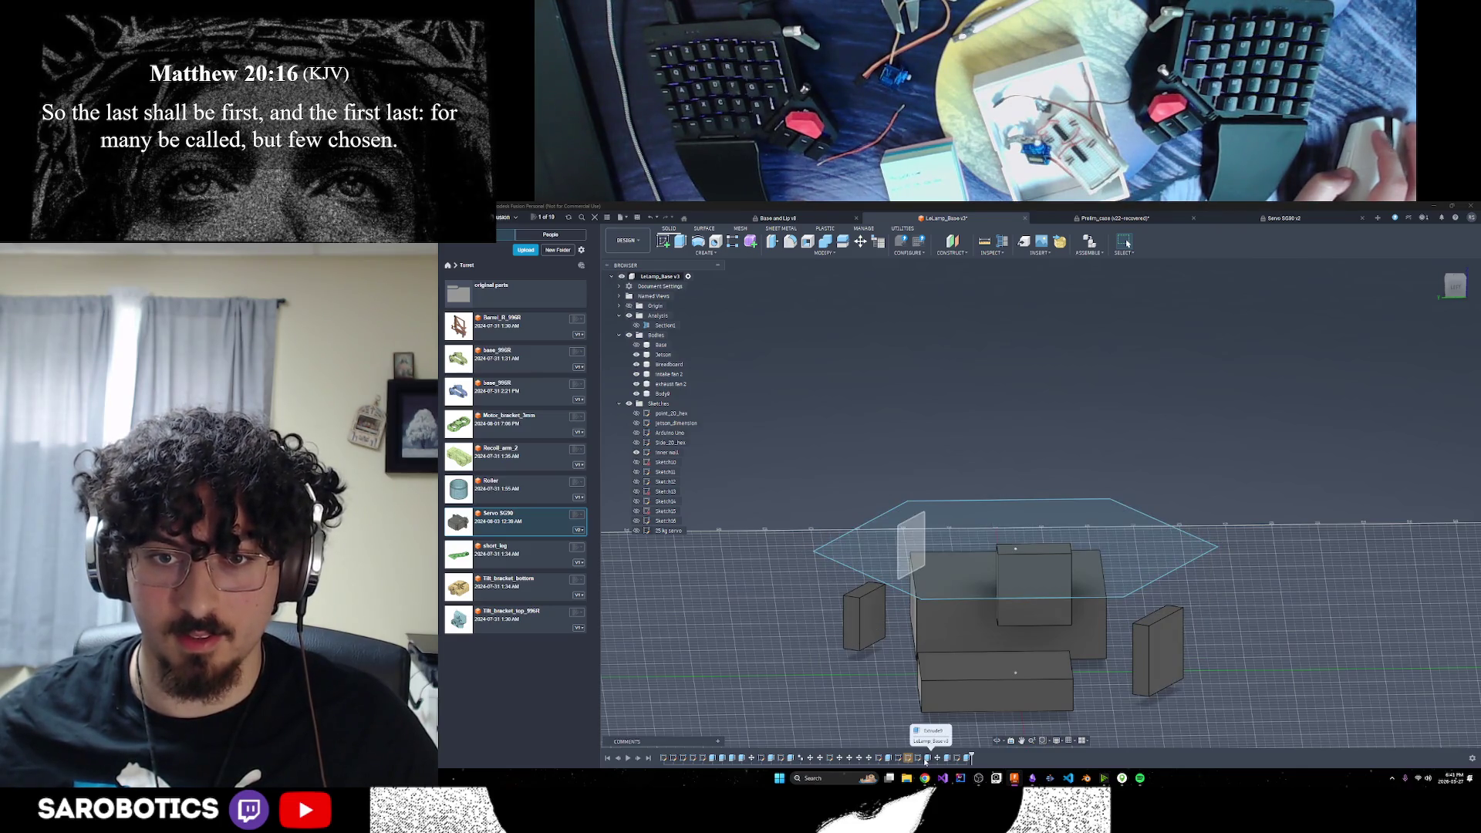
{"action": "double_click", "coordinate": [927, 759]}
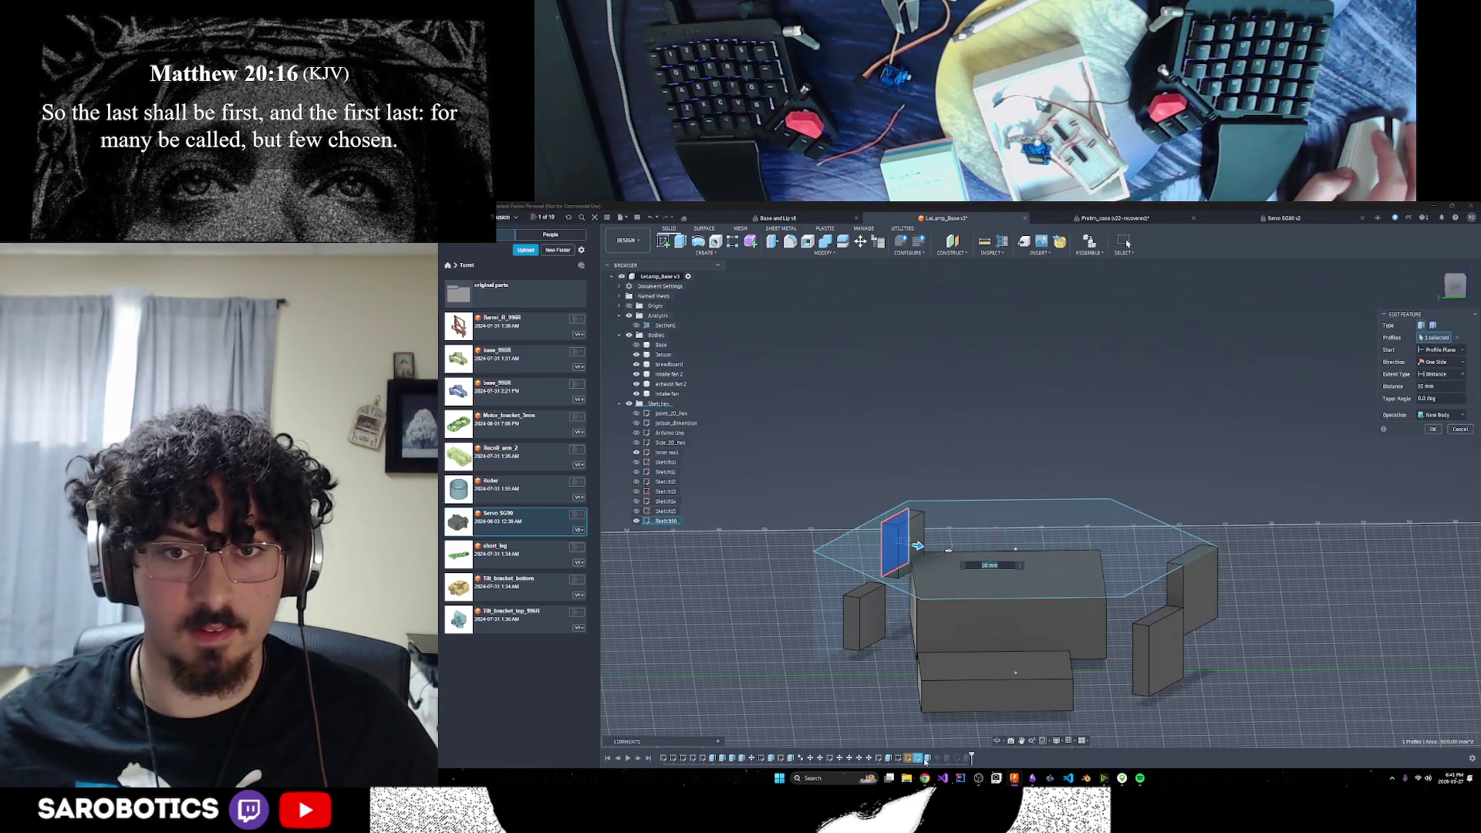
{"action": "left_click", "coordinate": [1429, 430]}
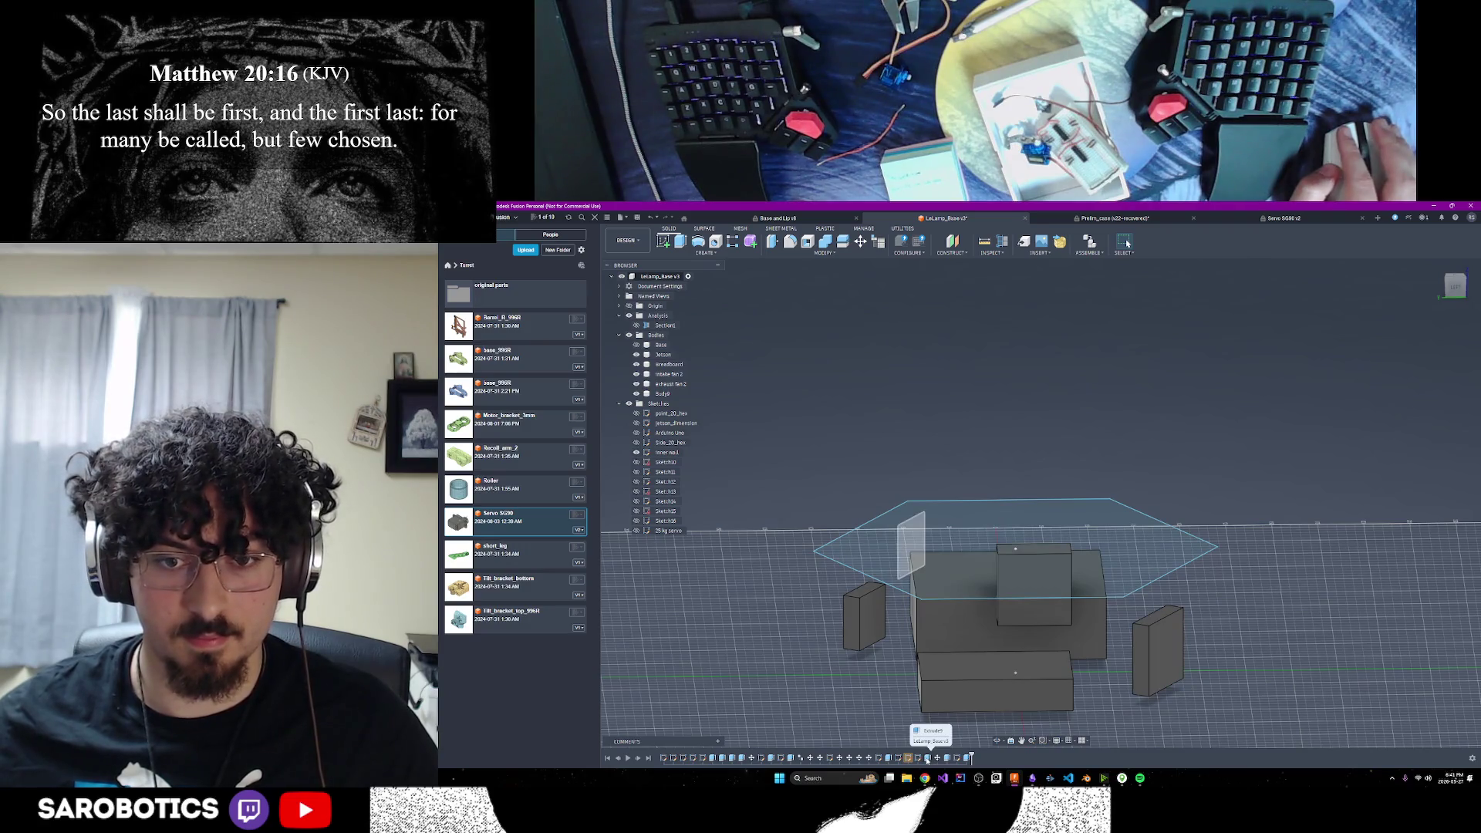
{"action": "double_click", "coordinate": [928, 759]}
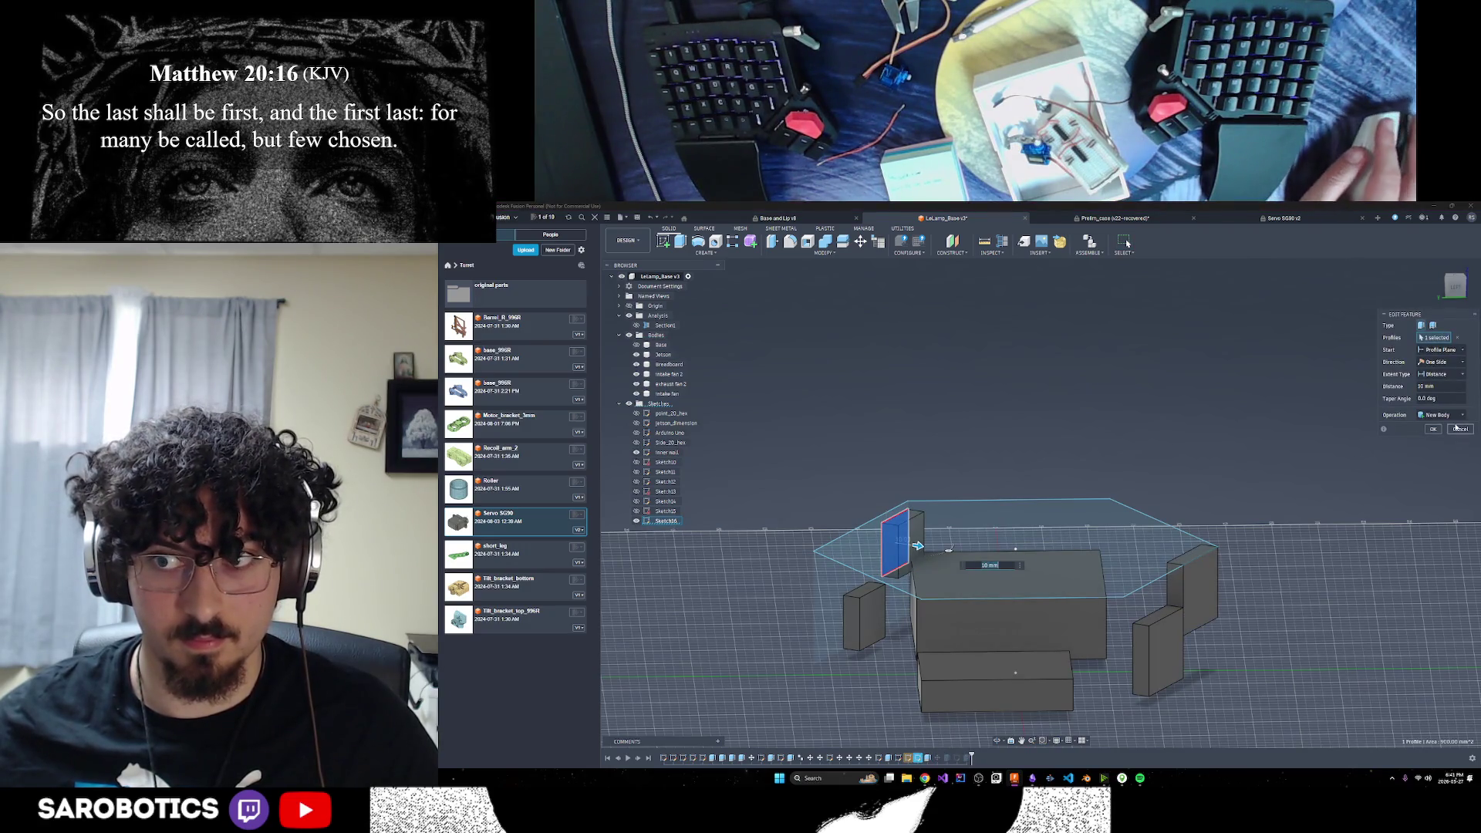
{"action": "left_click", "coordinate": [1434, 429]}
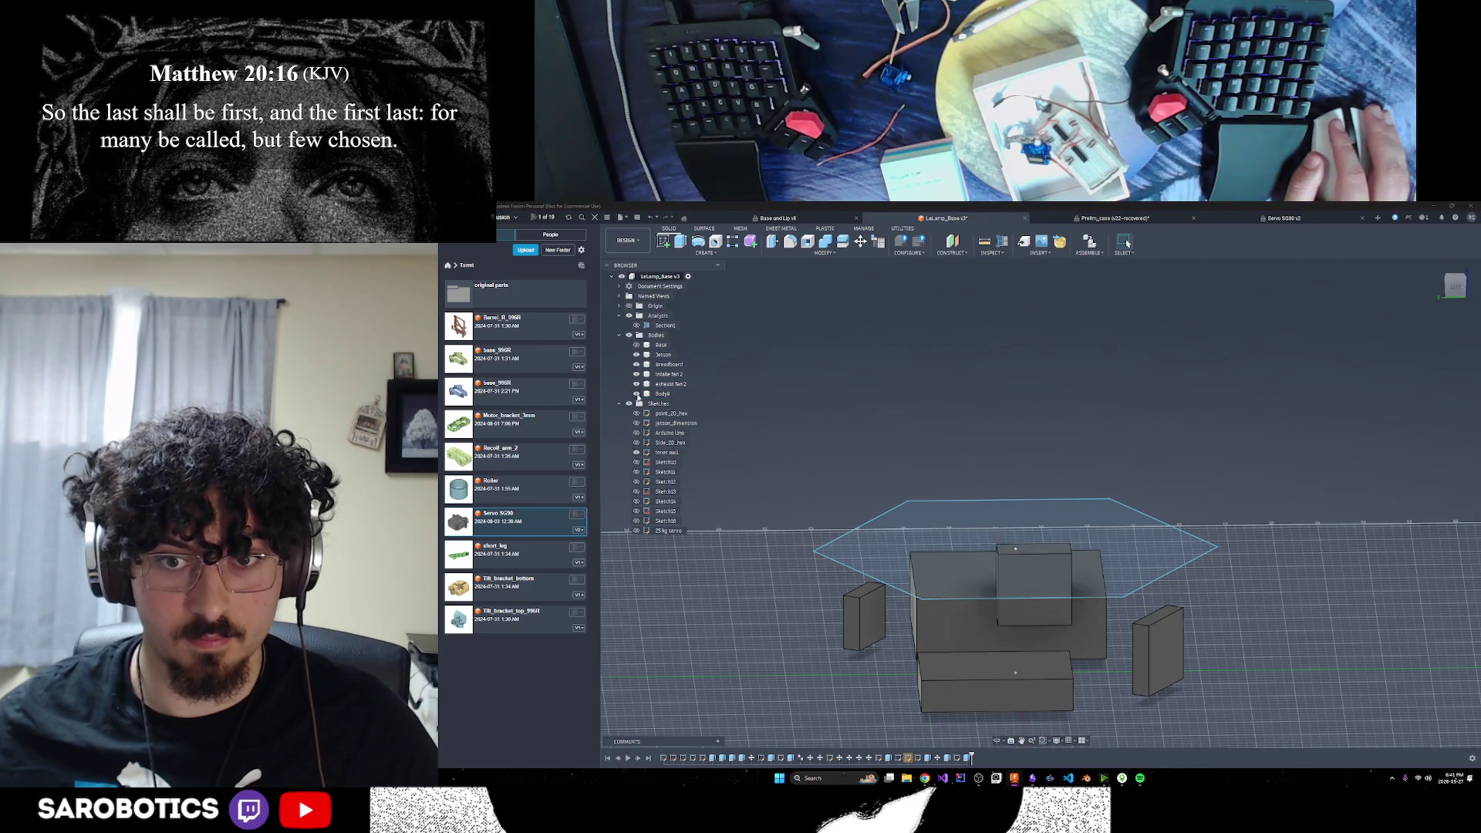
{"action": "middle_click_drag", "start_coordinate": [995, 617], "coordinate": [799, 544], "text": "shift"}
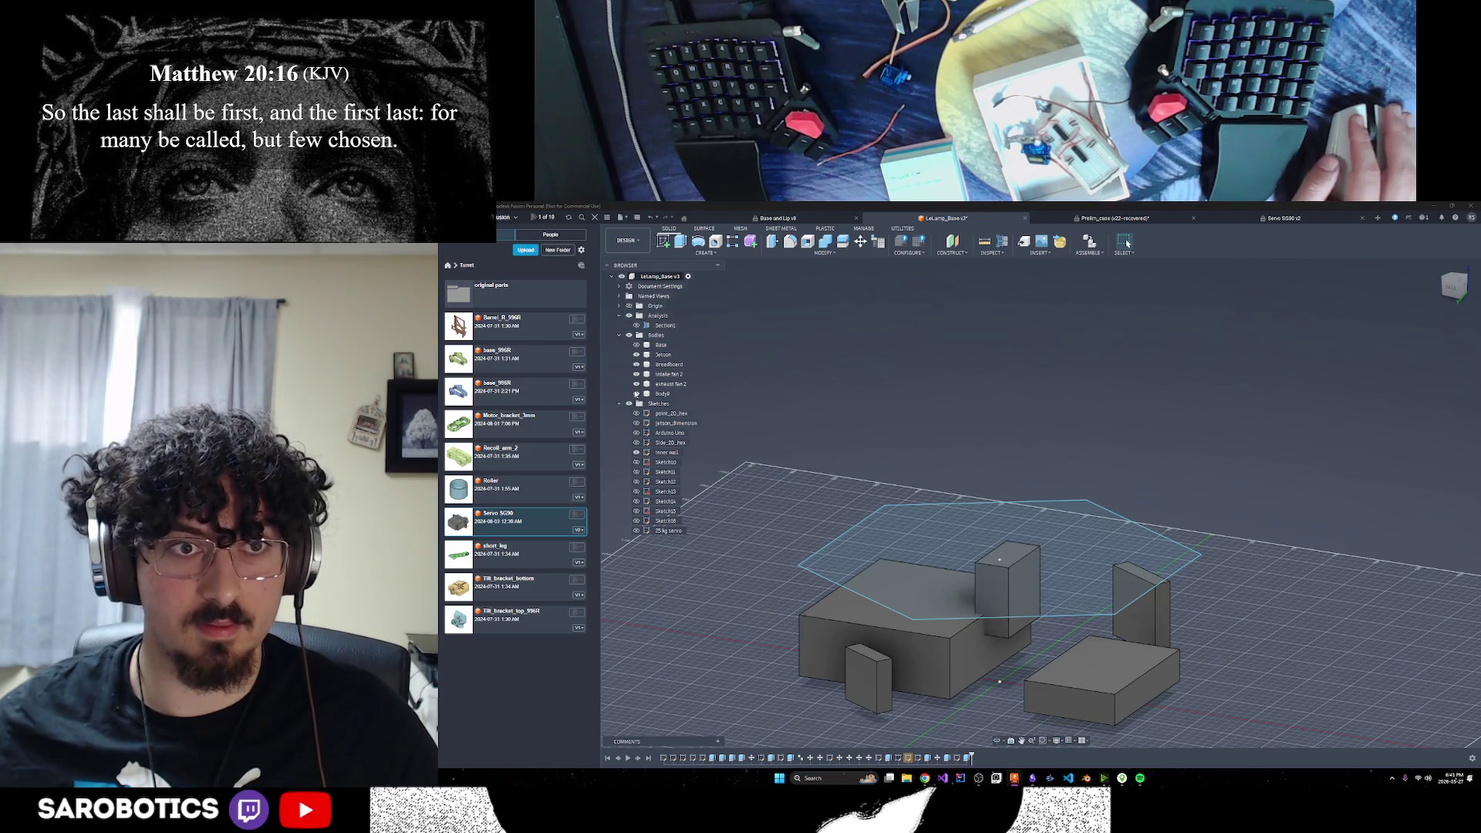
{"action": "left_click", "coordinate": [636, 346]}
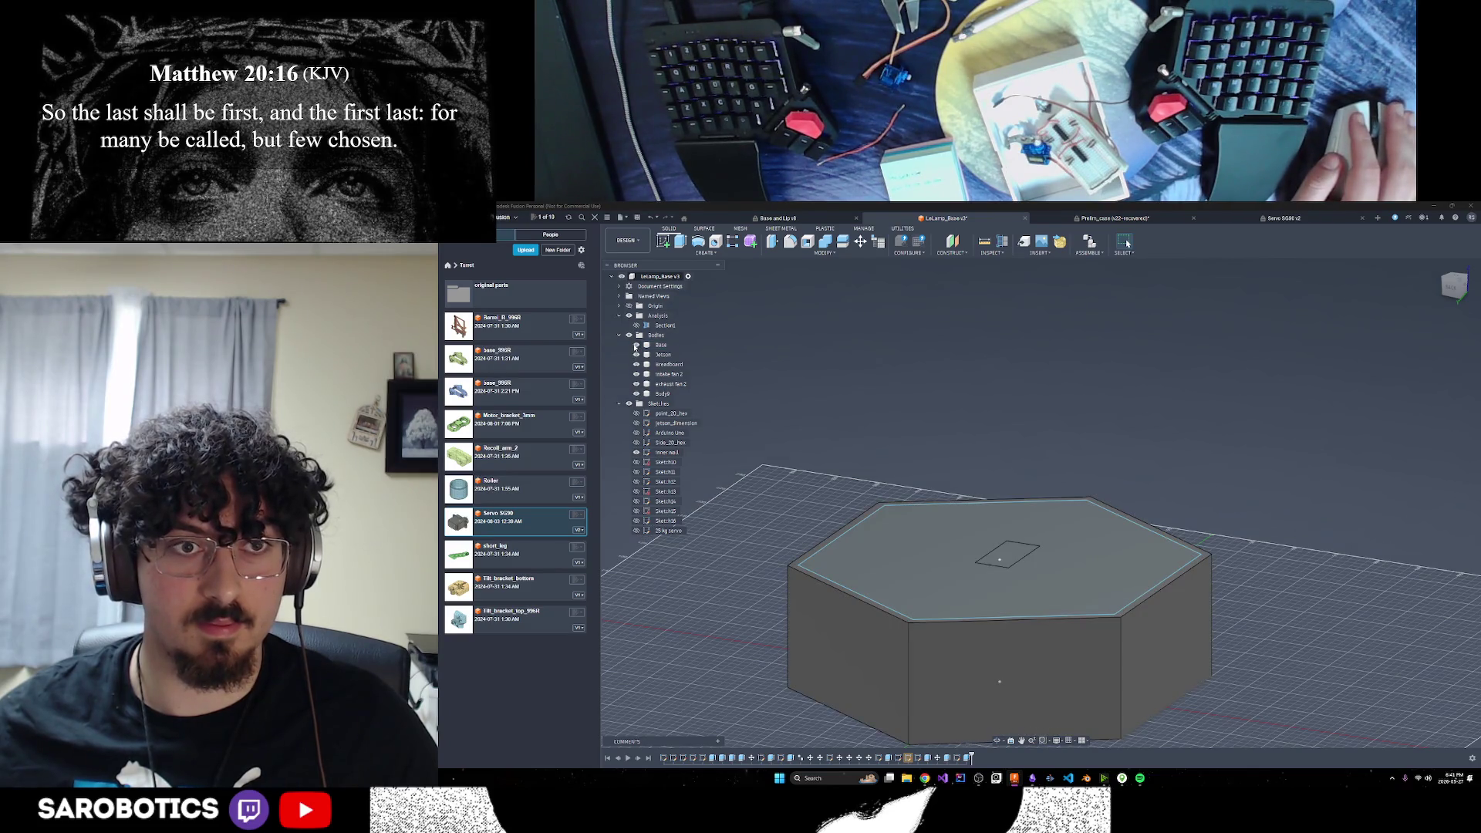
{"action": "left_click", "coordinate": [636, 346]}
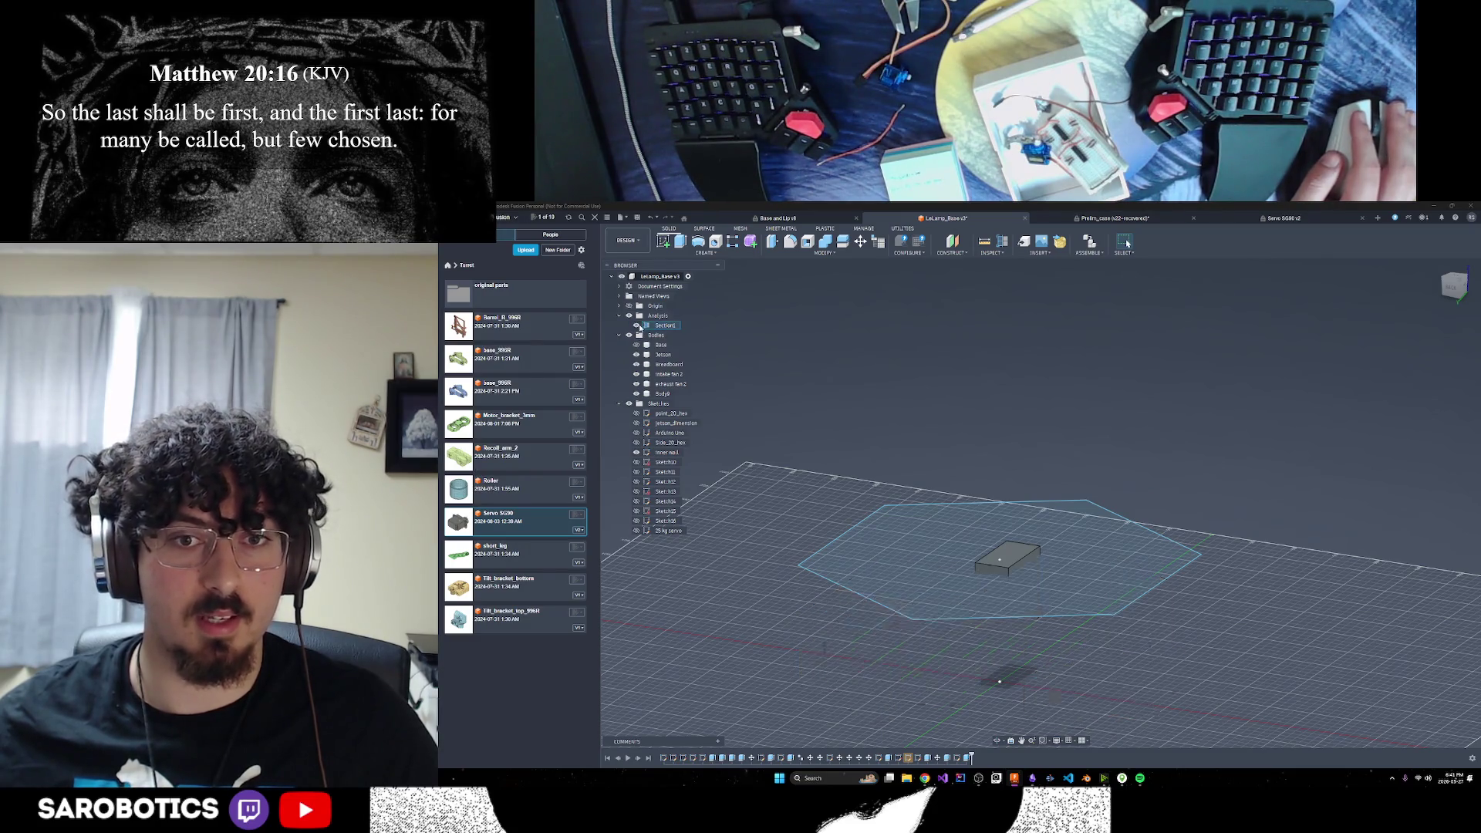
{"action": "left_click", "coordinate": [637, 325]}
{"action": "left_click", "coordinate": [637, 325]}
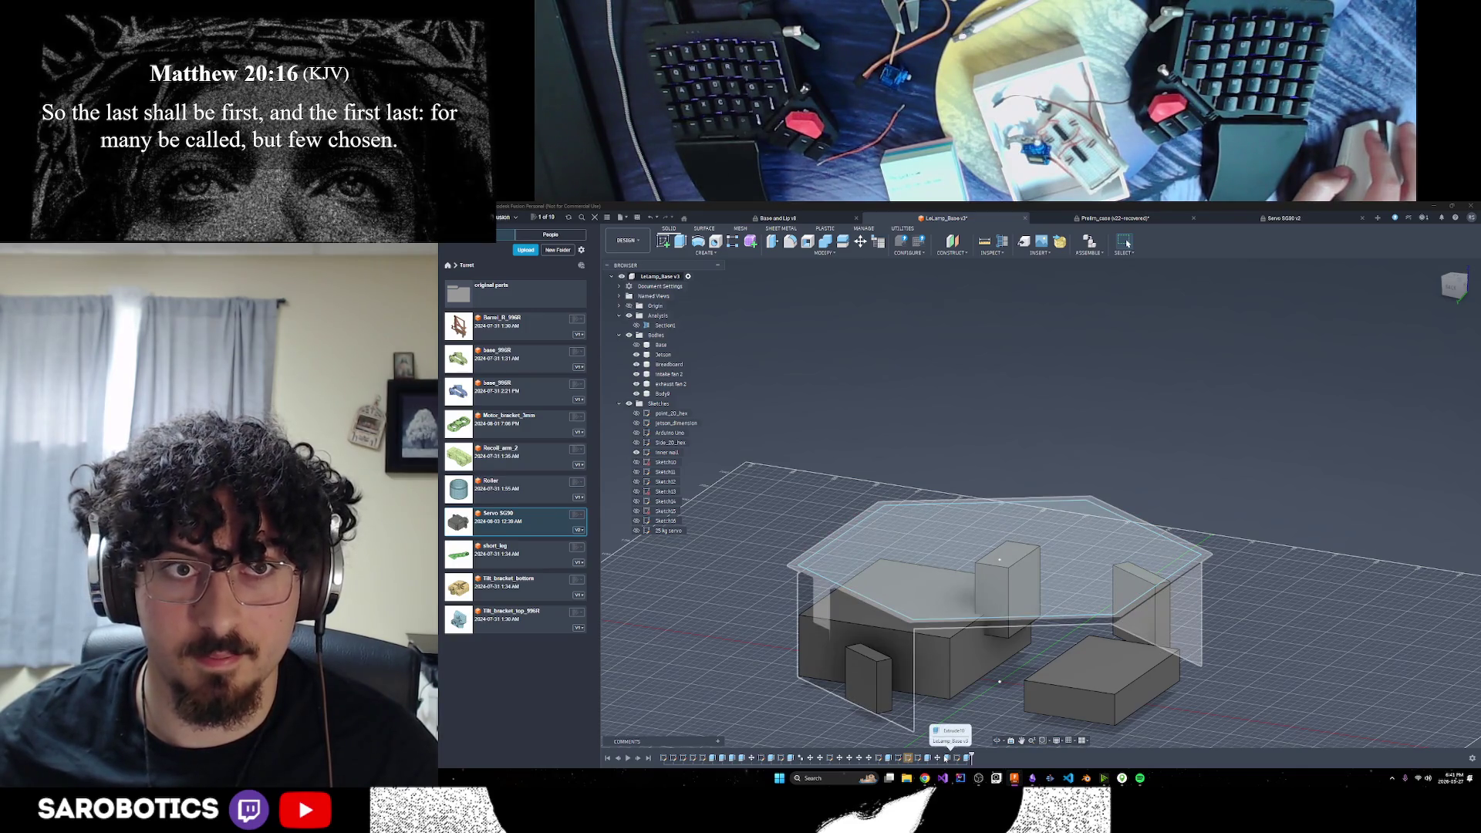
{"action": "left_click", "coordinate": [636, 326]}
{"action": "left_click", "coordinate": [636, 326]}
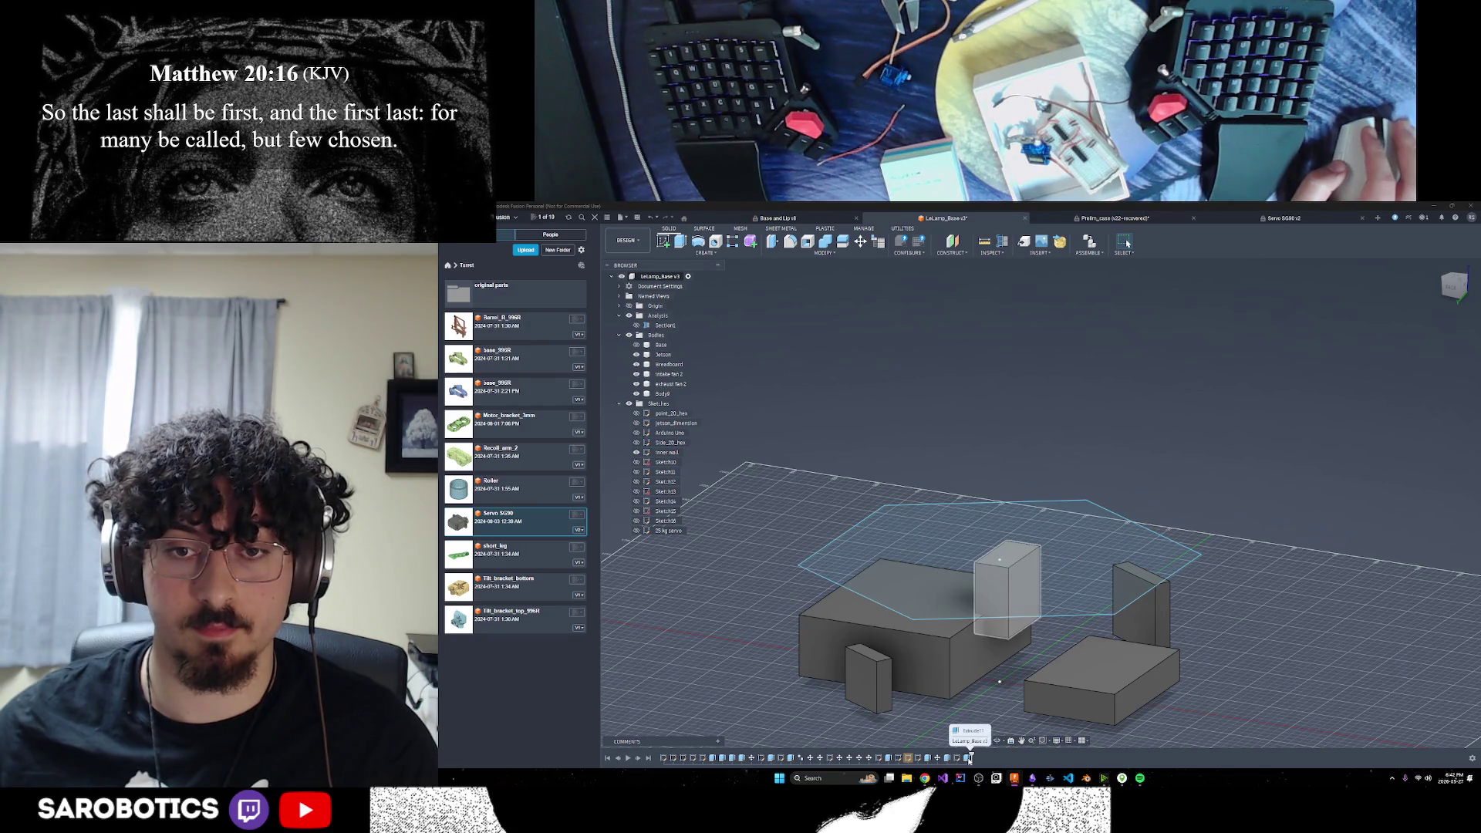
Switch the hexagon plate extrusion's operation from Join to New Body
{"action": "double_click", "coordinate": [948, 760]}
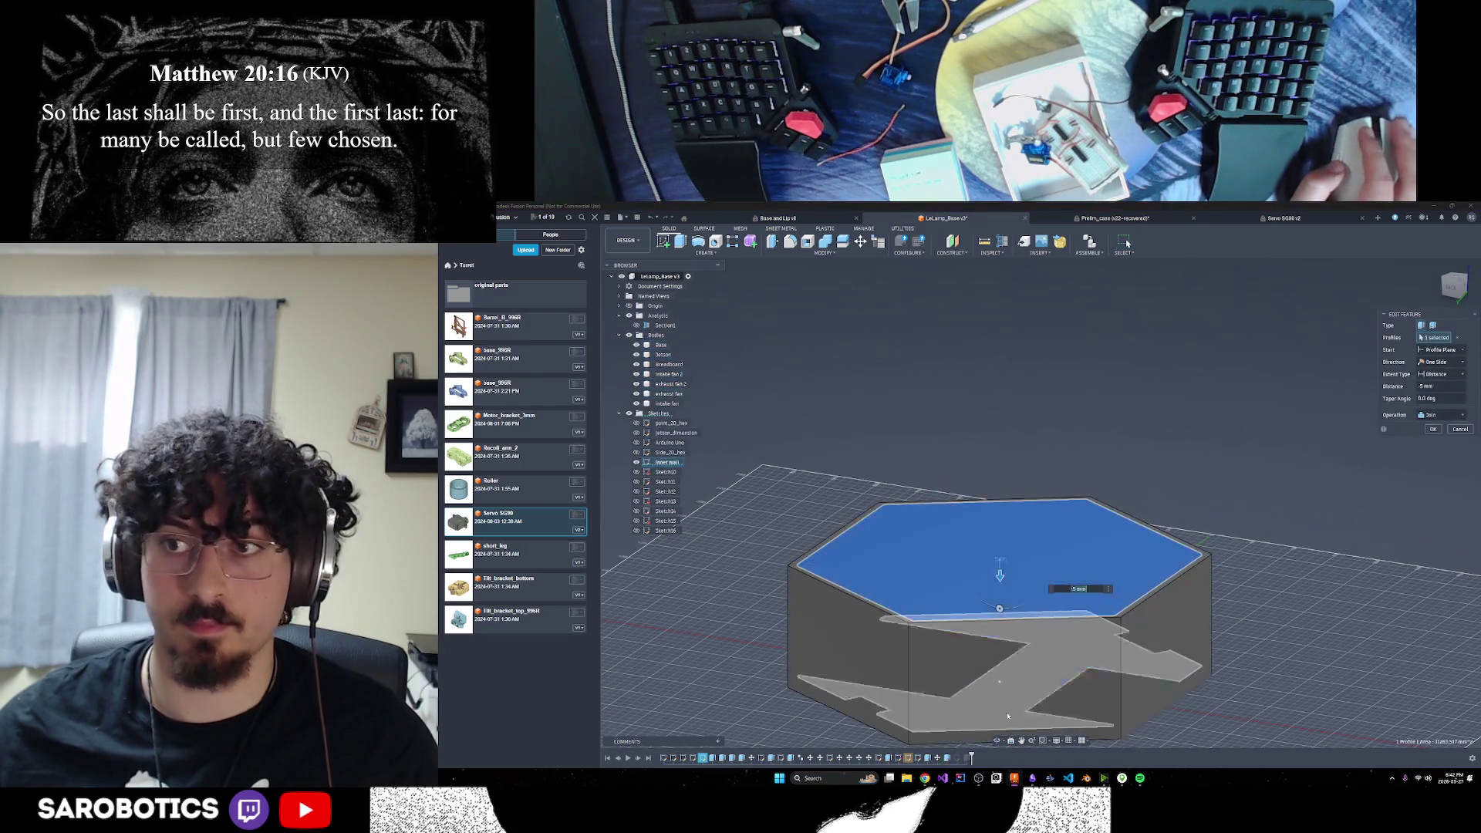
{"action": "left_click", "coordinate": [1439, 416]}
{"action": "left_click", "coordinate": [1417, 453]}
{"action": "left_click", "coordinate": [1432, 429]}
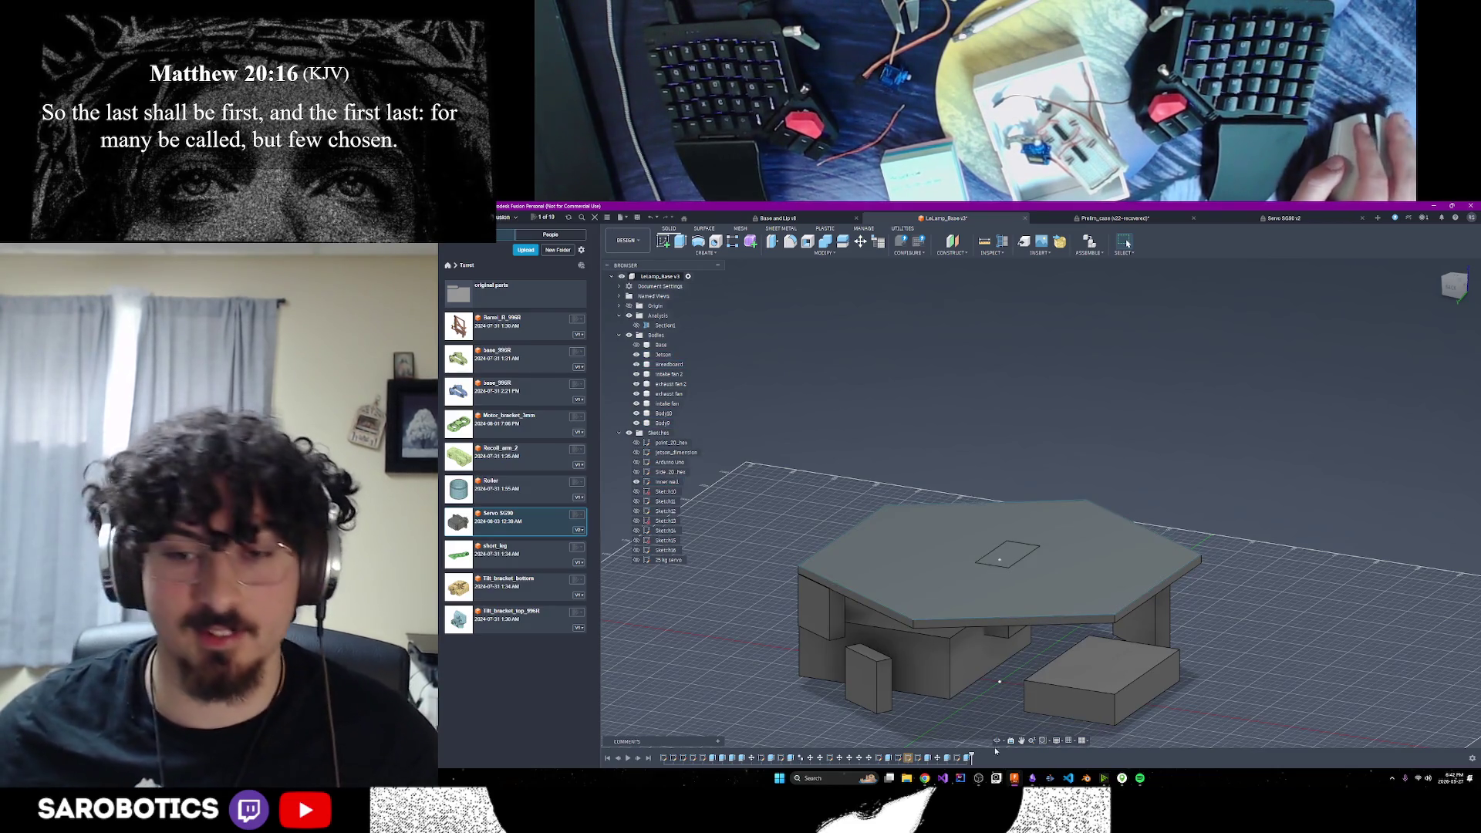
{"action": "mouse_move", "coordinate": [1037, 615]}
{"action": "middle_mouse_down", "text": "shift"}
{"action": "mouse_move", "coordinate": [1003, 648]}
{"action": "mouse_move", "coordinate": [1056, 642]}
{"action": "mouse_move", "coordinate": [1055, 618]}
{"action": "mouse_move", "coordinate": [1111, 648]}
{"action": "mouse_move", "coordinate": [1111, 586]}
{"action": "mouse_move", "coordinate": [1003, 586]}
{"action": "mouse_move", "coordinate": [965, 606]}
{"action": "mouse_move", "coordinate": [953, 521]}
{"action": "mouse_move", "coordinate": [1172, 402]}
{"action": "mouse_move", "coordinate": [1217, 486]}
{"action": "middle_mouse_up", "text": "shift"}
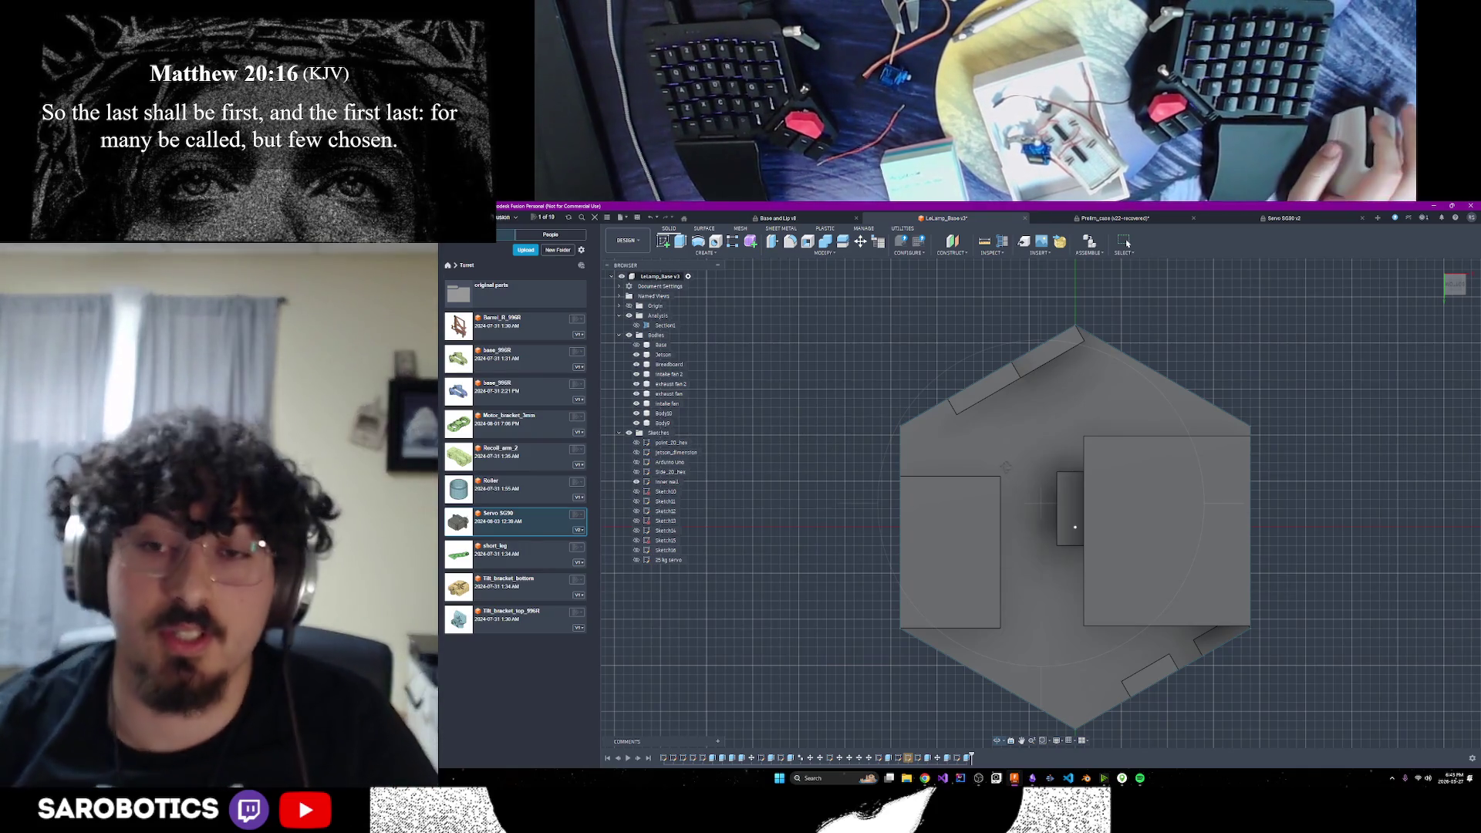
Rename the hexagonal lid body (Body10) to 'top'
{"action": "middle_click_drag", "start_coordinate": [1127, 244], "coordinate": [1127, 243], "text": "shift"}
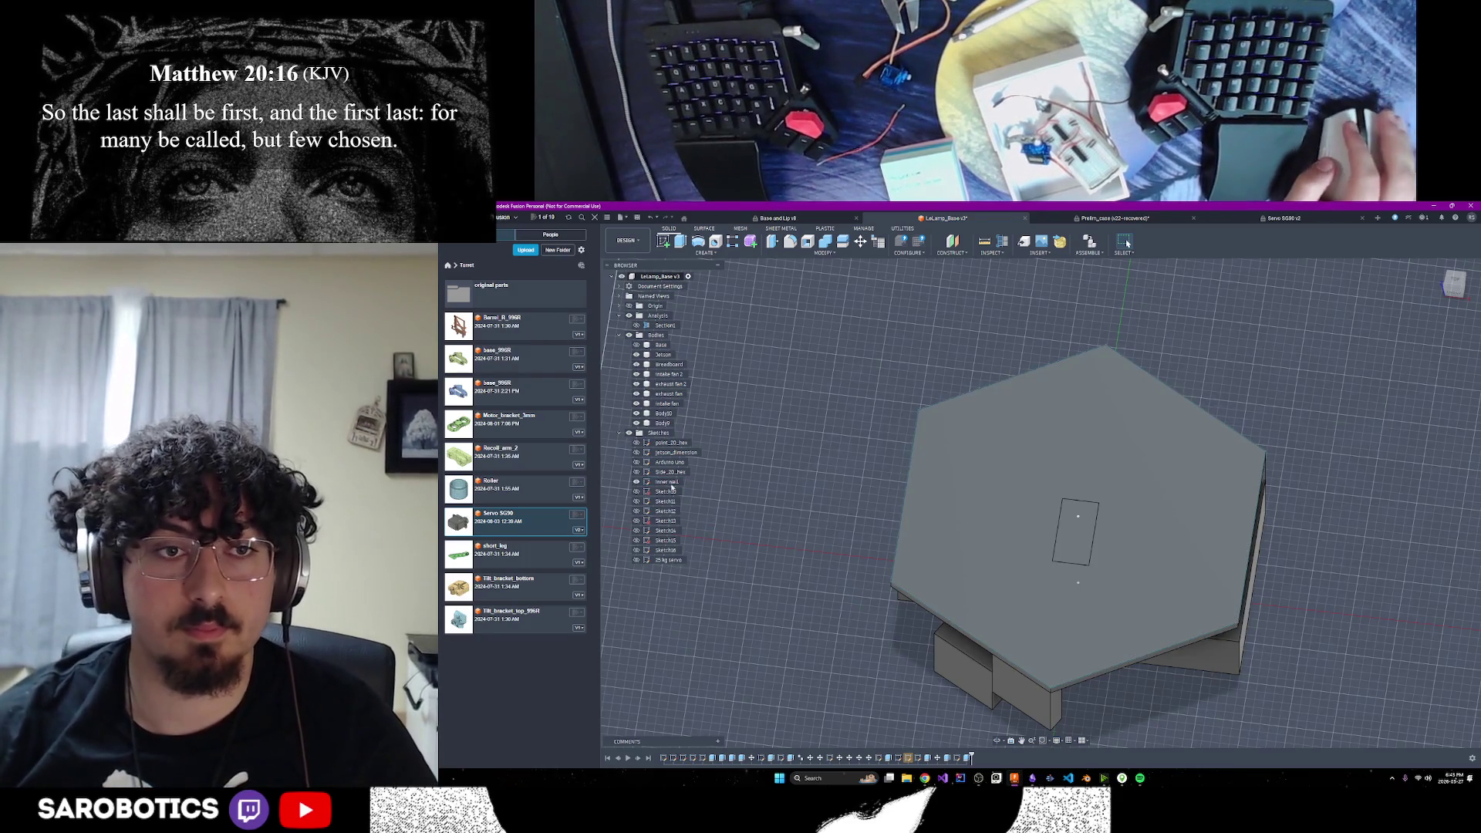
{"action": "left_click", "coordinate": [636, 424]}
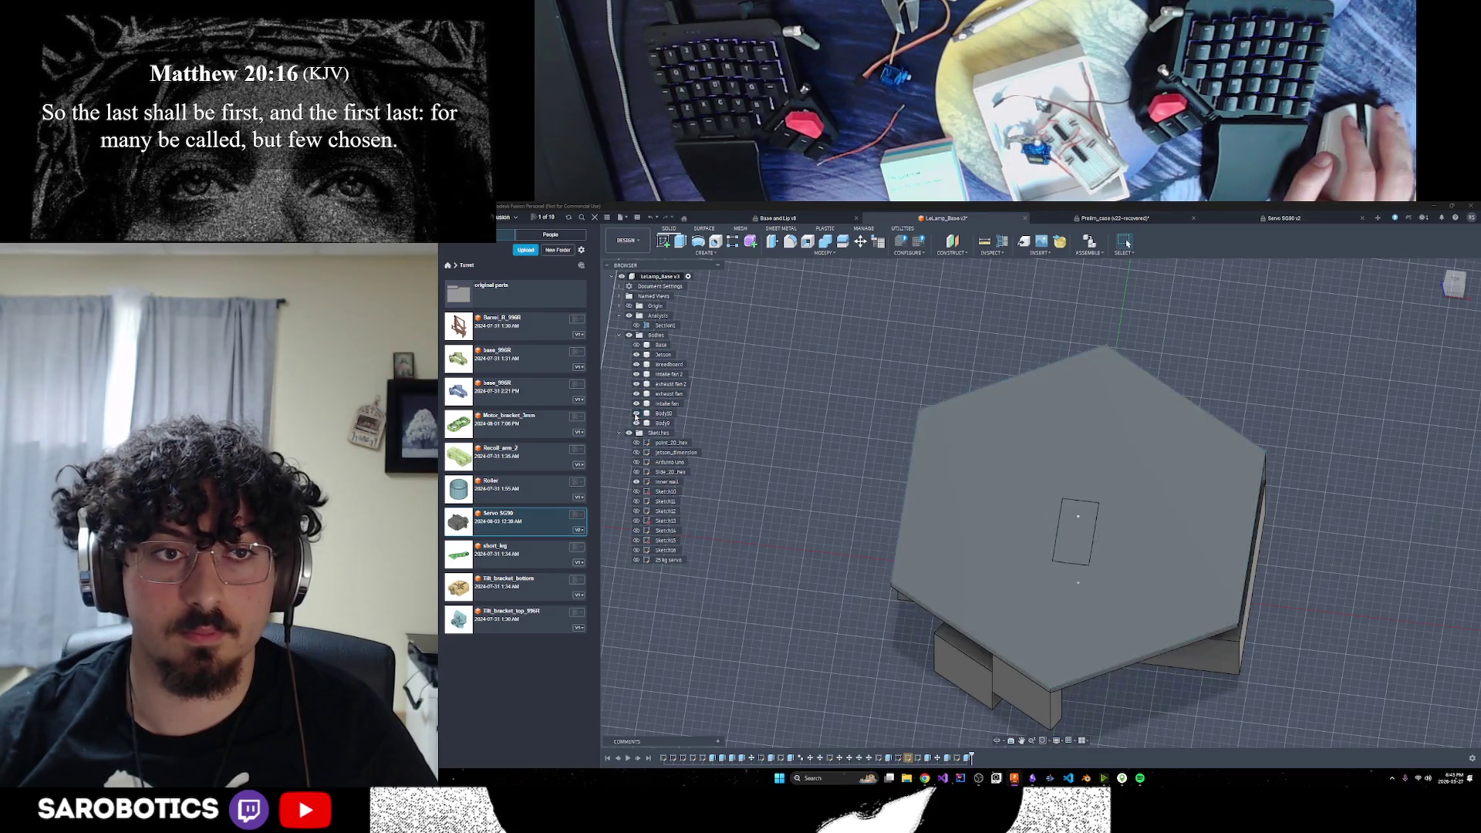
{"action": "left_click", "coordinate": [660, 414]}
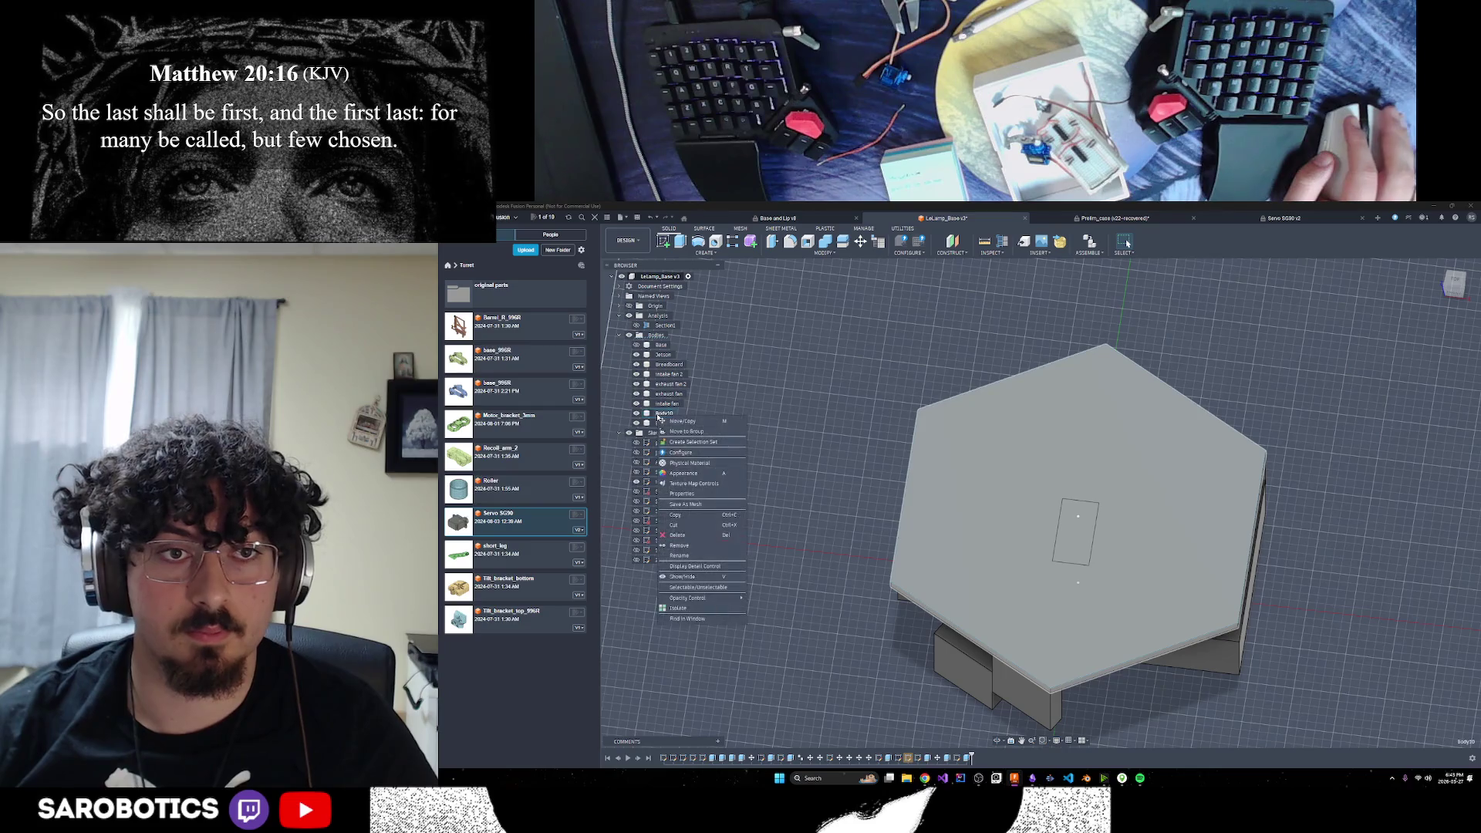
{"action": "key", "text": "F2"}
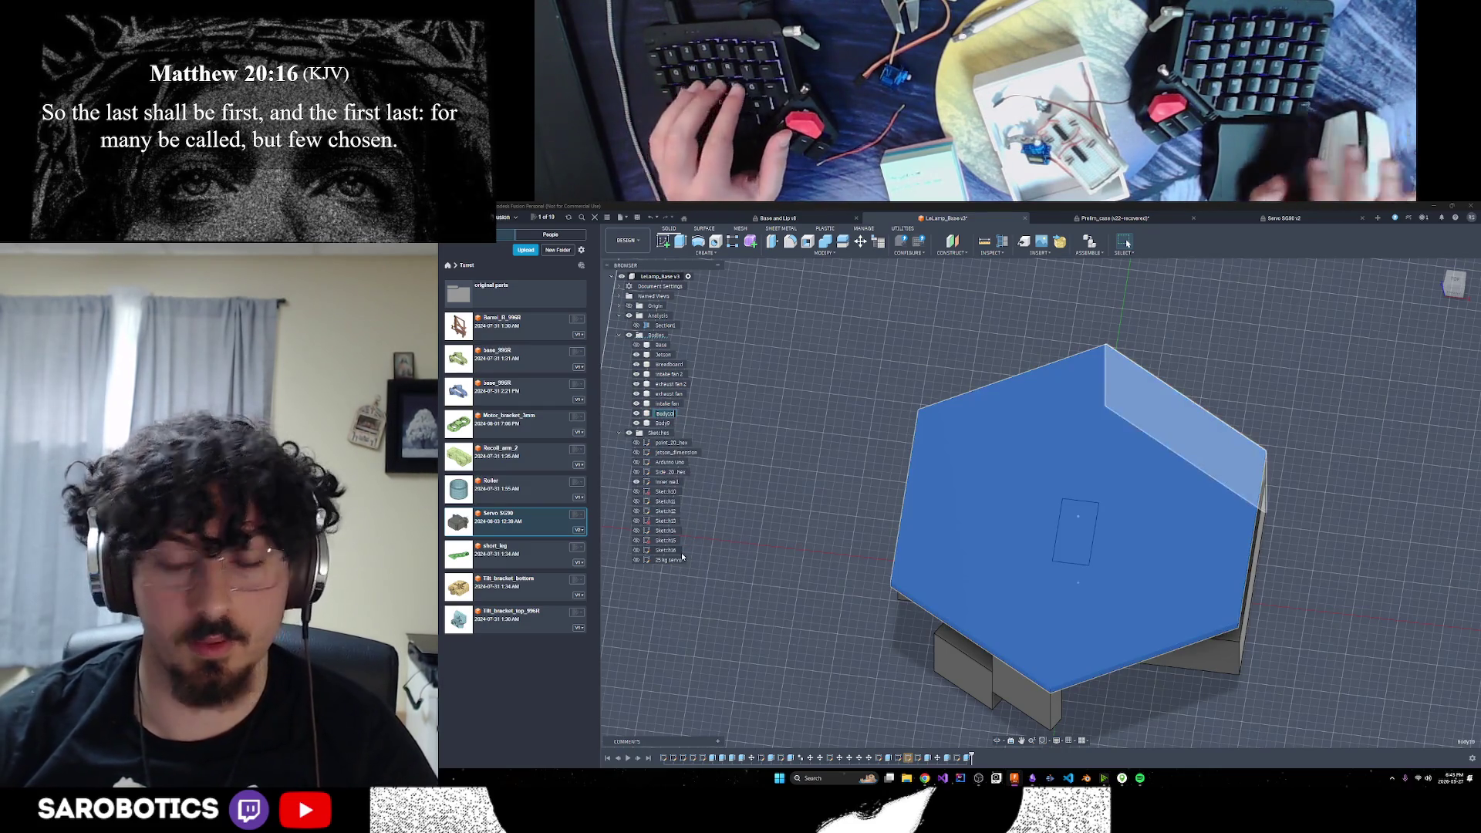
{"action": "type", "text": "top"}
{"action": "key", "text": "Return"}
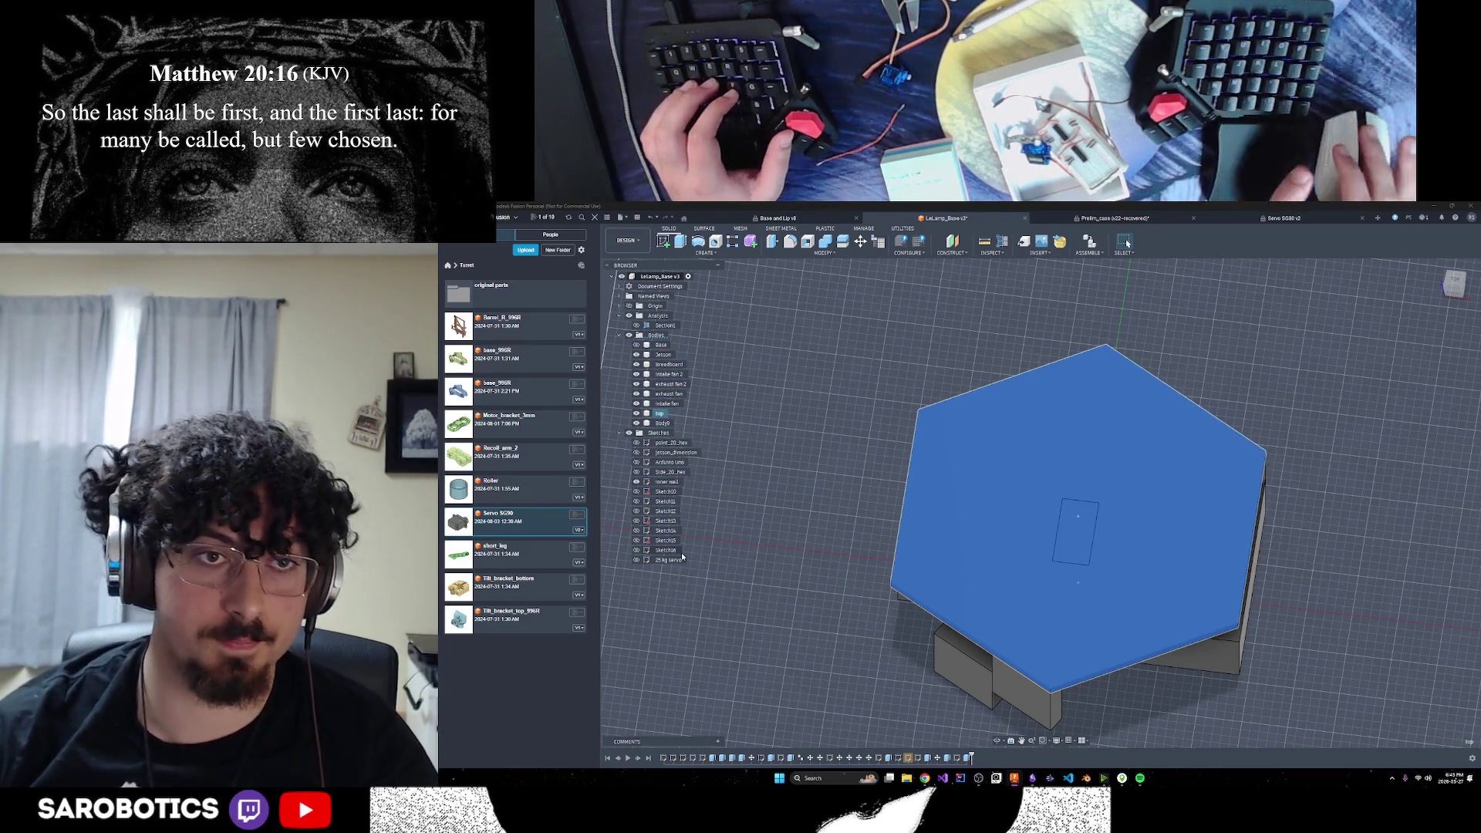
Rename the small block body (Body9) to '25 kg servo'
{"action": "left_click", "coordinate": [638, 422]}
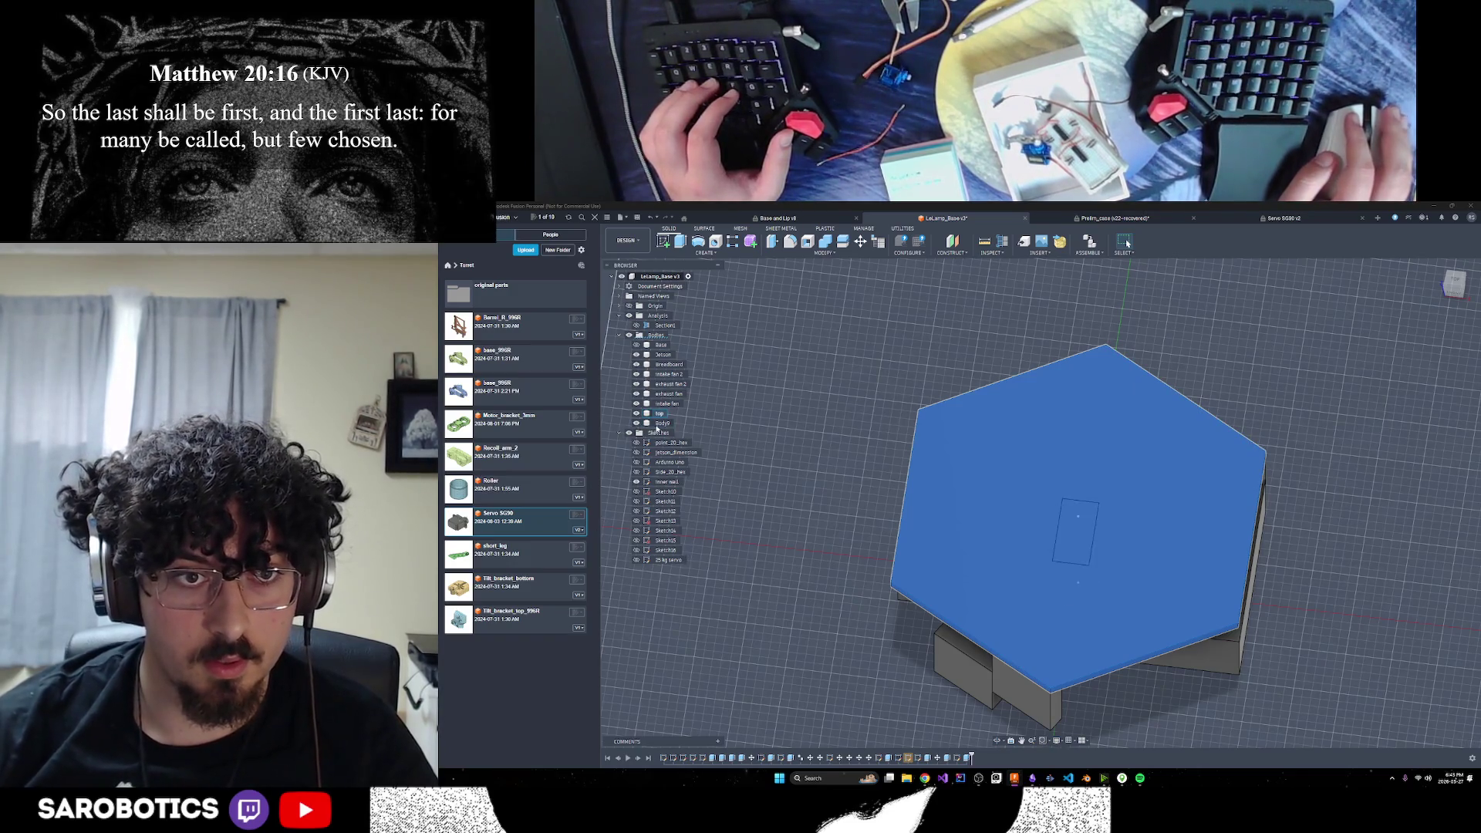
{"action": "left_click", "coordinate": [664, 423]}
{"action": "right_click", "coordinate": [665, 427]}
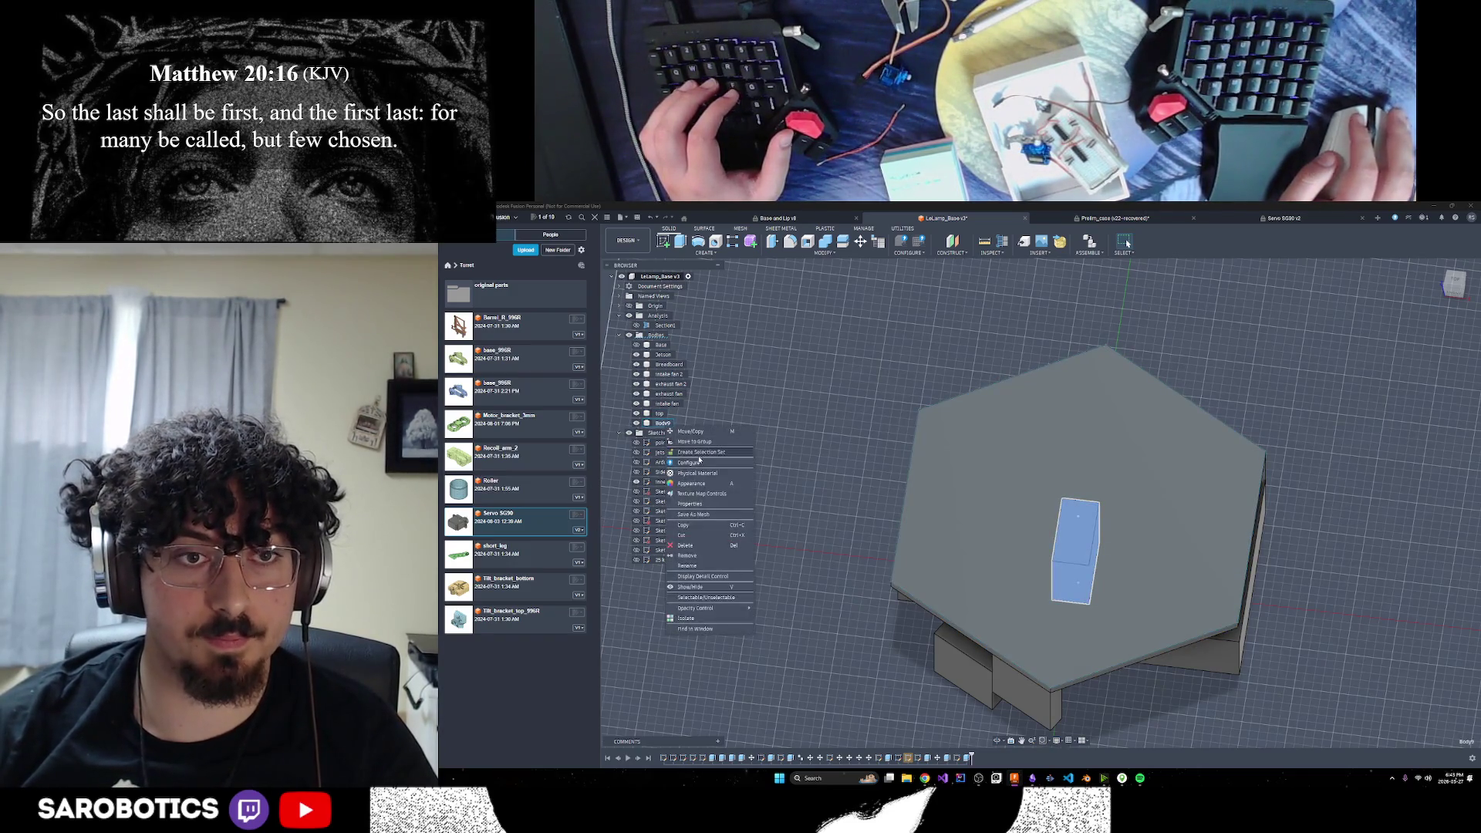
{"action": "left_click", "coordinate": [689, 567]}
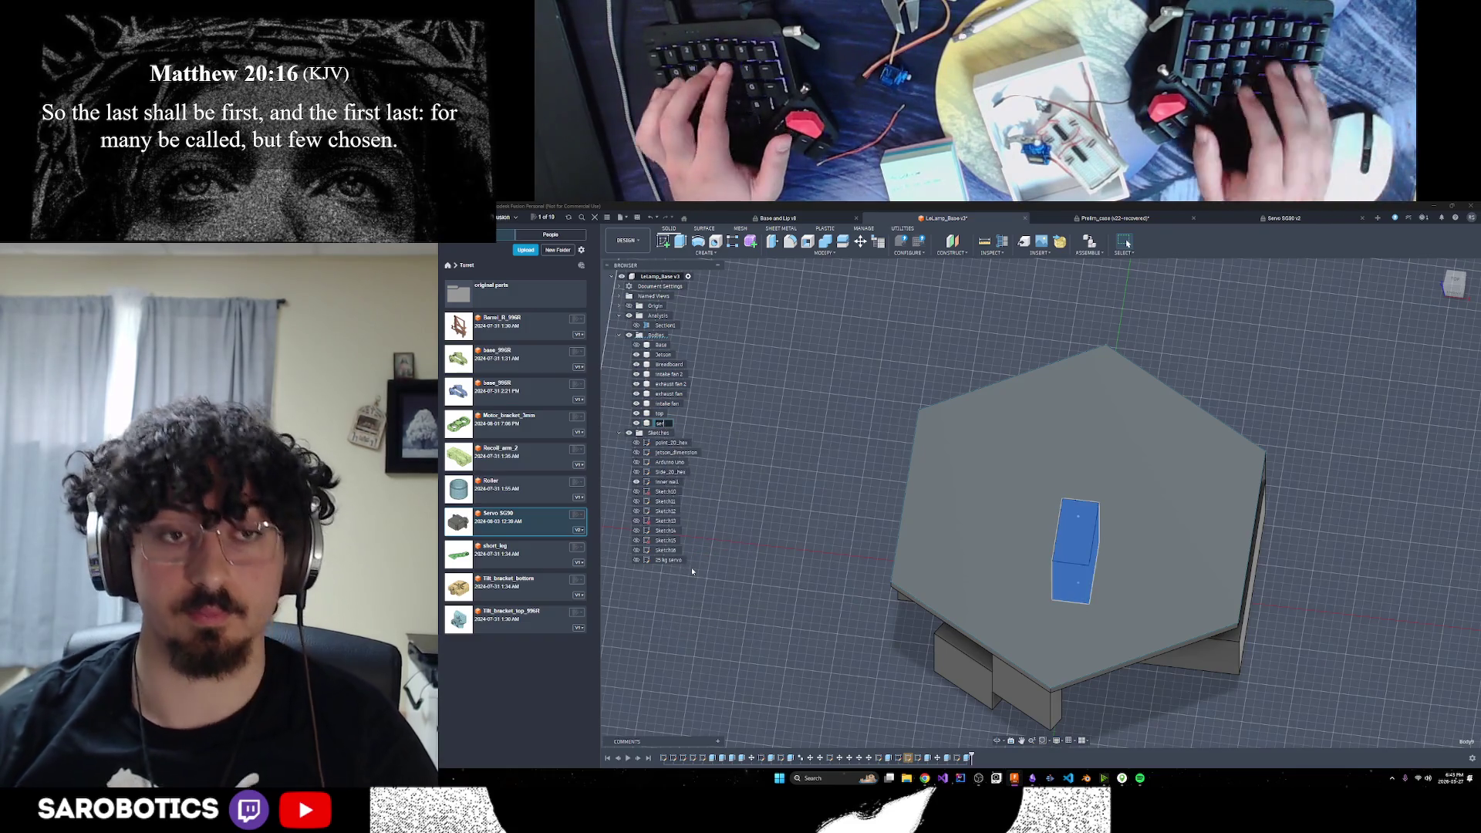
{"action": "type", "text": "5"}
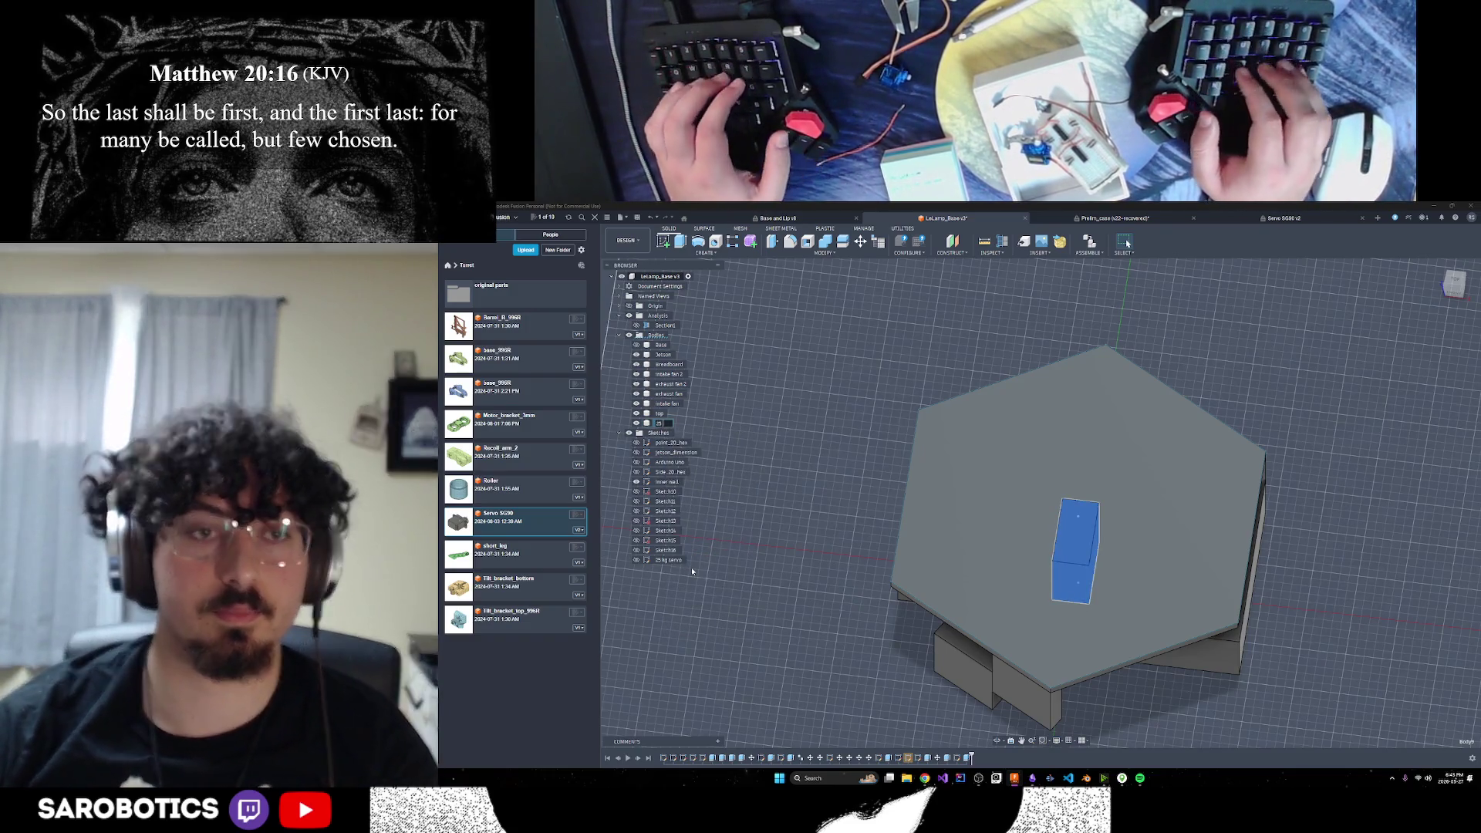
{"action": "type", "text": " kg servo"}
{"action": "key", "text": "Return"}
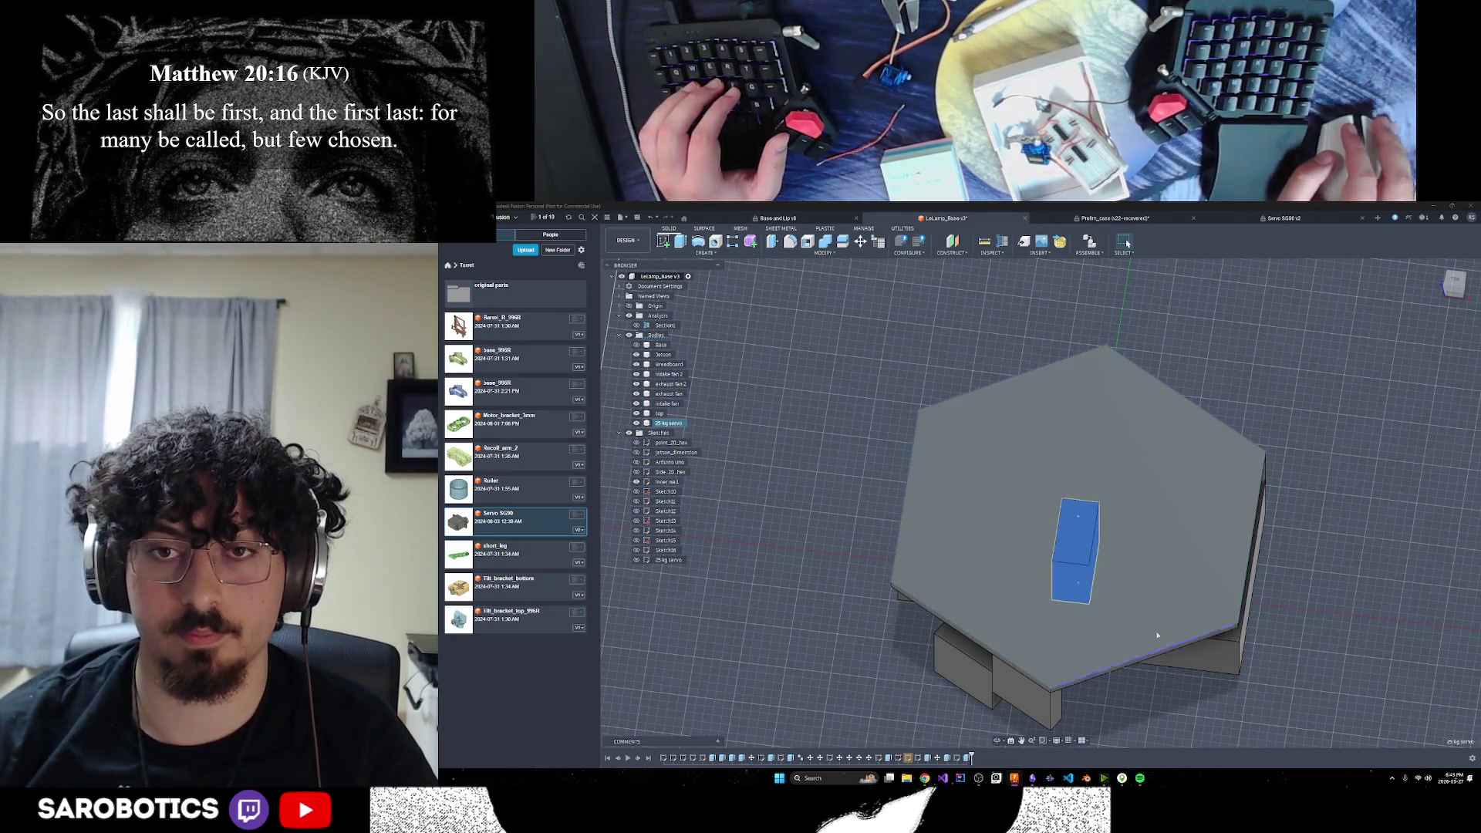
{"action": "right_click", "coordinate": [679, 429]}
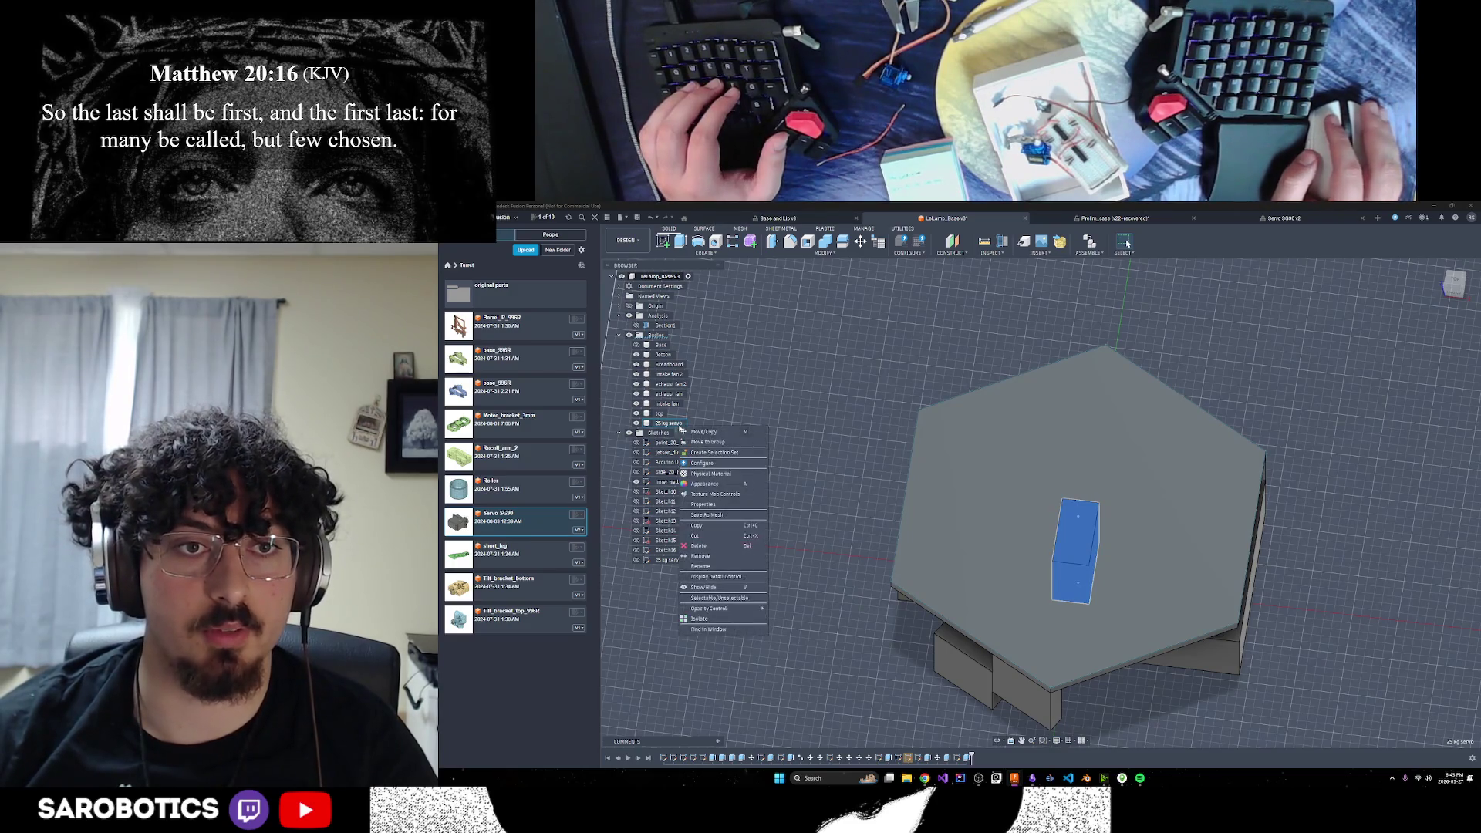
{"action": "left_click", "coordinate": [698, 433]}
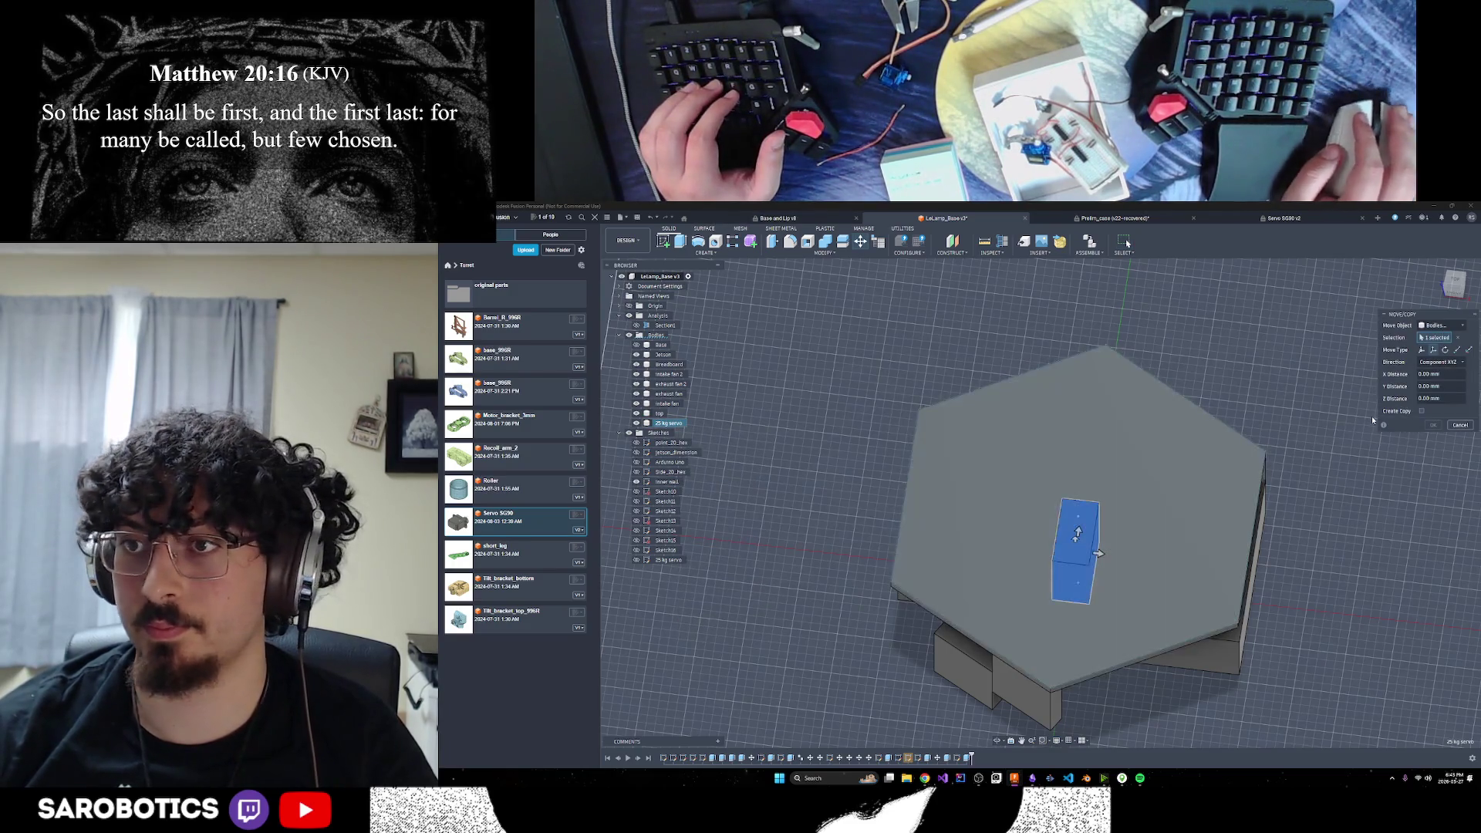
{"action": "left_click", "coordinate": [1444, 352]}
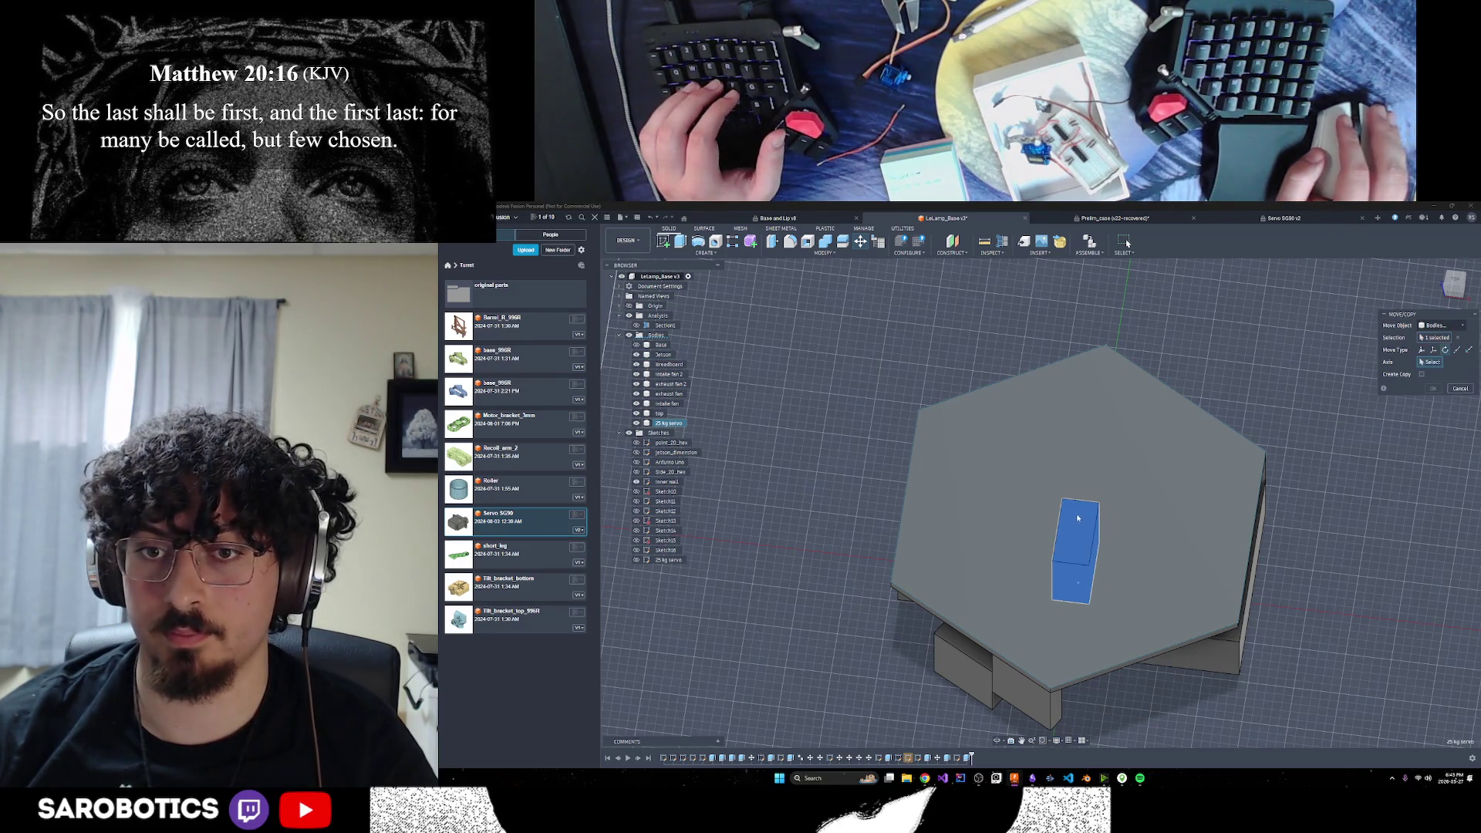
{"action": "left_click", "coordinate": [1422, 349]}
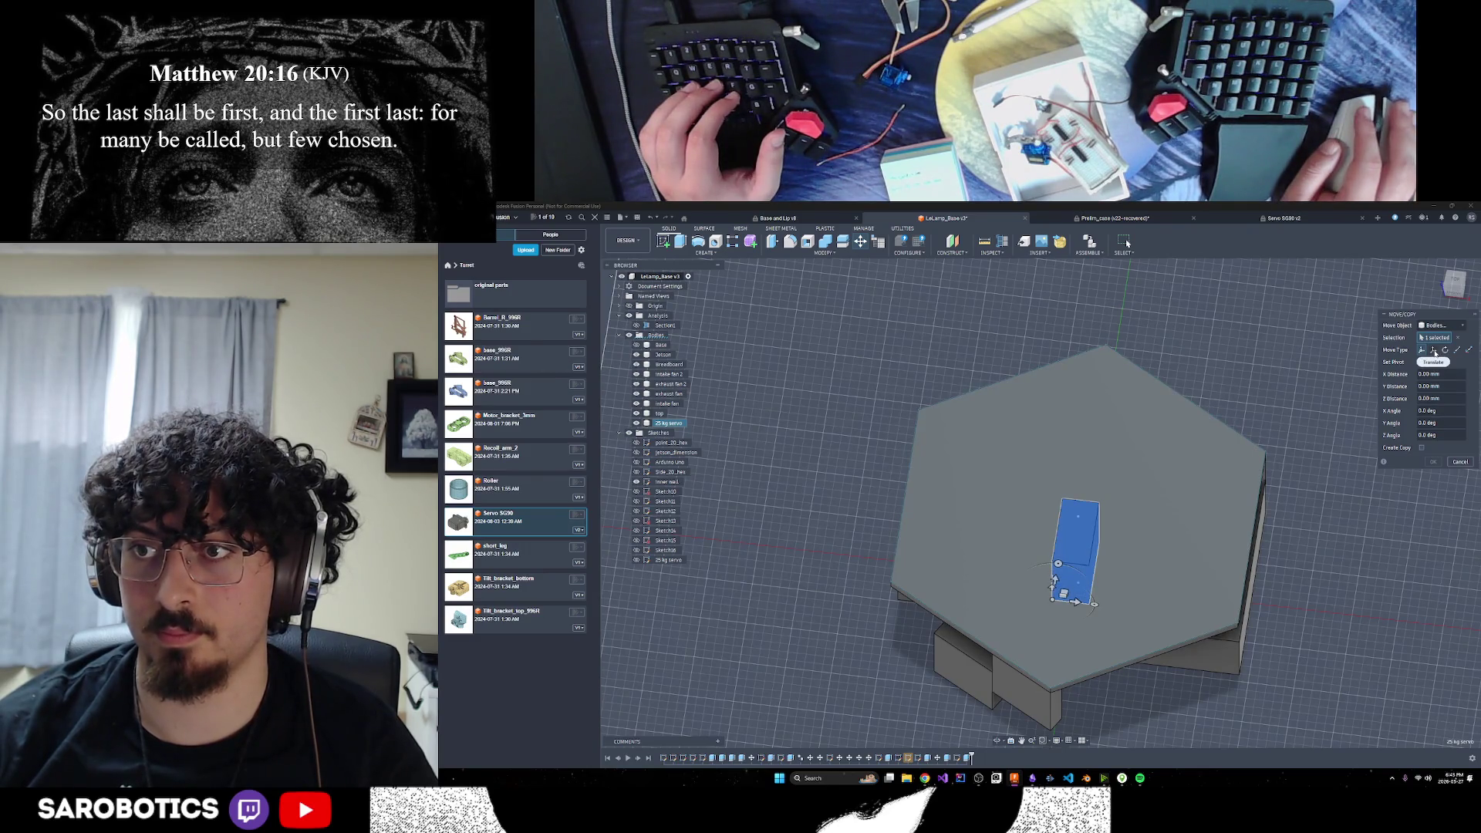
{"action": "left_click", "coordinate": [1445, 350]}
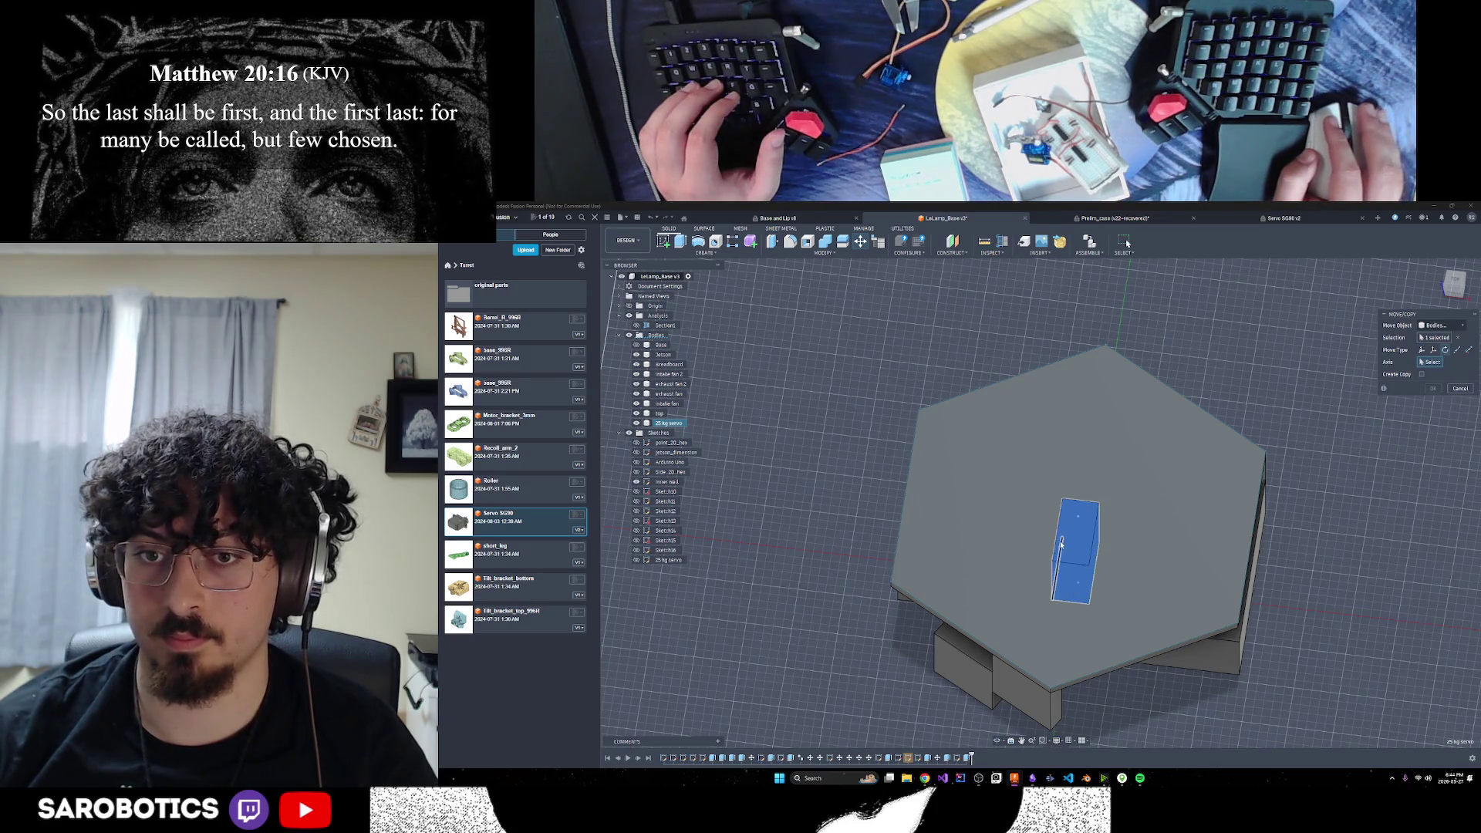
{"action": "left_click", "coordinate": [1084, 505]}
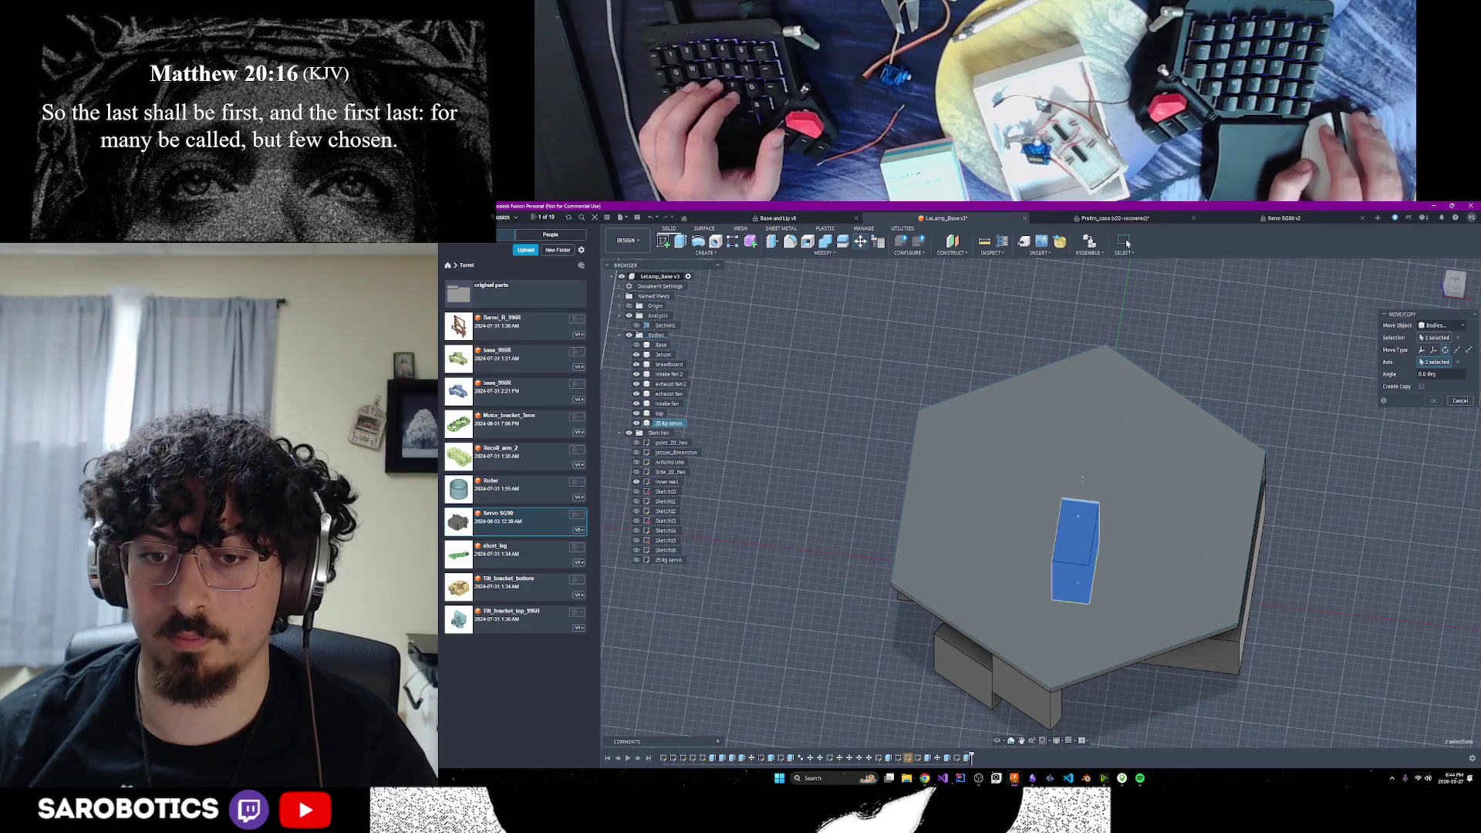
{"action": "left_click", "coordinate": [998, 742]}
{"action": "left_click_drag", "start_coordinate": [1080, 587], "coordinate": [1088, 531]}
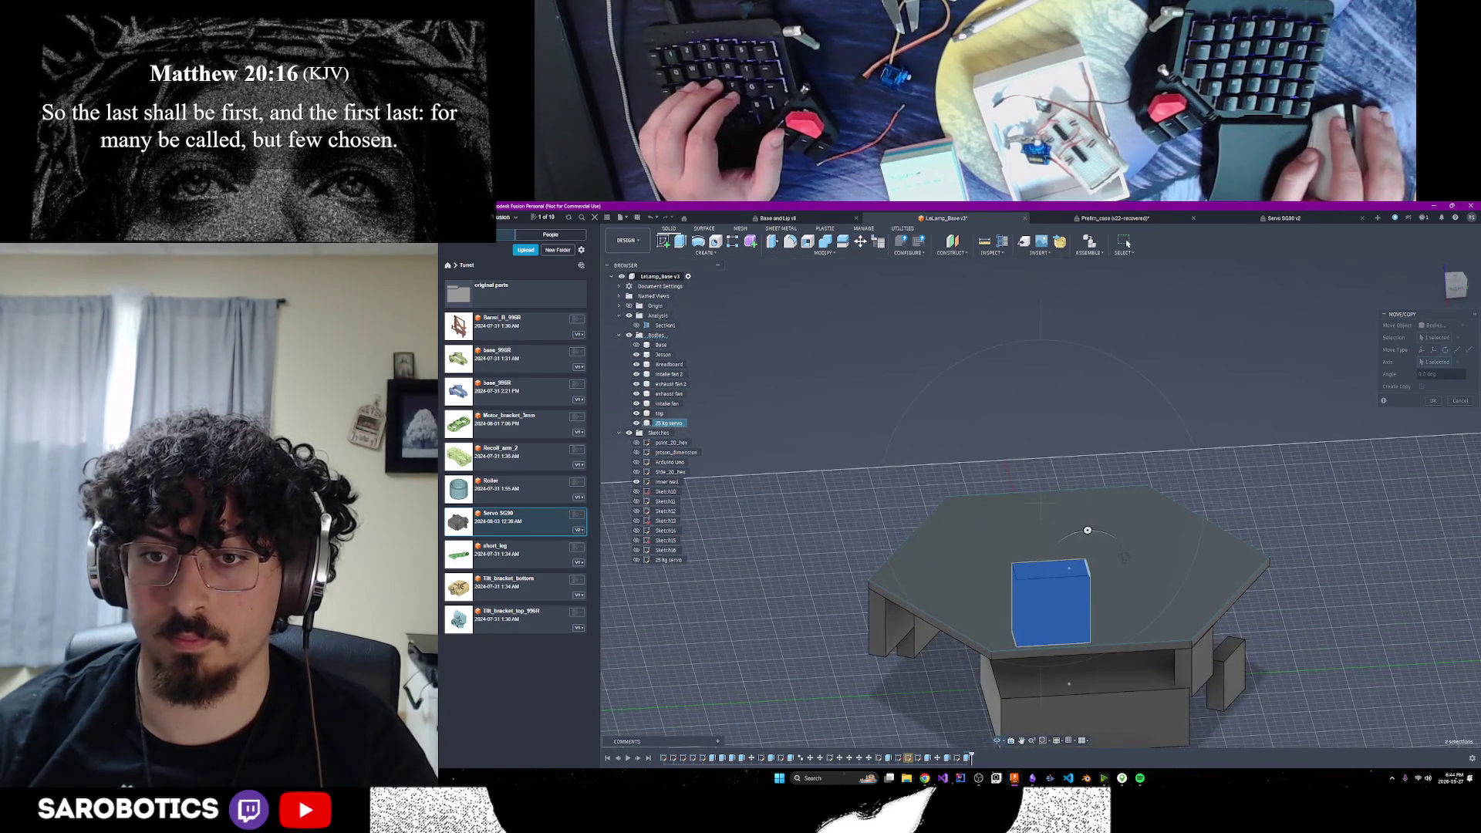
{"action": "key", "text": "Escape"}
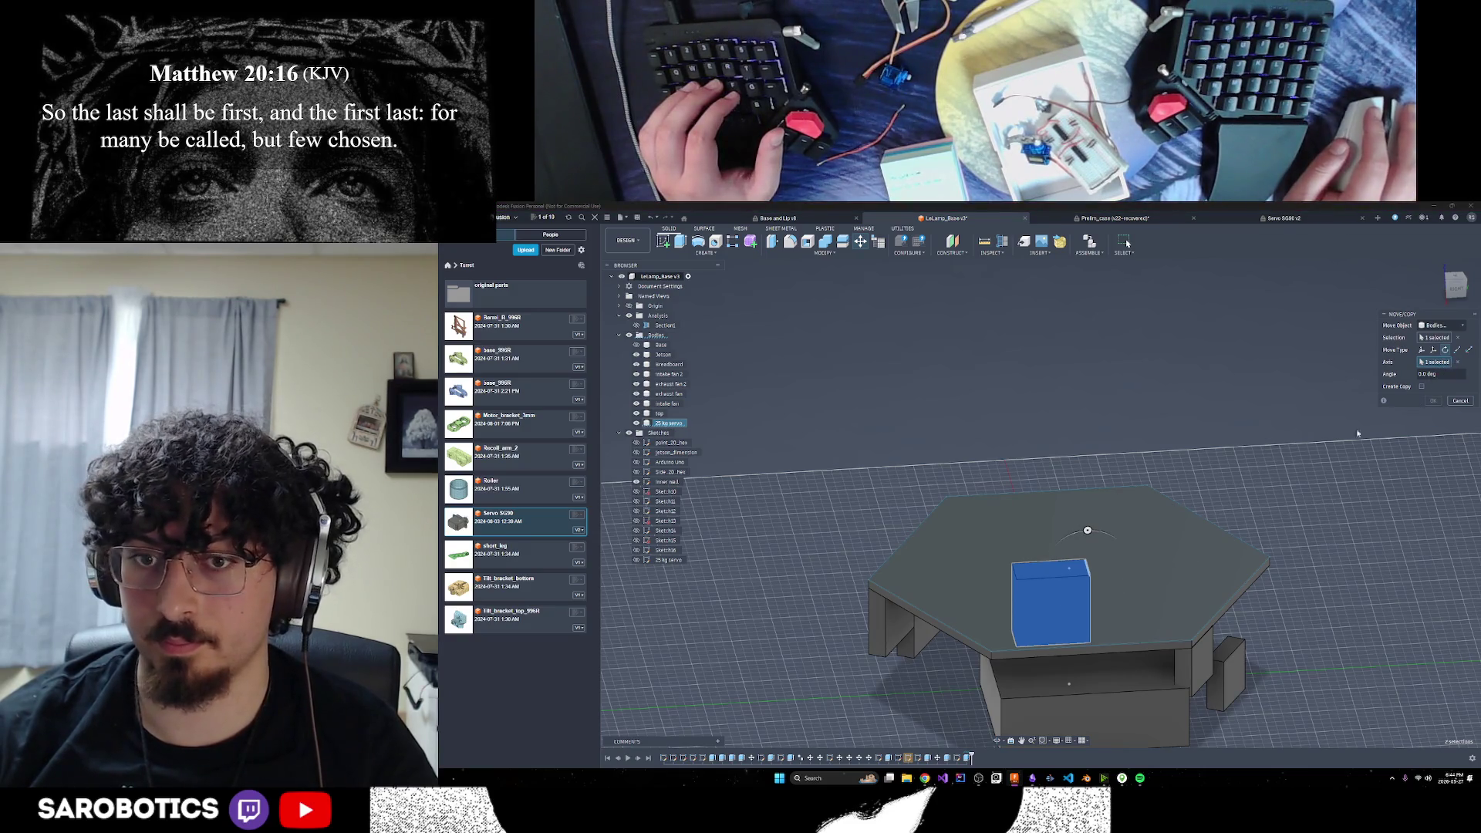
{"action": "left_click", "coordinate": [1080, 580]}
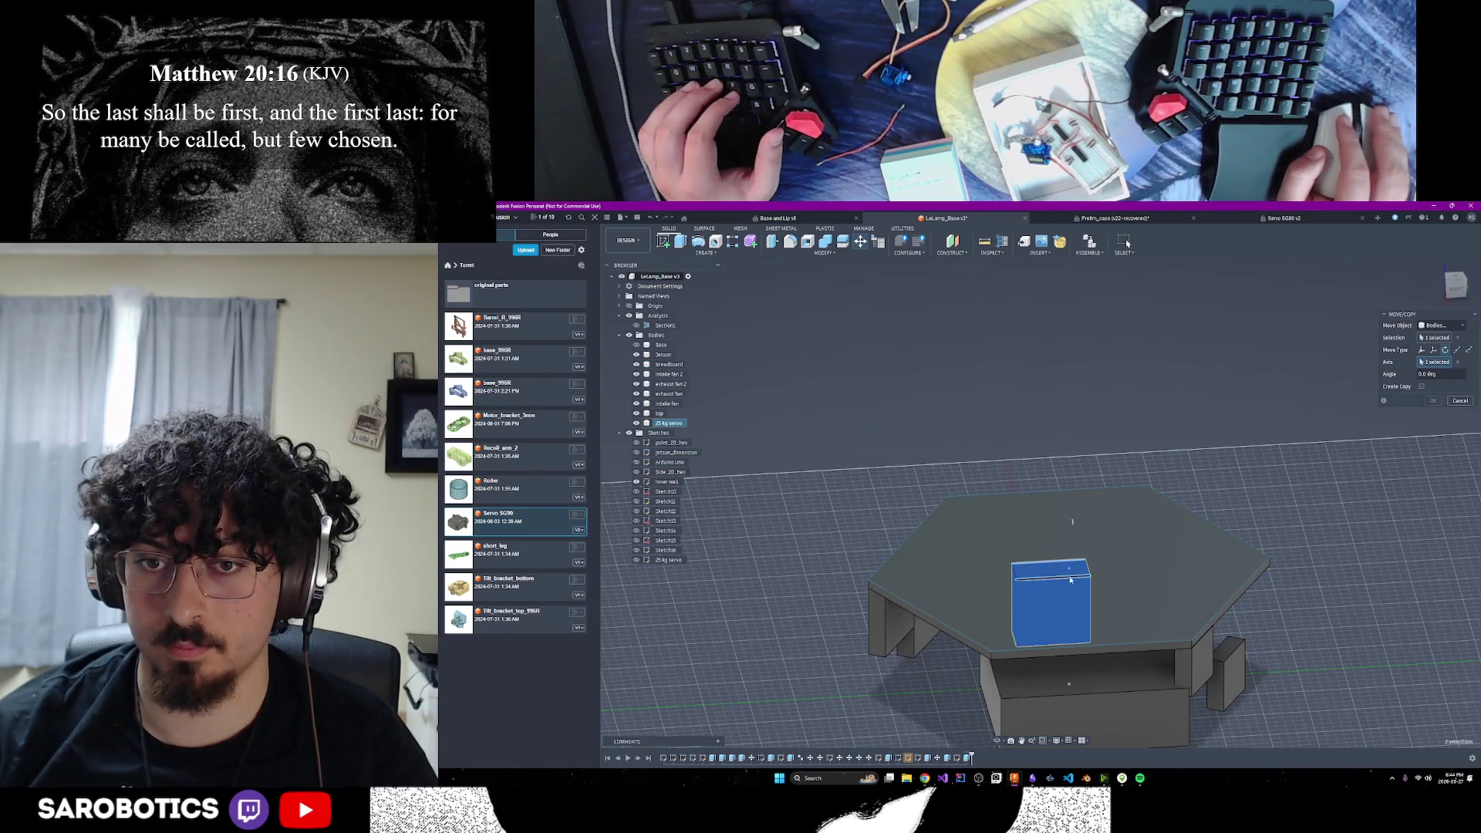
{"action": "middle_click_drag", "start_coordinate": [1070, 587], "coordinate": [1058, 500], "text": "shift"}
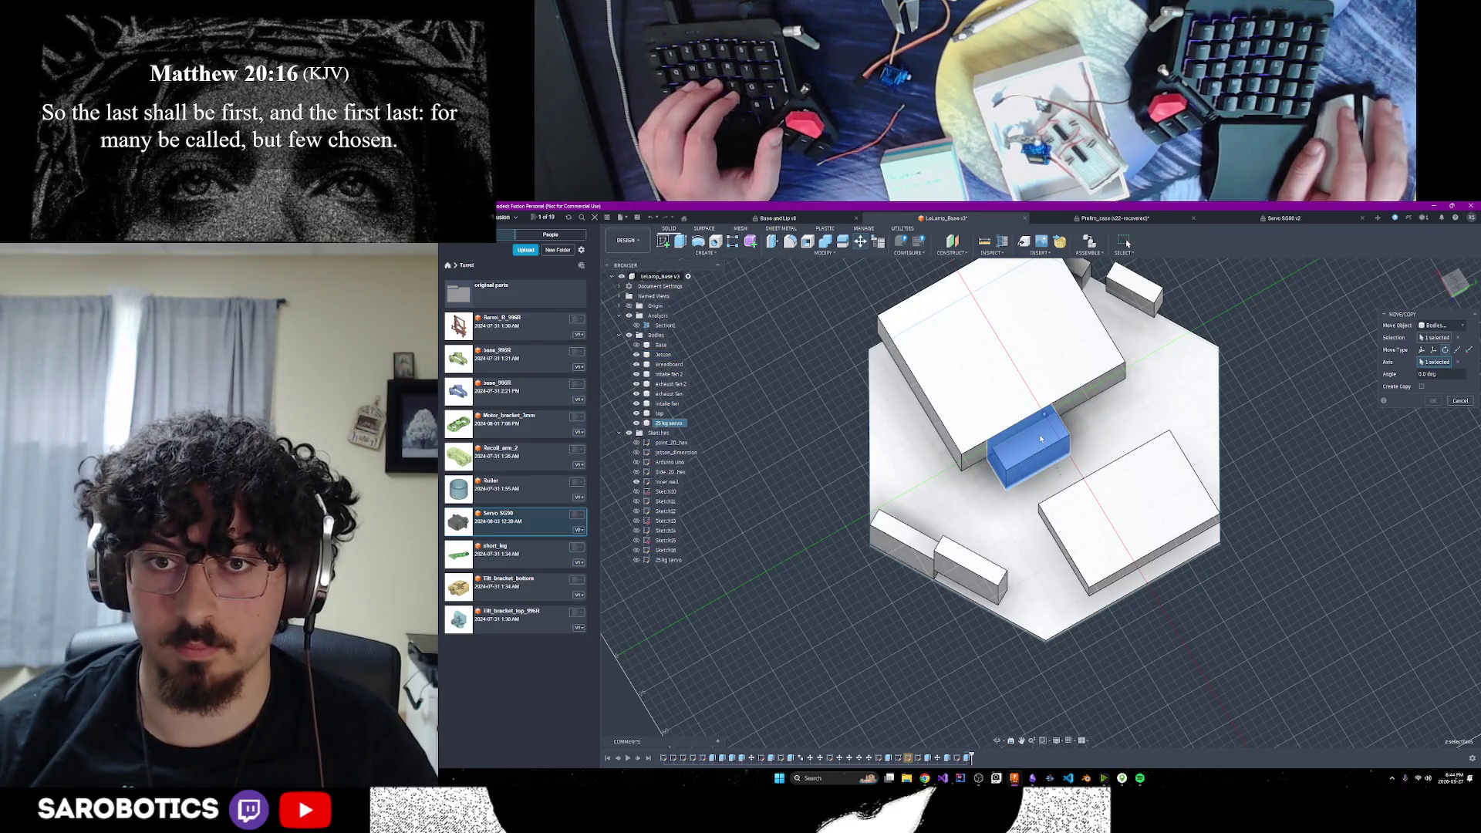
{"action": "middle_click_drag", "start_coordinate": [1042, 438], "coordinate": [1003, 525], "text": "shift"}
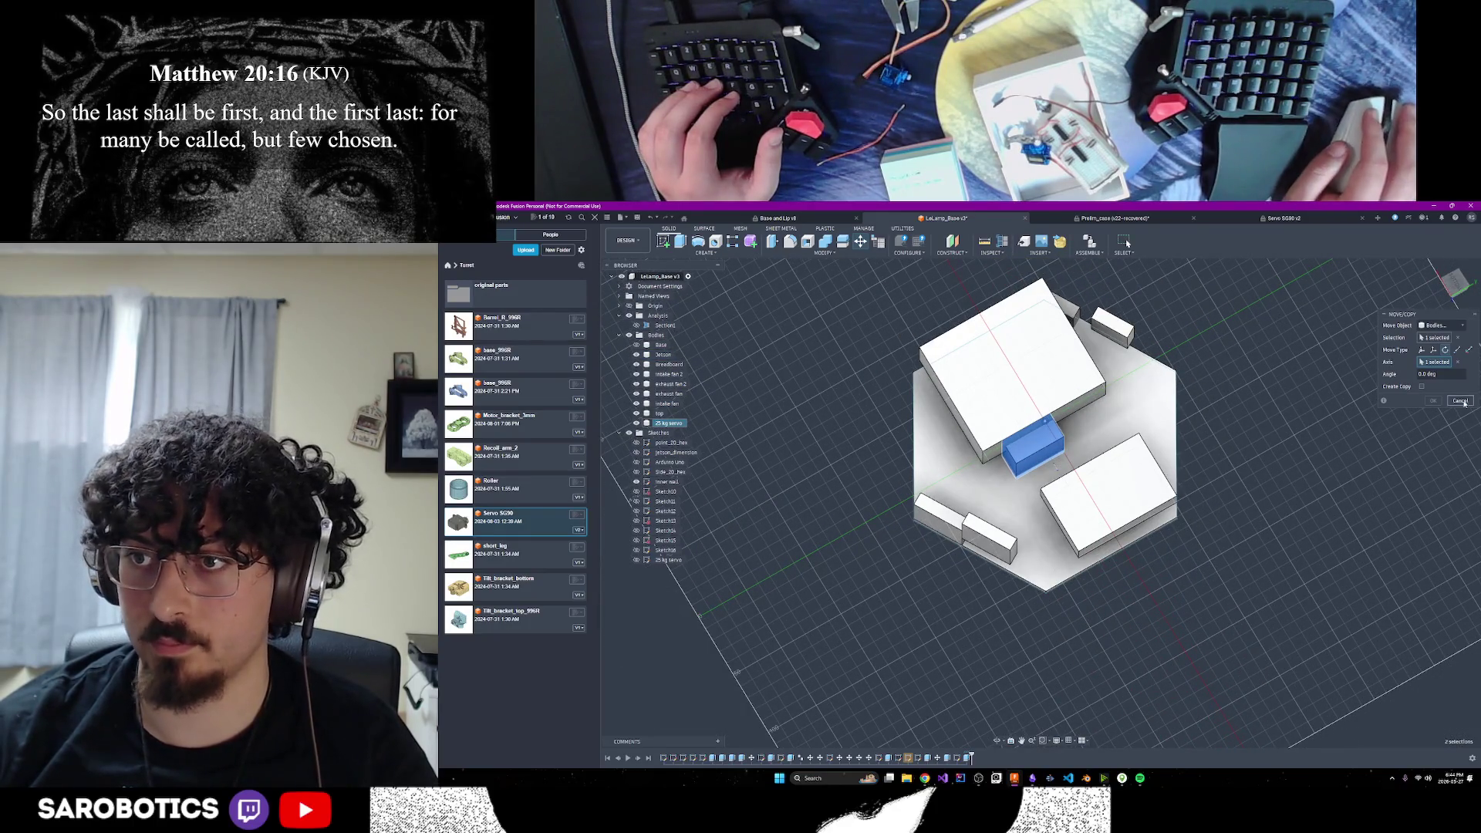
{"action": "key", "text": "Escape"}
{"action": "mouse_move", "coordinate": [996, 725]}
{"action": "middle_mouse_down", "text": "shift"}
{"action": "mouse_move", "coordinate": [957, 656]}
{"action": "mouse_move", "coordinate": [957, 509]}
{"action": "mouse_move", "coordinate": [1096, 440]}
{"action": "middle_mouse_up", "text": "shift"}
{"action": "right_click", "coordinate": [1099, 437]}
Restart Move/Copy on the 25 kg servo body from a near-top view of the base
{"action": "left_click", "coordinate": [1123, 437]}
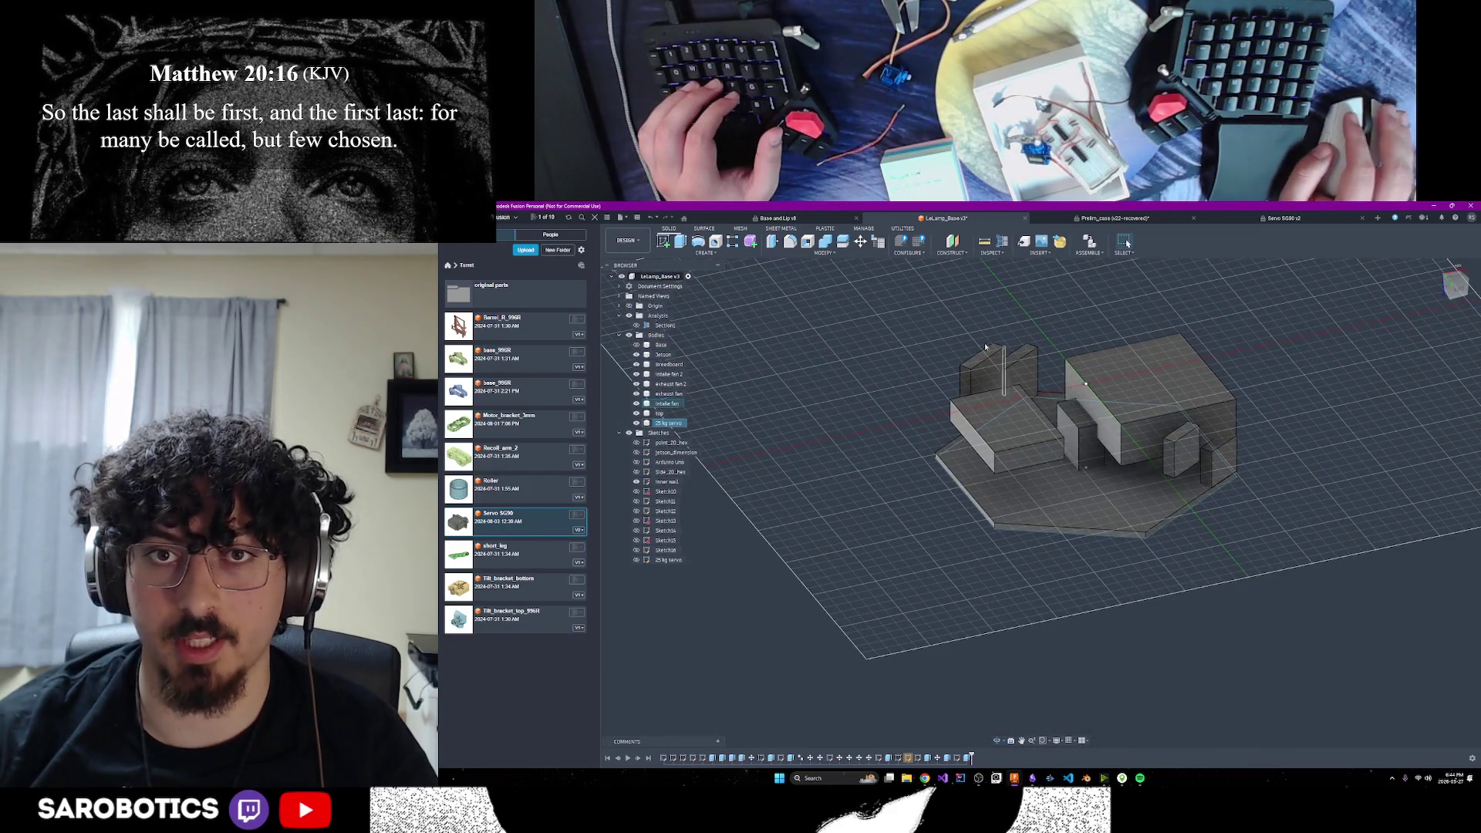
{"action": "key", "text": "m"}
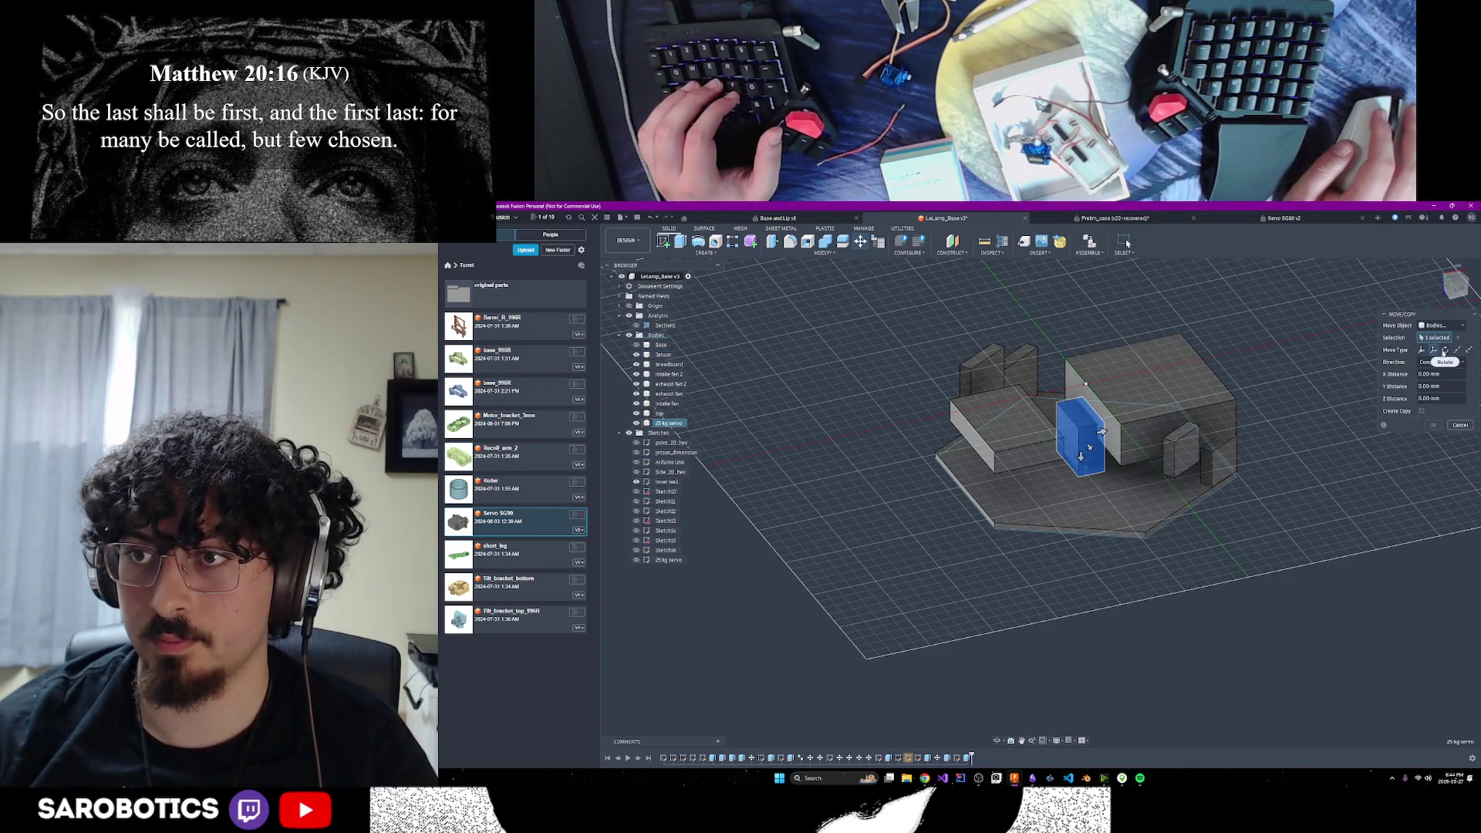
{"action": "left_click", "coordinate": [999, 737]}
{"action": "mouse_move", "coordinate": [1018, 633]}
{"action": "left_mouse_down"}
{"action": "mouse_move", "coordinate": [1051, 457]}
{"action": "mouse_move", "coordinate": [1041, 541]}
{"action": "mouse_move", "coordinate": [999, 484]}
{"action": "left_mouse_up"}
{"action": "right_click", "coordinate": [998, 483]}
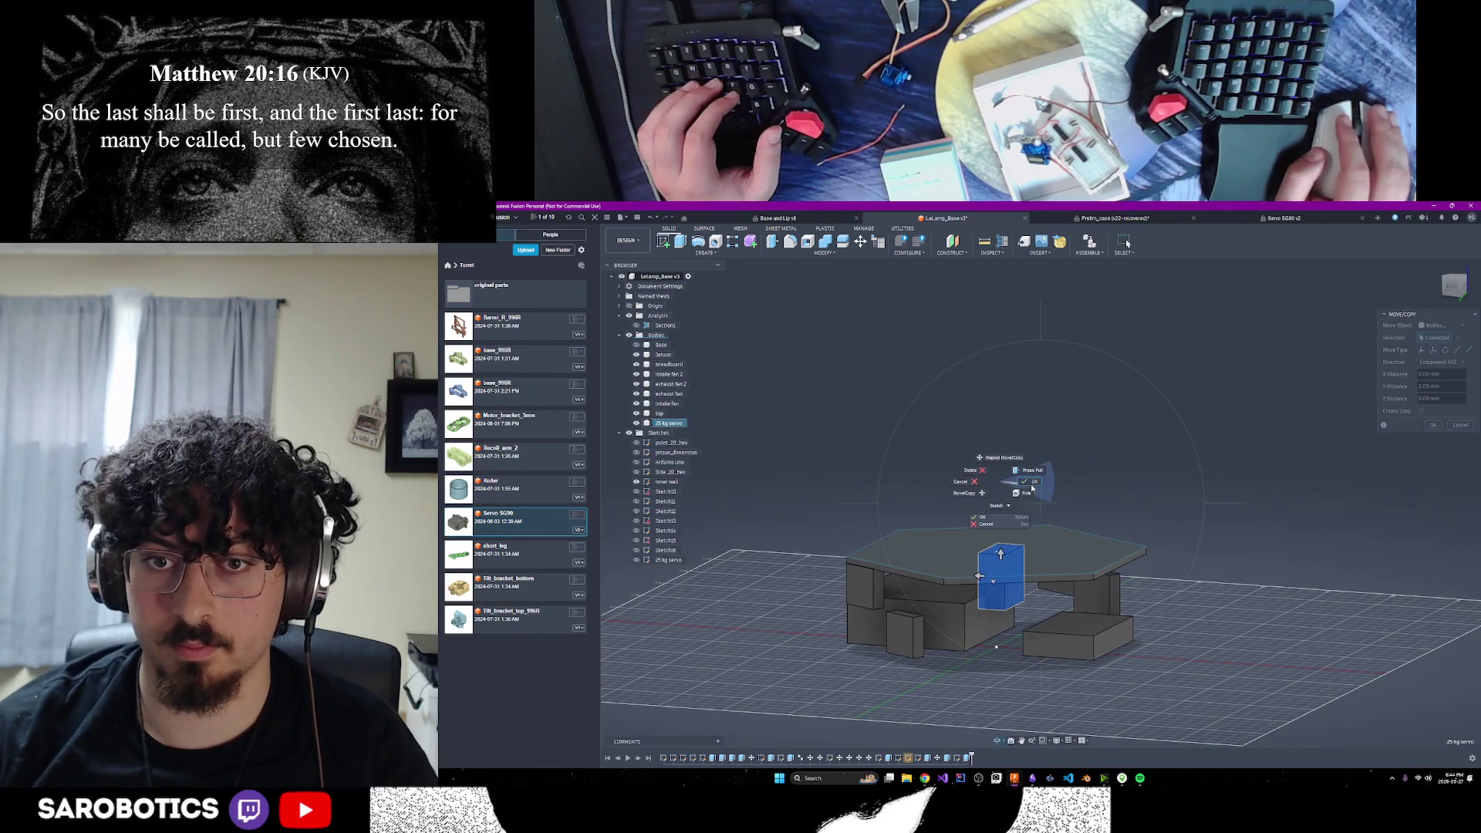
{"action": "left_click", "coordinate": [1033, 484]}
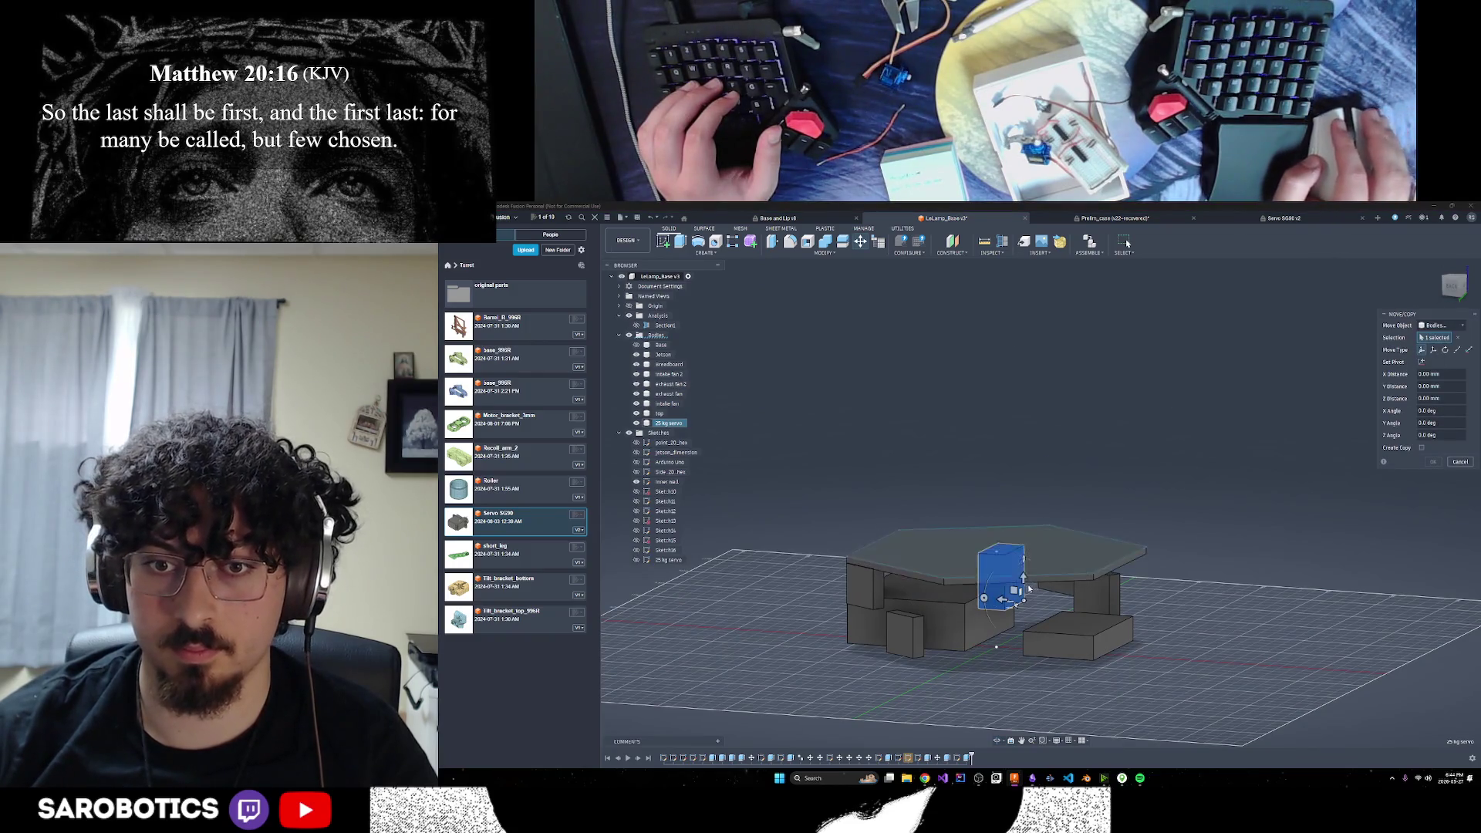
{"action": "left_click", "coordinate": [1000, 739]}
{"action": "mouse_move", "coordinate": [1034, 510]}
{"action": "left_mouse_down"}
{"action": "mouse_move", "coordinate": [1055, 628]}
{"action": "mouse_move", "coordinate": [988, 646]}
{"action": "mouse_move", "coordinate": [1003, 579]}
{"action": "left_mouse_up"}
{"action": "key", "text": "Escape"}
Rotate the 25 kg servo about the vertical Z axis and confirm the move
{"action": "left_click_drag", "start_coordinate": [1014, 510], "coordinate": [1004, 485]}
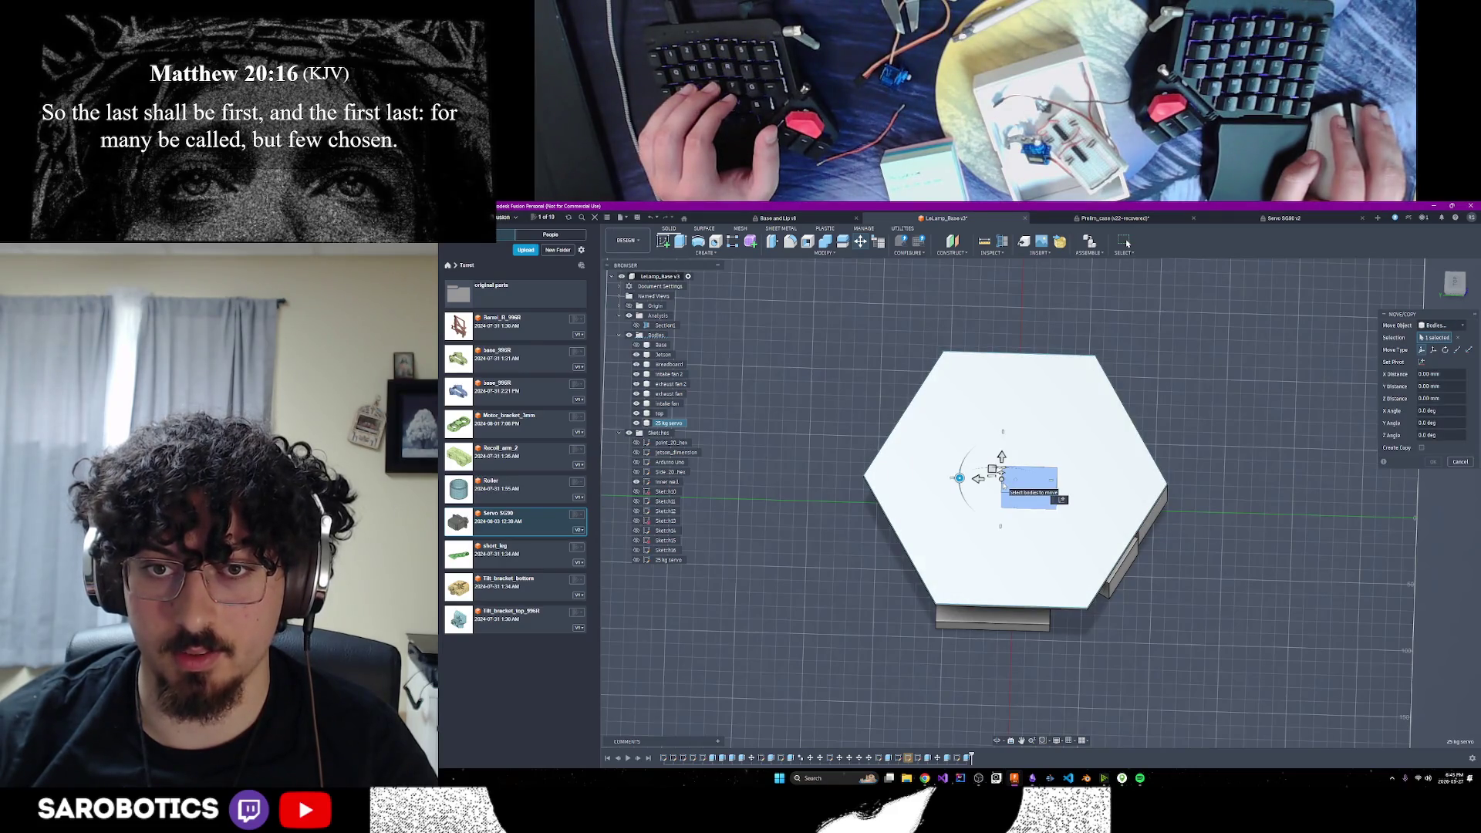
{"action": "mouse_move", "coordinate": [959, 479]}
{"action": "left_mouse_down"}
{"action": "mouse_move", "coordinate": [1001, 438]}
{"action": "mouse_move", "coordinate": [1035, 453]}
{"action": "mouse_move", "coordinate": [1043, 480]}
{"action": "left_mouse_up"}
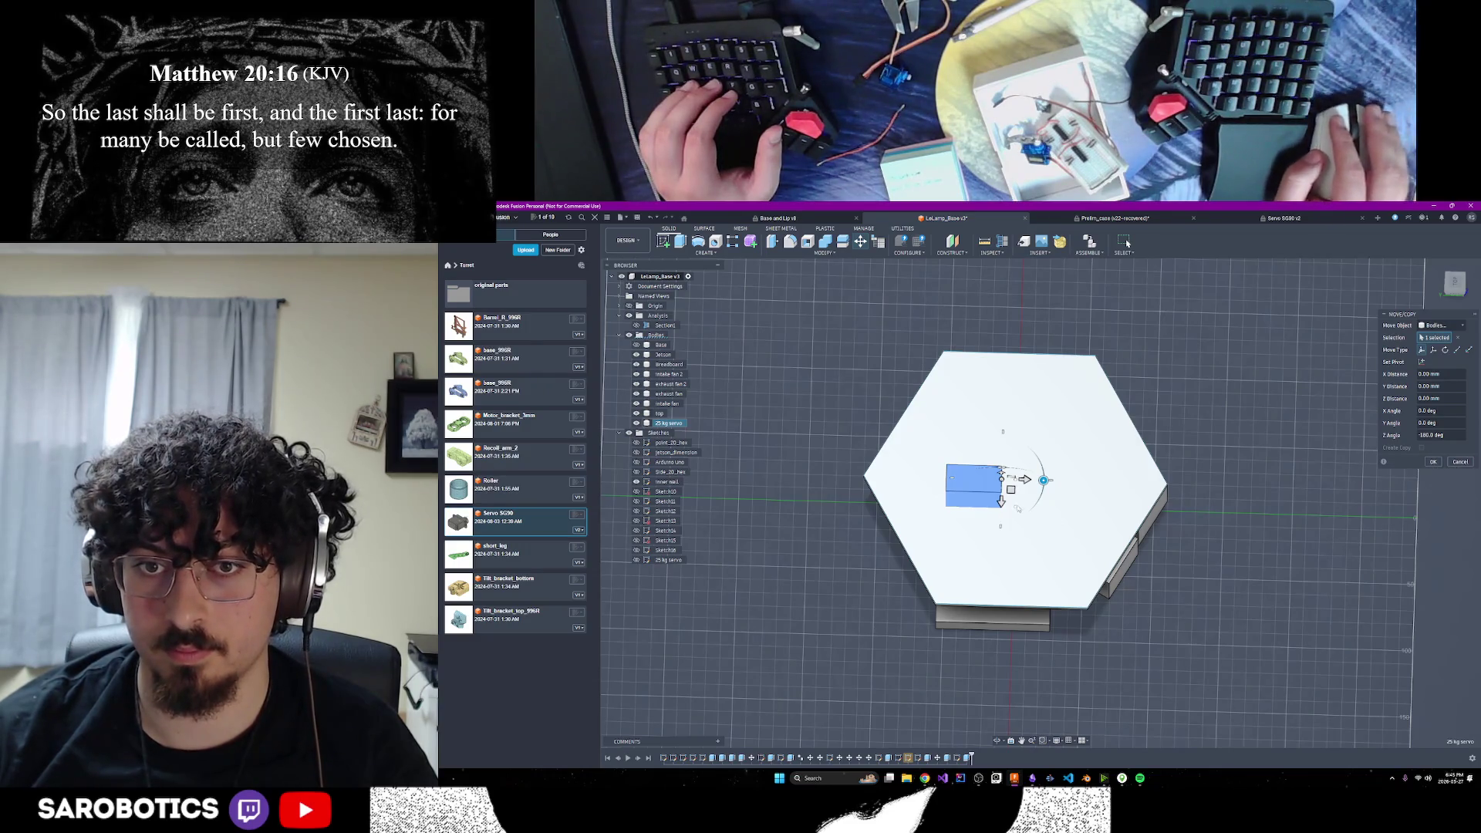
{"action": "mouse_move", "coordinate": [1043, 482]}
{"action": "left_mouse_down"}
{"action": "mouse_move", "coordinate": [1003, 440]}
{"action": "mouse_move", "coordinate": [943, 455]}
{"action": "left_mouse_up"}
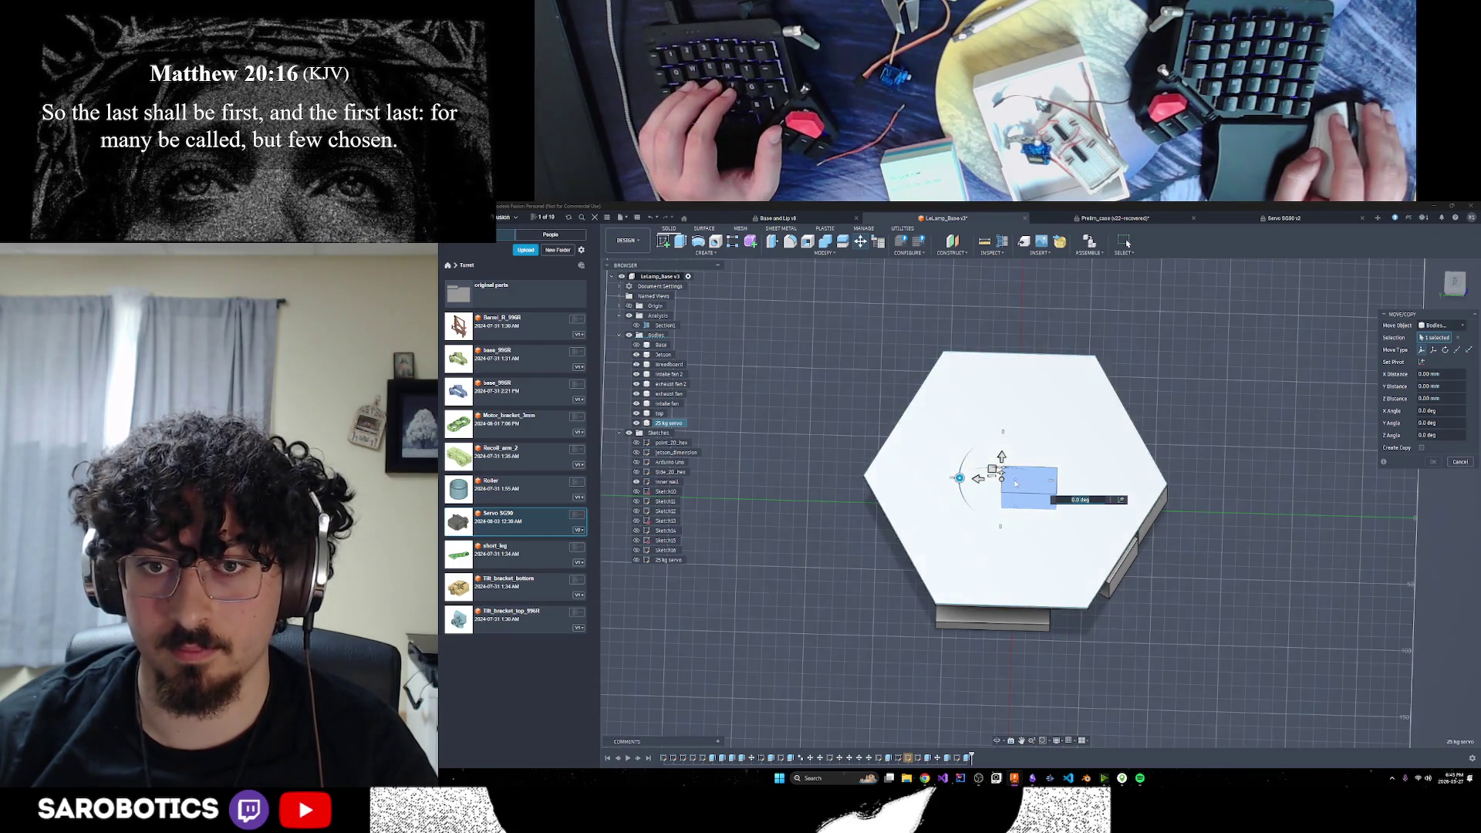
{"action": "left_click", "coordinate": [1127, 243]}
{"action": "left_click", "coordinate": [1017, 484]}
{"action": "type", "text": "180"}
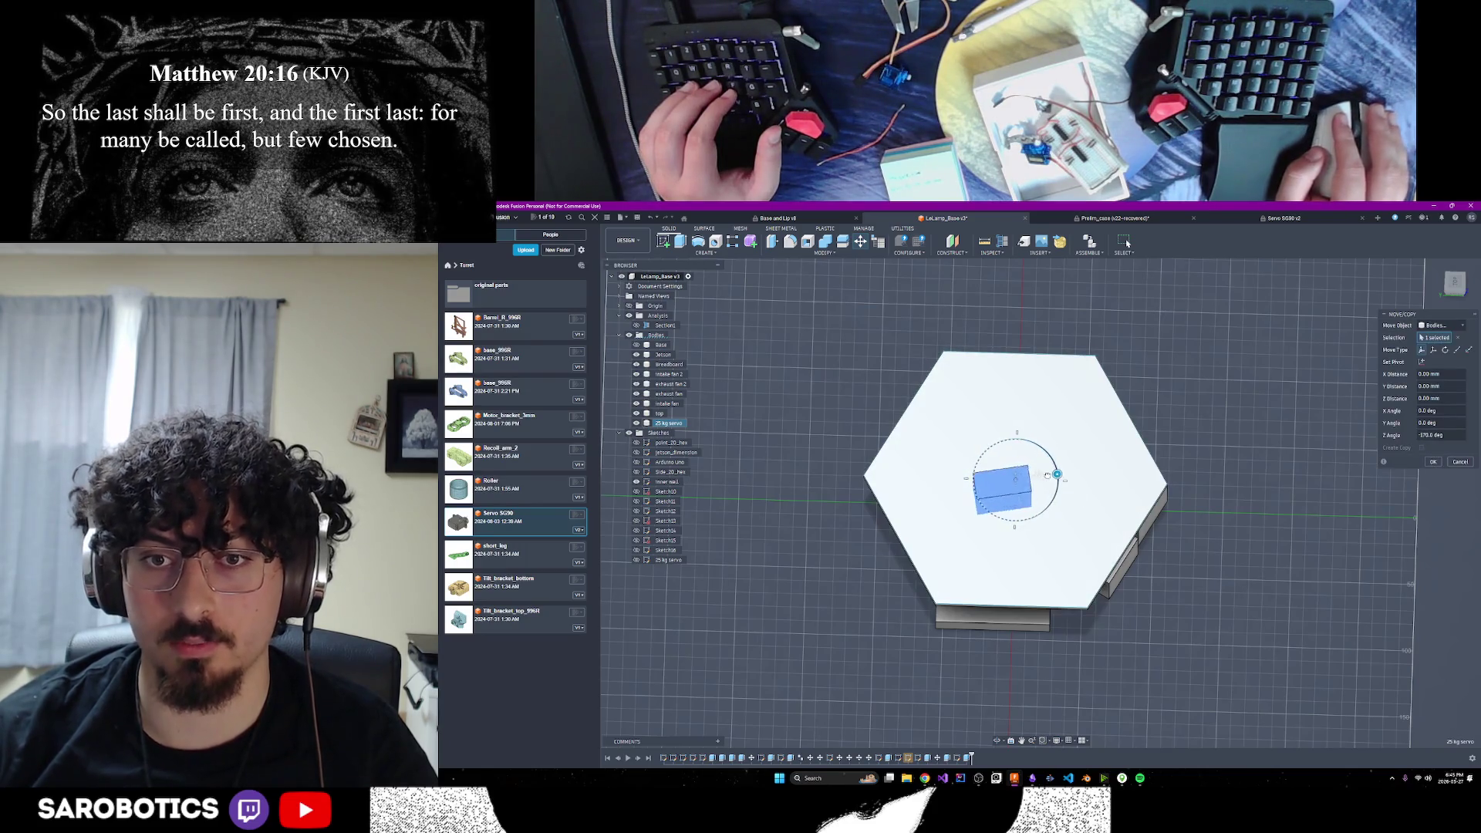
{"action": "left_click", "coordinate": [1434, 463]}
{"action": "scroll", "coordinate": [1065, 541], "scroll_direction": "down", "scroll_amount": 2}
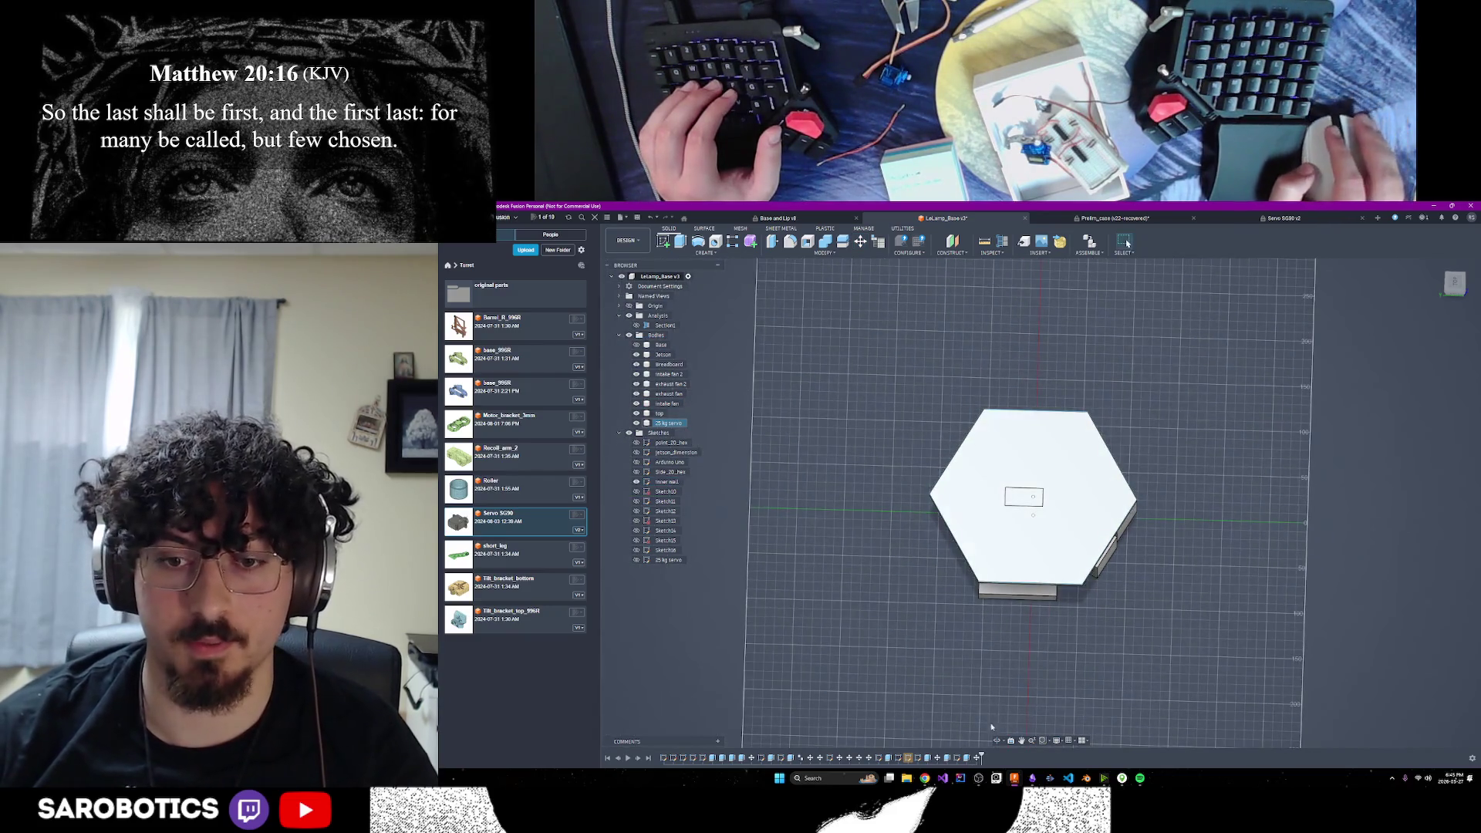
{"action": "mouse_move", "coordinate": [1034, 501]}
{"action": "middle_mouse_down", "text": "shift"}
{"action": "mouse_move", "coordinate": [1091, 490]}
{"action": "mouse_move", "coordinate": [1051, 402]}
{"action": "mouse_move", "coordinate": [1082, 511]}
{"action": "mouse_move", "coordinate": [1069, 511]}
{"action": "mouse_move", "coordinate": [1069, 455]}
{"action": "mouse_move", "coordinate": [1023, 456]}
{"action": "middle_mouse_up", "text": "shift"}
Inspect the lamp base from several angles, then minimize Fusion 360
{"action": "middle_click_drag", "start_coordinate": [1036, 371], "coordinate": [1070, 324], "text": "shift"}
{"action": "middle_click_drag", "start_coordinate": [1127, 243], "coordinate": [1128, 244], "text": "shift"}
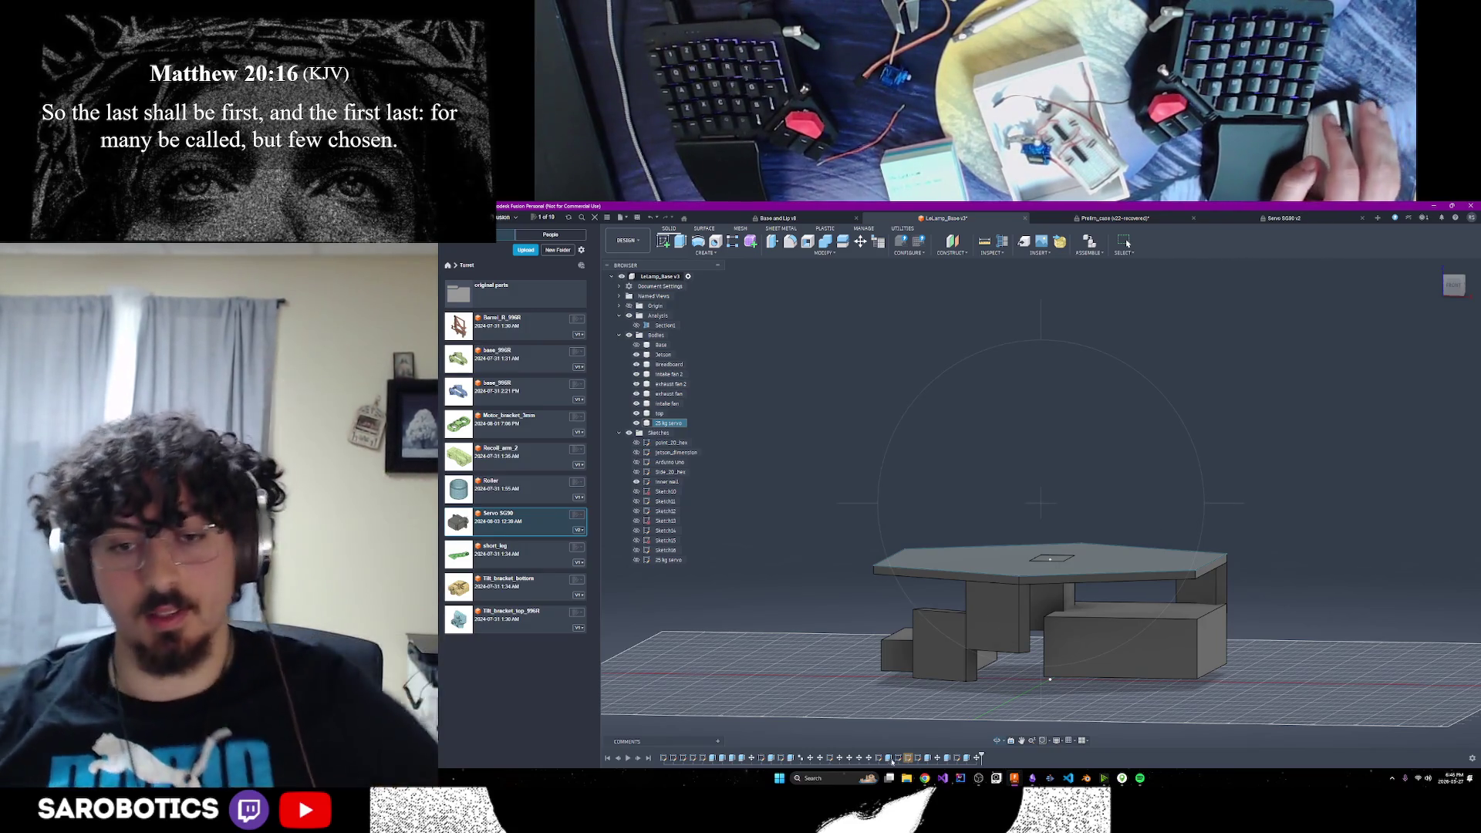
{"action": "left_click", "coordinate": [926, 779]}
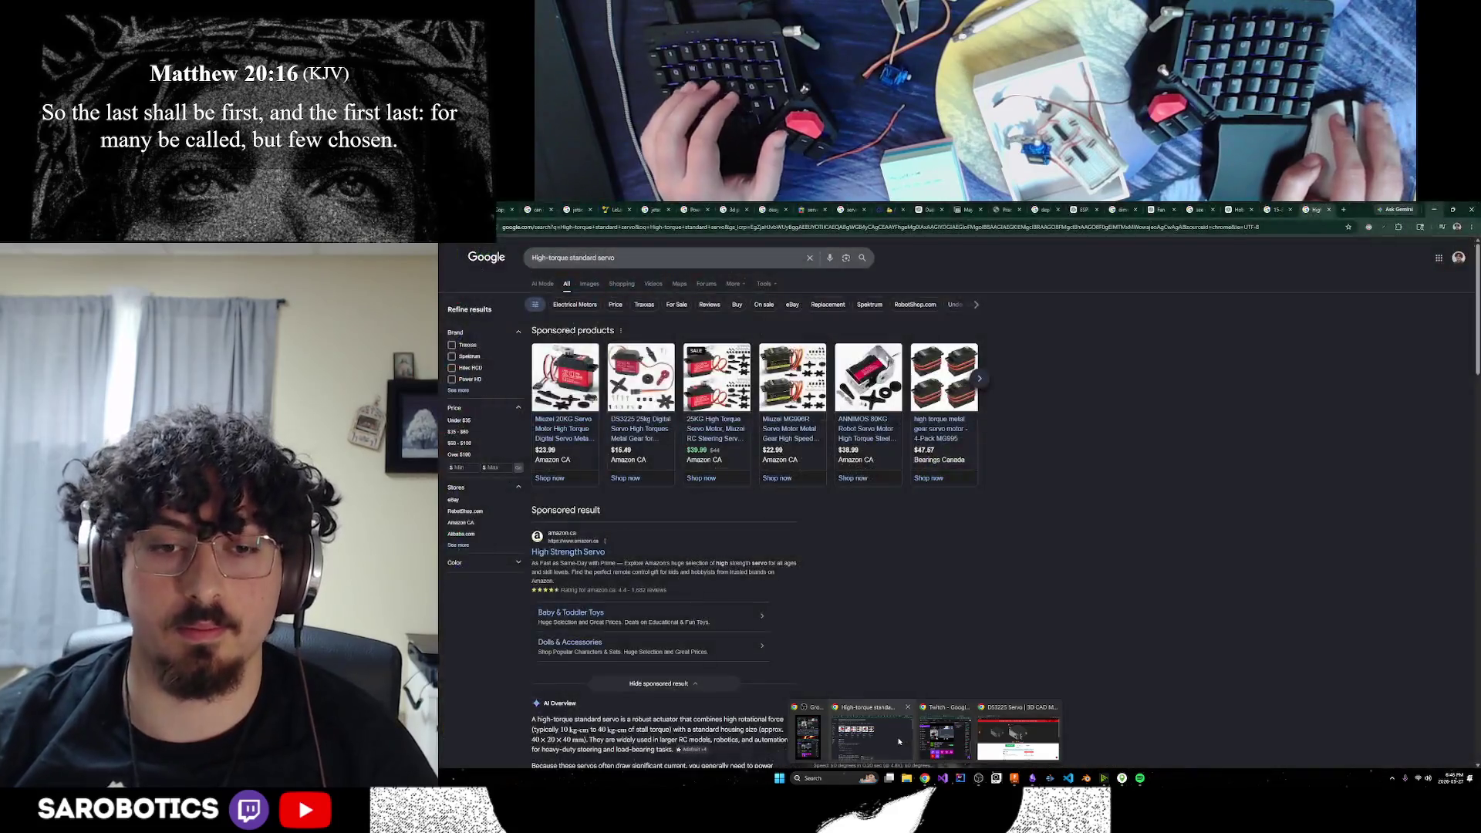
Search Google for 'jetson orin nano stl model', check the Yeggi result, and return to results
{"action": "left_click", "coordinate": [1018, 739]}
{"action": "key", "text": "ctrl+t"}
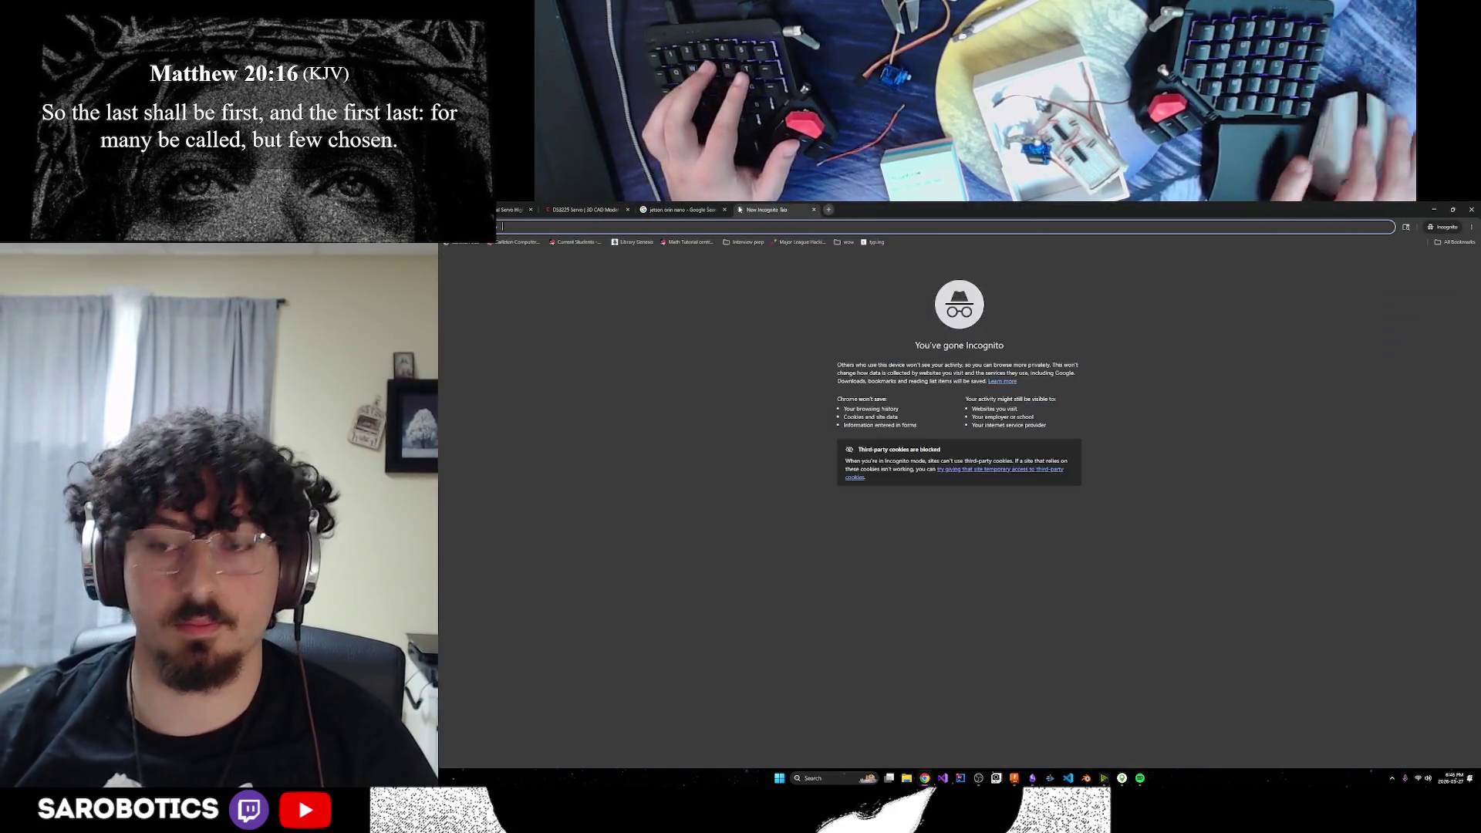
{"action": "type", "text": "jm"}
{"action": "key", "text": "BackSpace"}
{"action": "type", "text": "etson orin nan"}
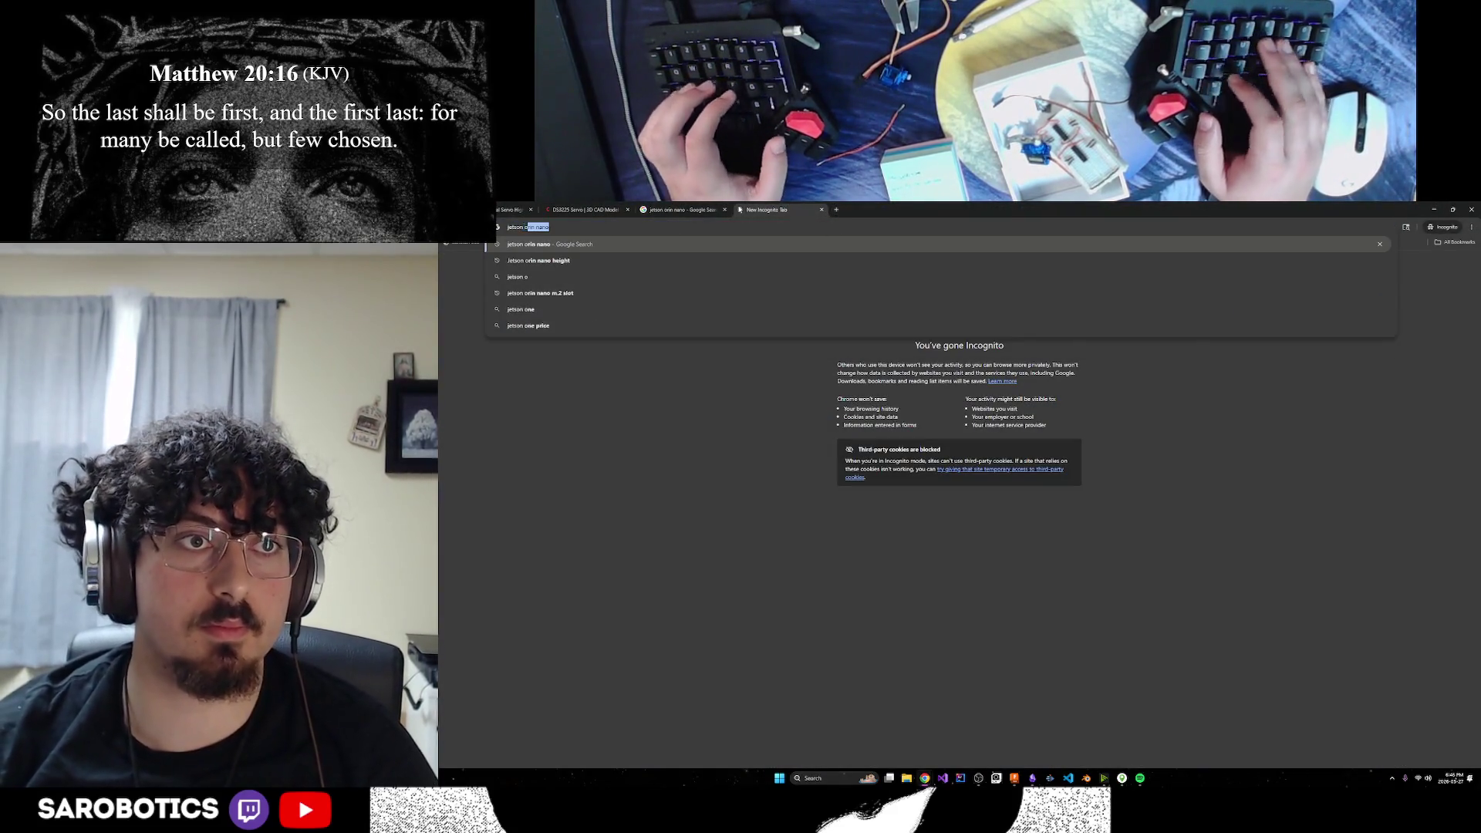
{"action": "type", "text": "o stl model"}
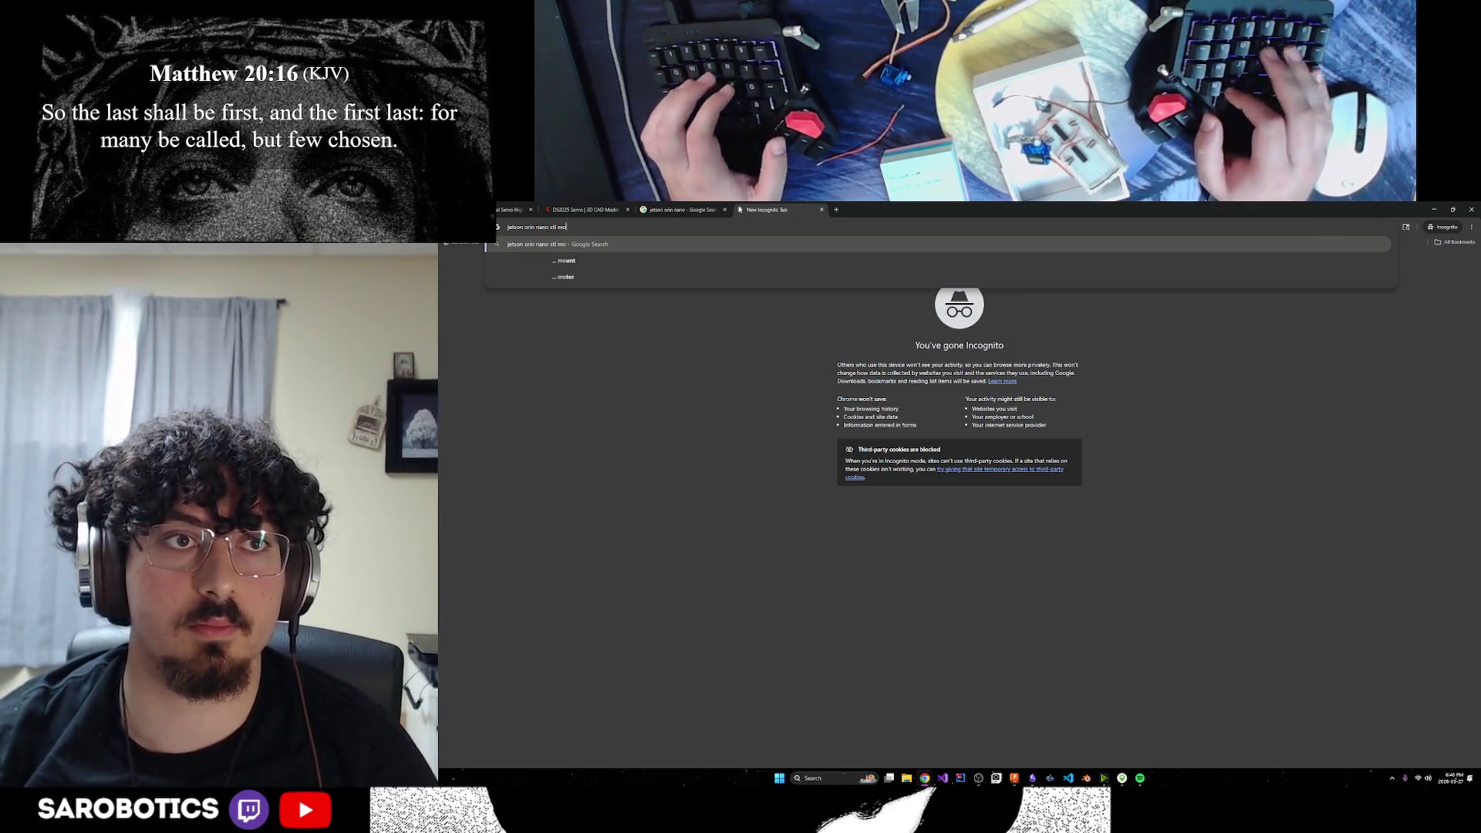
{"action": "key", "text": "Return"}
{"action": "left_click", "coordinate": [597, 327]}
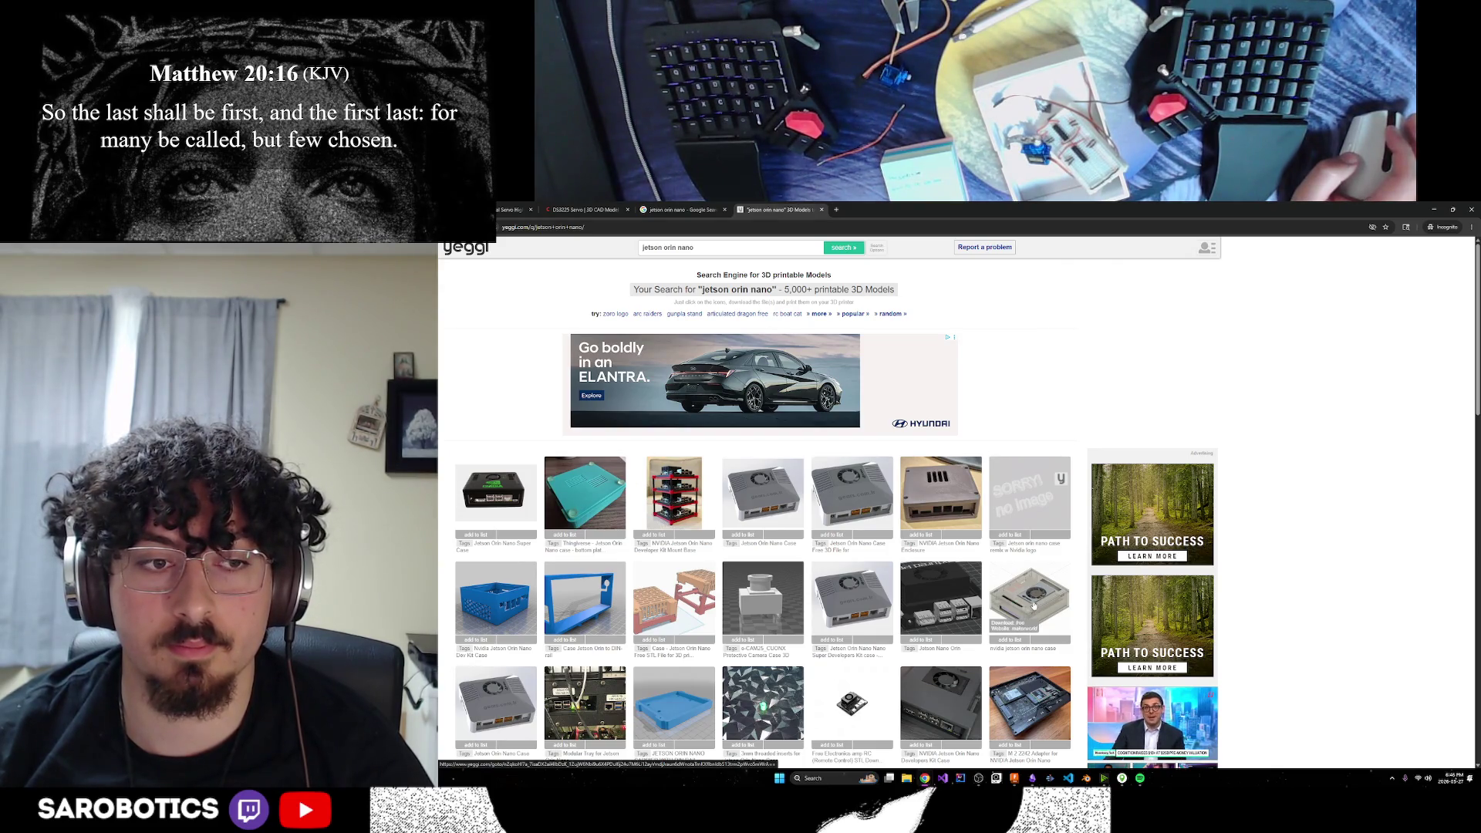
{"action": "key", "text": "alt+Left"}
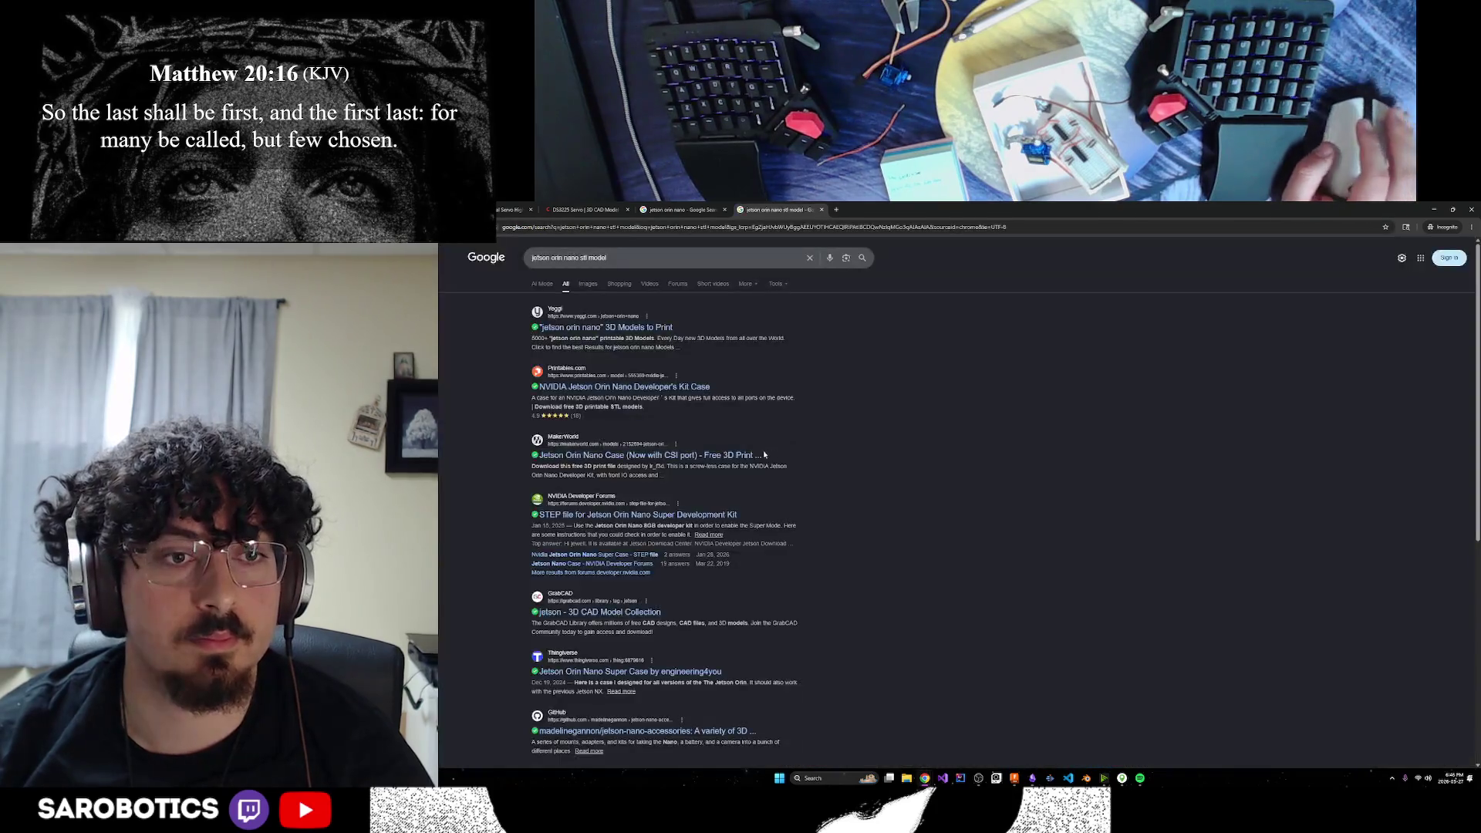
Open NVIDIA's 'STEP file for Jetson Orin Nano' forum thread, reject optional cookies, and follow its download center link
{"action": "left_click", "coordinate": [680, 517]}
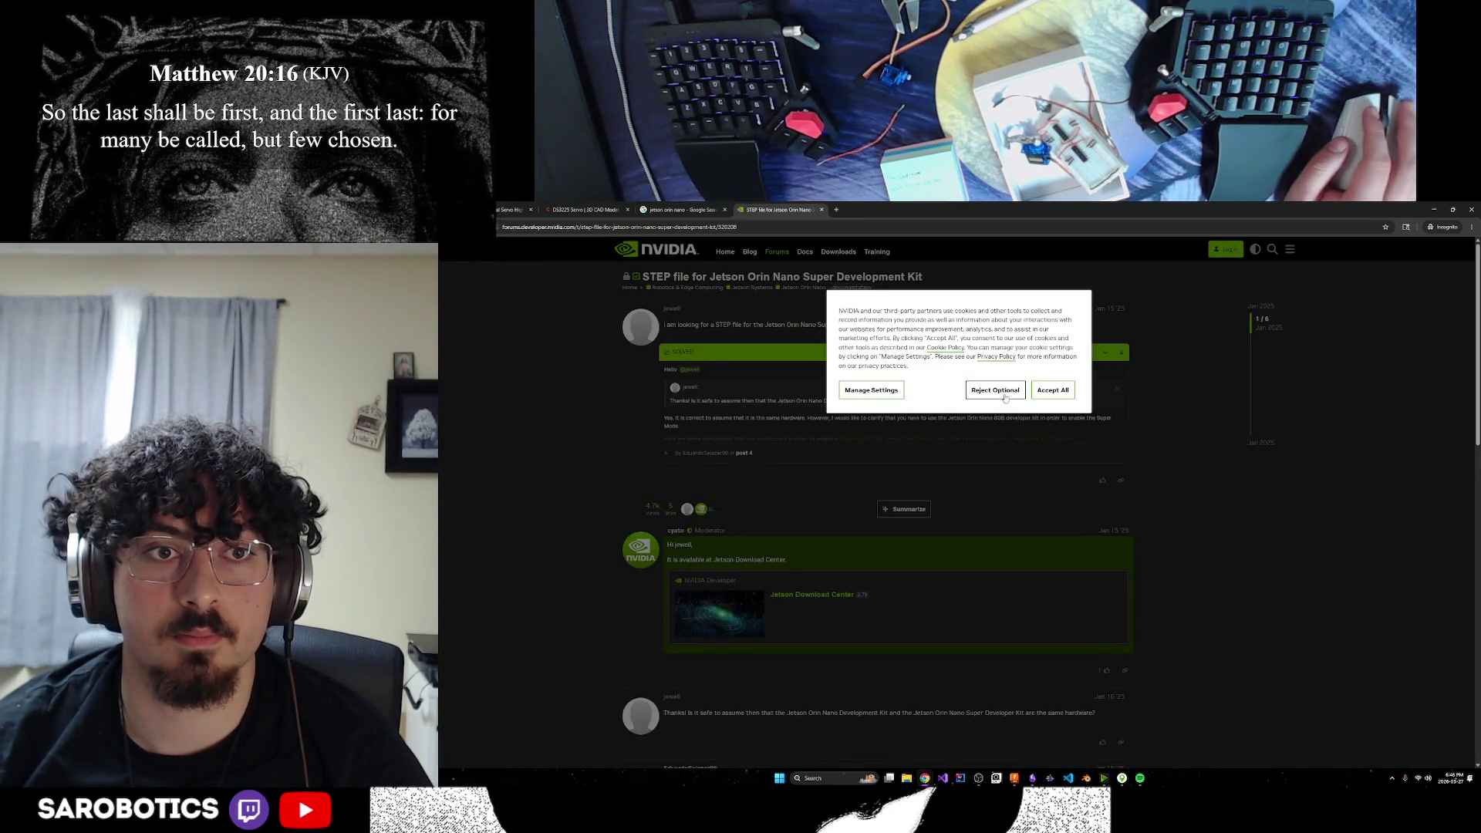
{"action": "left_click", "coordinate": [1008, 398]}
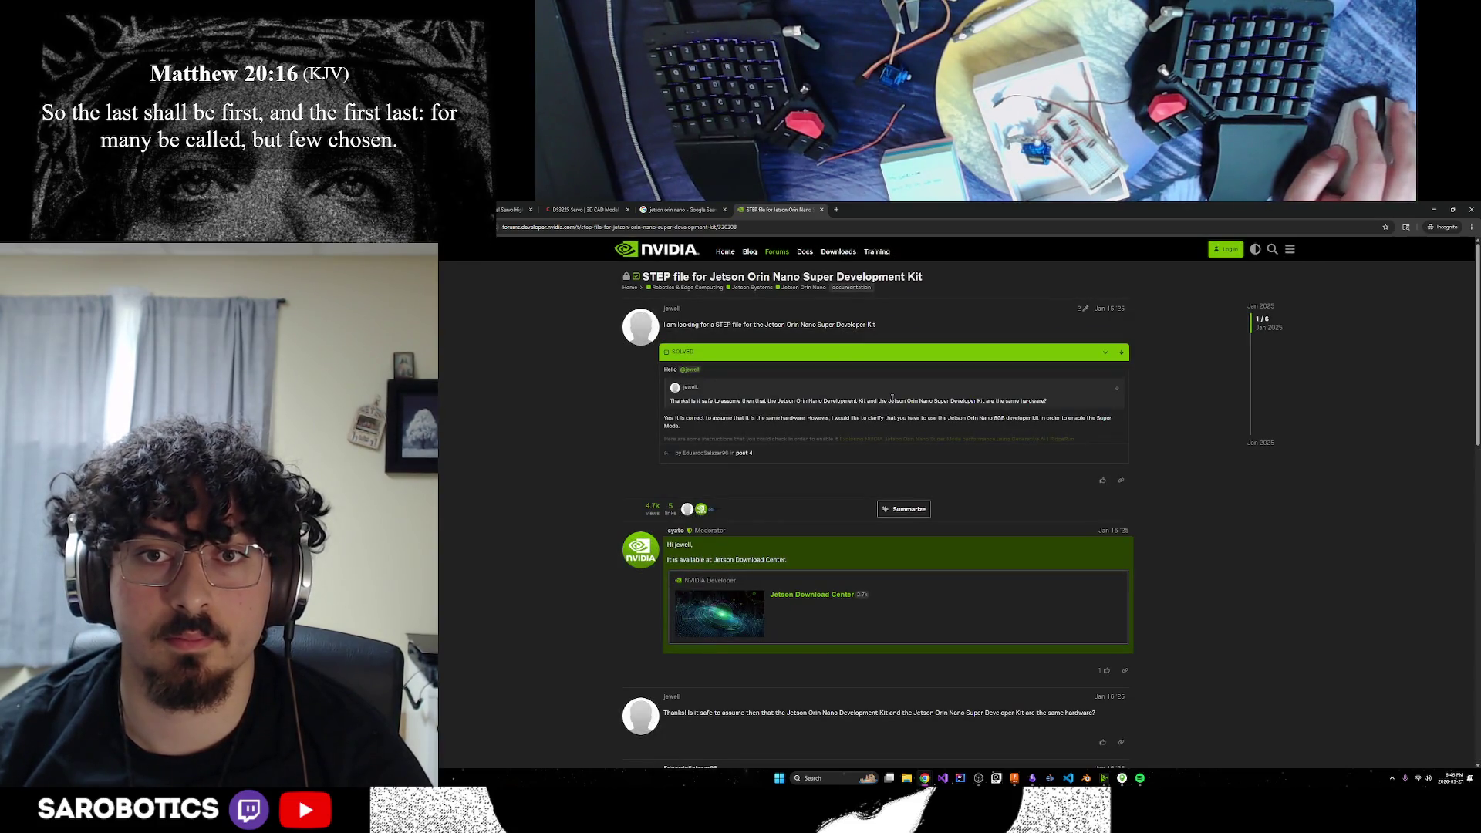
{"action": "left_click", "coordinate": [811, 596]}
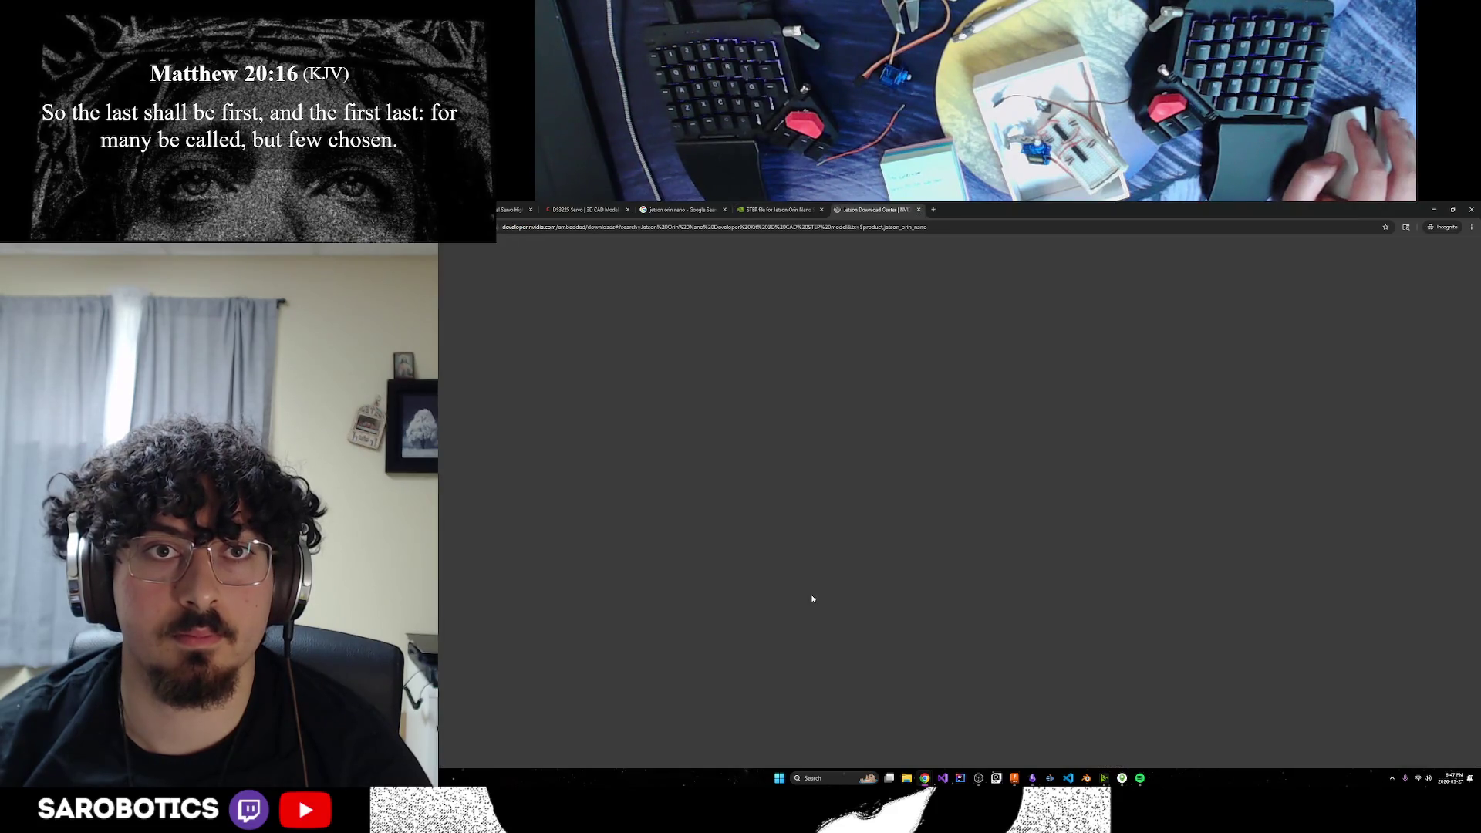
Search the web for 'step file meaning' in a new private tab
{"action": "scroll", "coordinate": [803, 563], "scroll_direction": "down", "scroll_amount": 2}
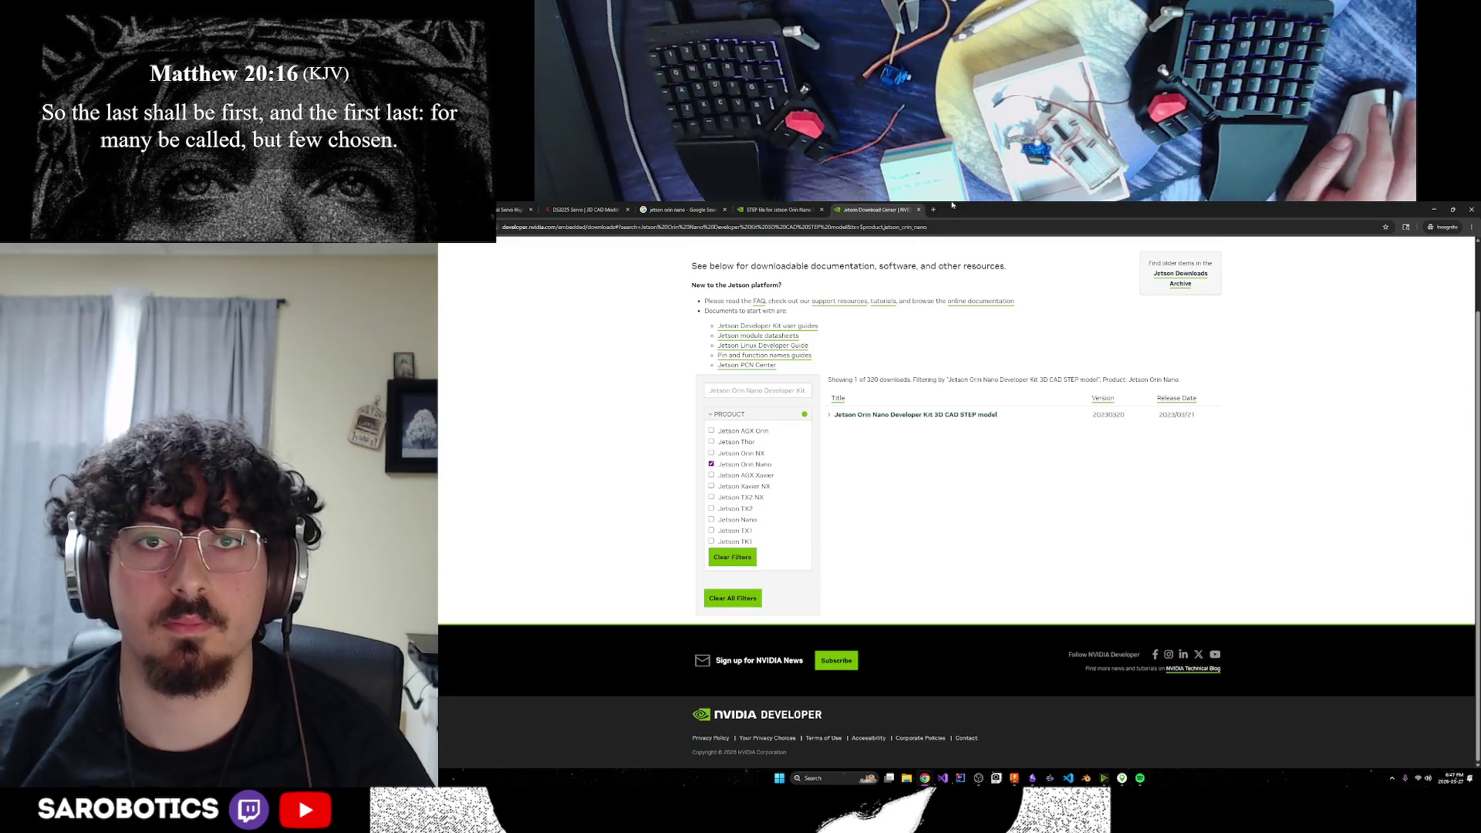
{"action": "left_click", "coordinate": [934, 209]}
{"action": "type", "text": "step file meani"}
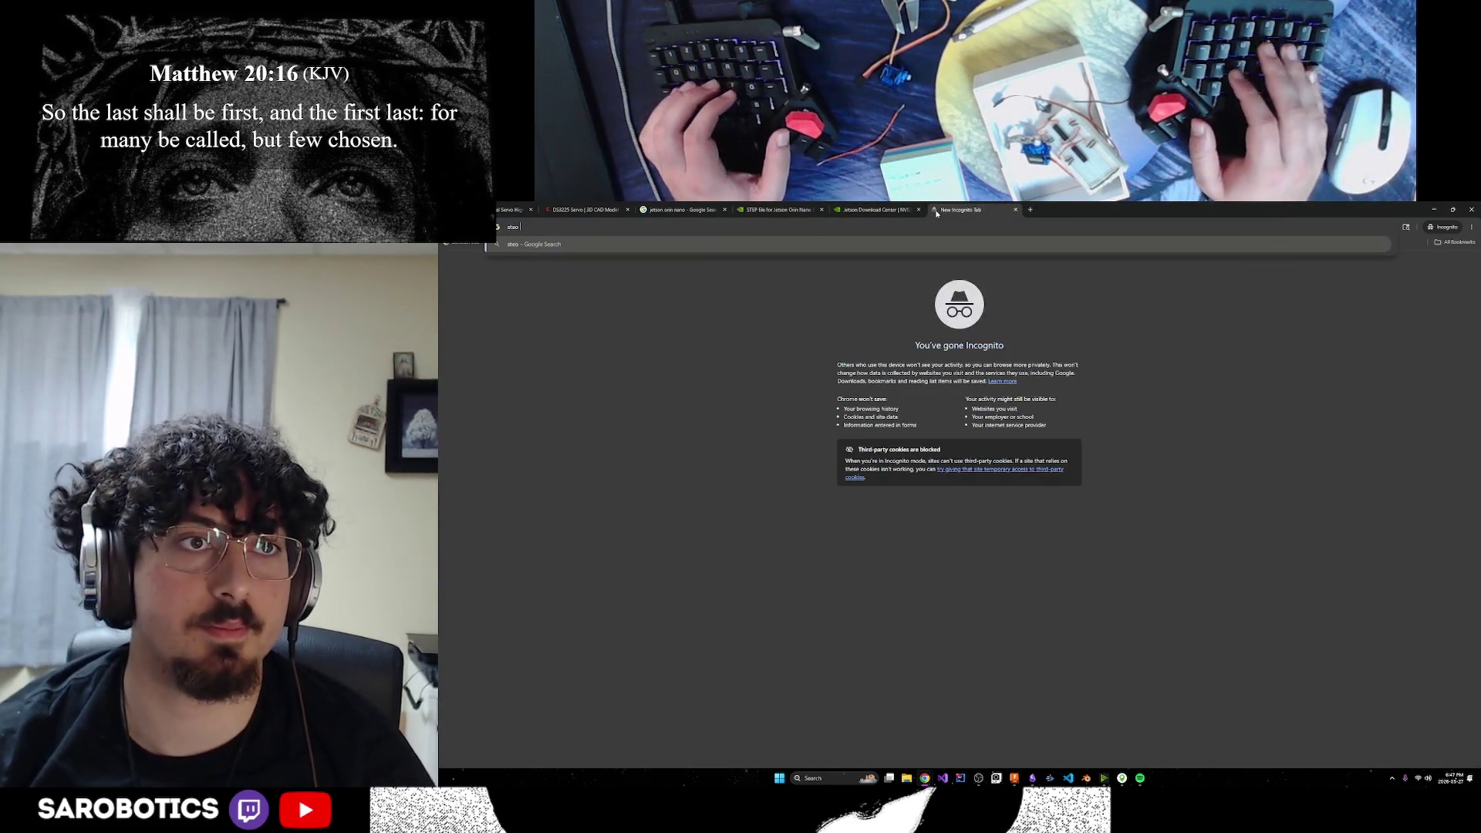
{"action": "type", "text": "ng"}
{"action": "key", "text": "Return"}
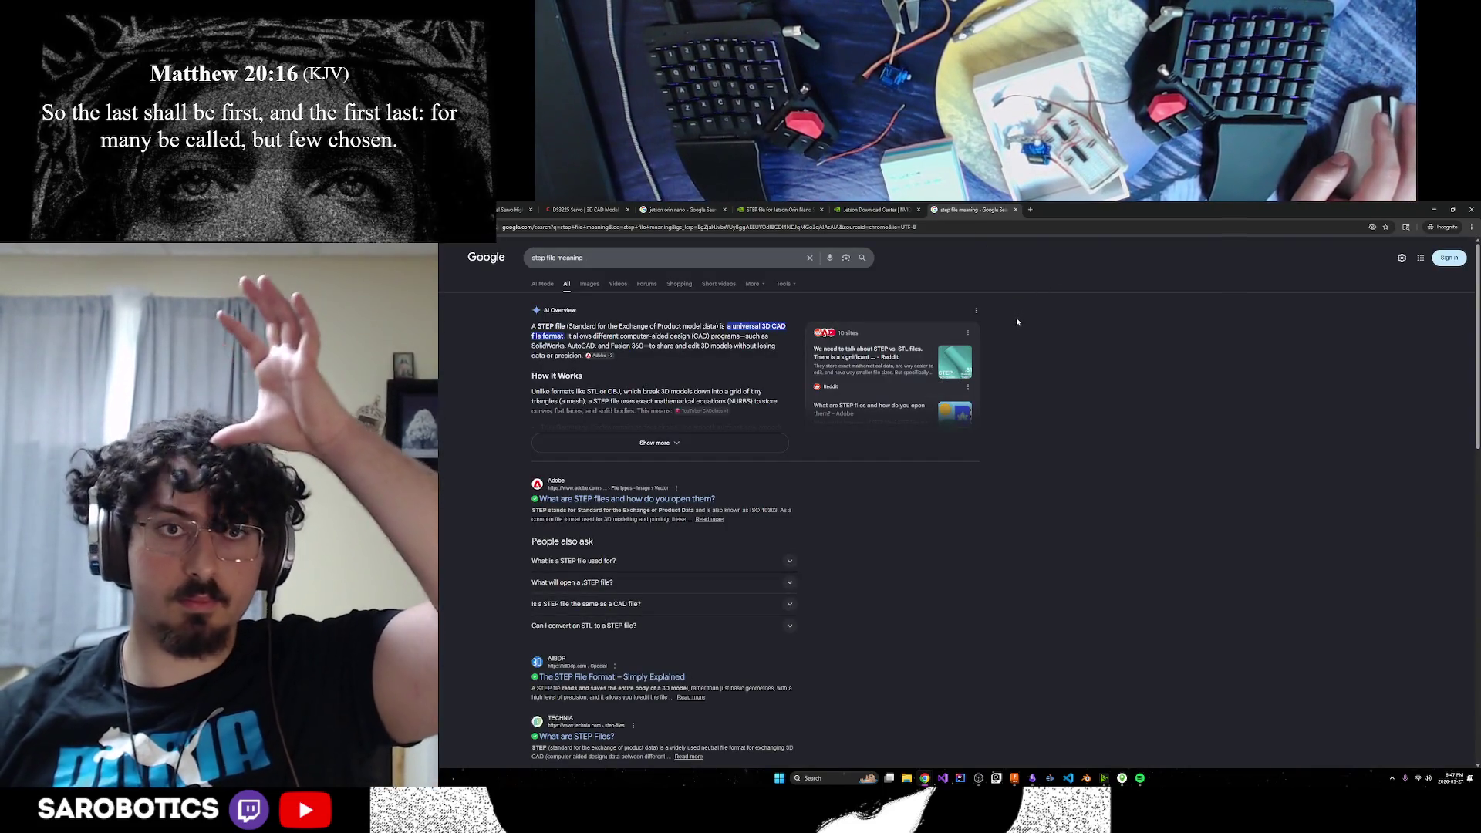
Expand the Jetson Orin Nano Developer Kit 3D CAD STEP entry and save its zip download
{"action": "left_click", "coordinate": [900, 206]}
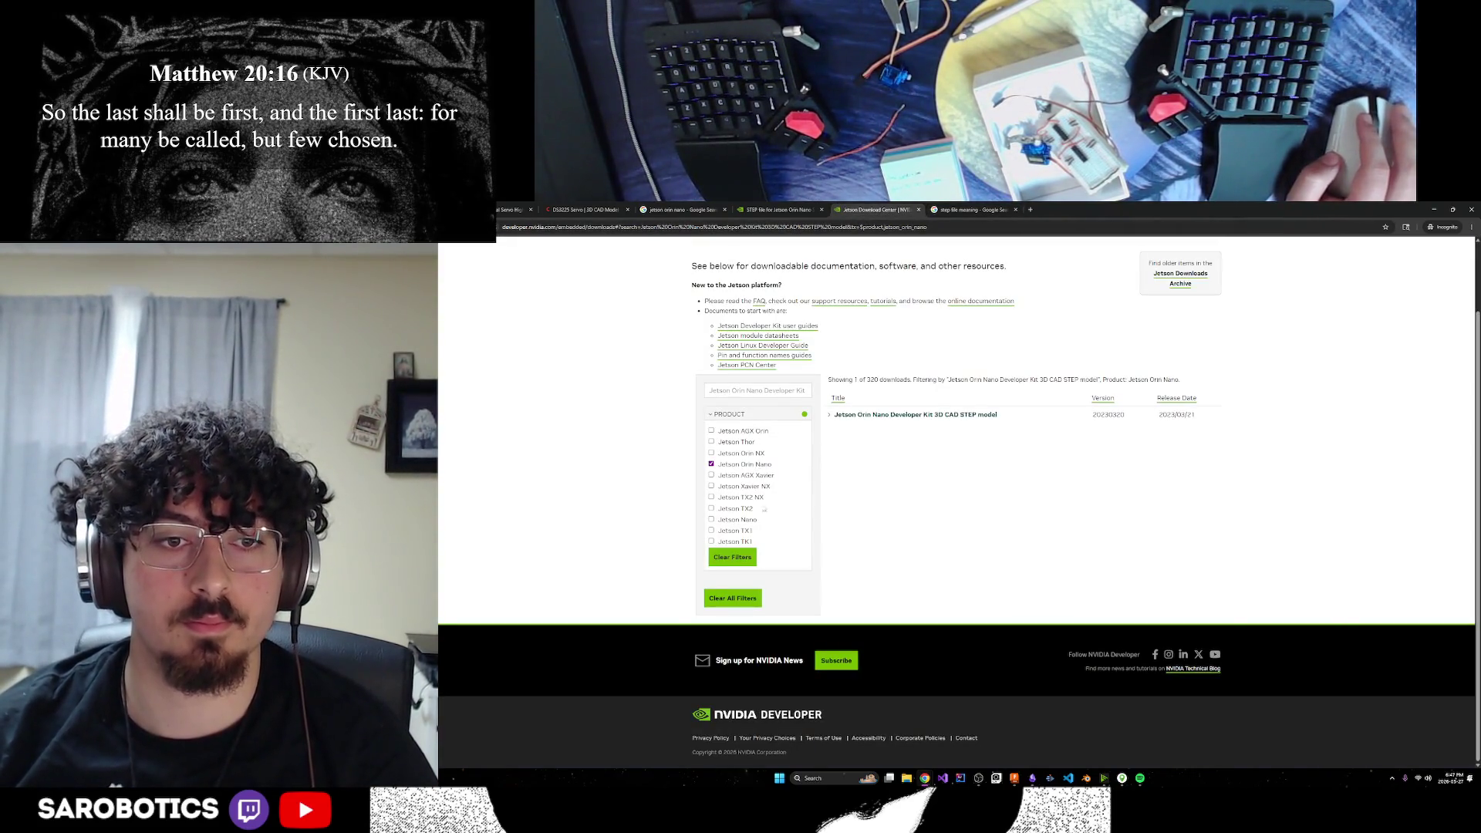
{"action": "scroll", "coordinate": [887, 494], "scroll_direction": "up", "scroll_amount": 1}
{"action": "left_click", "coordinate": [926, 495]}
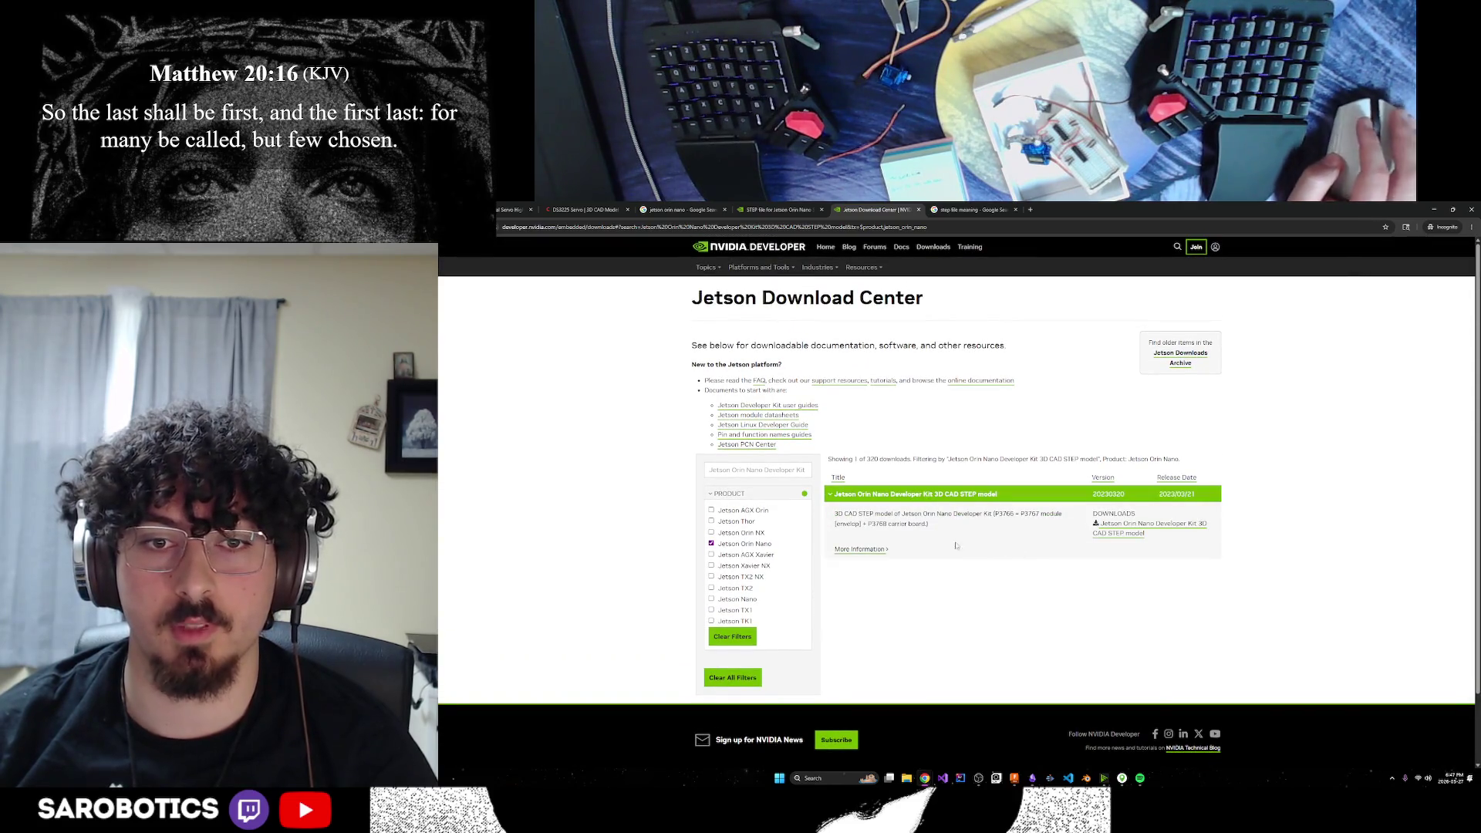
{"action": "left_click", "coordinate": [1149, 529]}
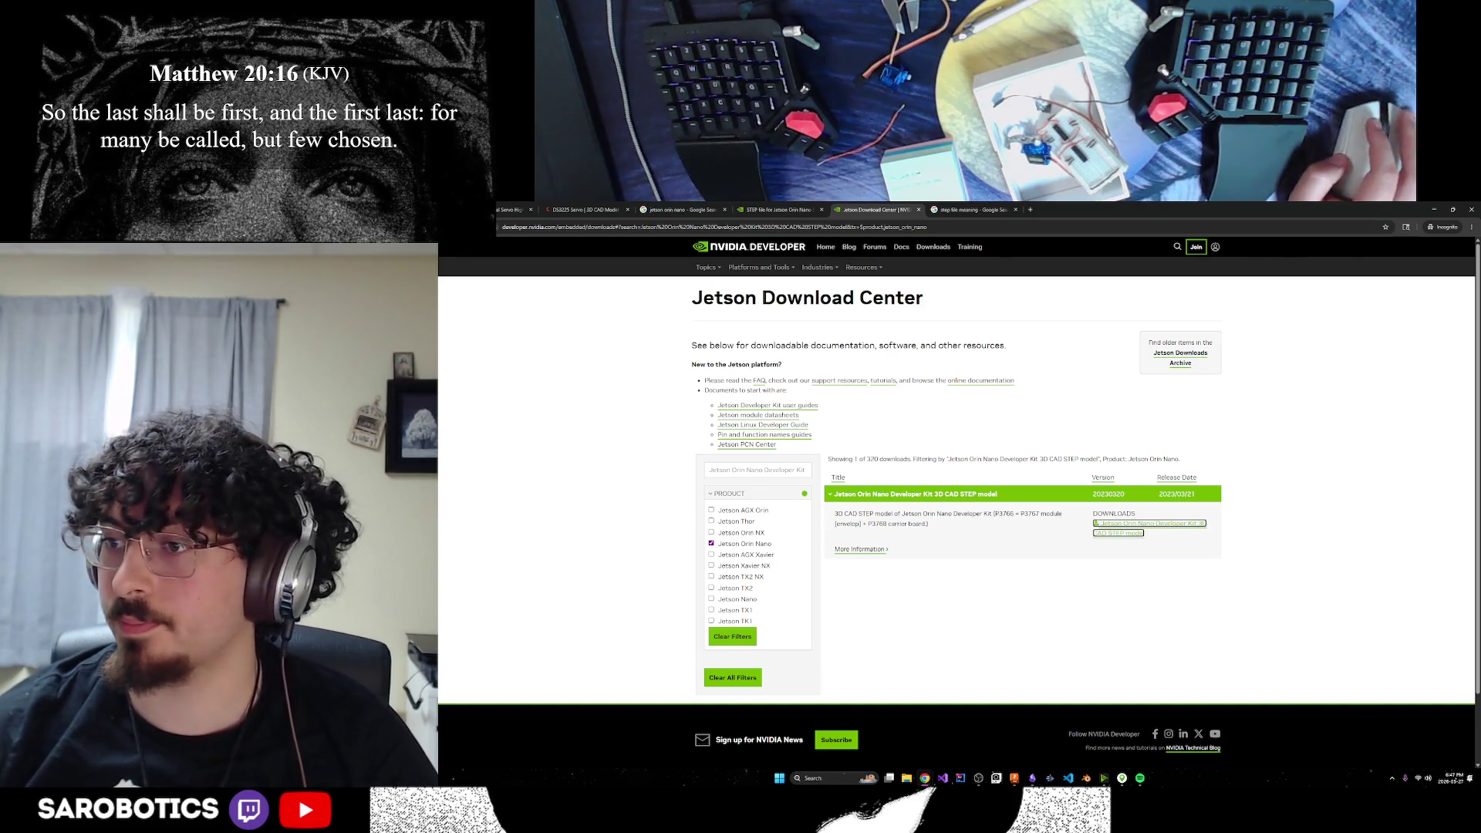
{"action": "key", "text": "Return"}
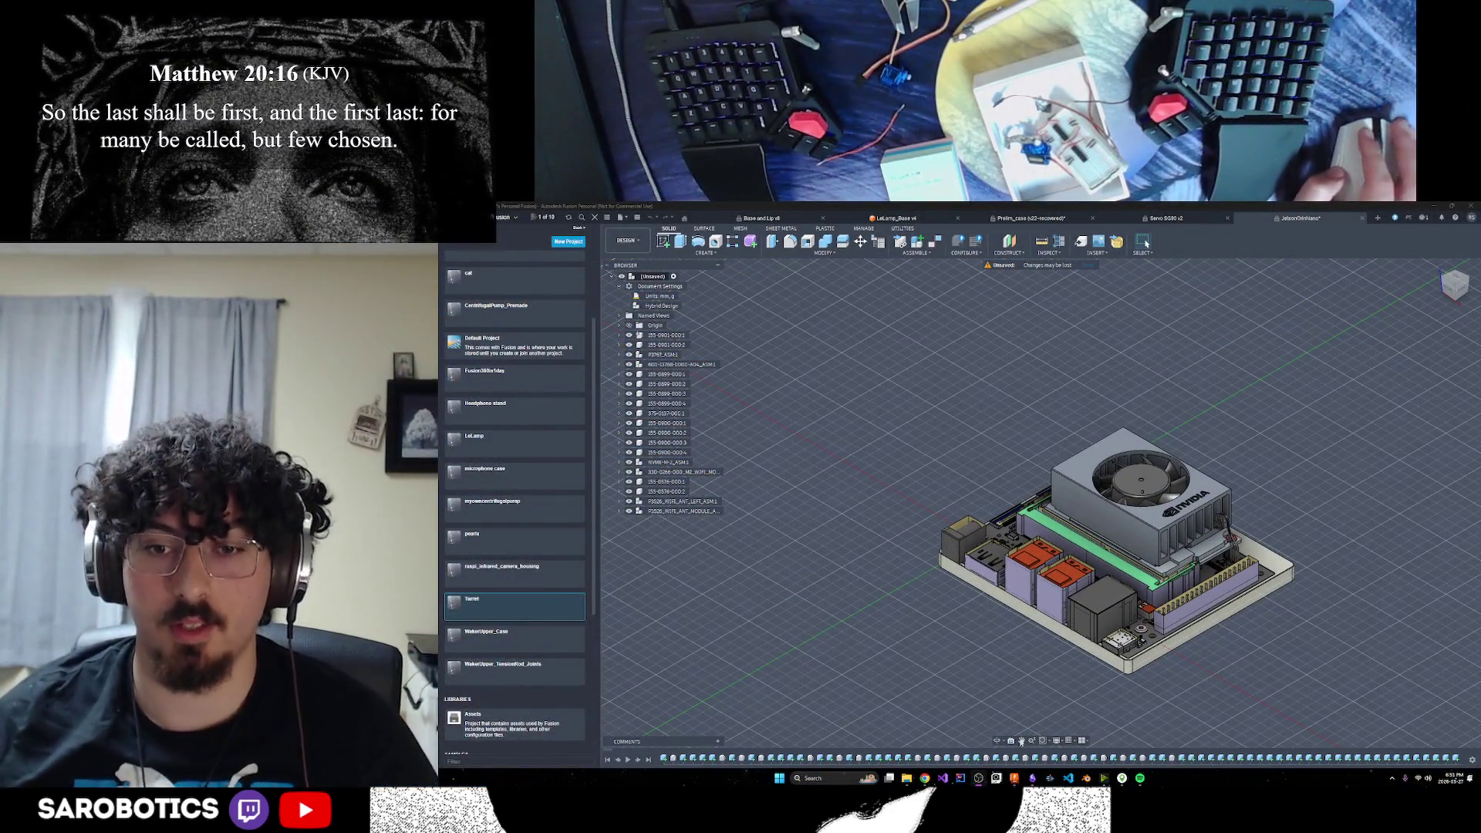
Orbit the Jetson Orin Nano board to side and low views and expand the M2_WIFI component
{"action": "mouse_move", "coordinate": [1098, 731]}
{"action": "middle_mouse_down", "text": "shift"}
{"action": "mouse_move", "coordinate": [1042, 641]}
{"action": "mouse_move", "coordinate": [1072, 733]}
{"action": "mouse_move", "coordinate": [1034, 625]}
{"action": "middle_mouse_up", "text": "shift"}
{"action": "left_click", "coordinate": [934, 480]}
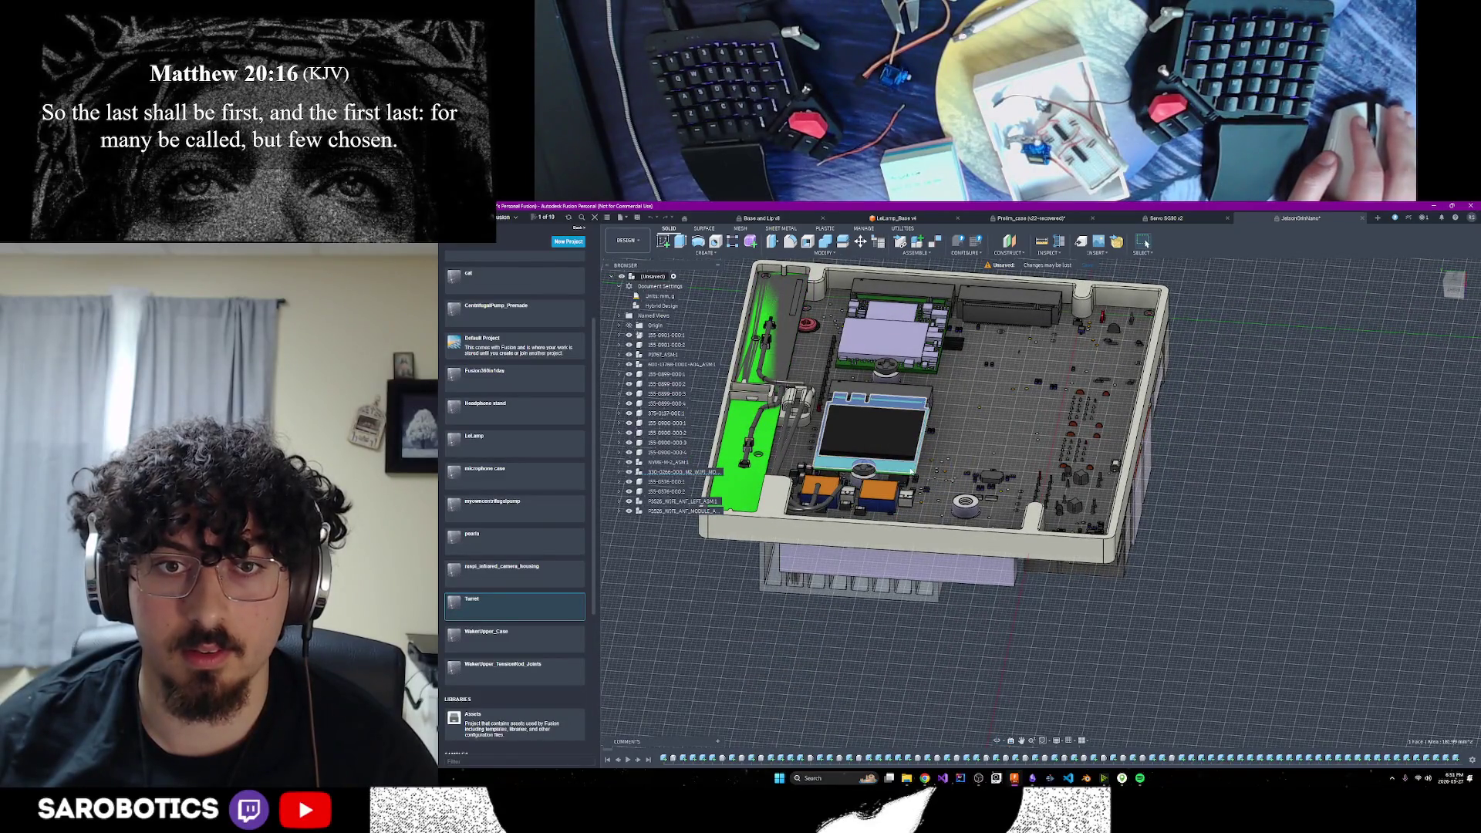
{"action": "left_click", "coordinate": [619, 473]}
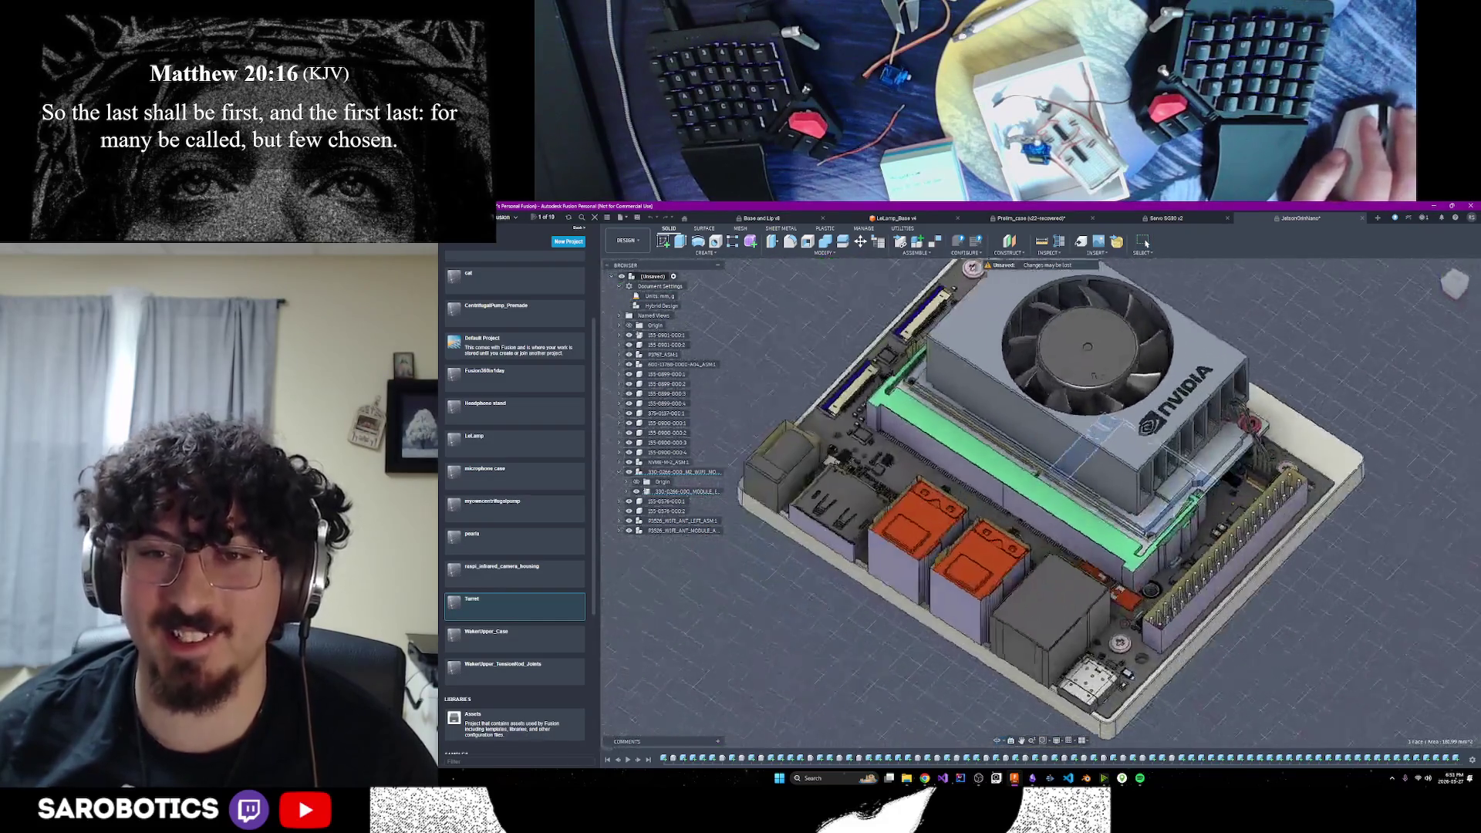
{"action": "middle_click_drag", "start_coordinate": [1003, 501], "coordinate": [1004, 385], "text": "shift"}
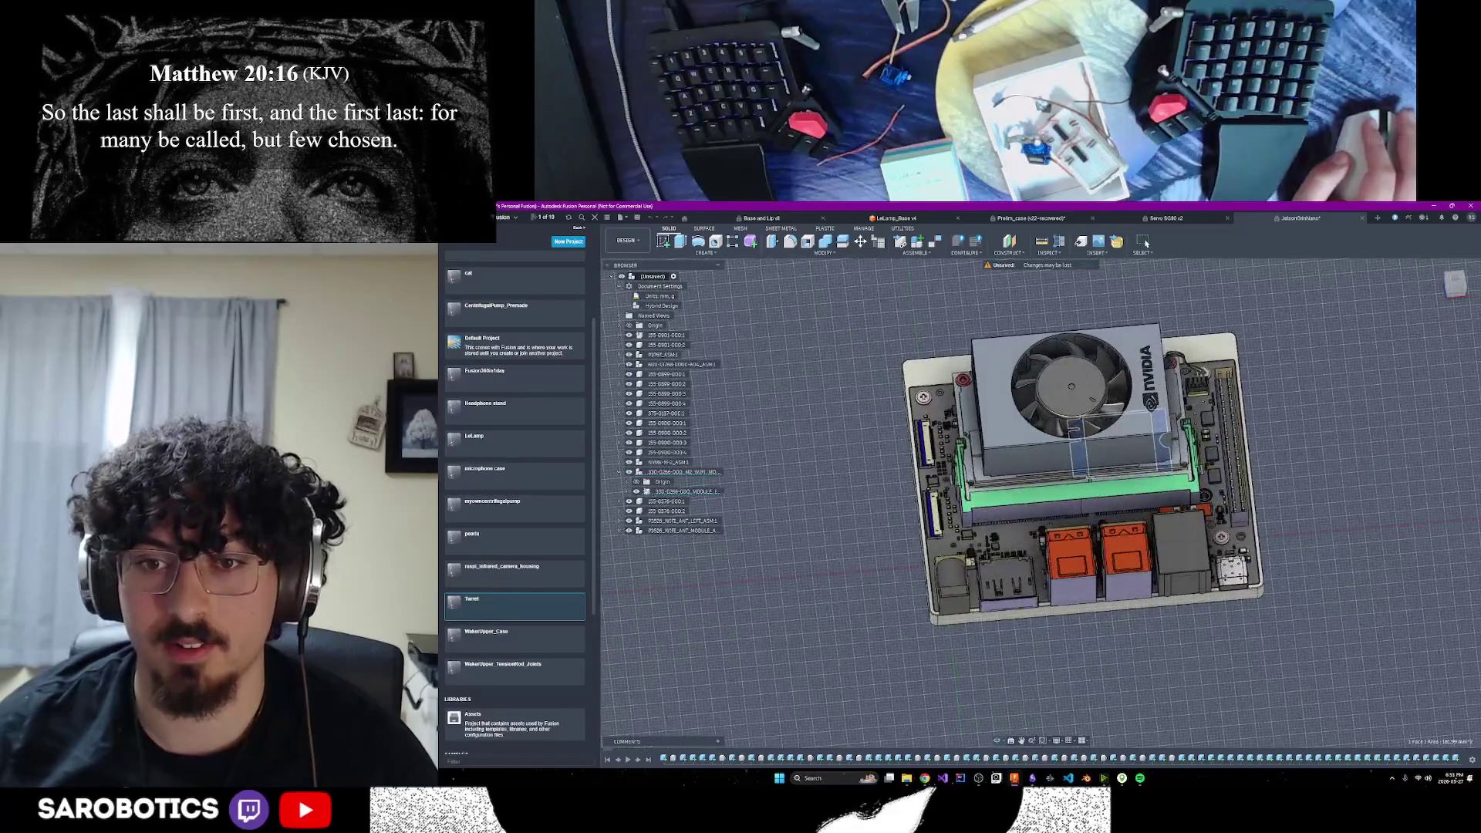
{"action": "right_click", "coordinate": [1001, 521]}
{"action": "key", "text": "Escape"}
{"action": "scroll", "coordinate": [834, 524], "scroll_direction": "down", "scroll_amount": 3}
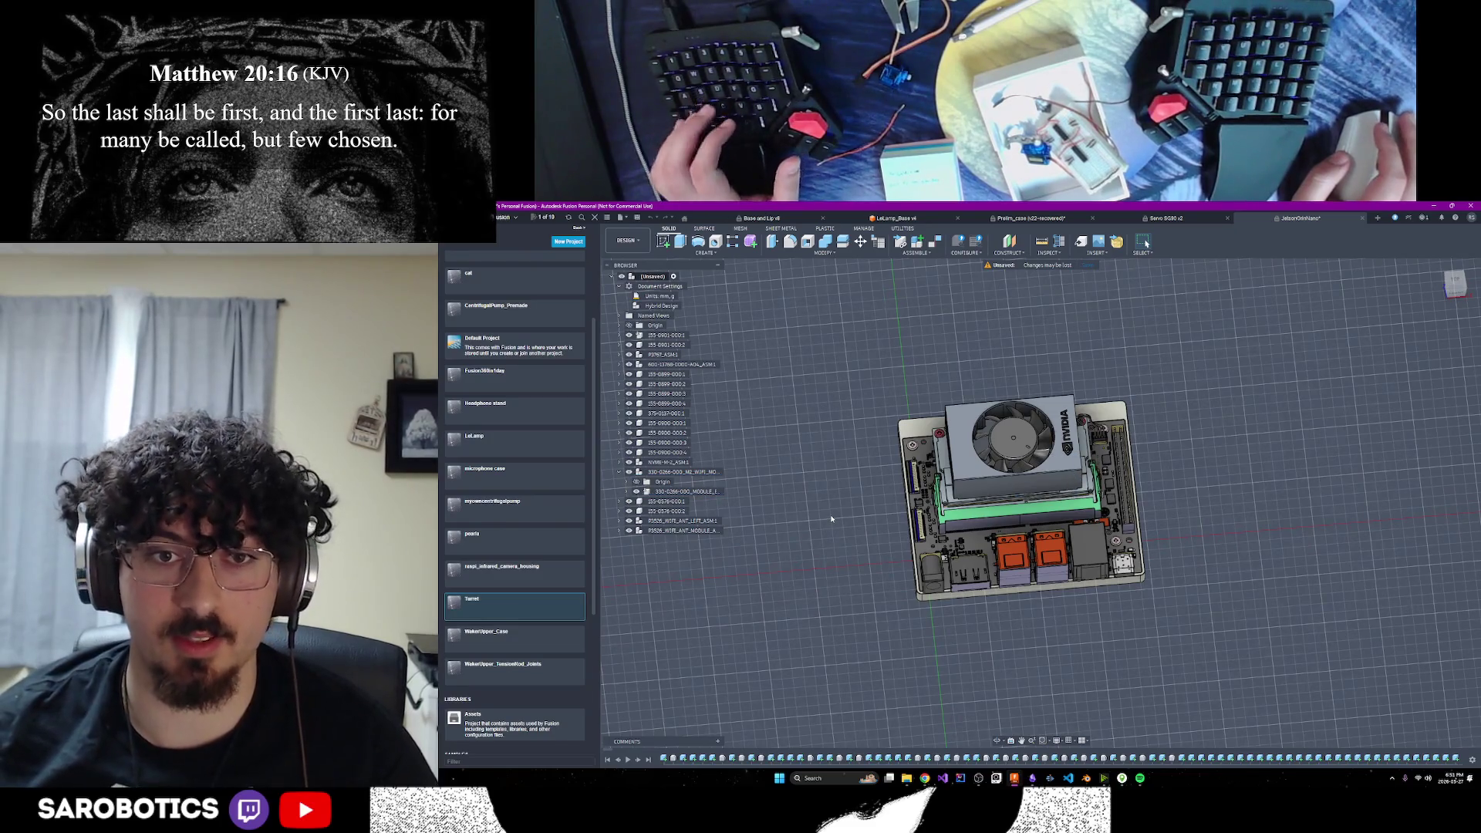
Save the design as JetsonOrinNano_model in the LeLamp project
{"action": "key", "text": "ctrl+s"}
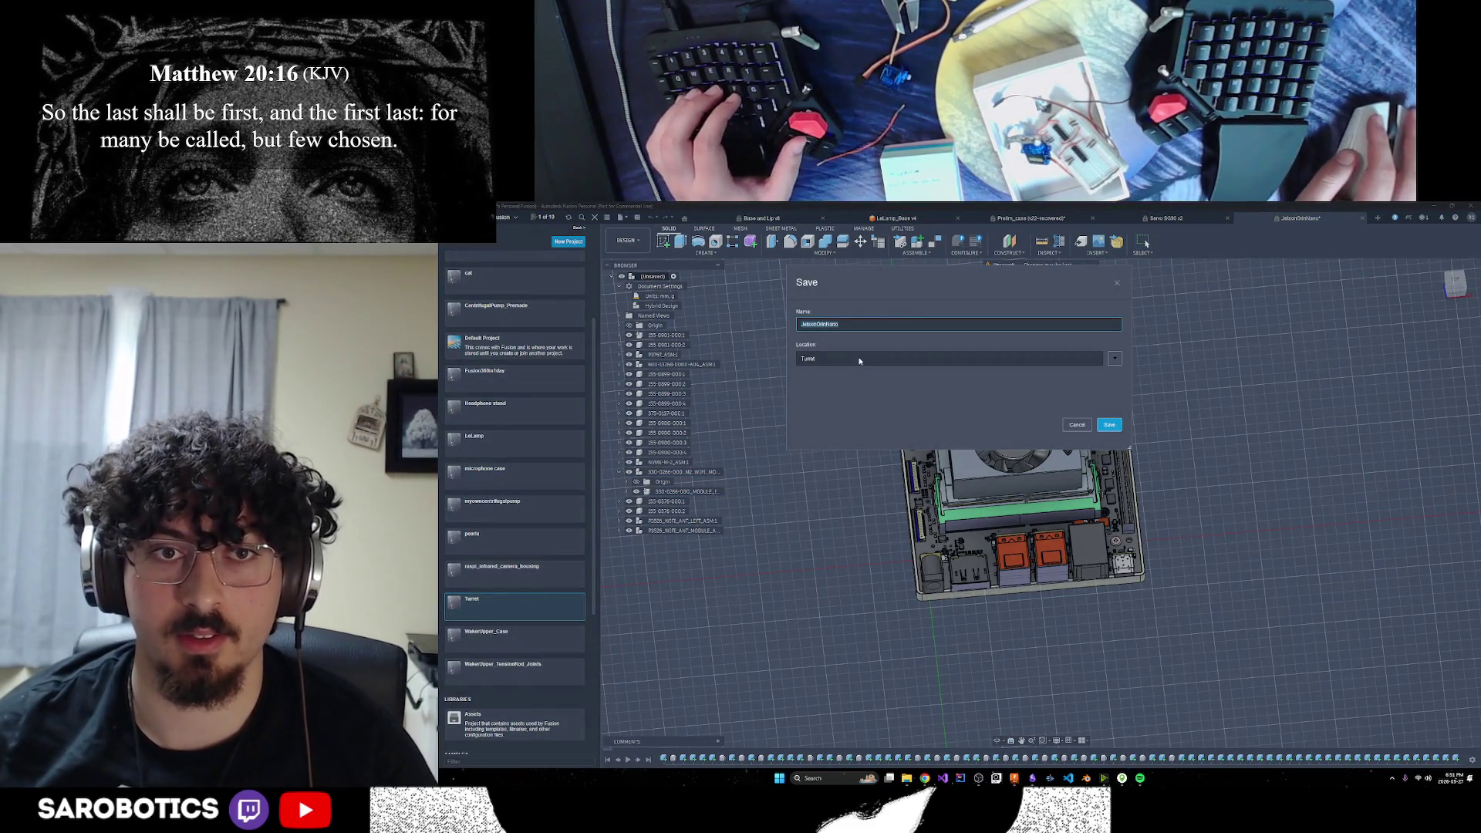
{"action": "left_click", "coordinate": [1113, 360]}
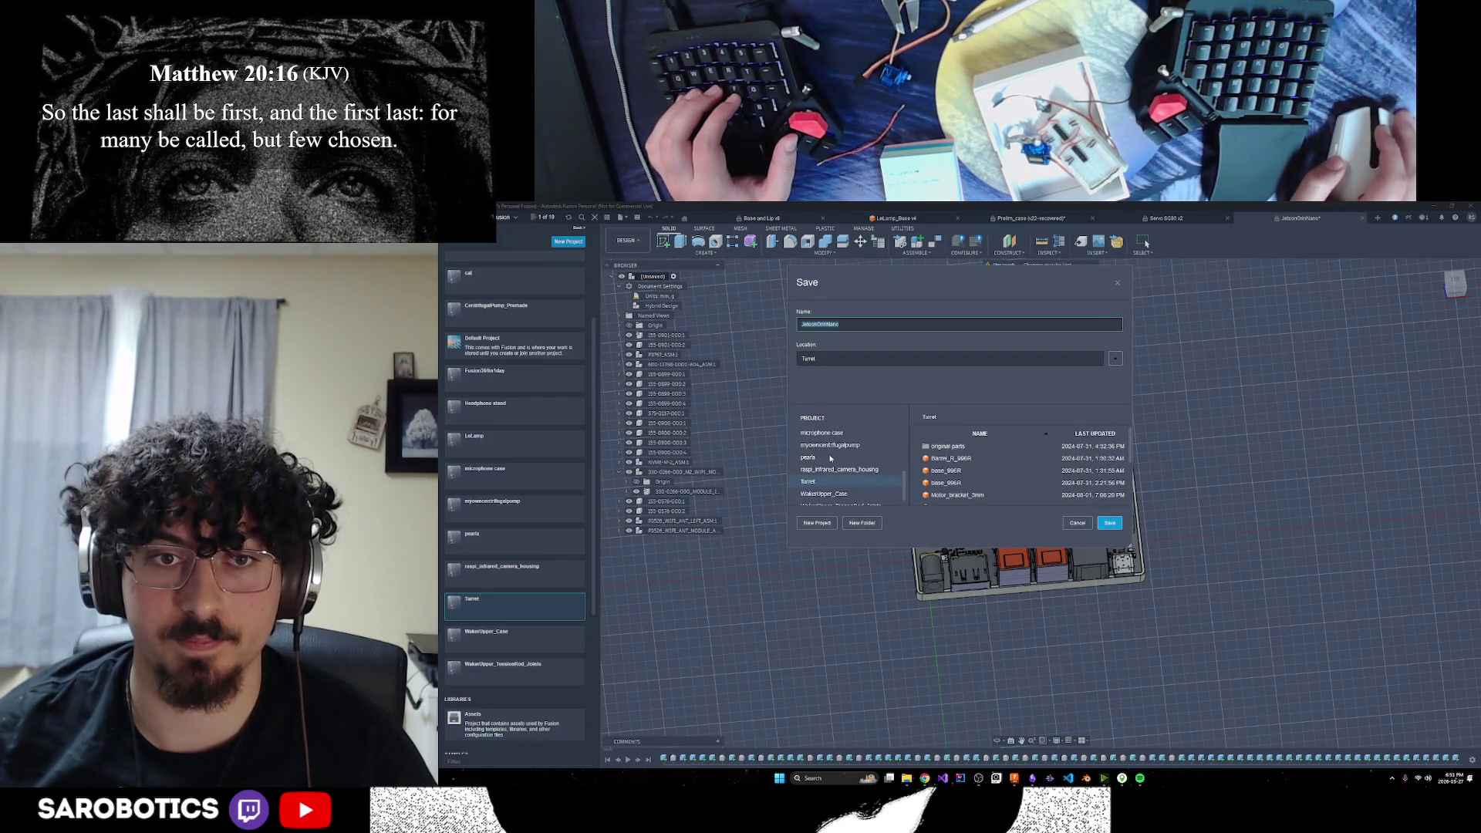
{"action": "left_click", "coordinate": [819, 494]}
{"action": "scroll", "coordinate": [812, 461], "scroll_direction": "up", "scroll_amount": 1}
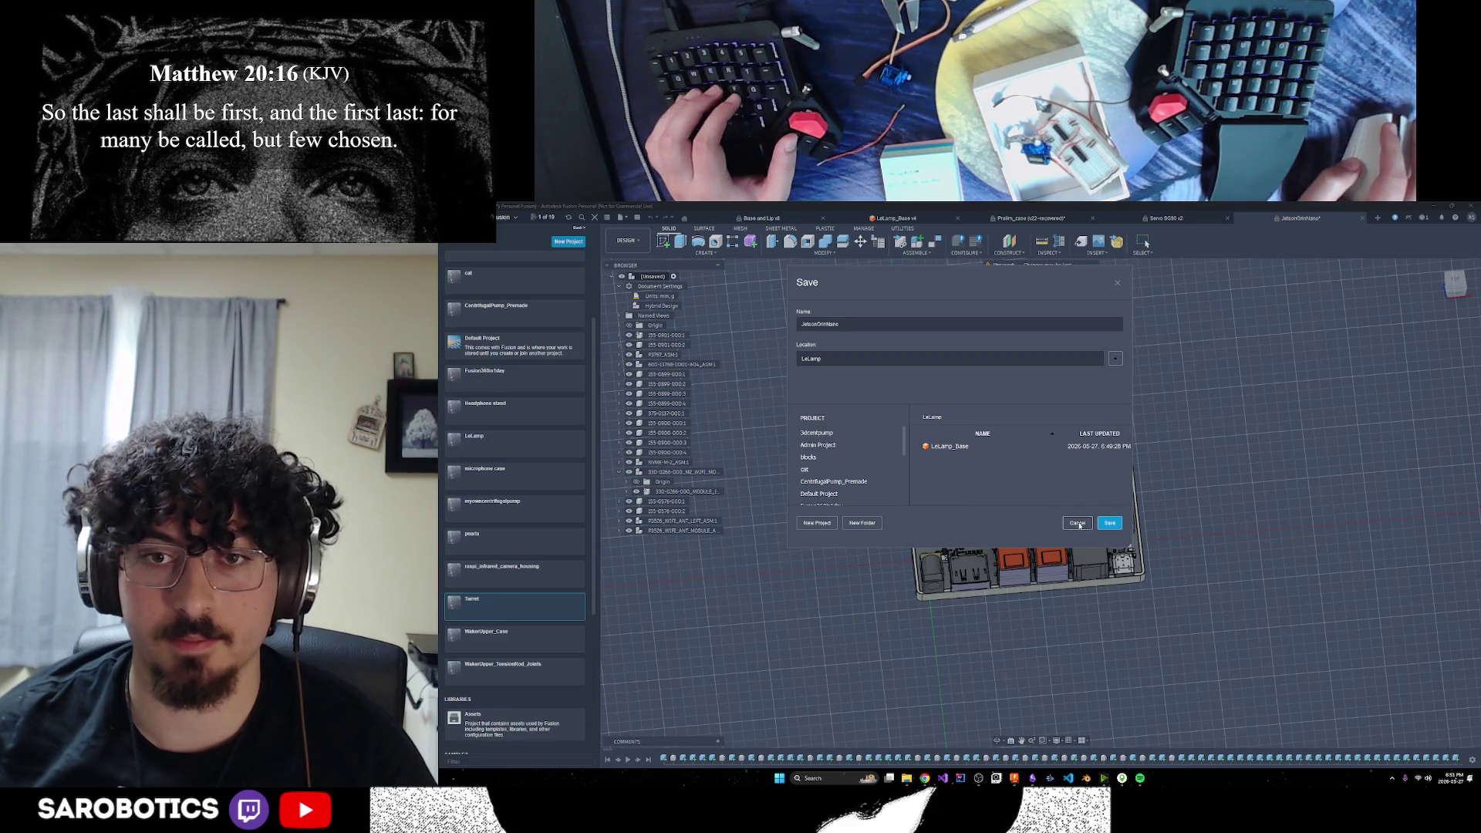
{"action": "left_click", "coordinate": [887, 325]}
{"action": "type", "text": "_model"}
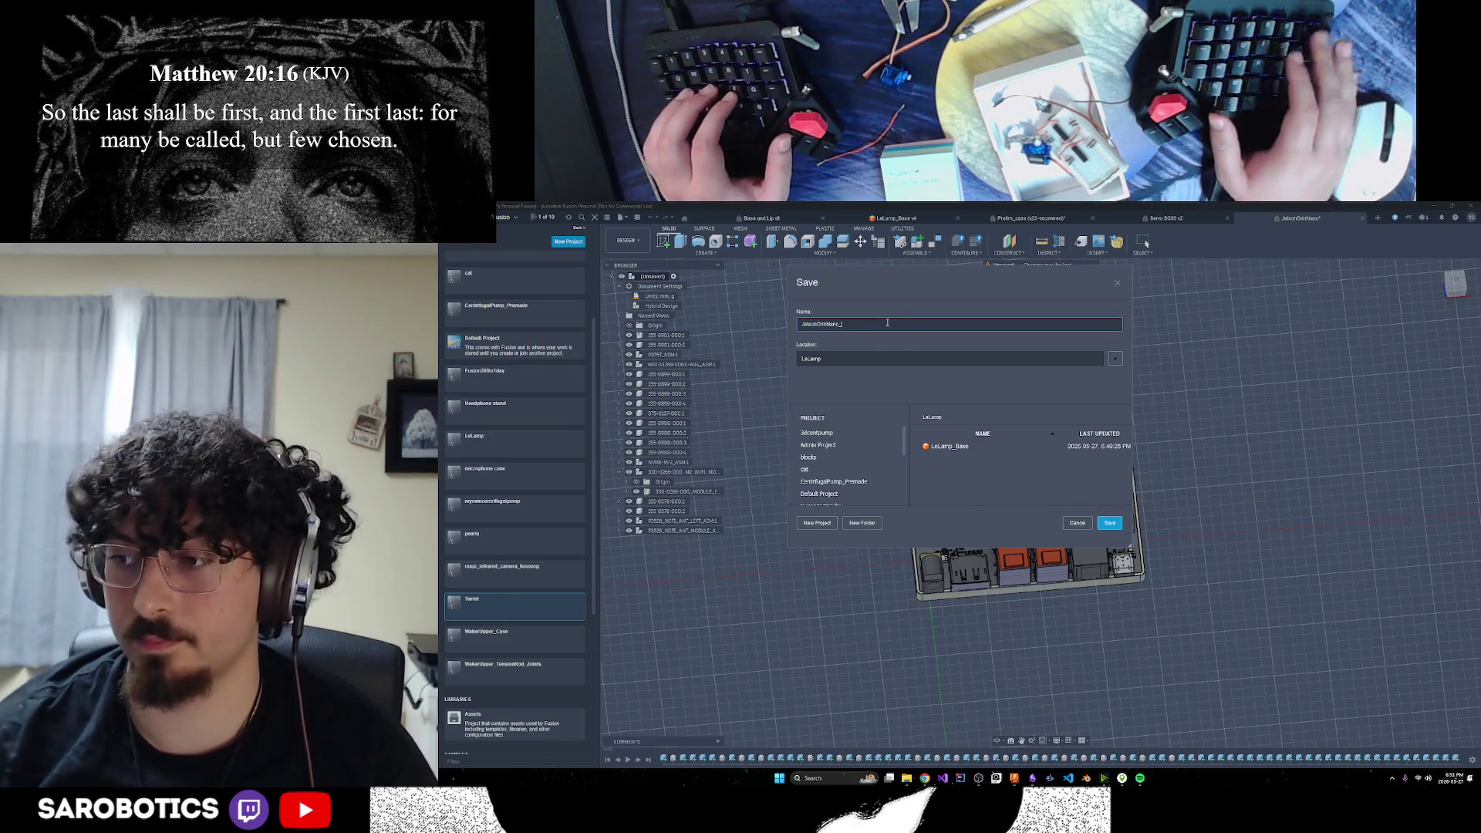
{"action": "key", "text": "Return"}
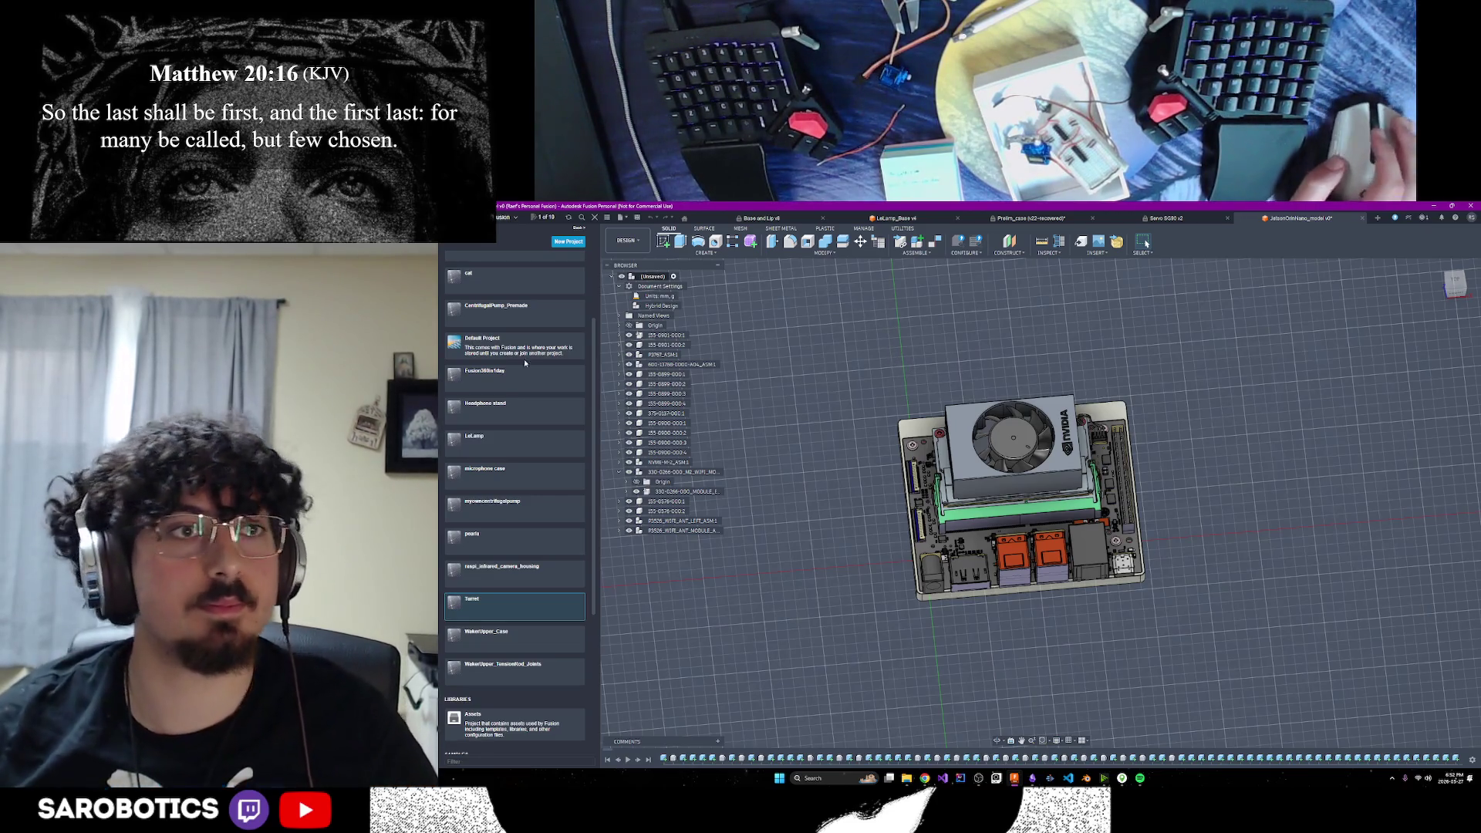
Show the LeLamp project's file list in the Data Panel and orbit the board
{"action": "scroll", "coordinate": [525, 370], "scroll_direction": "up", "scroll_amount": 2}
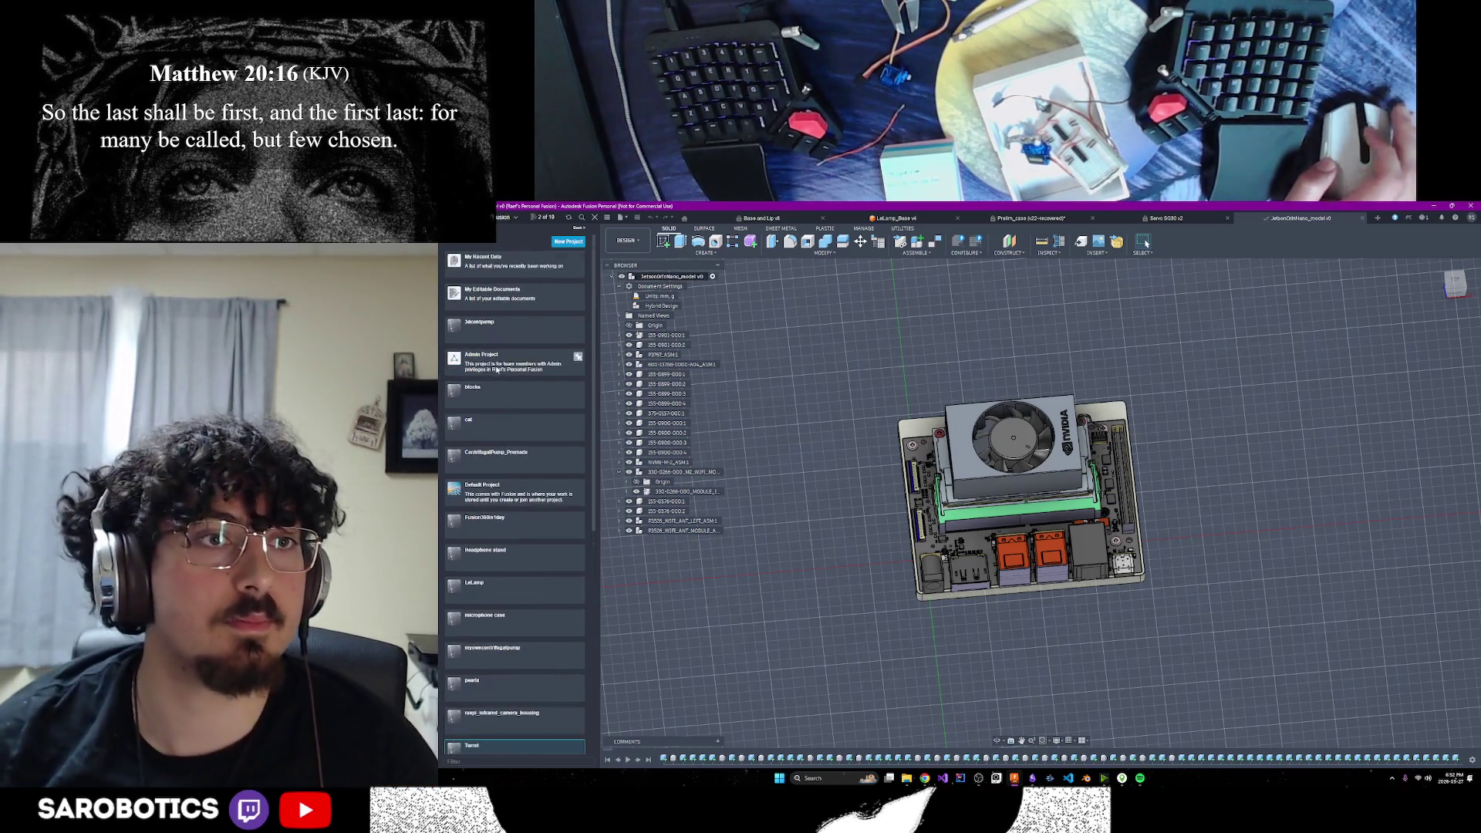
{"action": "left_click", "coordinate": [505, 585]}
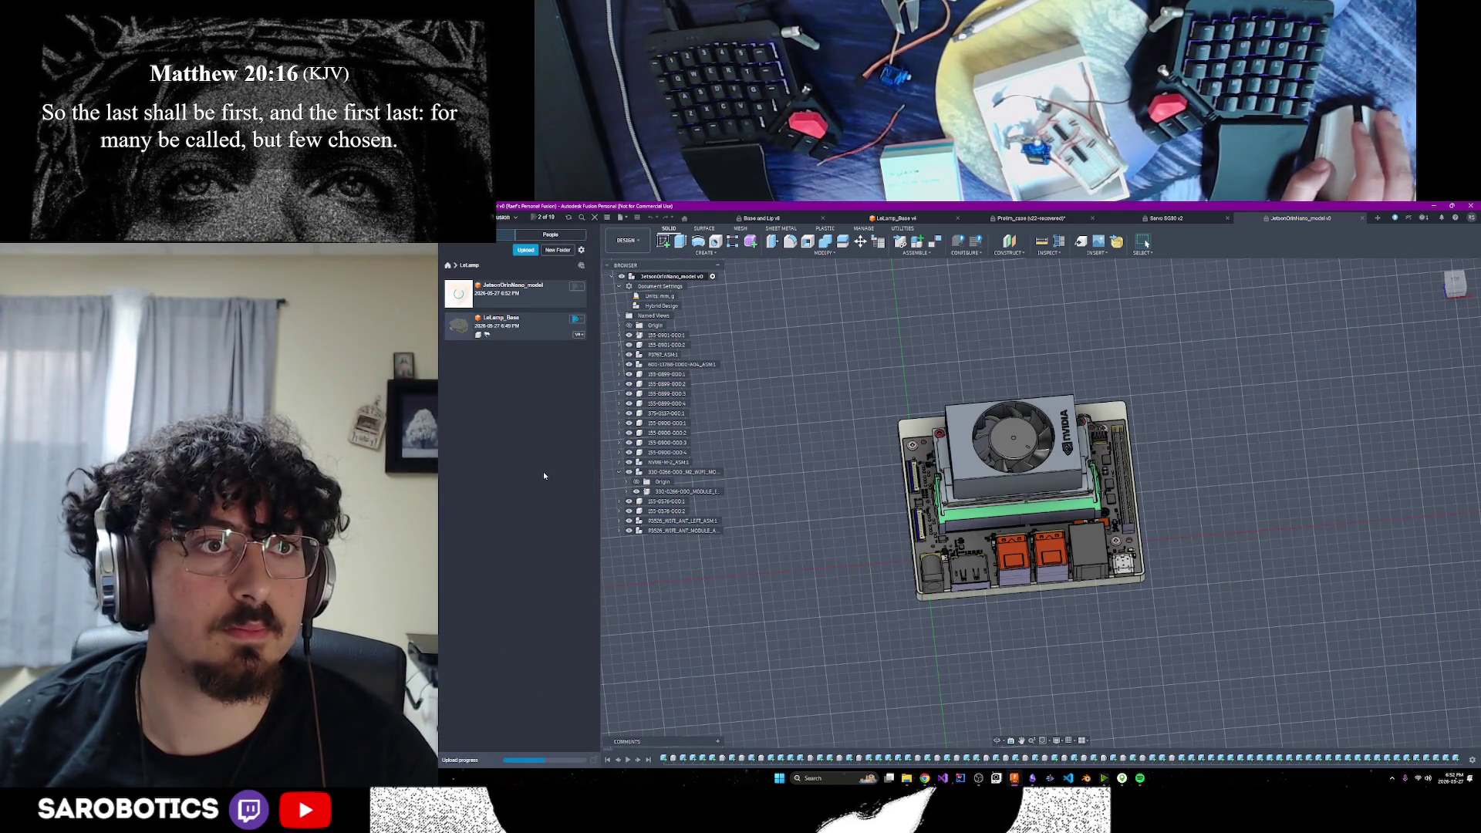
{"action": "scroll", "coordinate": [919, 499], "scroll_direction": "up", "scroll_amount": 2}
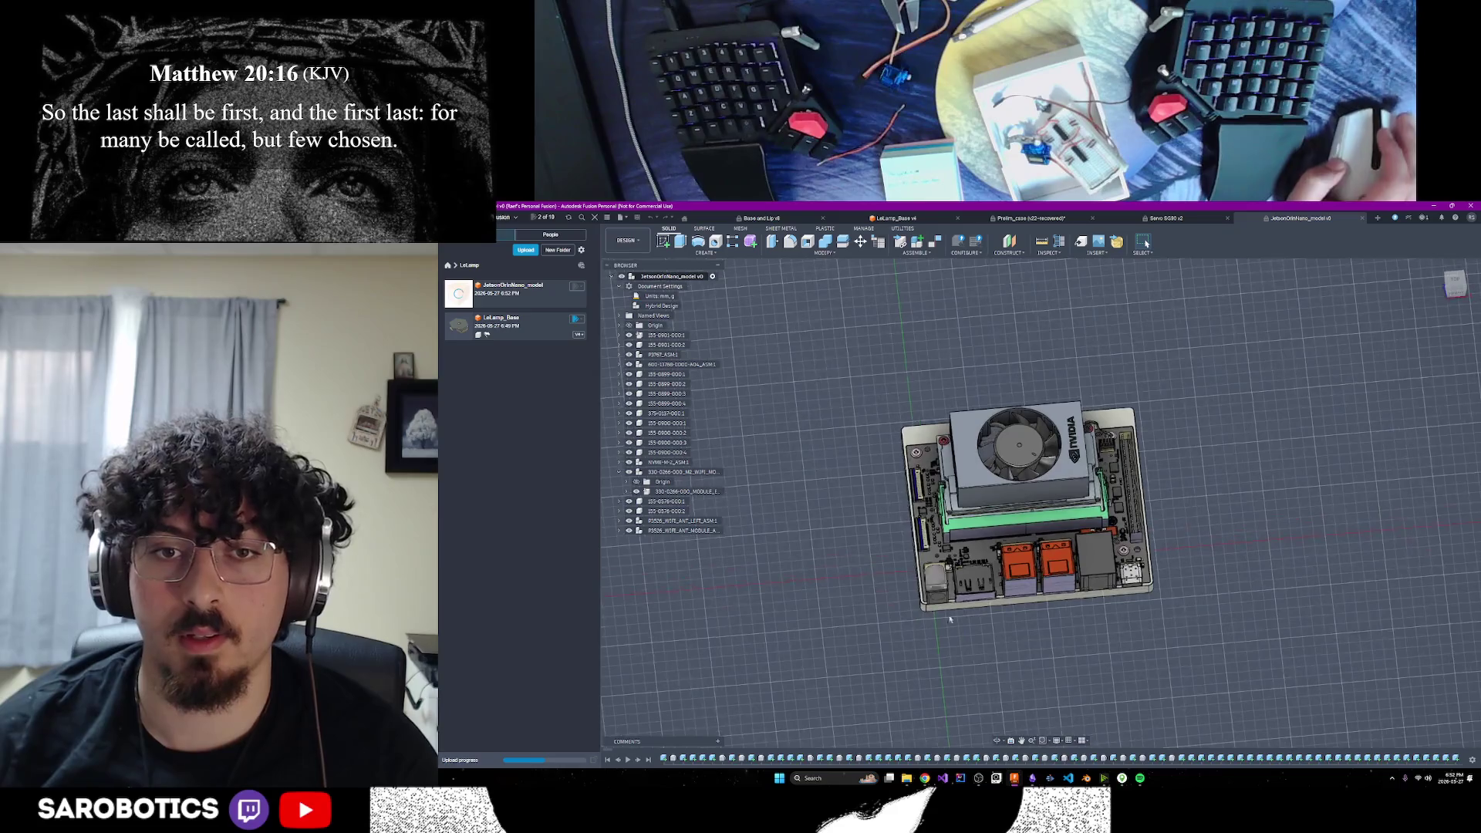
{"action": "mouse_move", "coordinate": [1061, 586]}
{"action": "middle_mouse_down", "text": "shift"}
{"action": "mouse_move", "coordinate": [1068, 722]}
{"action": "mouse_move", "coordinate": [1079, 617]}
{"action": "mouse_move", "coordinate": [1079, 652]}
{"action": "middle_mouse_up", "text": "shift"}
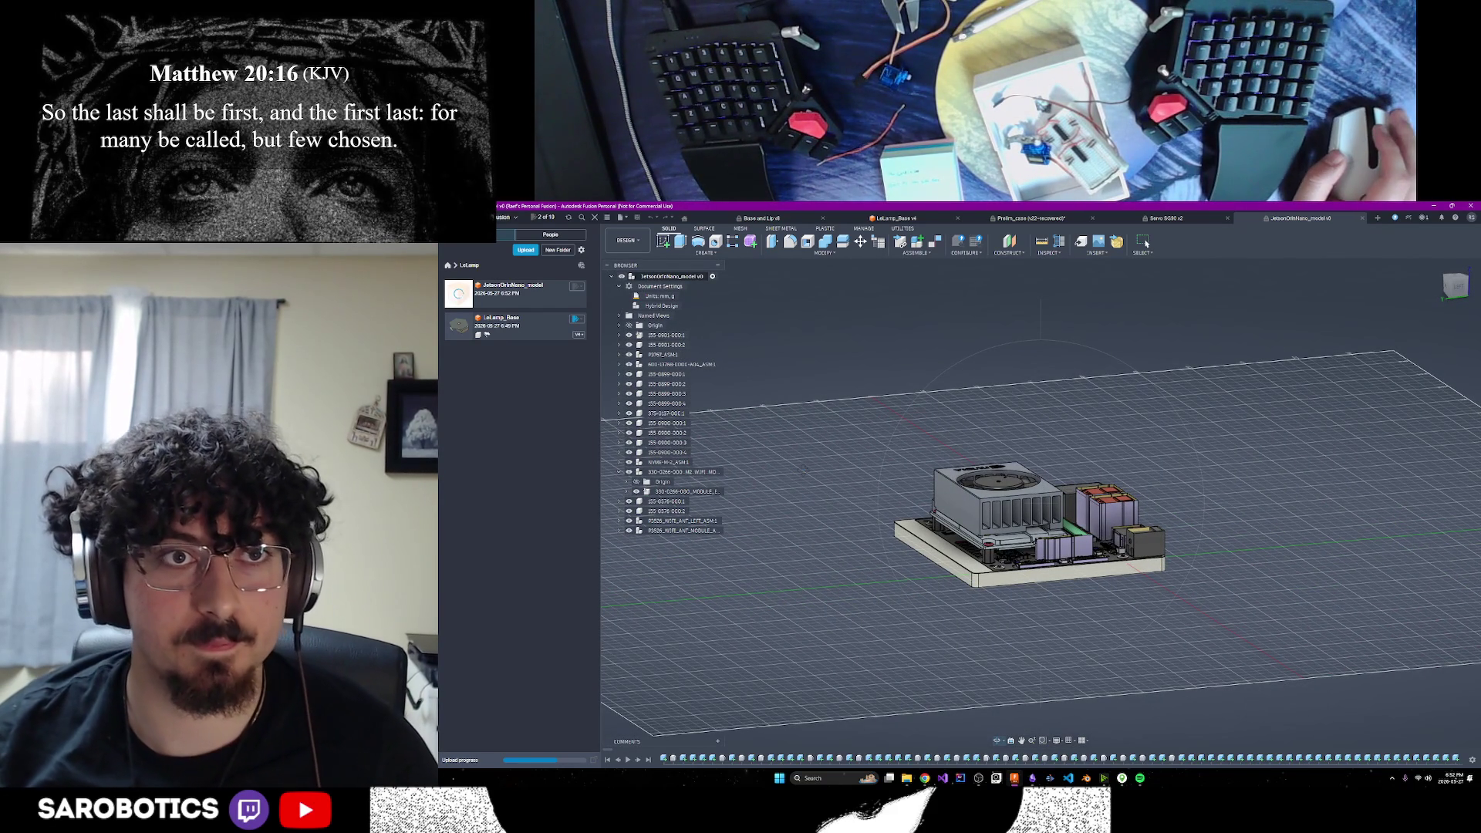
{"action": "scroll", "coordinate": [1003, 524], "scroll_direction": "down", "scroll_amount": 2}
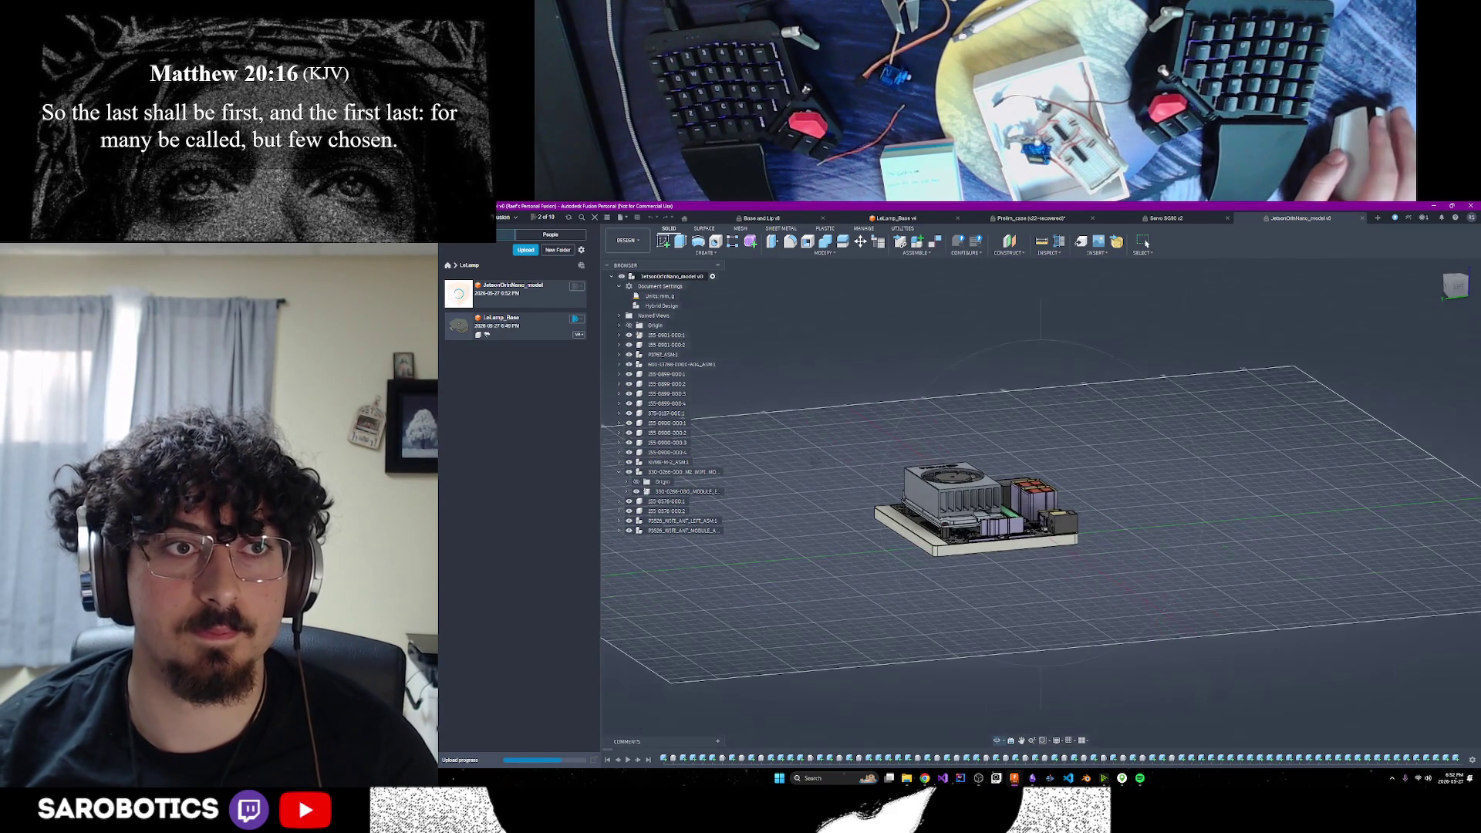
{"action": "scroll", "coordinate": [1041, 525], "scroll_direction": "down", "scroll_amount": 2}
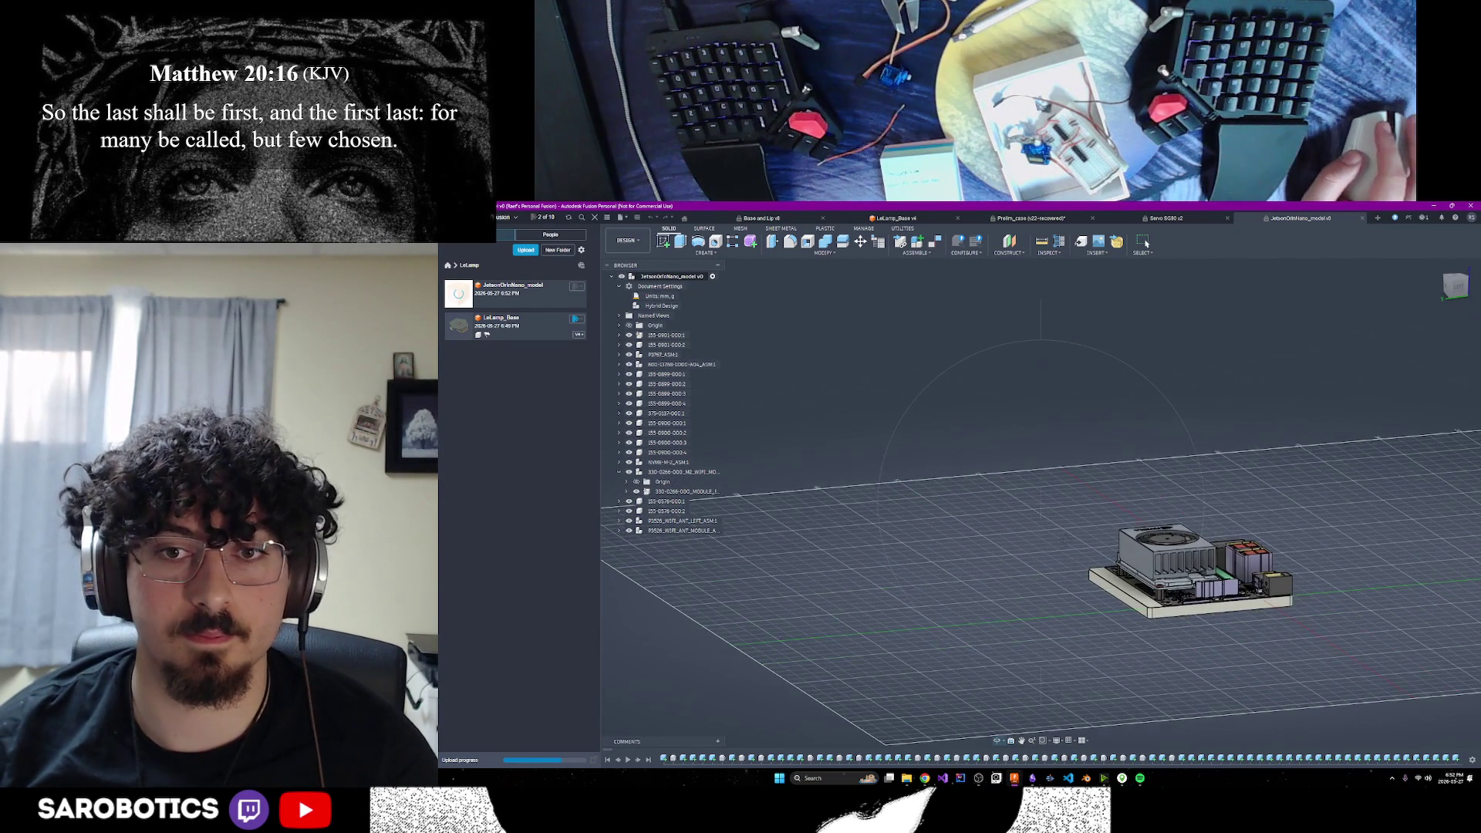
{"action": "scroll", "coordinate": [1118, 517], "scroll_direction": "up", "scroll_amount": 2}
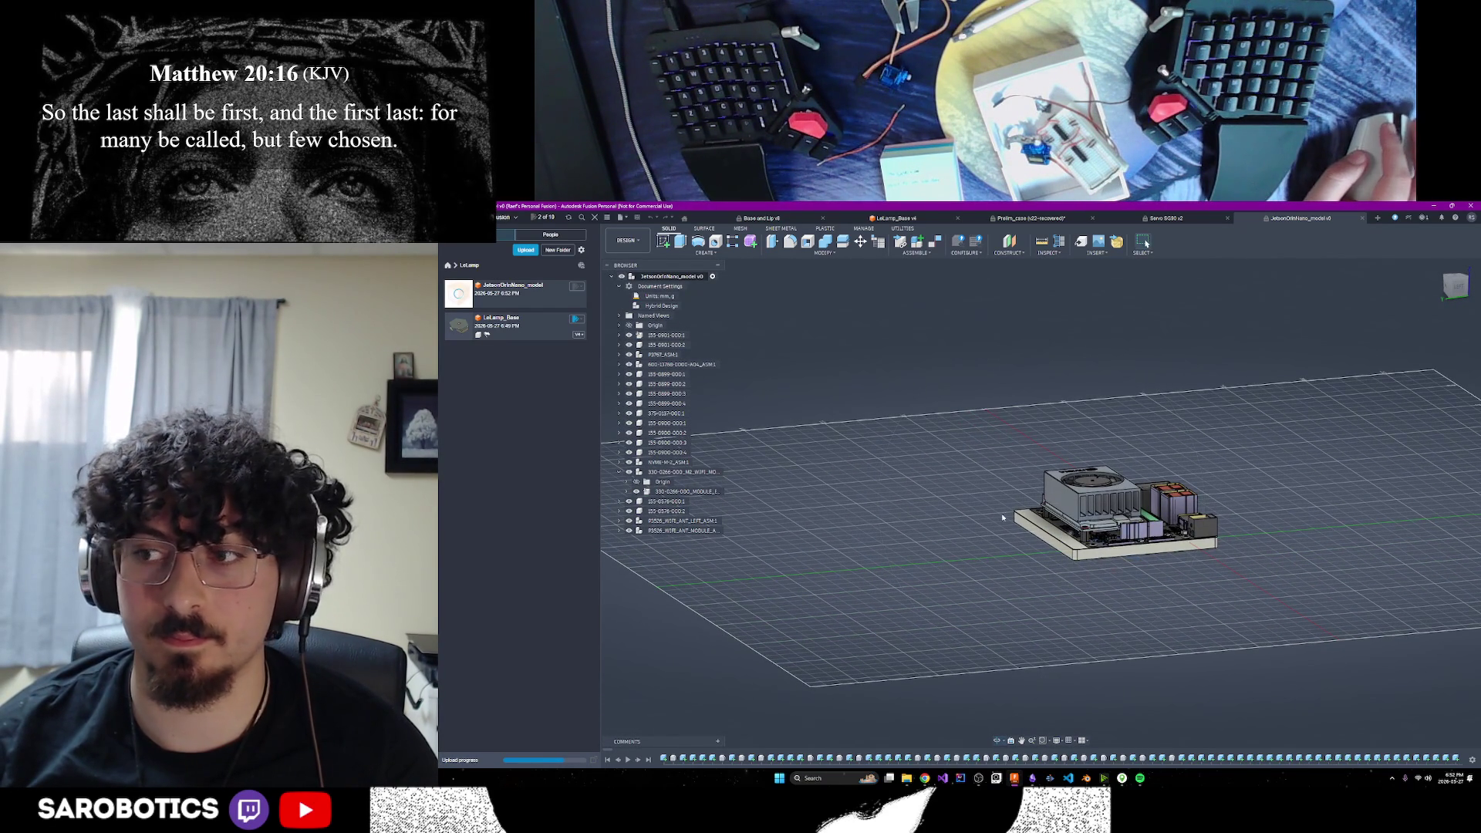
{"action": "left_click", "coordinate": [495, 326]}
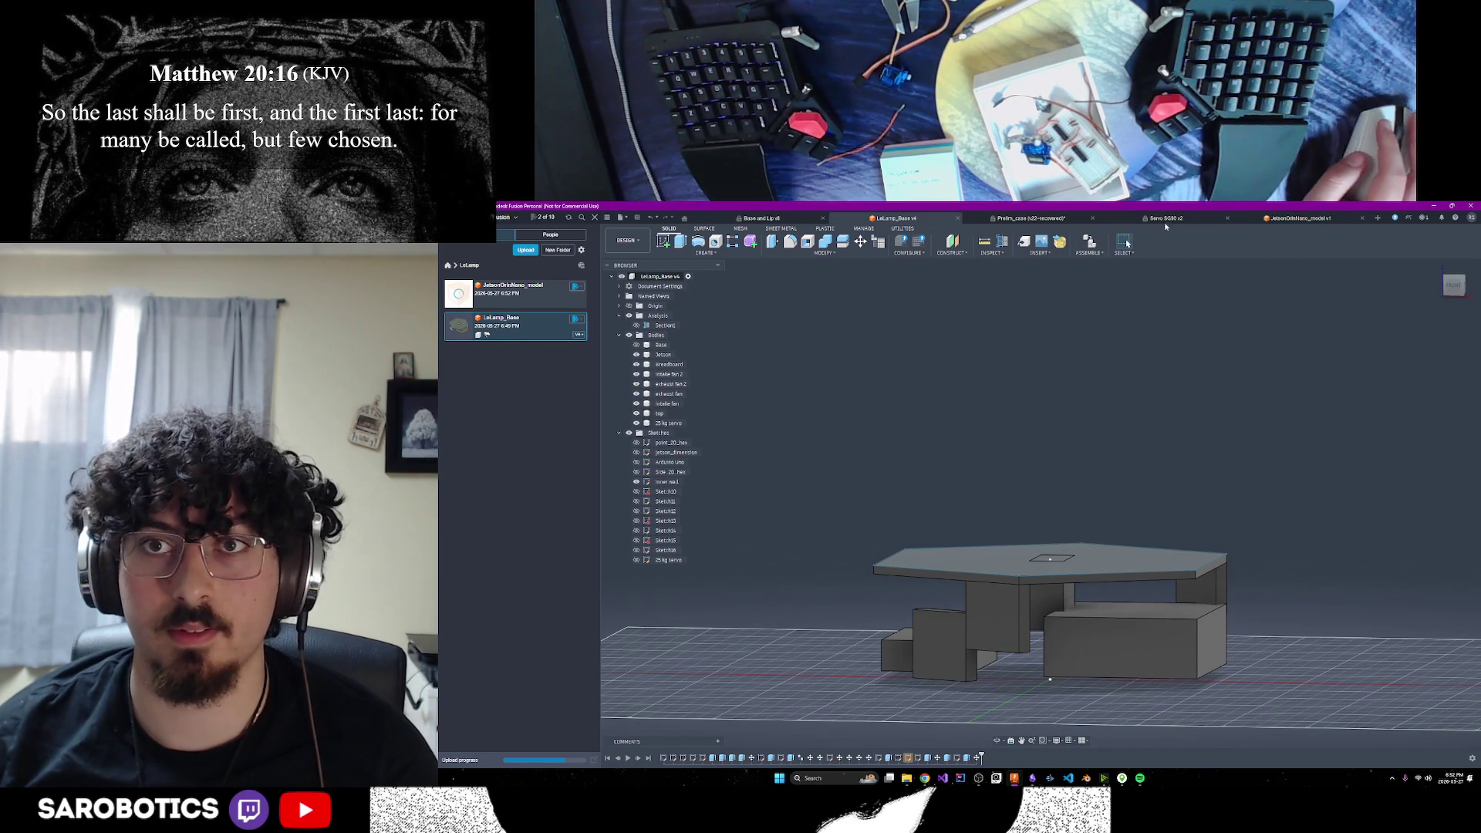
{"action": "left_click", "coordinate": [1093, 218]}
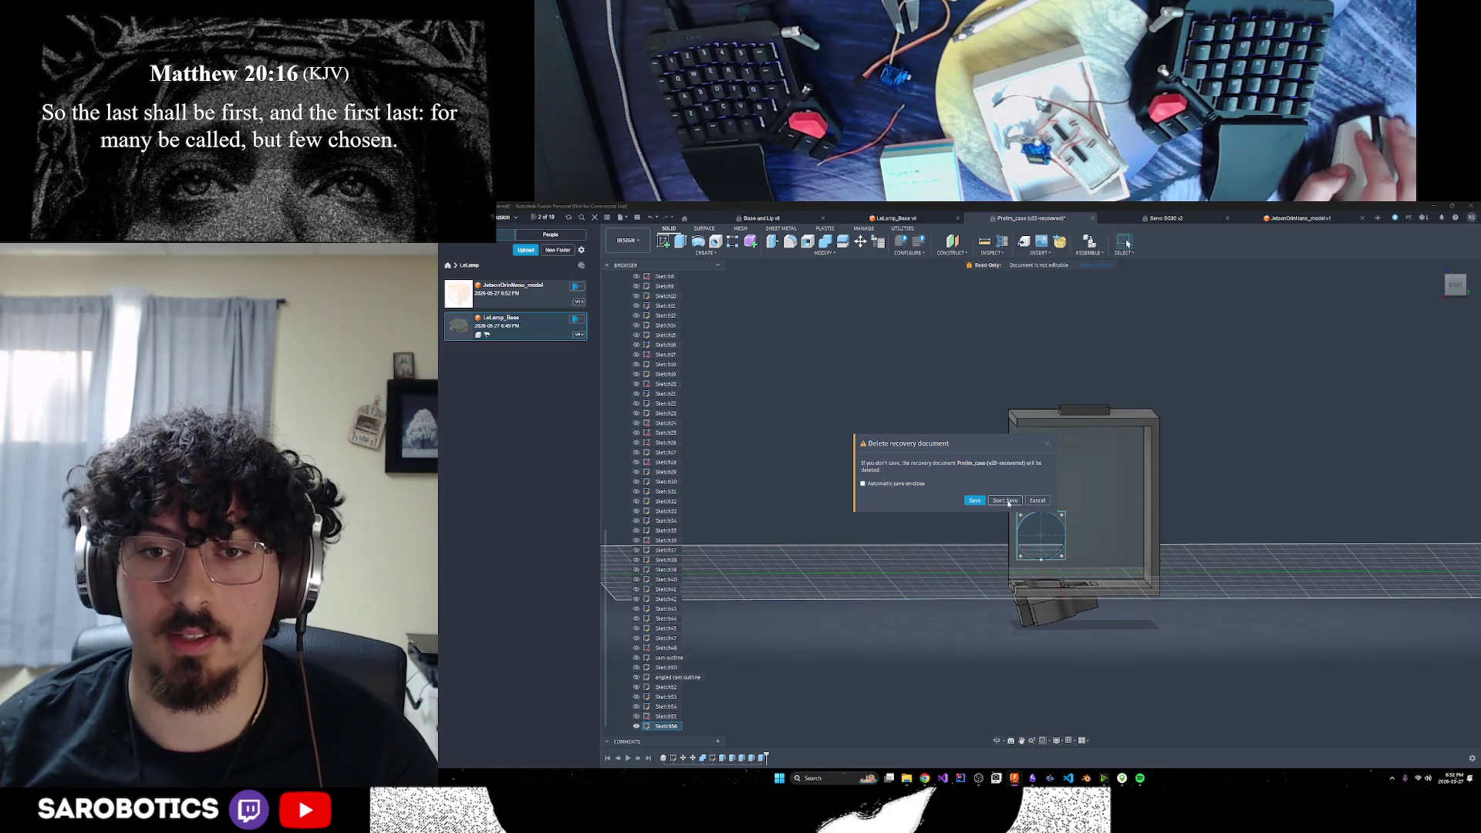
{"action": "left_click", "coordinate": [1002, 501]}
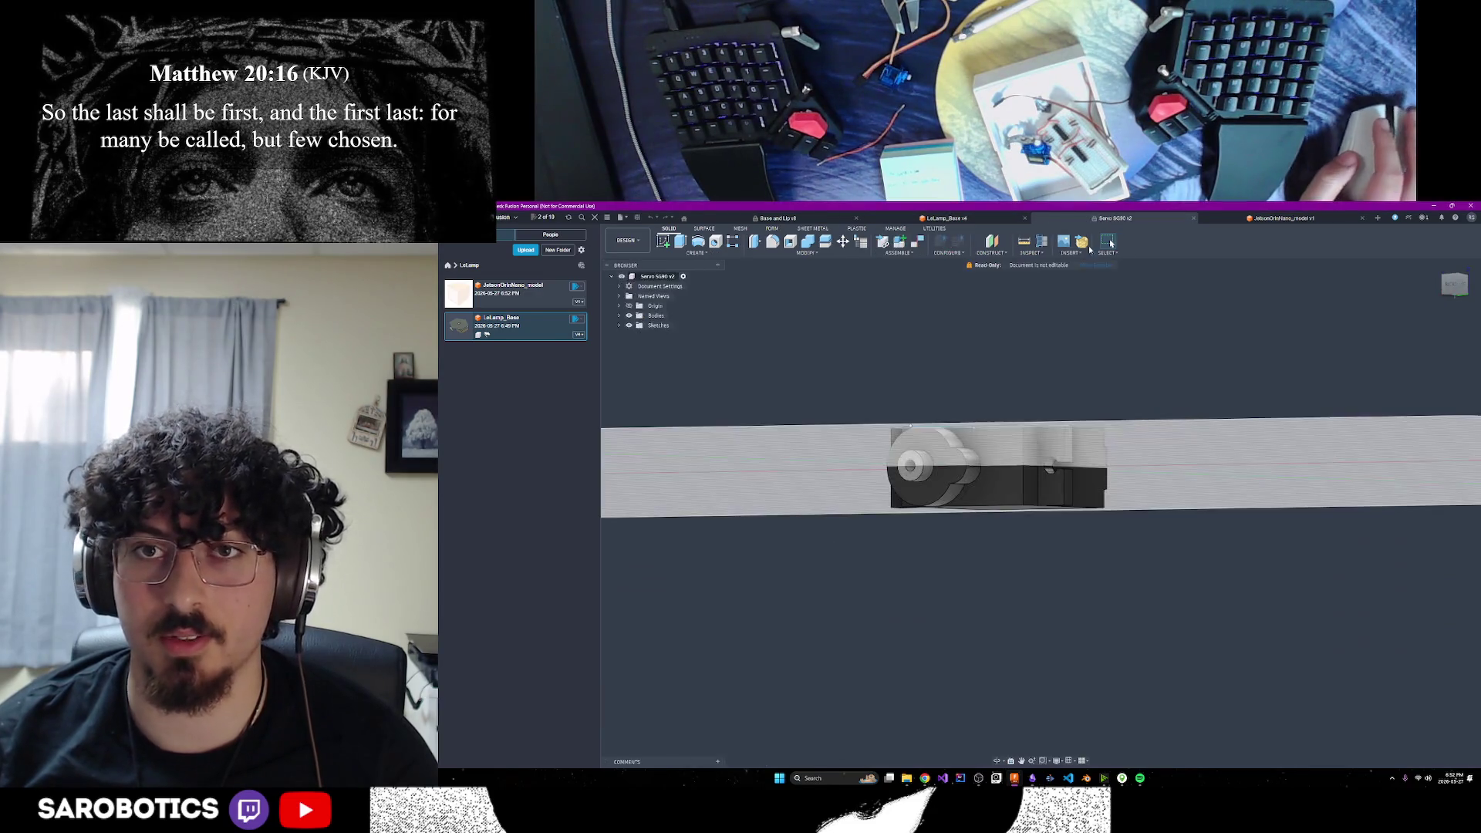
{"action": "left_click", "coordinate": [1194, 219]}
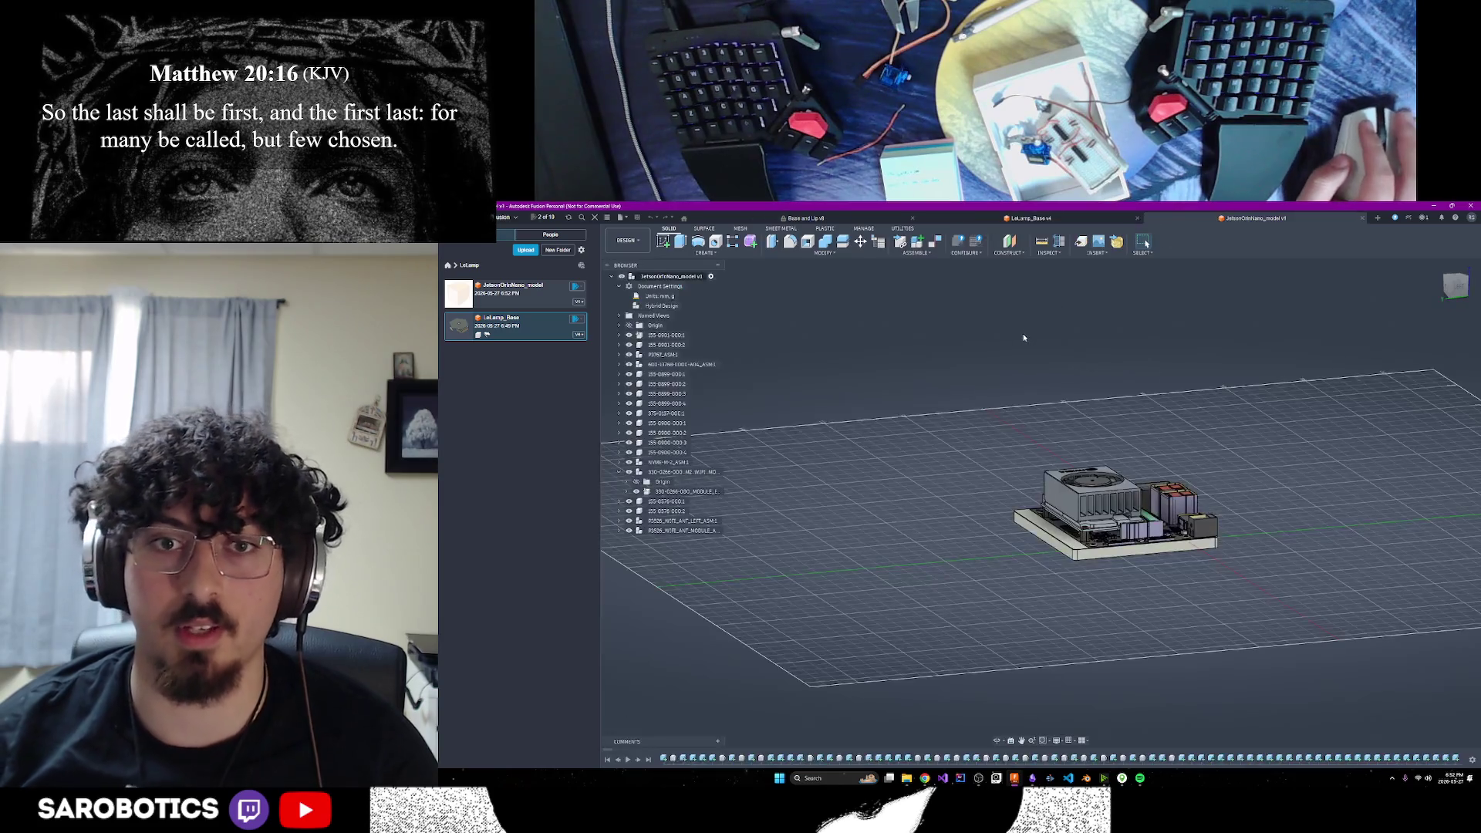
{"action": "key", "text": "F6"}
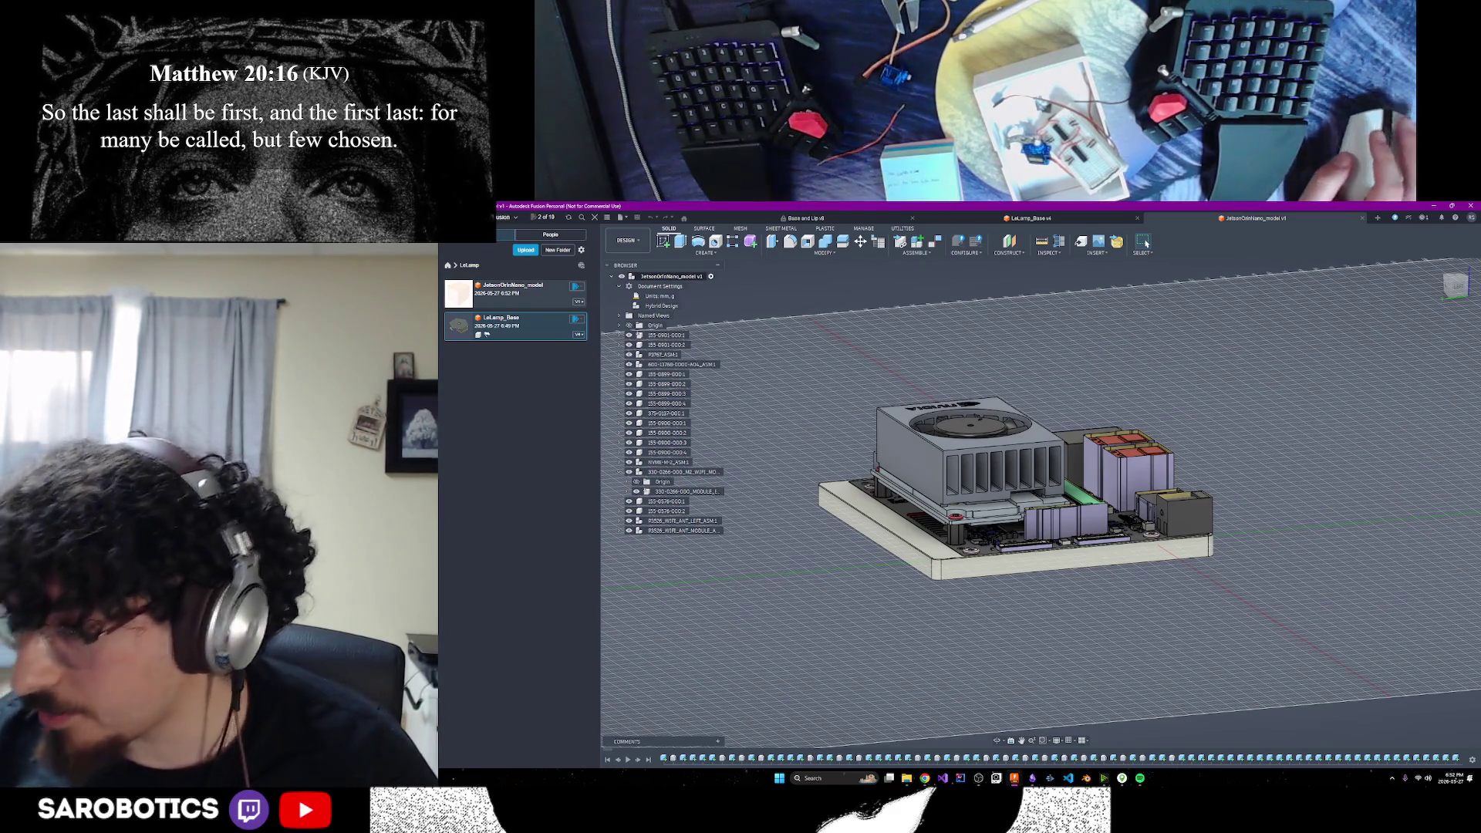
{"action": "mouse_move", "coordinate": [1001, 748]}
{"action": "middle_mouse_down", "text": "shift"}
{"action": "mouse_move", "coordinate": [1003, 695]}
{"action": "mouse_move", "coordinate": [1003, 764]}
{"action": "mouse_move", "coordinate": [964, 753]}
{"action": "middle_mouse_up", "text": "shift"}
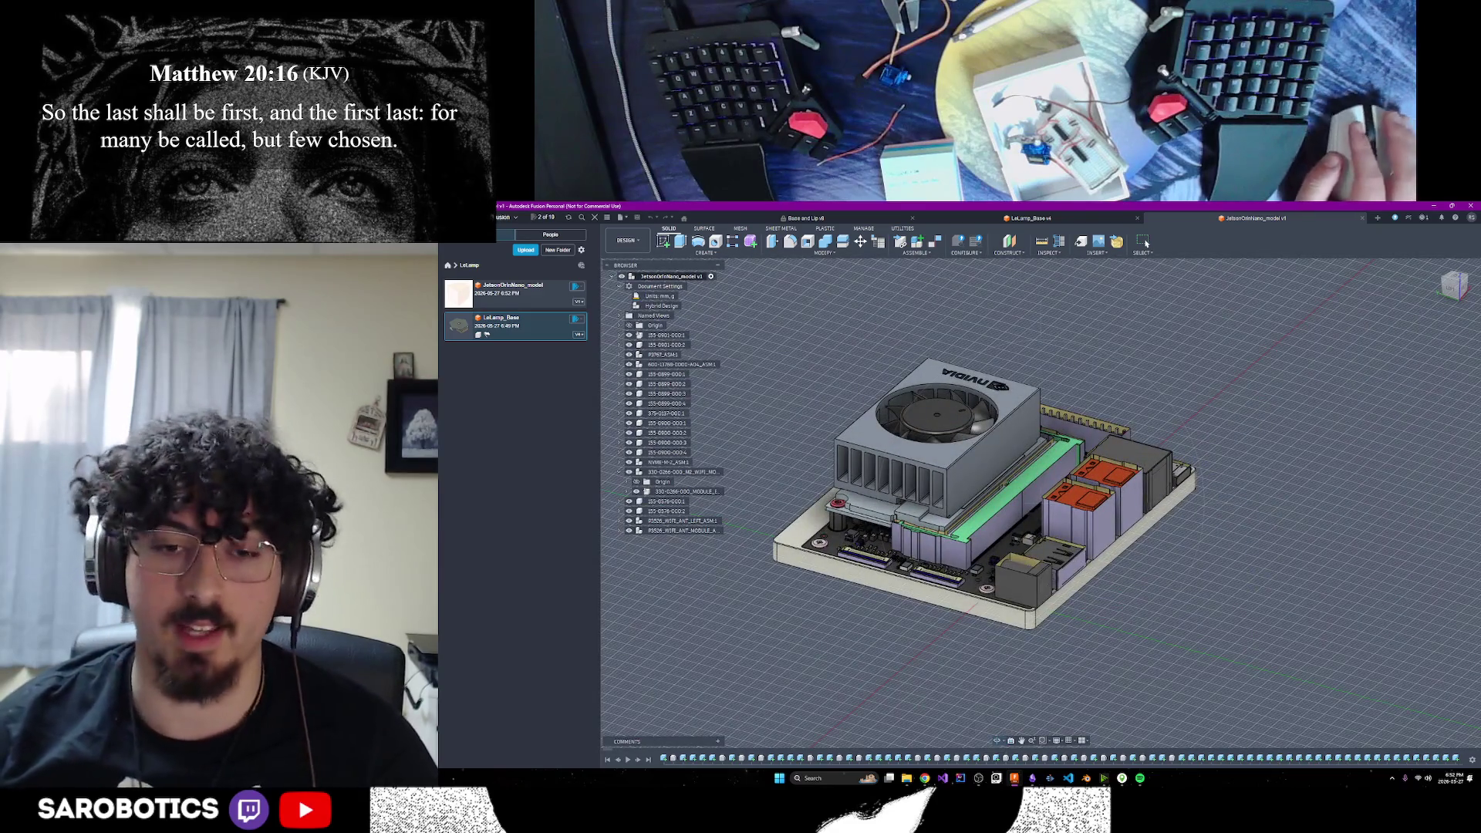
{"action": "mouse_move", "coordinate": [925, 778]}
{"action": "left_click", "coordinate": [1018, 730]}
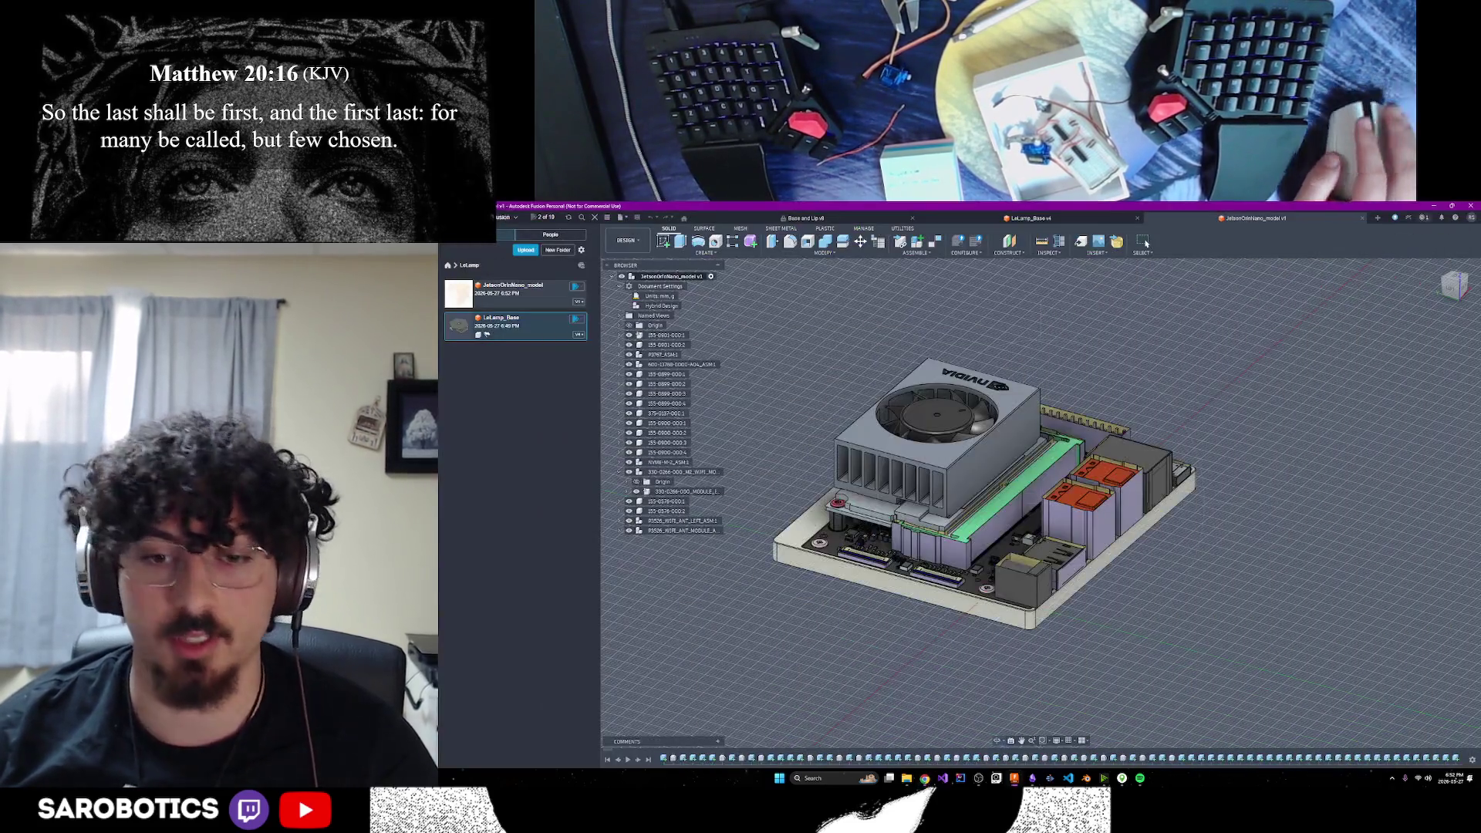
{"action": "mouse_move", "coordinate": [925, 778]}
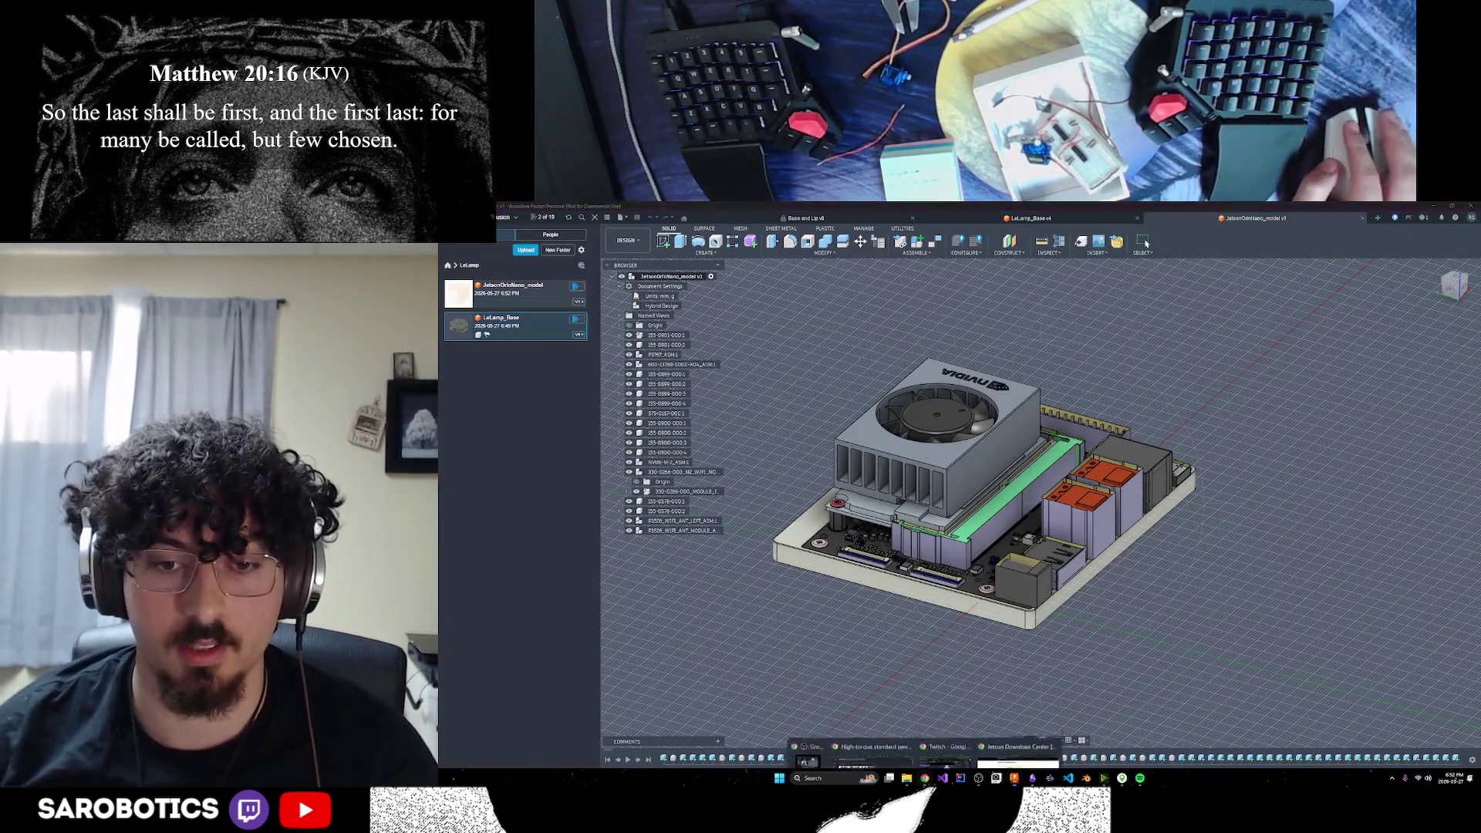
{"action": "left_click", "coordinate": [886, 752]}
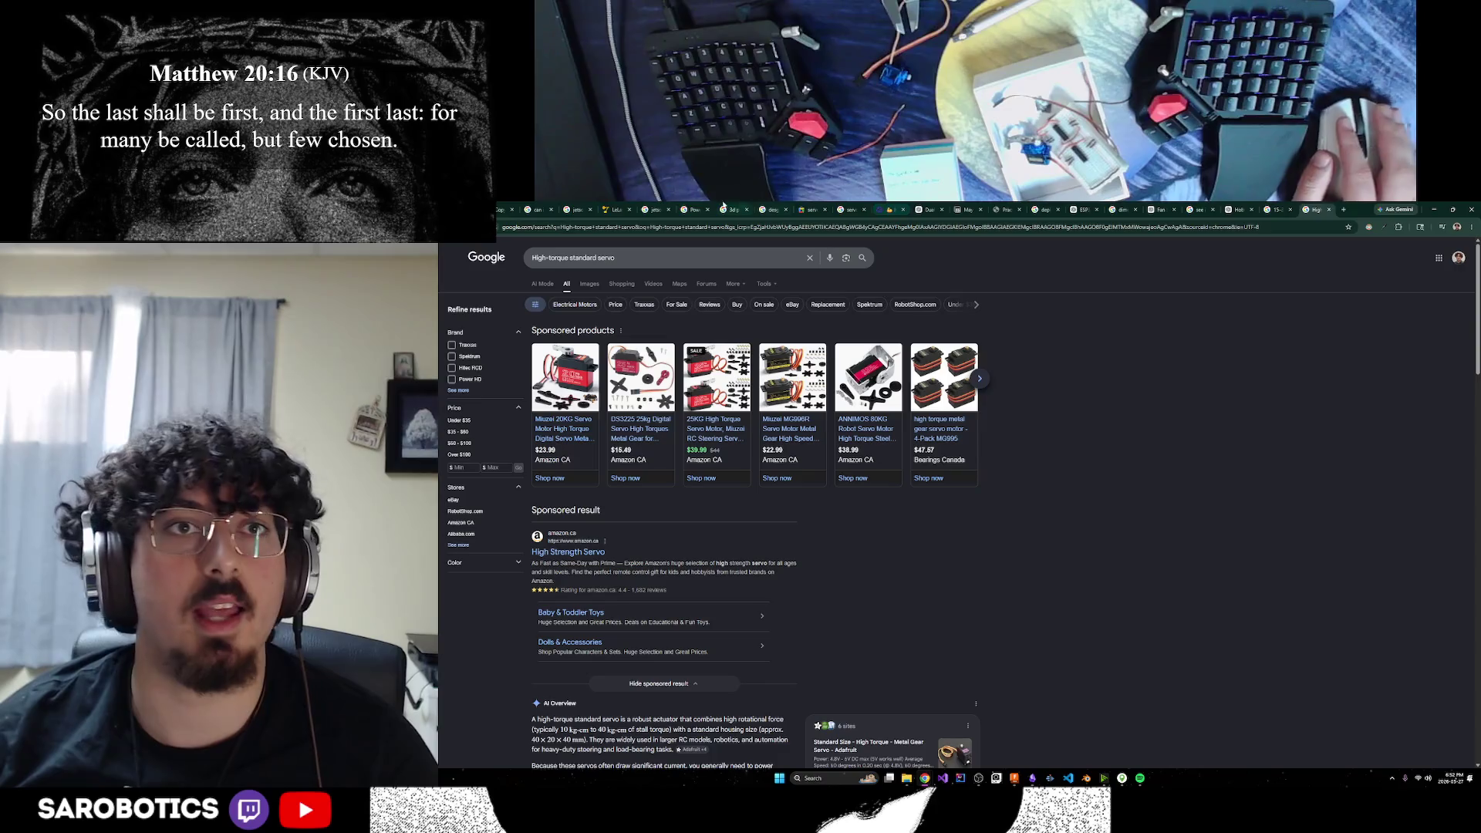
{"action": "left_click", "coordinate": [616, 209]}
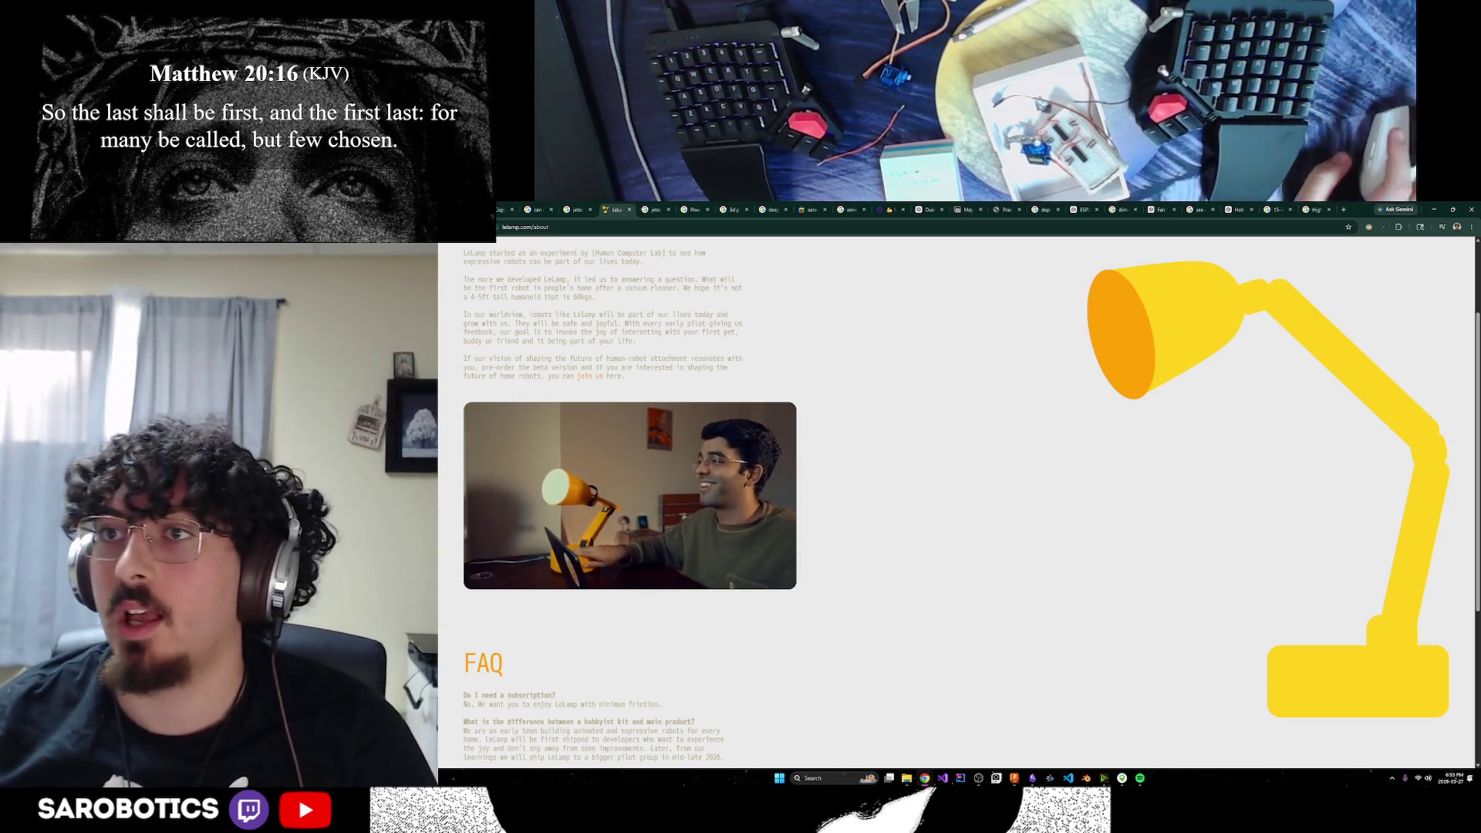
{"action": "key", "text": "alt+Tab"}
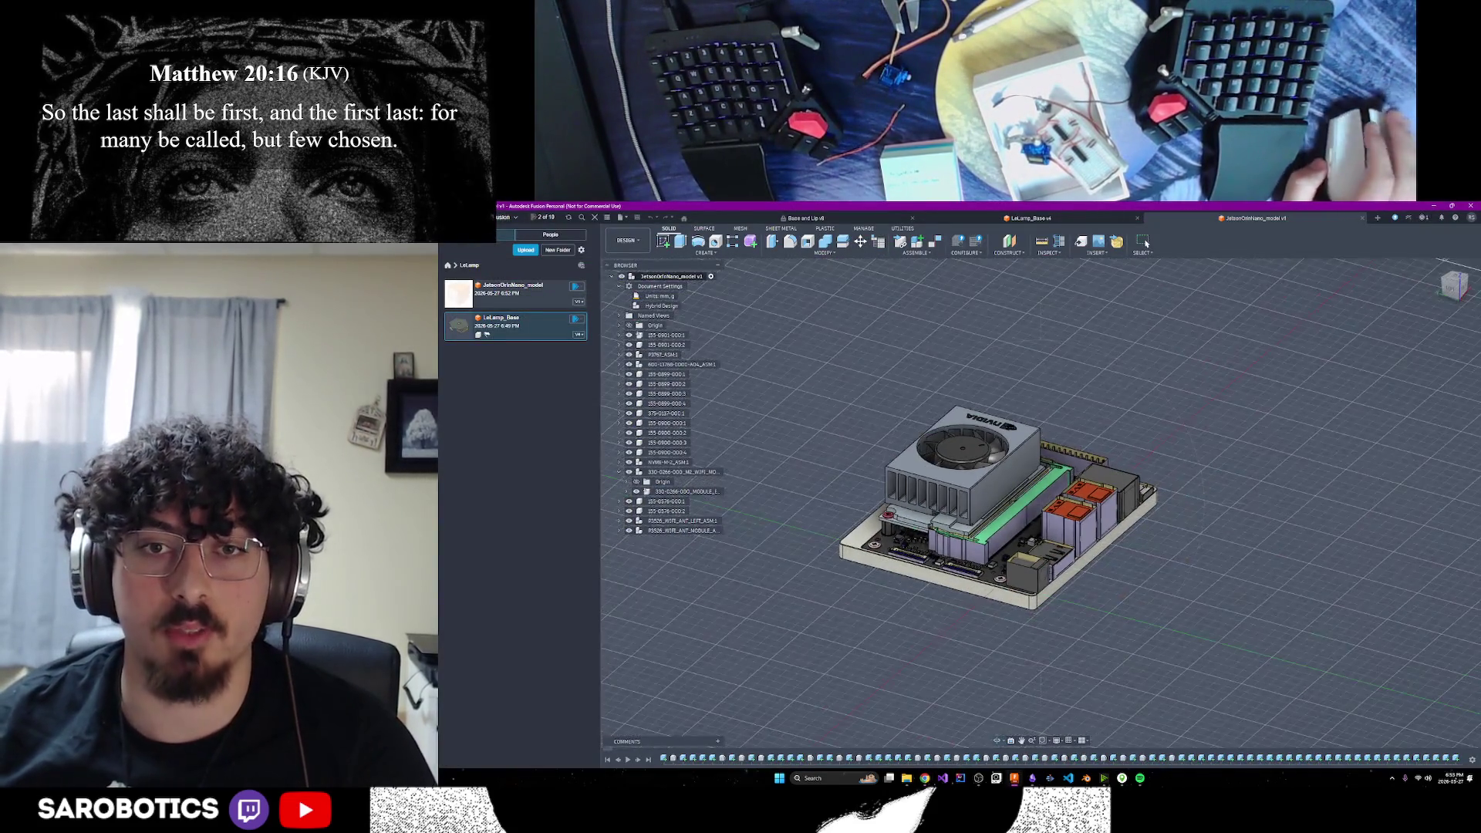
{"action": "left_click", "coordinate": [486, 293]}
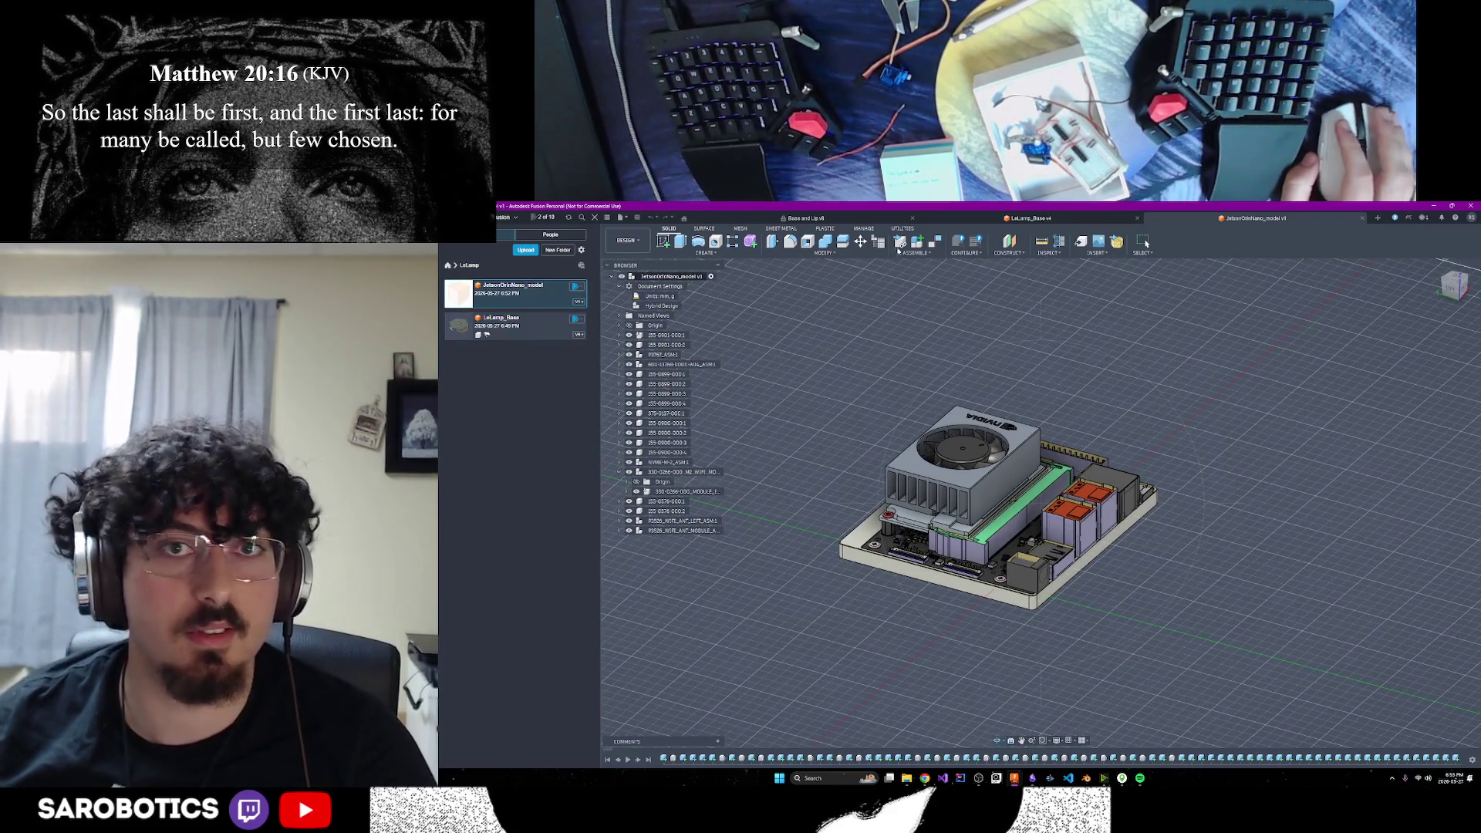
Switch to the LeLamp_Base v4 design and orbit around its hexagonal Base shell
{"action": "left_click", "coordinate": [1028, 219]}
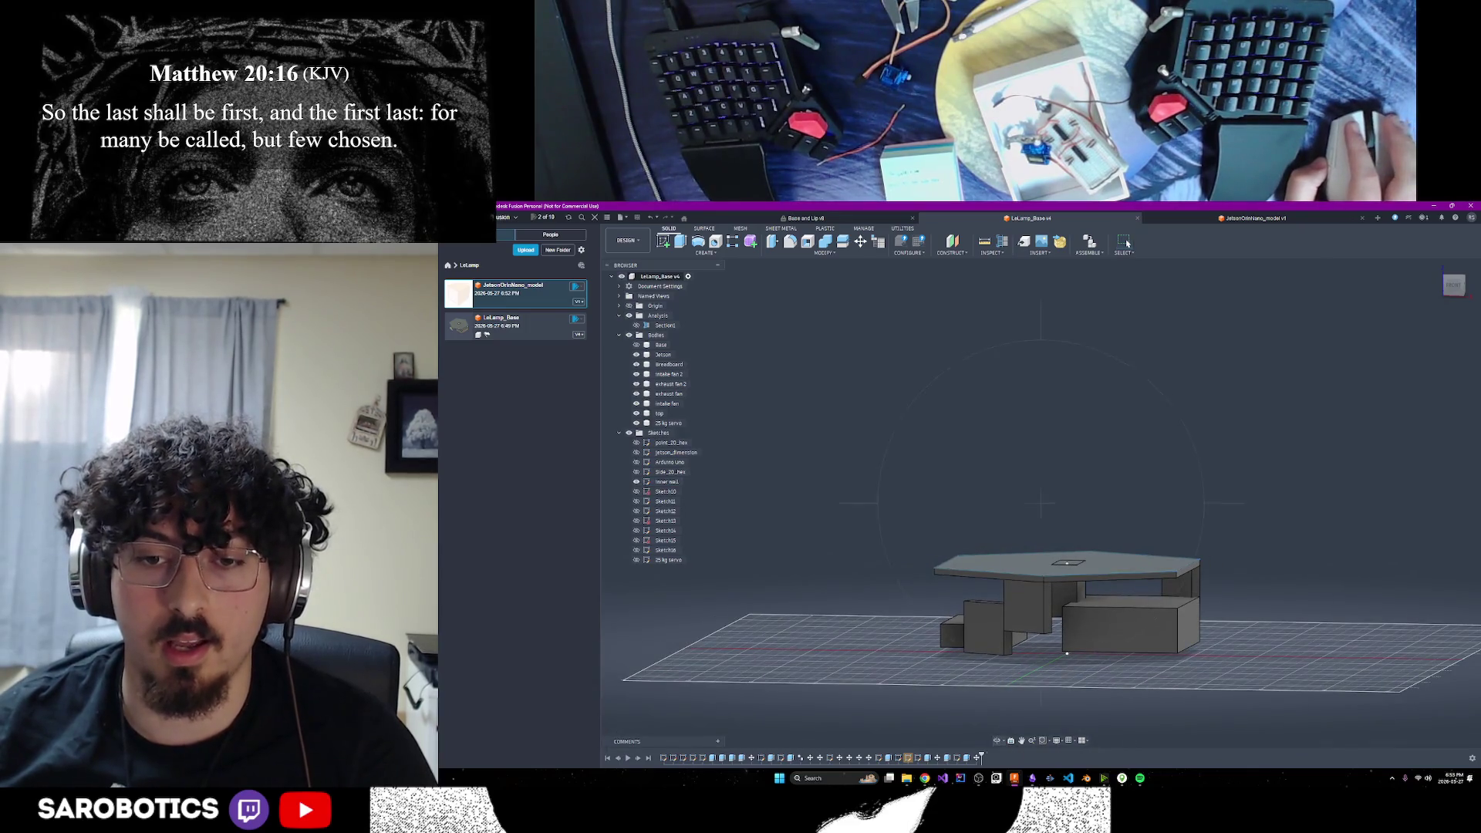
{"action": "middle_click_drag", "start_coordinate": [1081, 502], "coordinate": [1124, 545], "text": "shift"}
{"action": "right_click", "coordinate": [1124, 545]}
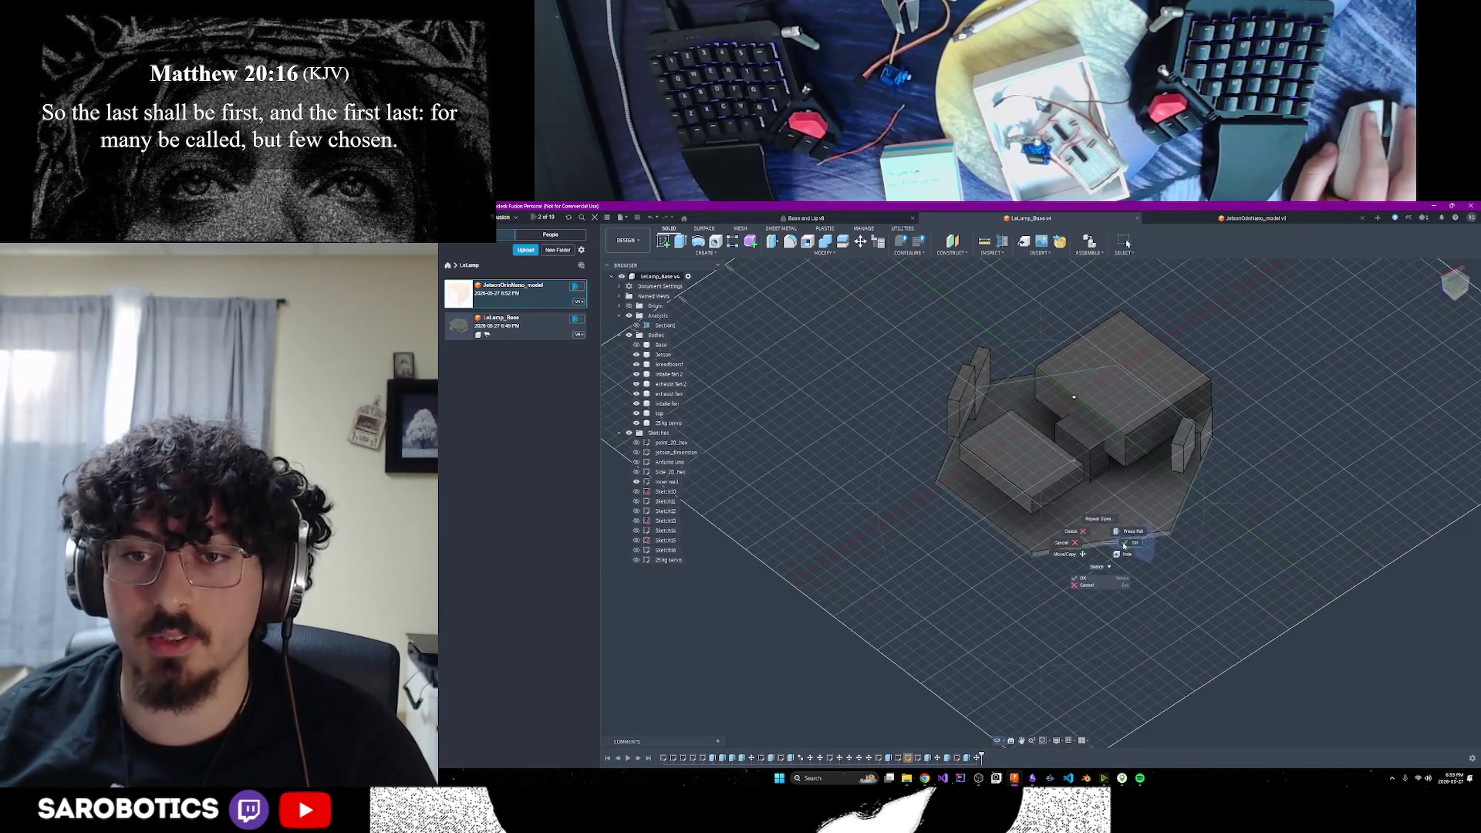
{"action": "left_click", "coordinate": [1124, 545]}
{"action": "left_click", "coordinate": [636, 345]}
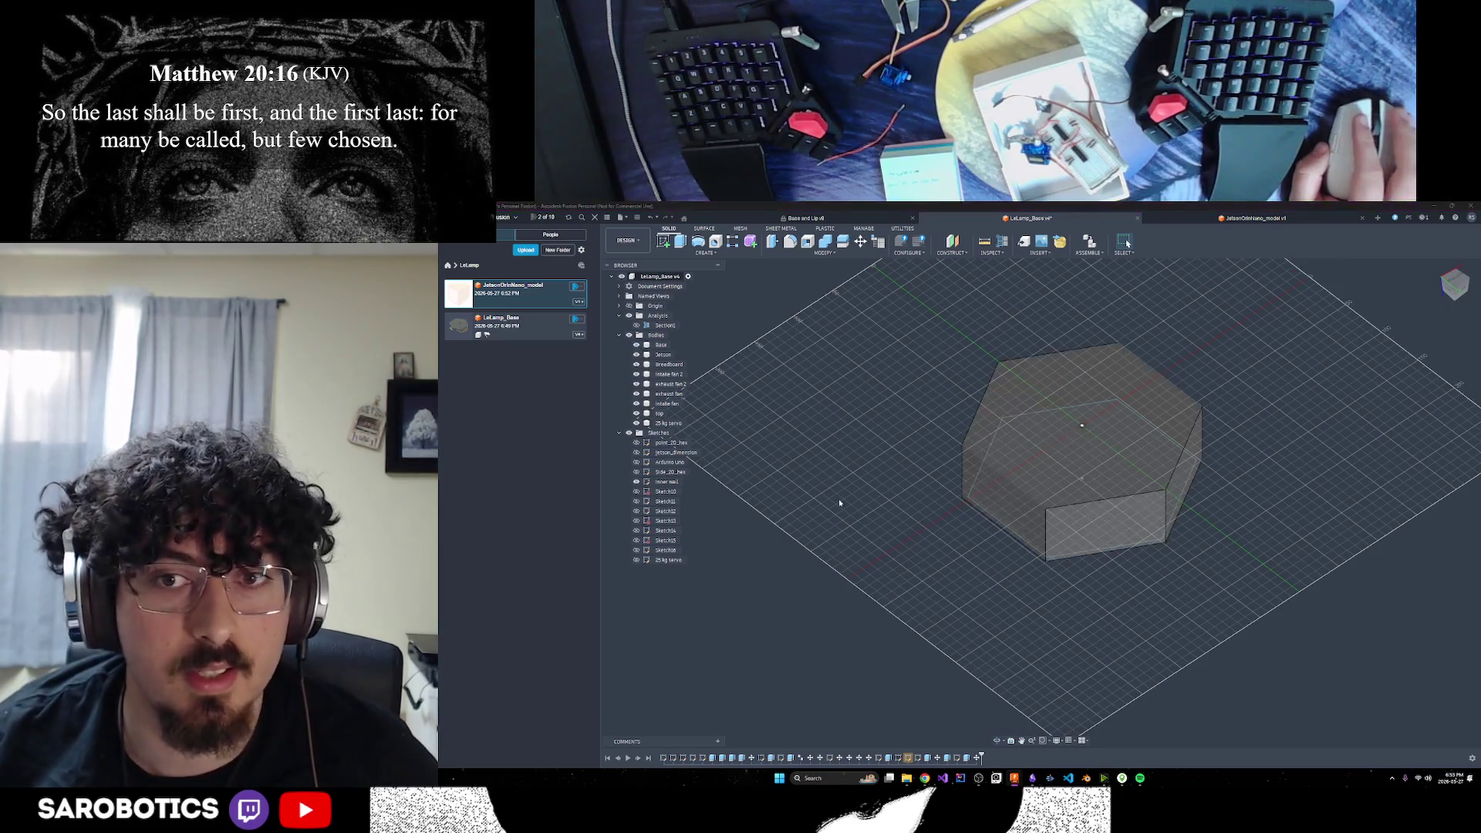
{"action": "mouse_move", "coordinate": [839, 503]}
{"action": "middle_mouse_down", "text": "shift"}
{"action": "mouse_move", "coordinate": [843, 440]}
{"action": "mouse_move", "coordinate": [845, 479]}
{"action": "middle_mouse_up", "text": "shift"}
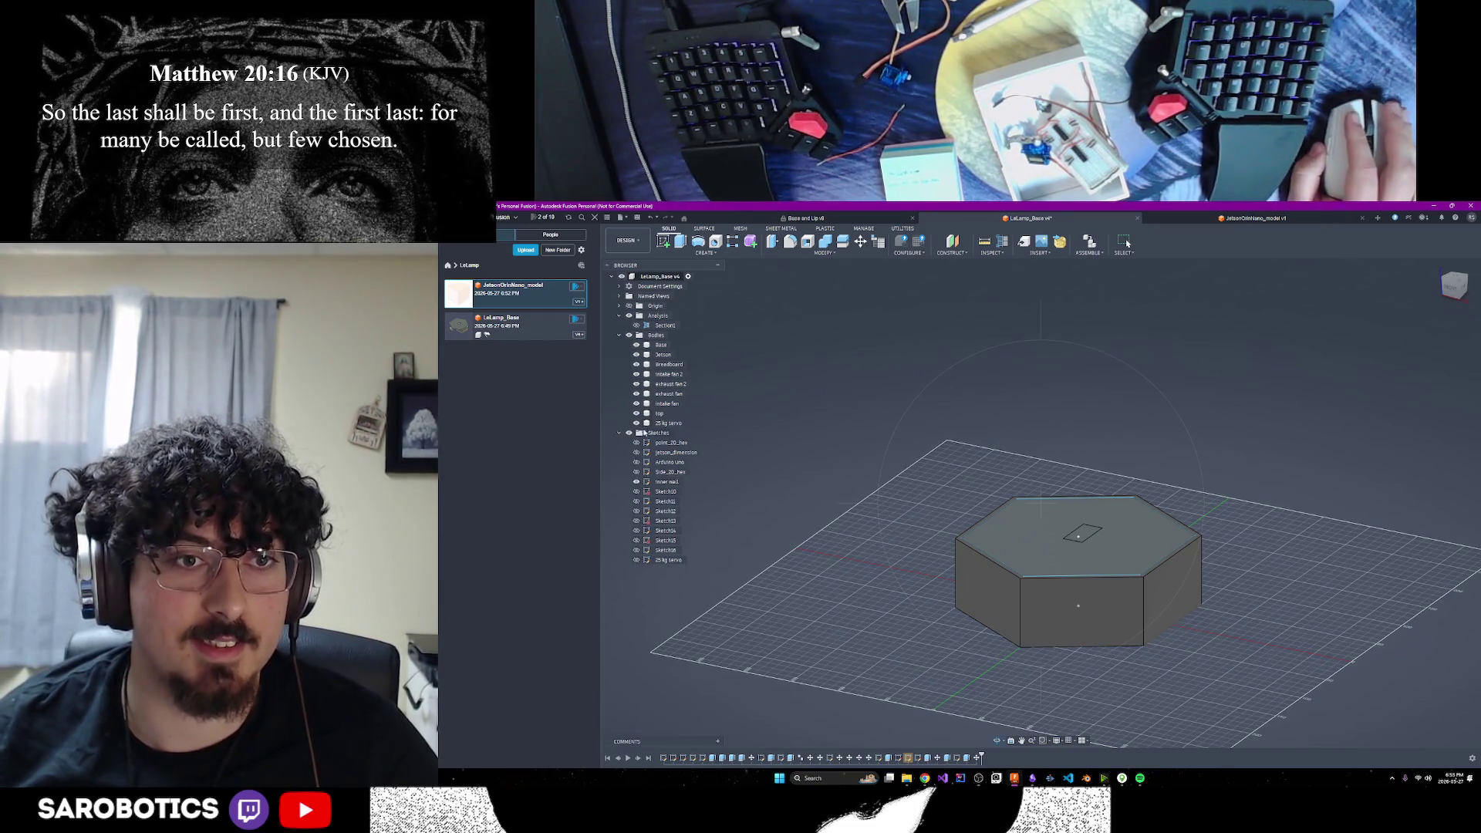
Hide the Base body, select the Jetson body's front face, then return to JetsonOrinNano_model
{"action": "left_click", "coordinate": [637, 345]}
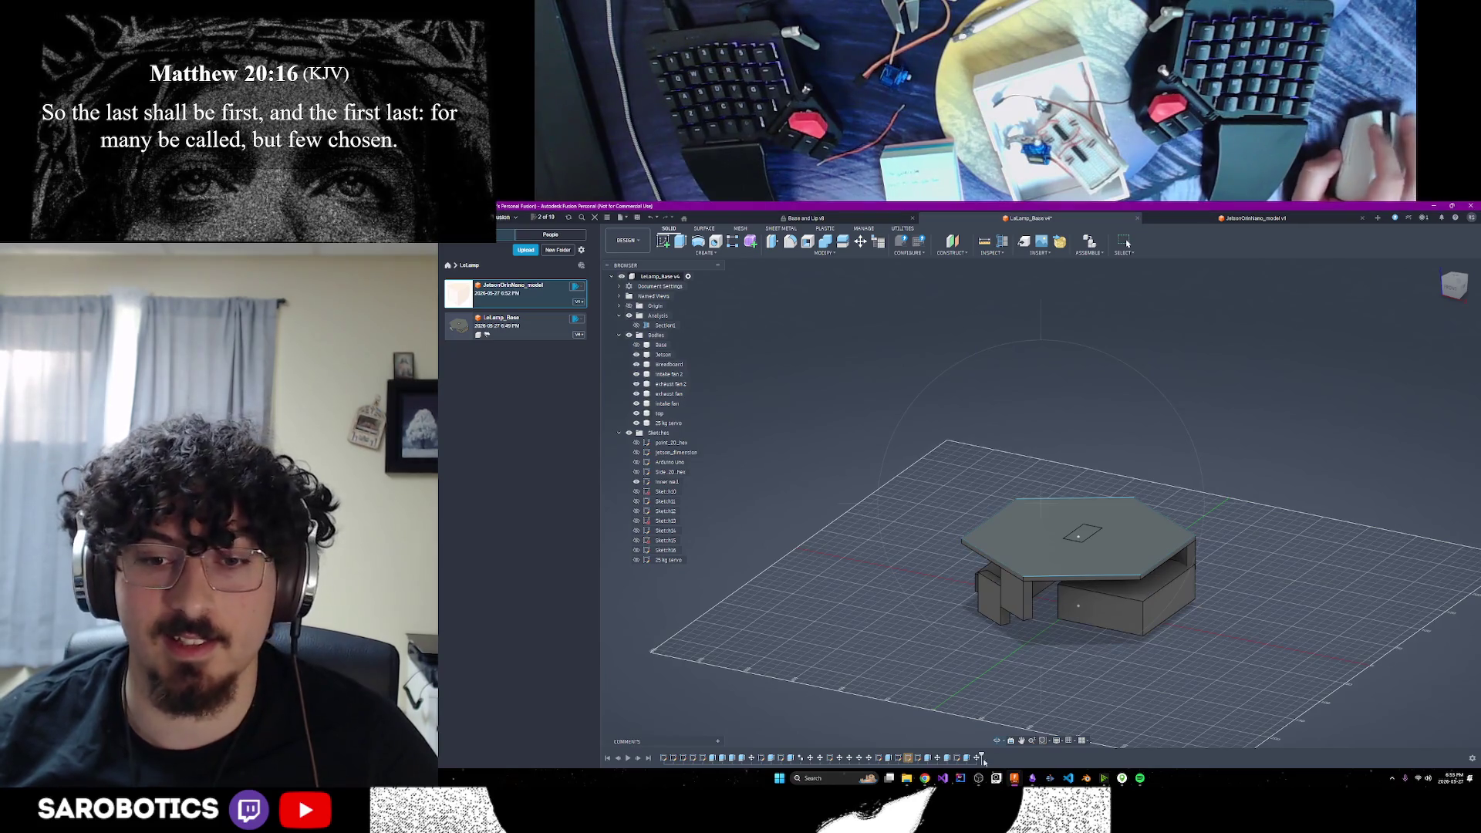
{"action": "mouse_move", "coordinate": [1034, 463]}
{"action": "middle_mouse_down", "text": "shift"}
{"action": "mouse_move", "coordinate": [1050, 541]}
{"action": "mouse_move", "coordinate": [1096, 479]}
{"action": "mouse_move", "coordinate": [1096, 525]}
{"action": "mouse_move", "coordinate": [1088, 493]}
{"action": "mouse_move", "coordinate": [1049, 471]}
{"action": "mouse_move", "coordinate": [1027, 478]}
{"action": "mouse_move", "coordinate": [1018, 524]}
{"action": "mouse_move", "coordinate": [1026, 462]}
{"action": "mouse_move", "coordinate": [1030, 532]}
{"action": "middle_mouse_up", "text": "shift"}
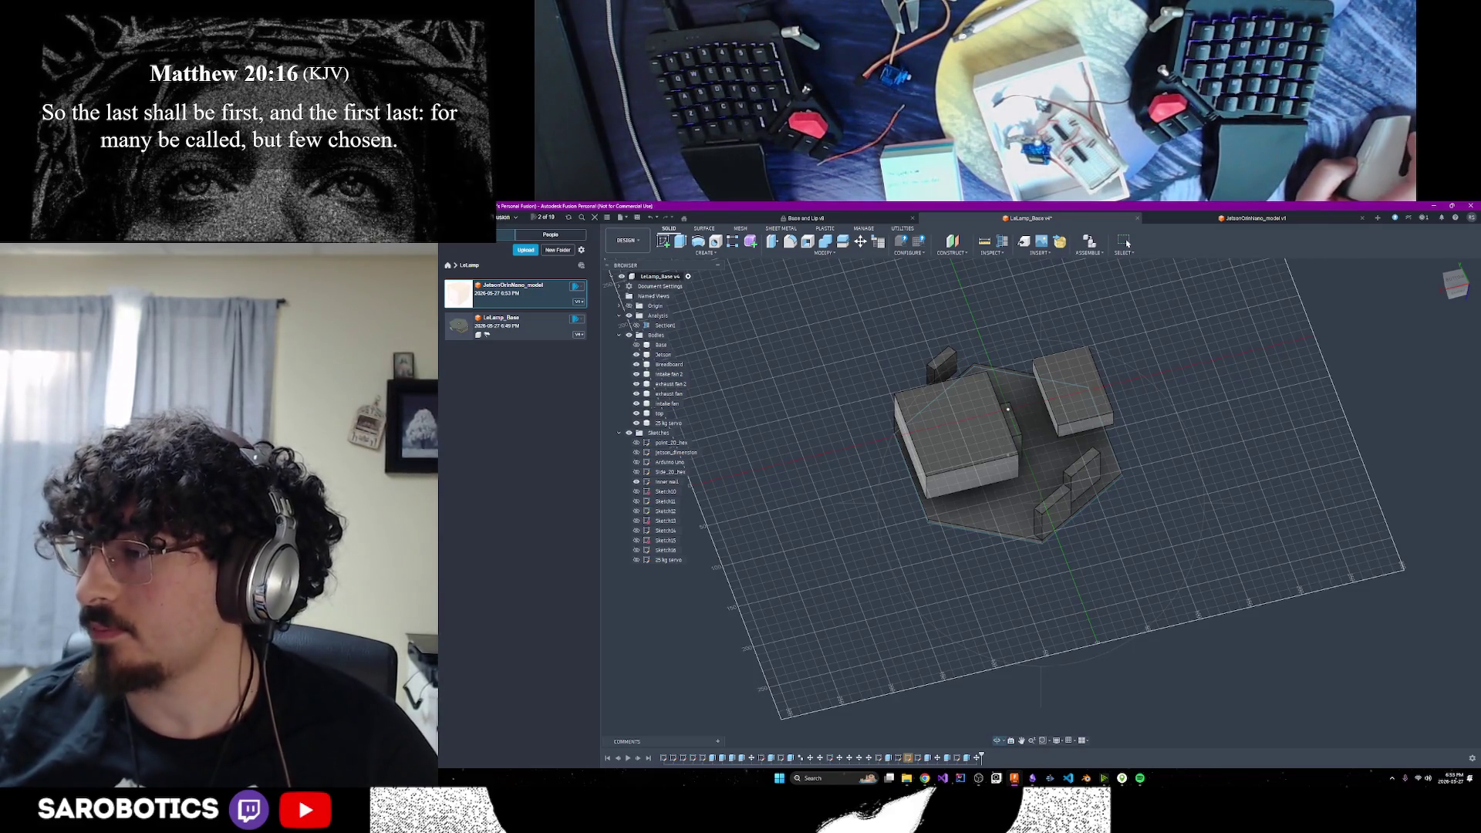
{"action": "middle_click_drag", "start_coordinate": [1003, 463], "coordinate": [1065, 449], "text": "shift"}
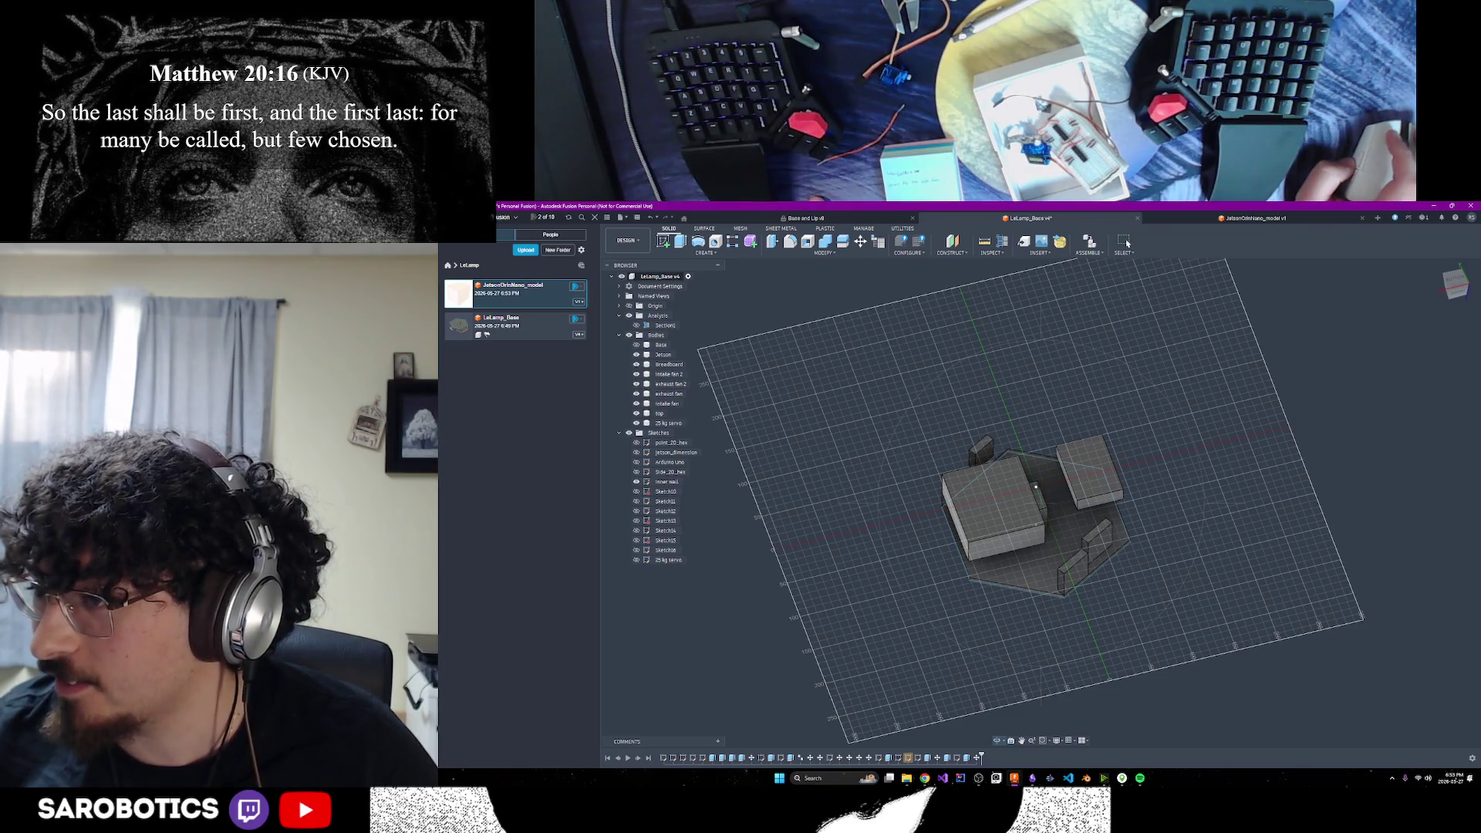
{"action": "mouse_move", "coordinate": [1034, 502]}
{"action": "middle_mouse_down", "text": "shift"}
{"action": "mouse_move", "coordinate": [1091, 556]}
{"action": "mouse_move", "coordinate": [1103, 438]}
{"action": "mouse_move", "coordinate": [1065, 465]}
{"action": "mouse_move", "coordinate": [1060, 519]}
{"action": "mouse_move", "coordinate": [1081, 540]}
{"action": "middle_mouse_up", "text": "shift"}
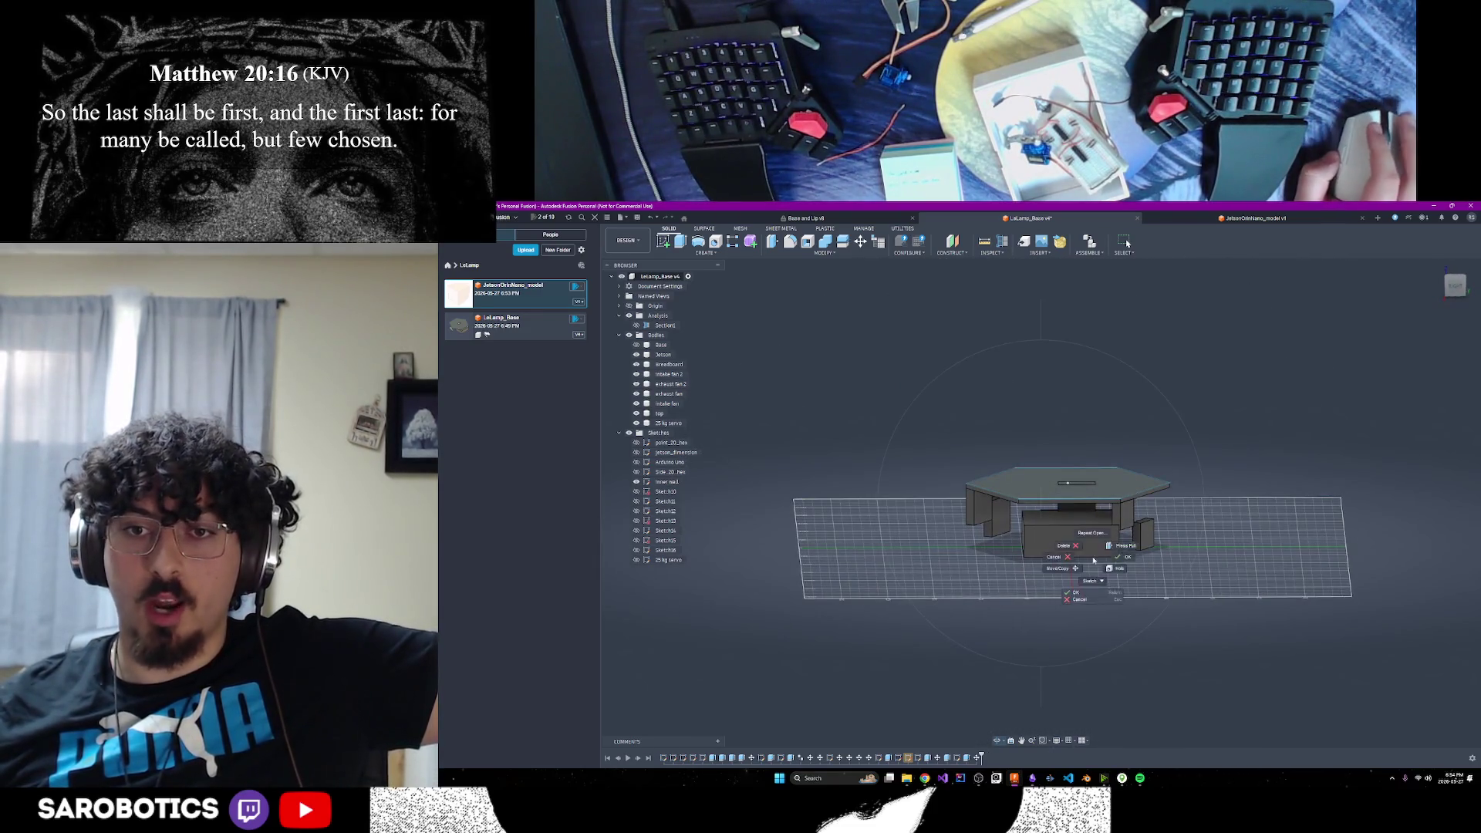
{"action": "left_click", "coordinate": [1080, 533]}
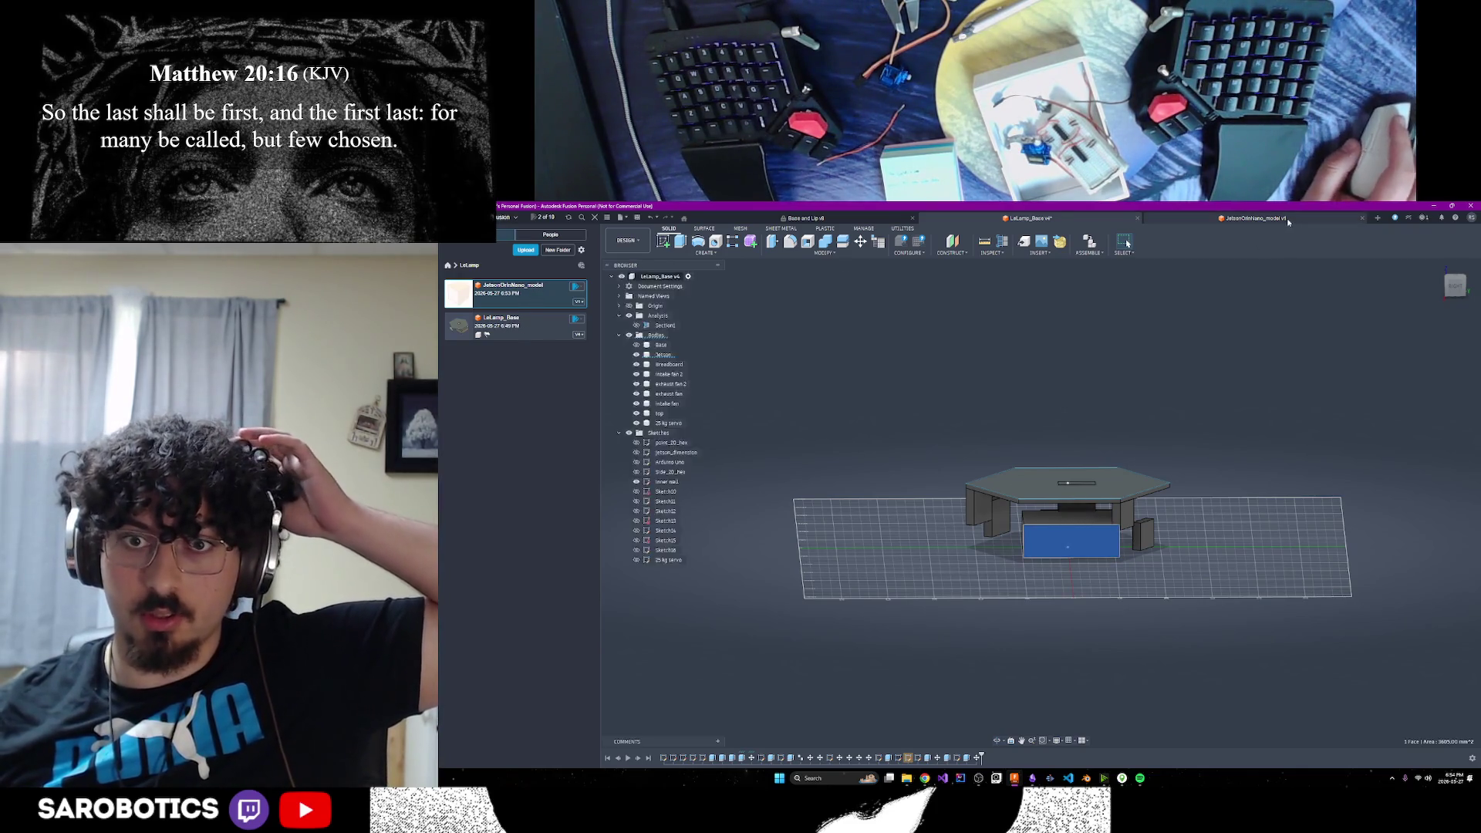
{"action": "left_click", "coordinate": [1254, 218]}
Orbit the Jetson board to a near top-down view, then bring up the Chrome Download Center
{"action": "mouse_move", "coordinate": [1034, 553]}
{"action": "middle_mouse_down", "text": "shift"}
{"action": "mouse_move", "coordinate": [1041, 598]}
{"action": "mouse_move", "coordinate": [1047, 548]}
{"action": "mouse_move", "coordinate": [1041, 596]}
{"action": "mouse_move", "coordinate": [980, 594]}
{"action": "mouse_move", "coordinate": [936, 518]}
{"action": "mouse_move", "coordinate": [938, 556]}
{"action": "mouse_move", "coordinate": [972, 564]}
{"action": "mouse_move", "coordinate": [965, 532]}
{"action": "mouse_move", "coordinate": [996, 524]}
{"action": "mouse_move", "coordinate": [999, 586]}
{"action": "mouse_move", "coordinate": [1026, 583]}
{"action": "mouse_move", "coordinate": [1018, 556]}
{"action": "middle_mouse_up", "text": "shift"}
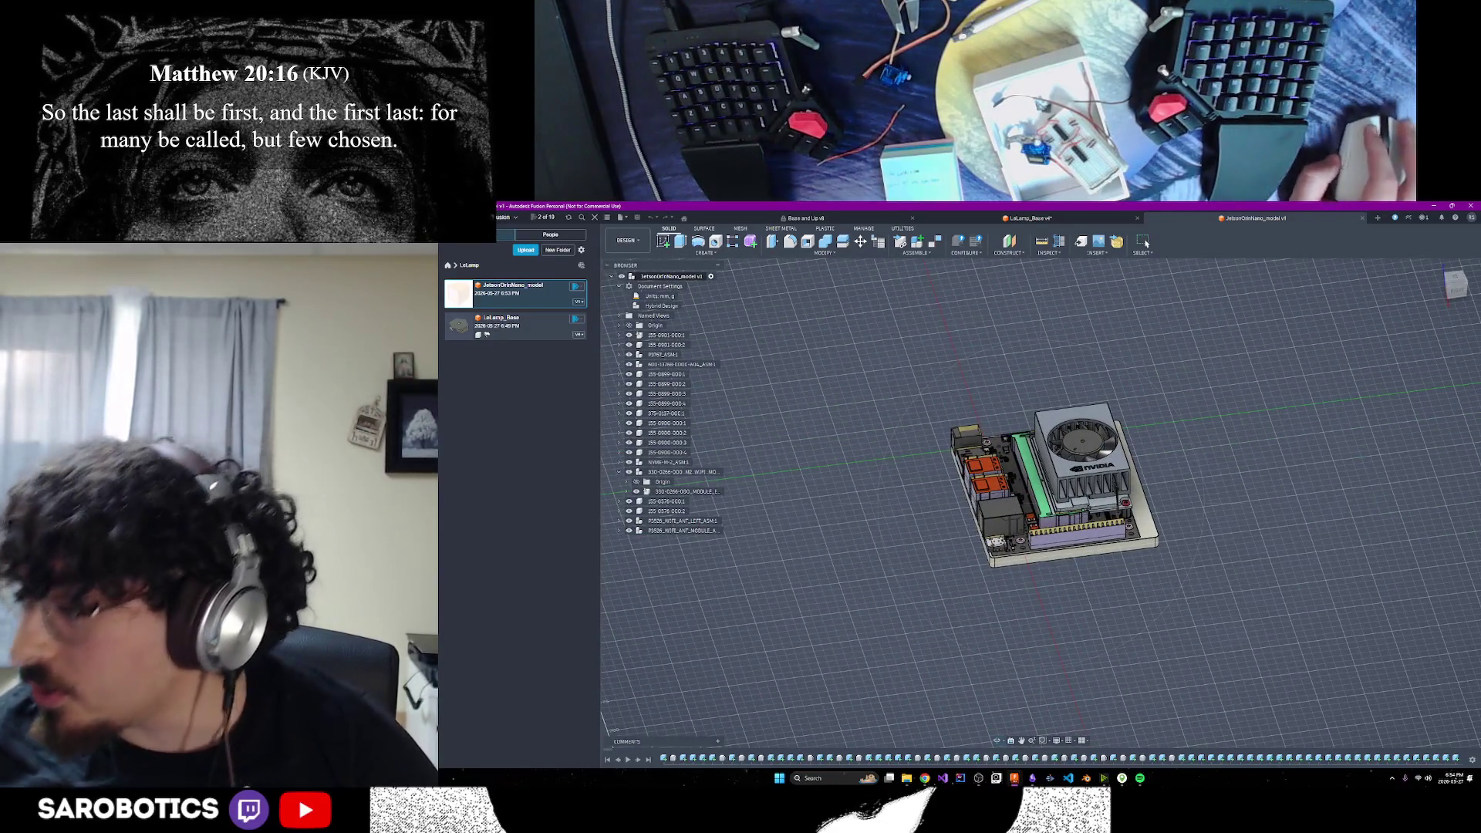
{"action": "mouse_move", "coordinate": [1019, 556]}
{"action": "middle_mouse_down", "text": "shift"}
{"action": "mouse_move", "coordinate": [1080, 595]}
{"action": "mouse_move", "coordinate": [1065, 556]}
{"action": "mouse_move", "coordinate": [1018, 594]}
{"action": "mouse_move", "coordinate": [1065, 578]}
{"action": "middle_mouse_up", "text": "shift"}
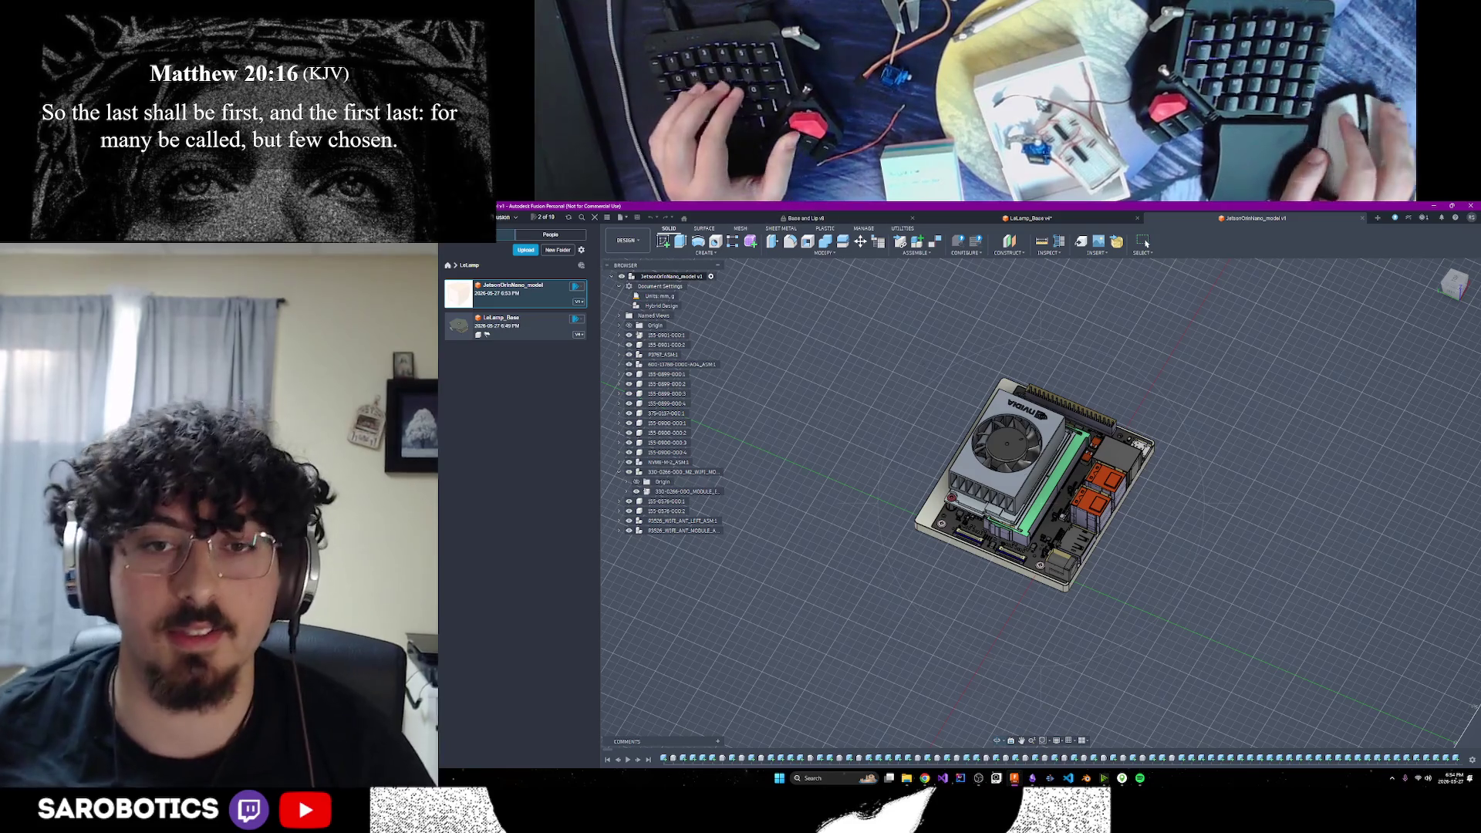
{"action": "mouse_move", "coordinate": [925, 778]}
{"action": "left_click", "coordinate": [1022, 729]}
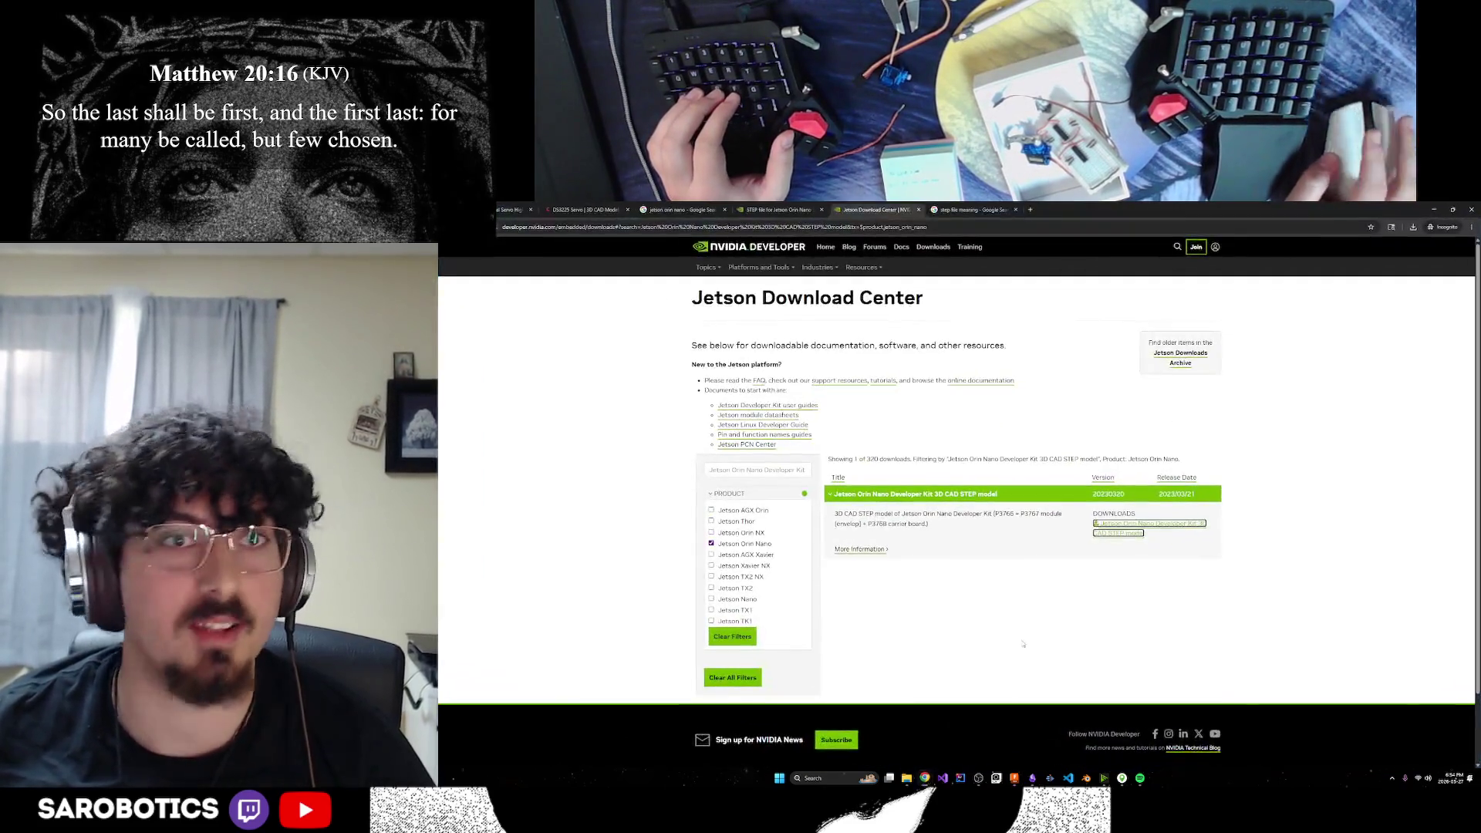
Minimize the download page and bring up the LeLamp about page window
{"action": "left_click", "coordinate": [1431, 211]}
{"action": "mouse_move", "coordinate": [925, 778]}
{"action": "left_click", "coordinate": [926, 729]}
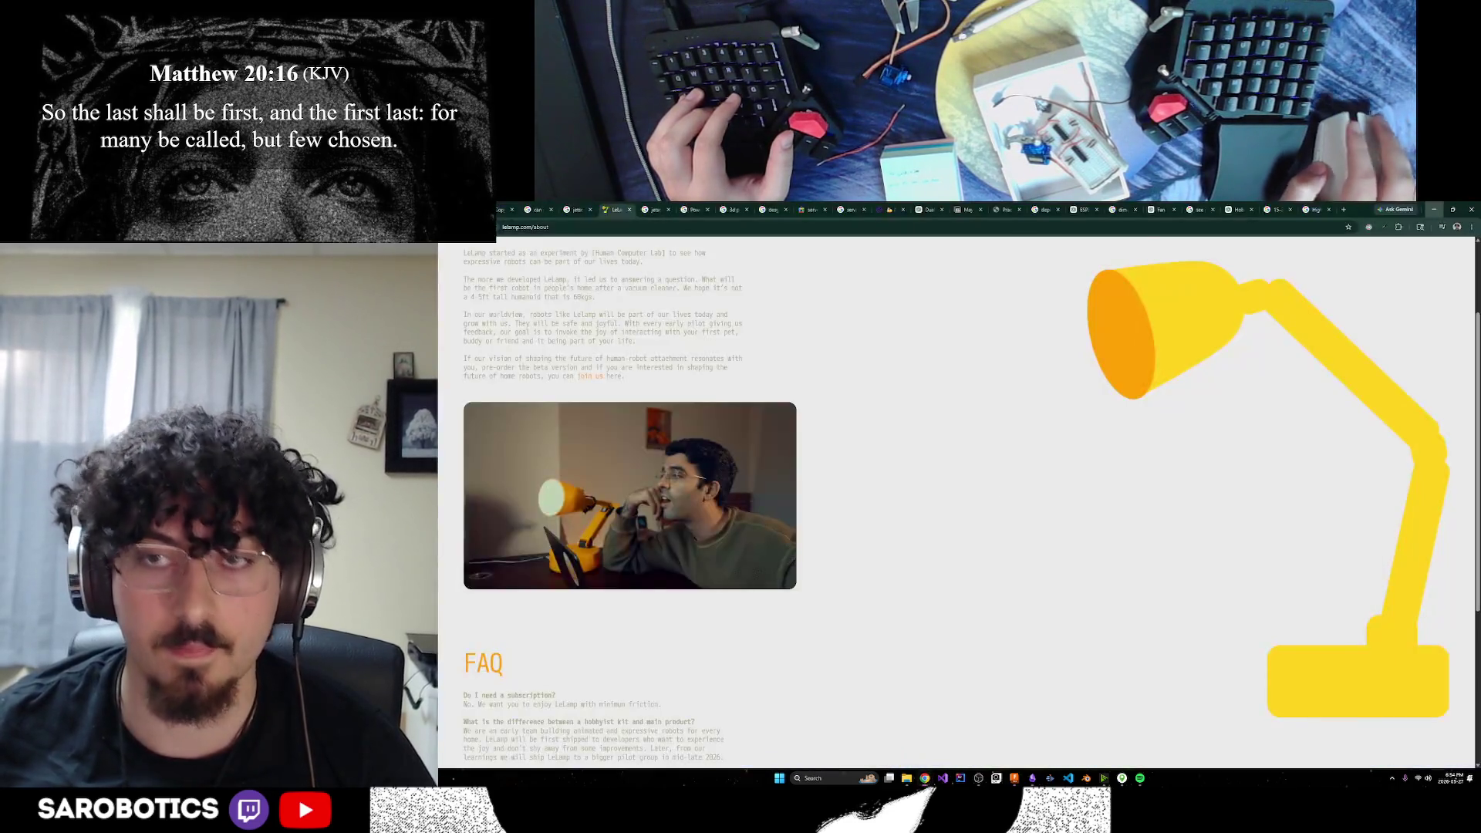
Google 'how to put bodies from one file into another fusion', then return to the Jetson model
{"action": "left_click", "coordinate": [1344, 210]}
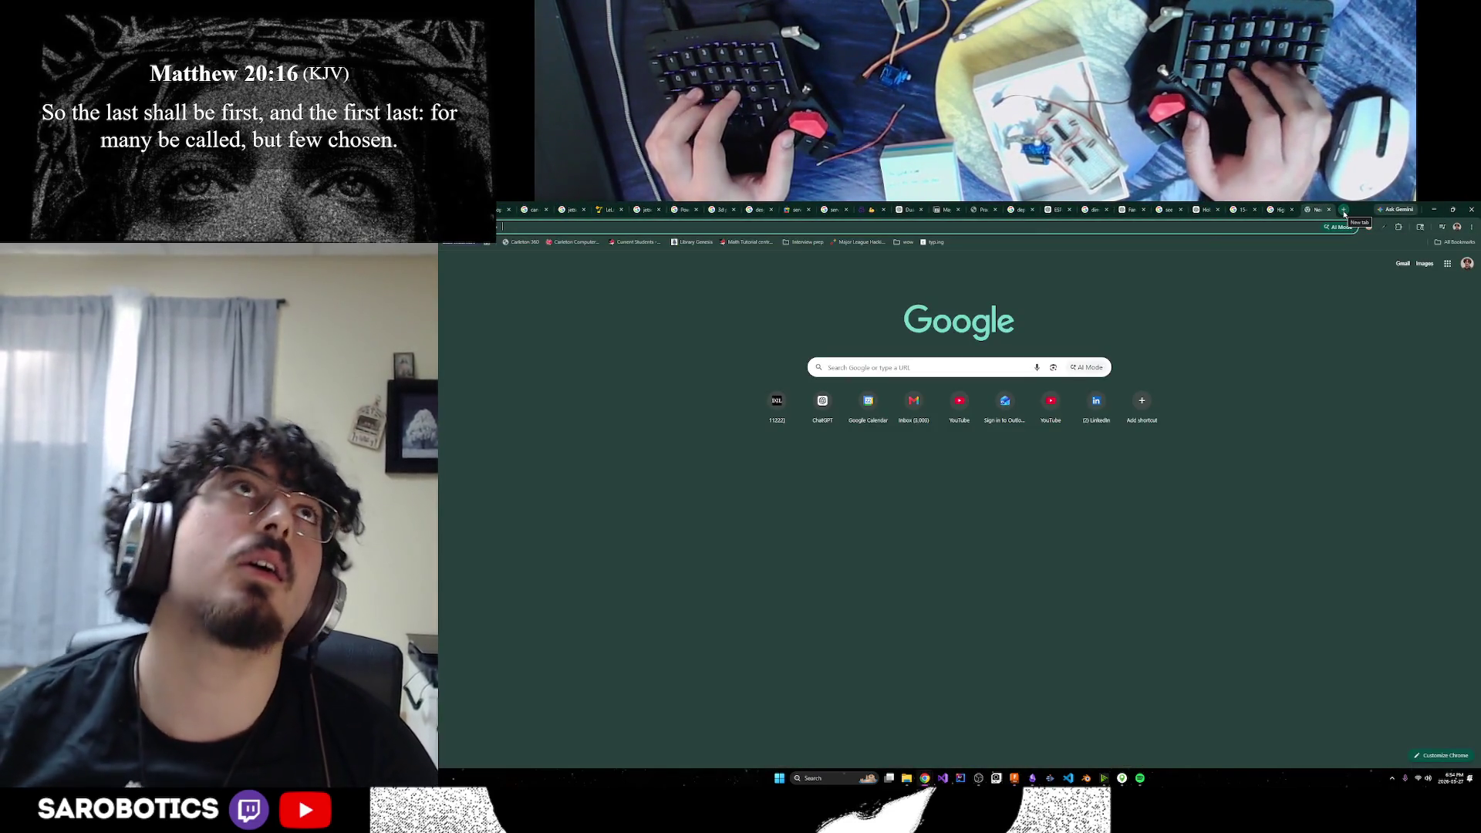
{"action": "type", "text": "how o"}
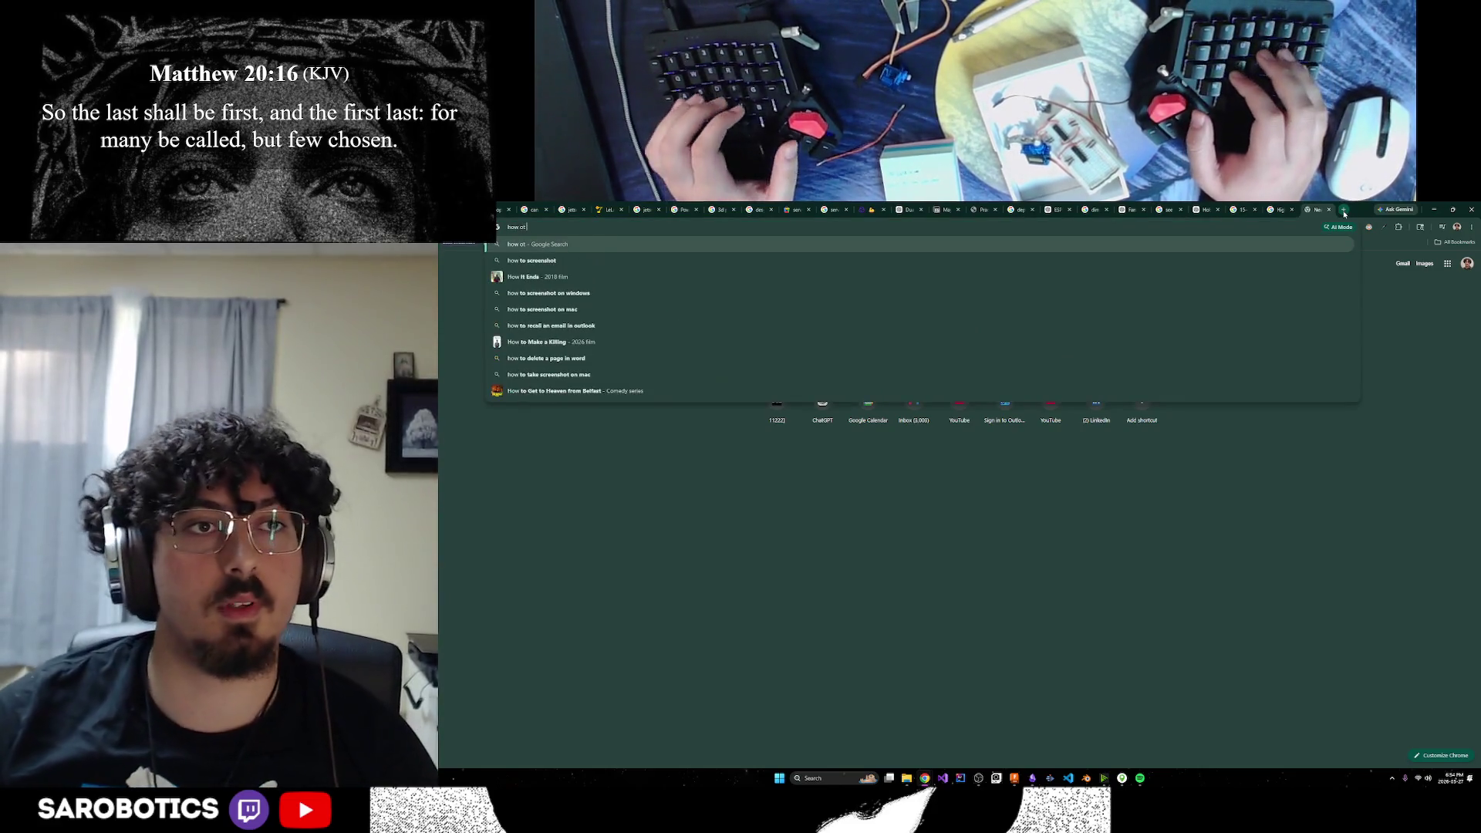
{"action": "key", "text": "BackSpace"}
{"action": "type", "text": "to"}
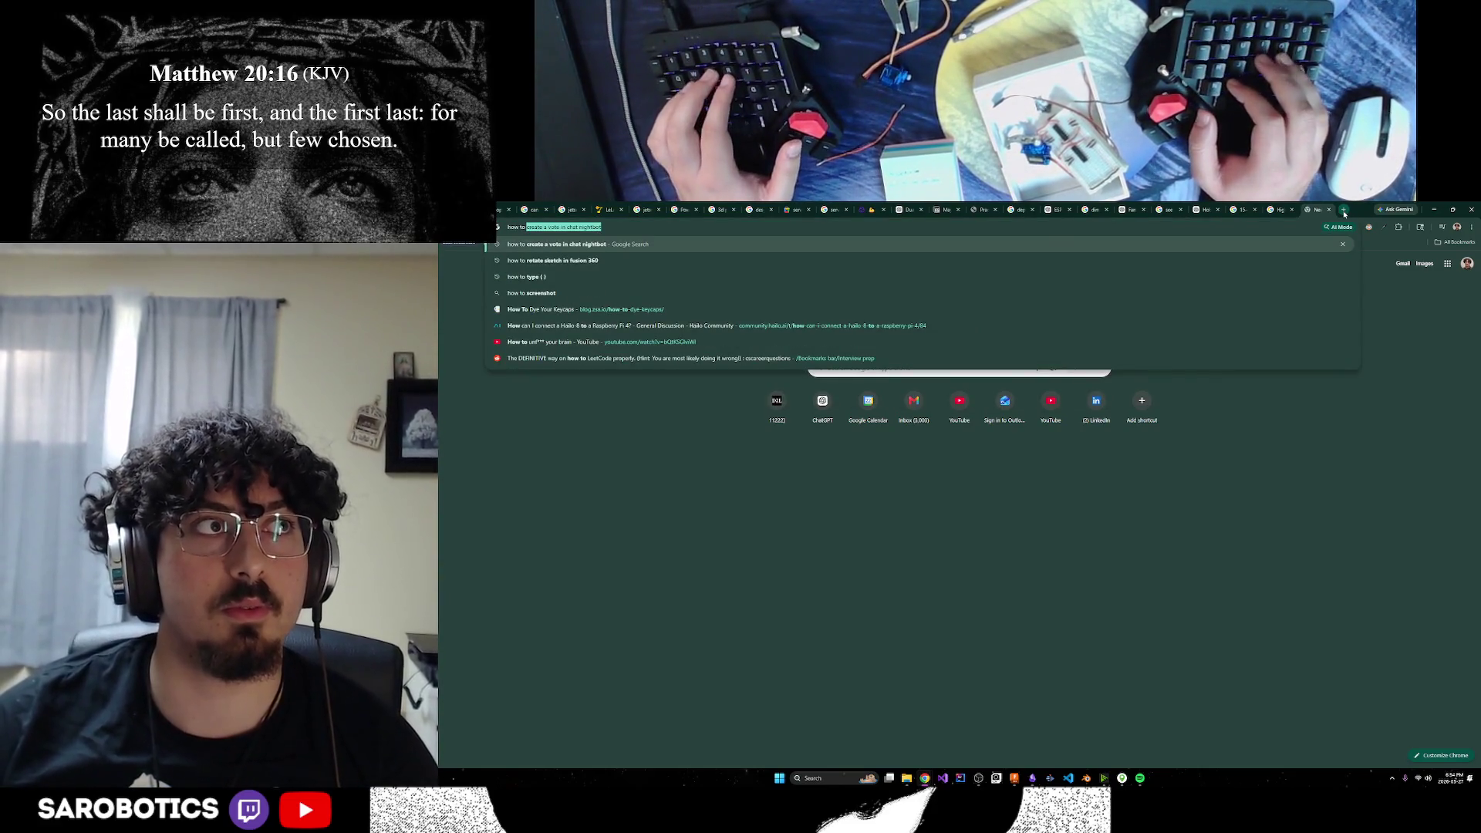
{"action": "type", "text": " put objecct"}
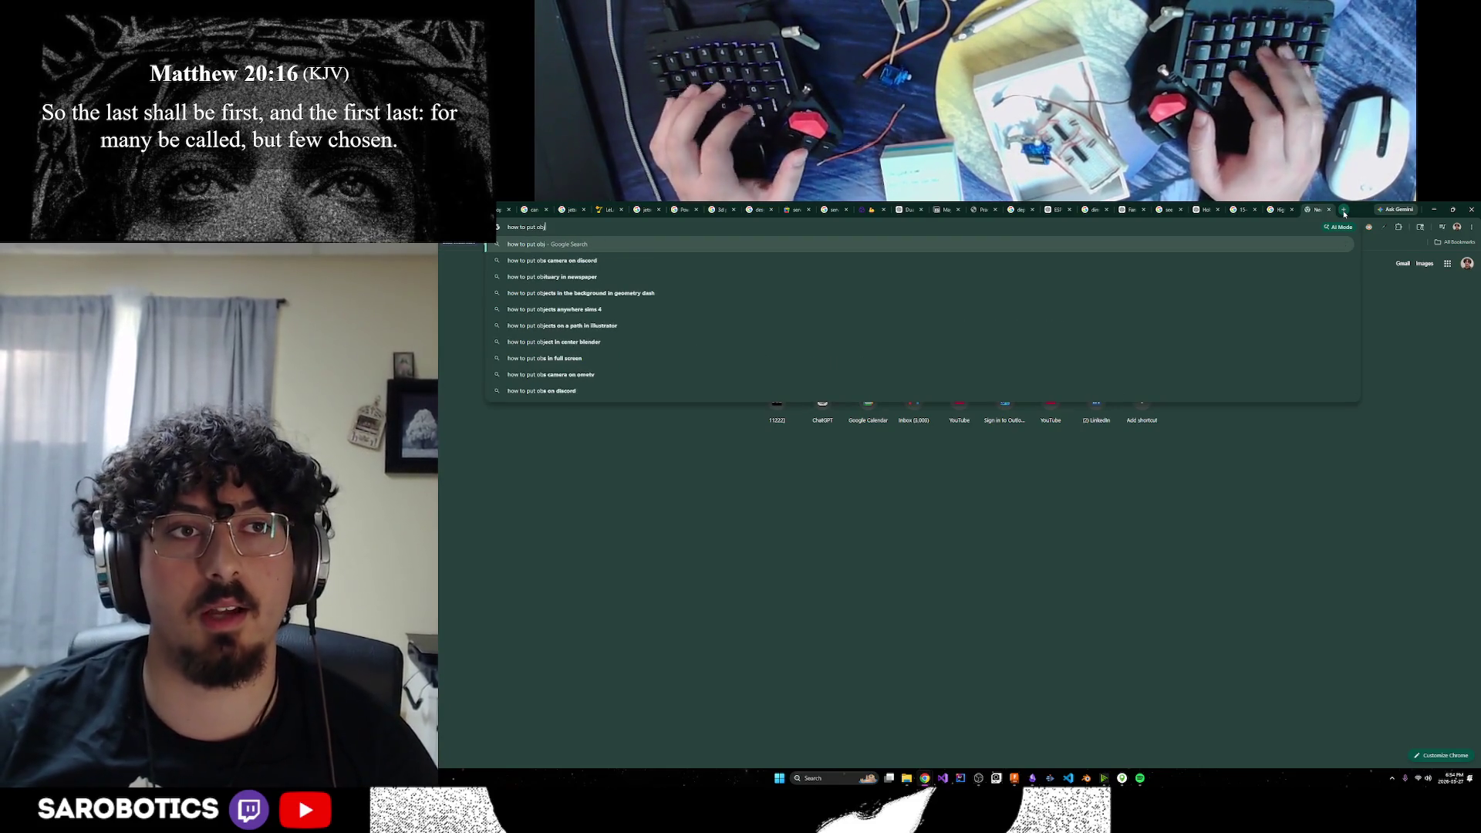
{"action": "key", "text": "BackSpace"}
{"action": "key", "text": "BackSpace"}
{"action": "key", "text": "BackSpace"}
{"action": "type", "text": "bodies"}
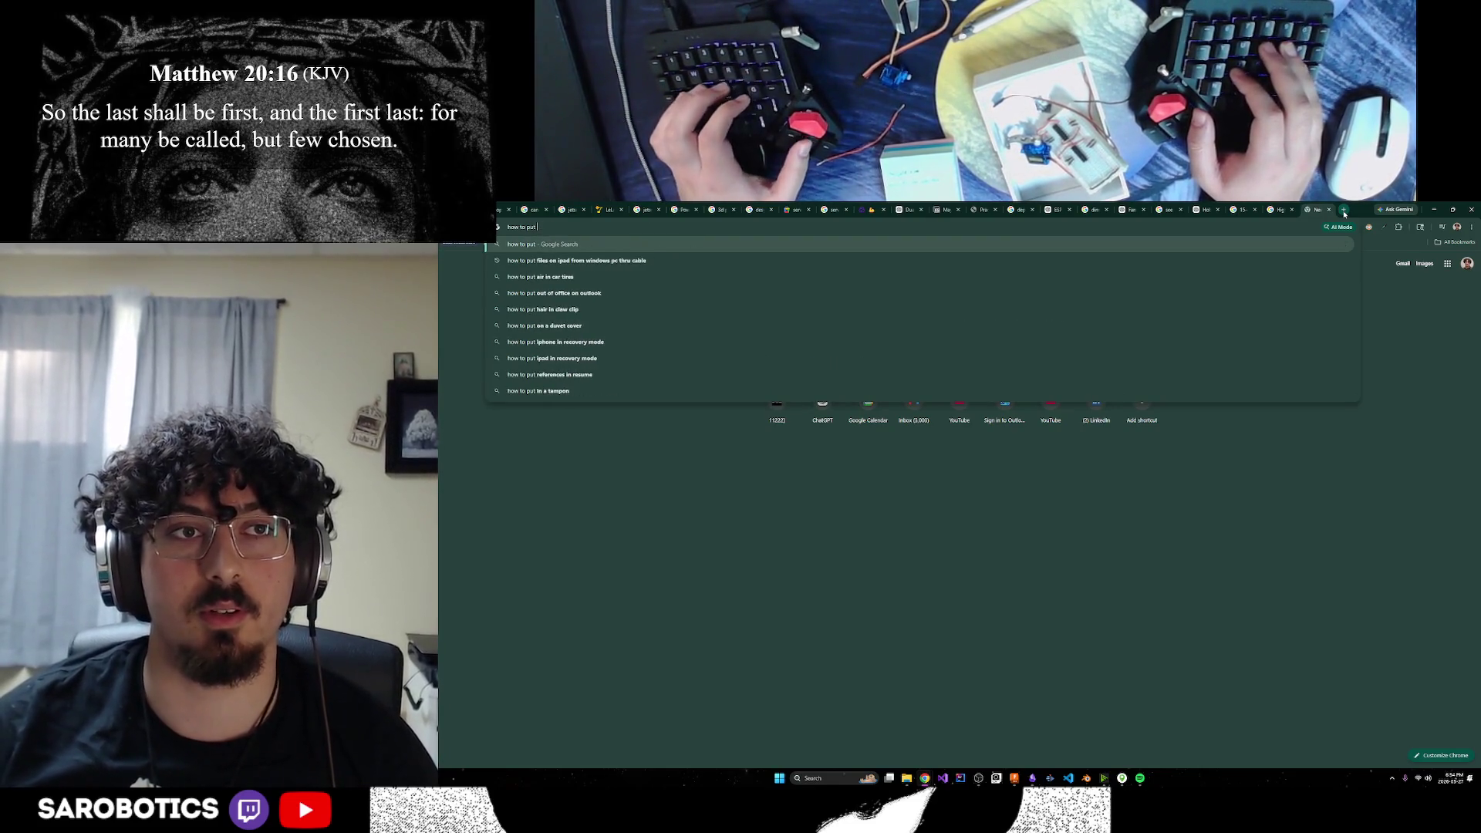
{"action": "type", "text": " from "}
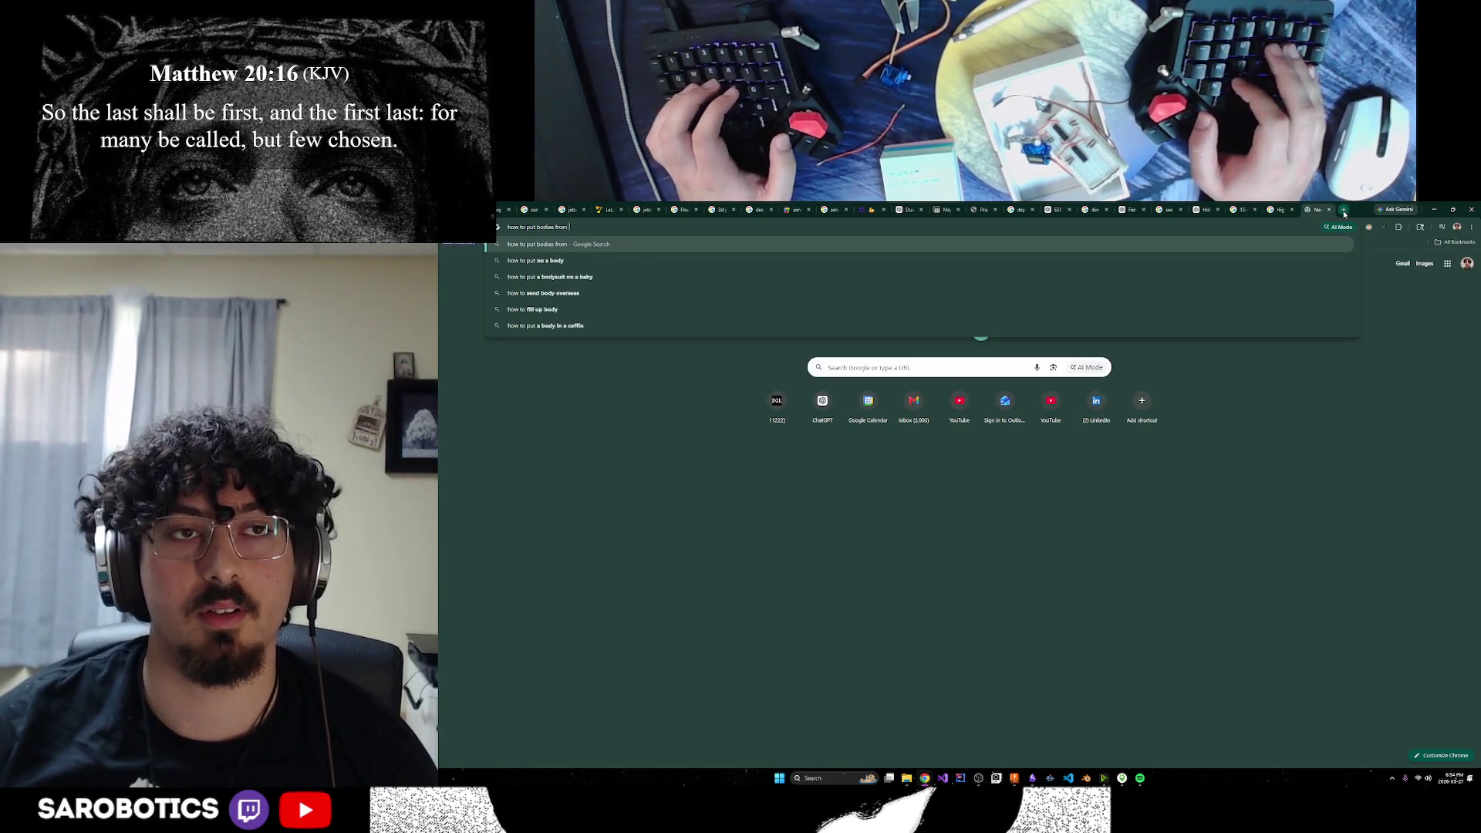
{"action": "type", "text": "one file into ano"}
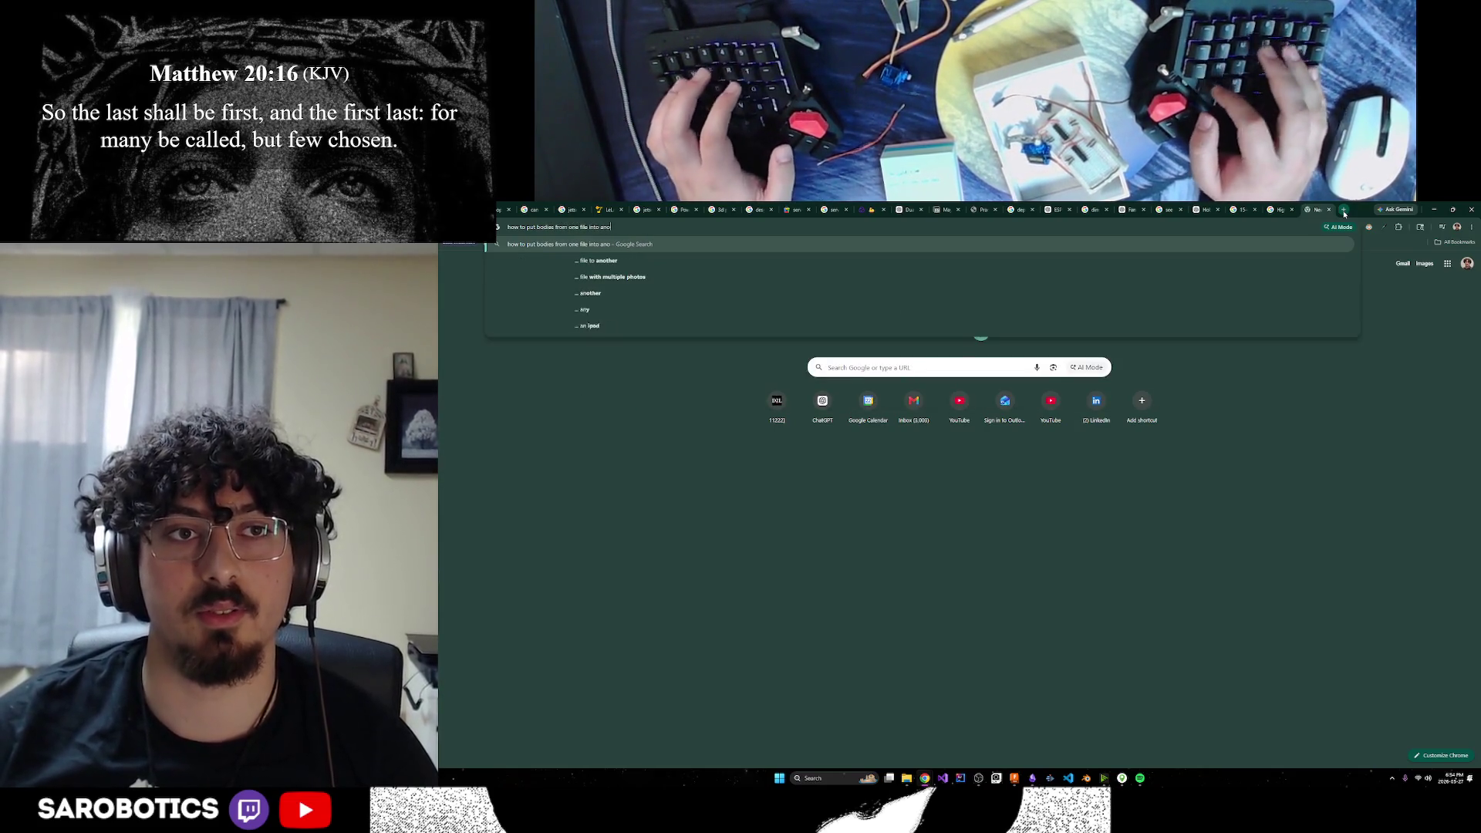
{"action": "type", "text": "ther fusion"}
{"action": "key", "text": "Return"}
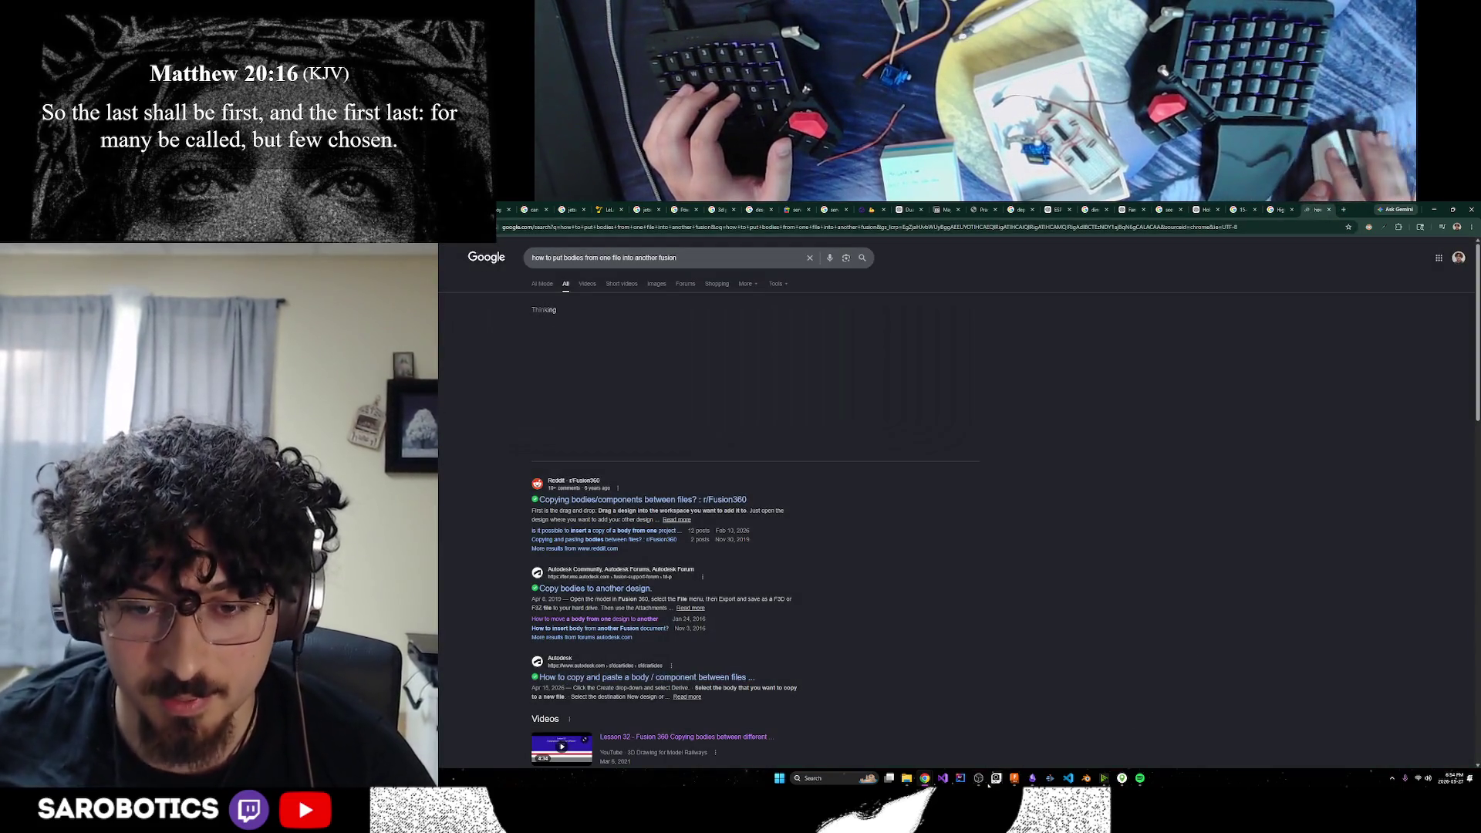
{"action": "mouse_move", "coordinate": [1013, 778]}
{"action": "left_click", "coordinate": [995, 711]}
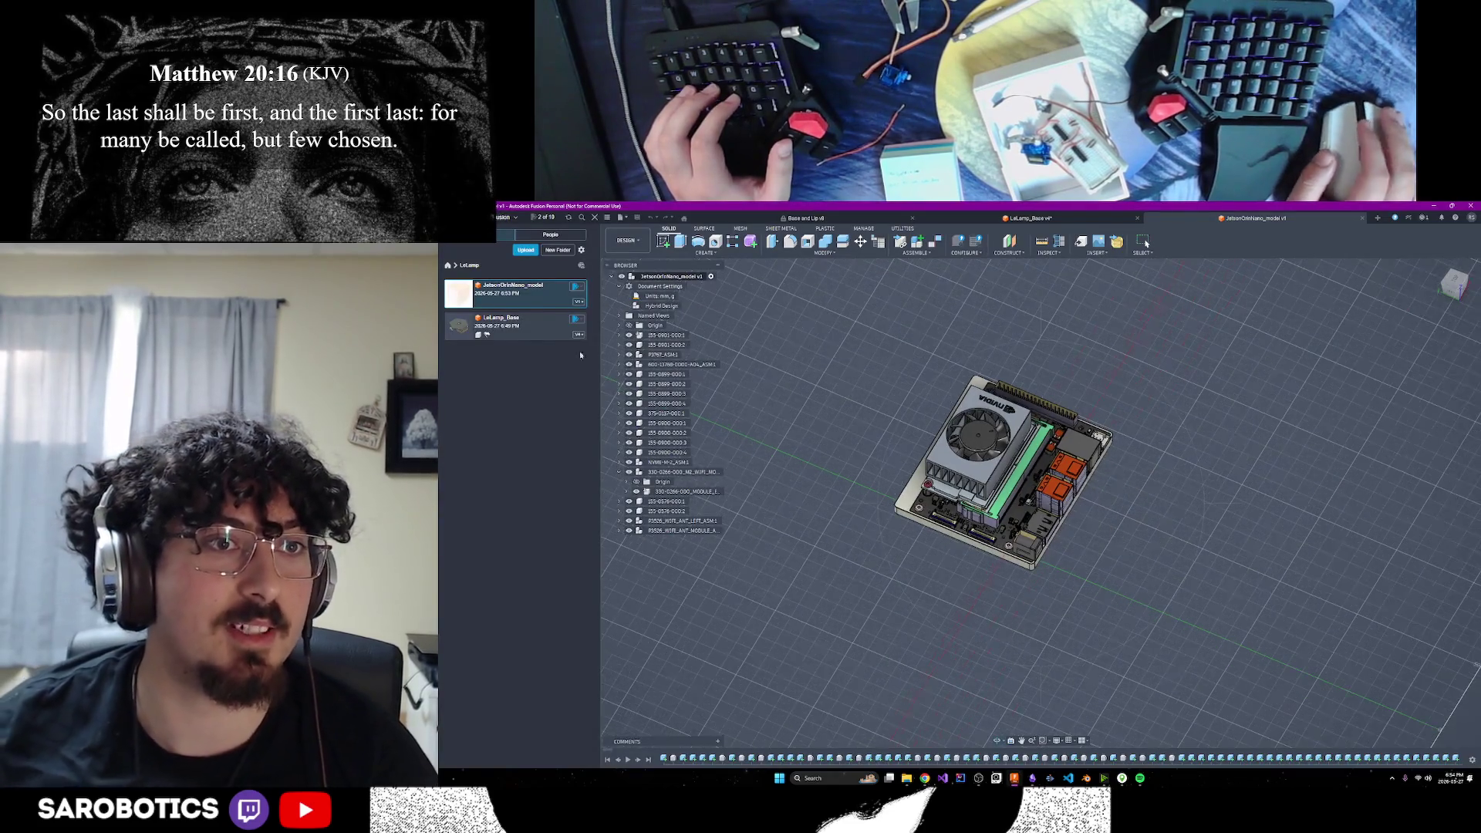
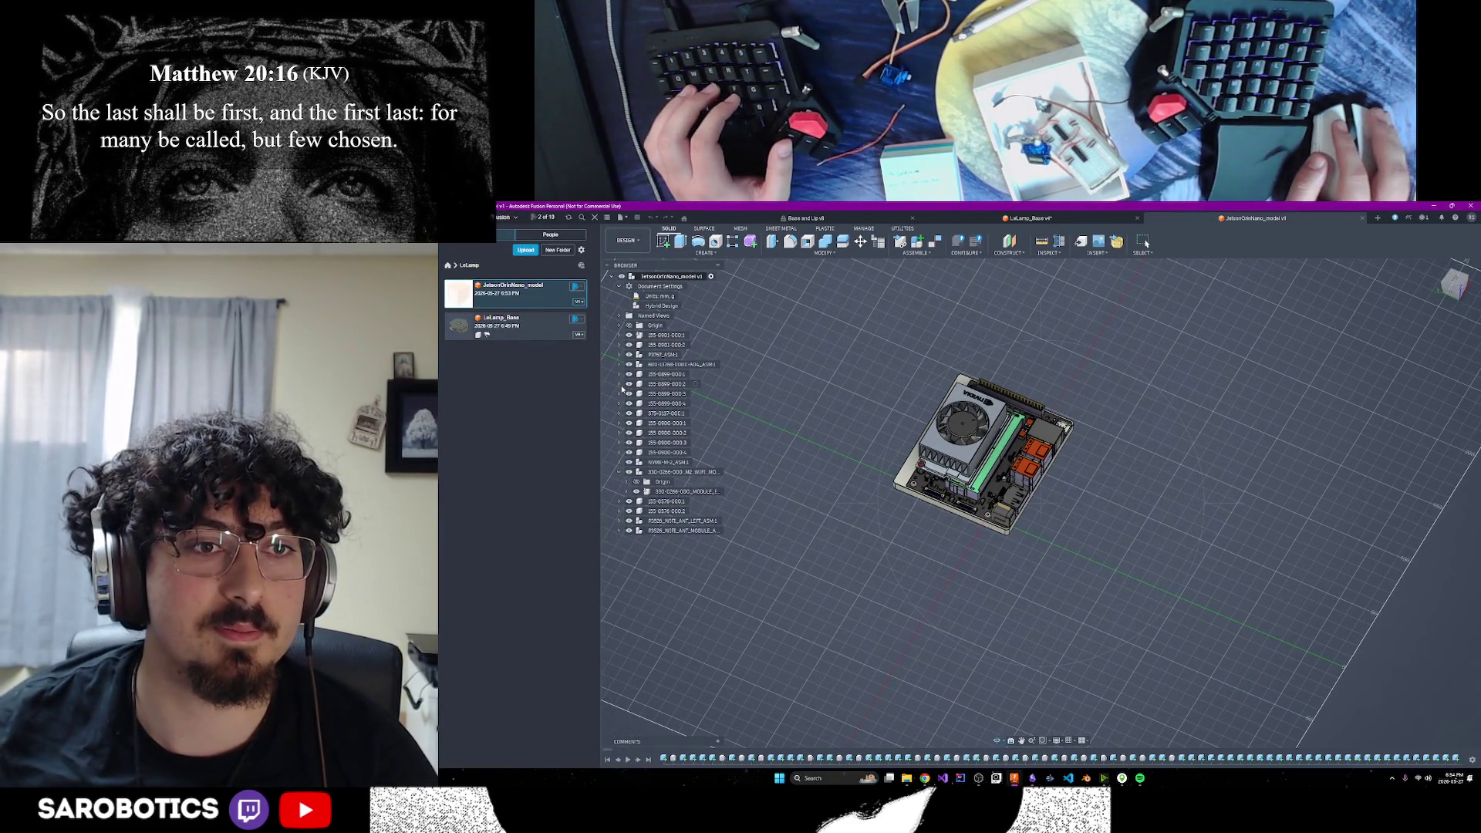
{"action": "left_click", "coordinate": [620, 385]}
{"action": "left_click", "coordinate": [620, 385]}
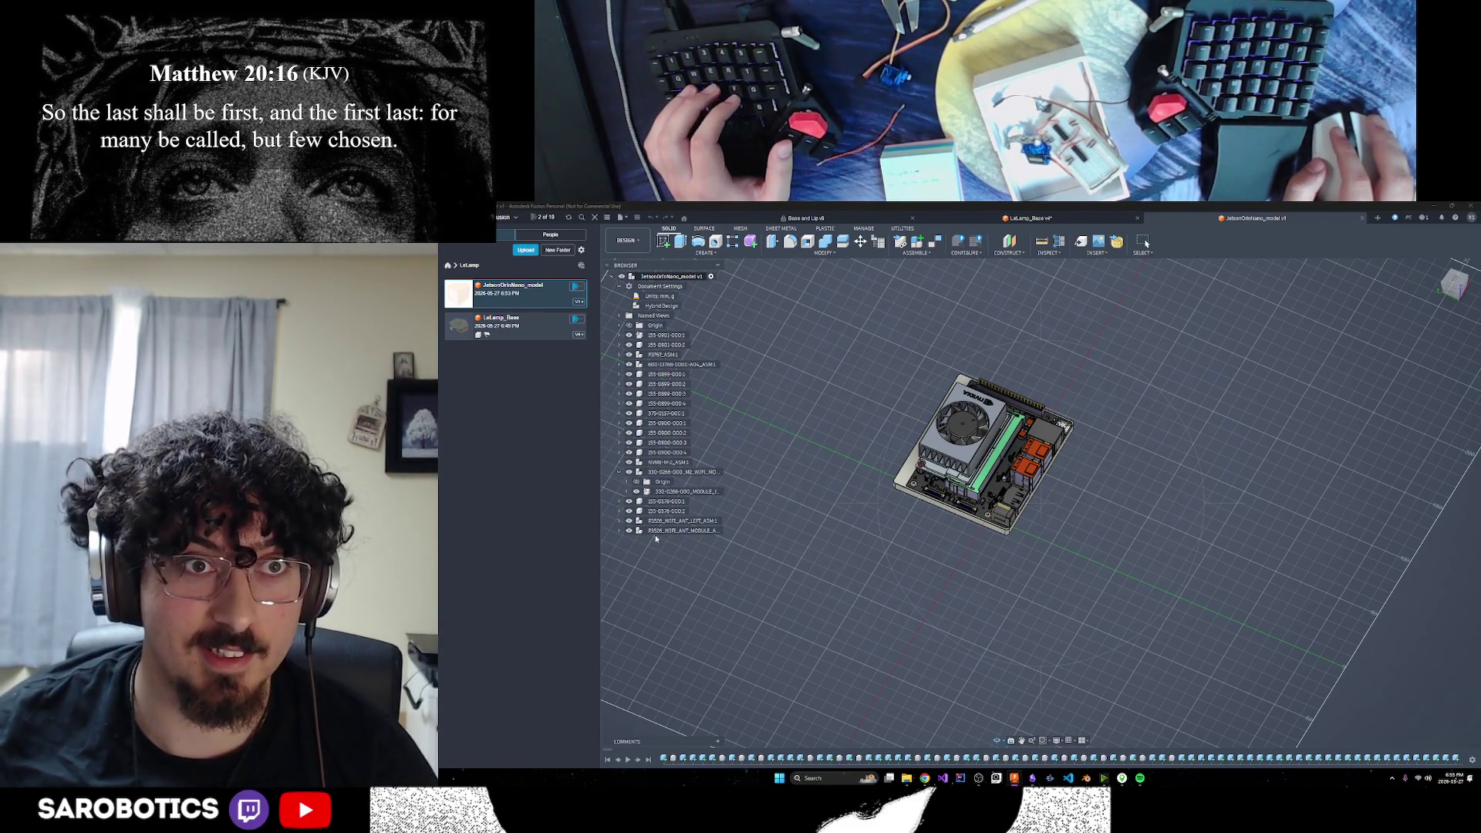
{"action": "middle_click_drag", "start_coordinate": [656, 538], "coordinate": [698, 544], "text": "shift"}
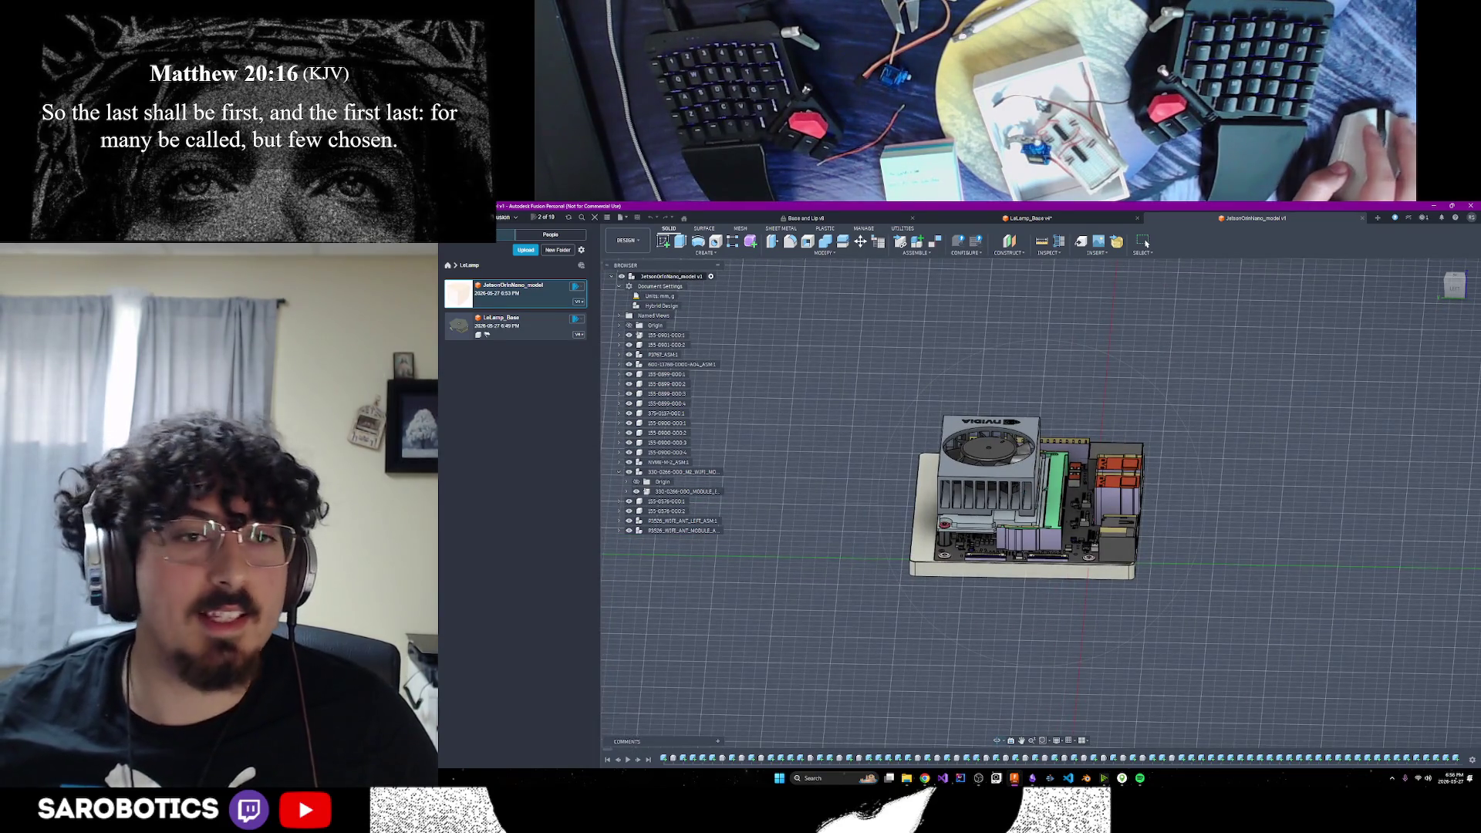
{"action": "left_click", "coordinate": [536, 333]}
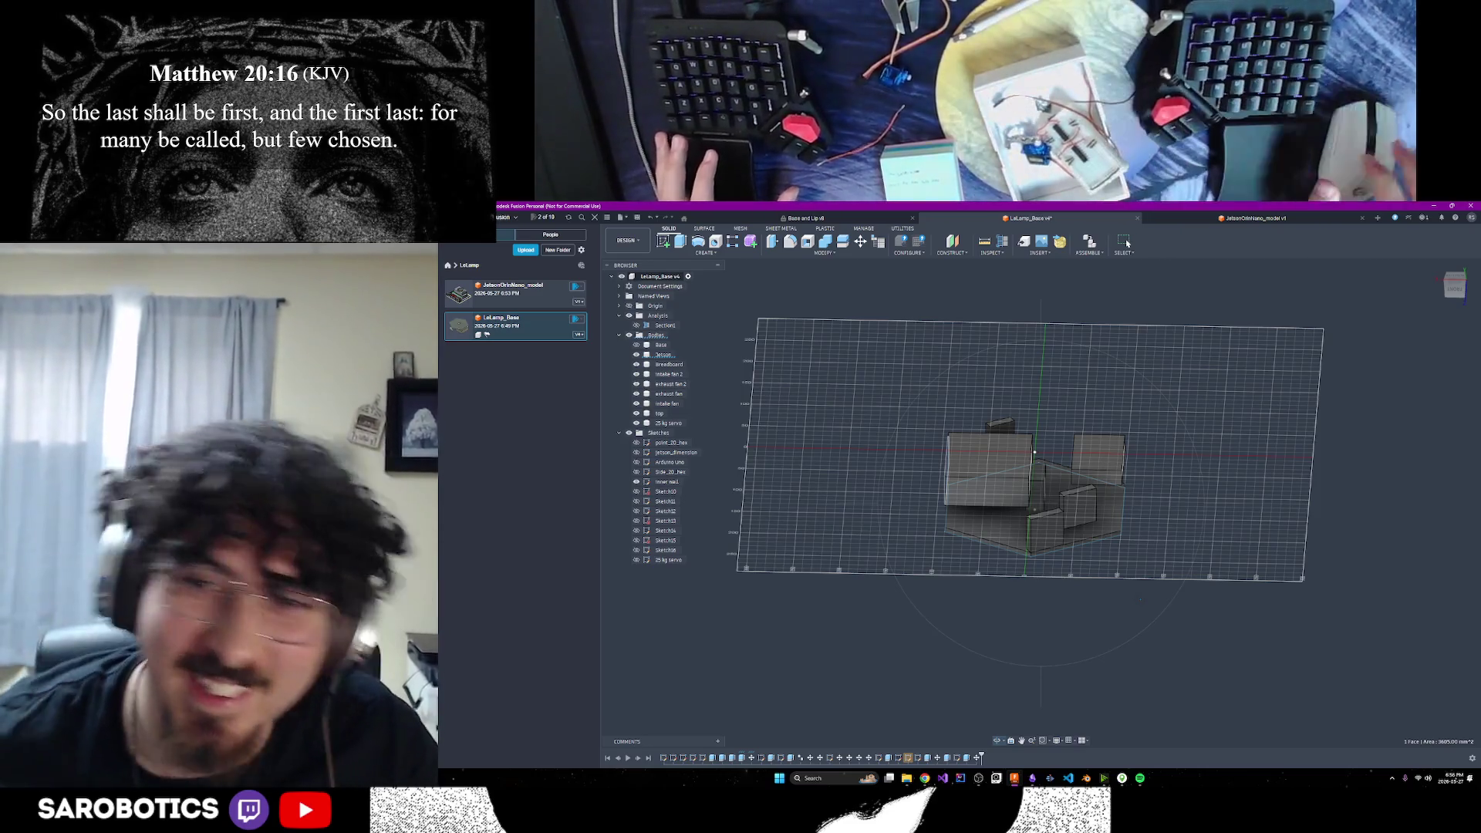
Hide the Jetson body in the LeLamp base to reveal the box beneath
{"action": "mouse_move", "coordinate": [1054, 618]}
{"action": "middle_mouse_down", "text": "shift"}
{"action": "mouse_move", "coordinate": [1093, 446]}
{"action": "mouse_move", "coordinate": [1068, 533]}
{"action": "mouse_move", "coordinate": [1076, 444]}
{"action": "middle_mouse_up", "text": "shift"}
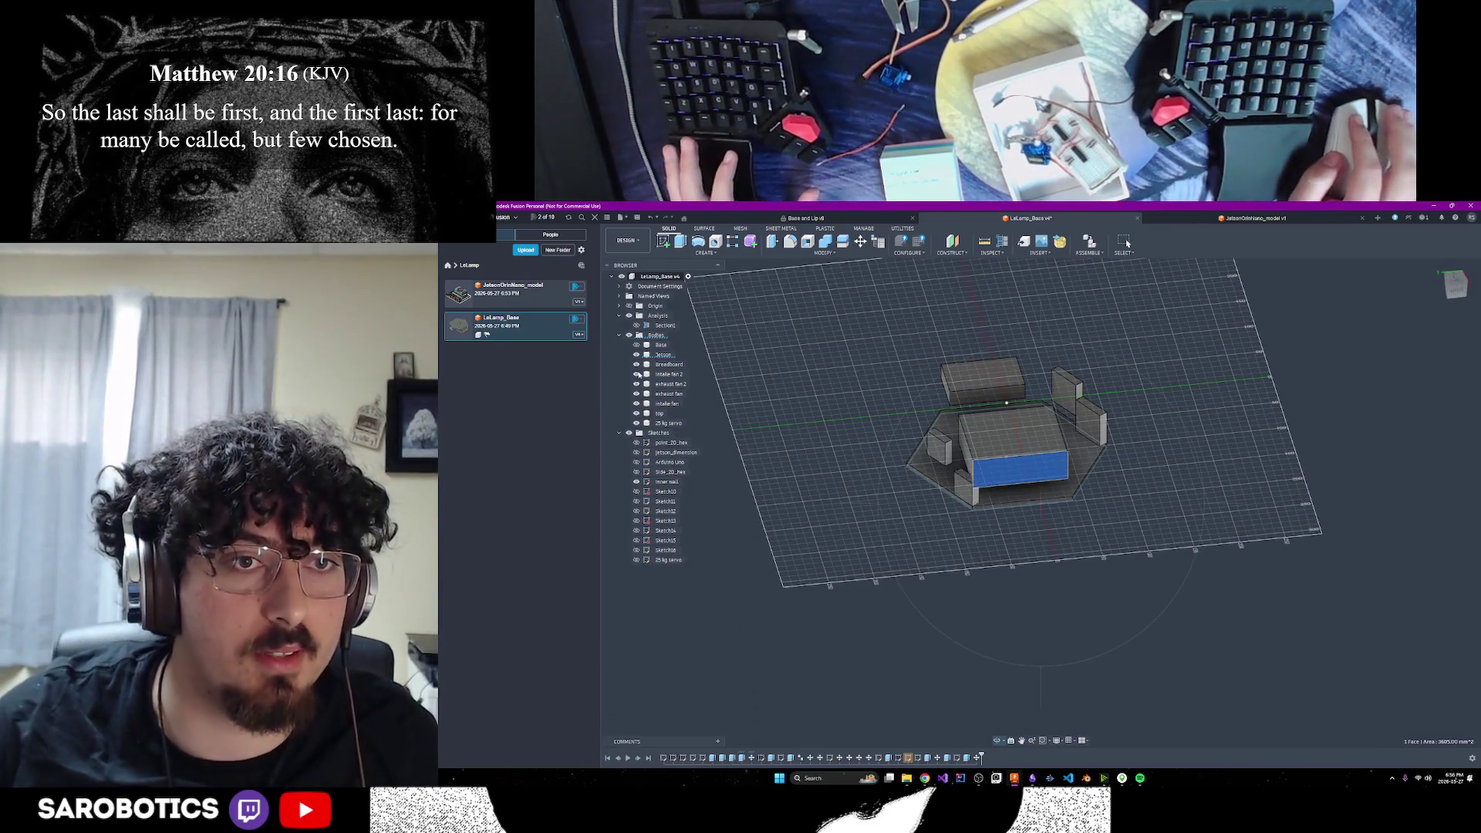
{"action": "left_click", "coordinate": [636, 355]}
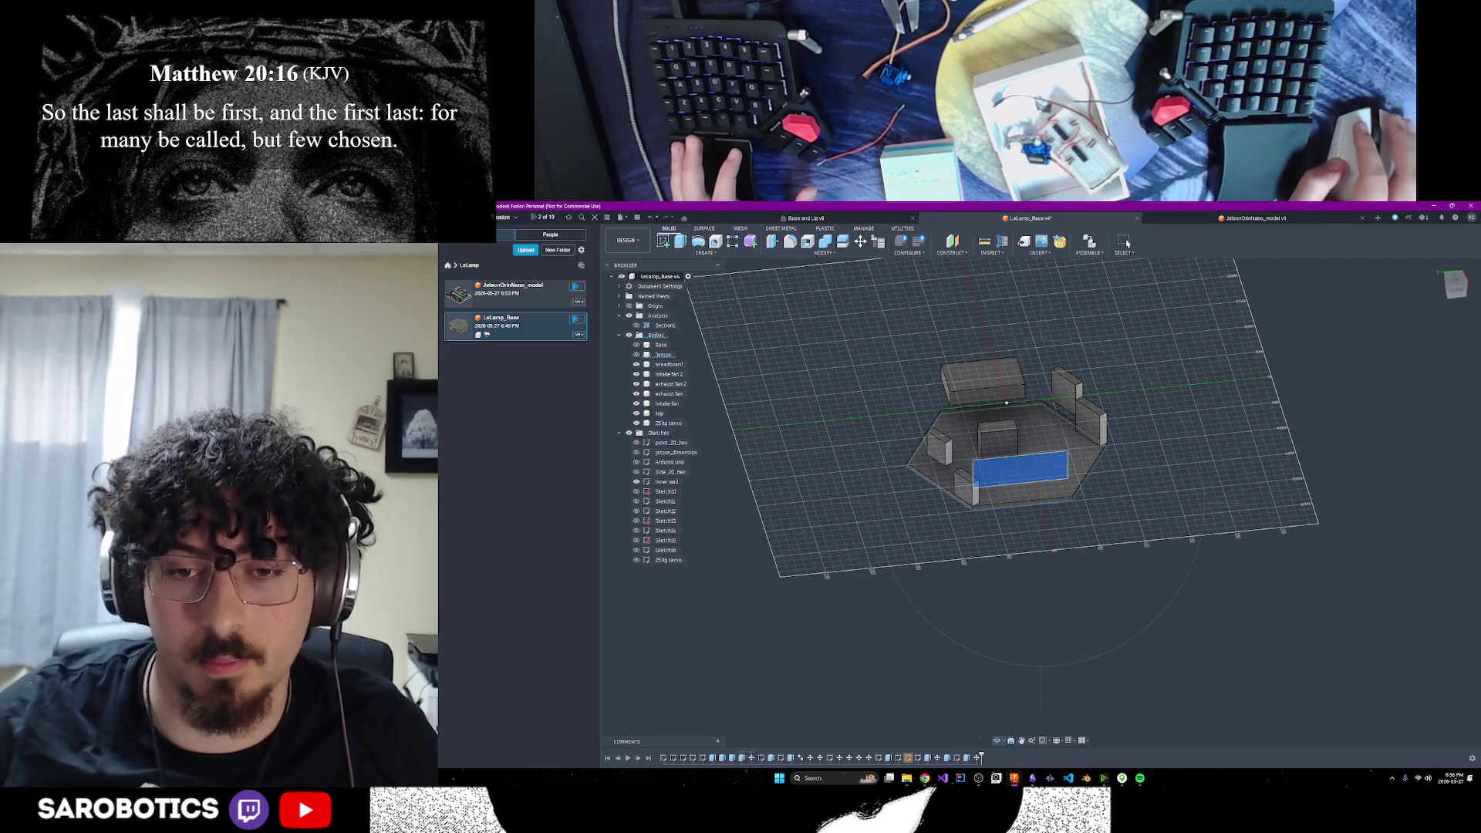
{"action": "middle_click_drag", "start_coordinate": [1003, 540], "coordinate": [999, 528], "text": "shift"}
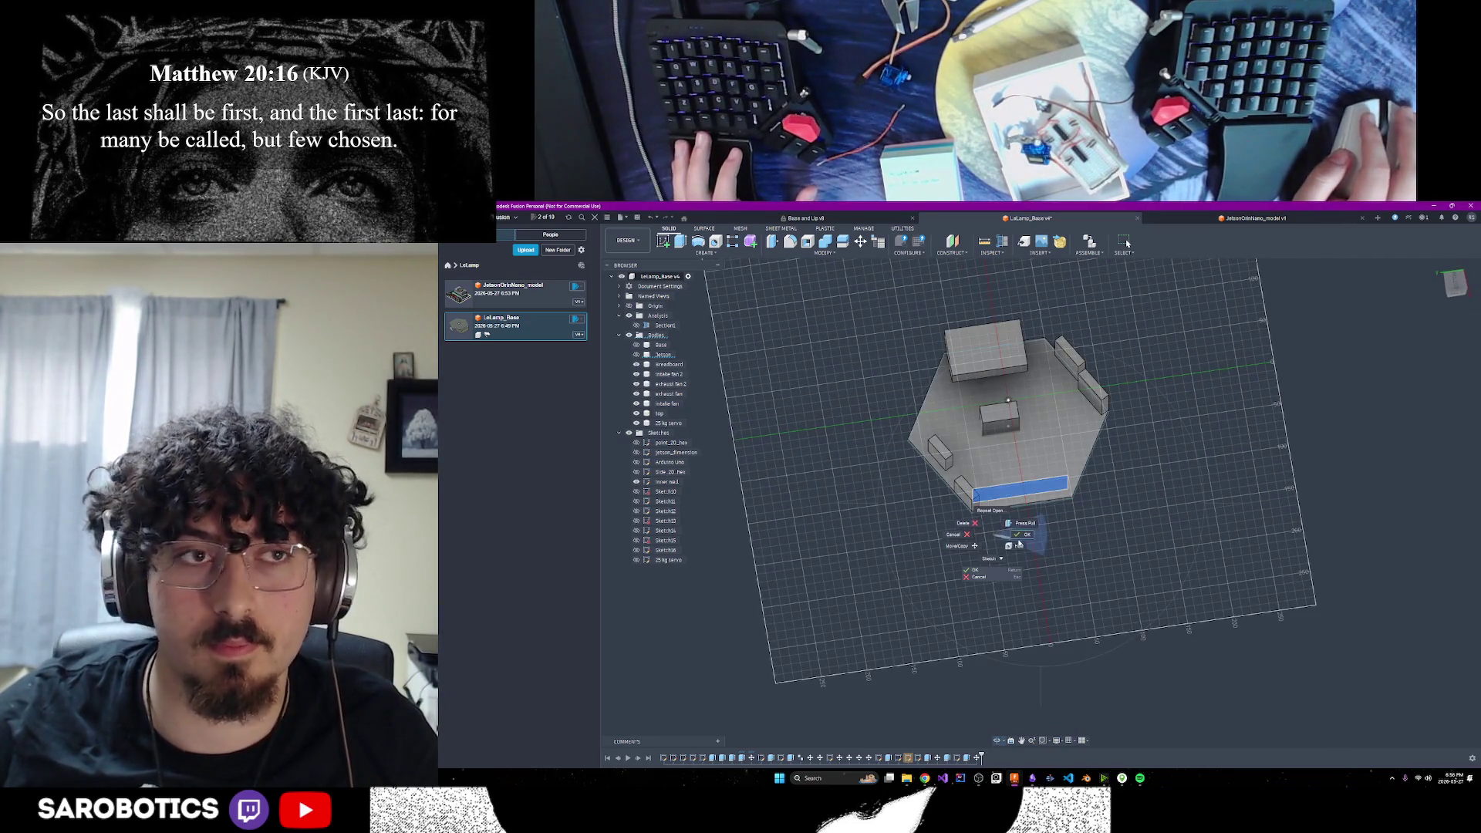
In JetsonOrinNano_model, lower the root component's opacity, then open Windows search
{"action": "left_click", "coordinate": [510, 293]}
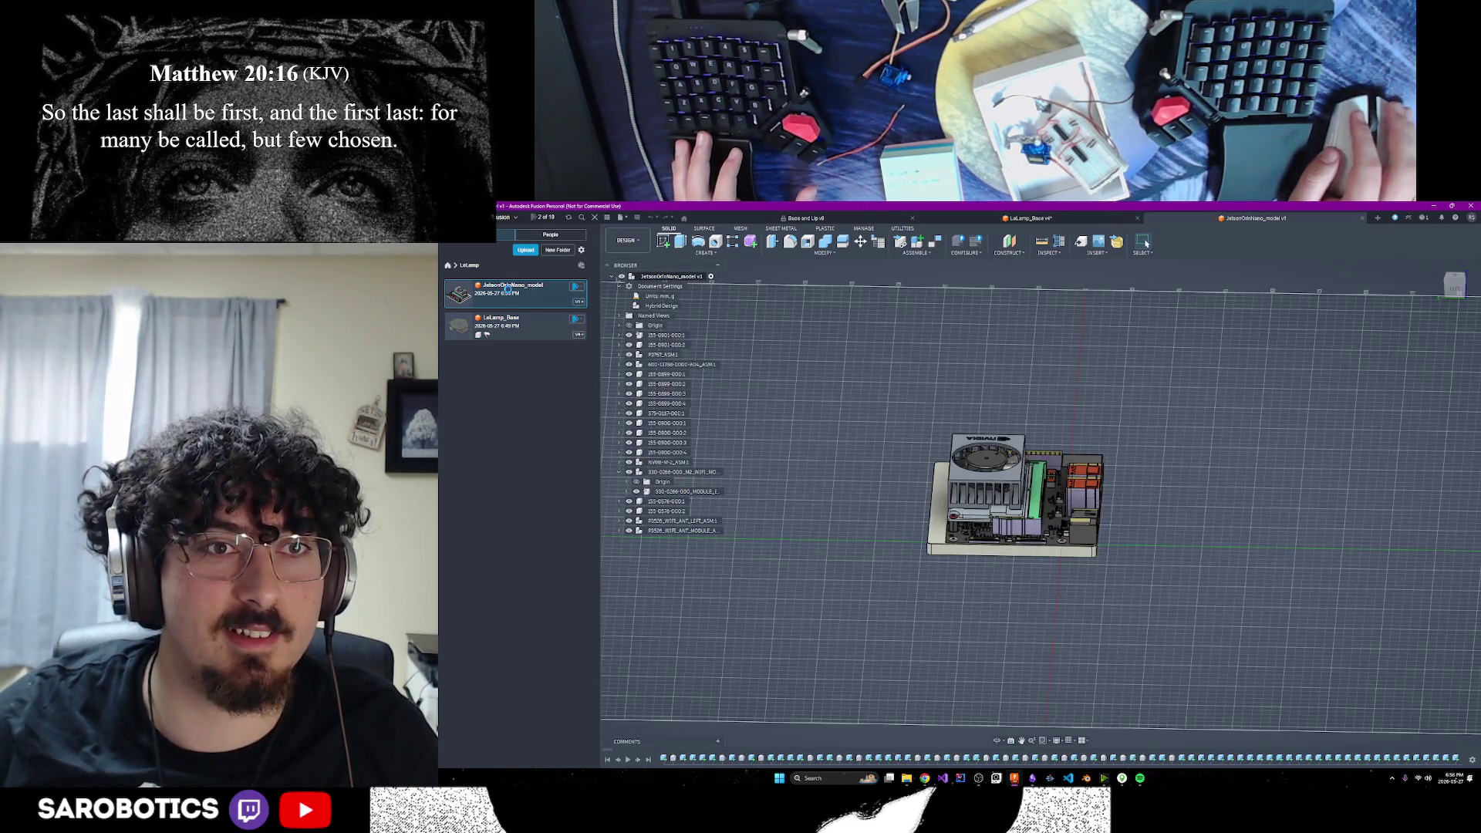
{"action": "right_click", "coordinate": [645, 278]}
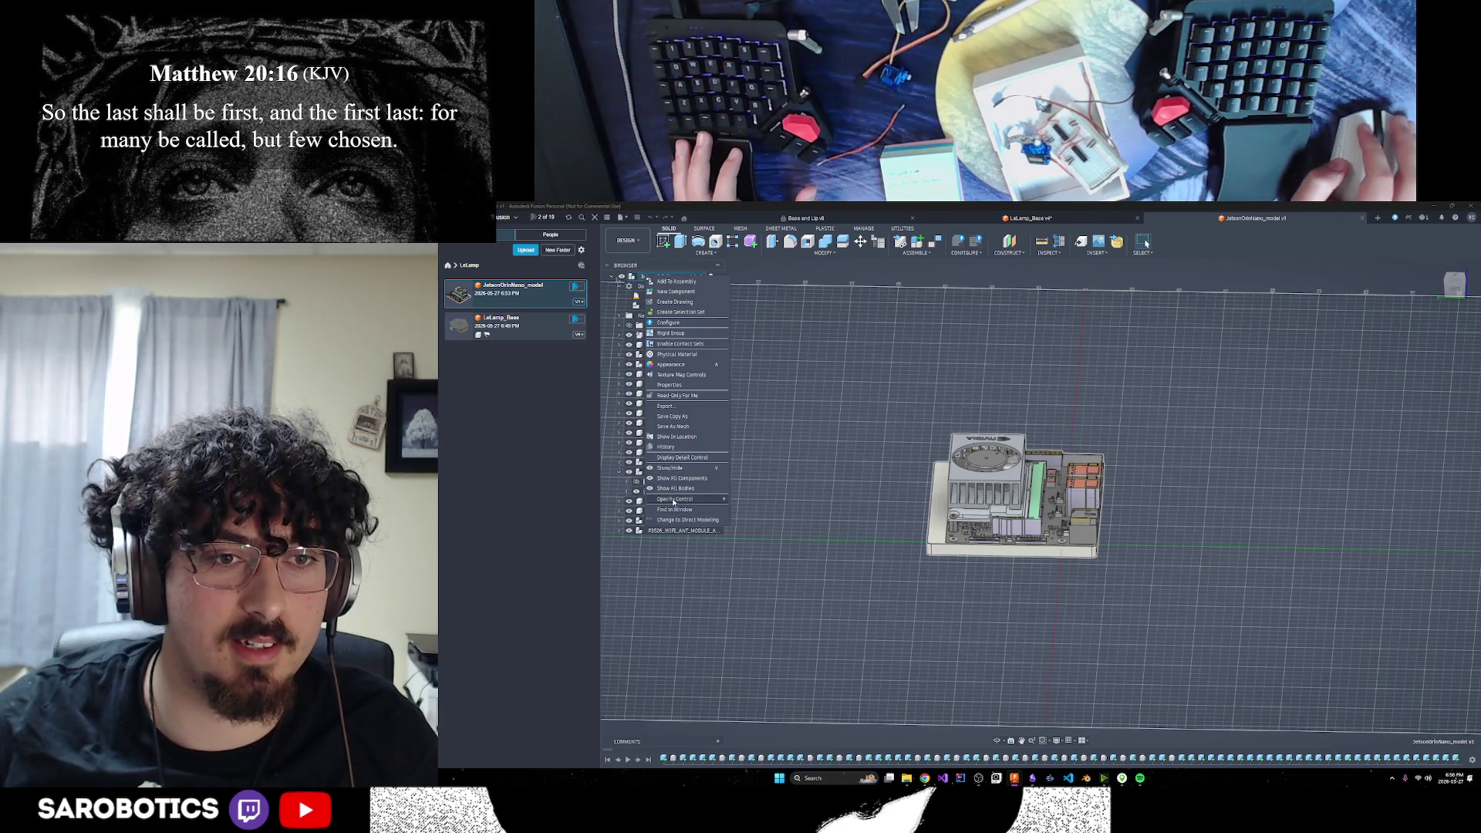
{"action": "mouse_move", "coordinate": [673, 503]}
{"action": "left_click", "coordinate": [742, 519]}
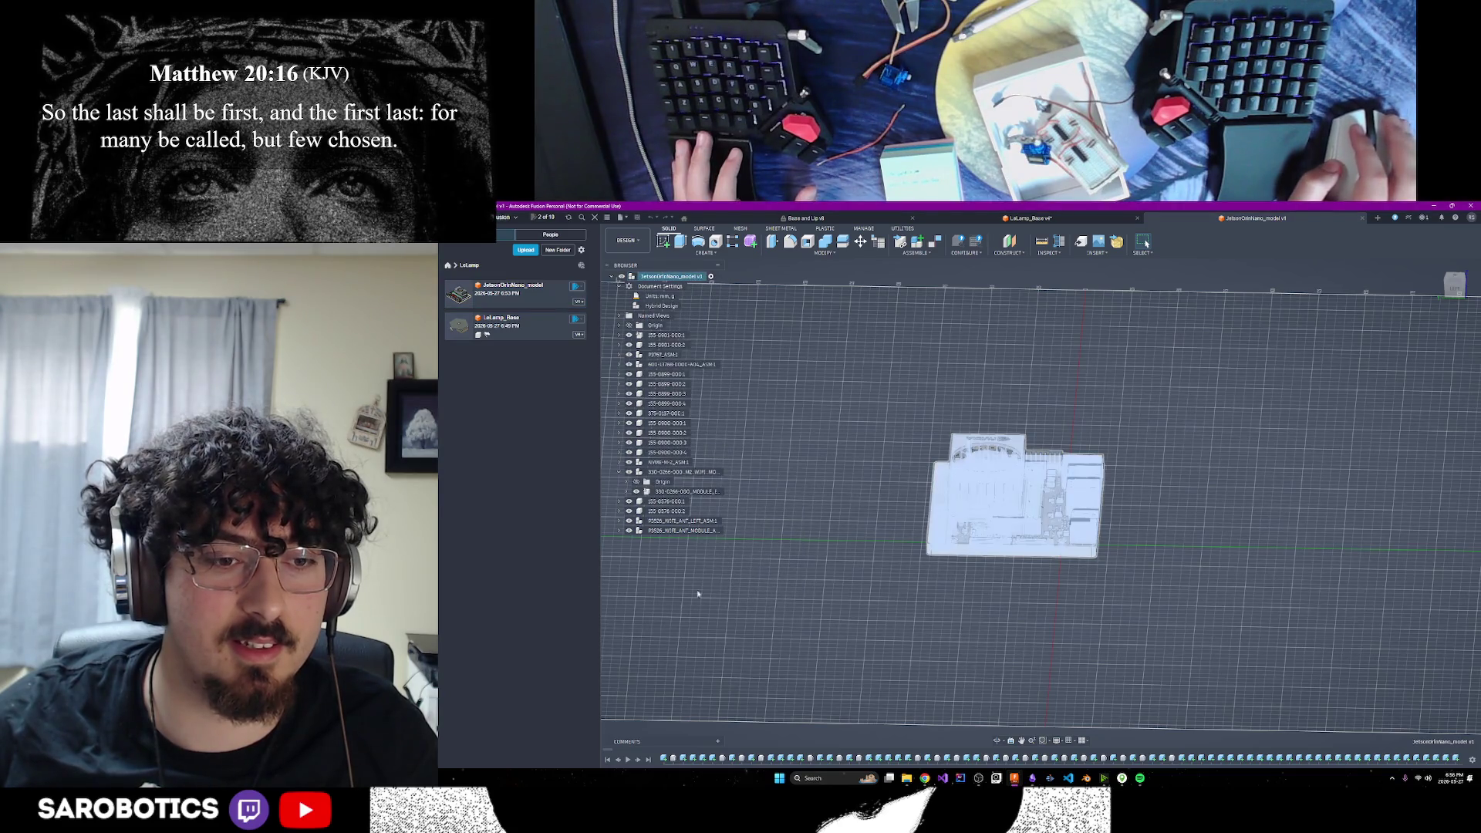
{"action": "left_click", "coordinate": [785, 781]}
Launch Snipping Tool and snip the Fusion component tree
{"action": "type", "text": "spotify"}
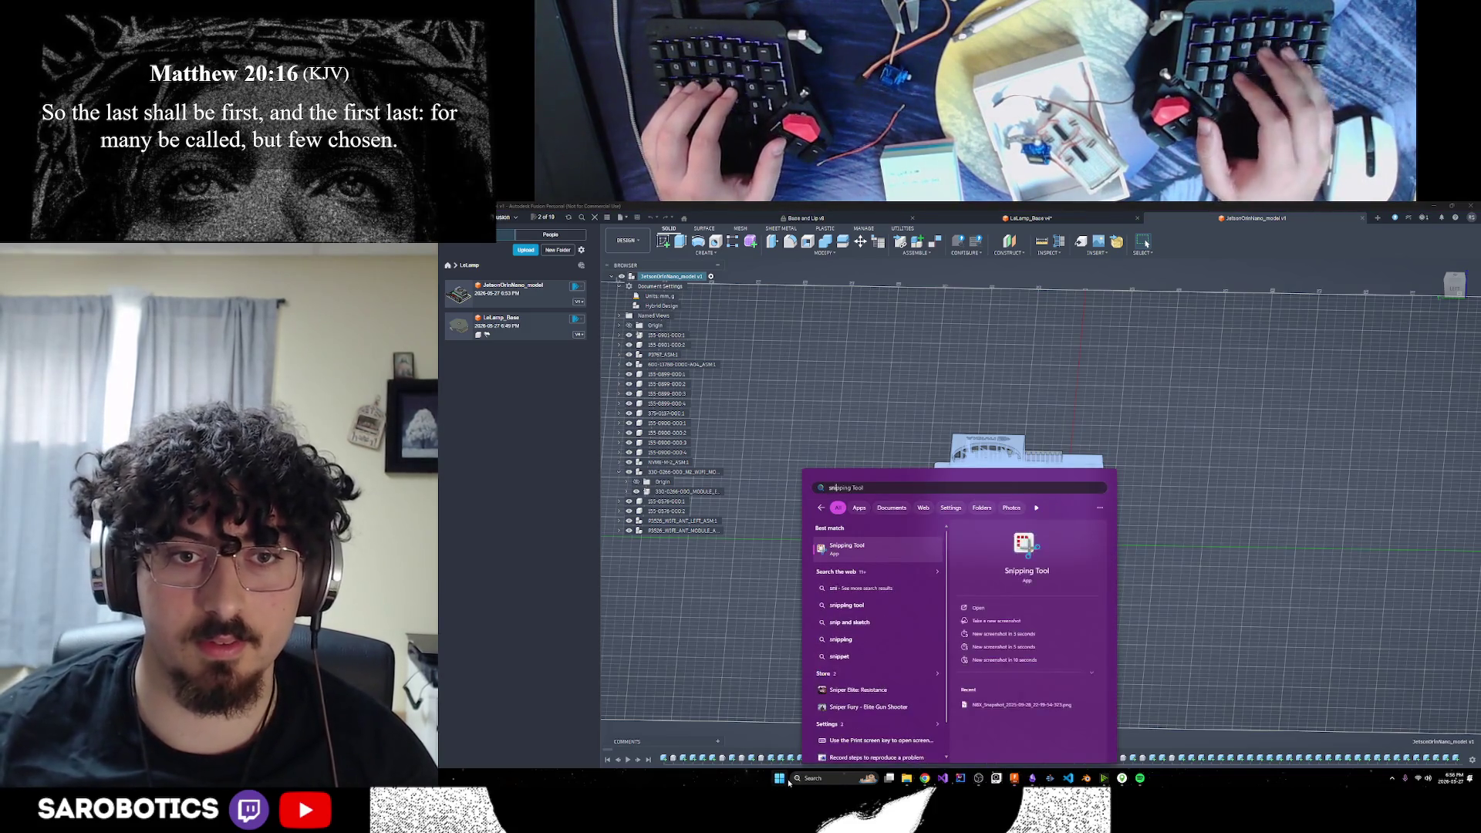
{"action": "key", "text": "Return"}
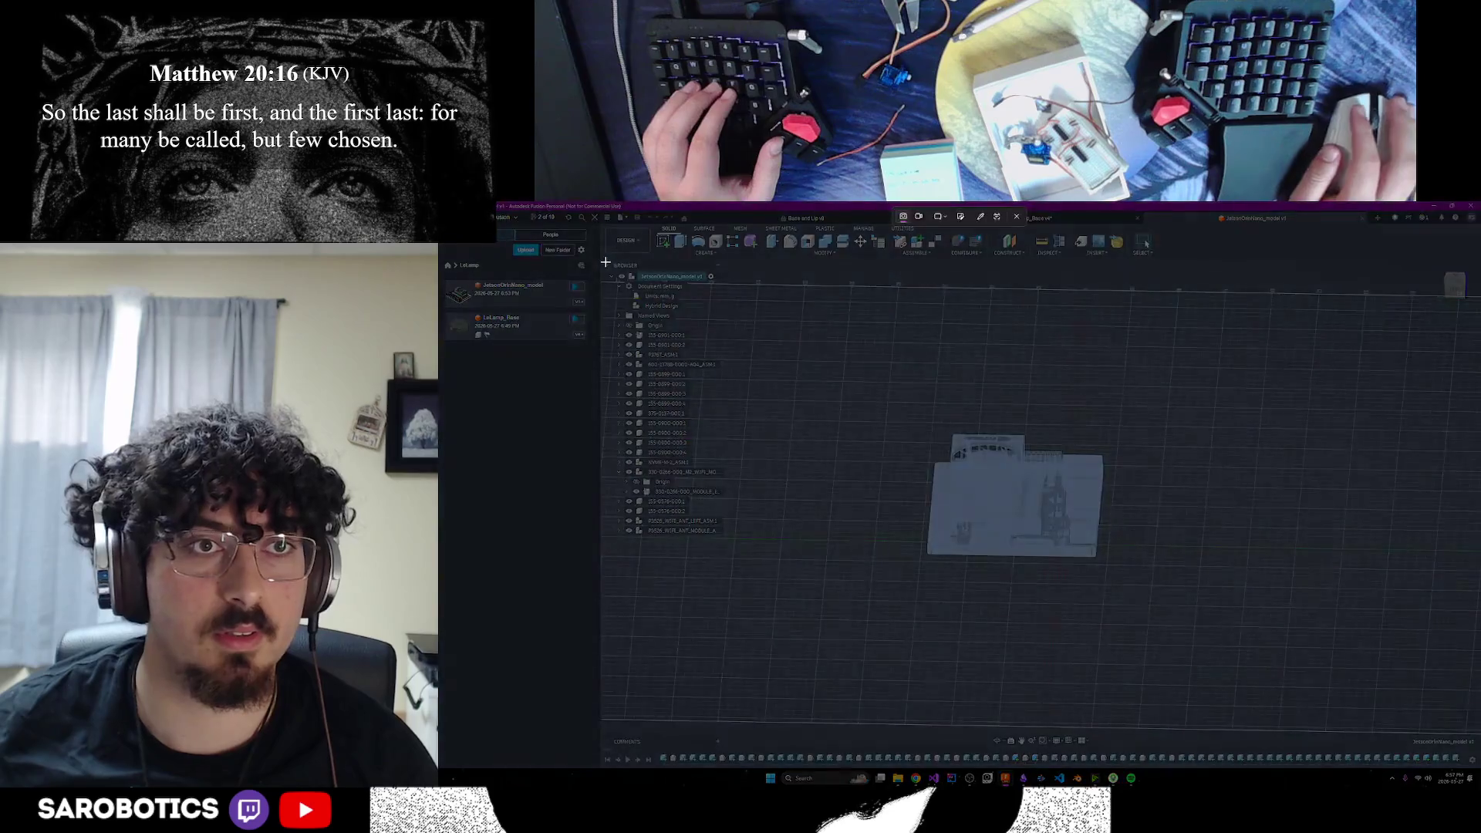
{"action": "left_click_drag", "start_coordinate": [606, 260], "coordinate": [747, 546]}
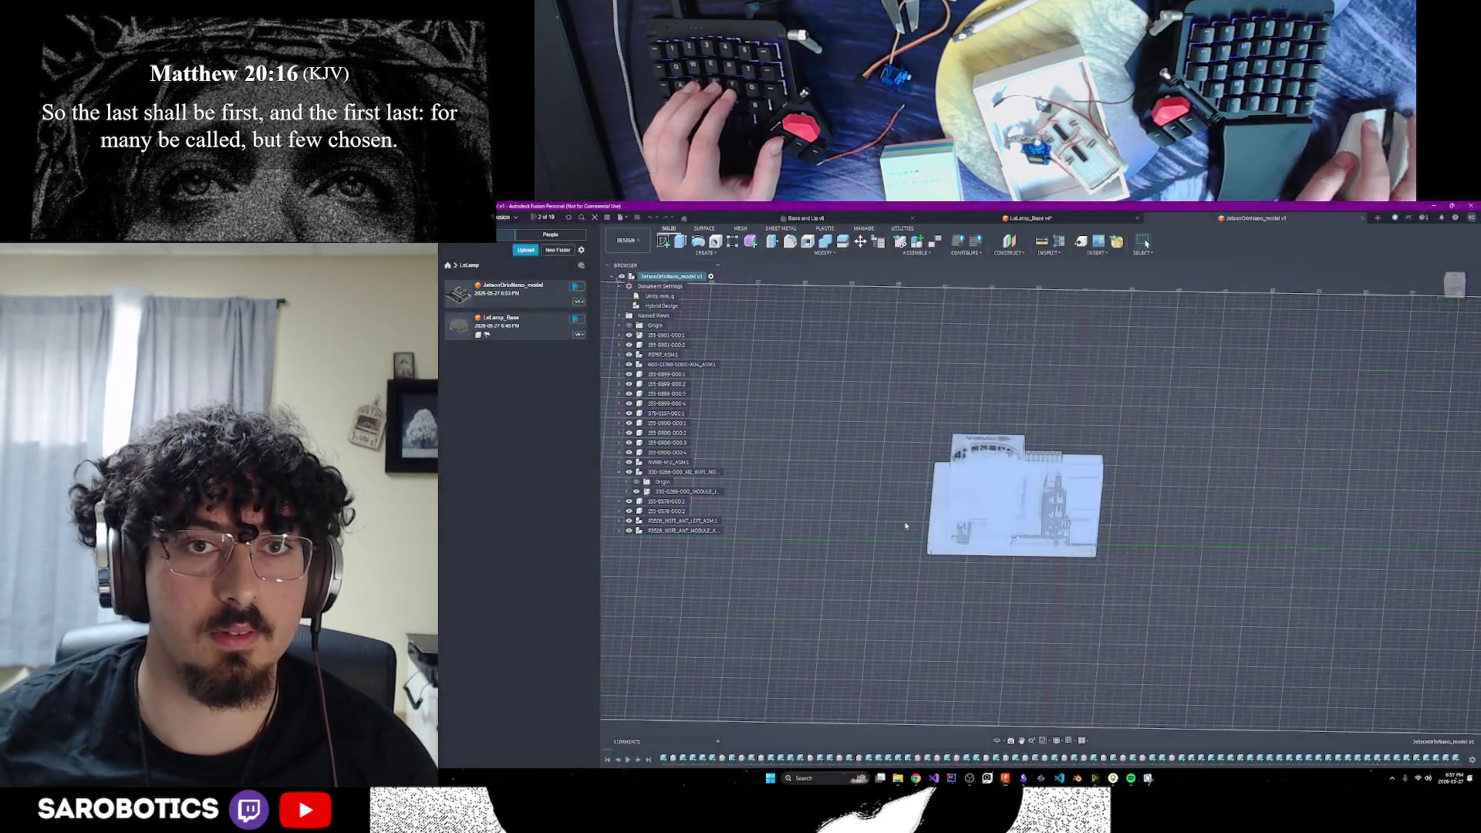
{"action": "left_click", "coordinate": [1433, 207]}
Paste the snip into ChatGPT and ask 'is this a body, an assembly, what is it'
{"action": "left_click", "coordinate": [1216, 301]}
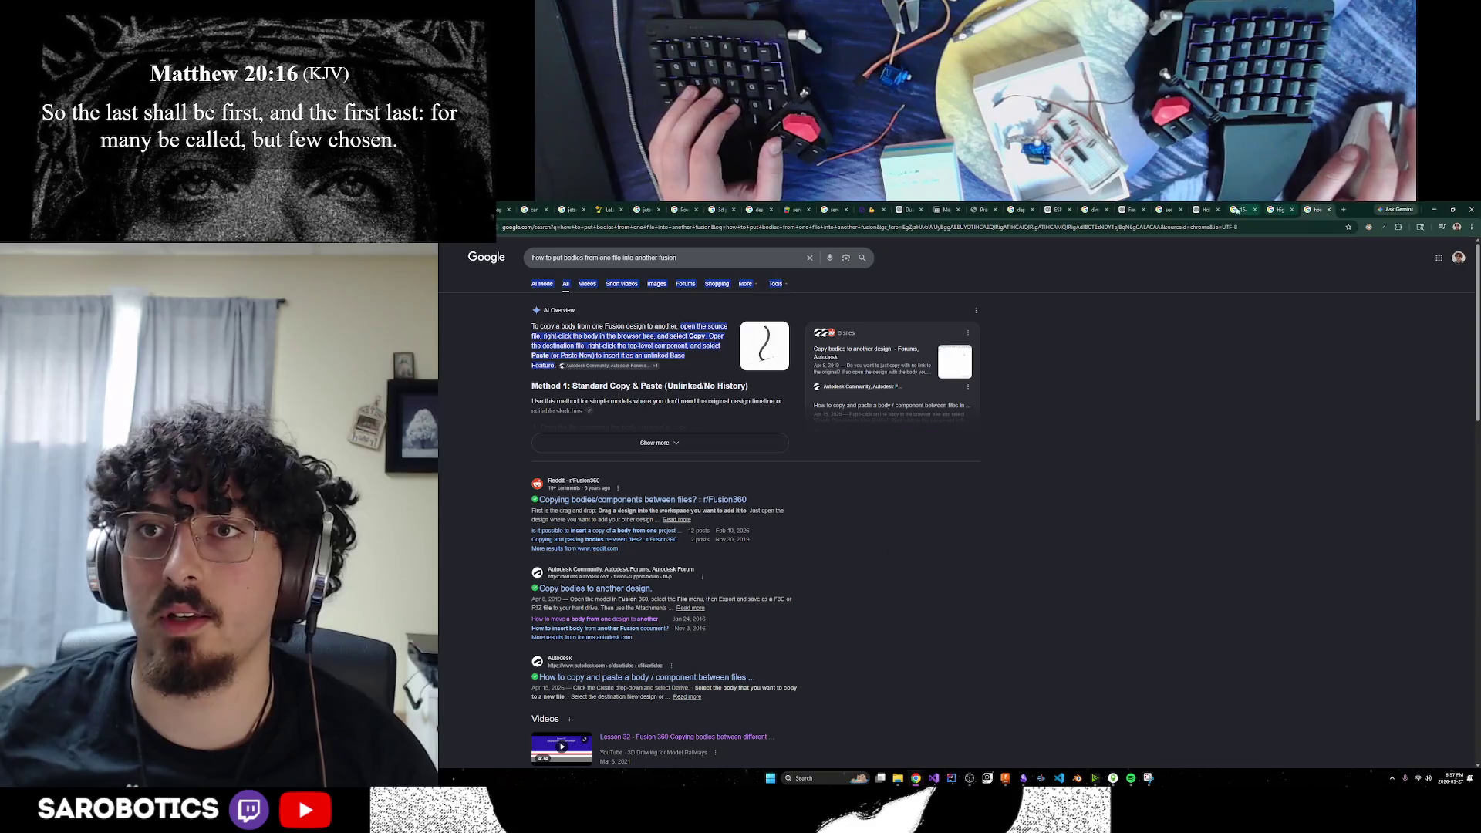
{"action": "left_click", "coordinate": [1206, 209]}
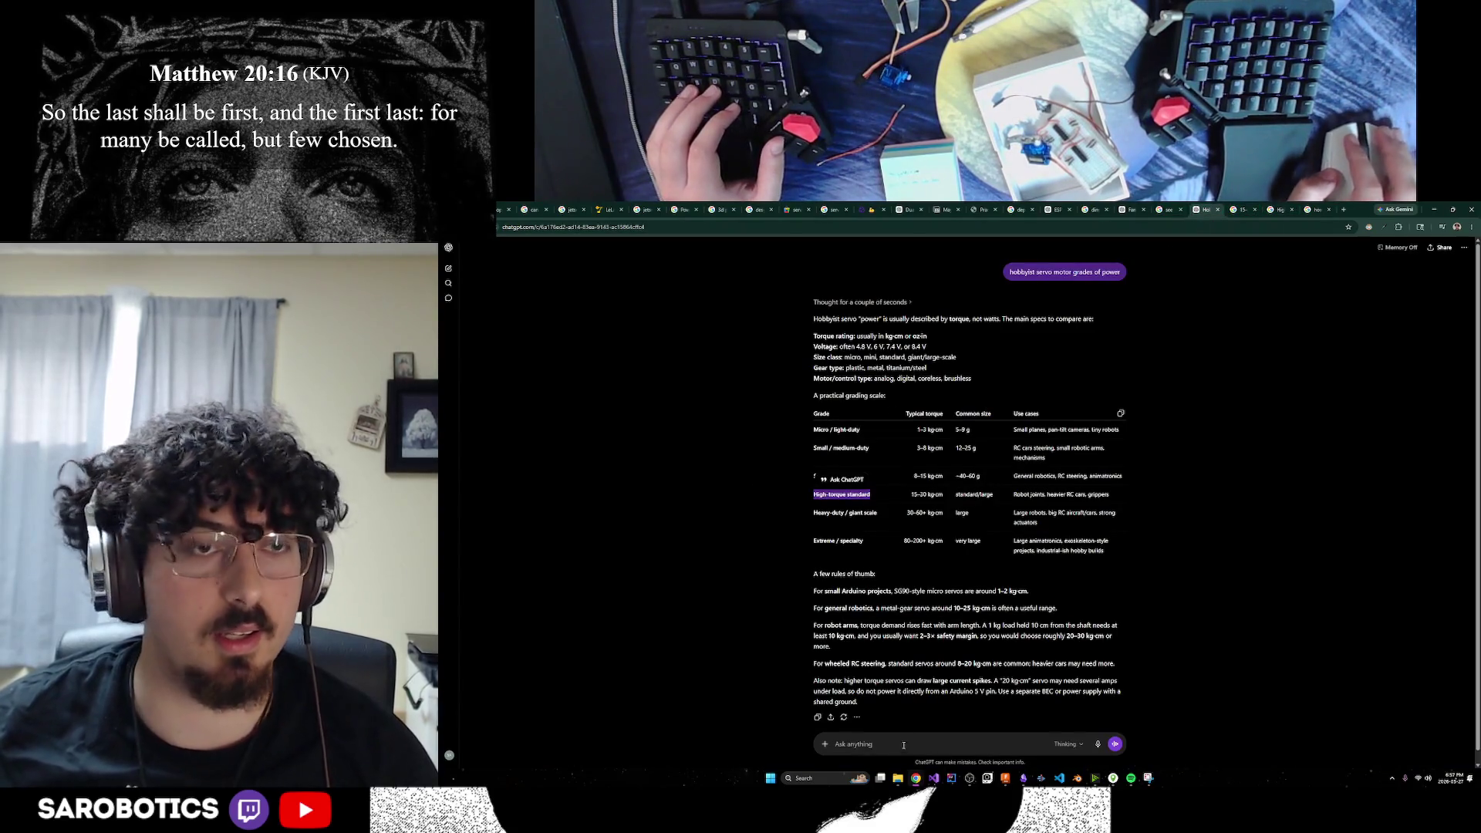
{"action": "left_click", "coordinate": [935, 745]}
{"action": "key", "text": "ctrl+v"}
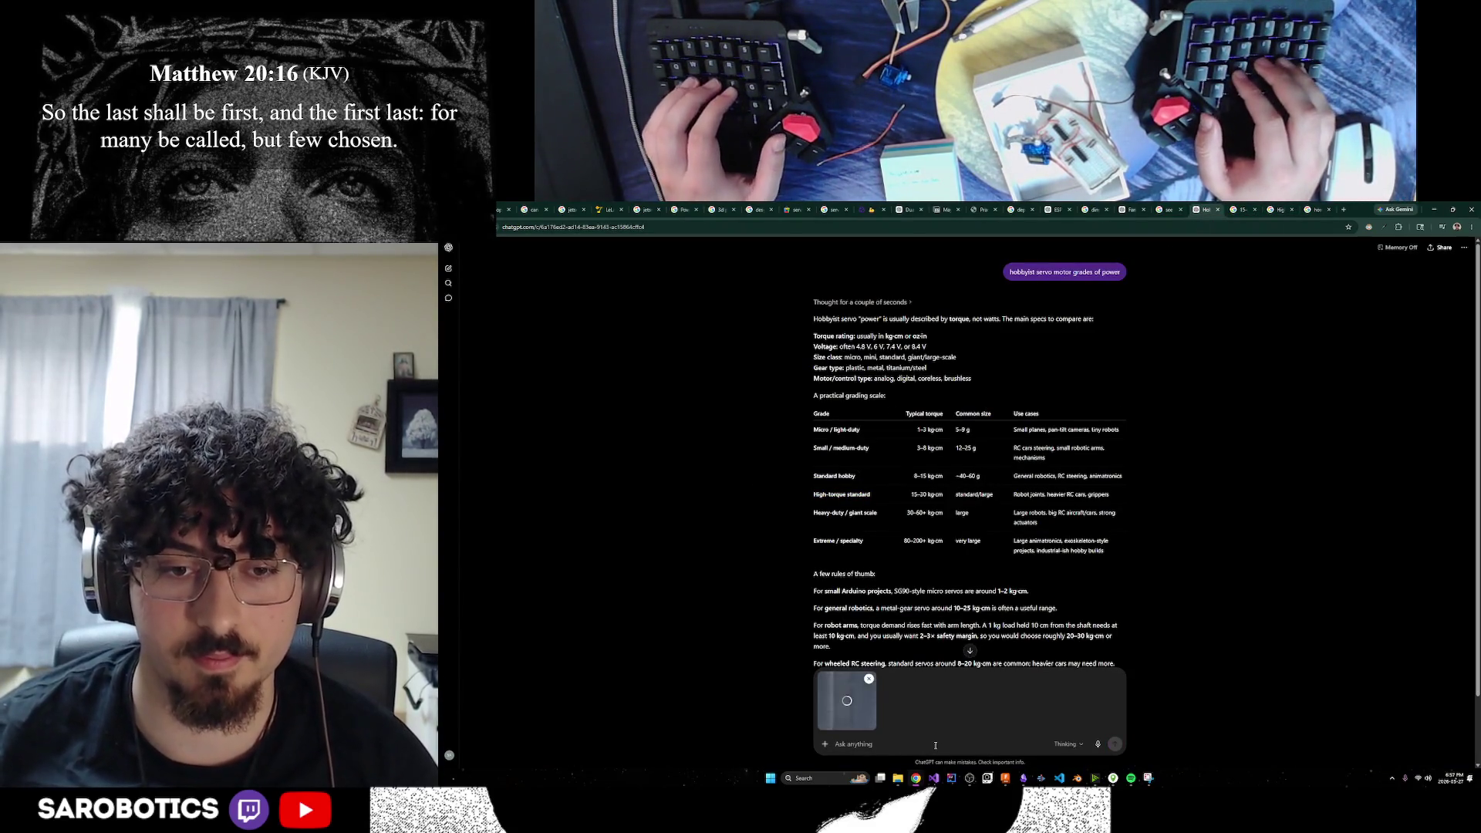
{"action": "type", "text": "is thi"}
{"action": "type", "text": "boo"}
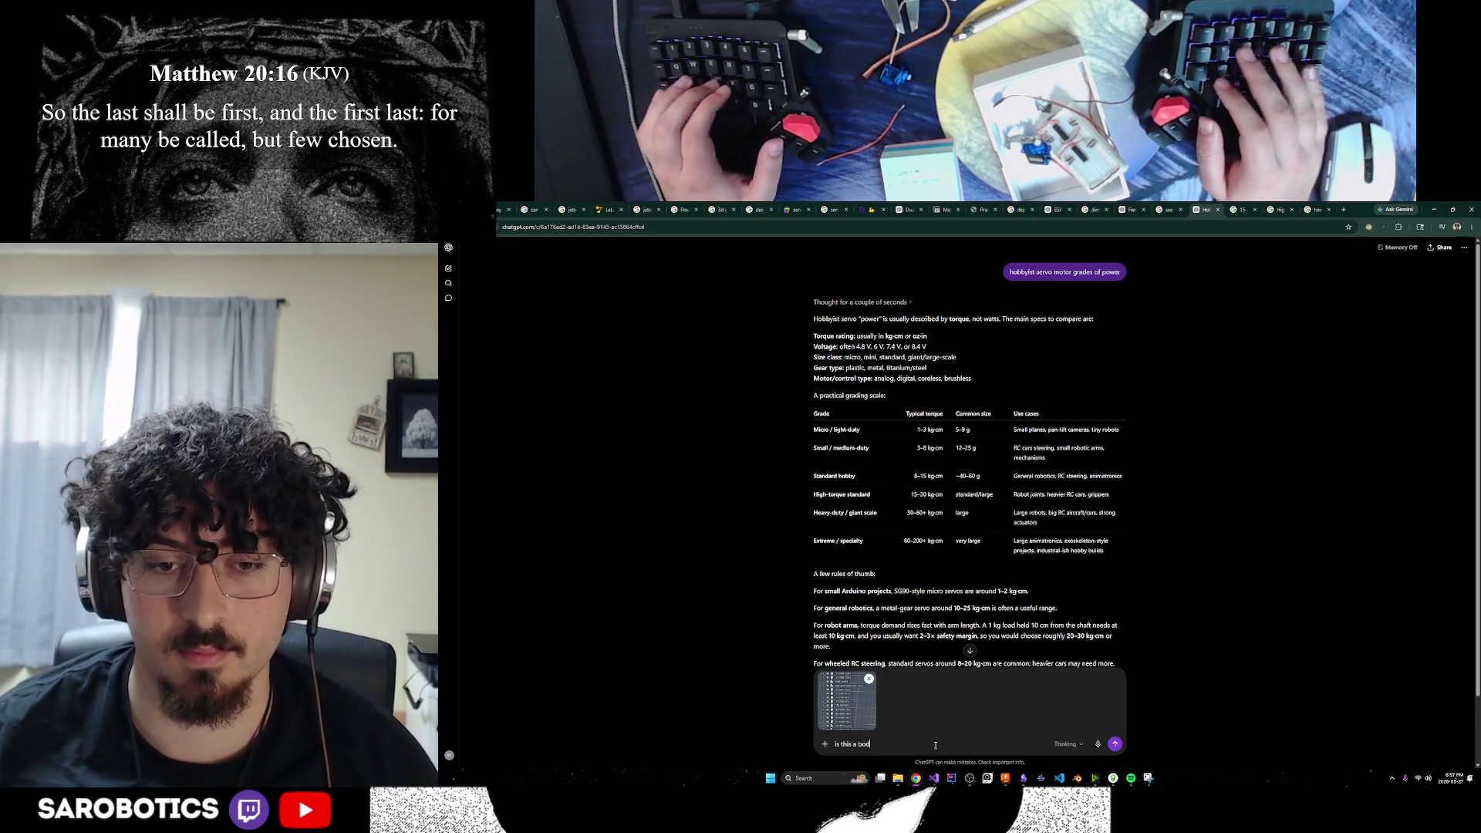
{"action": "type", "text": ", an s"}
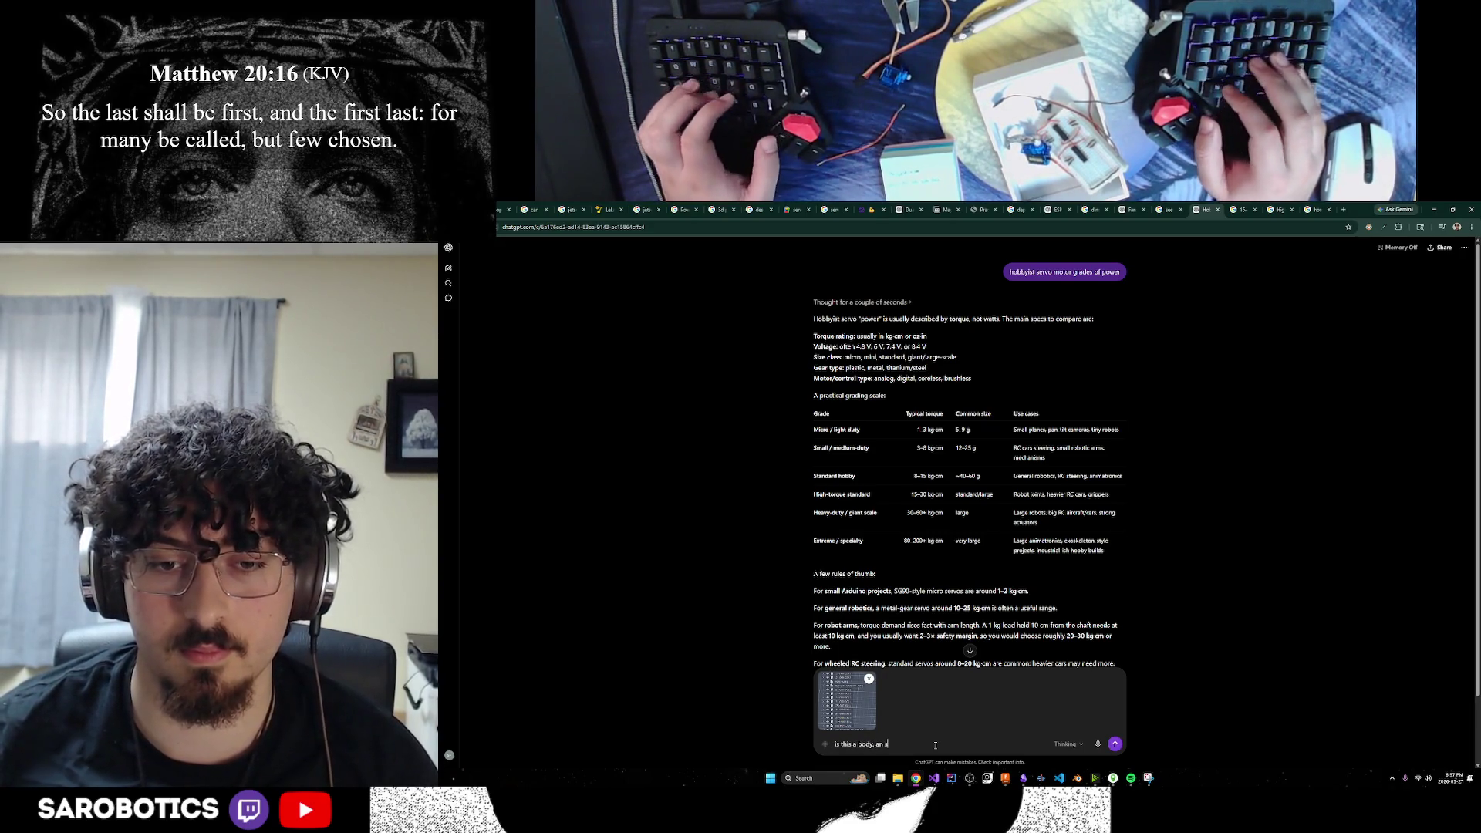
{"action": "type", "text": "embly"}
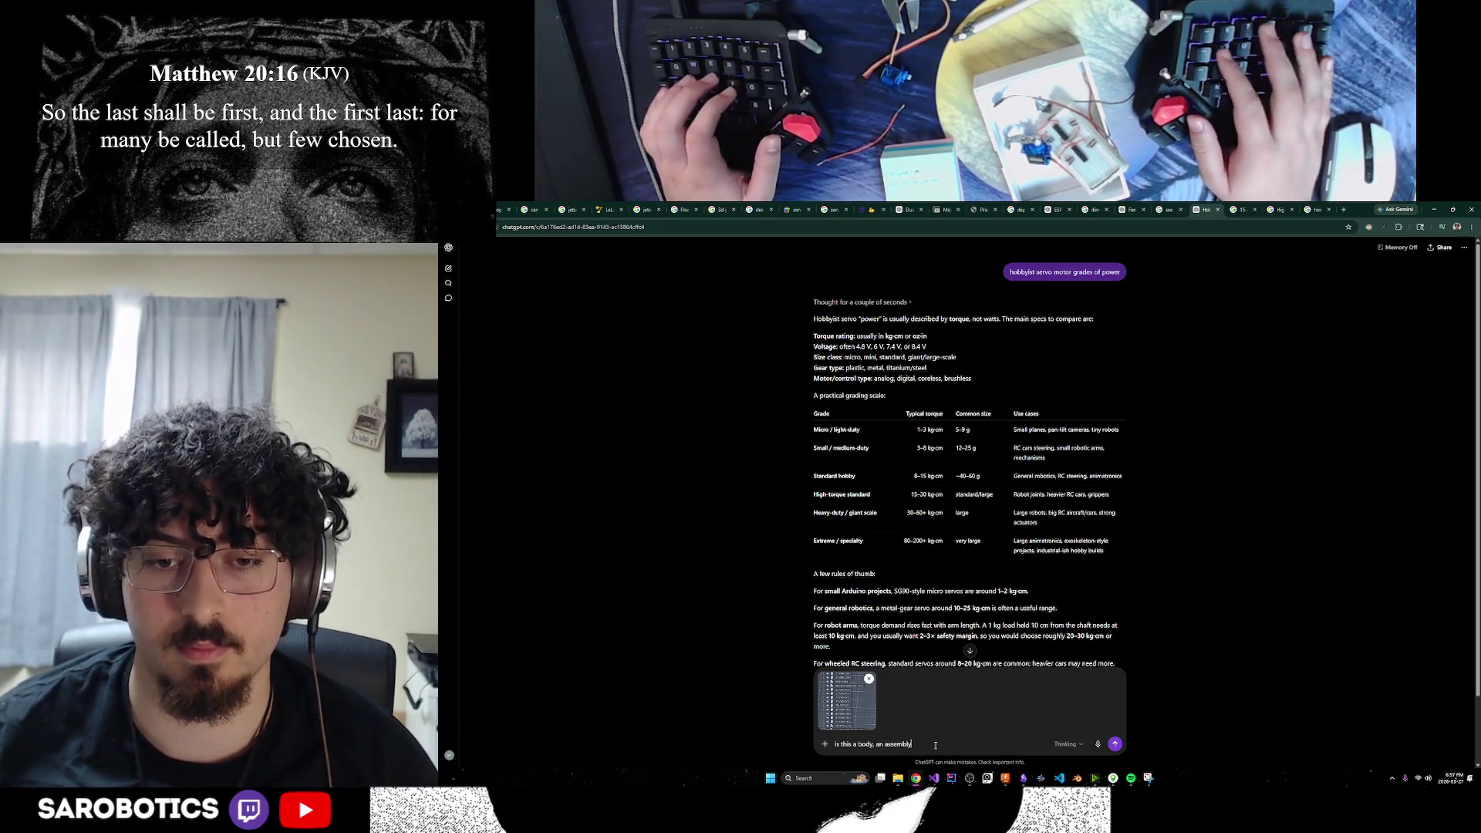
{"action": "type", "text": ".. what is it"}
{"action": "key", "text": "Return"}
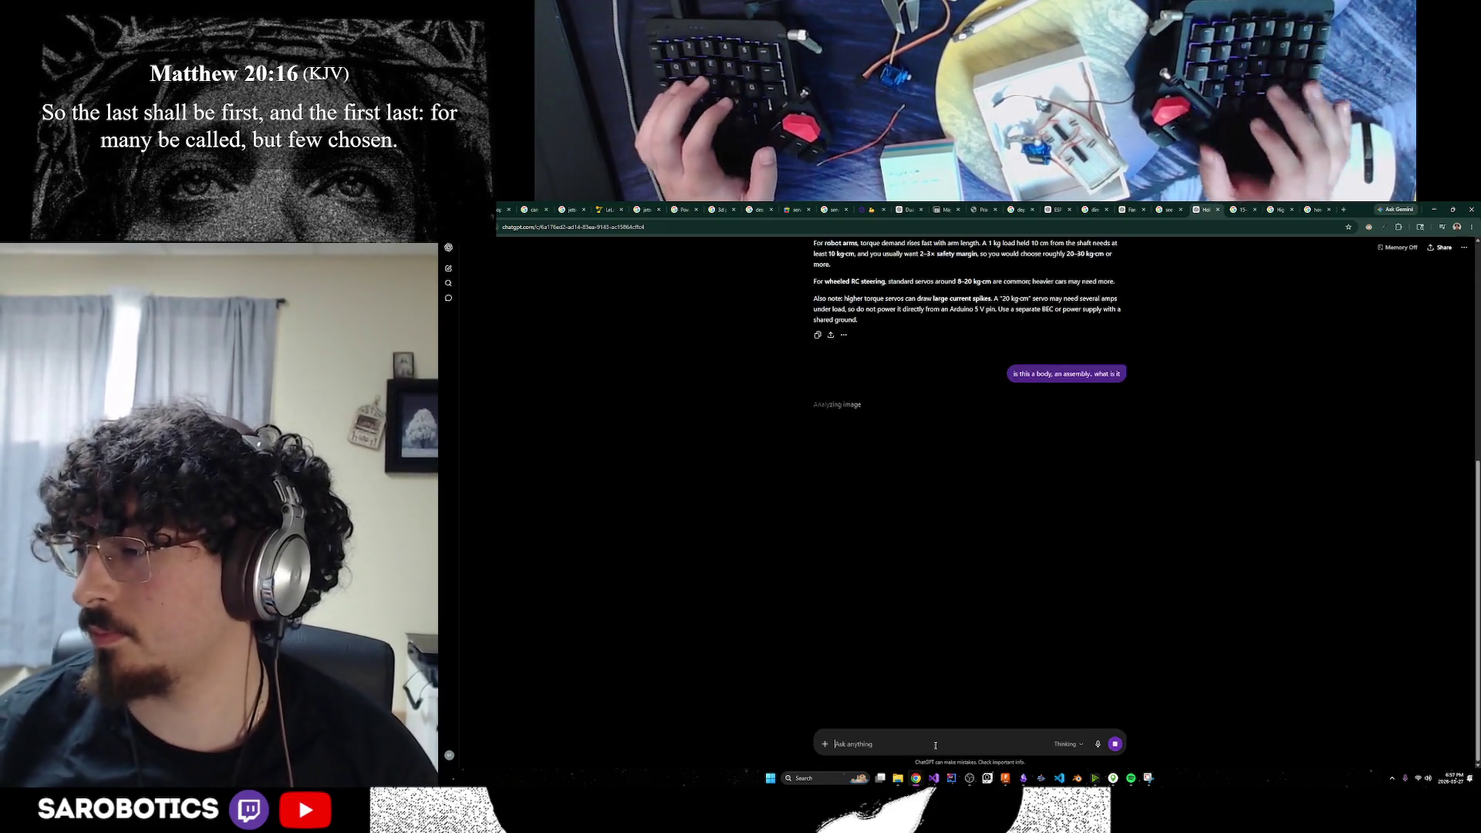
{"action": "left_click", "coordinate": [1434, 209]}
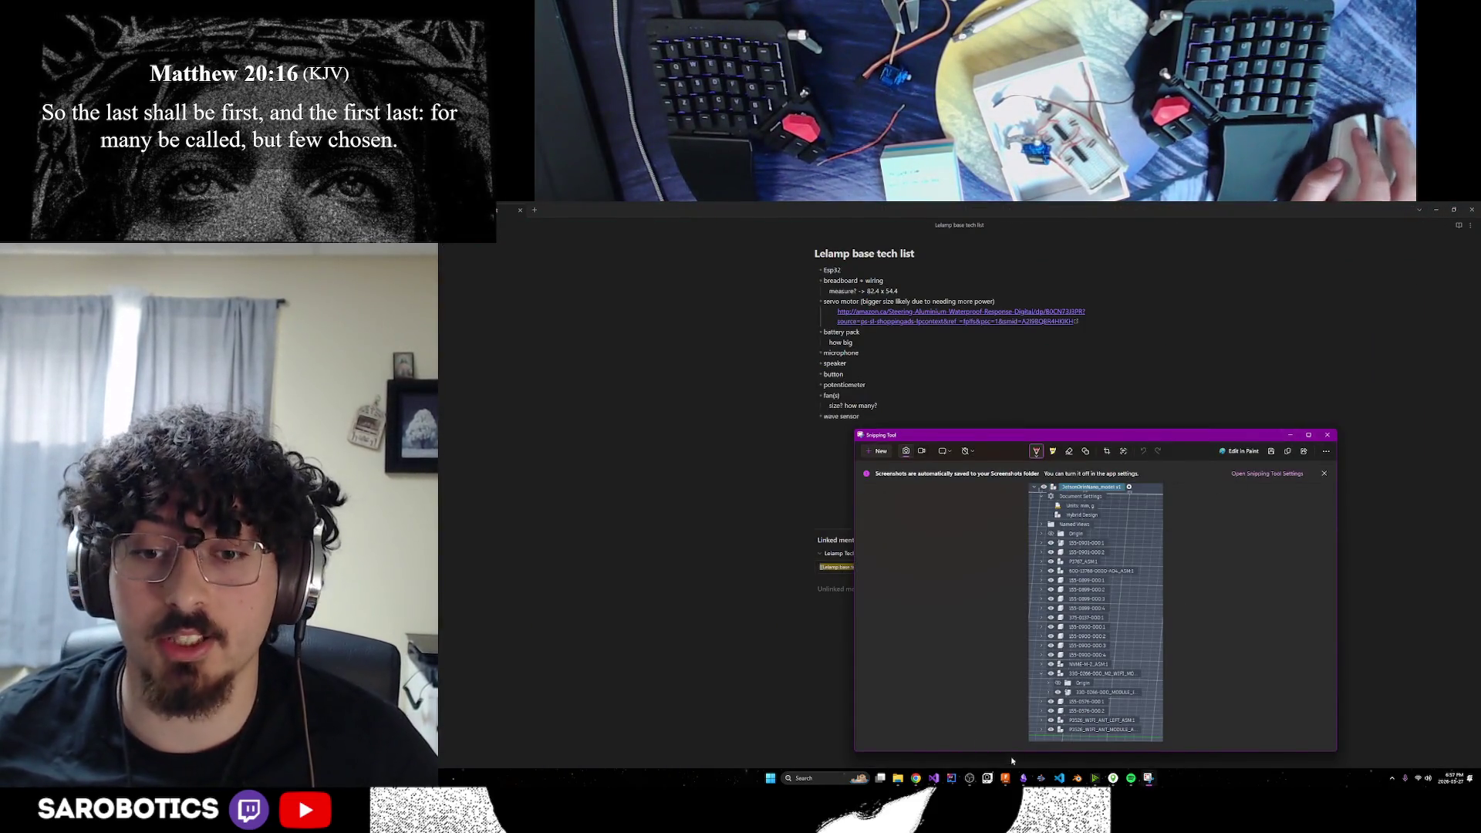
Bring Fusion back to the front and orbit the Jetson model view
{"action": "left_click", "coordinate": [1005, 779]}
{"action": "middle_click_drag", "start_coordinate": [925, 625], "coordinate": [1007, 577], "text": "shift"}
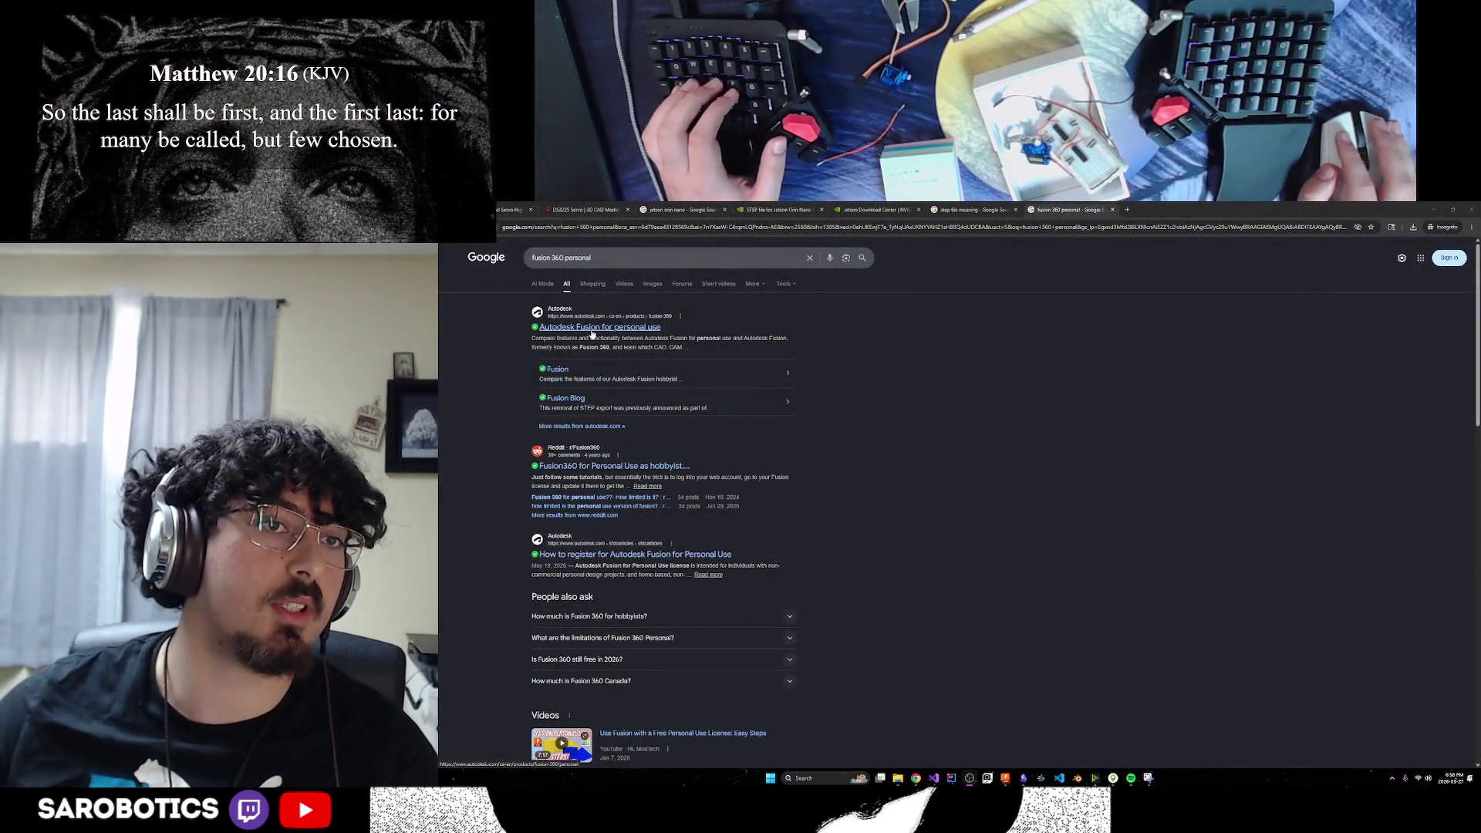
Open Autodesk's Fusion for personal use page, then close it
{"action": "left_click", "coordinate": [592, 329]}
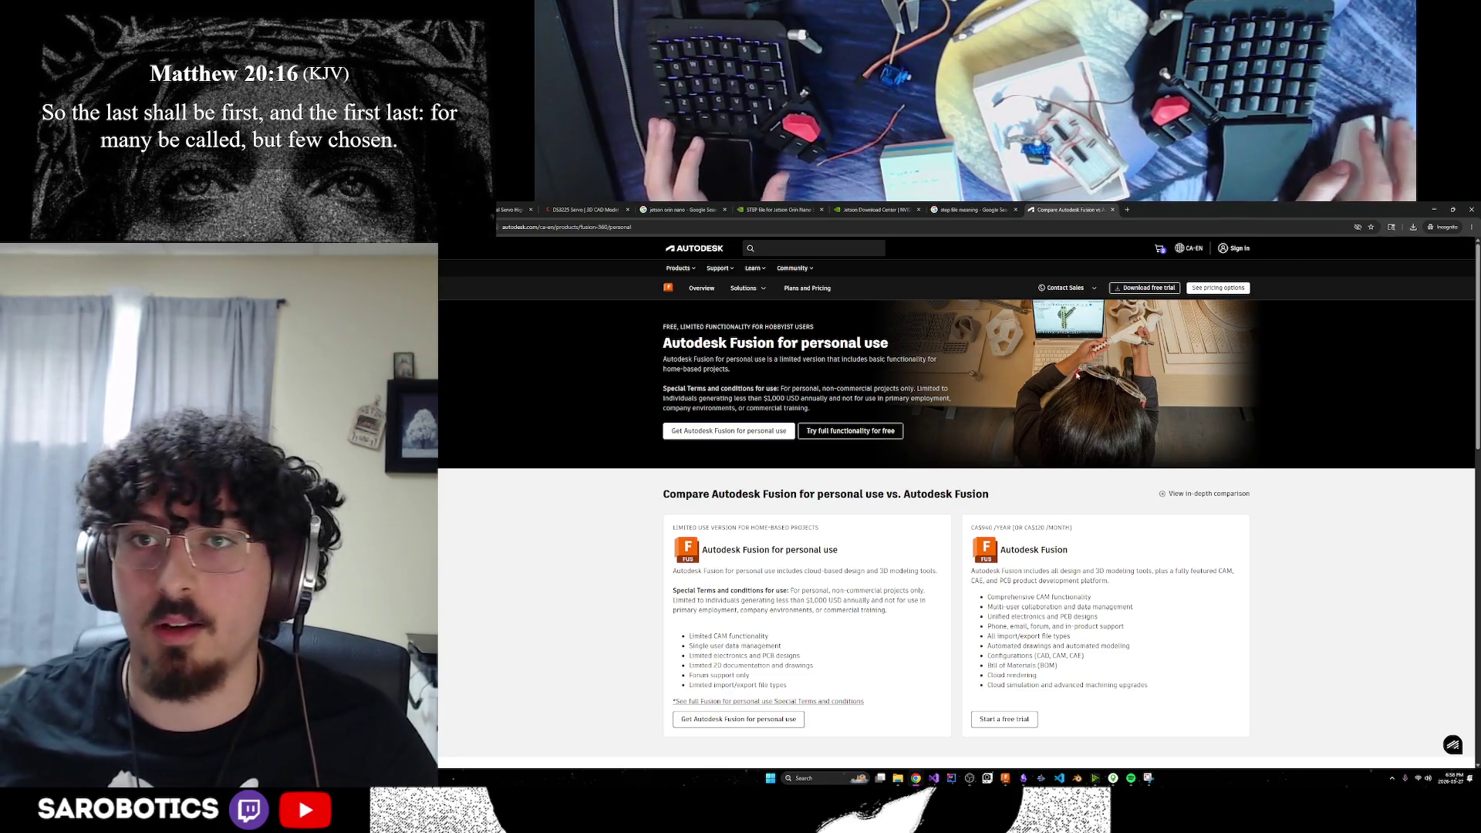
{"action": "left_click", "coordinate": [631, 228]}
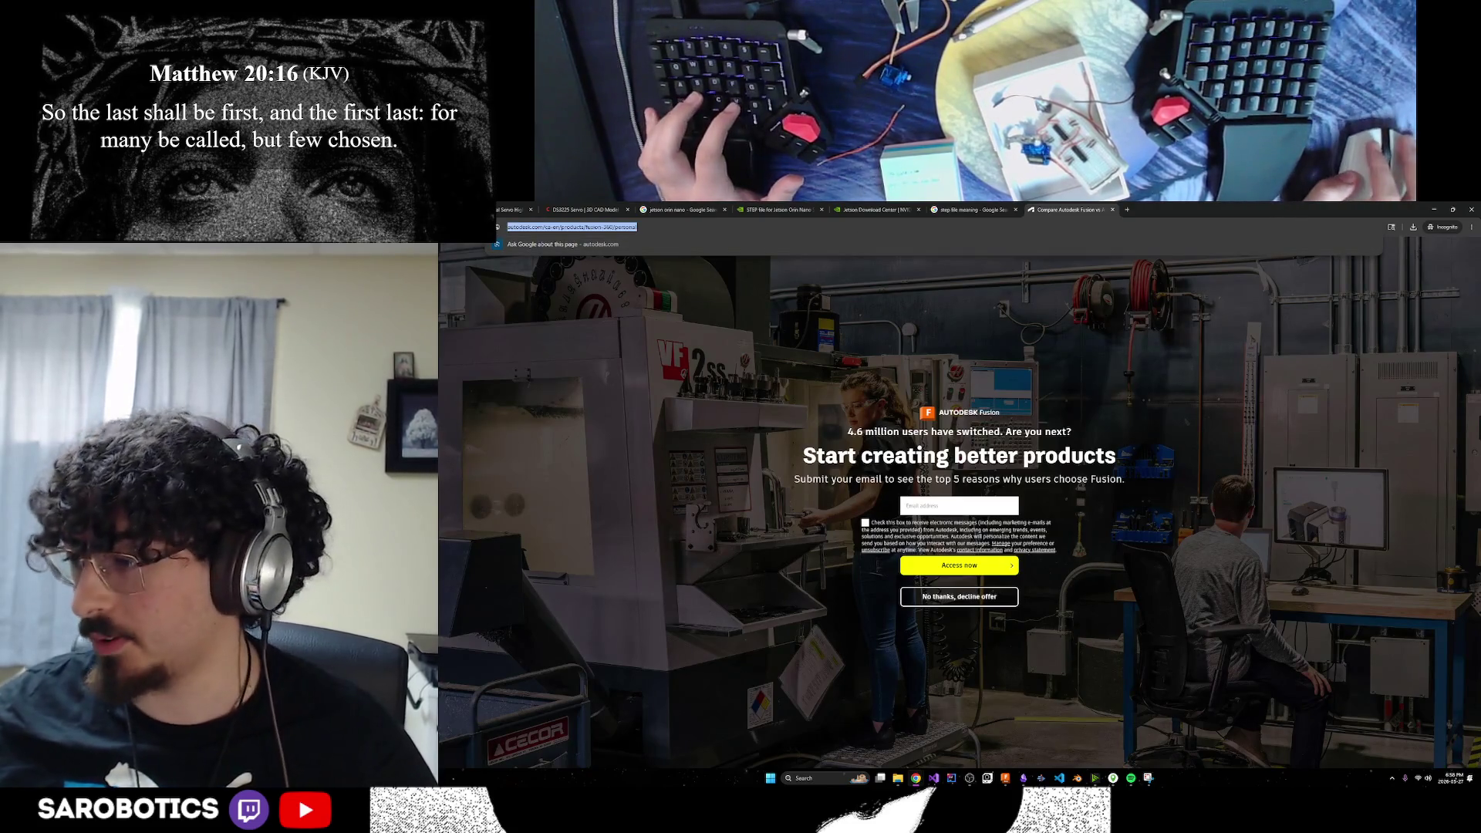
{"action": "key", "text": "alt+Tab"}
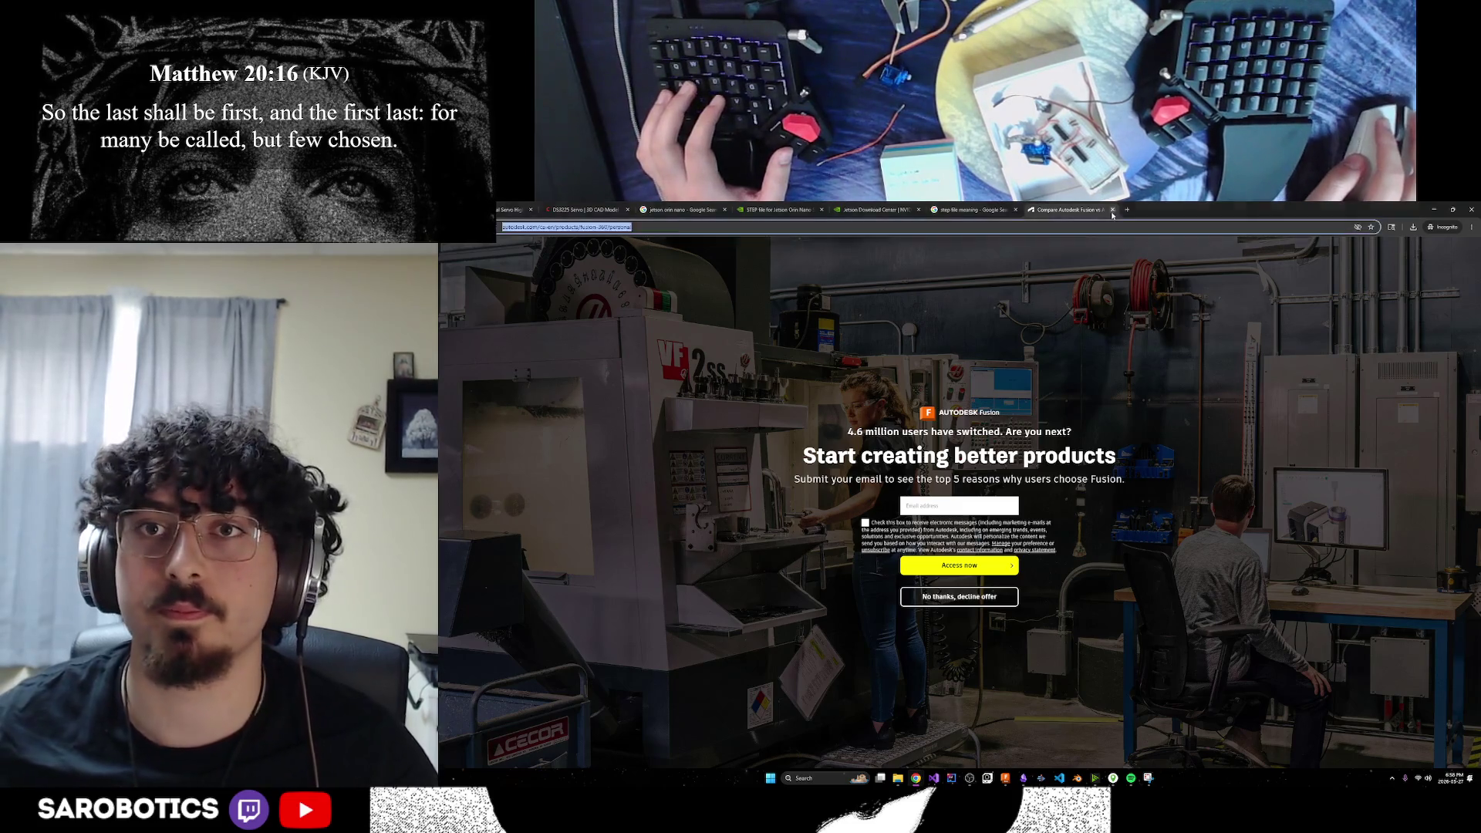
{"action": "key", "text": "ctrl+w"}
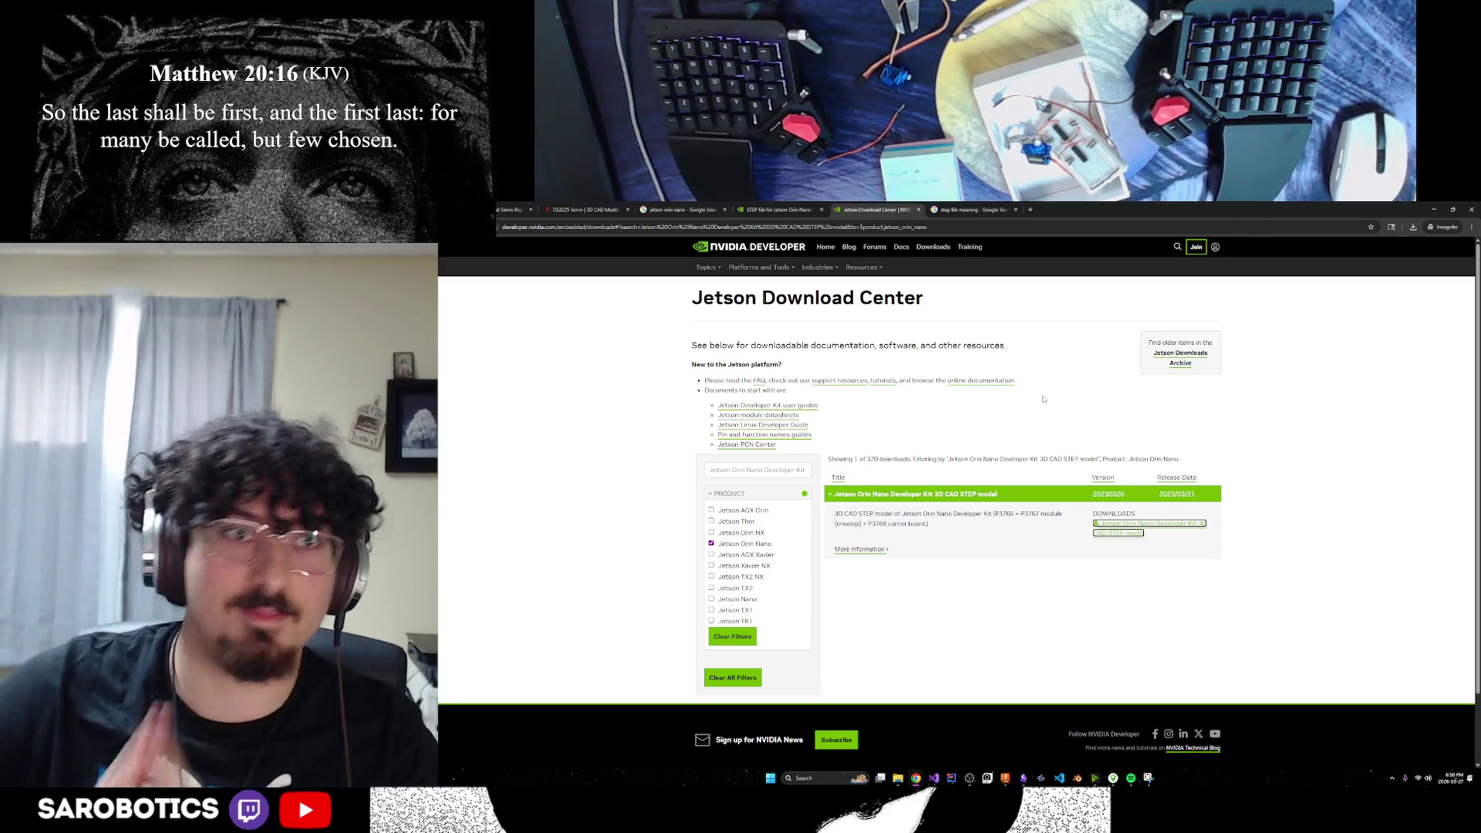
Cycle through the Chrome tabs, ending on the Jetson STEP file forum thread
{"action": "left_click", "coordinate": [575, 209]}
{"action": "left_click", "coordinate": [737, 207]}
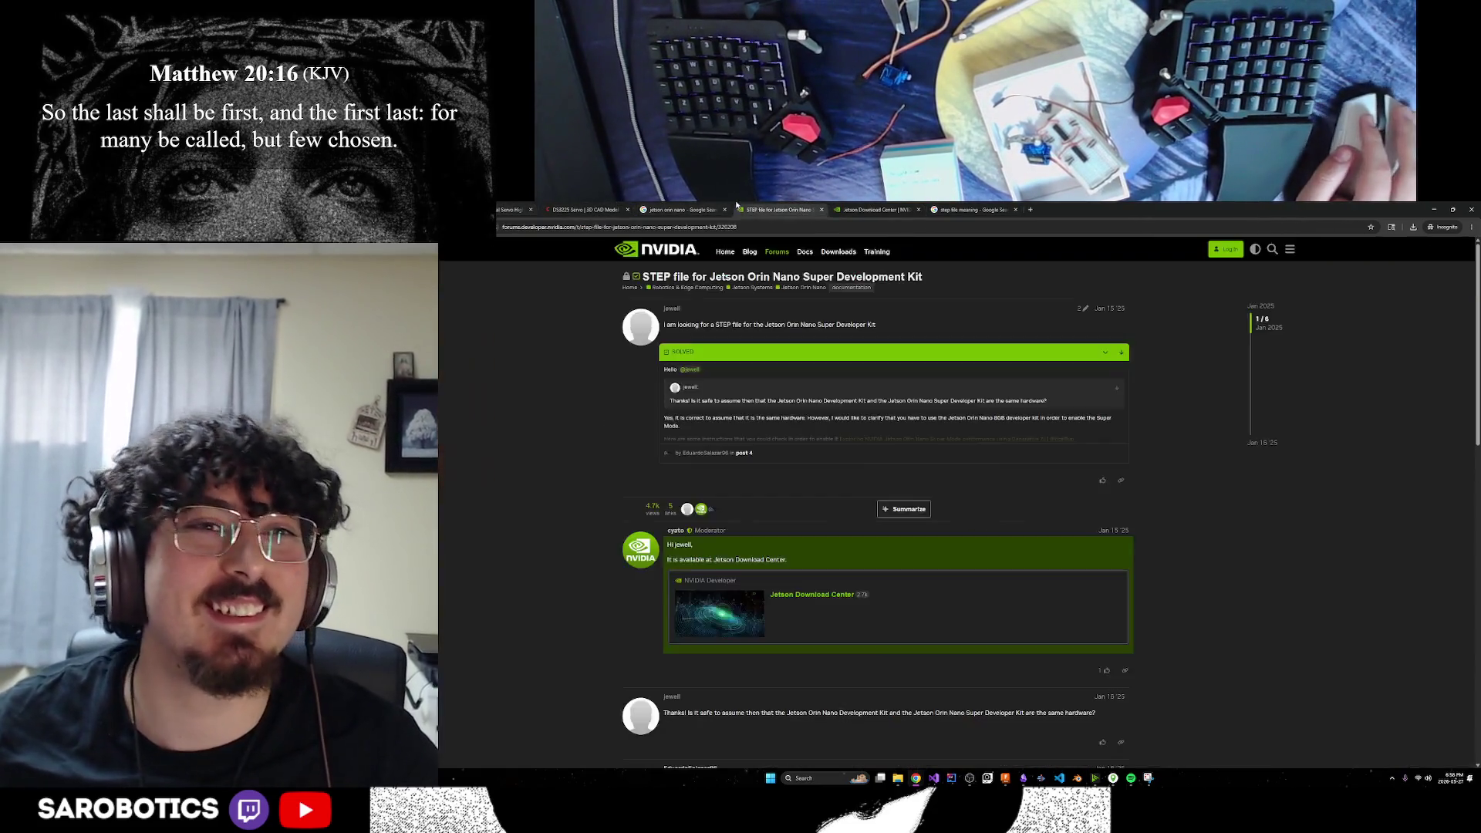
{"action": "left_click", "coordinate": [511, 209]}
{"action": "left_click", "coordinate": [587, 210]}
{"action": "left_click", "coordinate": [679, 209]}
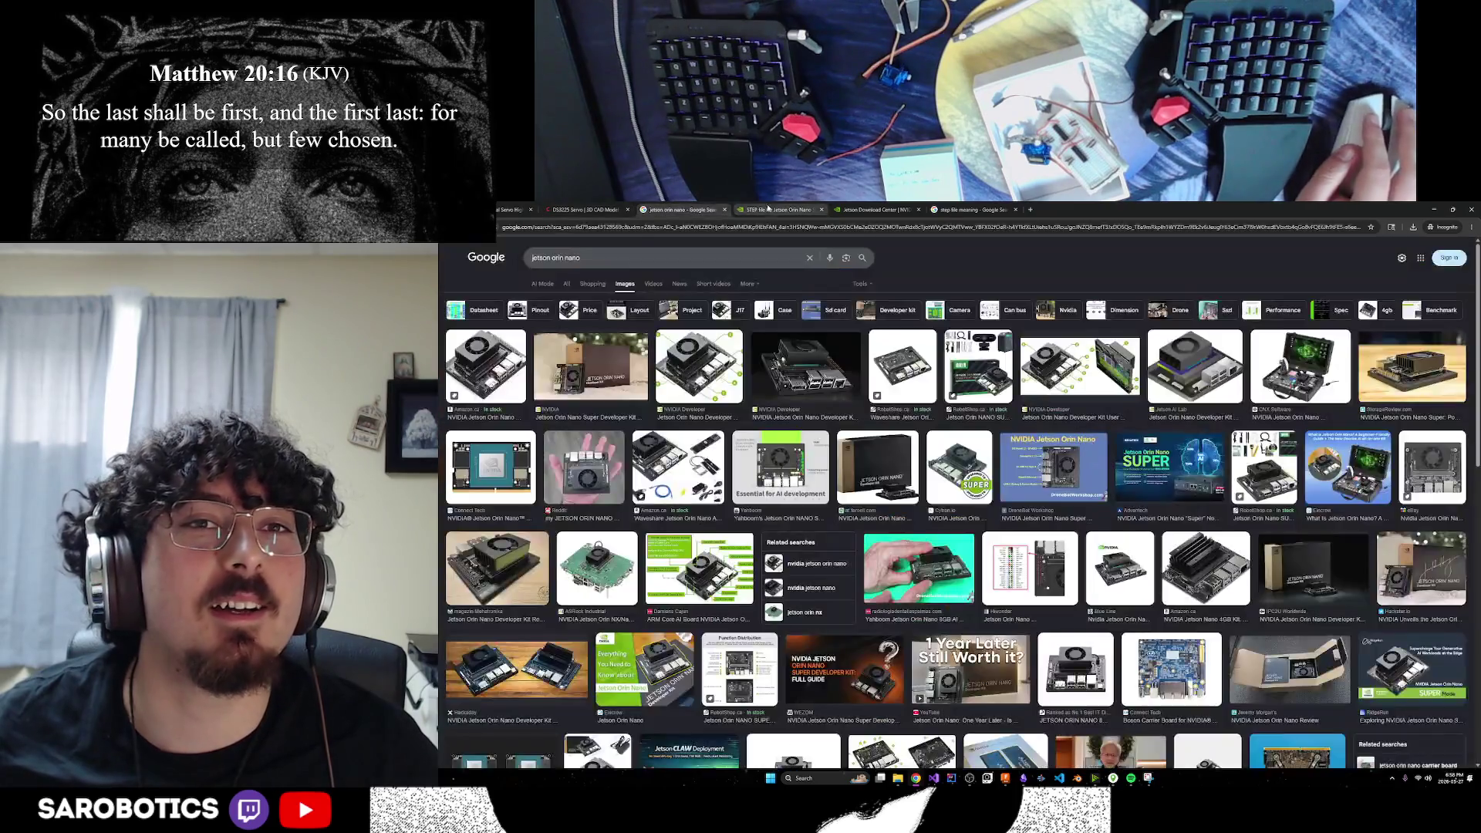
{"action": "left_click", "coordinate": [843, 209]}
{"action": "key", "text": "ctrl+shift+Tab"}
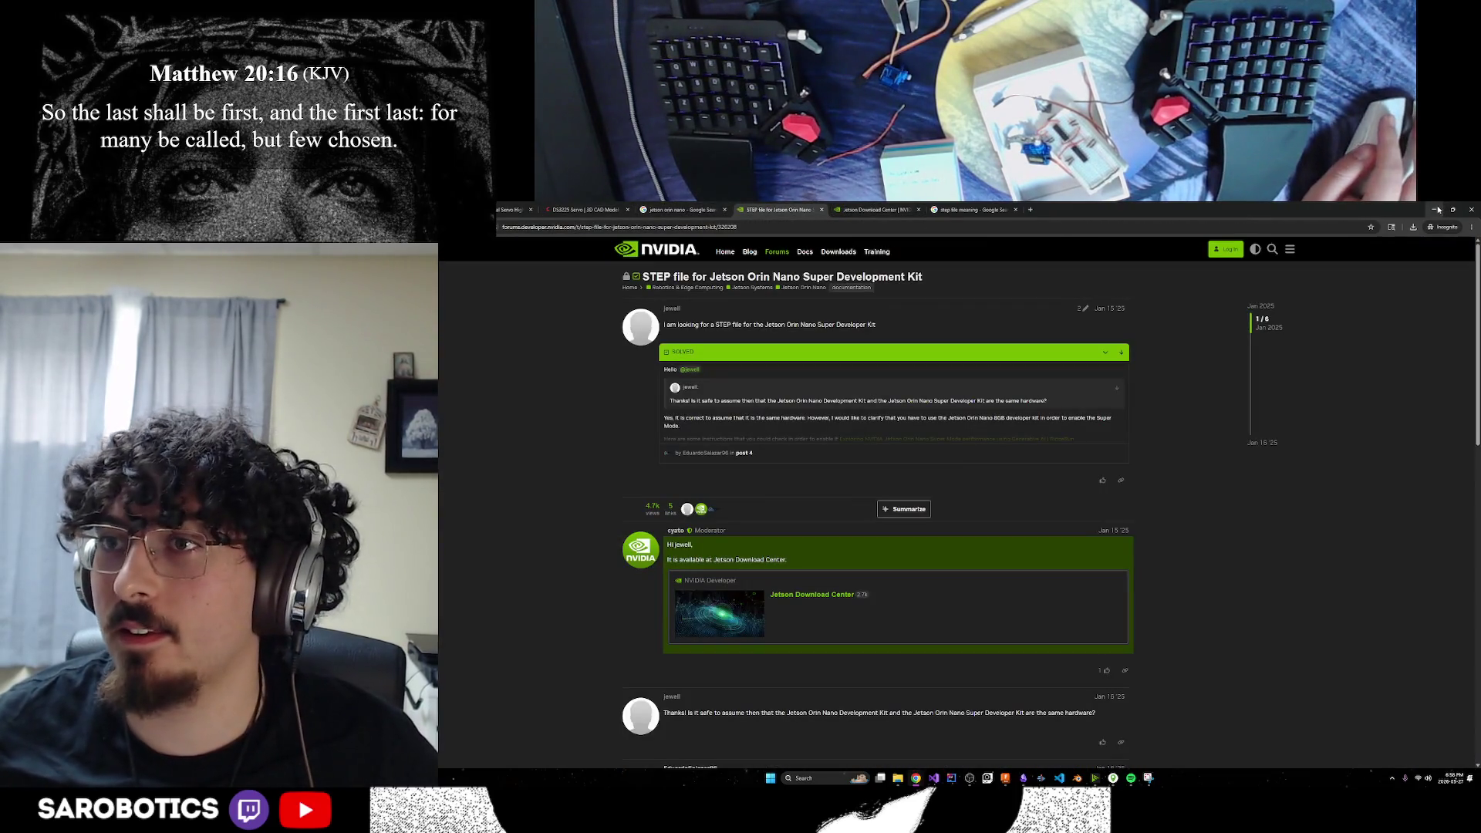
Minimize Chrome and restore the ChatGPT conversation to read its reply
{"action": "left_click", "coordinate": [1437, 209]}
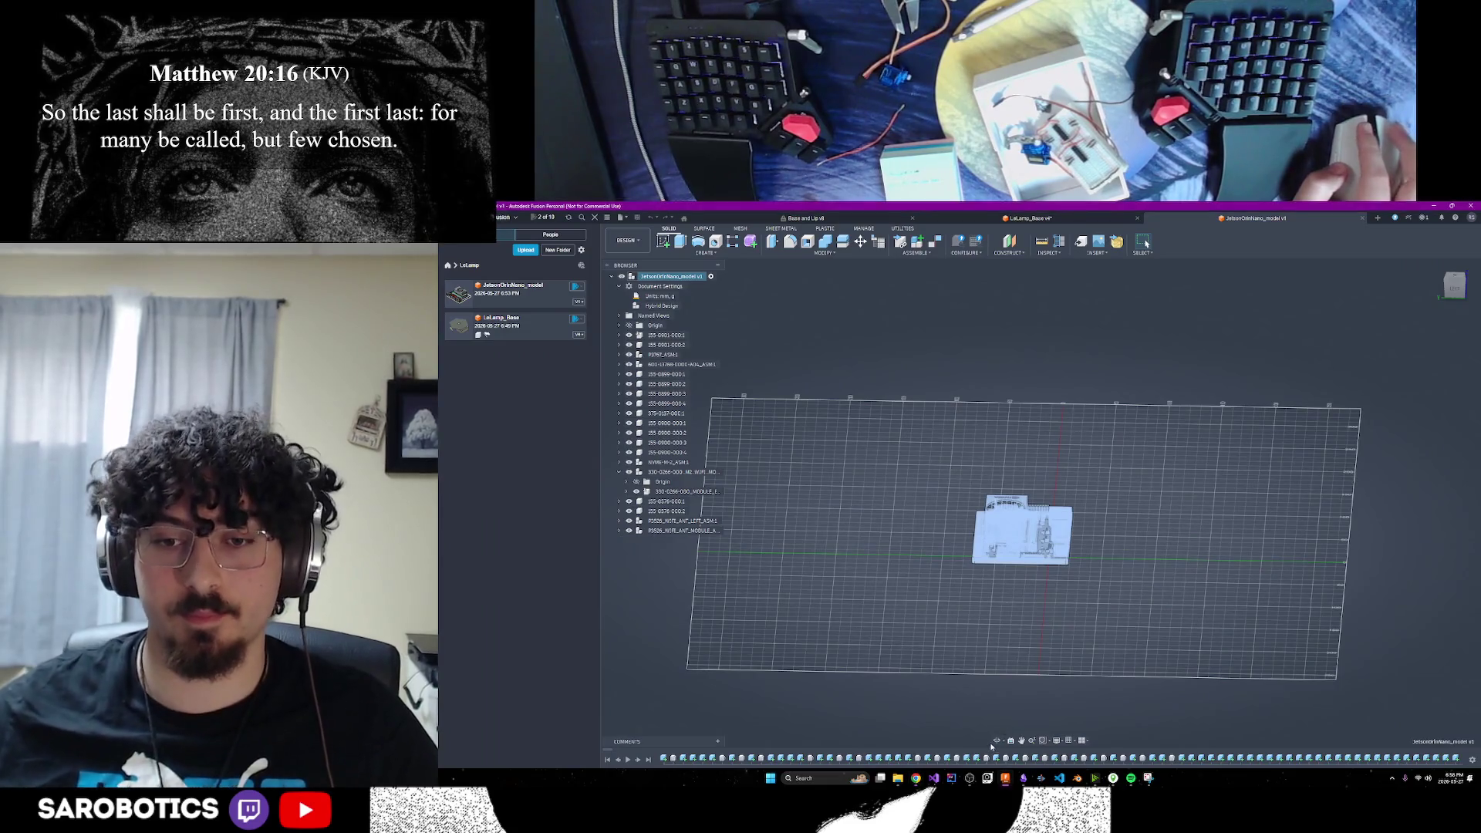
{"action": "mouse_move", "coordinate": [916, 779]}
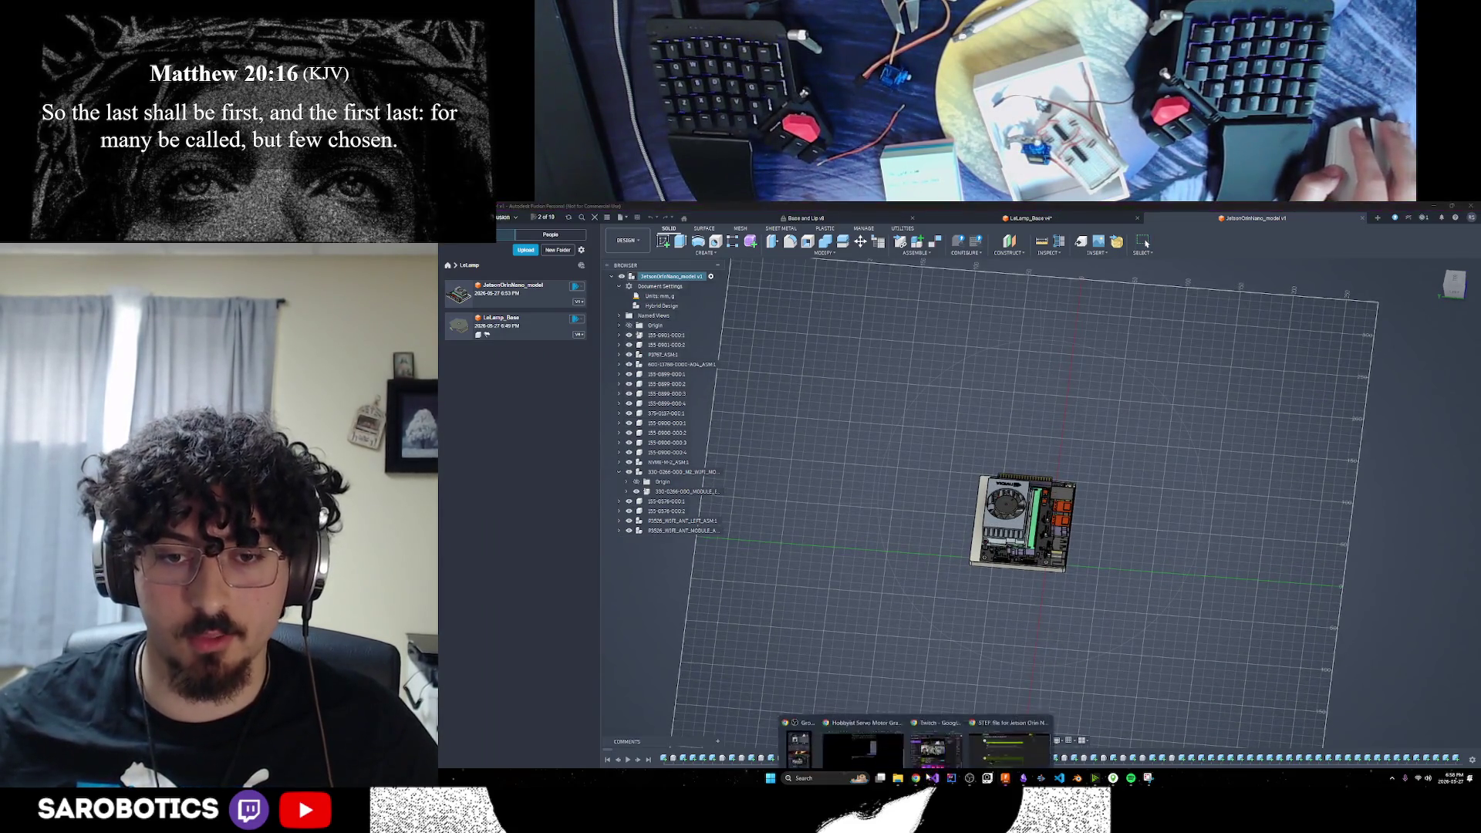
{"action": "left_click", "coordinate": [1007, 733]}
{"action": "scroll", "coordinate": [1120, 576], "scroll_direction": "down", "scroll_amount": 1}
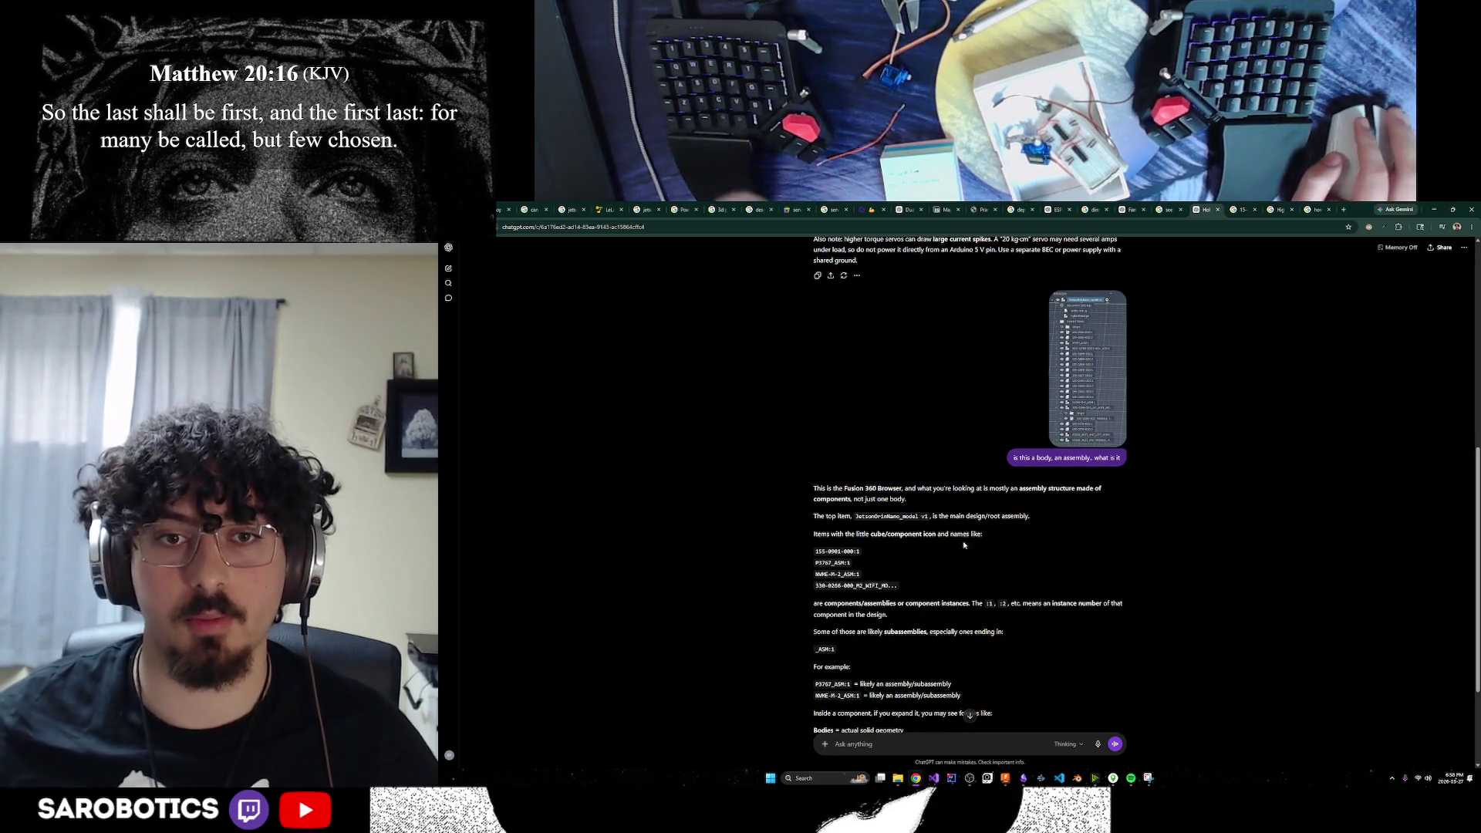
Ask ChatGPT how to reuse the Jetson assembly in another file as a lightweight, dimensions-only copy
{"action": "type", "text": "h"}
{"action": "key", "text": "BackSpace"}
{"action": "key", "text": "BackSpace"}
{"action": "type", "text": "i"}
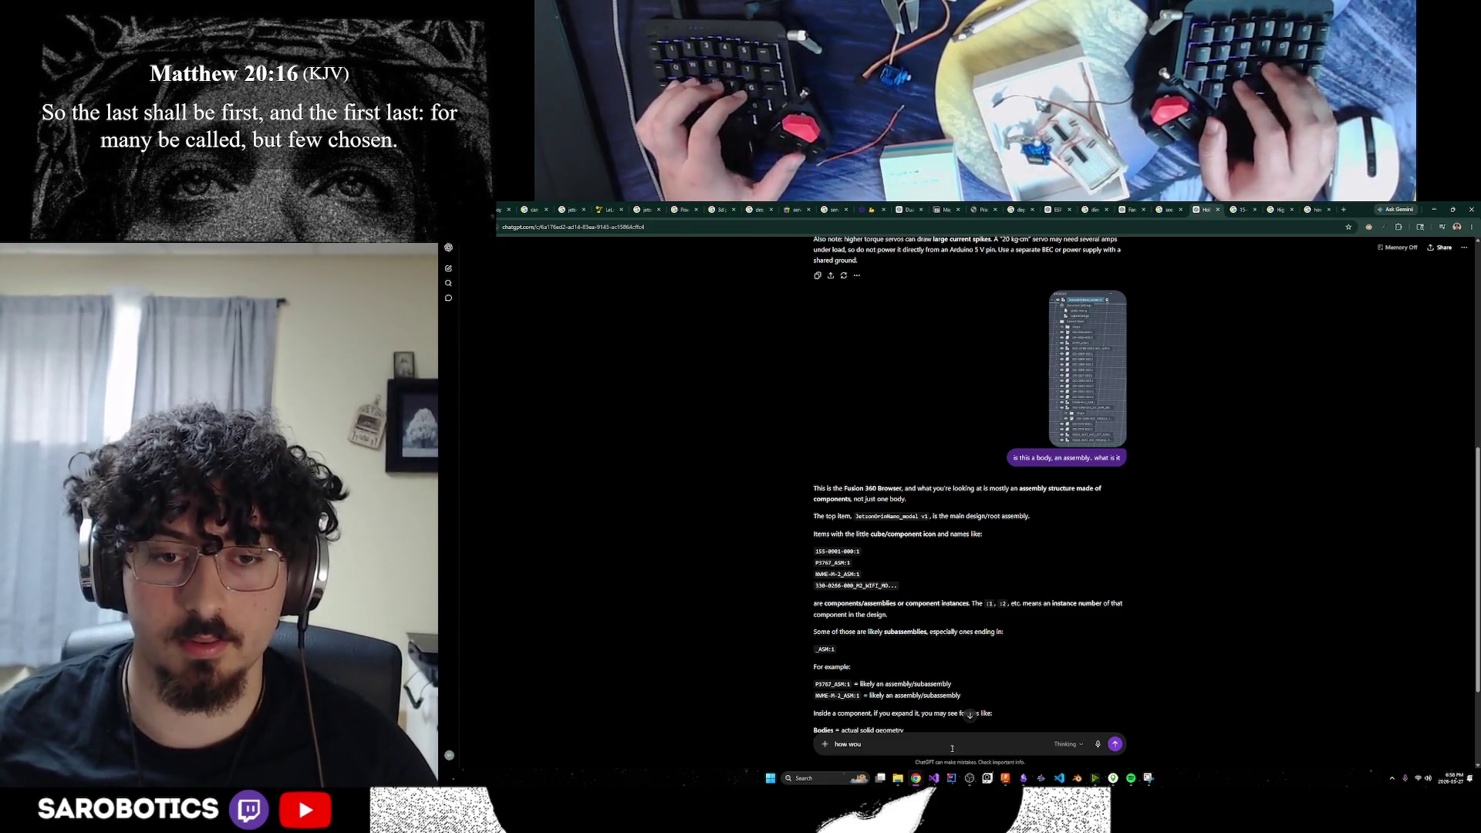
{"action": "type", "text": "ire assemb.y"}
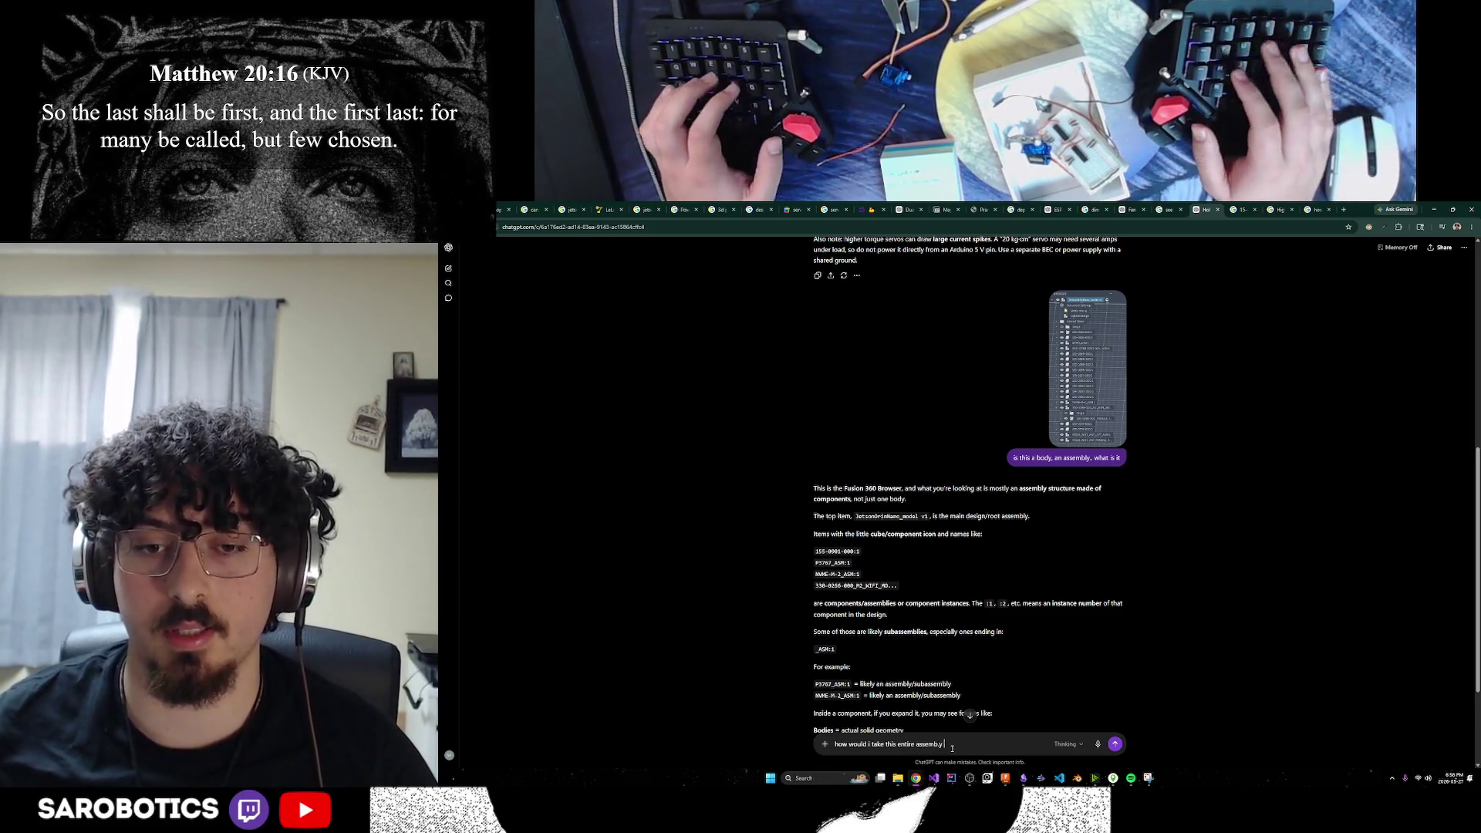
{"action": "type", "text": "tructure "}
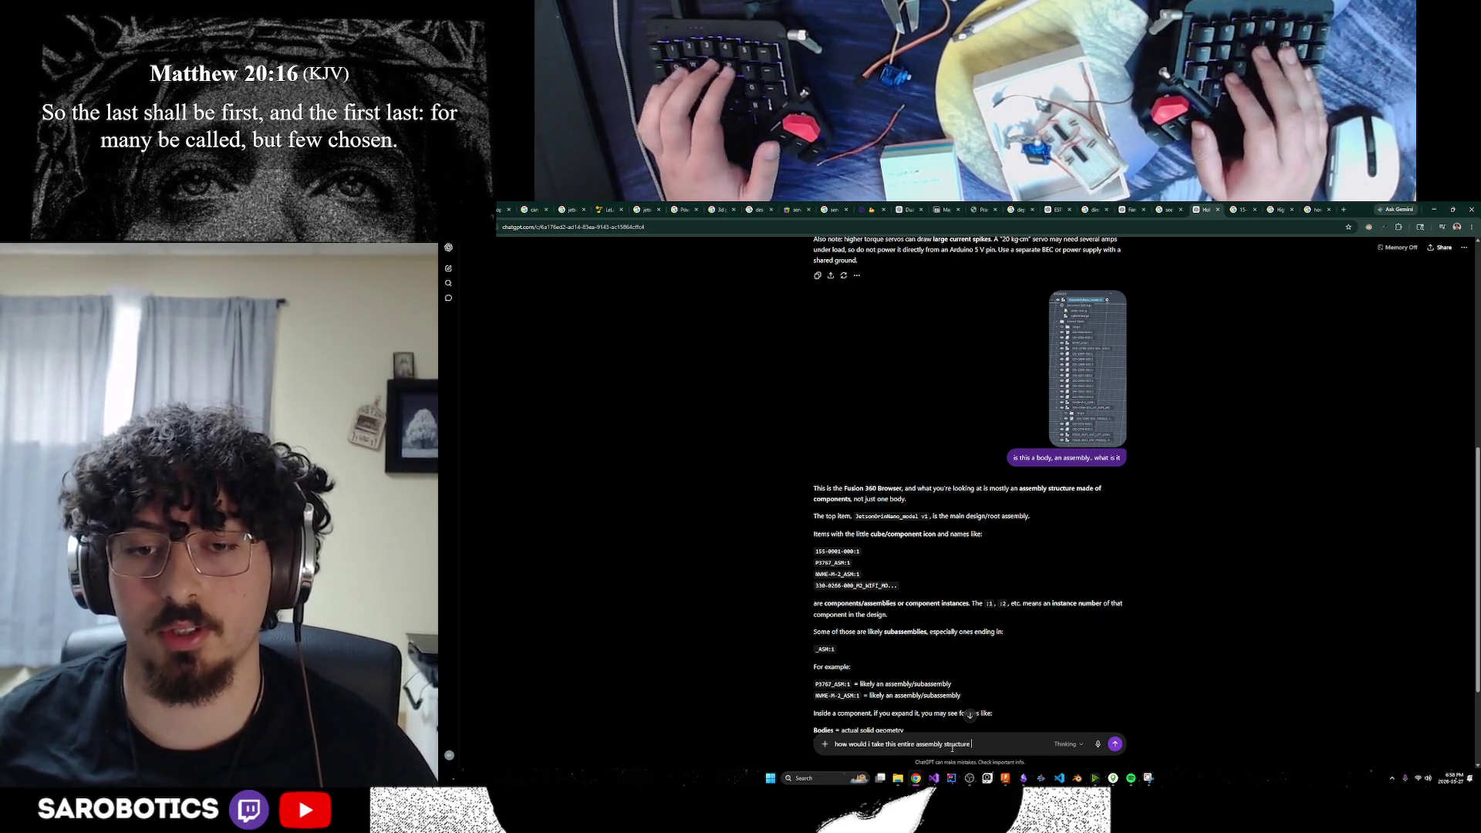
{"action": "type", "text": "and  into another"}
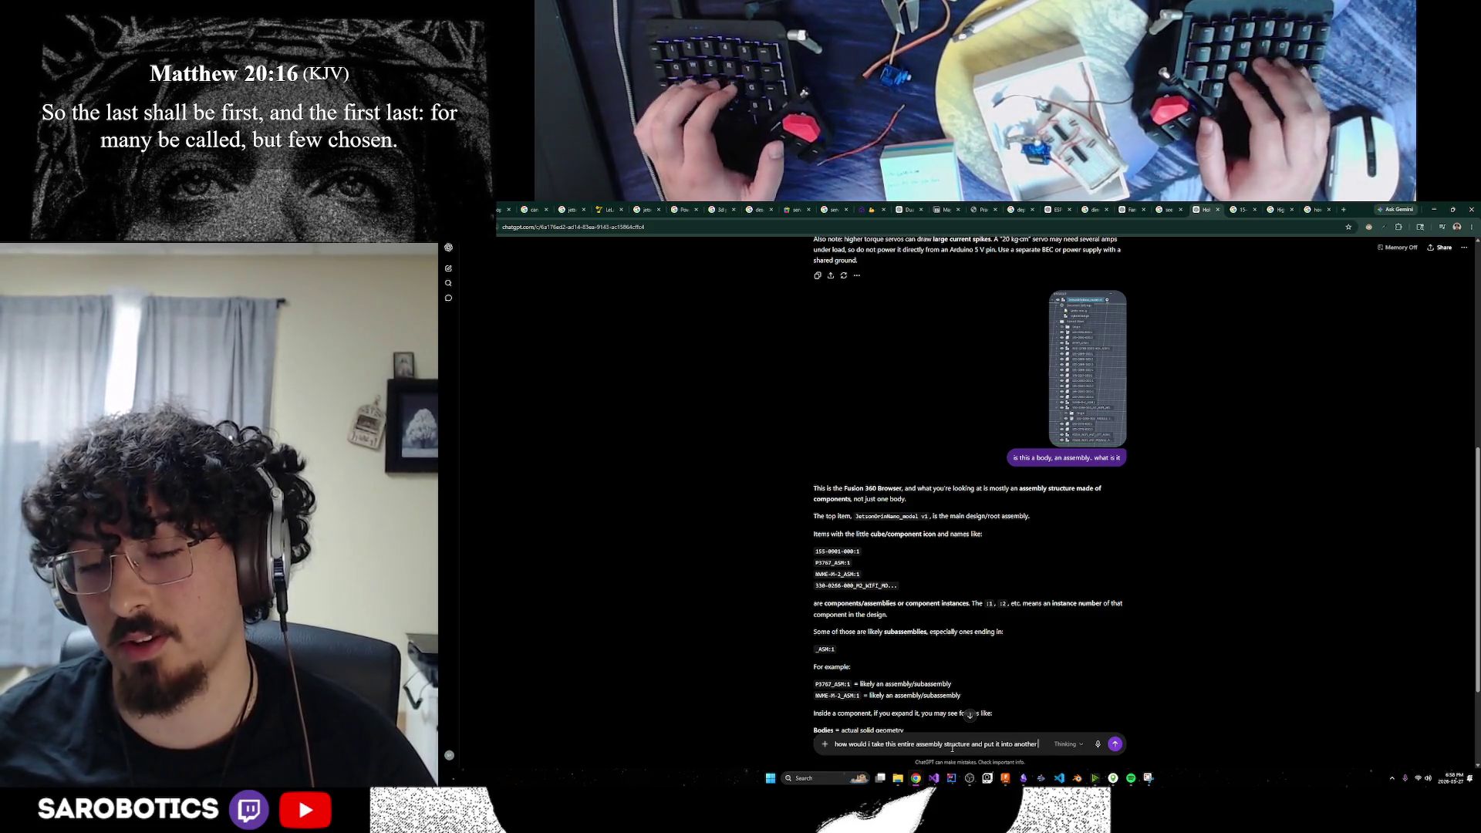
{"action": "type", "text": " file with other bodies"}
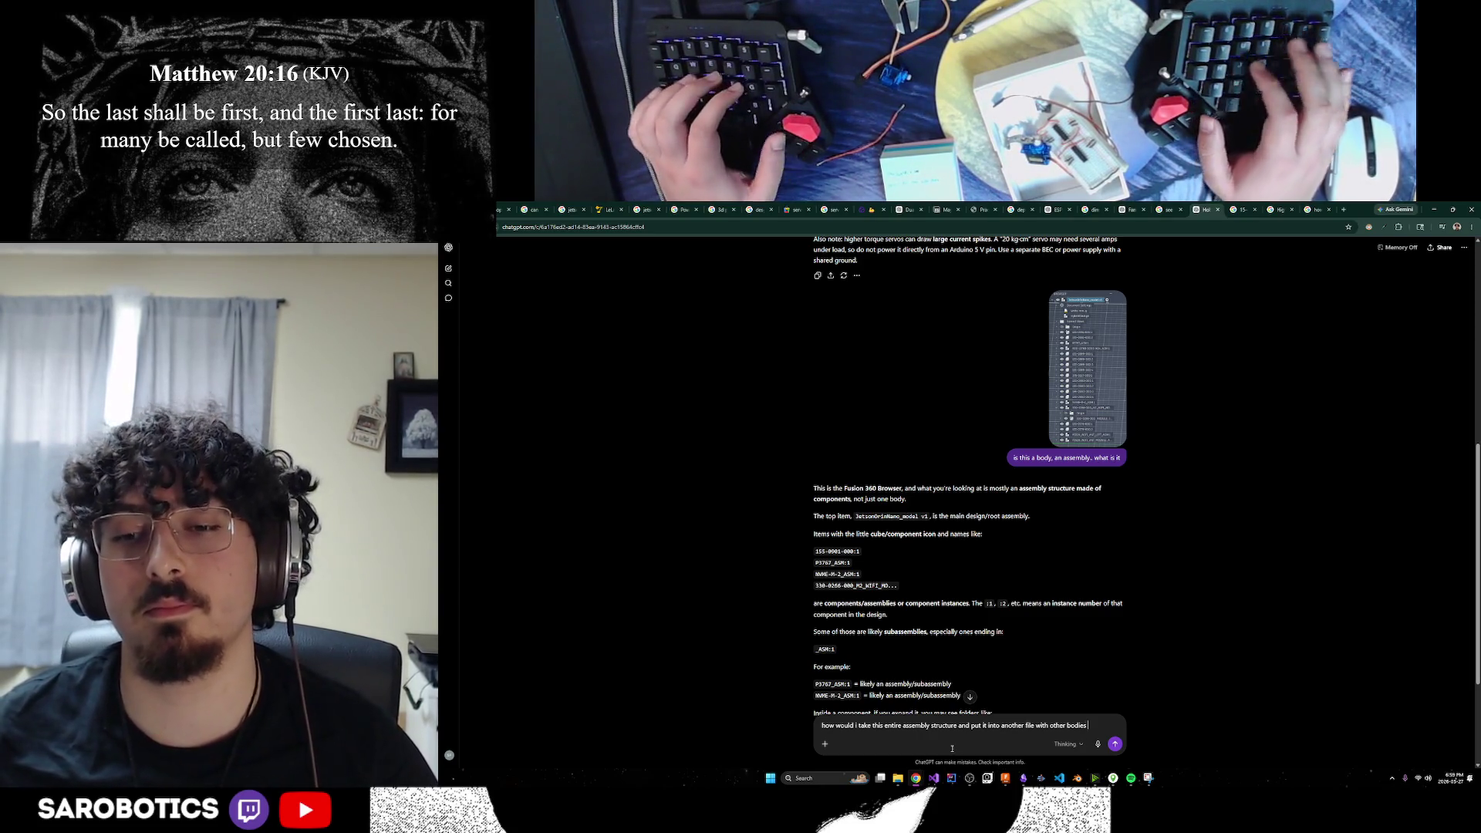
{"action": "type", "text": "id"}
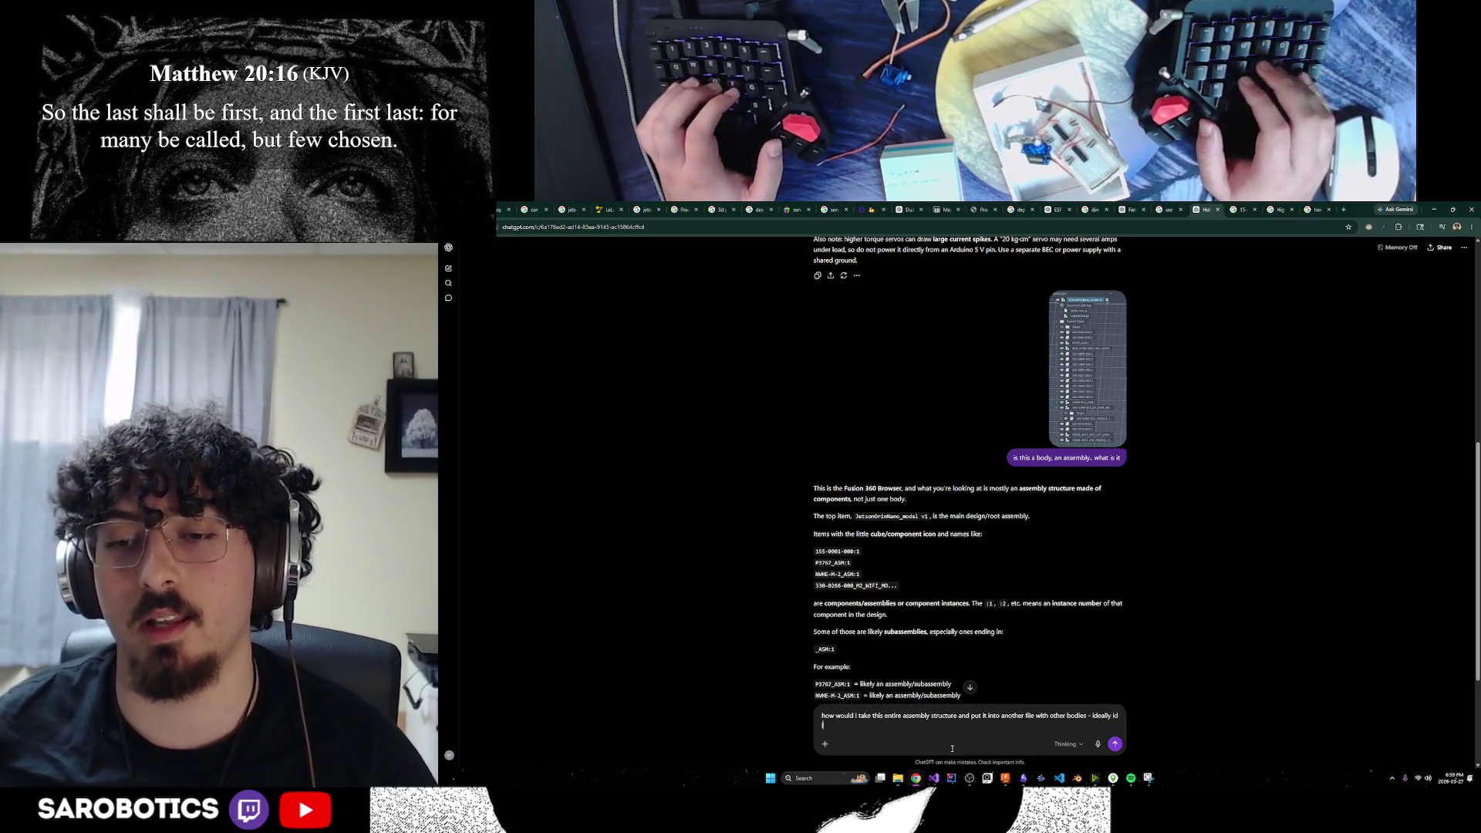
{"action": "type", "text": " like it to be more"}
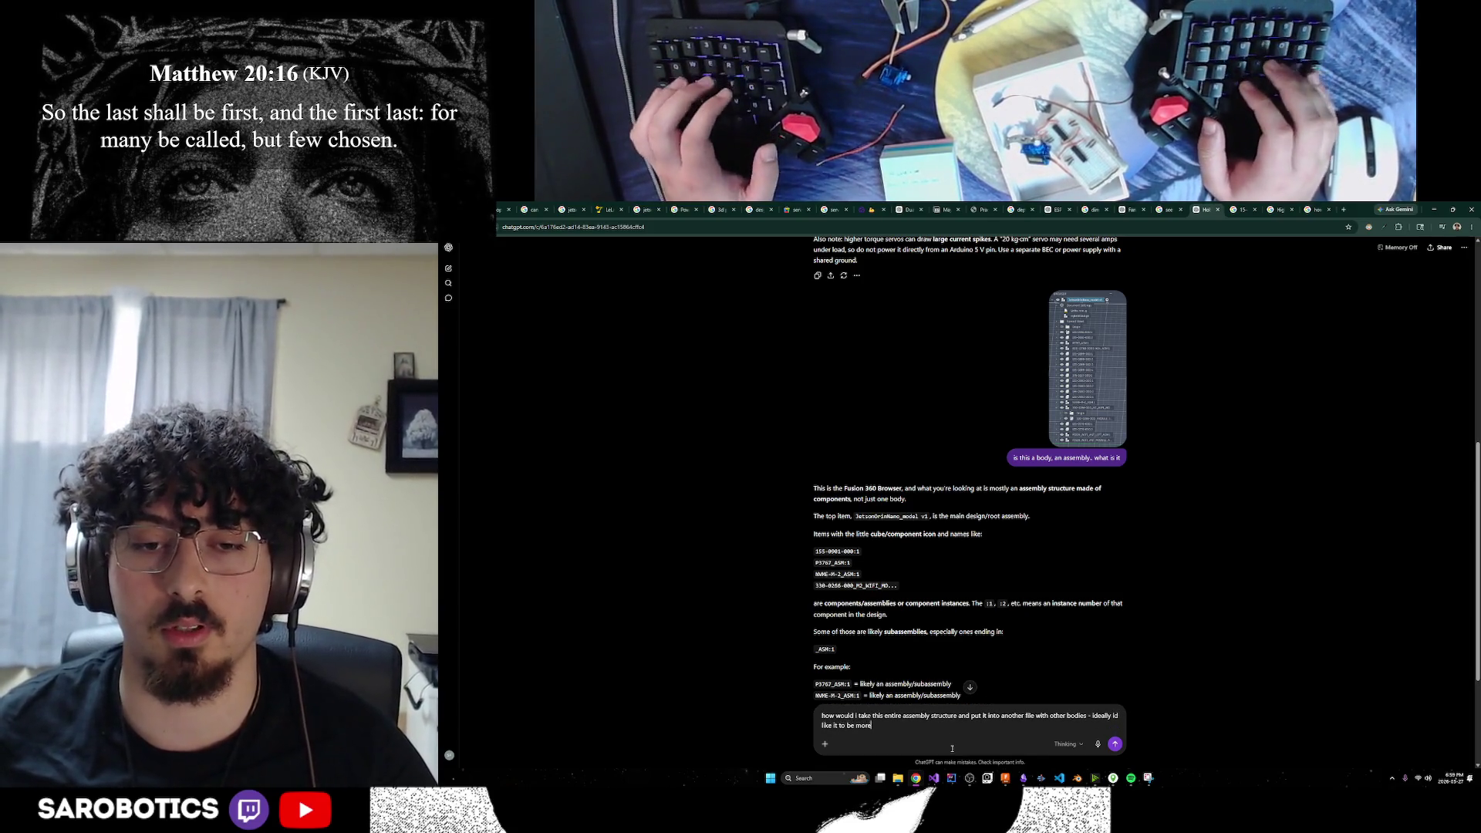
{"action": "type", "text": " lightwei"}
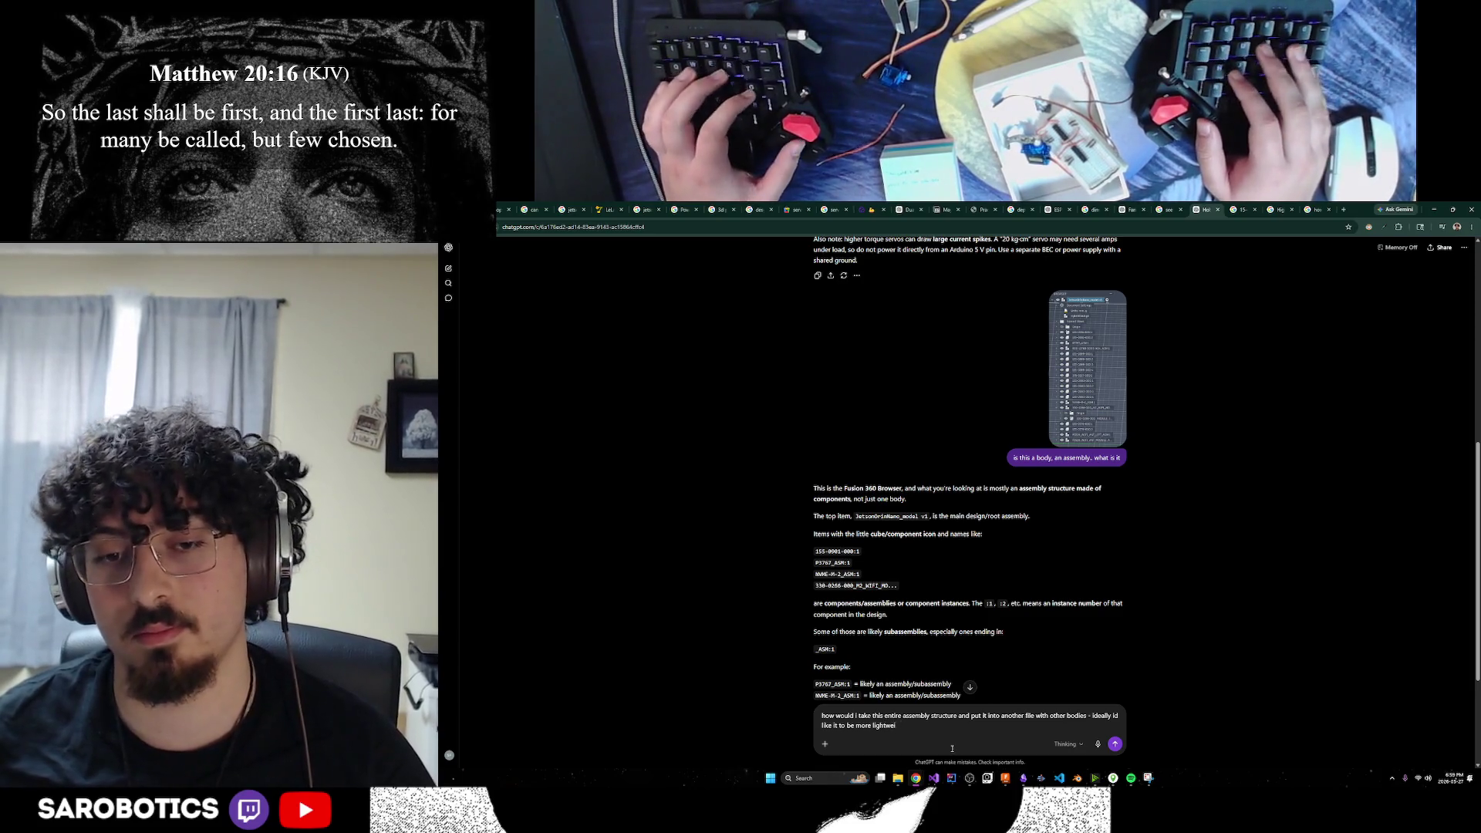
{"action": "type", "text": "th i jsut need its dimensio"}
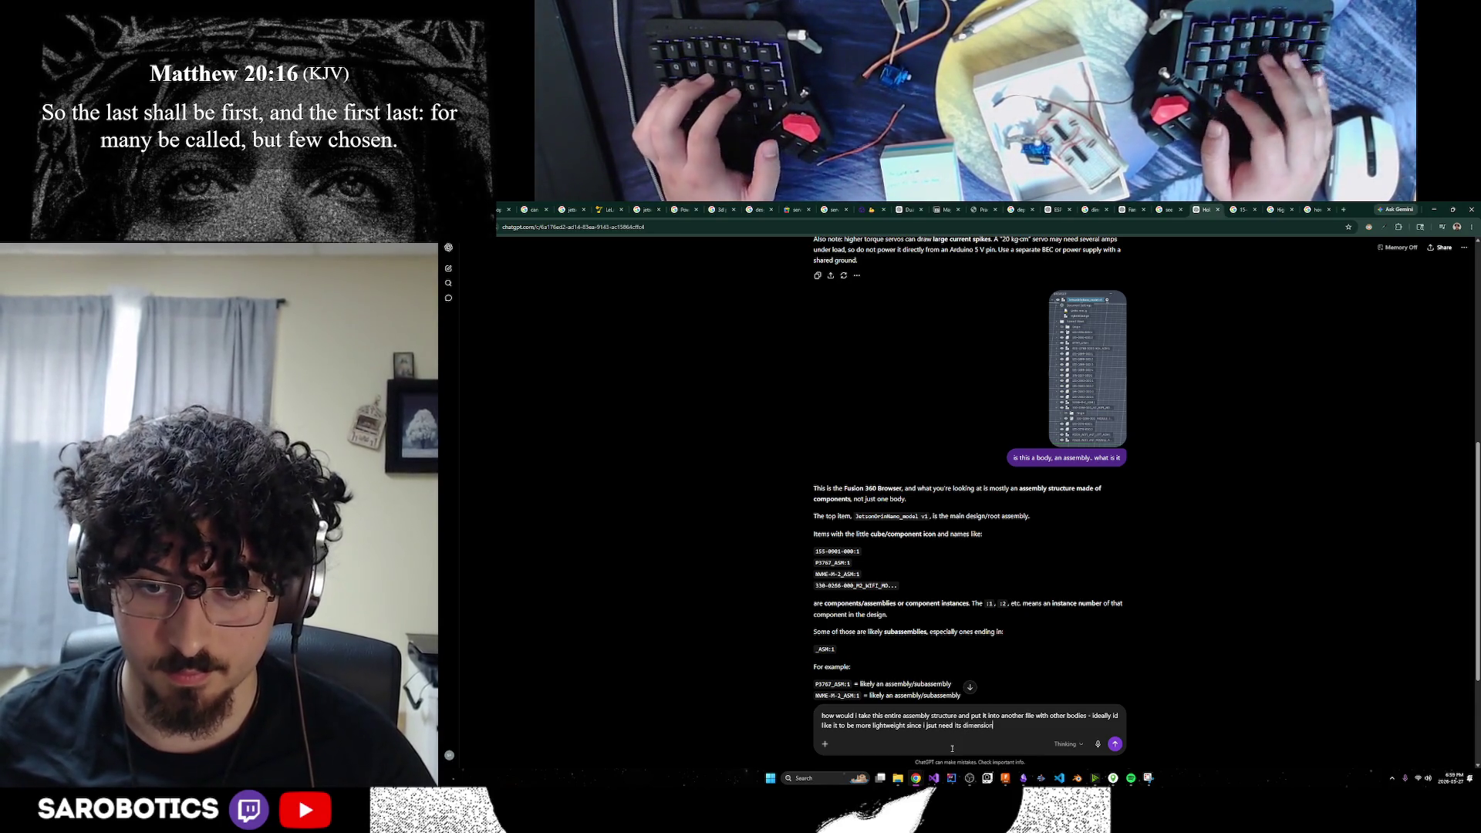
{"action": "type", "text": " not its components."}
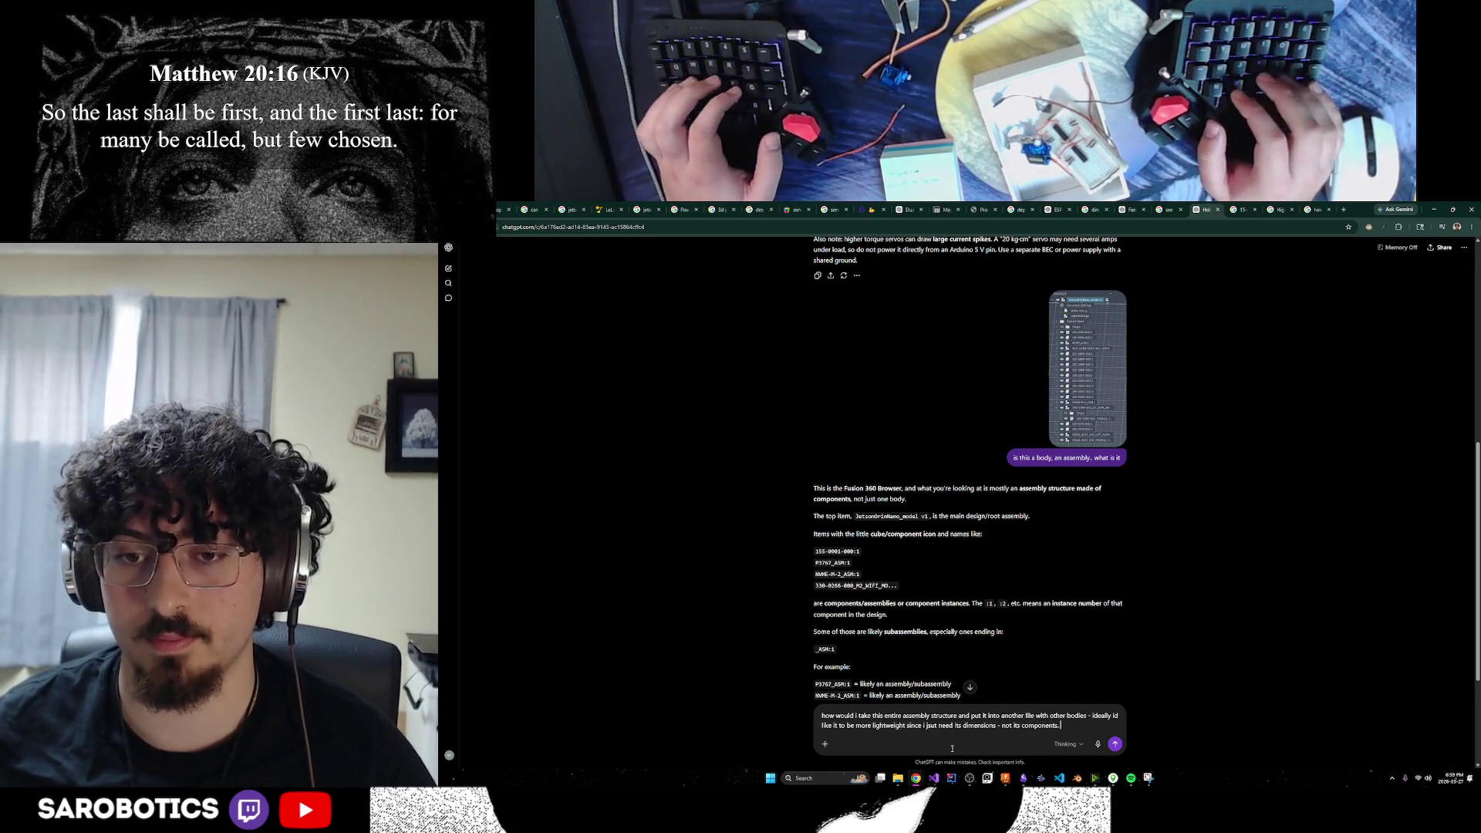
{"action": "key", "text": "Return"}
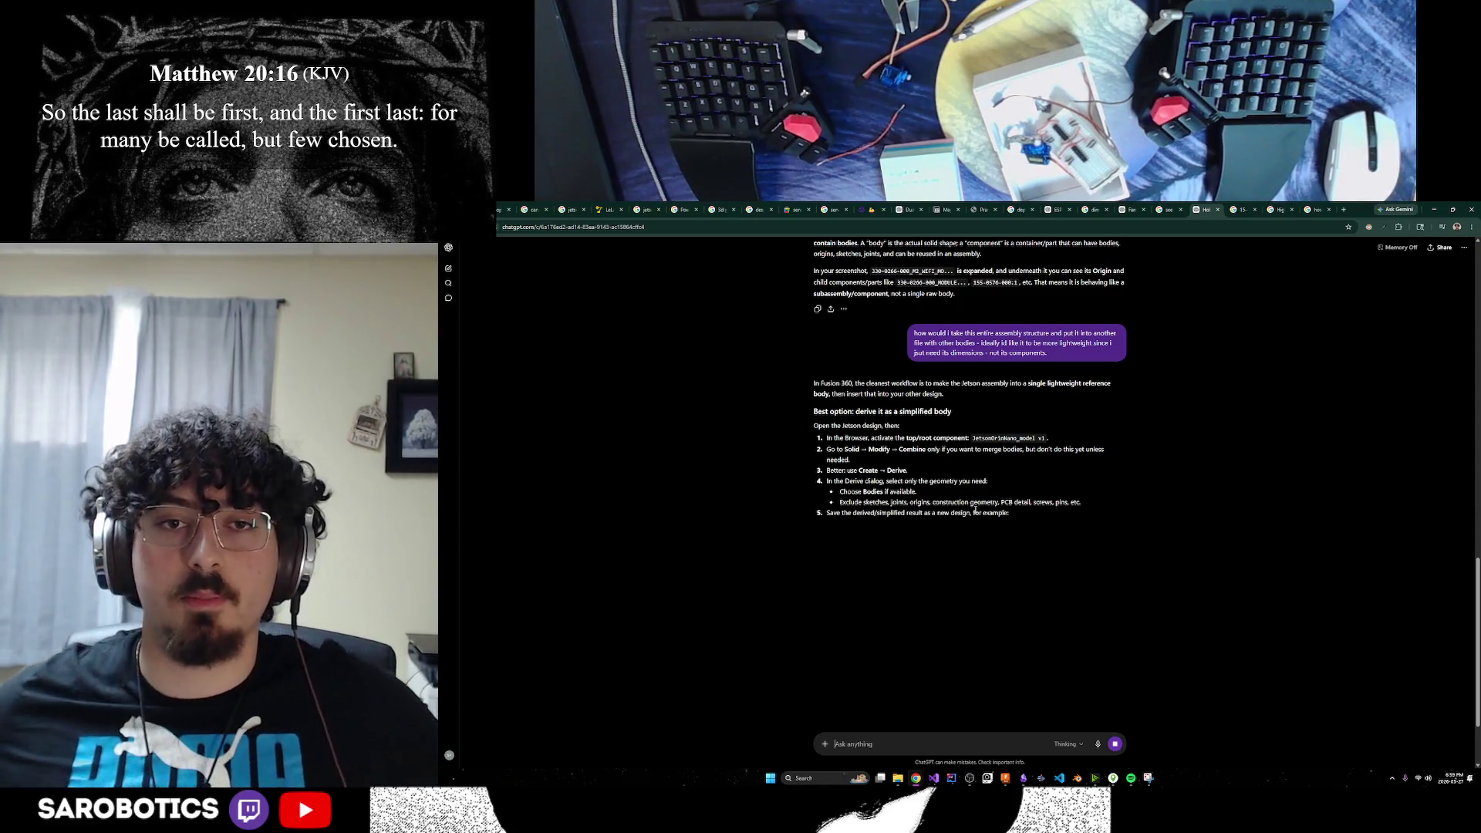
Read the Derive answer's steps on merging bodies and choosing Bodies, then return to Fusion
{"action": "left_click_drag", "start_coordinate": [838, 449], "coordinate": [1083, 451]}
{"action": "left_click", "coordinate": [1000, 462]}
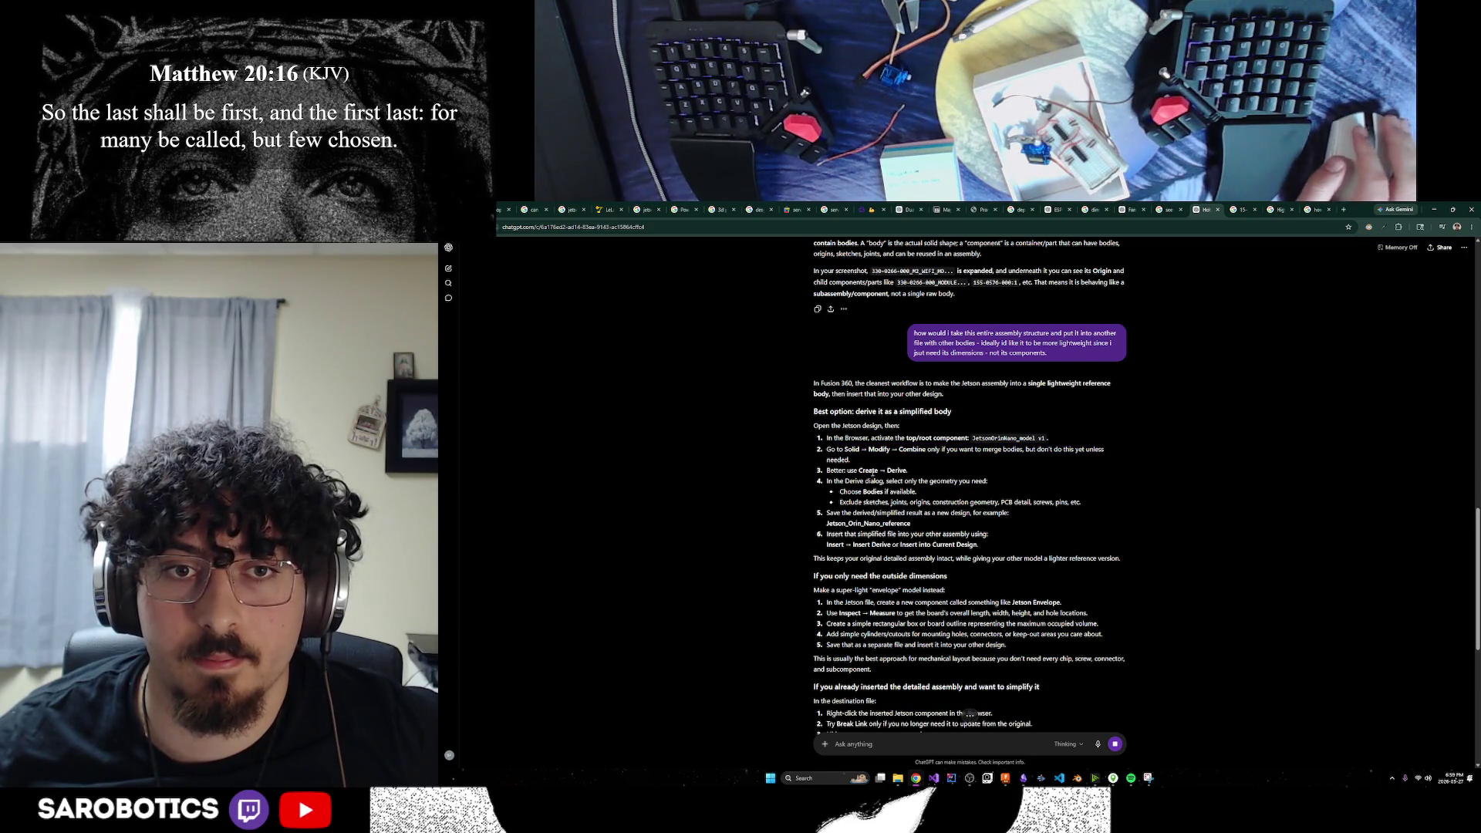
{"action": "scroll", "coordinate": [860, 450], "scroll_direction": "down", "scroll_amount": 1}
{"action": "left_click_drag", "start_coordinate": [914, 436], "coordinate": [904, 450]}
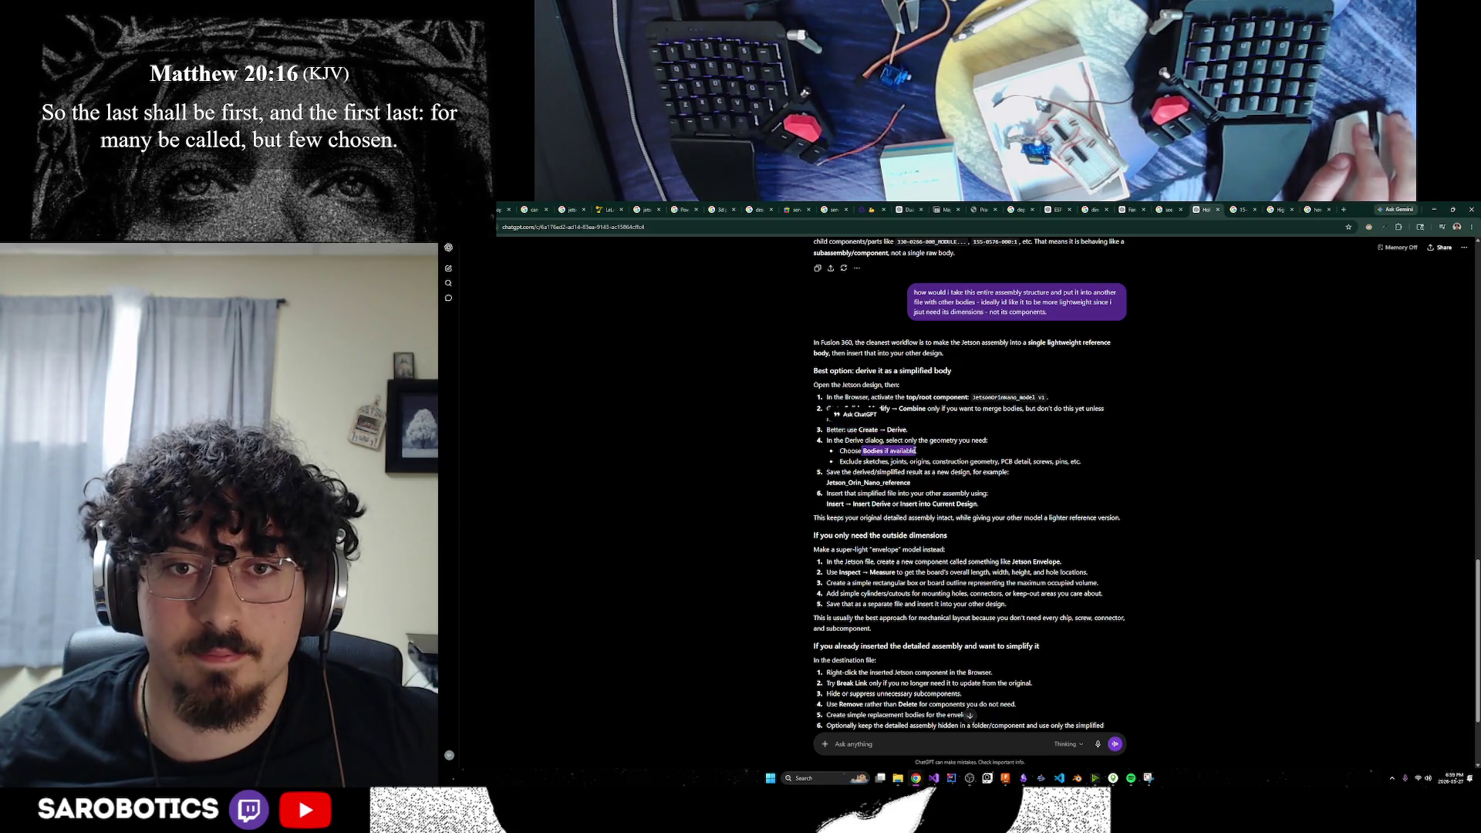
{"action": "left_click", "coordinate": [947, 458]}
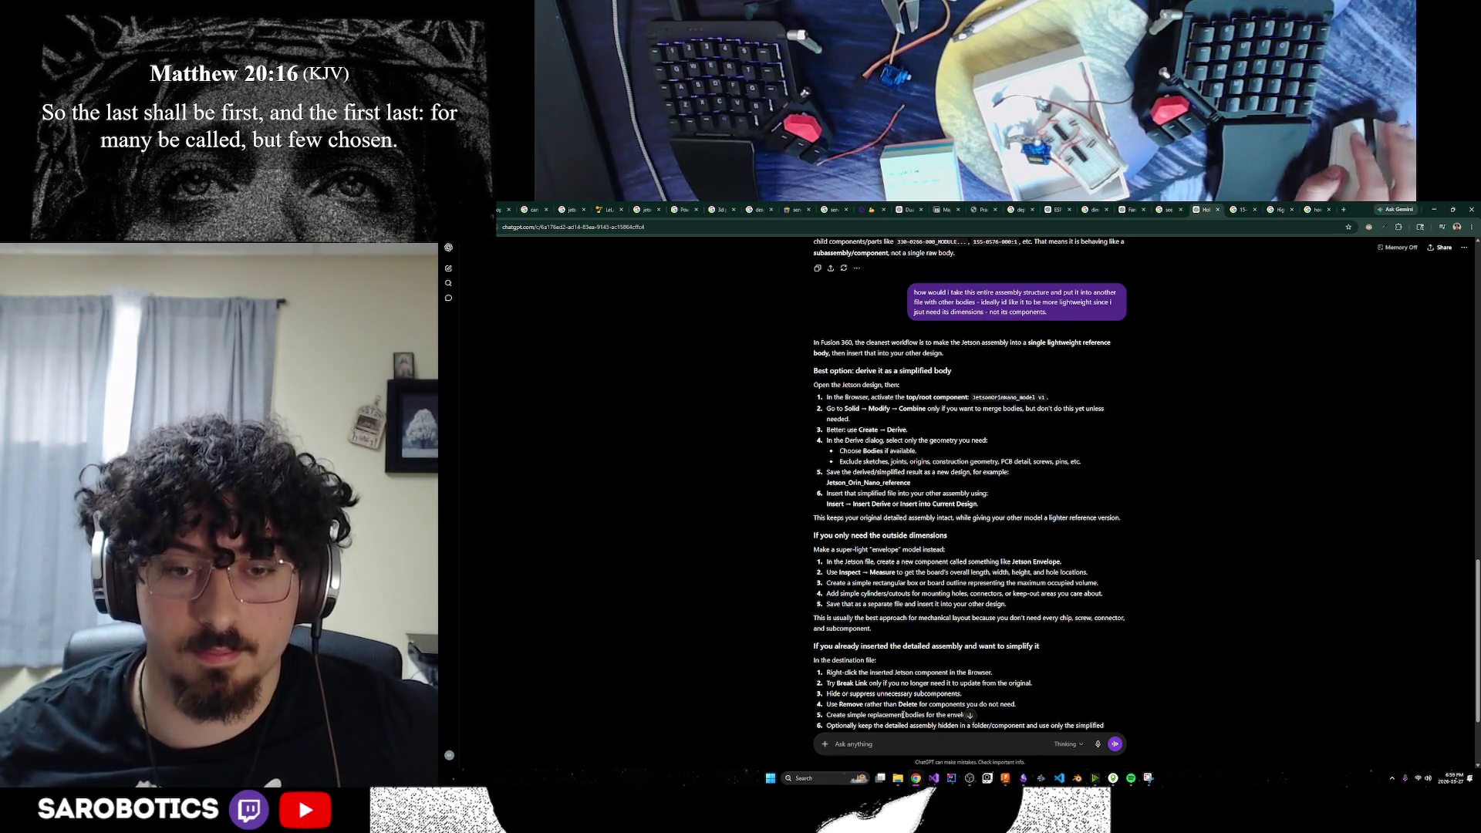
{"action": "left_click", "coordinate": [1012, 783]}
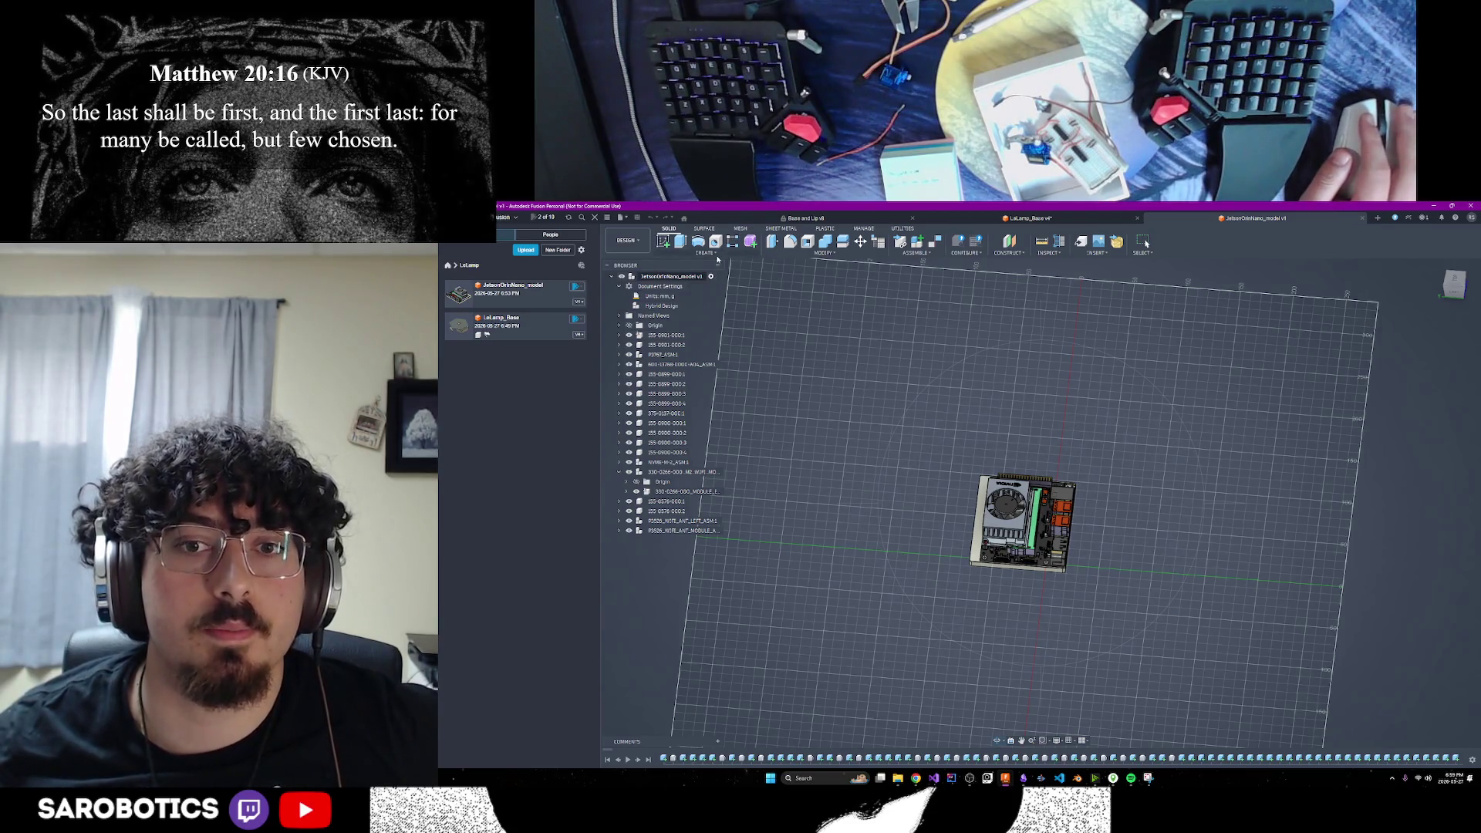
Start Create > Derive on JetsonOrinNano_model, keeping the New Hybrid destination
{"action": "left_click", "coordinate": [717, 257]}
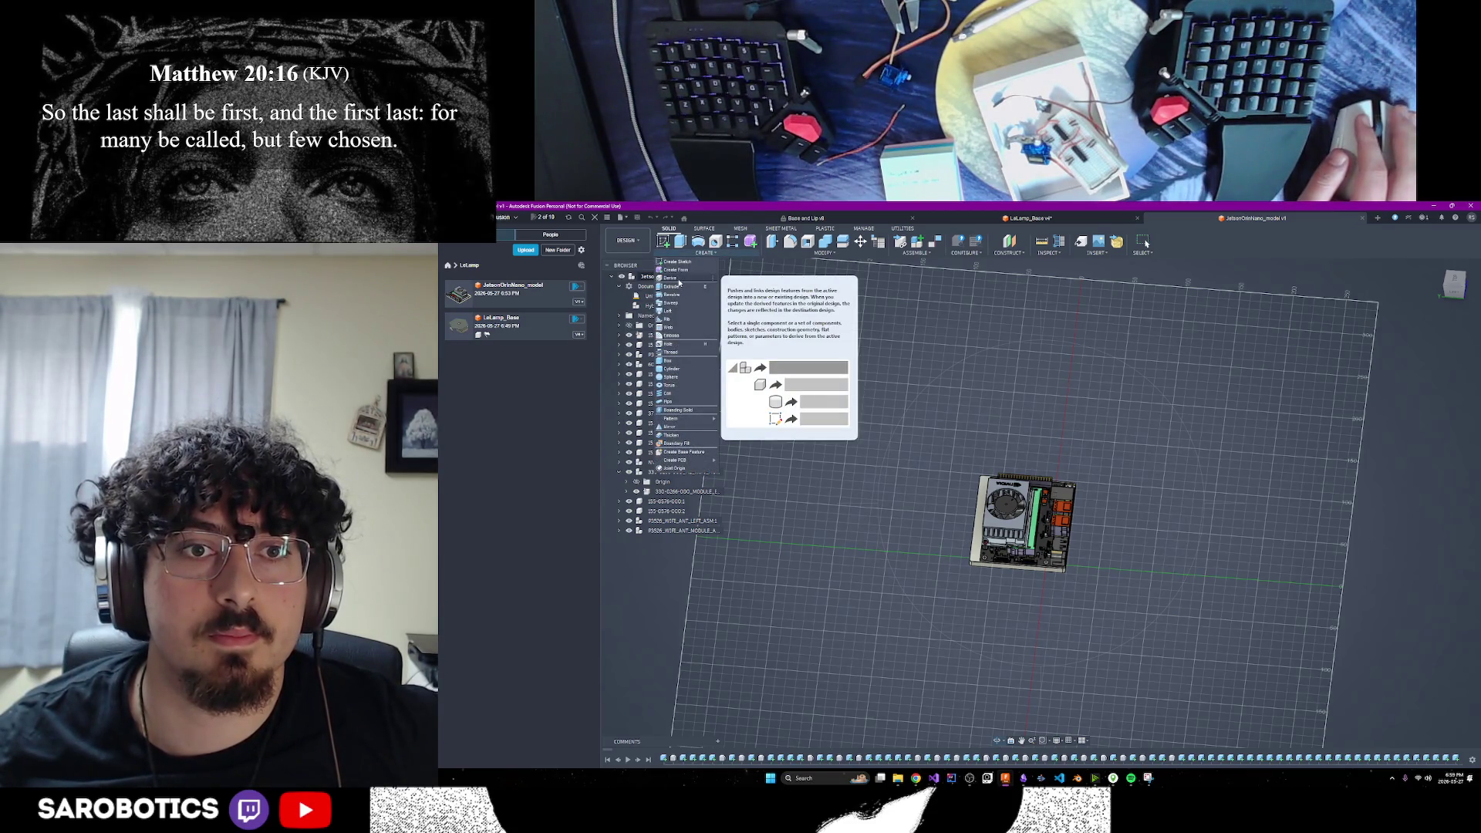
{"action": "left_click", "coordinate": [679, 280]}
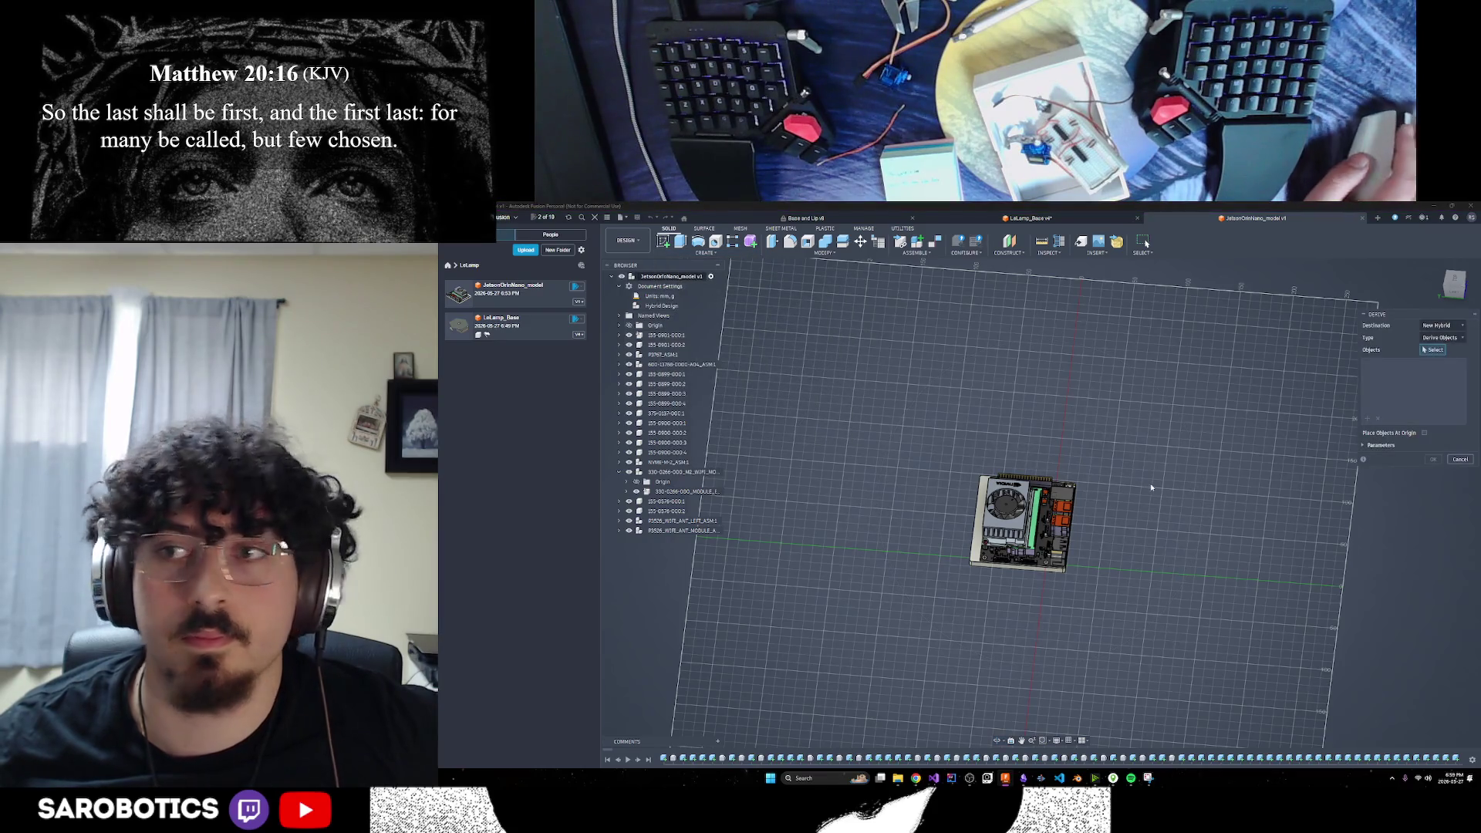
{"action": "scroll", "coordinate": [945, 396], "scroll_direction": "up", "scroll_amount": 2}
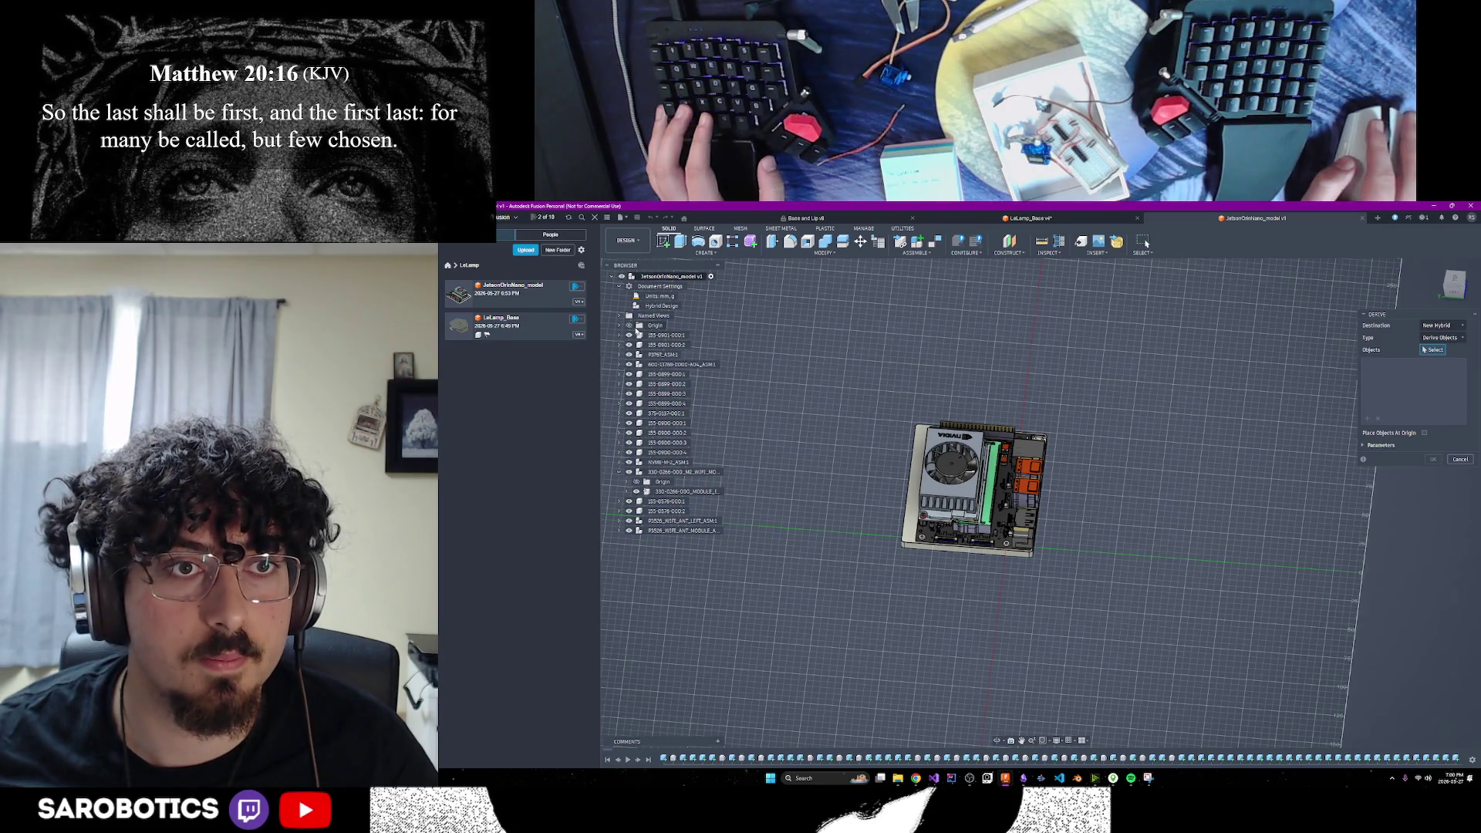
Show the Origin and activate the P3767_ASM:1 component, checking its options
{"action": "left_click", "coordinate": [630, 327]}
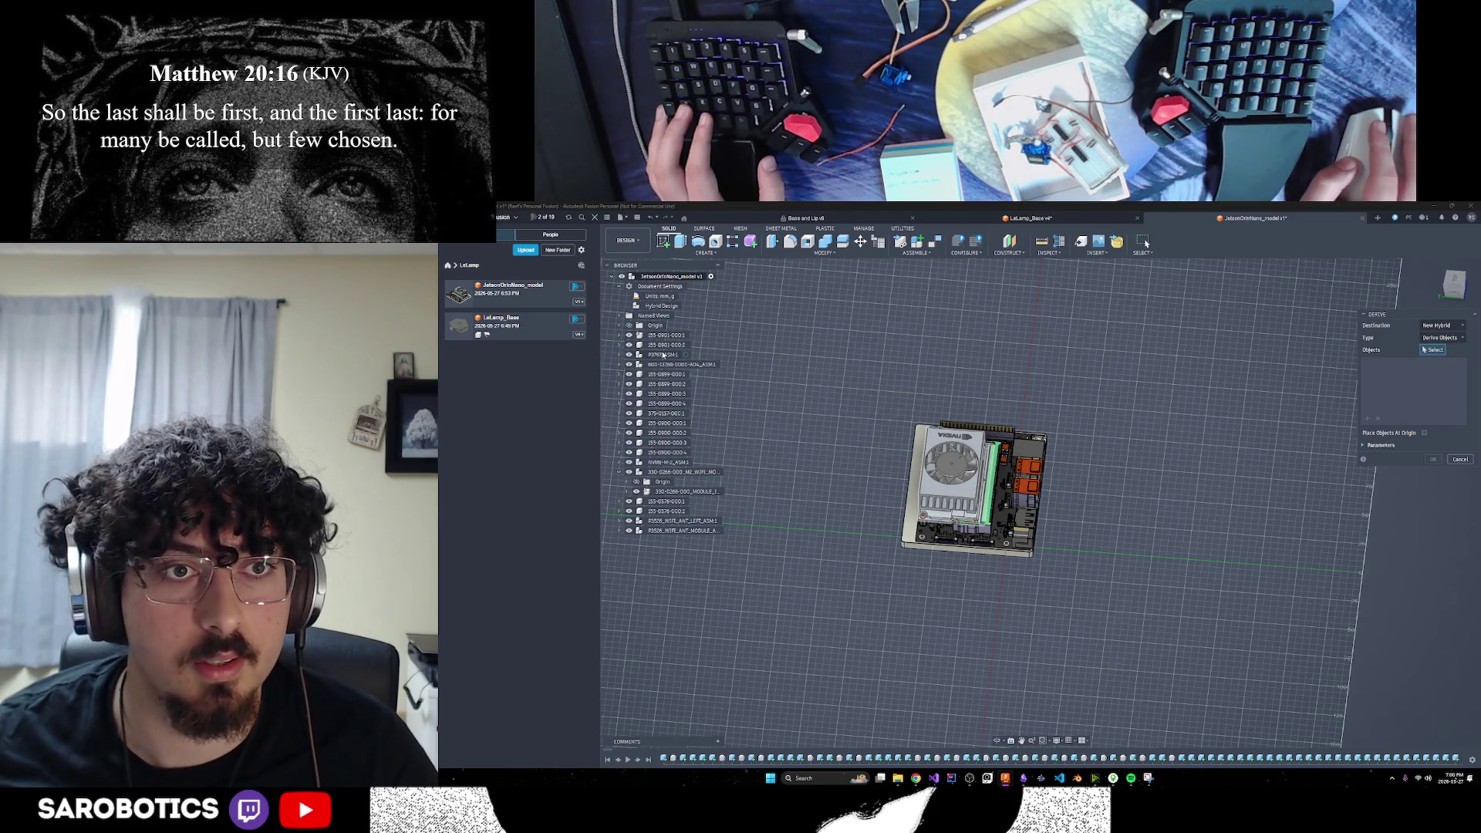
{"action": "left_click", "coordinate": [686, 355]}
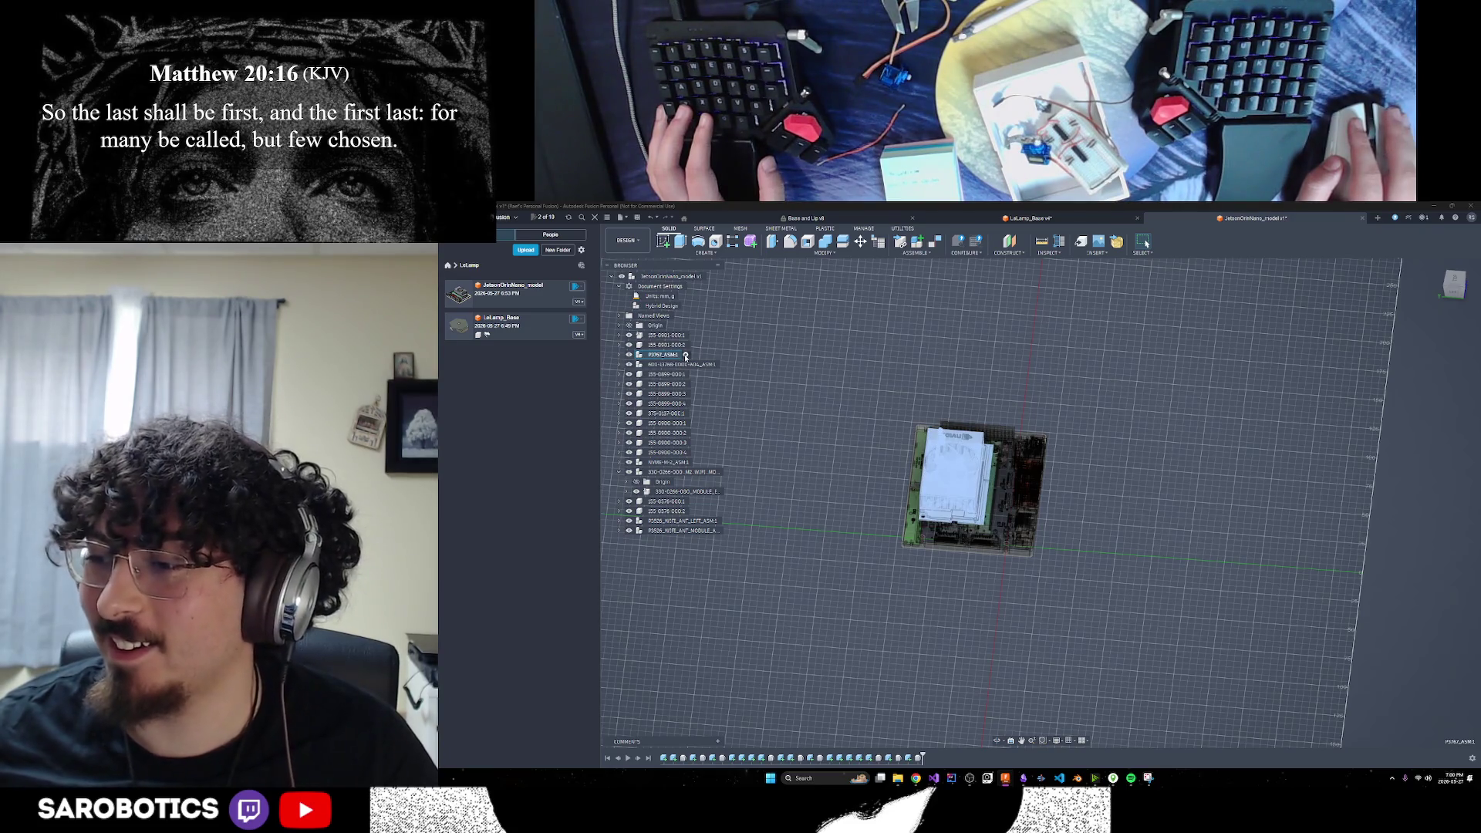
{"action": "left_click", "coordinate": [725, 361]}
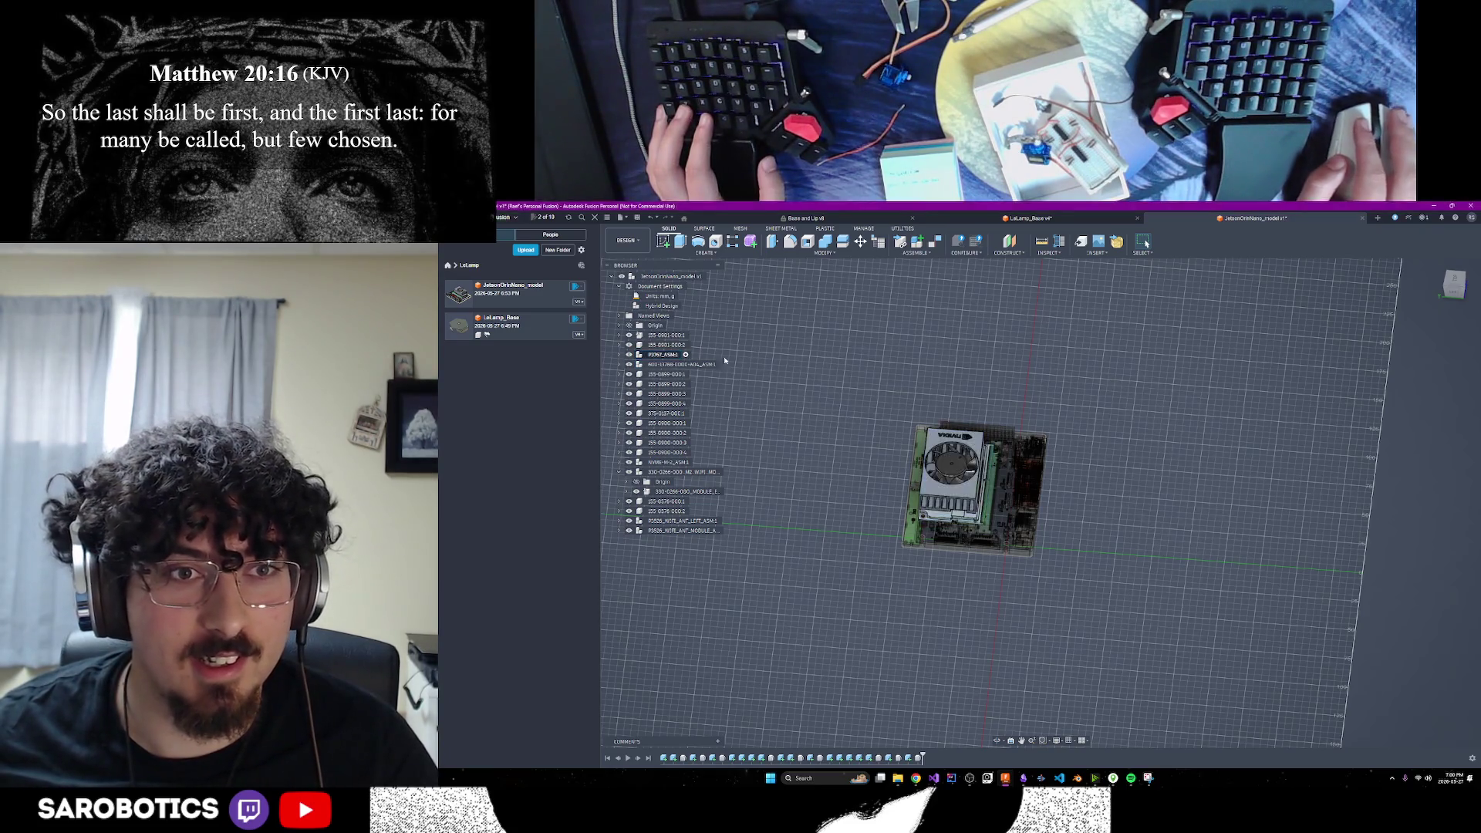
{"action": "right_click", "coordinate": [686, 357]}
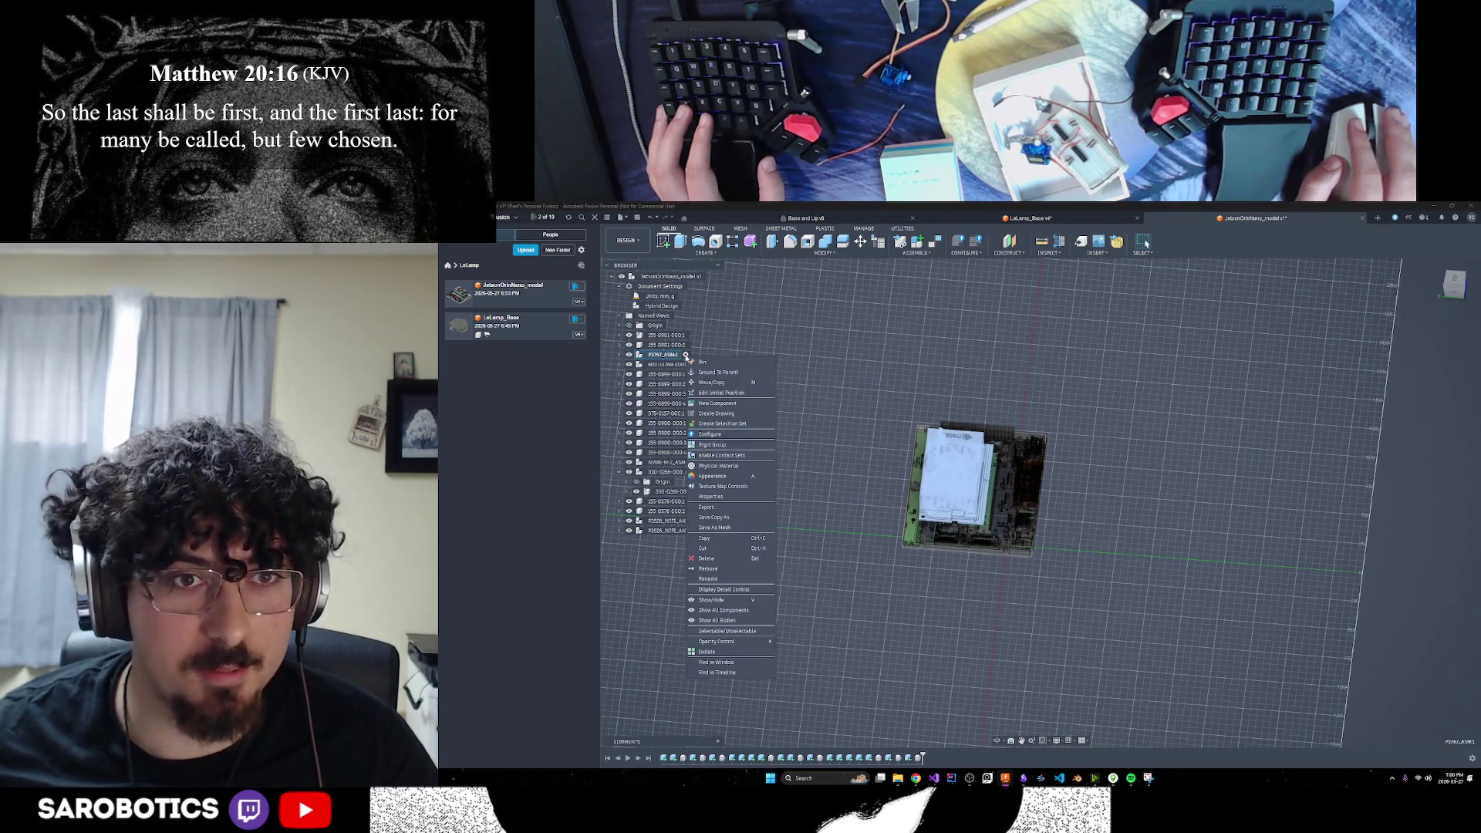
{"action": "left_click", "coordinate": [846, 474]}
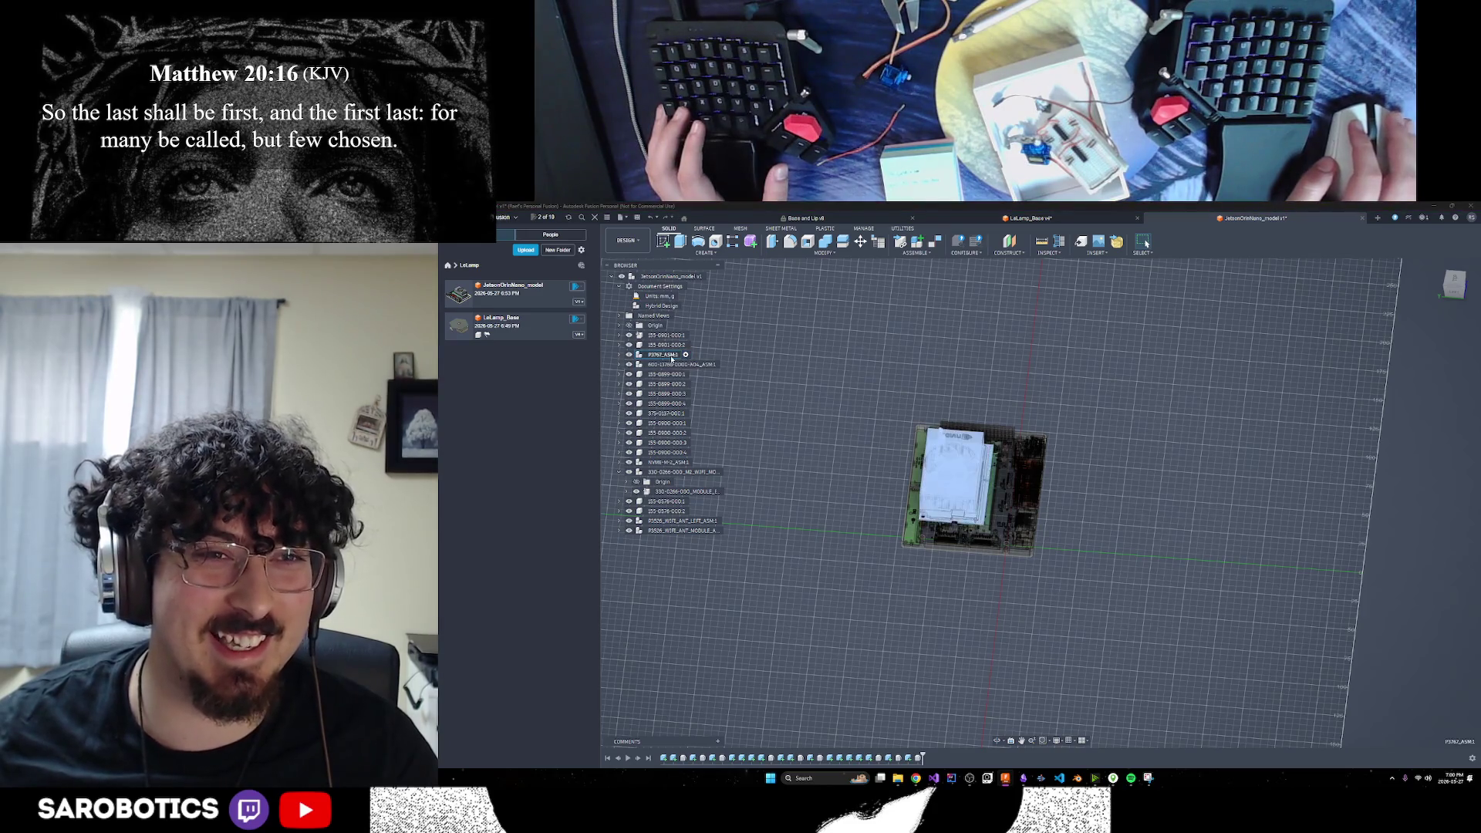
{"action": "right_click", "coordinate": [685, 360]}
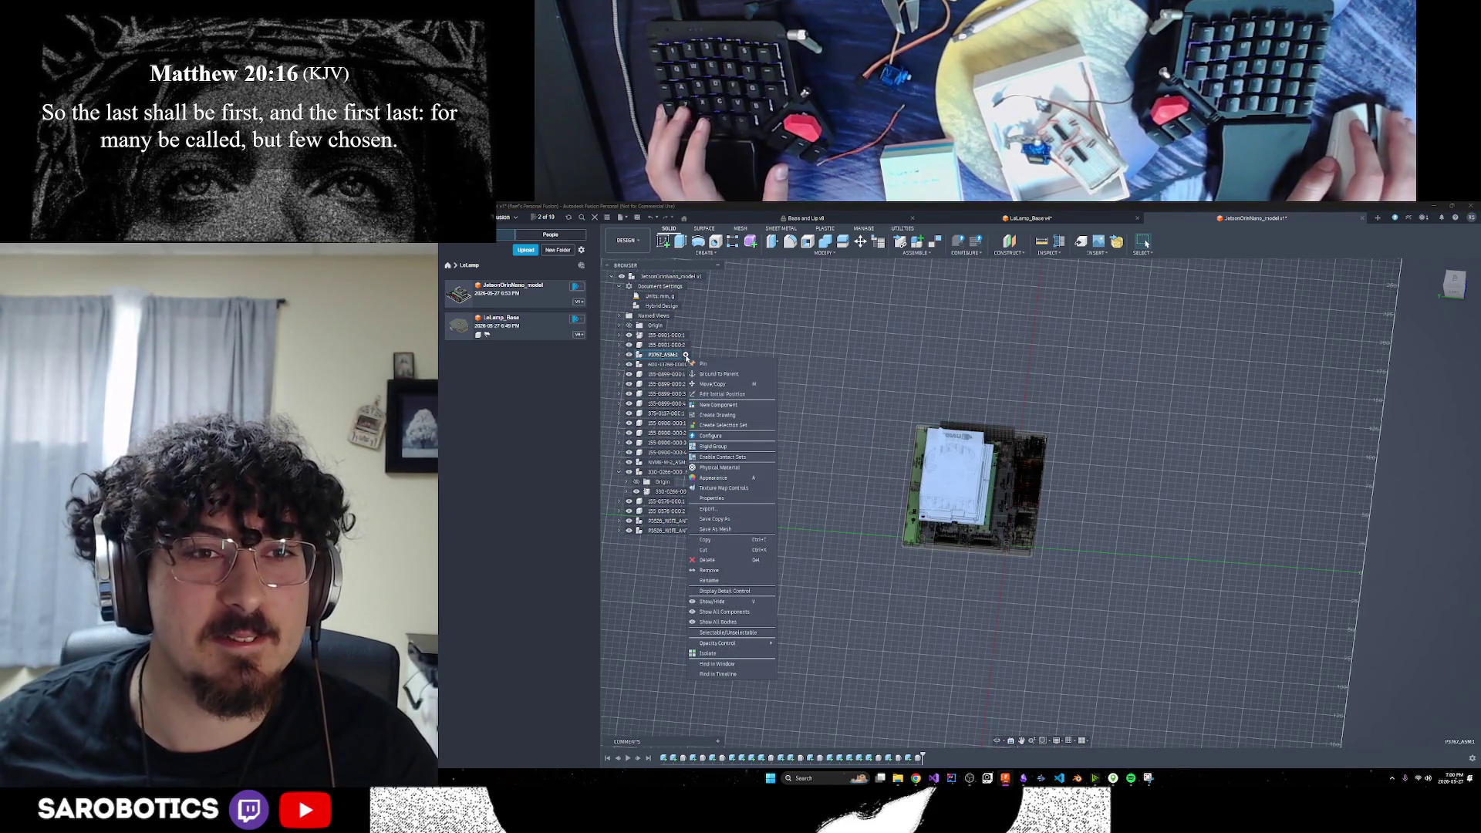
{"action": "key", "text": "Escape"}
Start Derive from the Solid Create menu, saving the source design to continue
{"action": "left_click", "coordinate": [706, 253]}
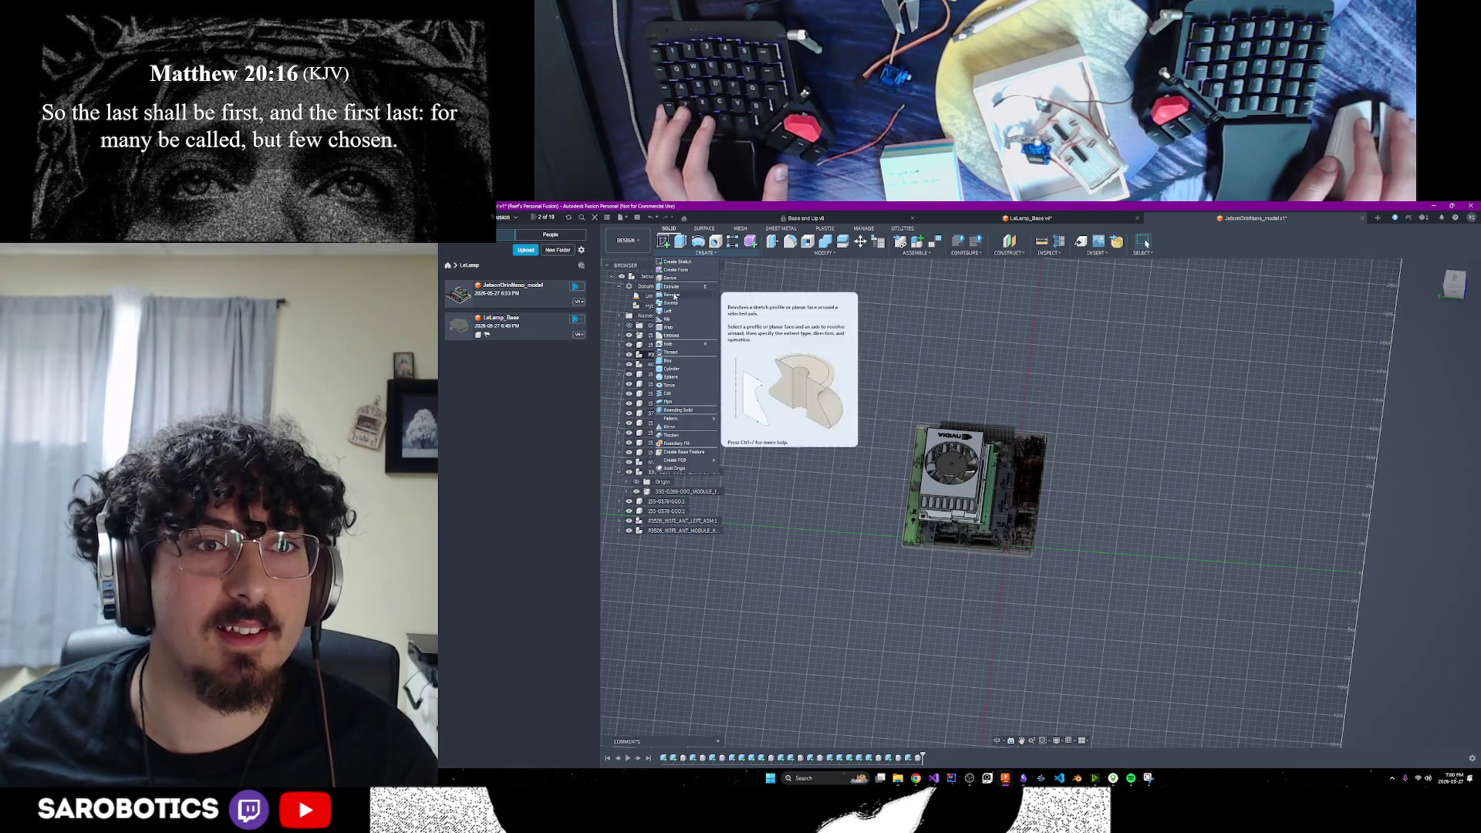
{"action": "left_click", "coordinate": [670, 278]}
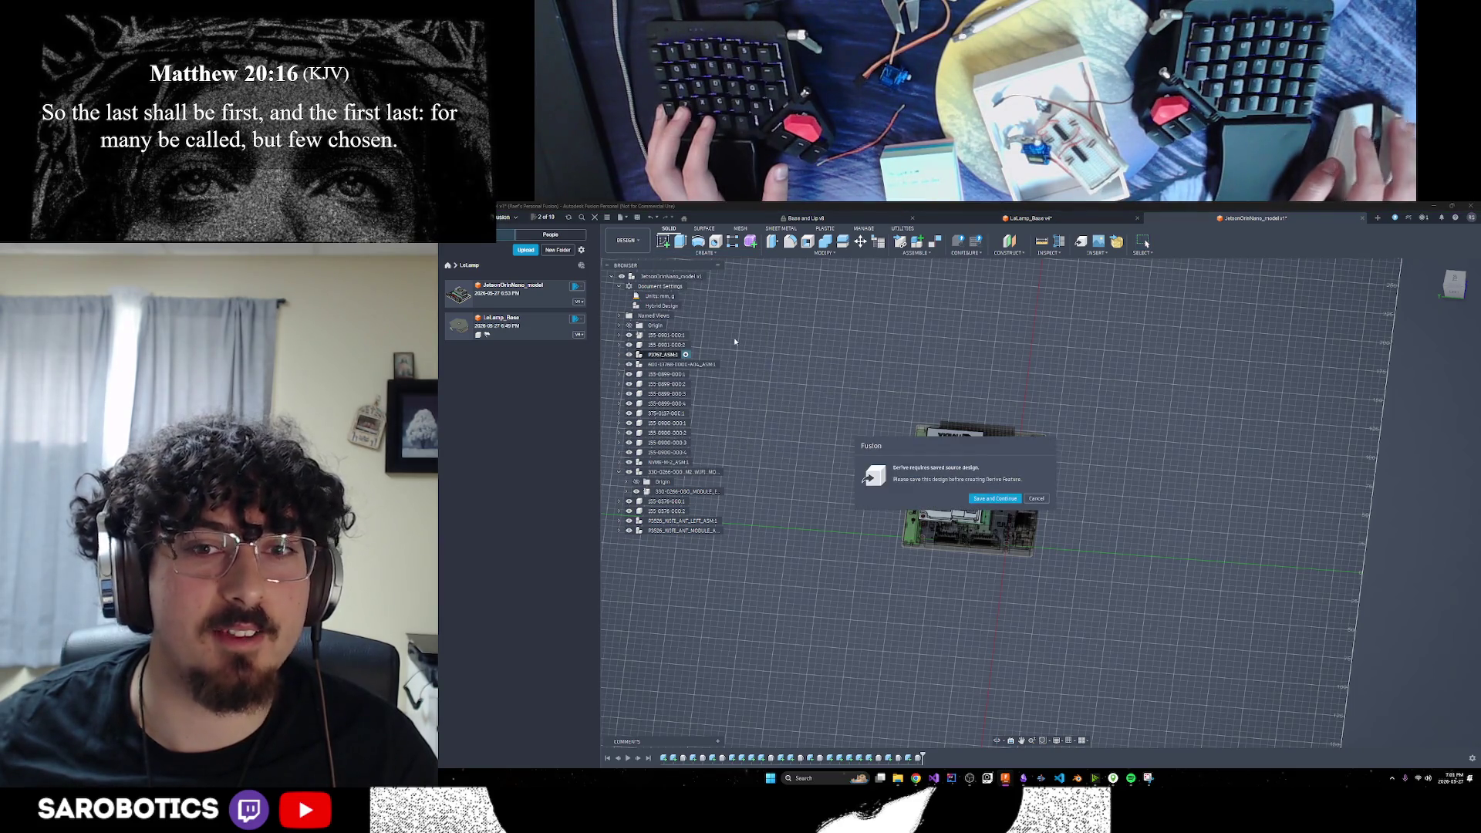
{"action": "left_click", "coordinate": [989, 500]}
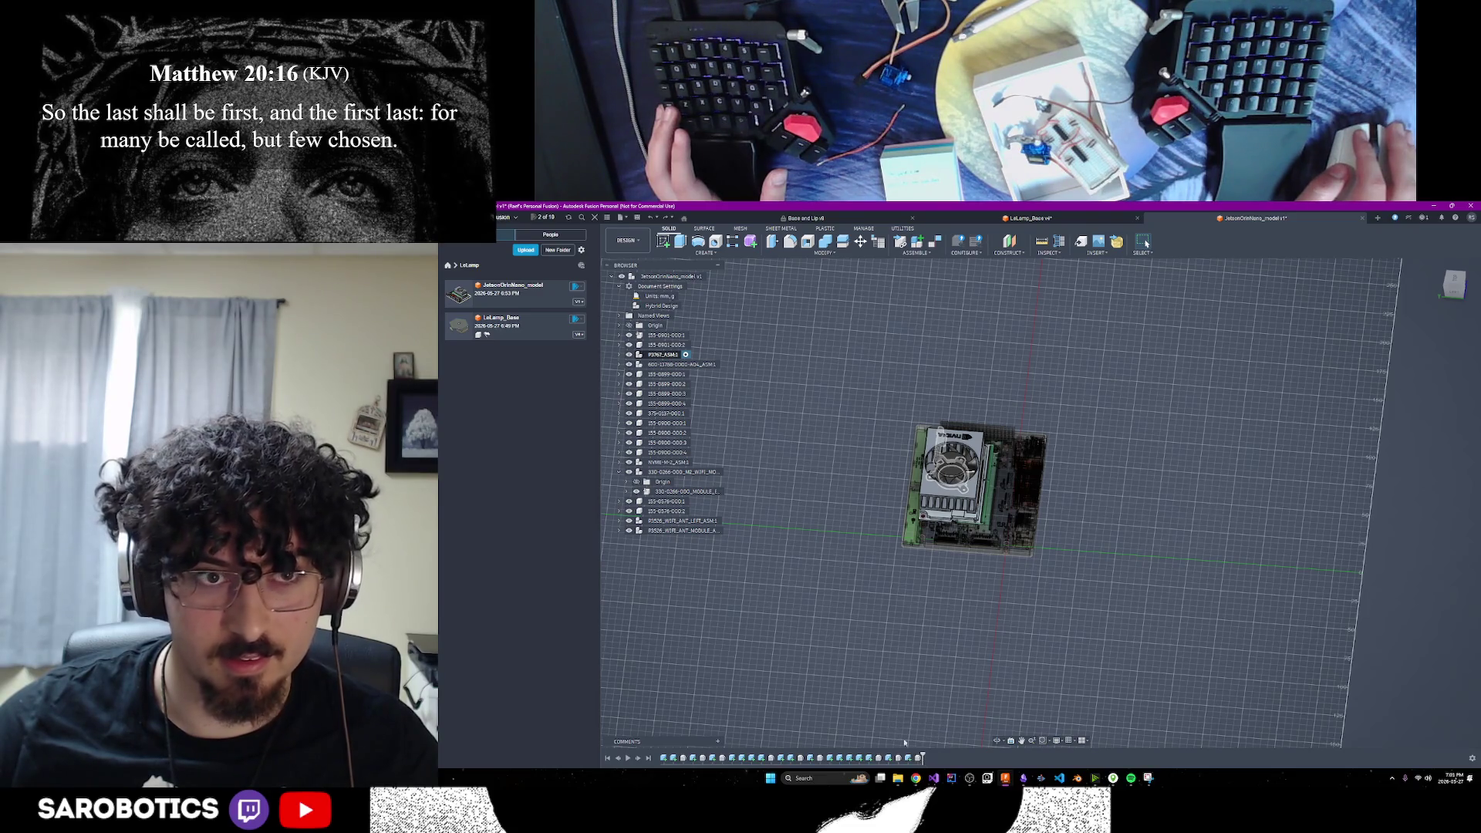
Open a new blank tab in the Chrome incognito window
{"action": "right_click", "coordinate": [685, 355]}
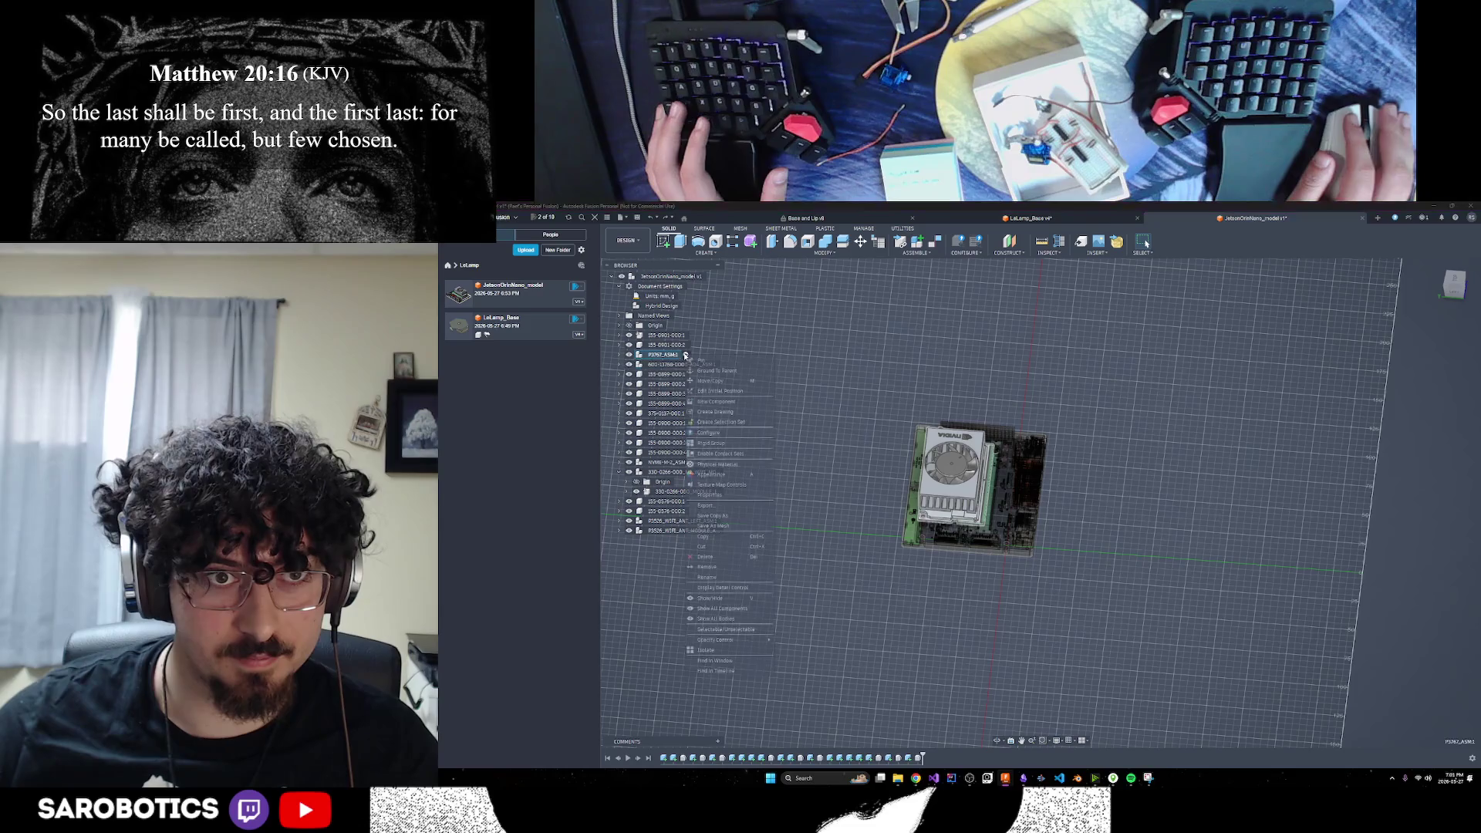
{"action": "left_click", "coordinate": [918, 781]}
{"action": "left_click", "coordinate": [1003, 733]}
{"action": "key", "text": "ctrl+t"}
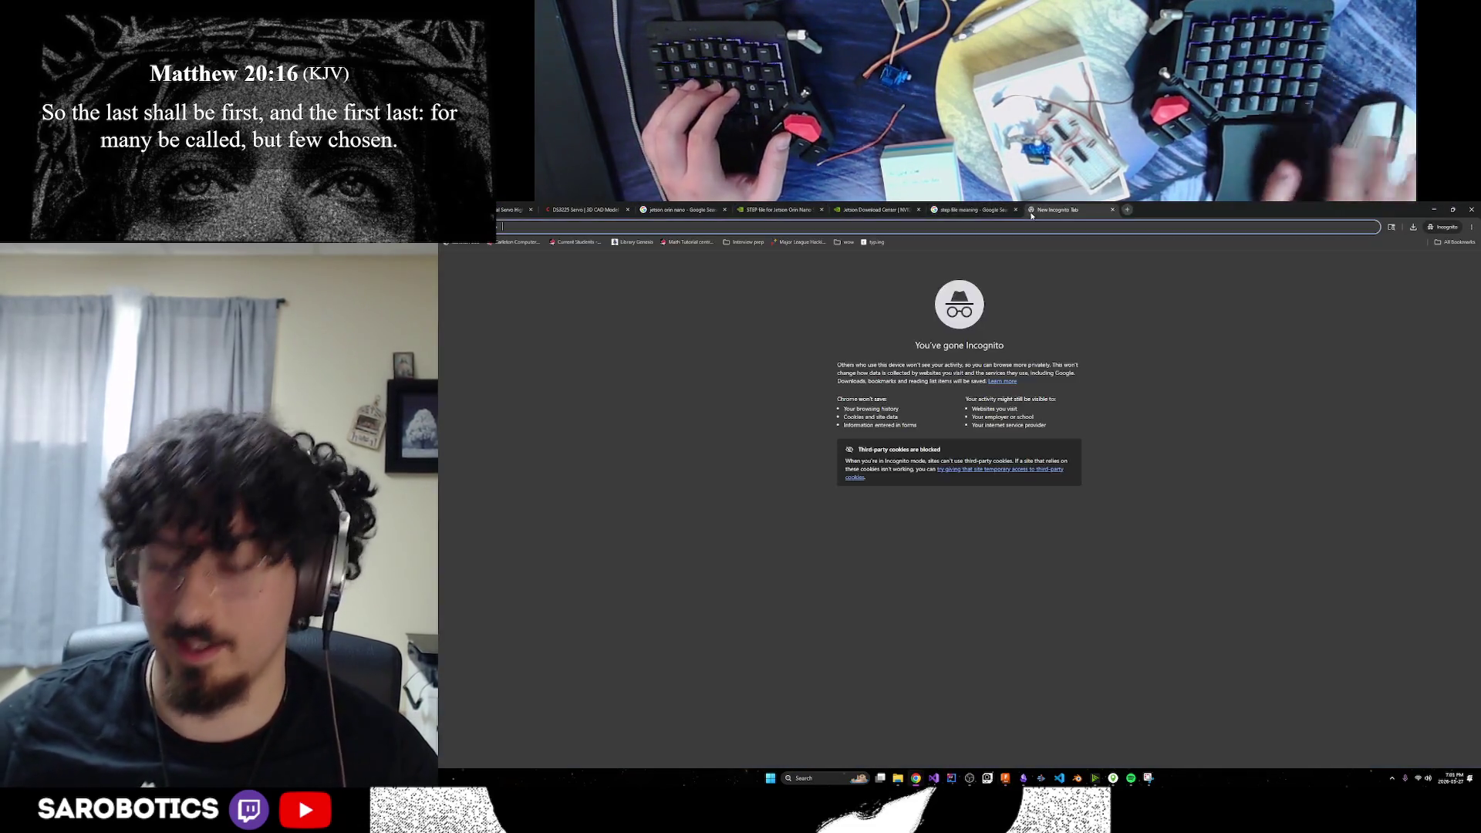
Search Google for 'how to unactivate component fusion 360' and read the full AI Overview
{"action": "type", "text": "how to unactiv"}
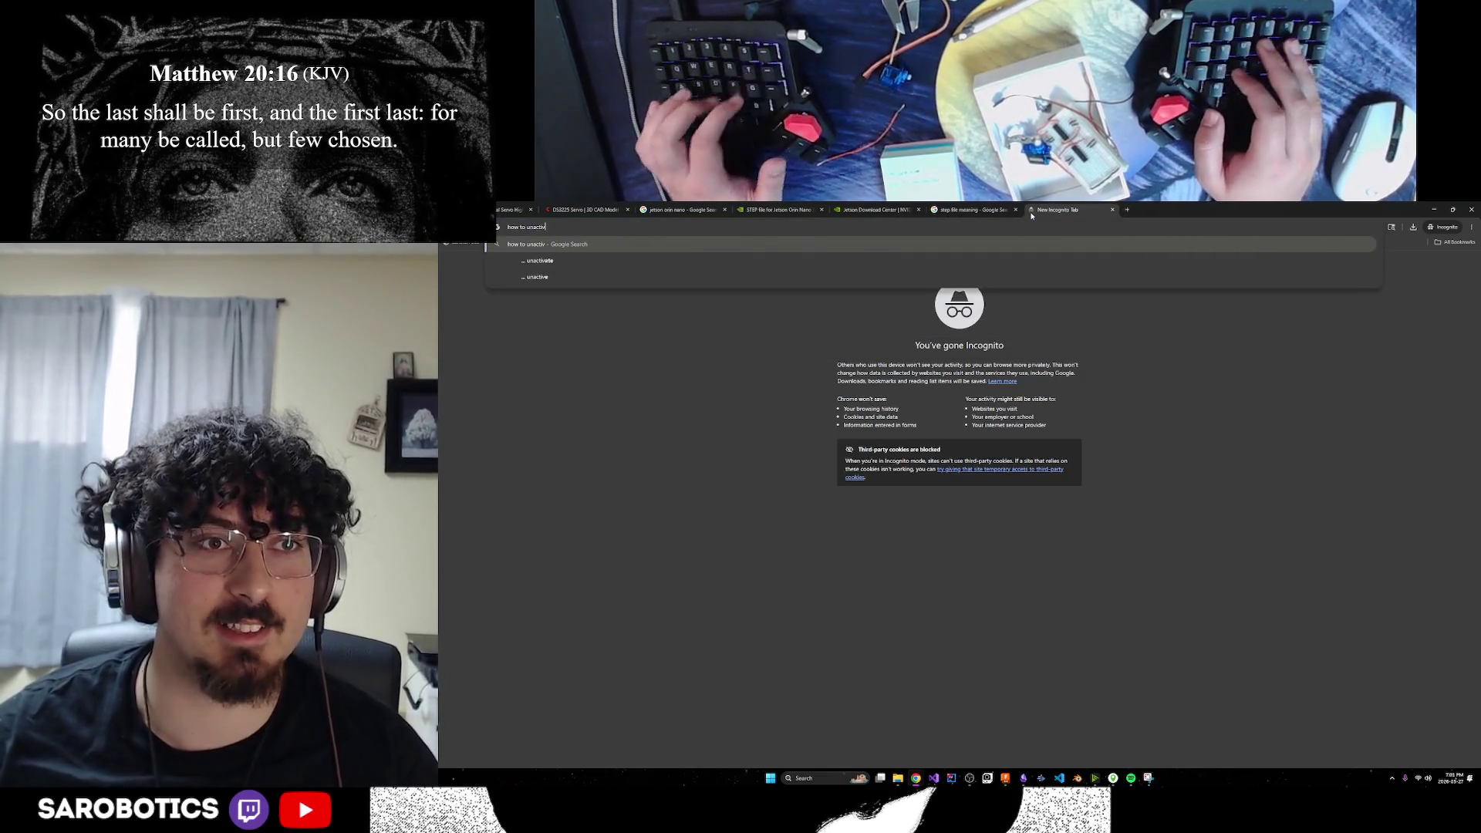
{"action": "type", "text": "ate component "}
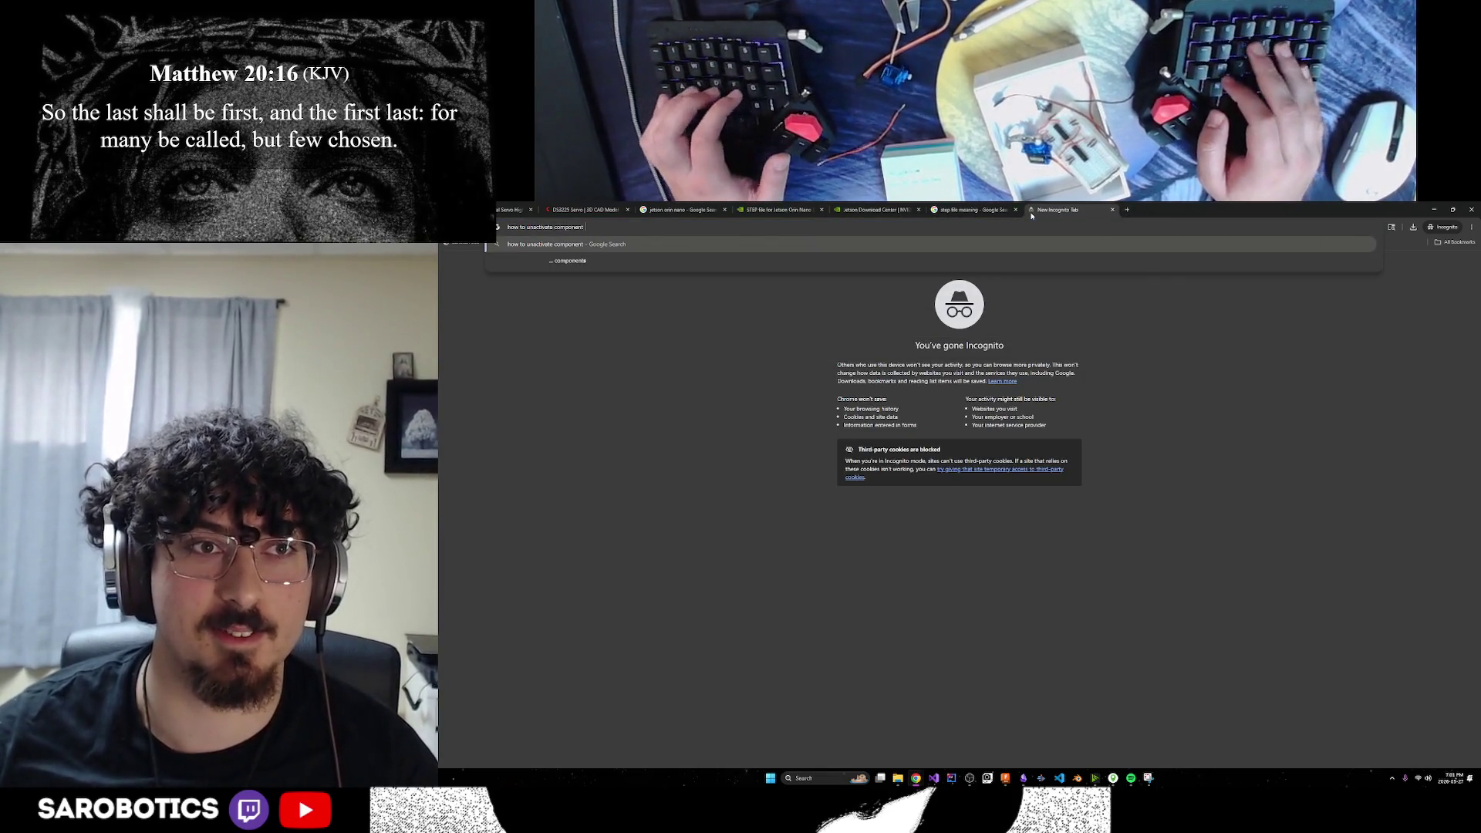
{"action": "type", "text": "fusion "}
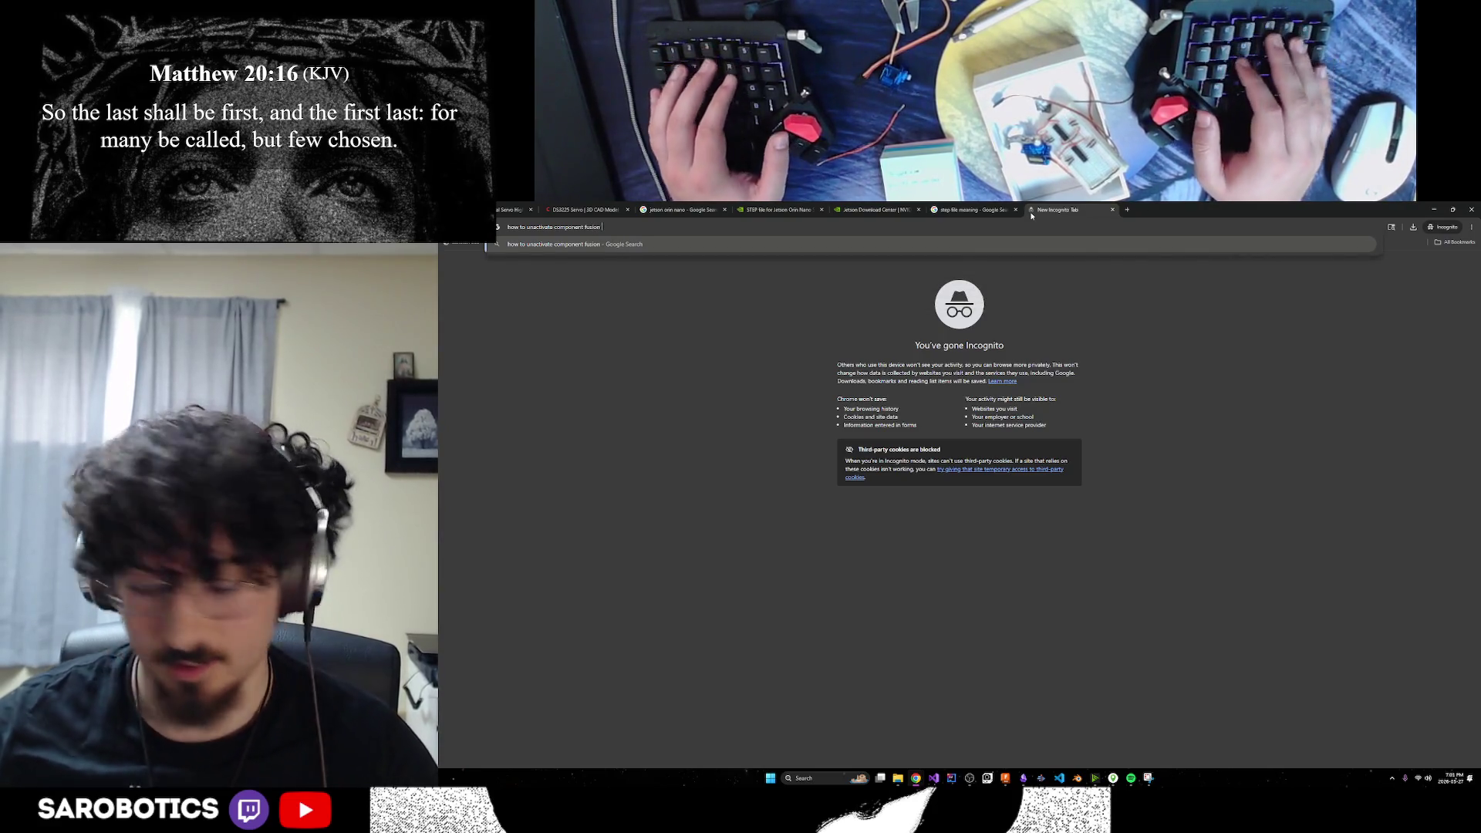
{"action": "type", "text": "36"}
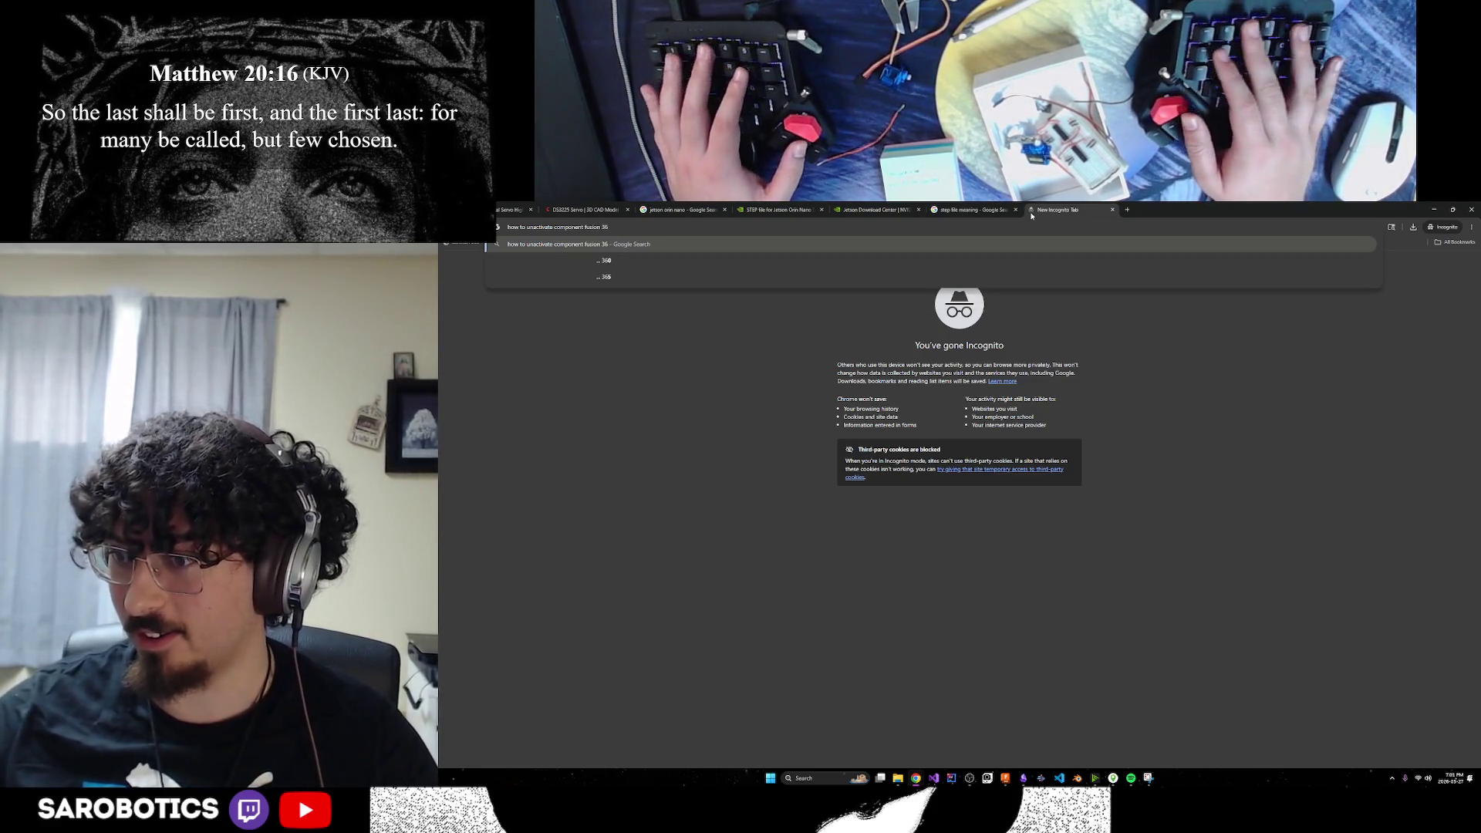
{"action": "type", "text": "0"}
{"action": "key", "text": "Return"}
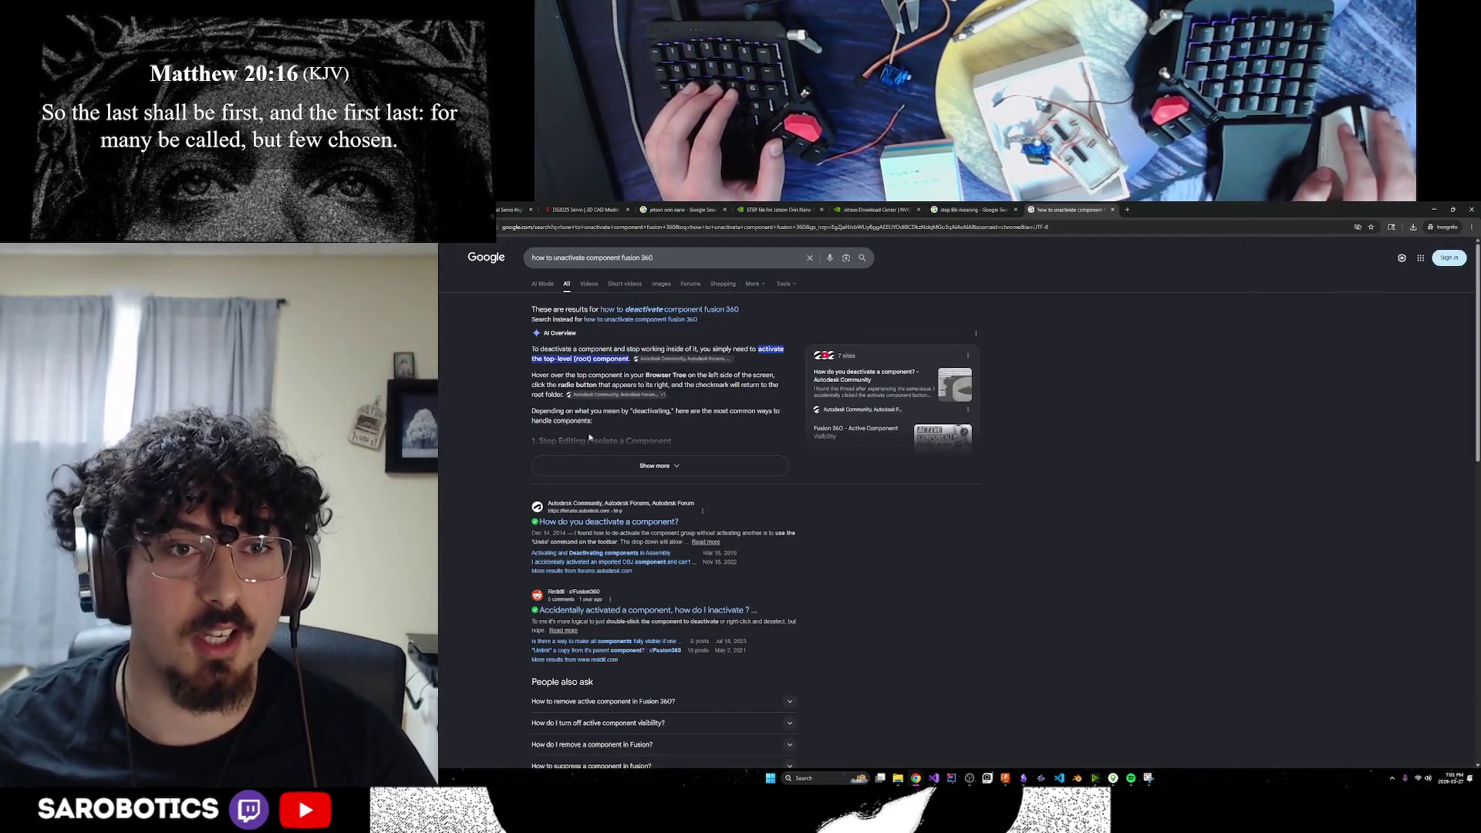
{"action": "left_click", "coordinate": [609, 466]}
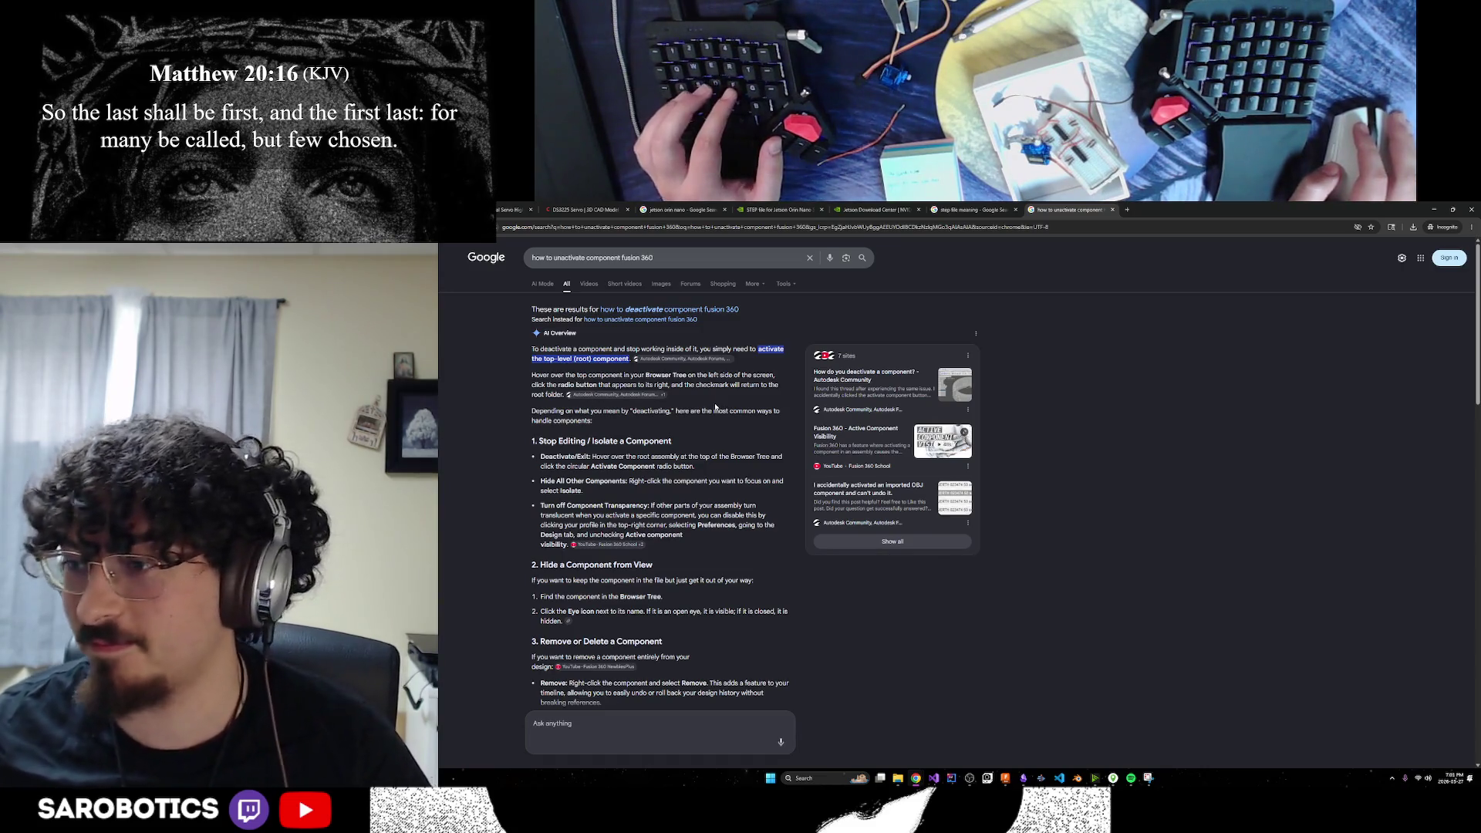
{"action": "mouse_move", "coordinate": [588, 376]}
{"action": "left_mouse_down"}
{"action": "mouse_move", "coordinate": [561, 394]}
{"action": "mouse_move", "coordinate": [630, 359]}
{"action": "left_mouse_up"}
{"action": "left_click", "coordinate": [561, 393]}
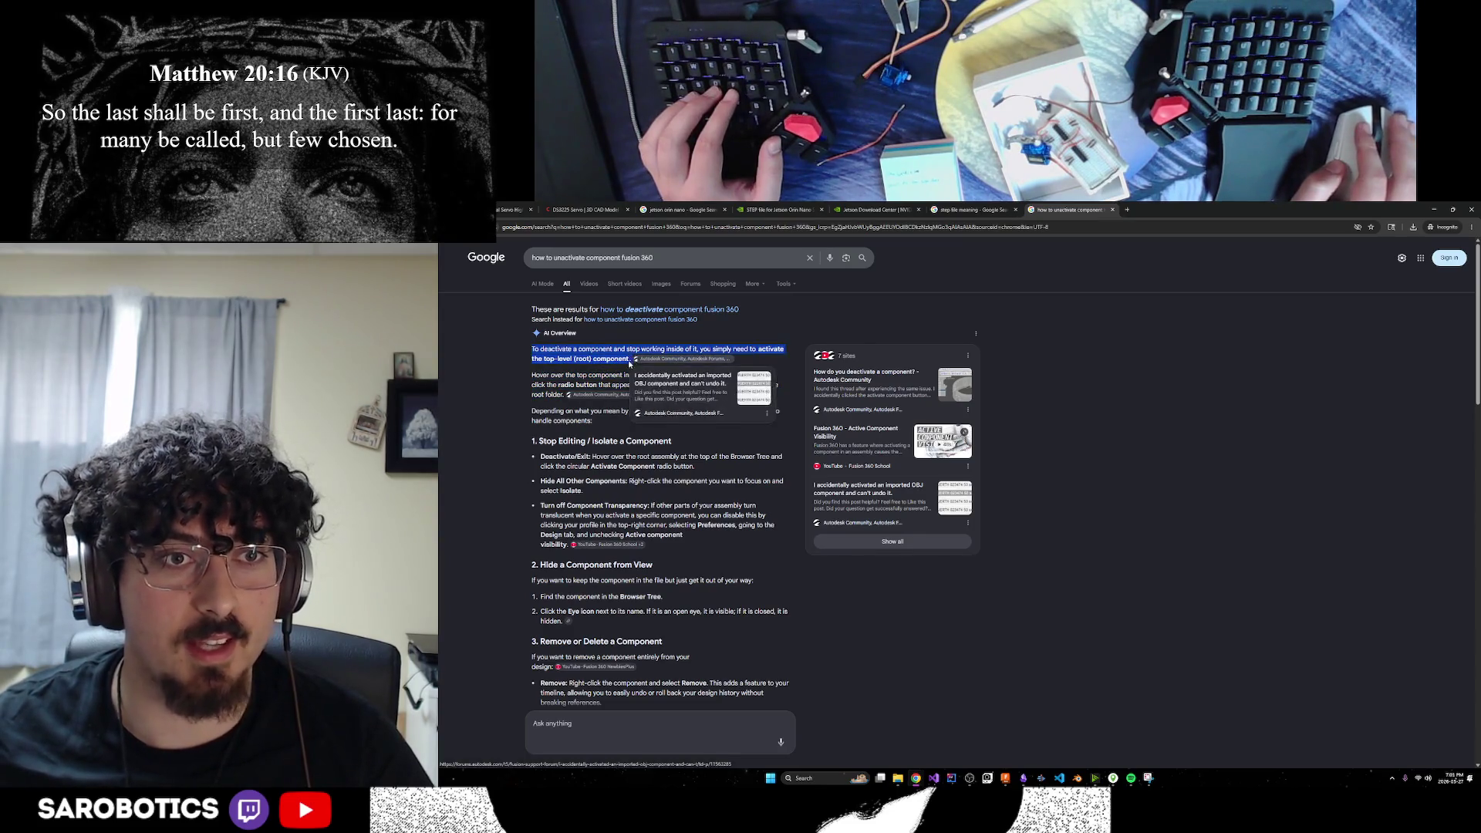
{"action": "left_click", "coordinate": [626, 374]}
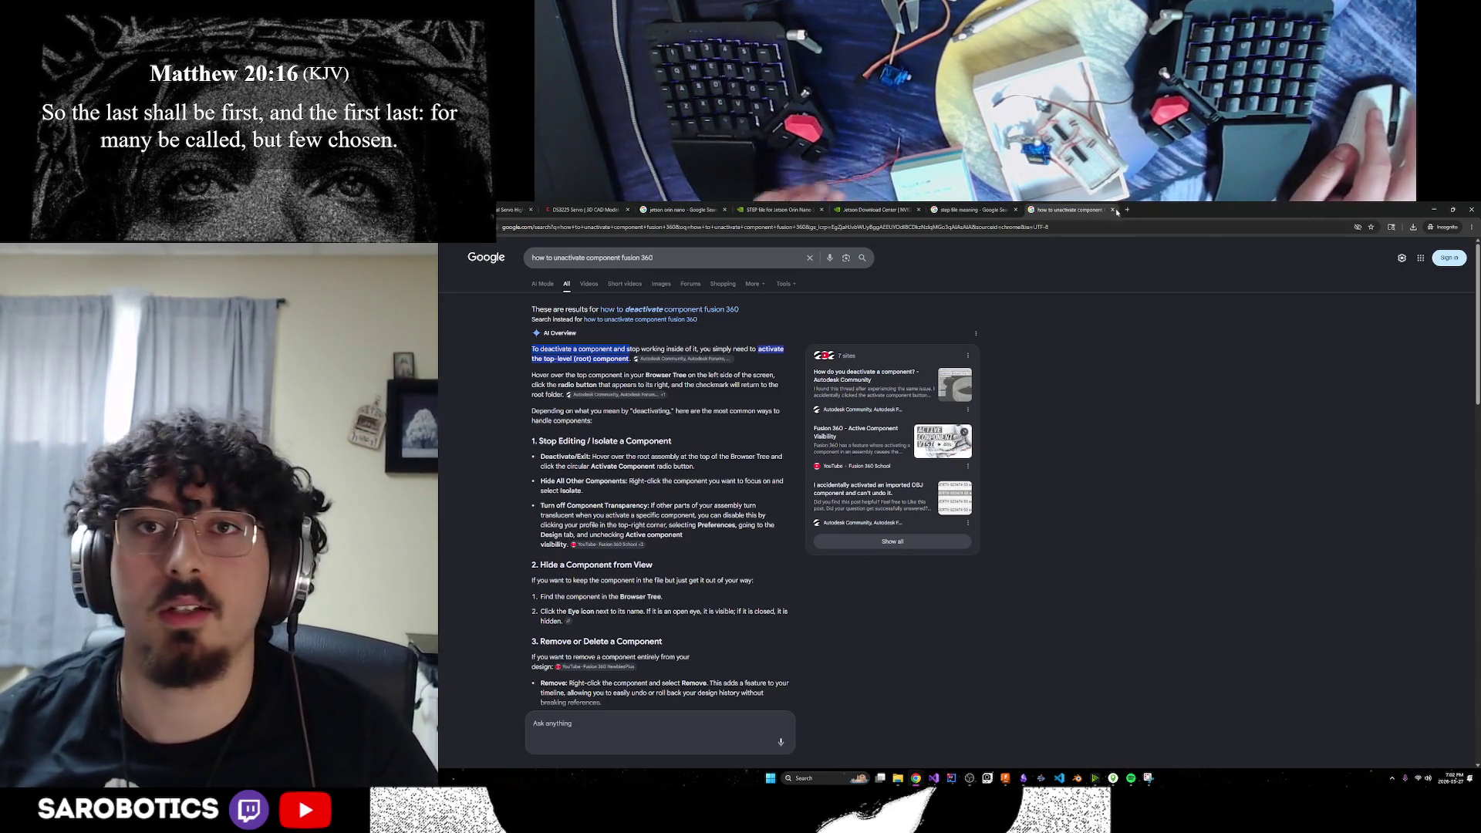
{"action": "key", "text": "alt+Tab"}
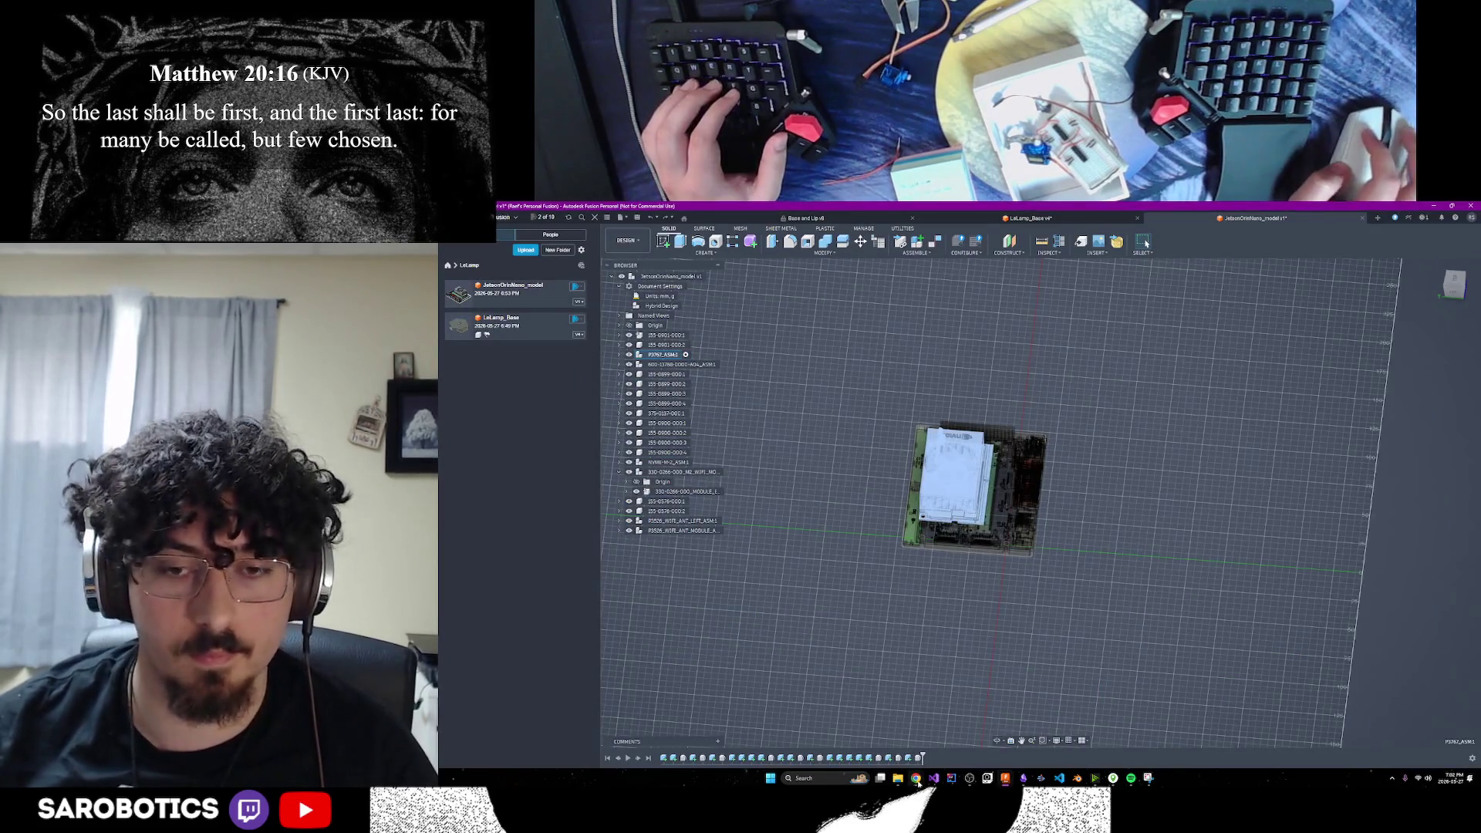
On the GitHub tab, view system_diagram_plantuml.txt in the system_diagram folder
{"action": "mouse_move", "coordinate": [916, 779]}
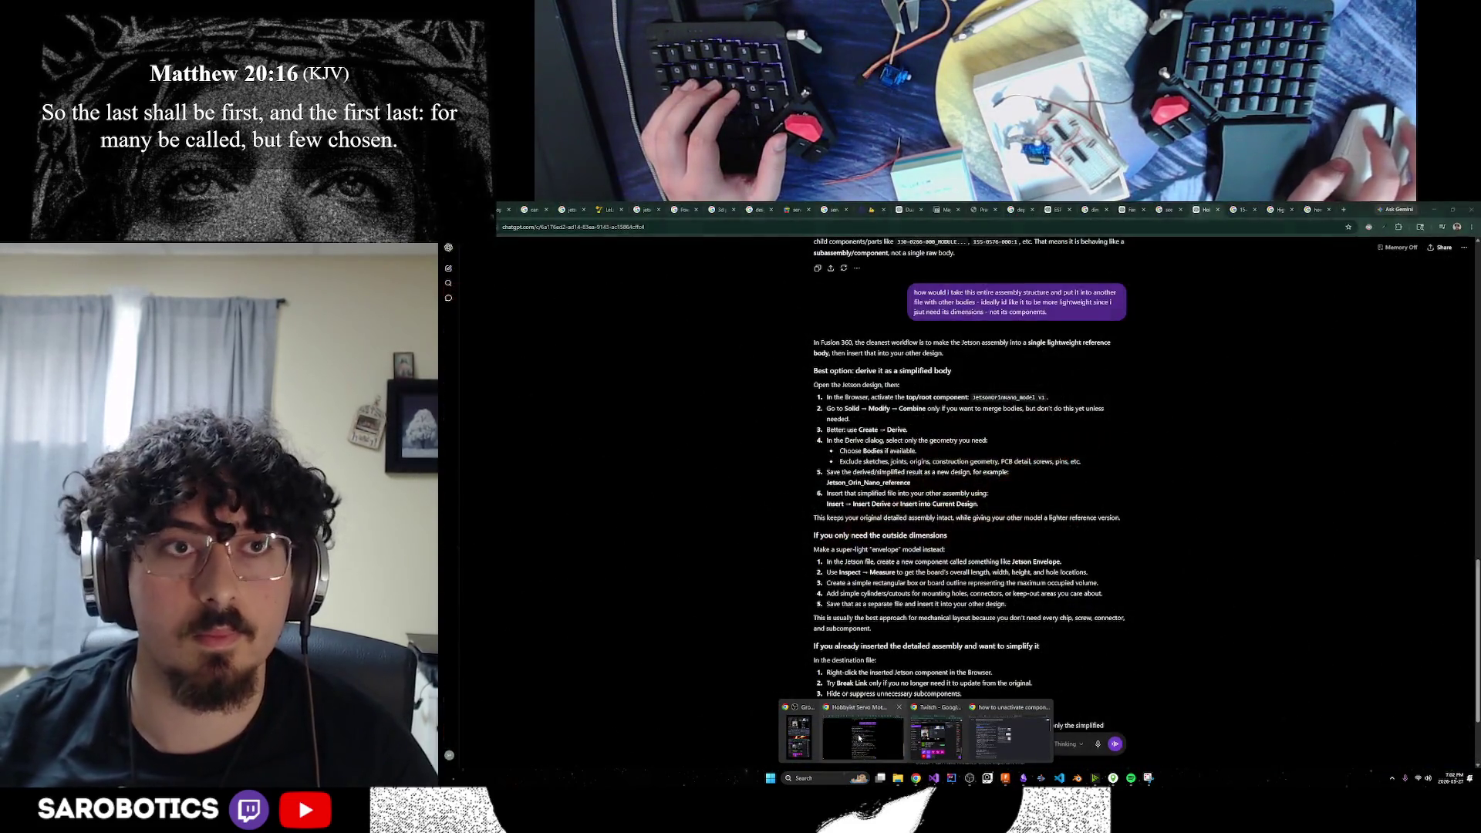
{"action": "left_click", "coordinate": [859, 737]}
{"action": "key", "text": "ctrl+Tab"}
{"action": "left_click", "coordinate": [635, 292]}
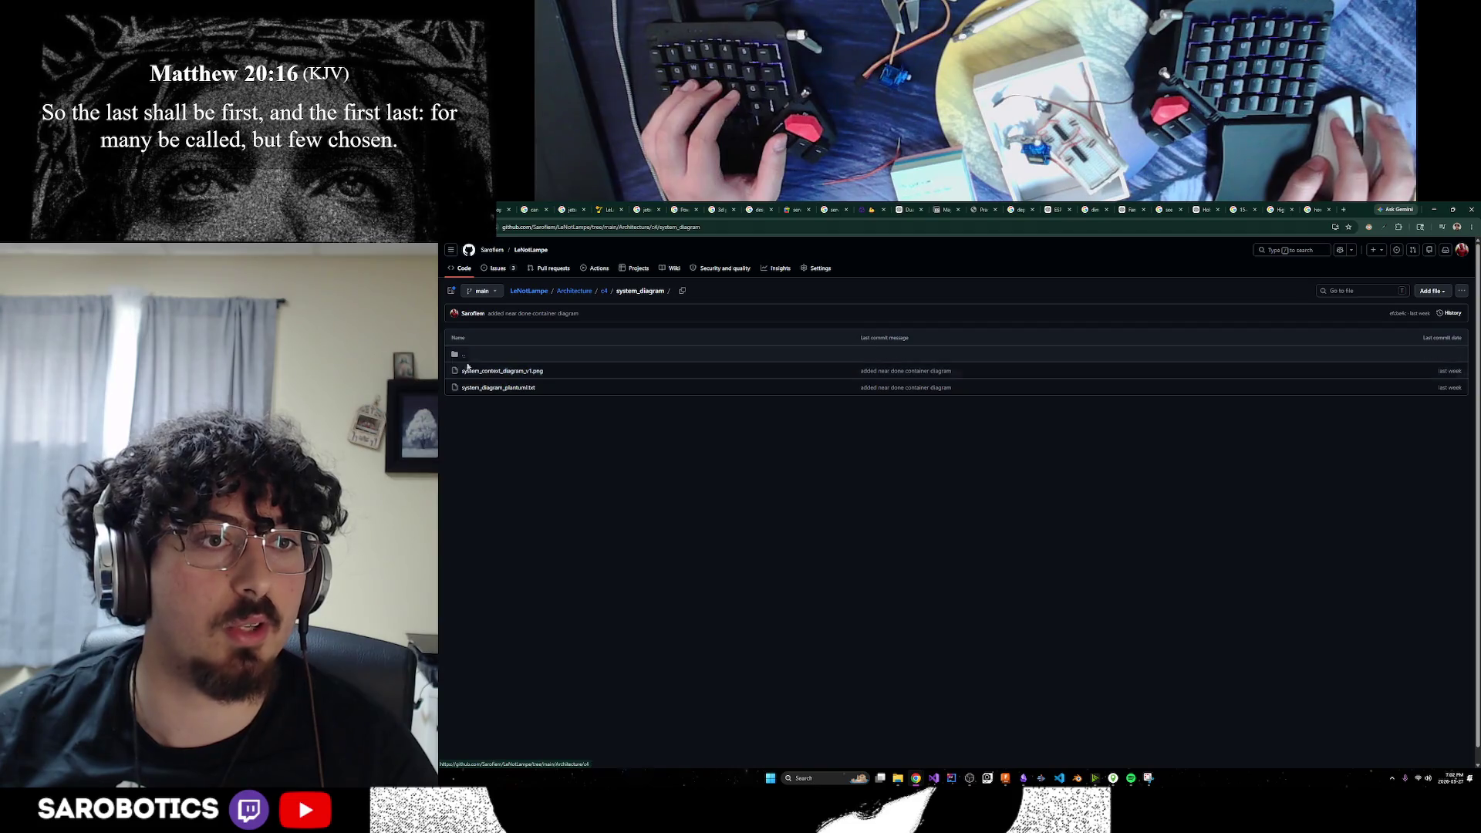
{"action": "left_click", "coordinate": [491, 389]}
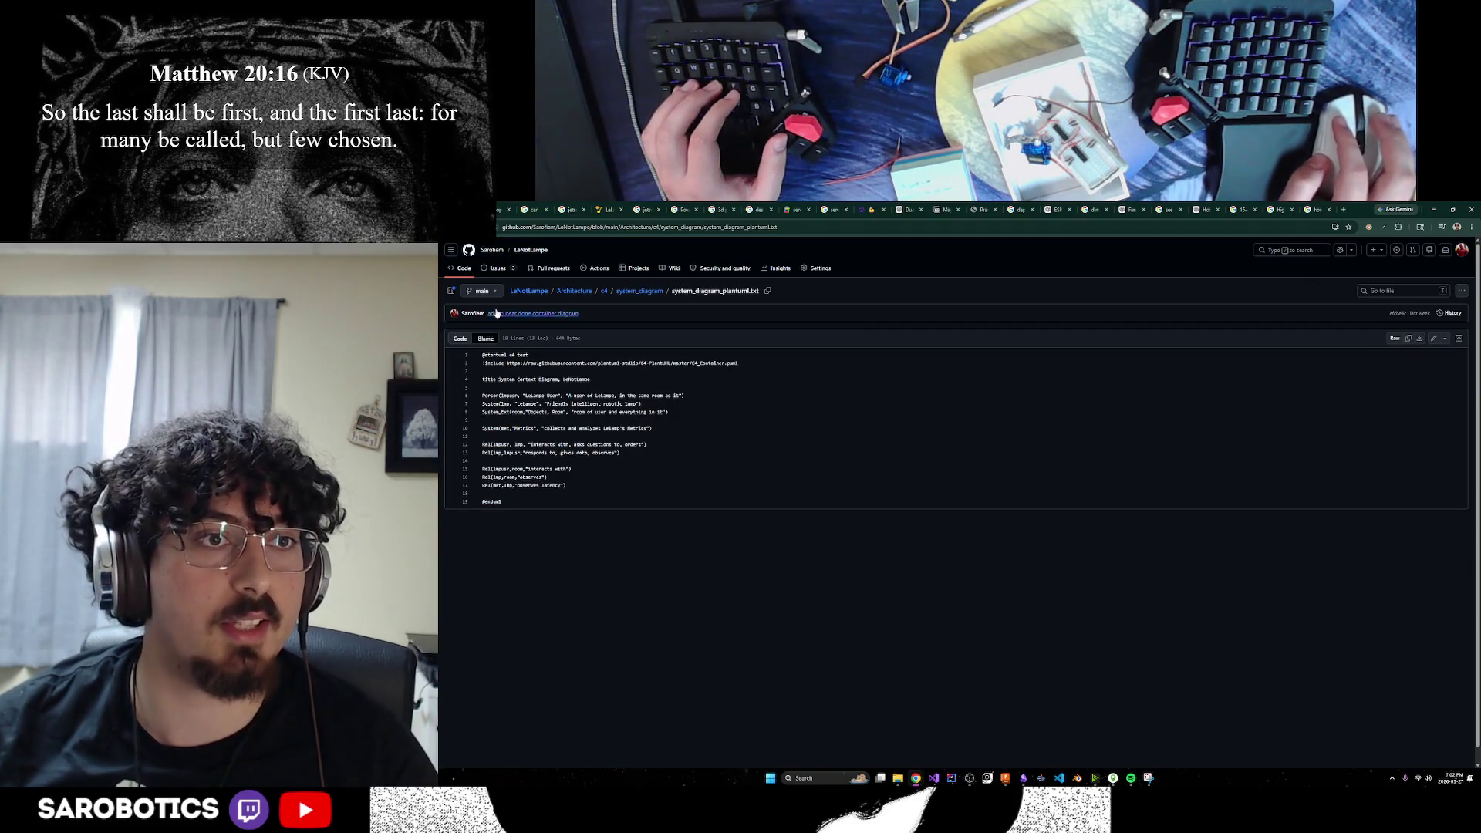
{"action": "left_click", "coordinate": [633, 291]}
Go up to c4 and open container_diagram_v3.png in the container_diagram folder
{"action": "left_click", "coordinate": [457, 356]}
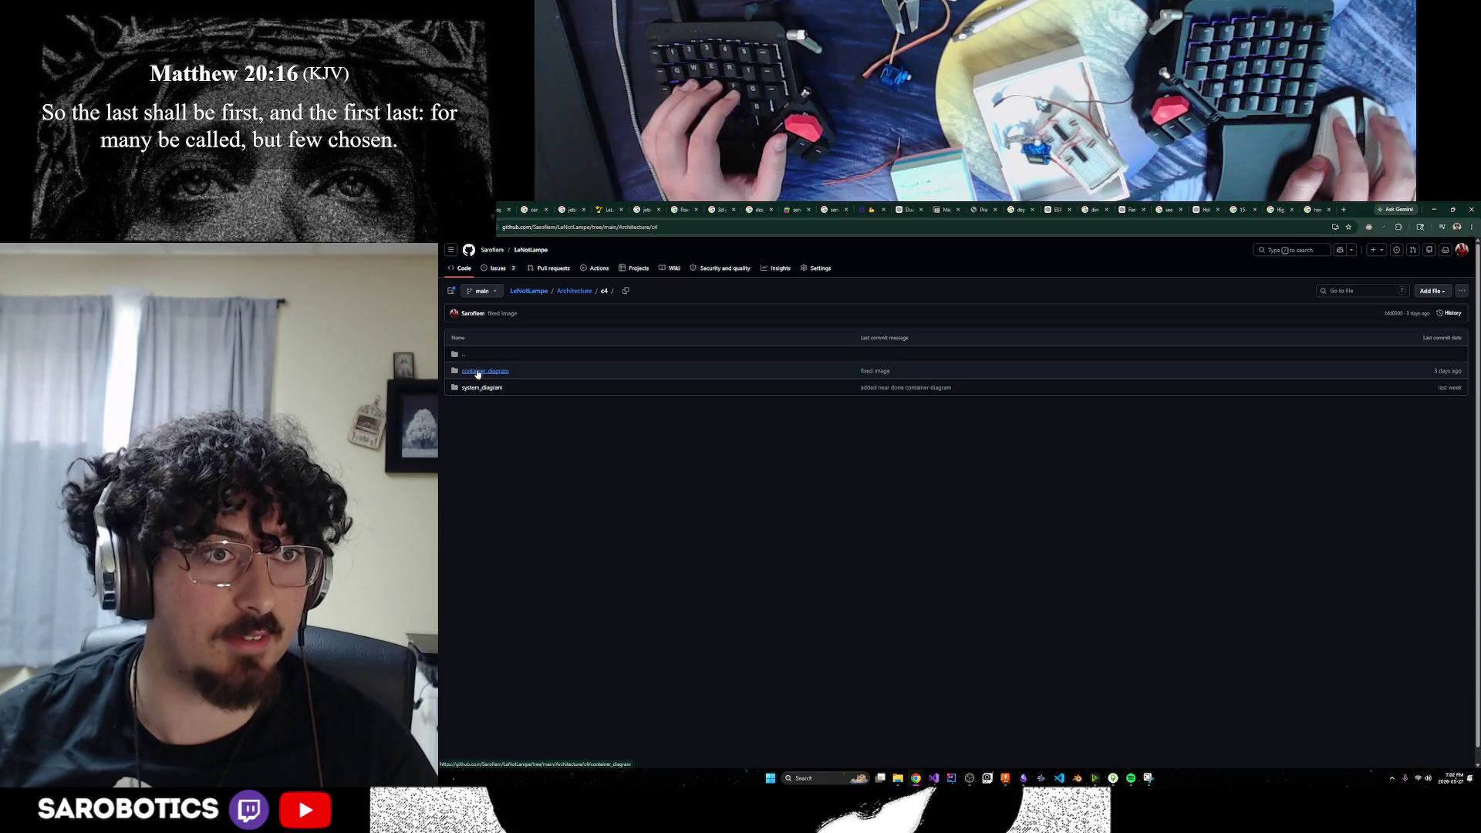
{"action": "left_click", "coordinate": [481, 373]}
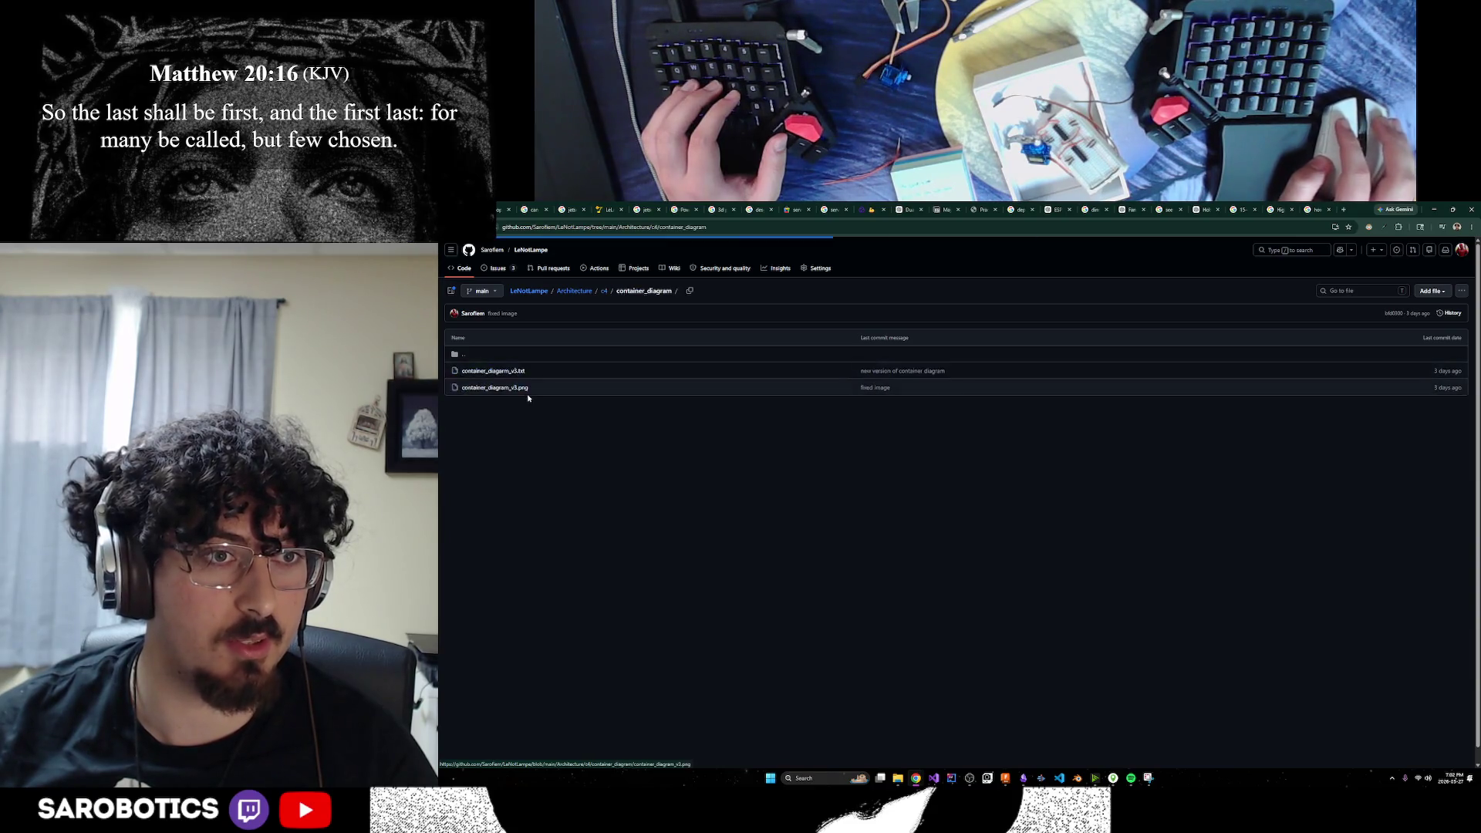
{"action": "left_click", "coordinate": [503, 389]}
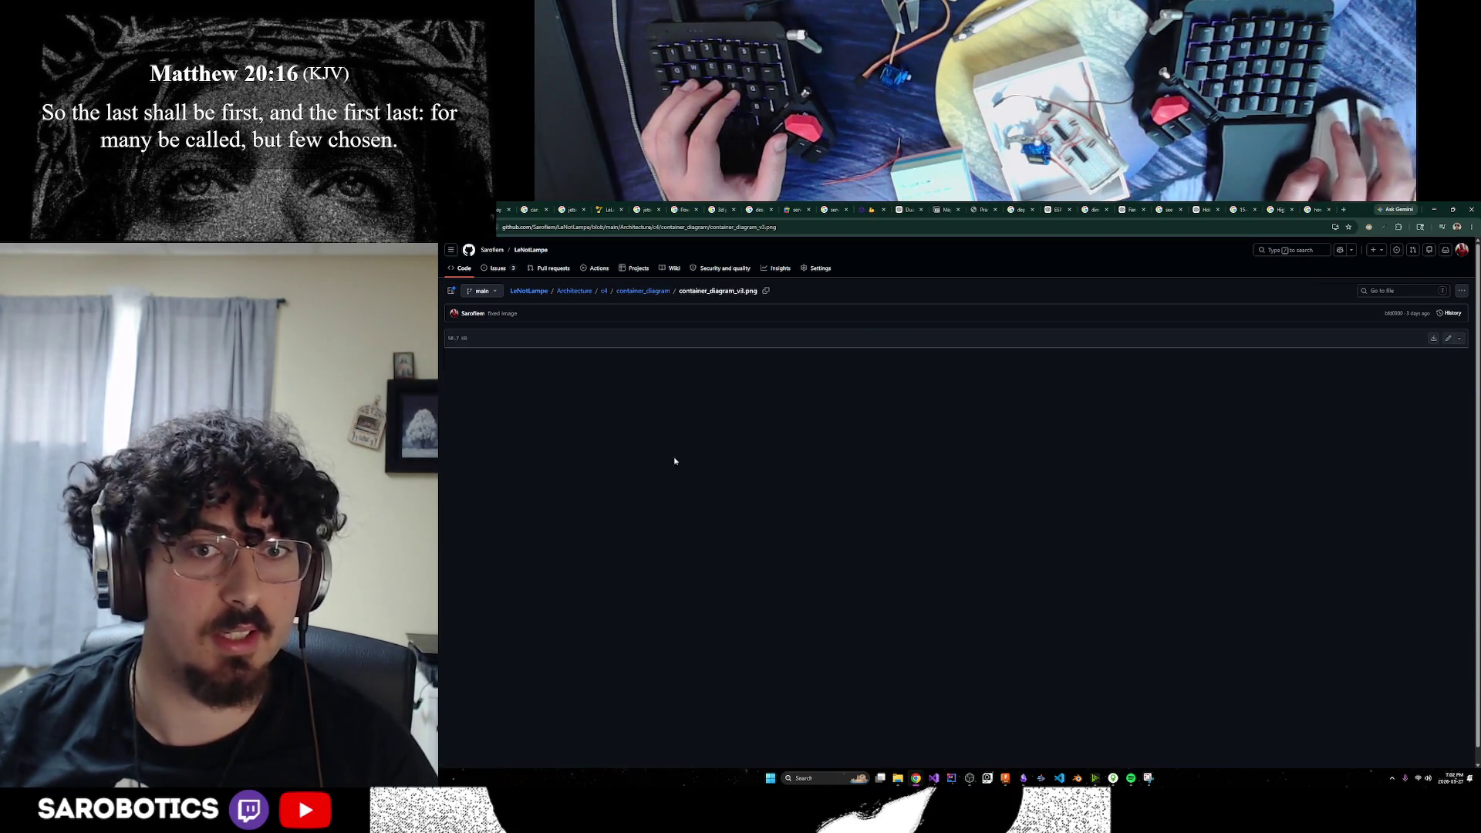
{"action": "scroll", "coordinate": [914, 484], "scroll_direction": "down", "scroll_amount": 1}
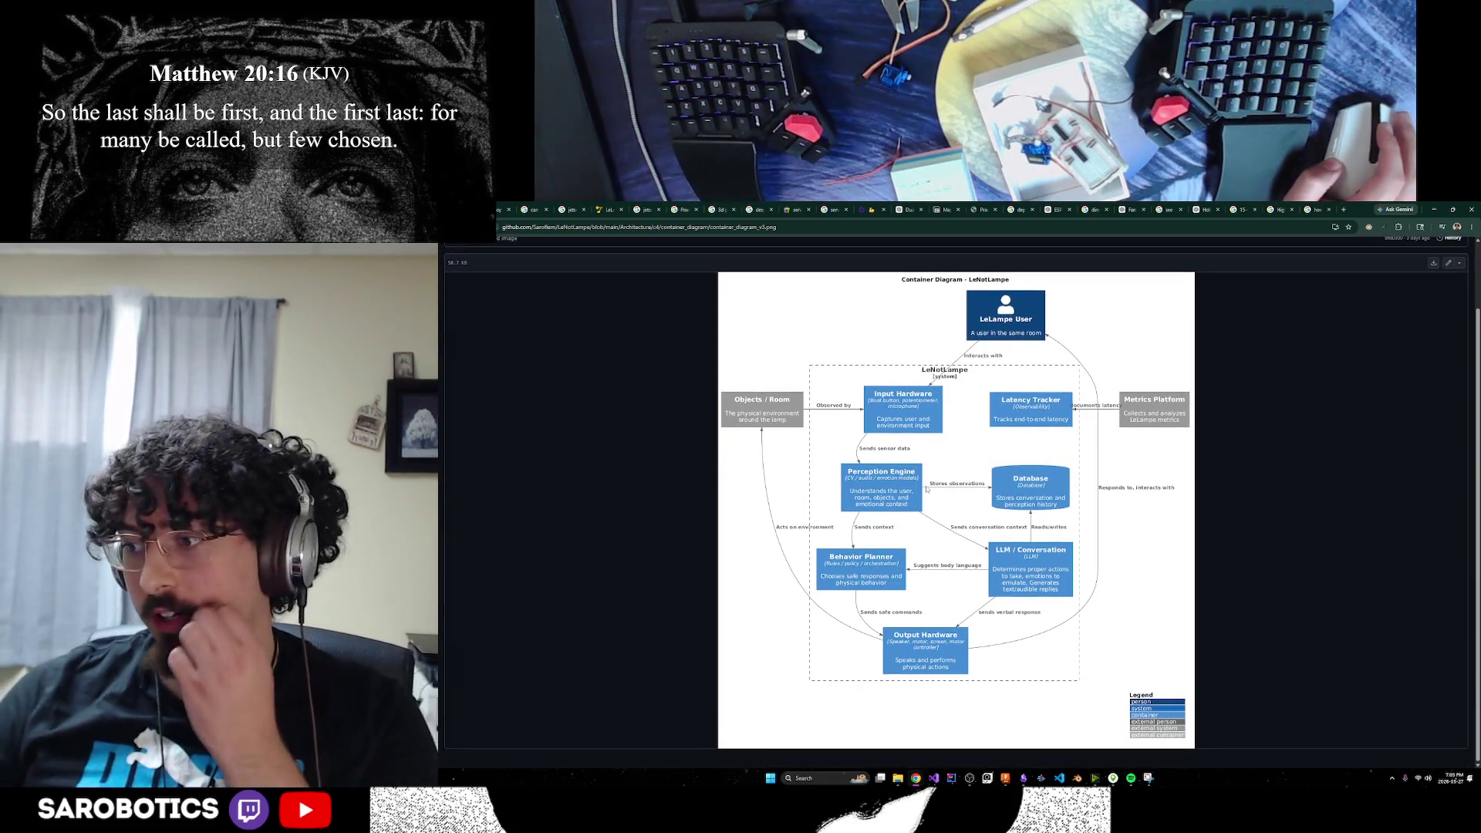